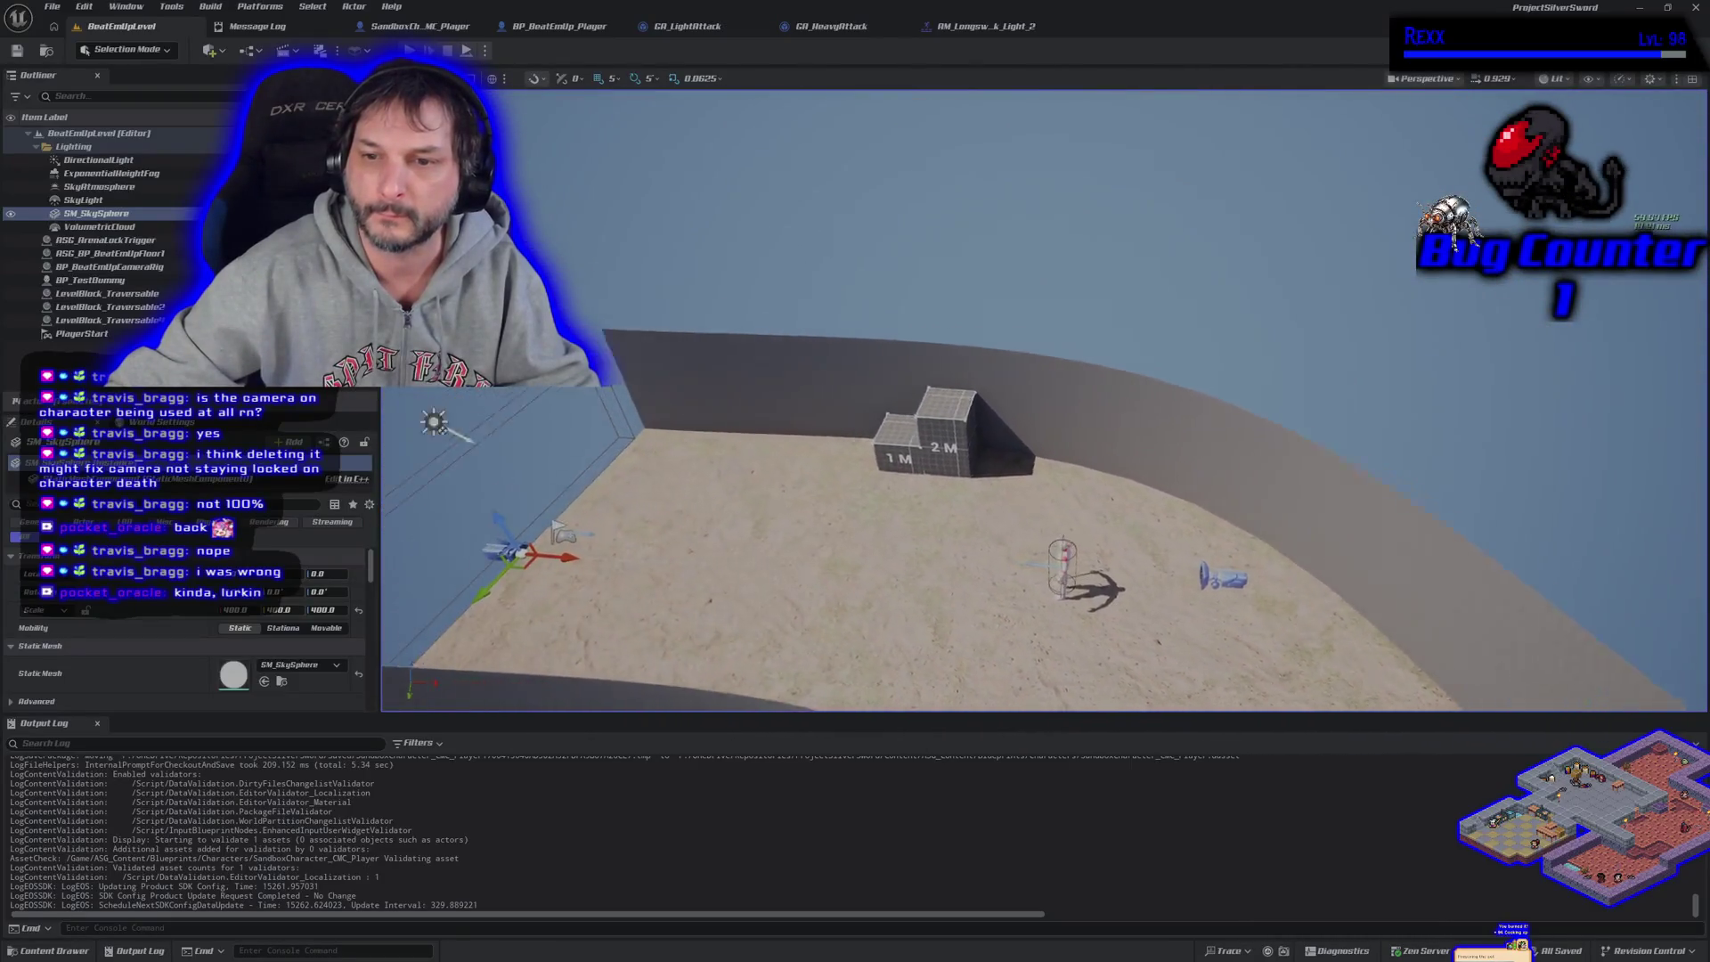
From the GA_LightAttack tab, ask the terminal assistant for commit info and bring up the pending commit
{"action": "left_click", "coordinate": [686, 27]}
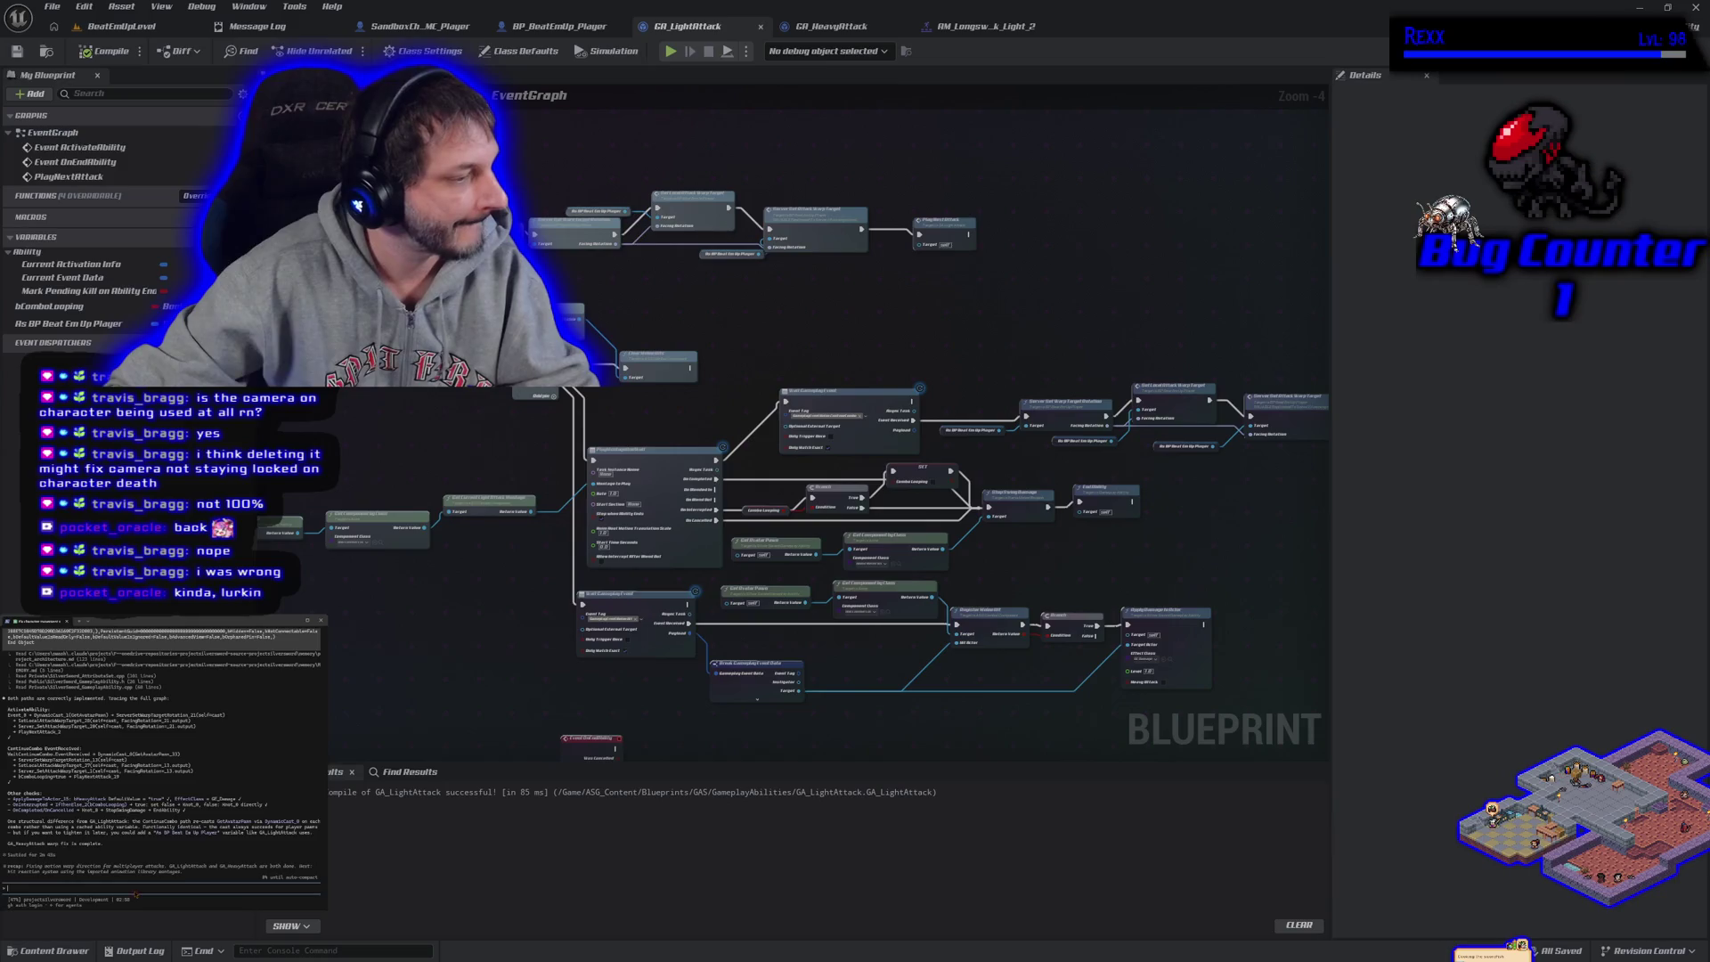
{"action": "type", "text": "a co"}
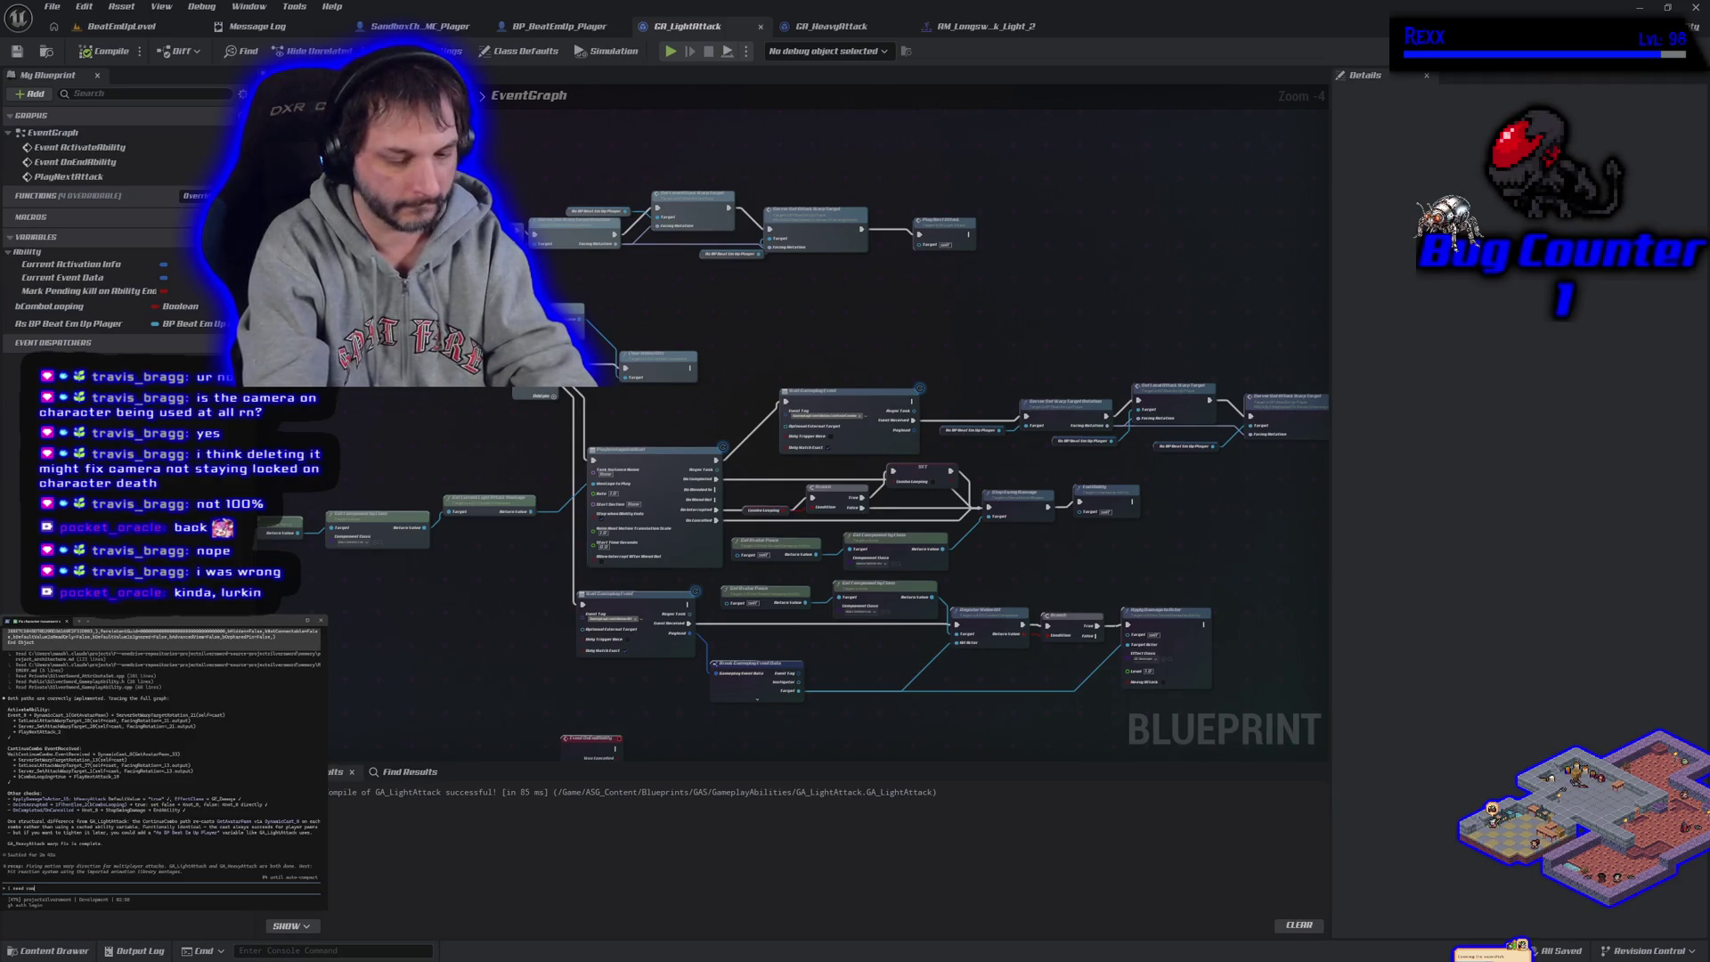
{"action": "key", "text": "Return"}
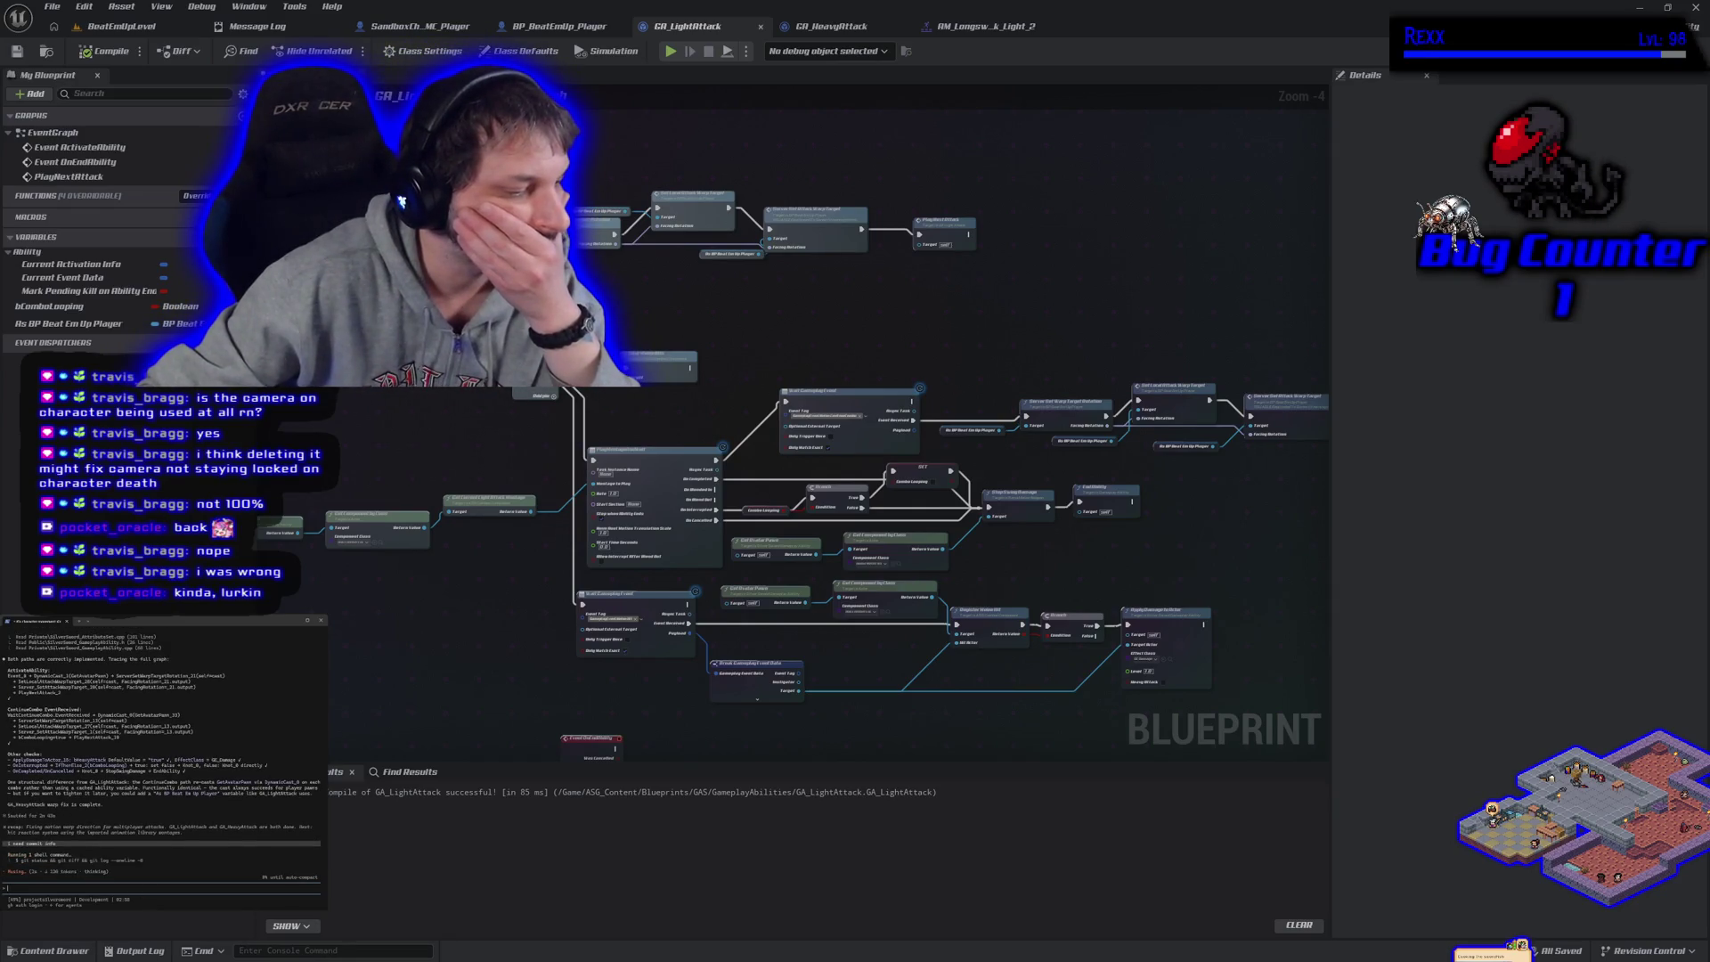
{"action": "key", "text": "alt+Tab"}
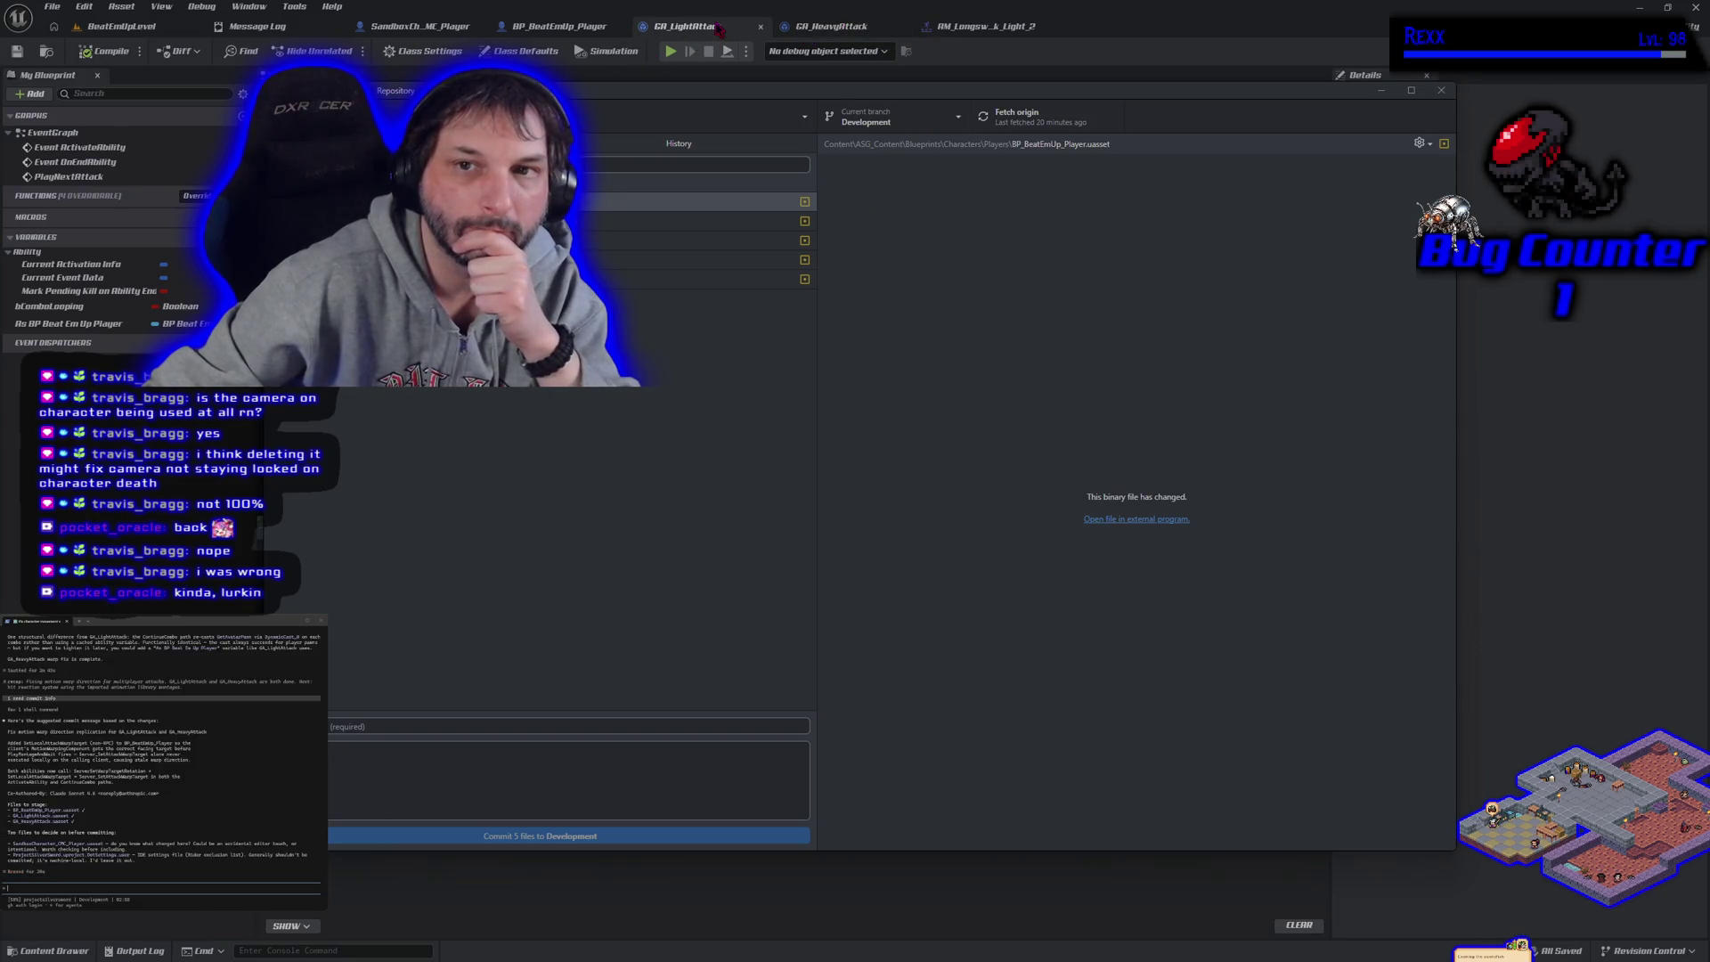
Return to the GA_LightAttack graph and inspect the Play Next Attack node
{"action": "left_click", "coordinate": [718, 27]}
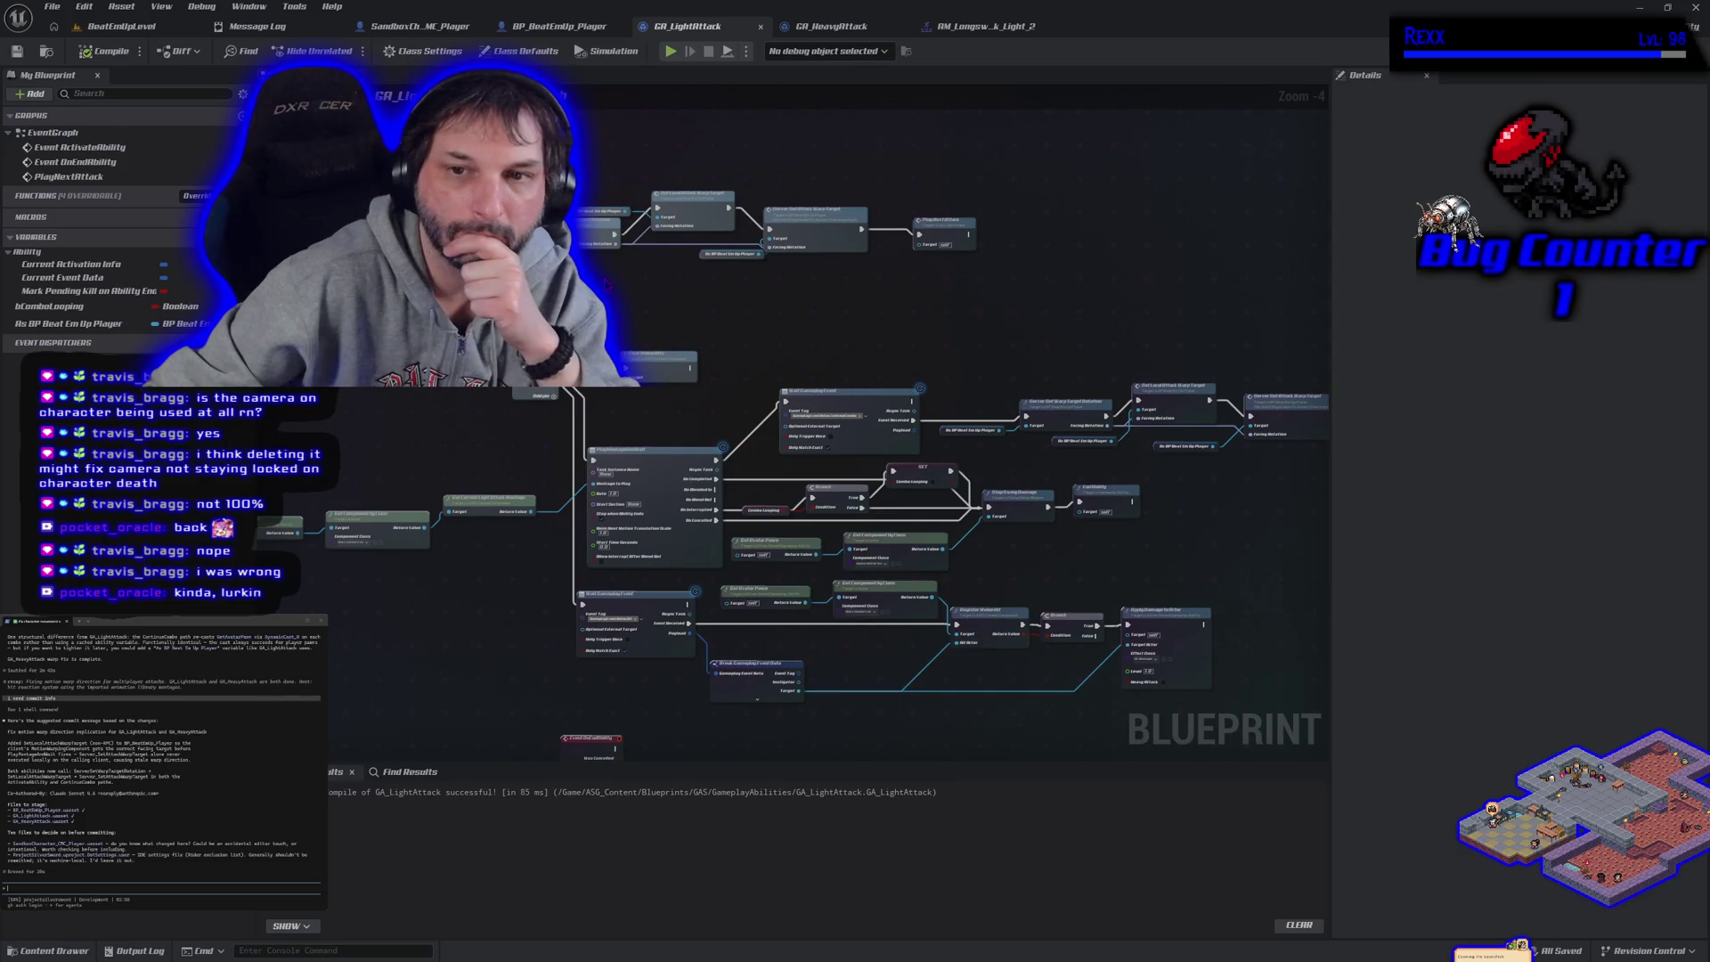
{"action": "scroll", "coordinate": [606, 284], "scroll_direction": "up", "scroll_amount": 1}
{"action": "scroll", "coordinate": [615, 290], "scroll_direction": "up", "scroll_amount": 2}
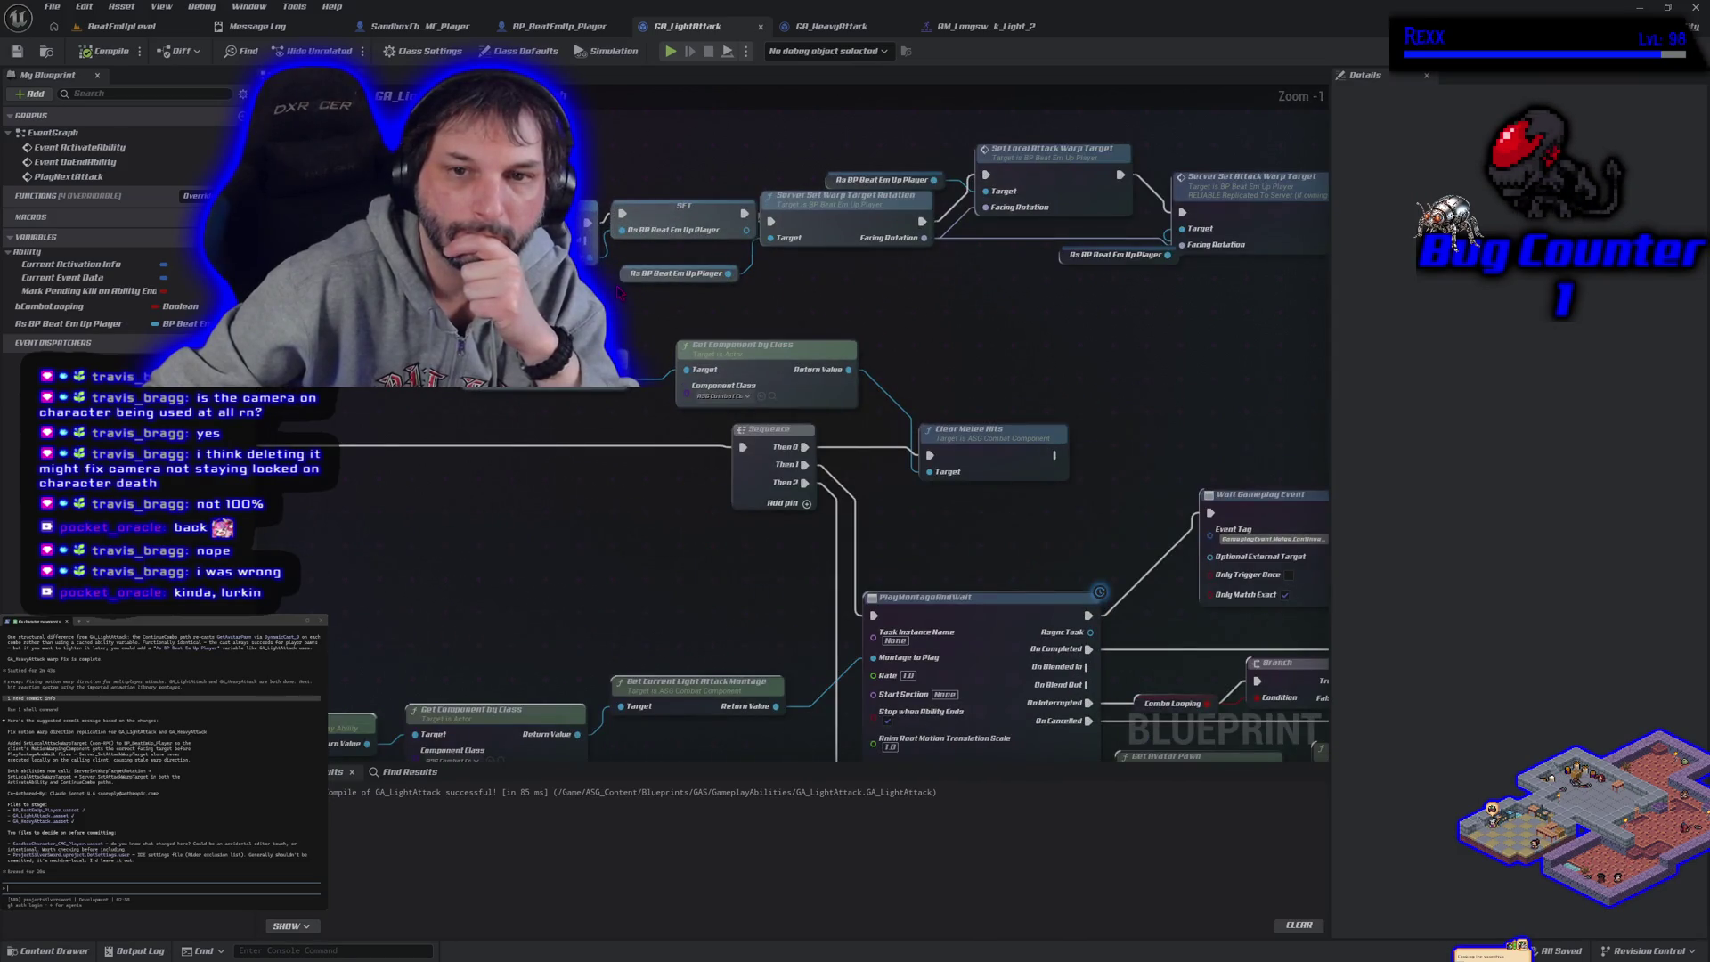
{"action": "scroll", "coordinate": [619, 294], "scroll_direction": "down", "scroll_amount": 2}
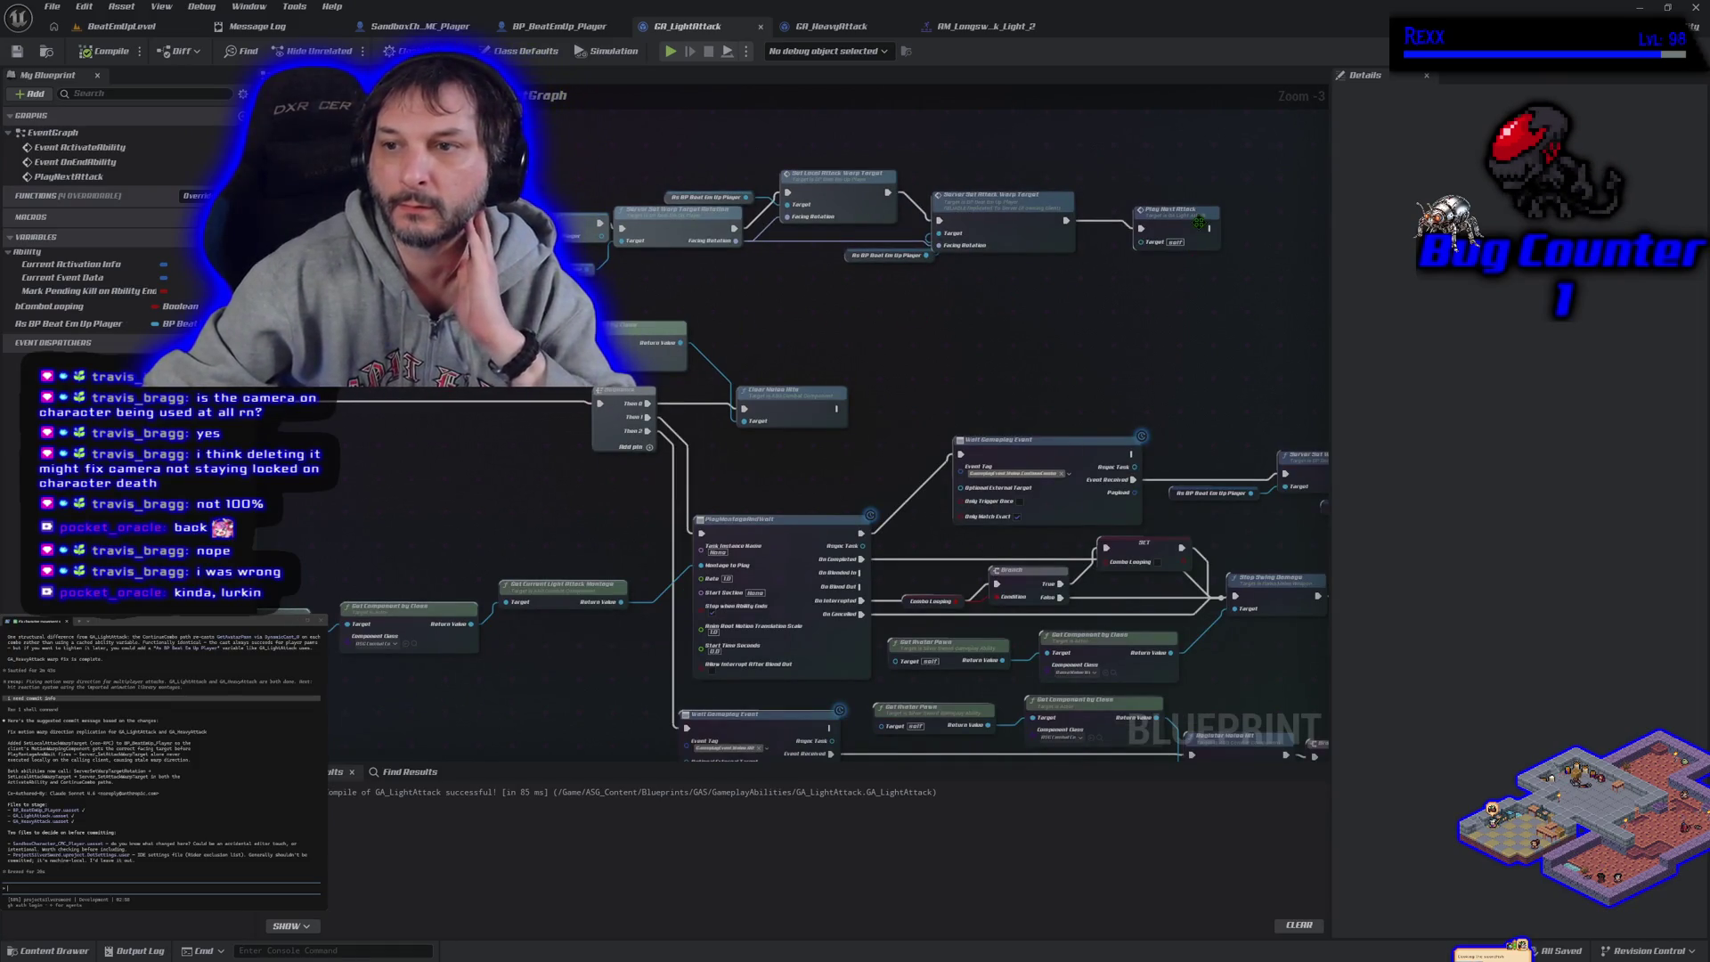
{"action": "left_click", "coordinate": [1203, 230]}
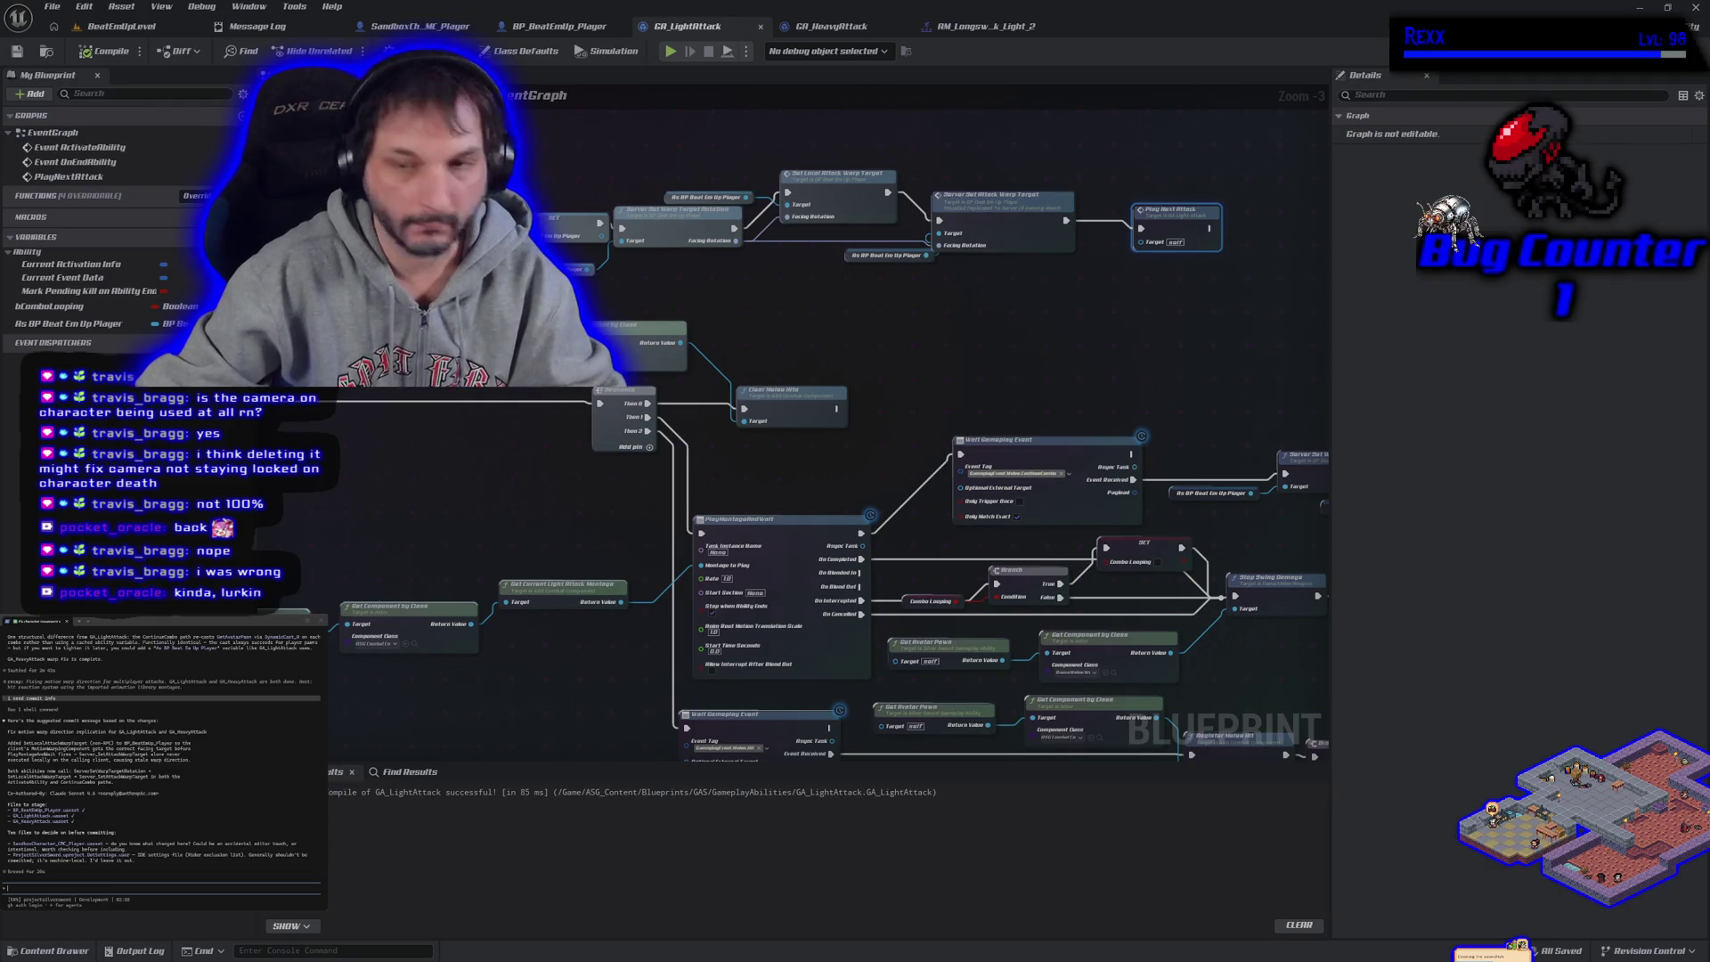
{"action": "left_click", "coordinate": [1185, 276]}
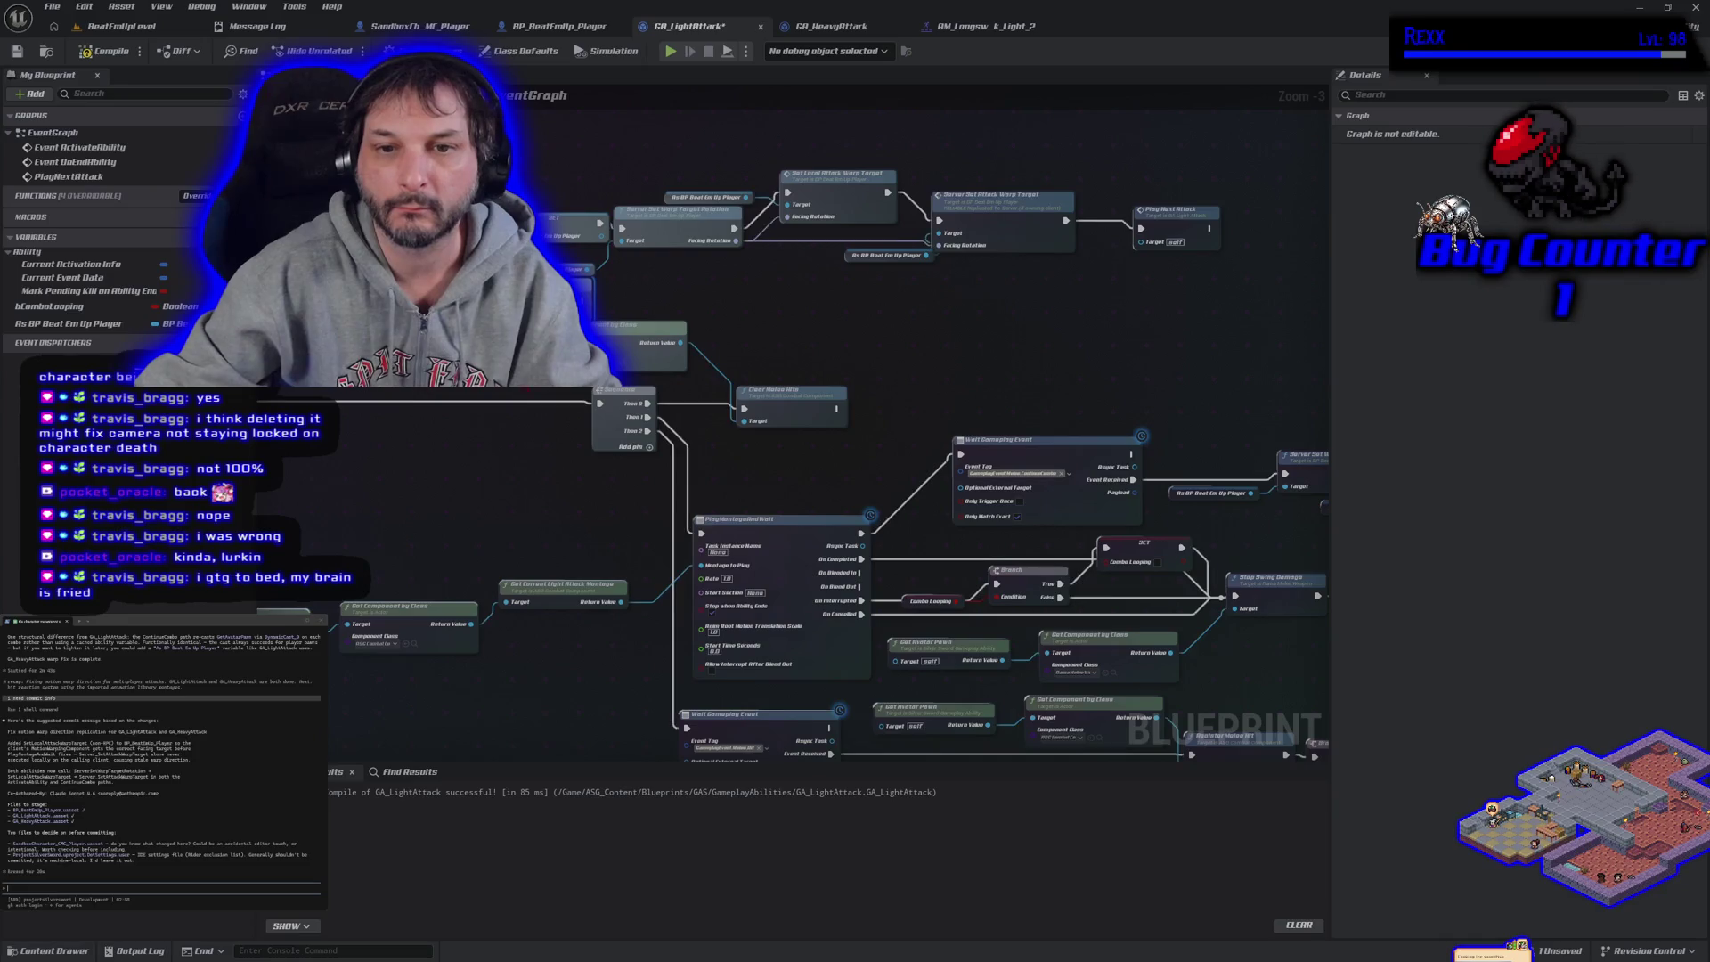
Look over the other GA_LightAttack nodes, then compile and save the ability
{"action": "left_click_drag", "start_coordinate": [534, 472], "coordinate": [423, 400]}
{"action": "scroll", "coordinate": [423, 401], "scroll_direction": "down", "scroll_amount": 1}
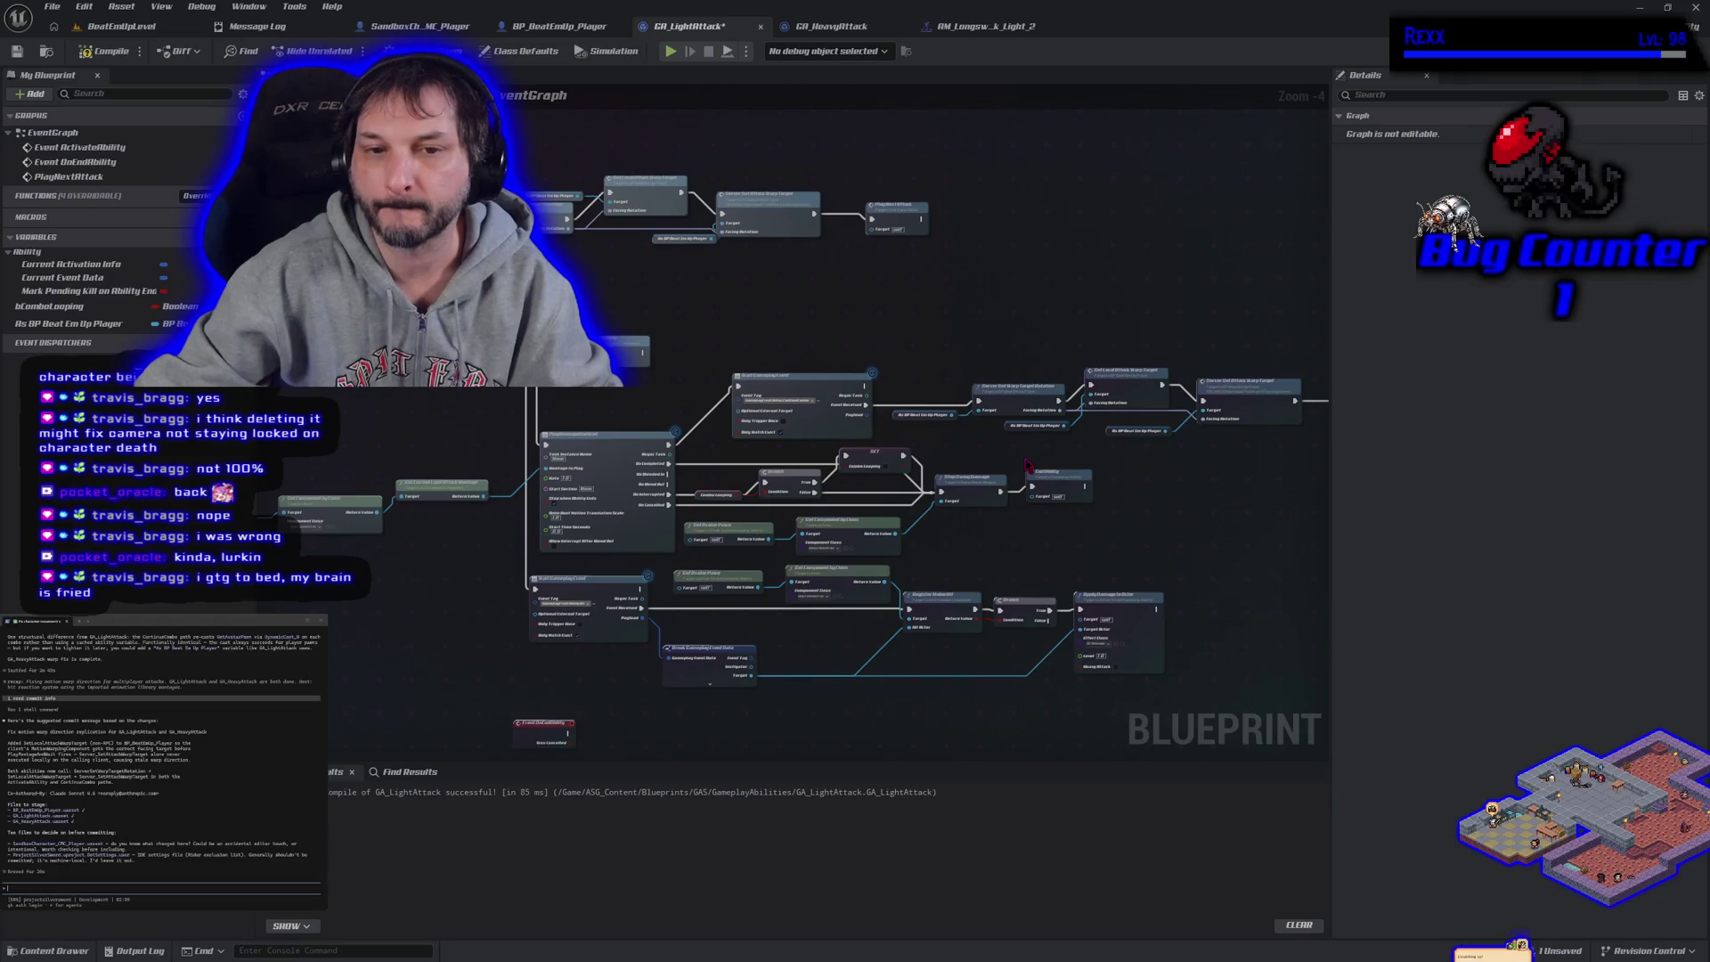
{"action": "mouse_move", "coordinate": [1029, 465]}
{"action": "left_mouse_down"}
{"action": "mouse_move", "coordinate": [717, 390]}
{"action": "mouse_move", "coordinate": [951, 446]}
{"action": "left_mouse_up"}
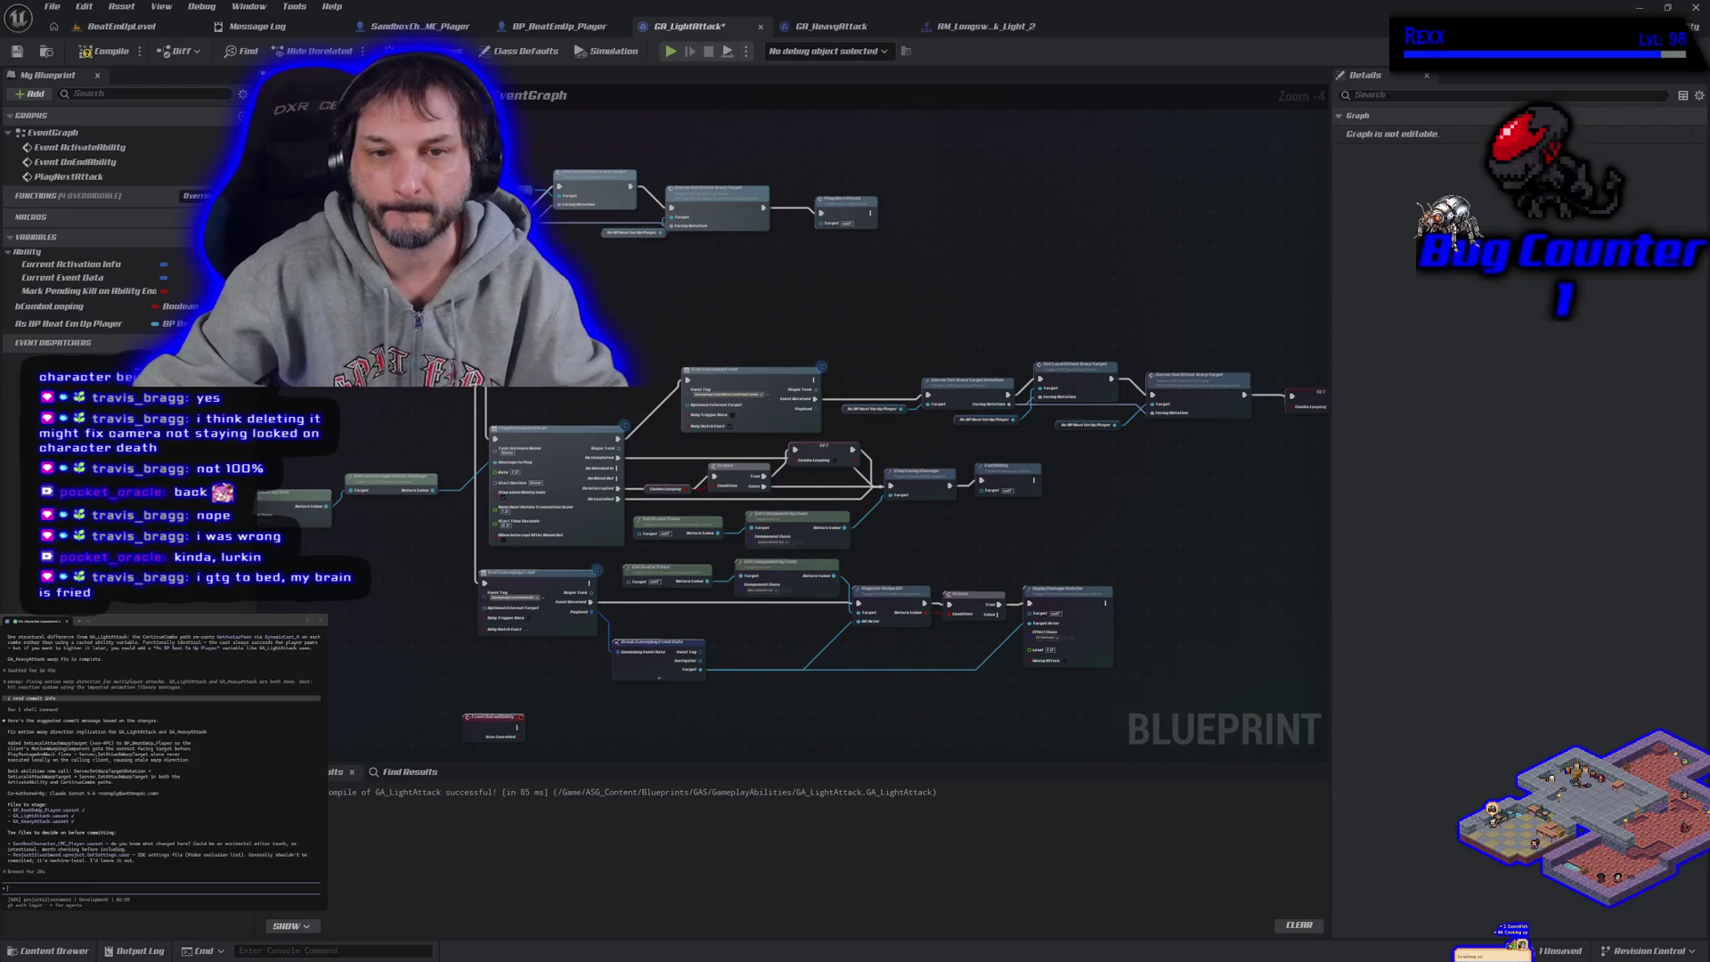
{"action": "left_click", "coordinate": [107, 52]}
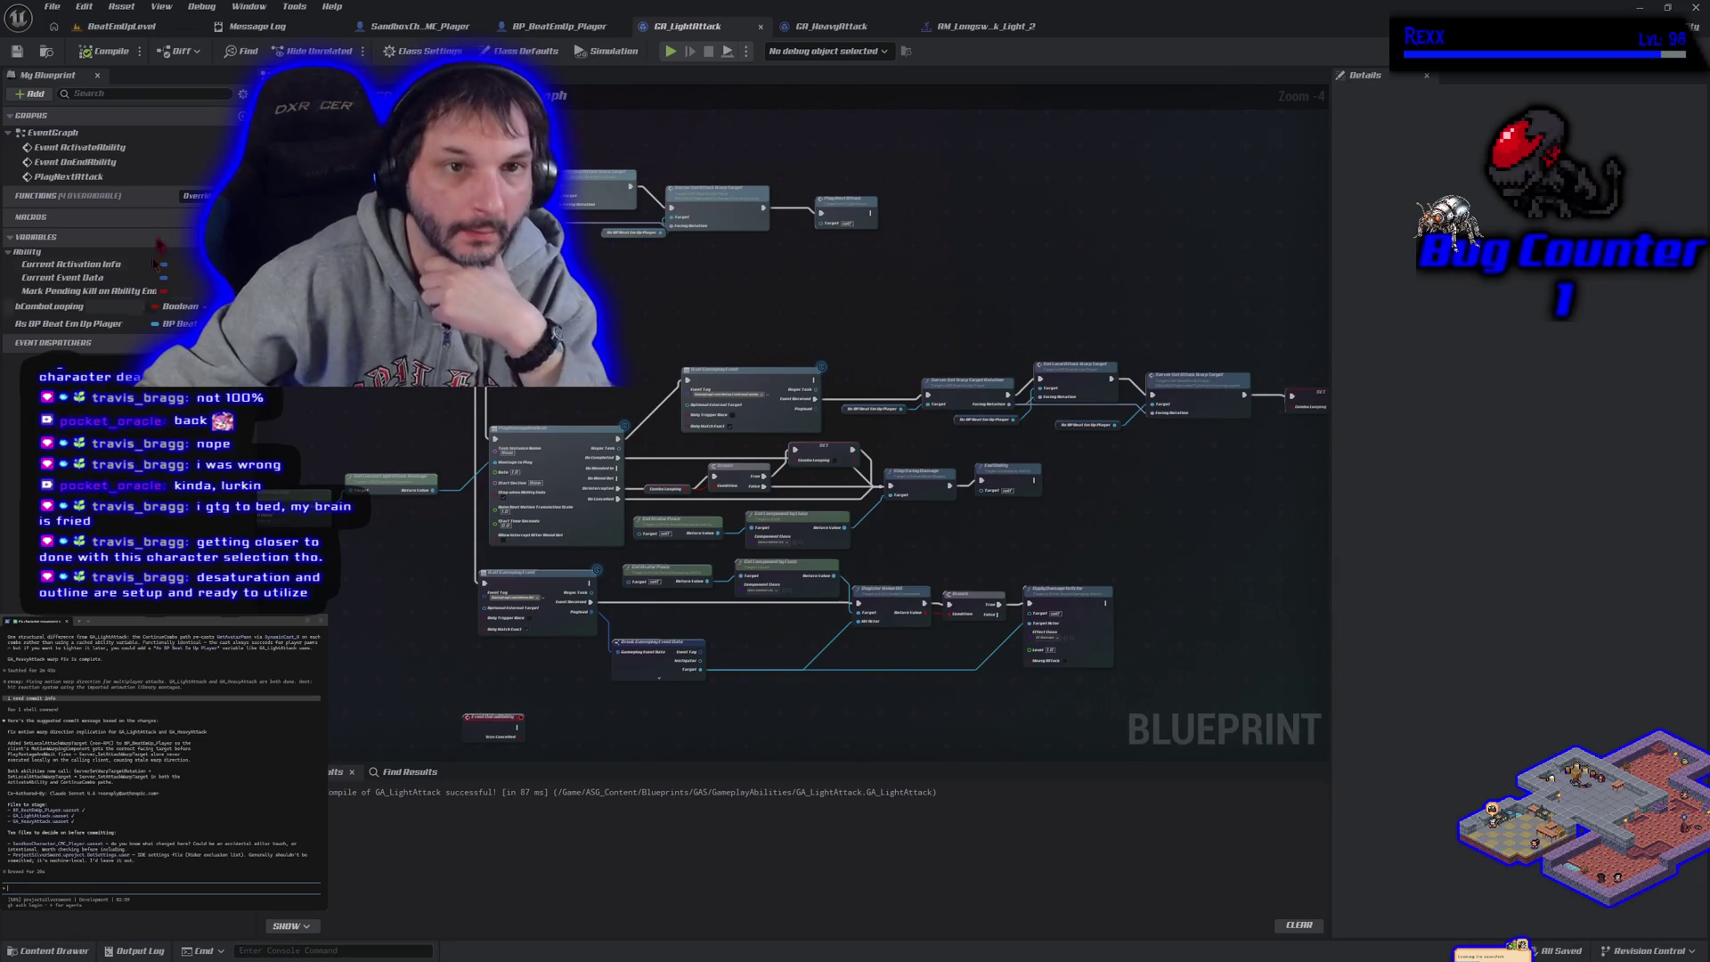
{"action": "left_click", "coordinate": [122, 26]}
Fly the viewport camera back over the sand arena floor, step blocks and character
{"action": "mouse_move", "coordinate": [572, 477]}
{"action": "left_mouse_down"}
{"action": "mouse_move", "coordinate": [579, 463]}
{"action": "mouse_move", "coordinate": [588, 498]}
{"action": "mouse_move", "coordinate": [641, 427]}
{"action": "mouse_move", "coordinate": [623, 400]}
{"action": "mouse_move", "coordinate": [435, 401]}
{"action": "left_mouse_up"}
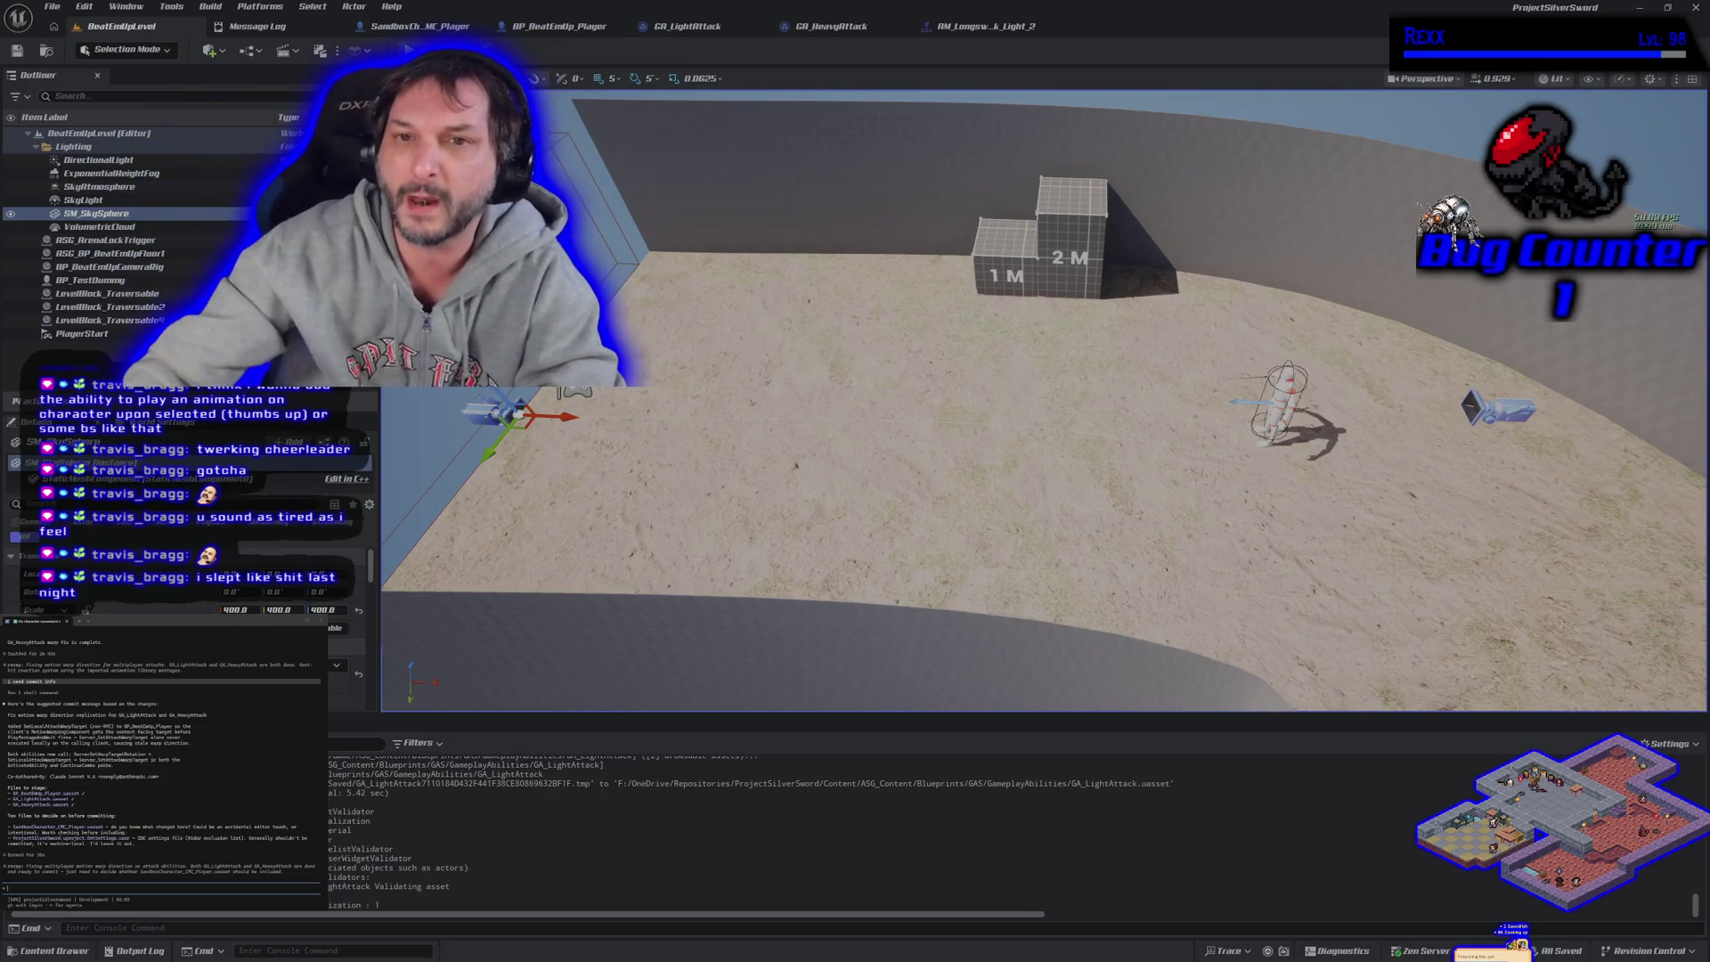
Review the GA_LightAttack node network, then open the SandboxCharacter_CMC_Player blueprint
{"action": "left_click", "coordinate": [675, 29]}
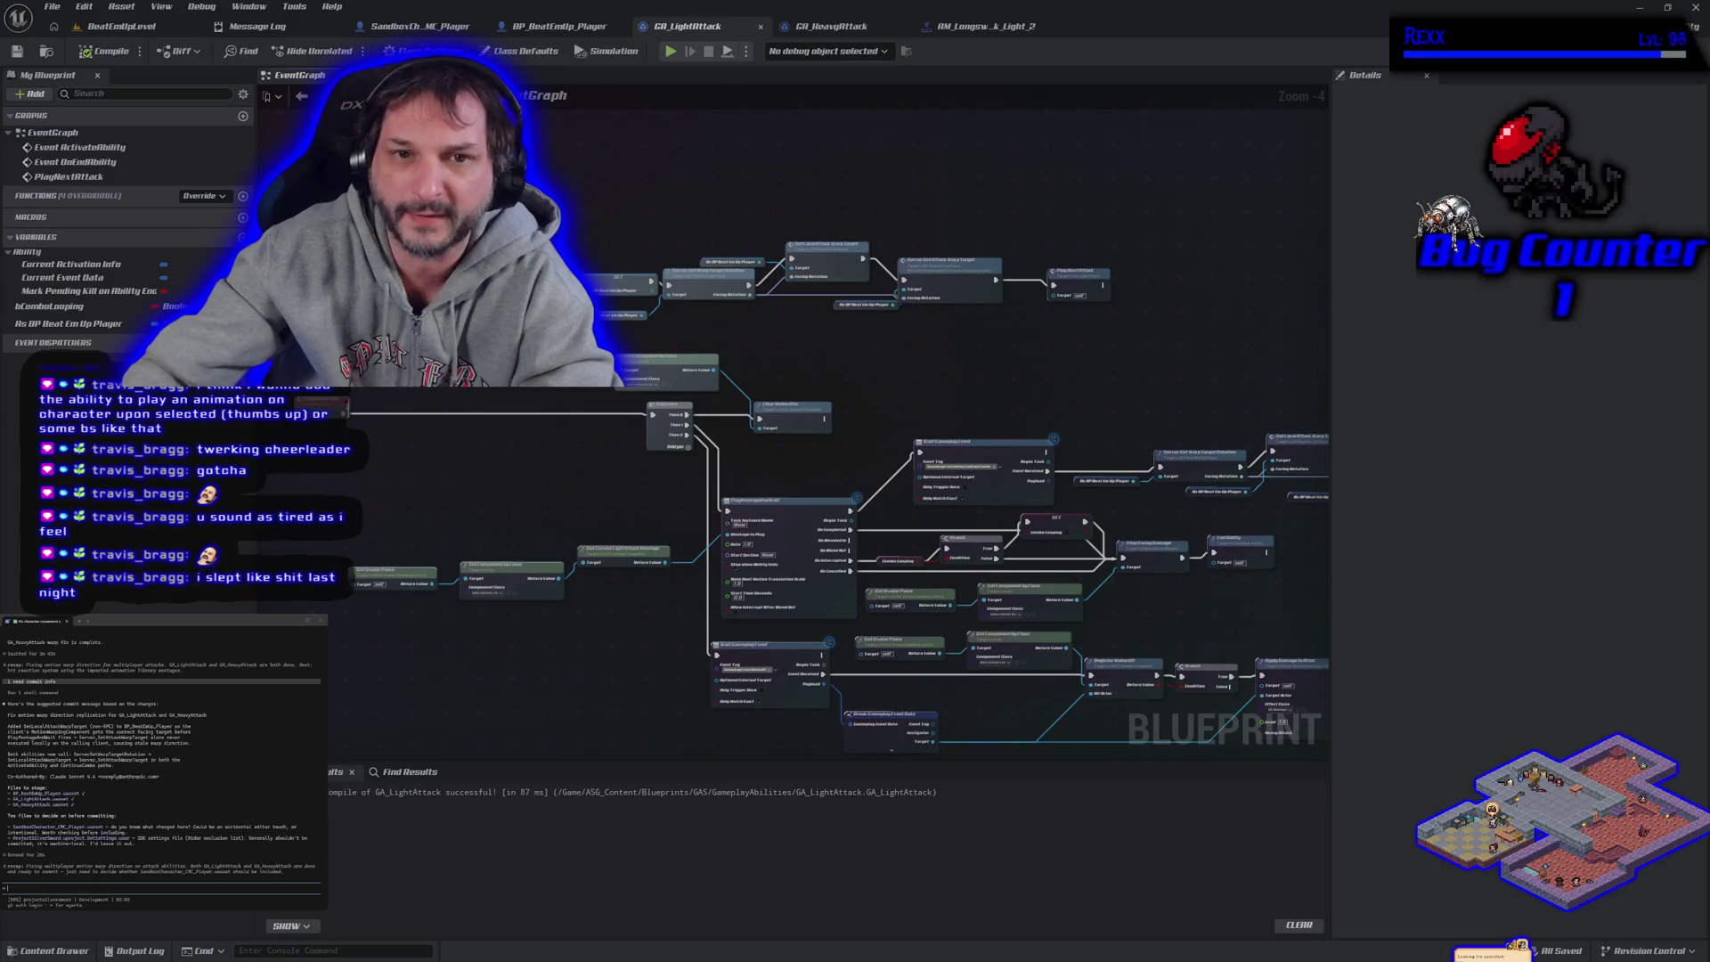
{"action": "mouse_move", "coordinate": [526, 180]}
{"action": "left_mouse_down"}
{"action": "mouse_move", "coordinate": [855, 302]}
{"action": "mouse_move", "coordinate": [1058, 339]}
{"action": "left_mouse_up"}
{"action": "scroll", "coordinate": [588, 325], "scroll_direction": "up", "scroll_amount": 4}
{"action": "scroll", "coordinate": [660, 196], "scroll_direction": "down", "scroll_amount": 3}
{"action": "scroll", "coordinate": [660, 196], "scroll_direction": "down", "scroll_amount": 3}
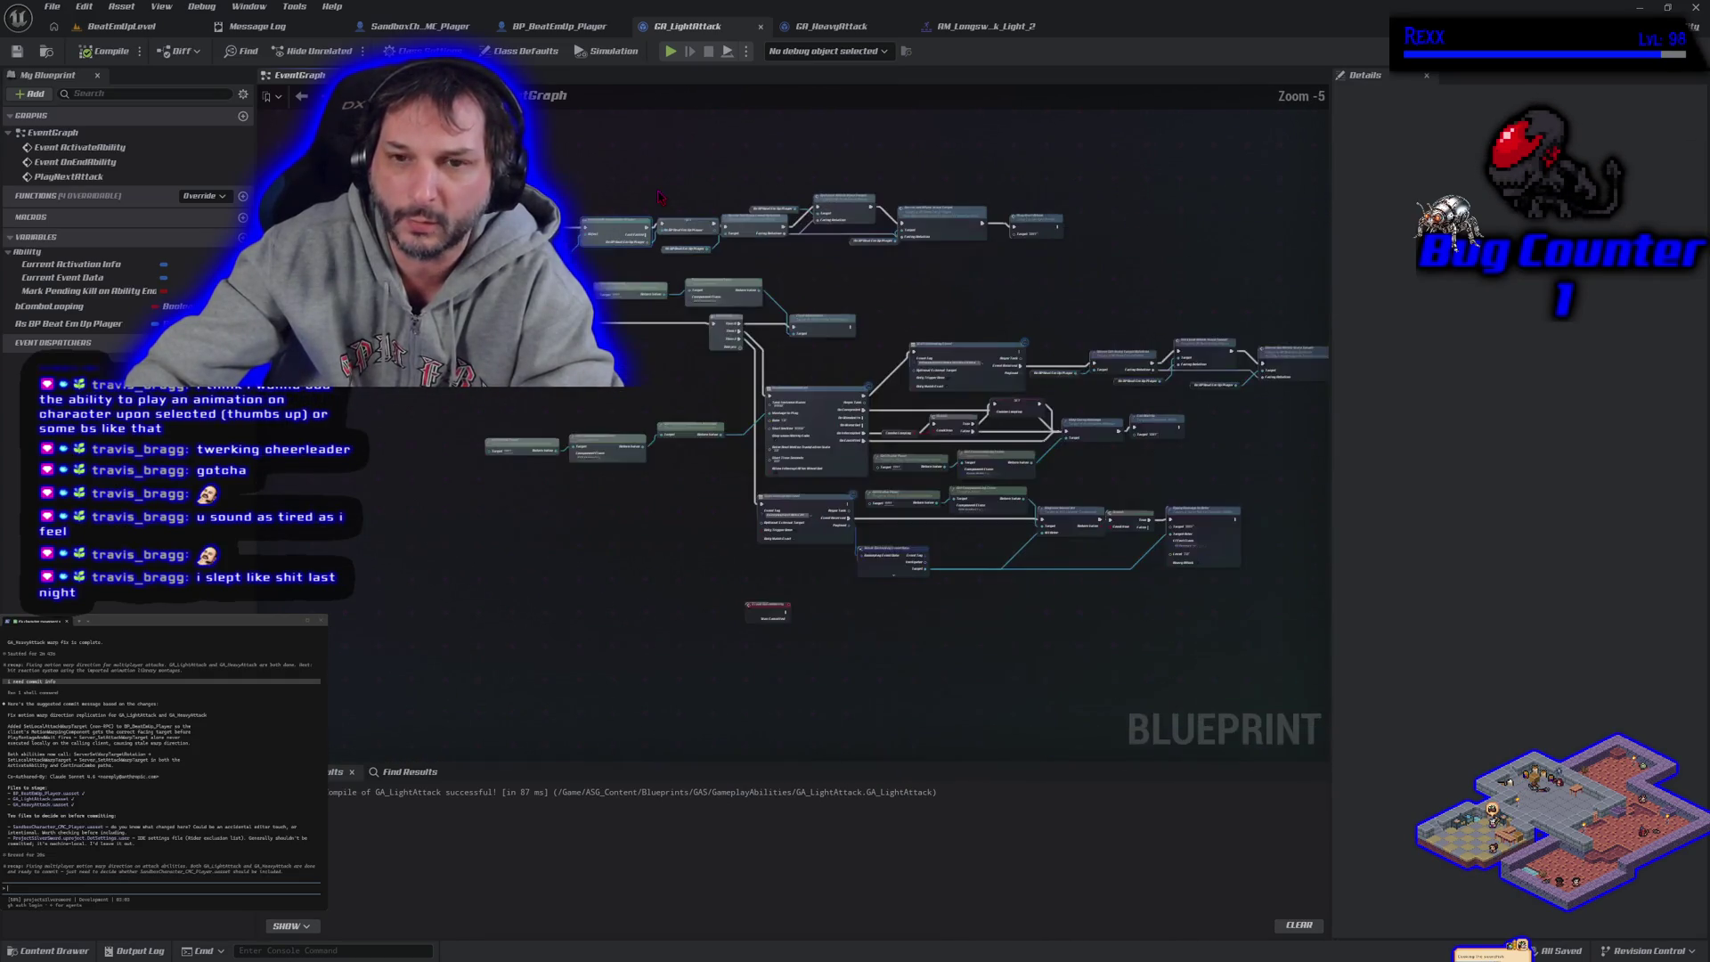
{"action": "mouse_move", "coordinate": [1069, 281]}
{"action": "left_mouse_down"}
{"action": "mouse_move", "coordinate": [802, 317]}
{"action": "mouse_move", "coordinate": [907, 328]}
{"action": "mouse_move", "coordinate": [668, 267]}
{"action": "mouse_move", "coordinate": [928, 276]}
{"action": "mouse_move", "coordinate": [607, 197]}
{"action": "left_mouse_up"}
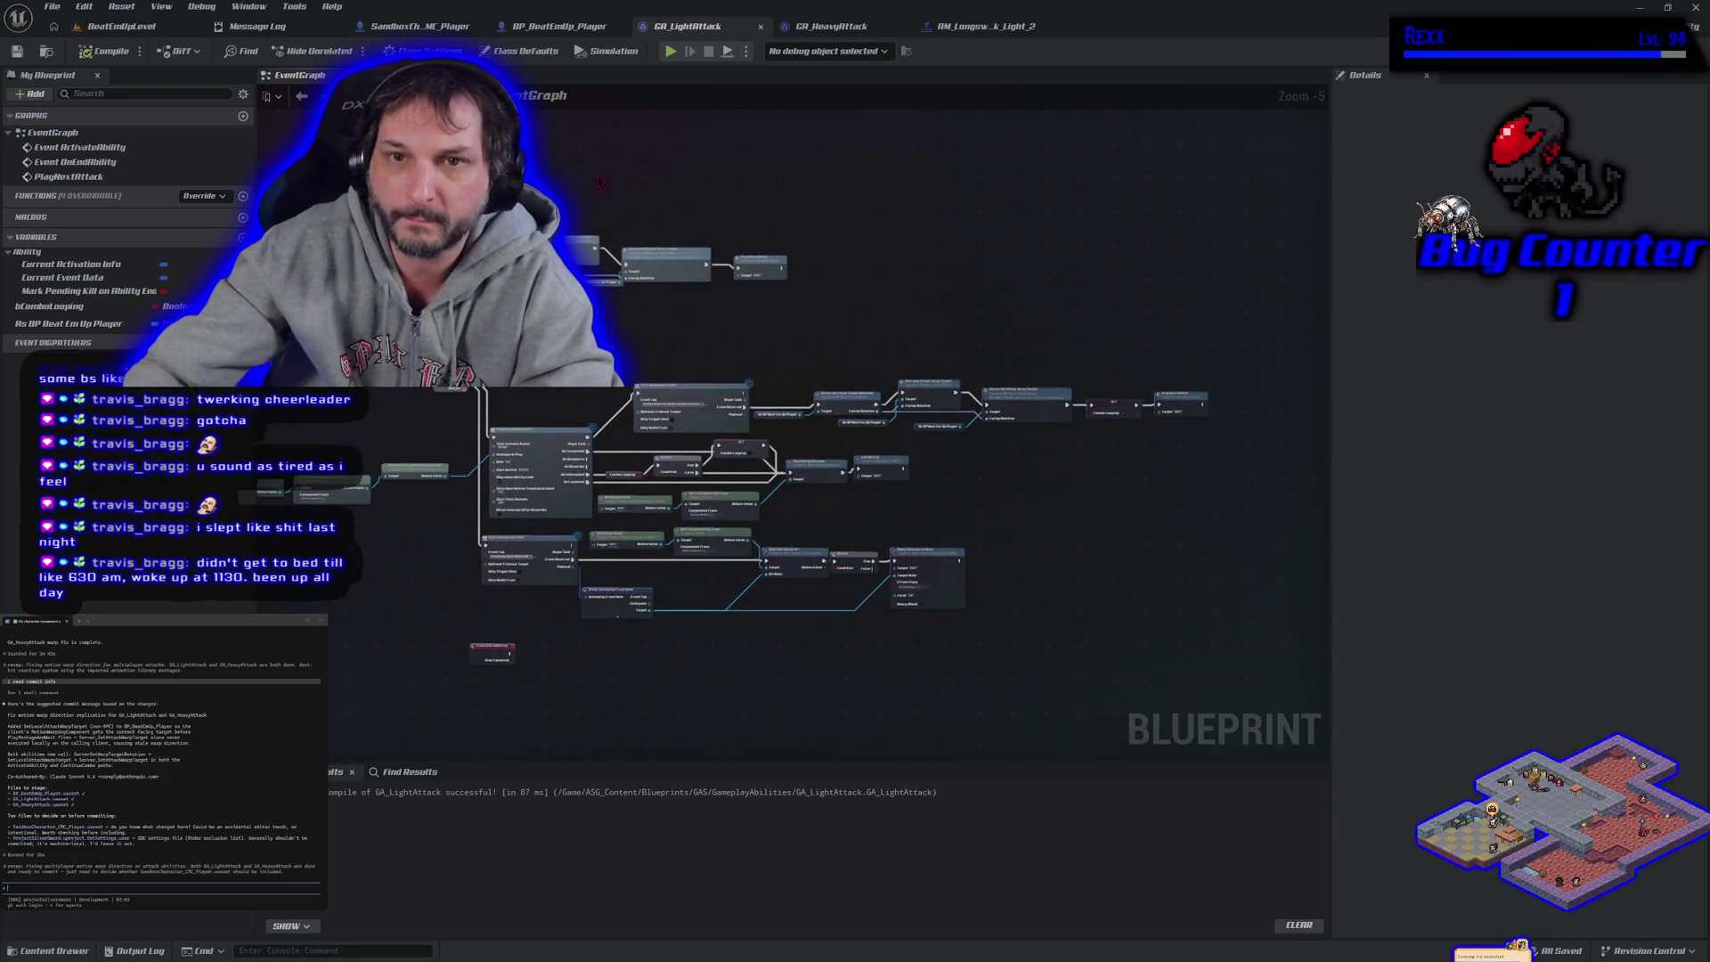
{"action": "left_click", "coordinate": [415, 26]}
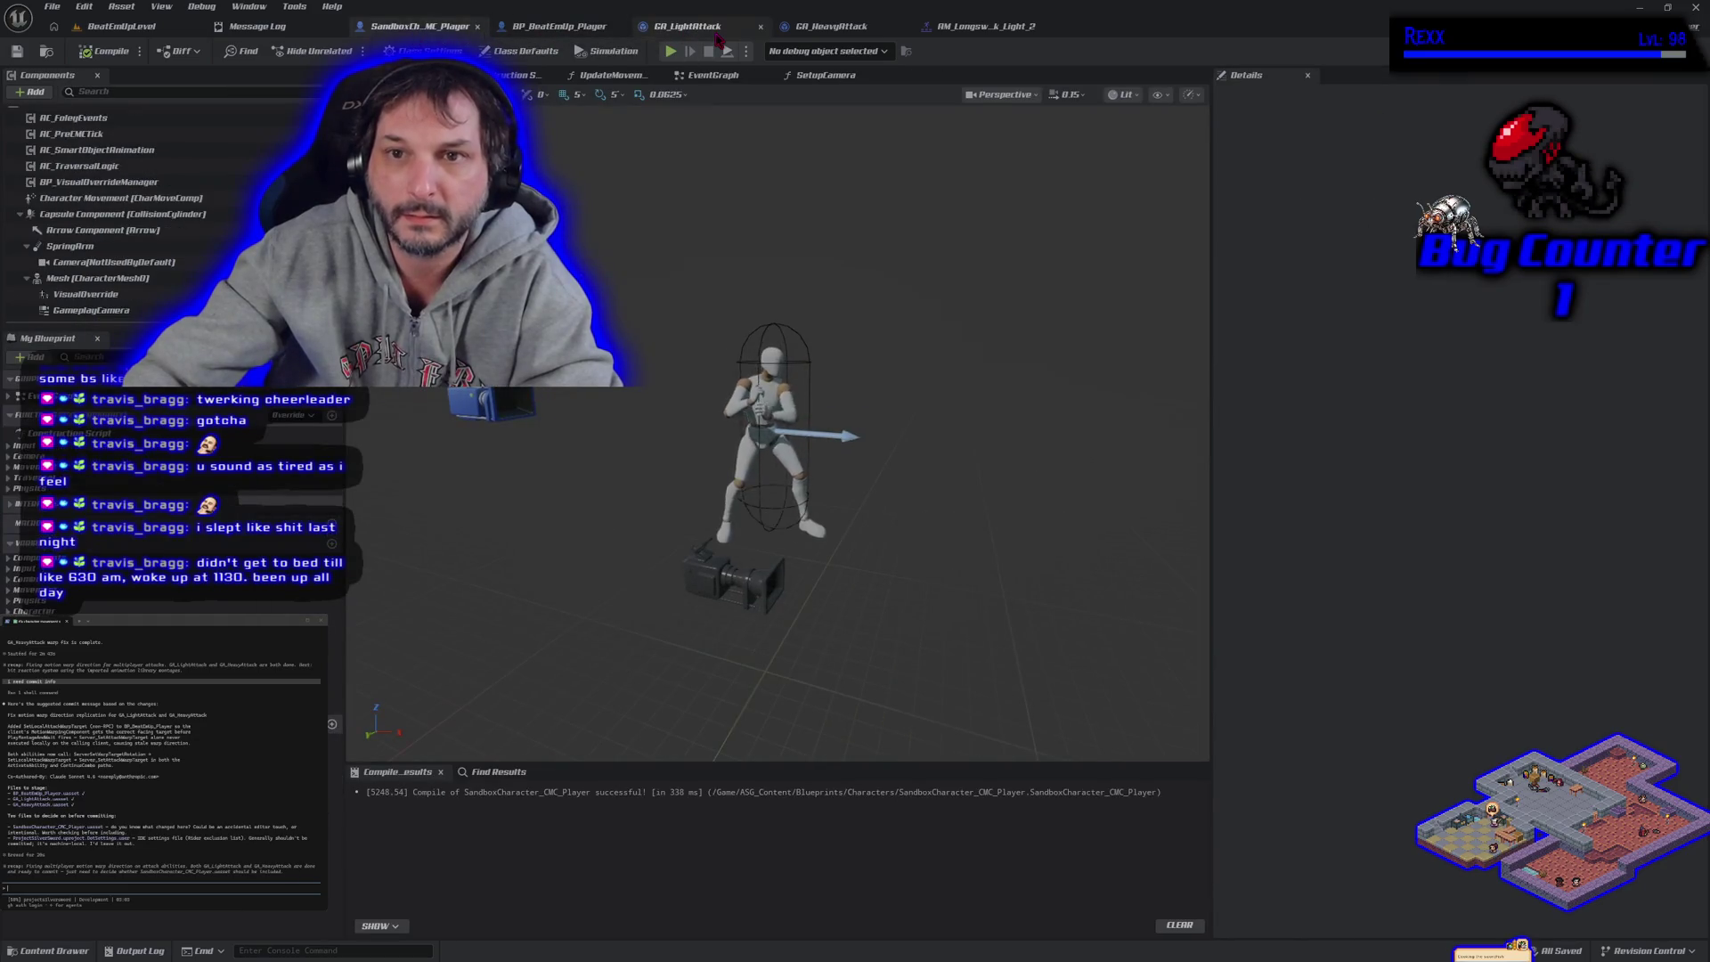
Open BP_BeatEmUp_Player's event graph and inspect the Motion Warping variable's properties
{"action": "left_click", "coordinate": [718, 32]}
{"action": "left_click", "coordinate": [534, 27]}
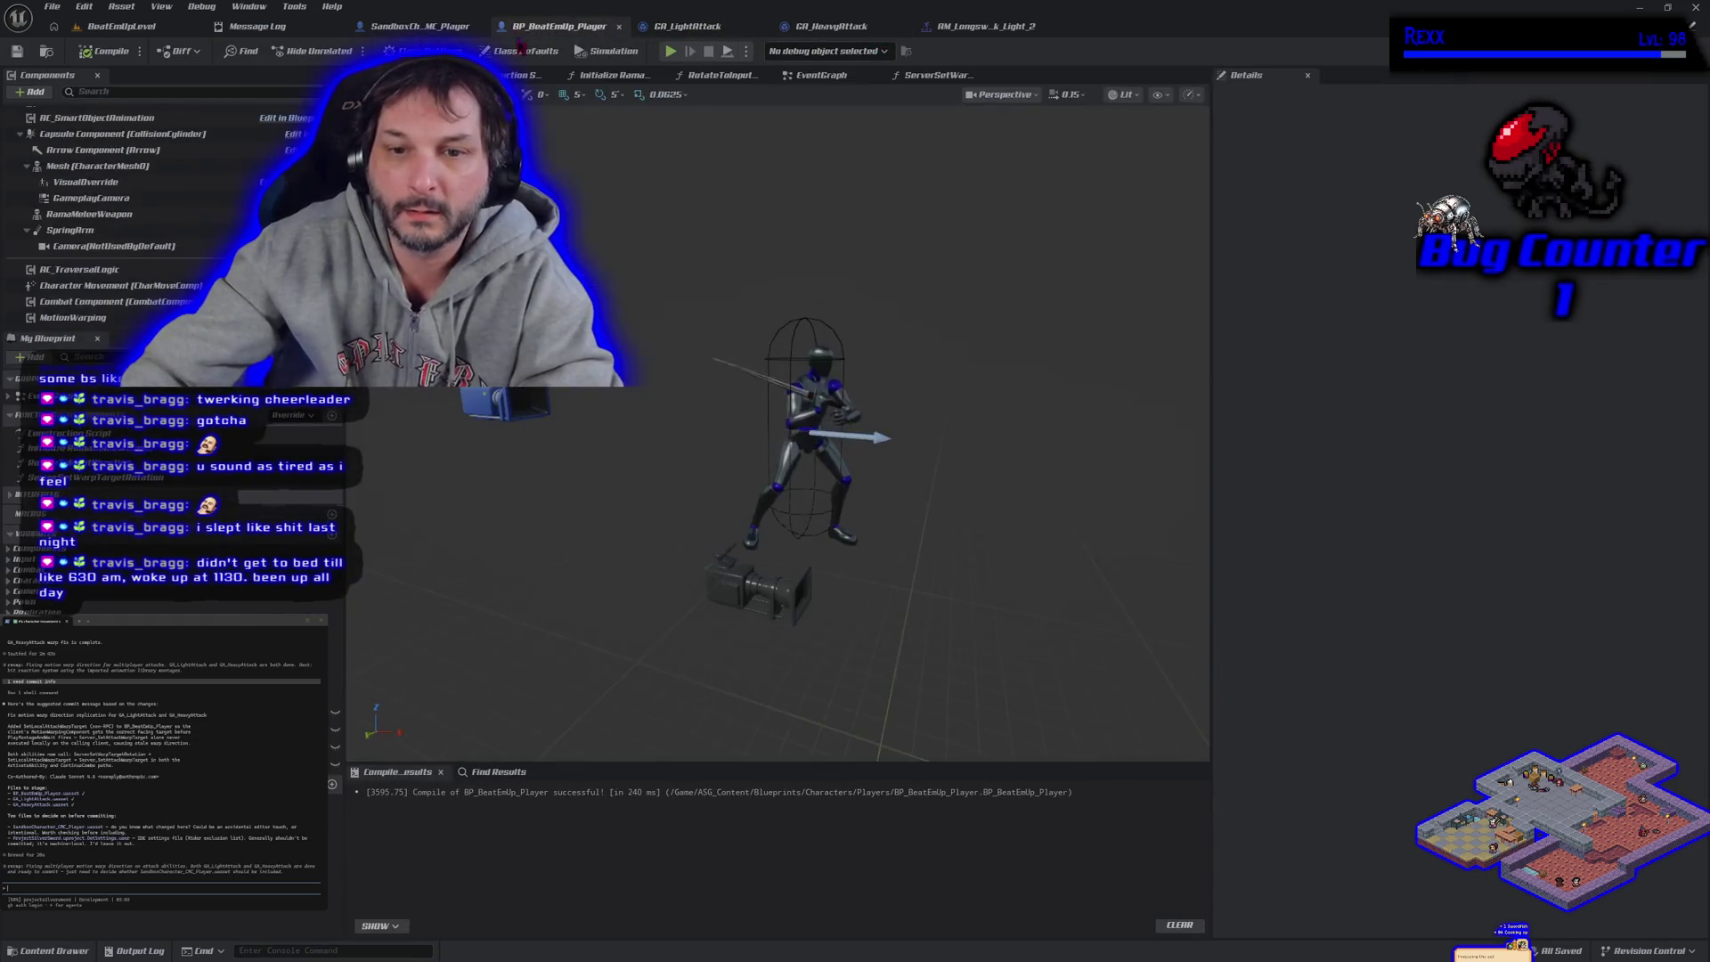
{"action": "left_click", "coordinate": [819, 76]}
{"action": "scroll", "coordinate": [532, 502], "scroll_direction": "up", "scroll_amount": 2}
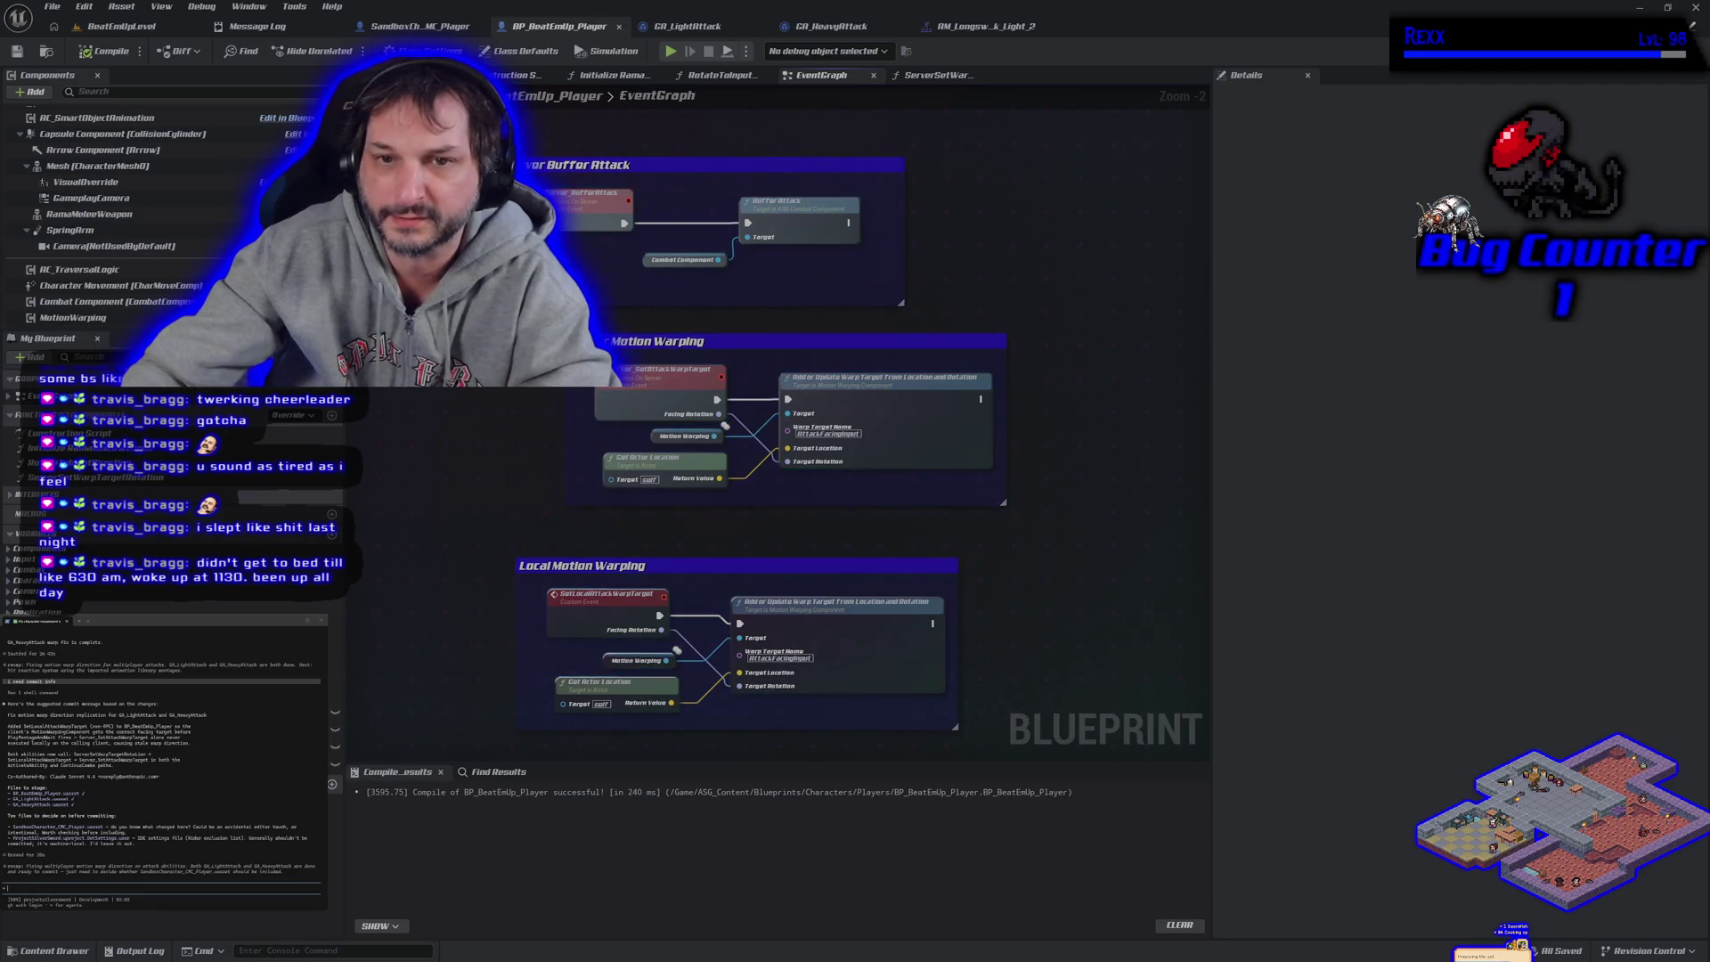
{"action": "left_click", "coordinate": [1111, 565]}
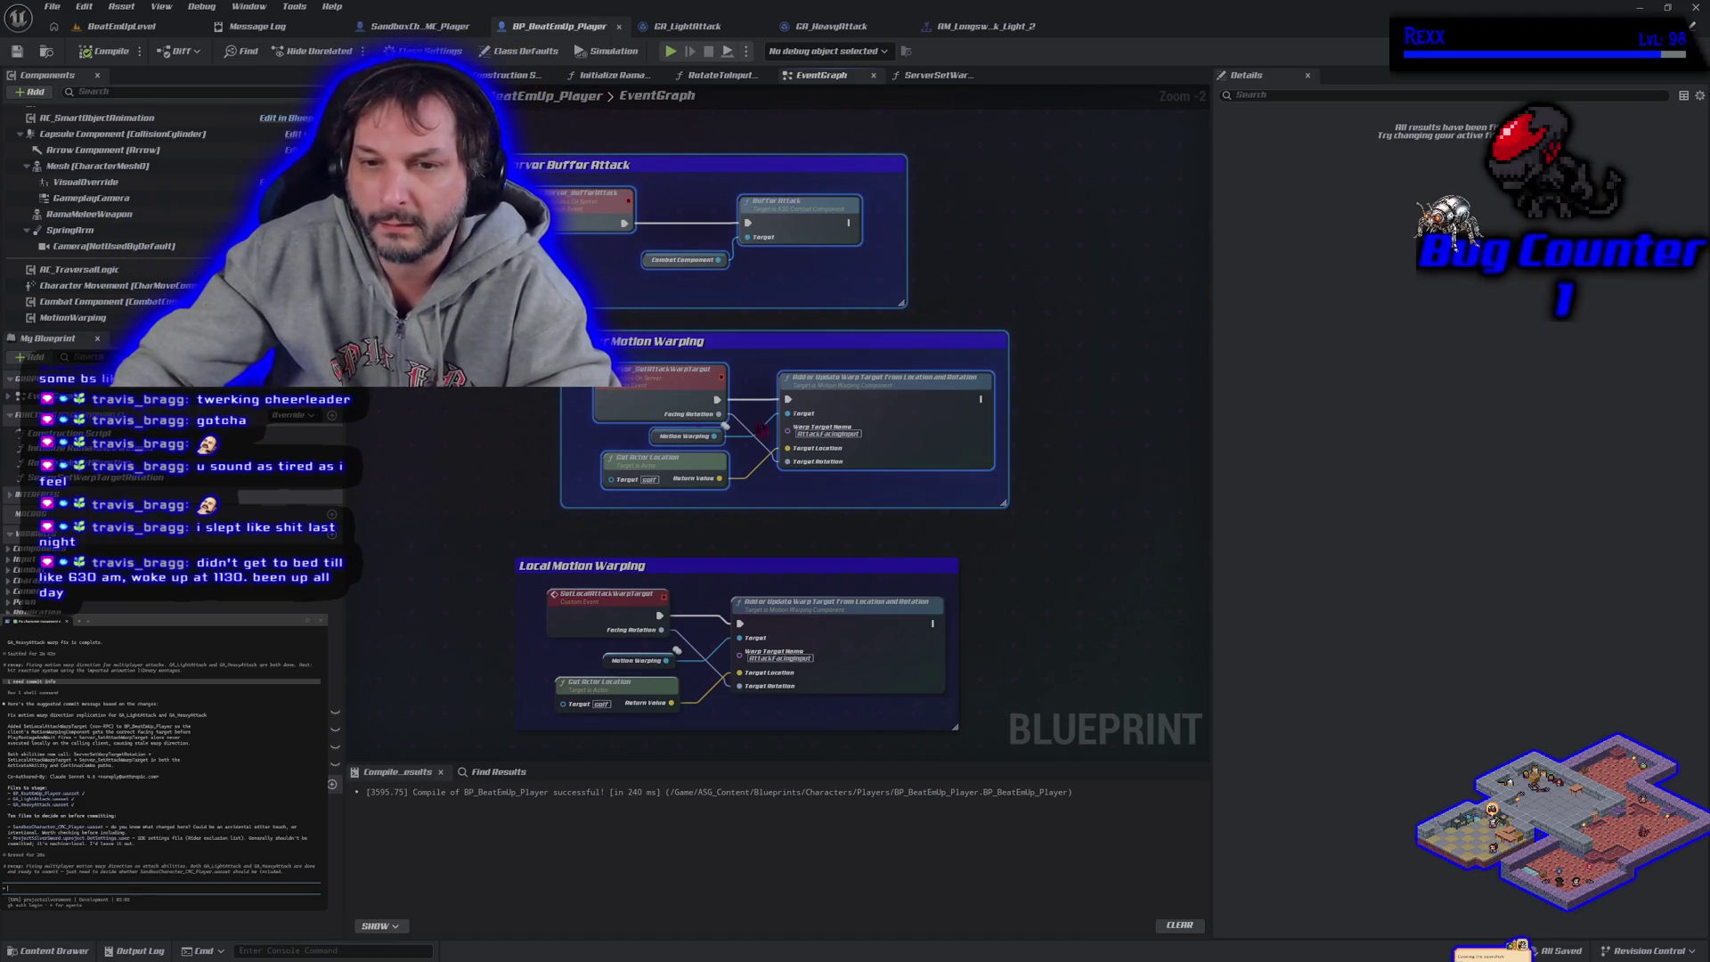
{"action": "left_click", "coordinate": [539, 389]}
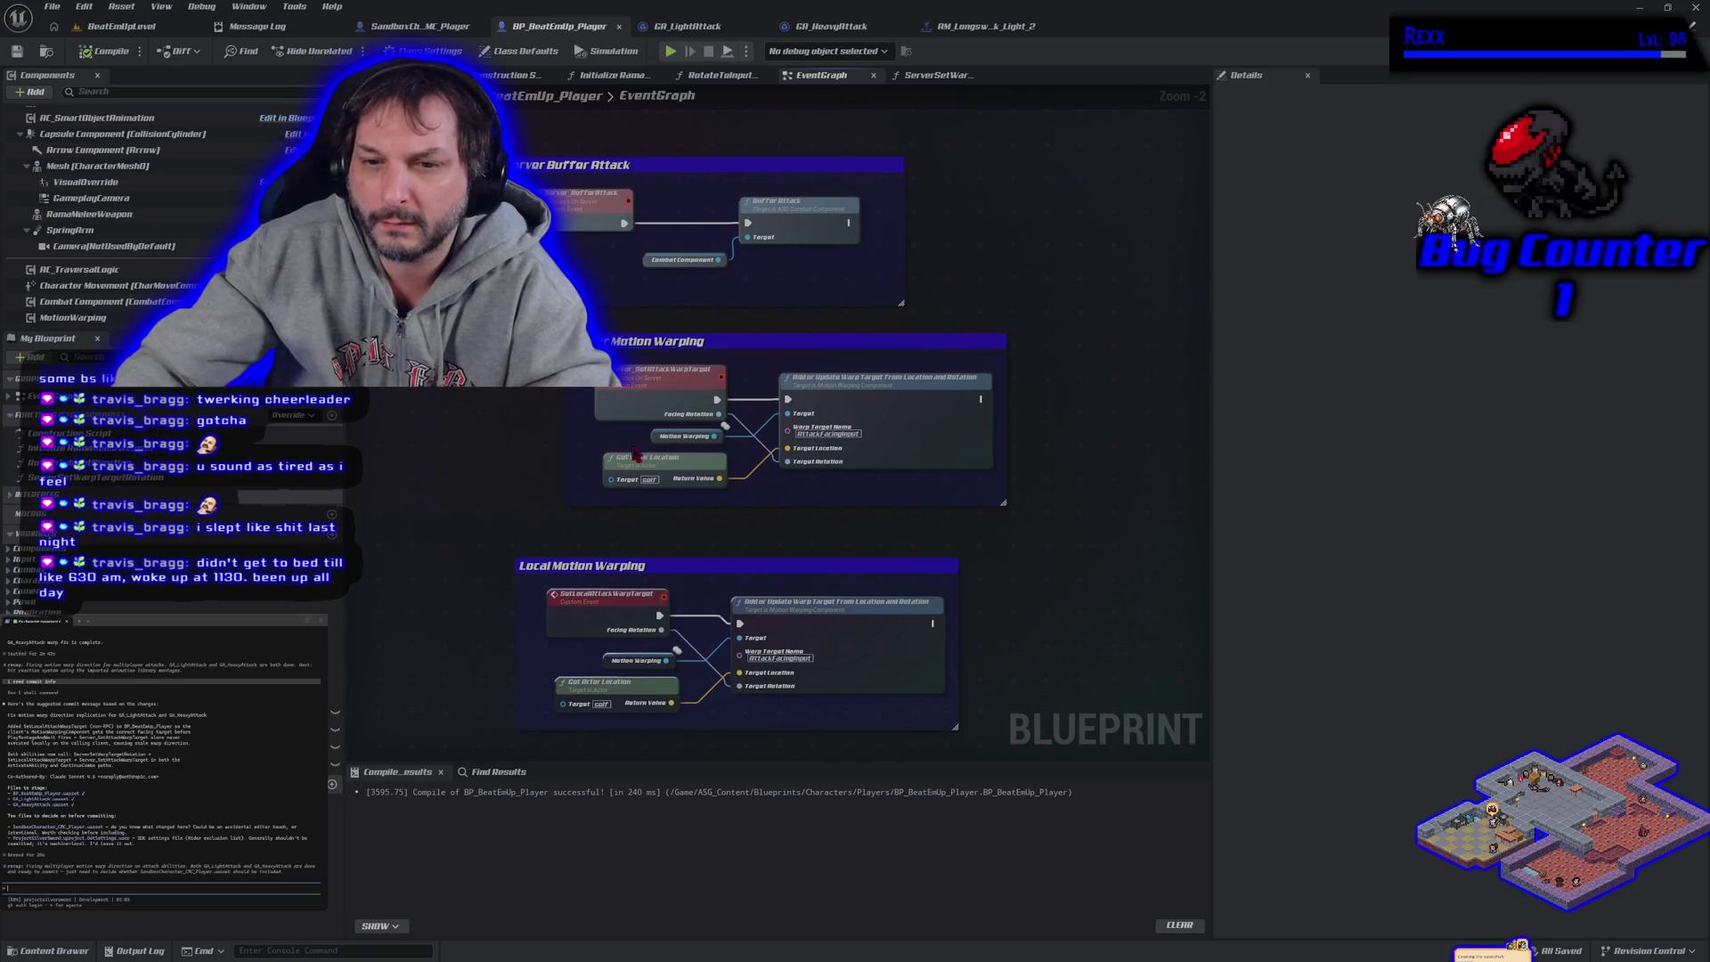
{"action": "left_click", "coordinate": [655, 435]}
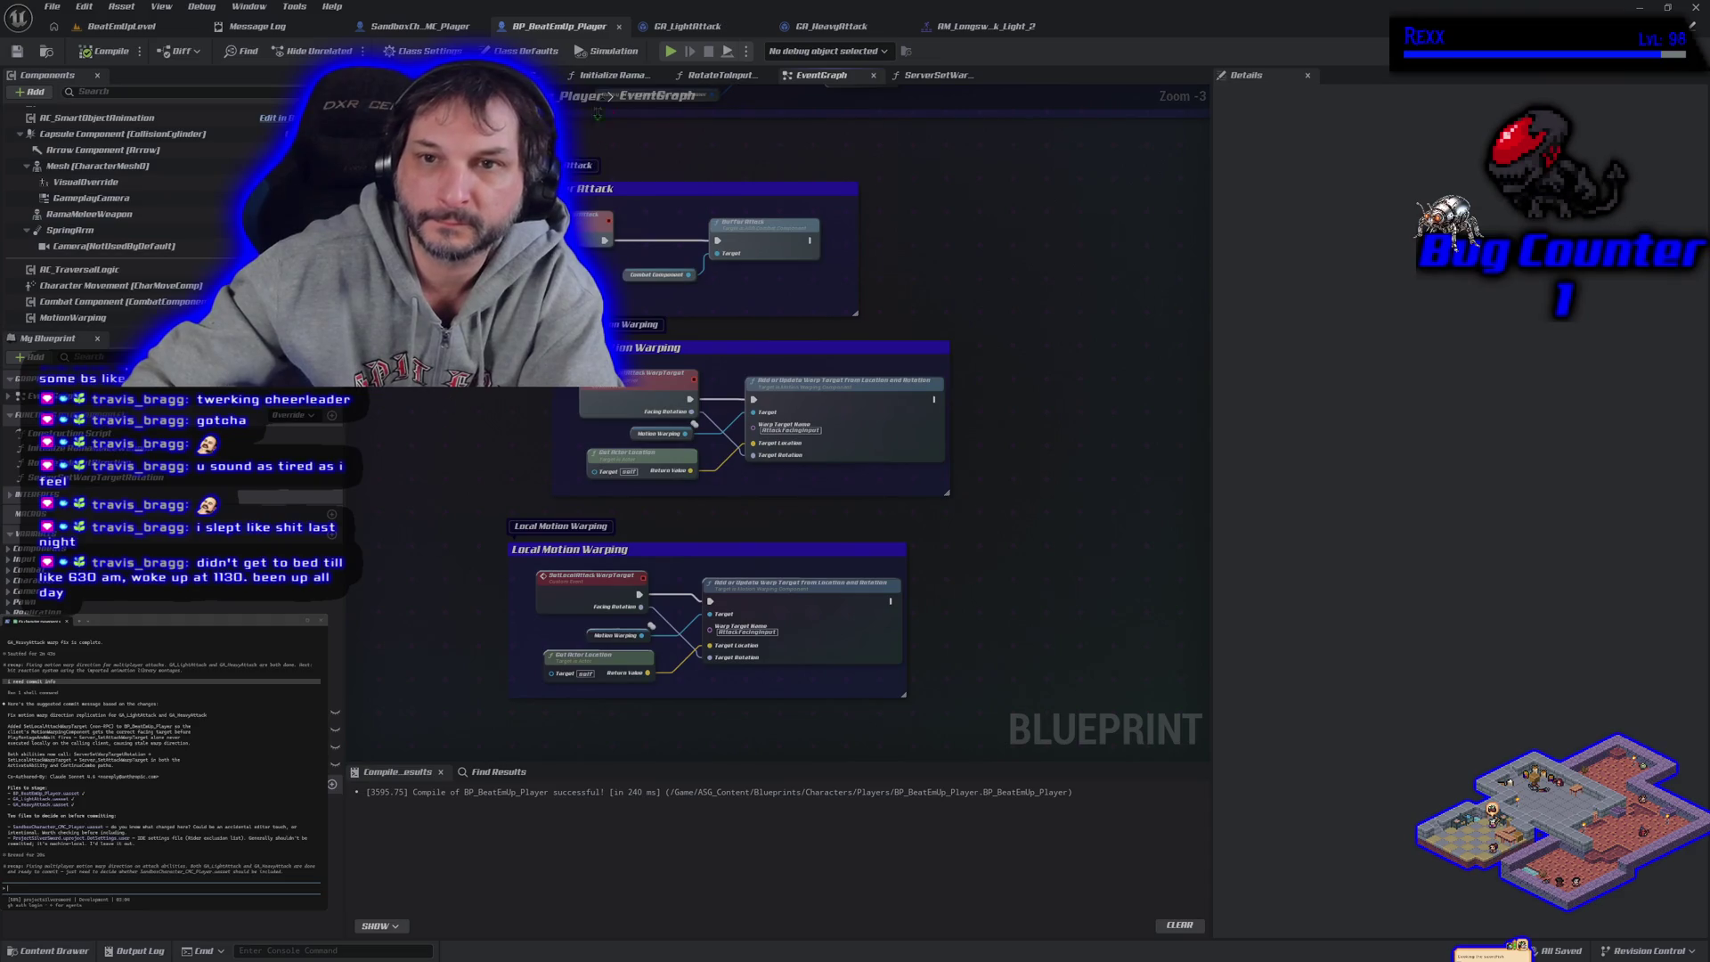
{"action": "left_click", "coordinate": [686, 26]}
Pan the GA_LightAttack graph past the Get Avatar Pawn nodes to the warp-target and Wait Gameplay Event chain
{"action": "scroll", "coordinate": [594, 239], "scroll_direction": "up", "scroll_amount": 4}
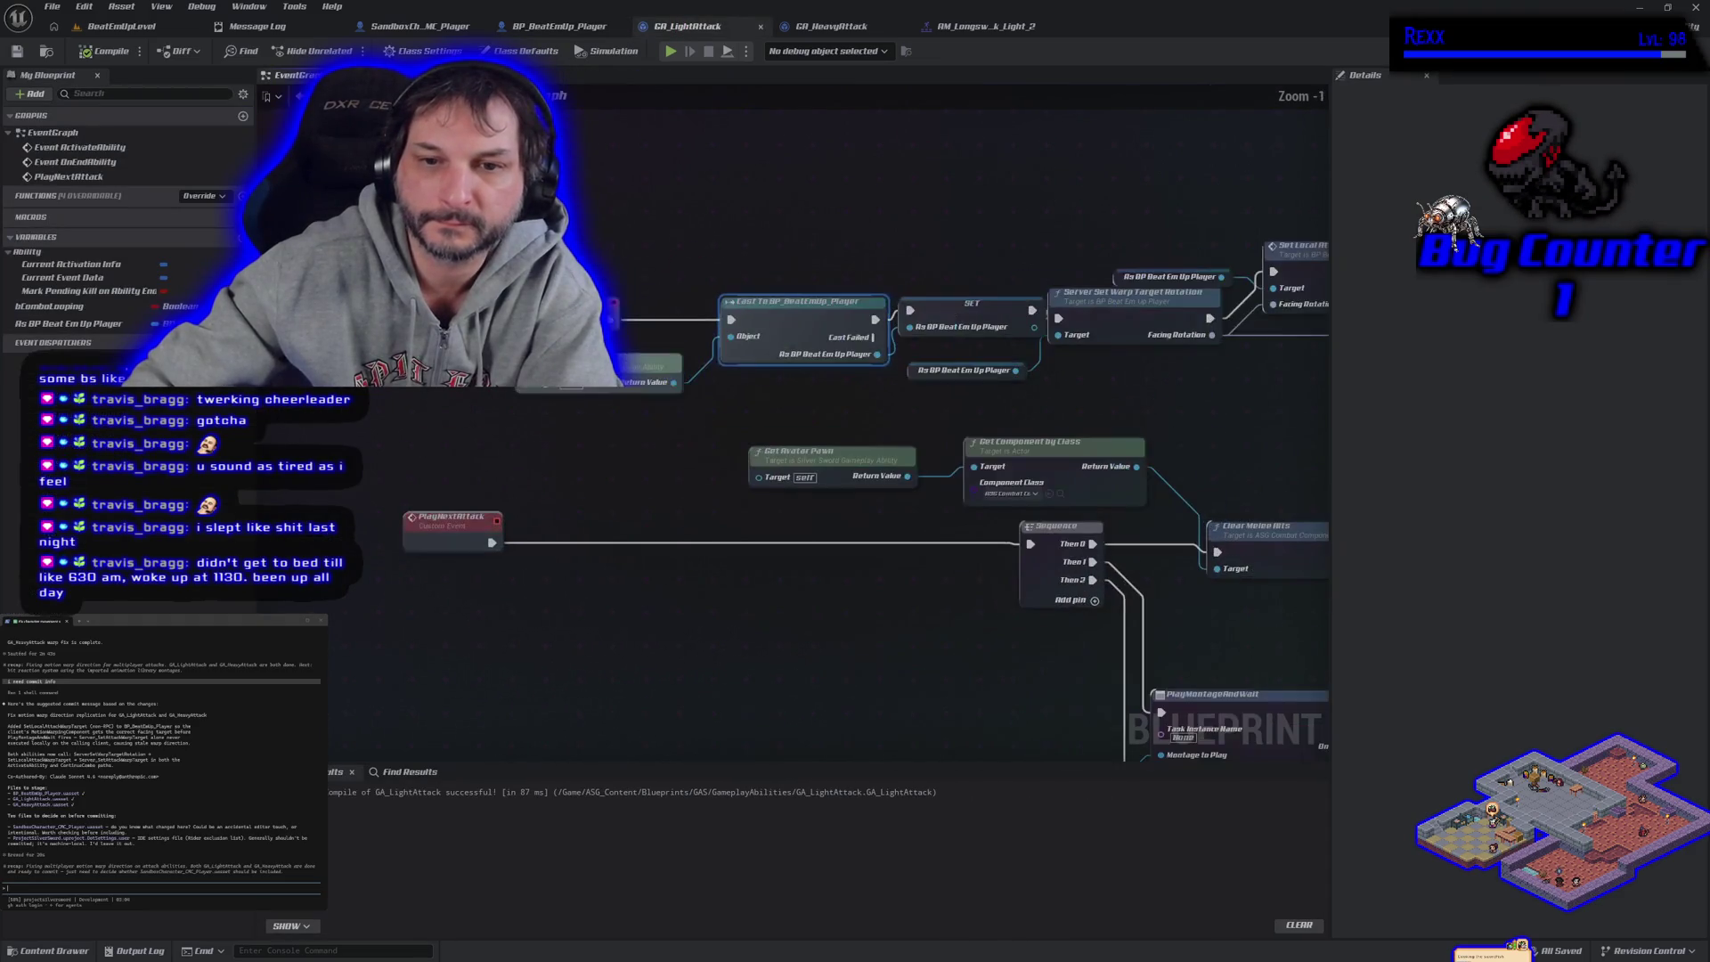
{"action": "left_click_drag", "start_coordinate": [594, 238], "coordinate": [591, 267]}
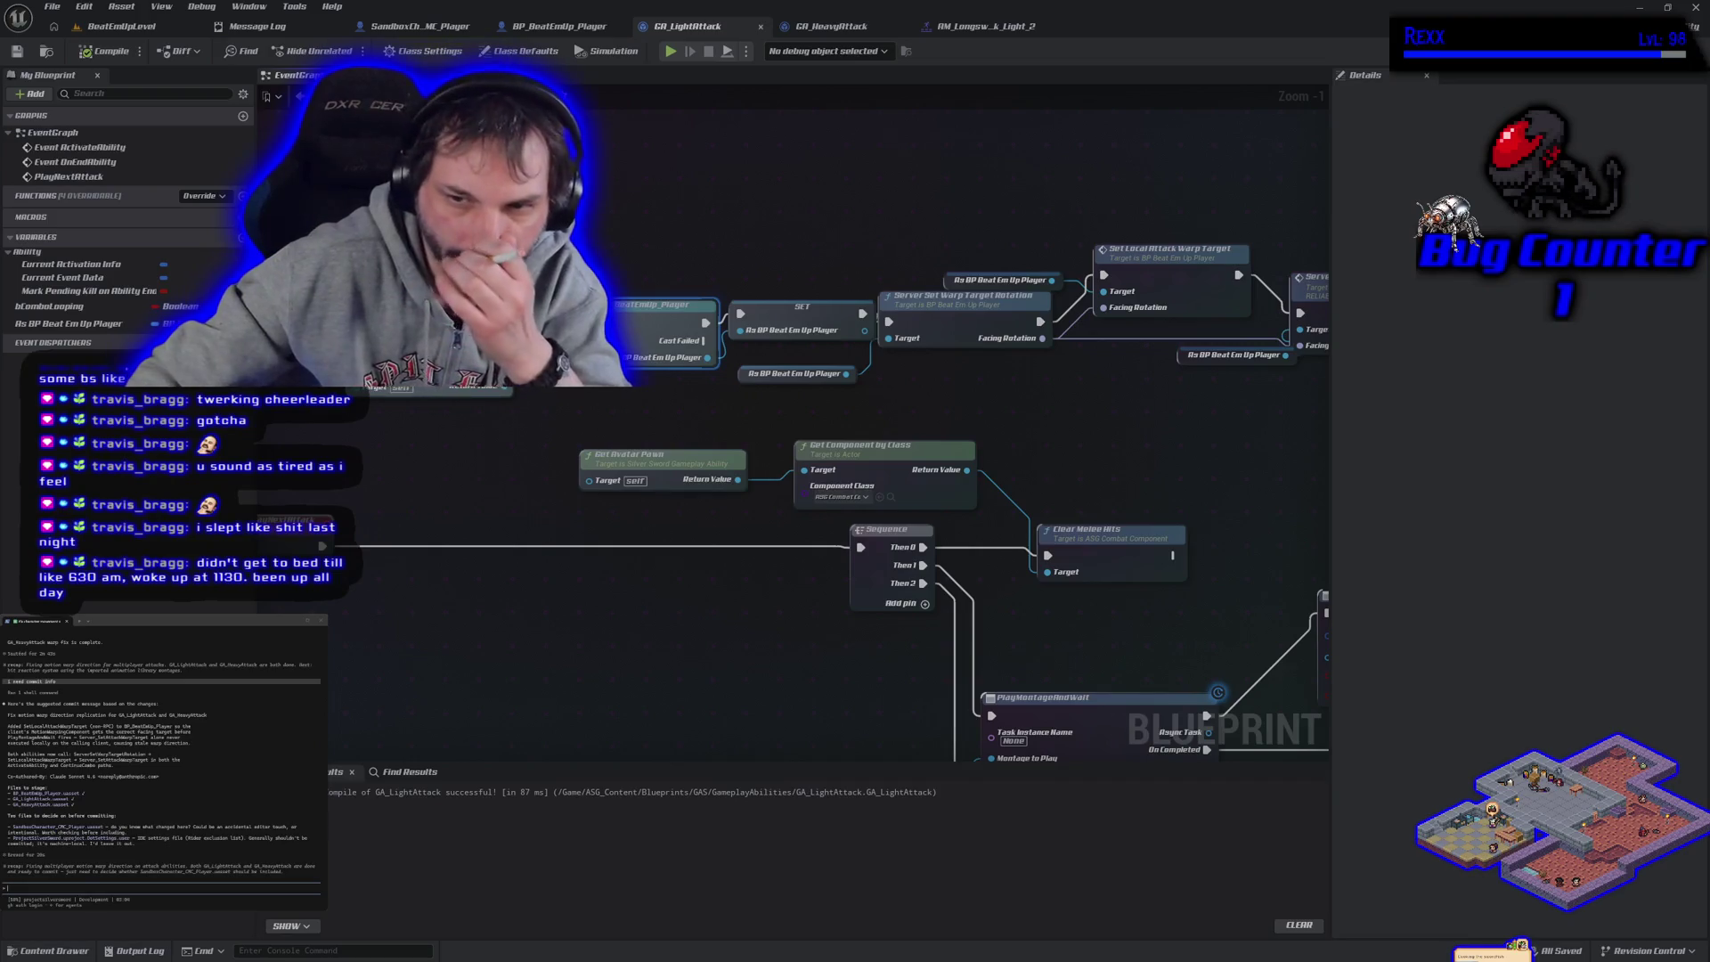
{"action": "scroll", "coordinate": [792, 498], "scroll_direction": "down", "scroll_amount": 1}
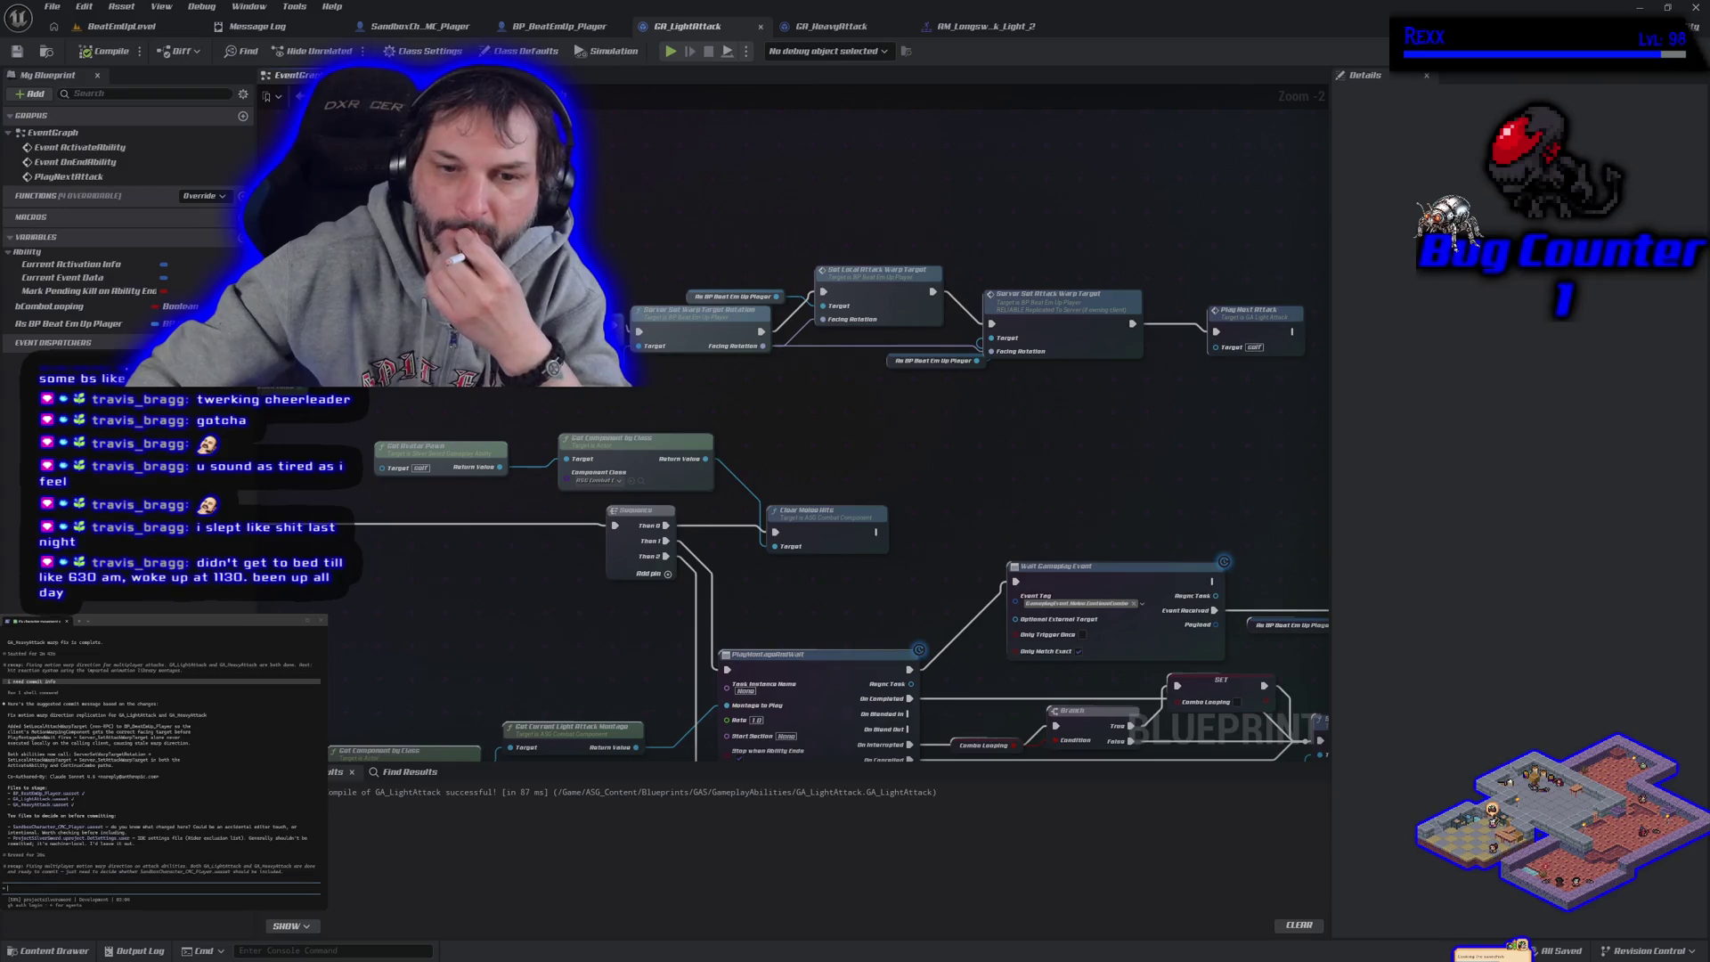
{"action": "left_click_drag", "start_coordinate": [537, 458], "coordinate": [701, 465]}
{"action": "mouse_move", "coordinate": [580, 407]}
{"action": "left_mouse_down"}
{"action": "mouse_move", "coordinate": [759, 504]}
{"action": "mouse_move", "coordinate": [729, 226]}
{"action": "left_mouse_up"}
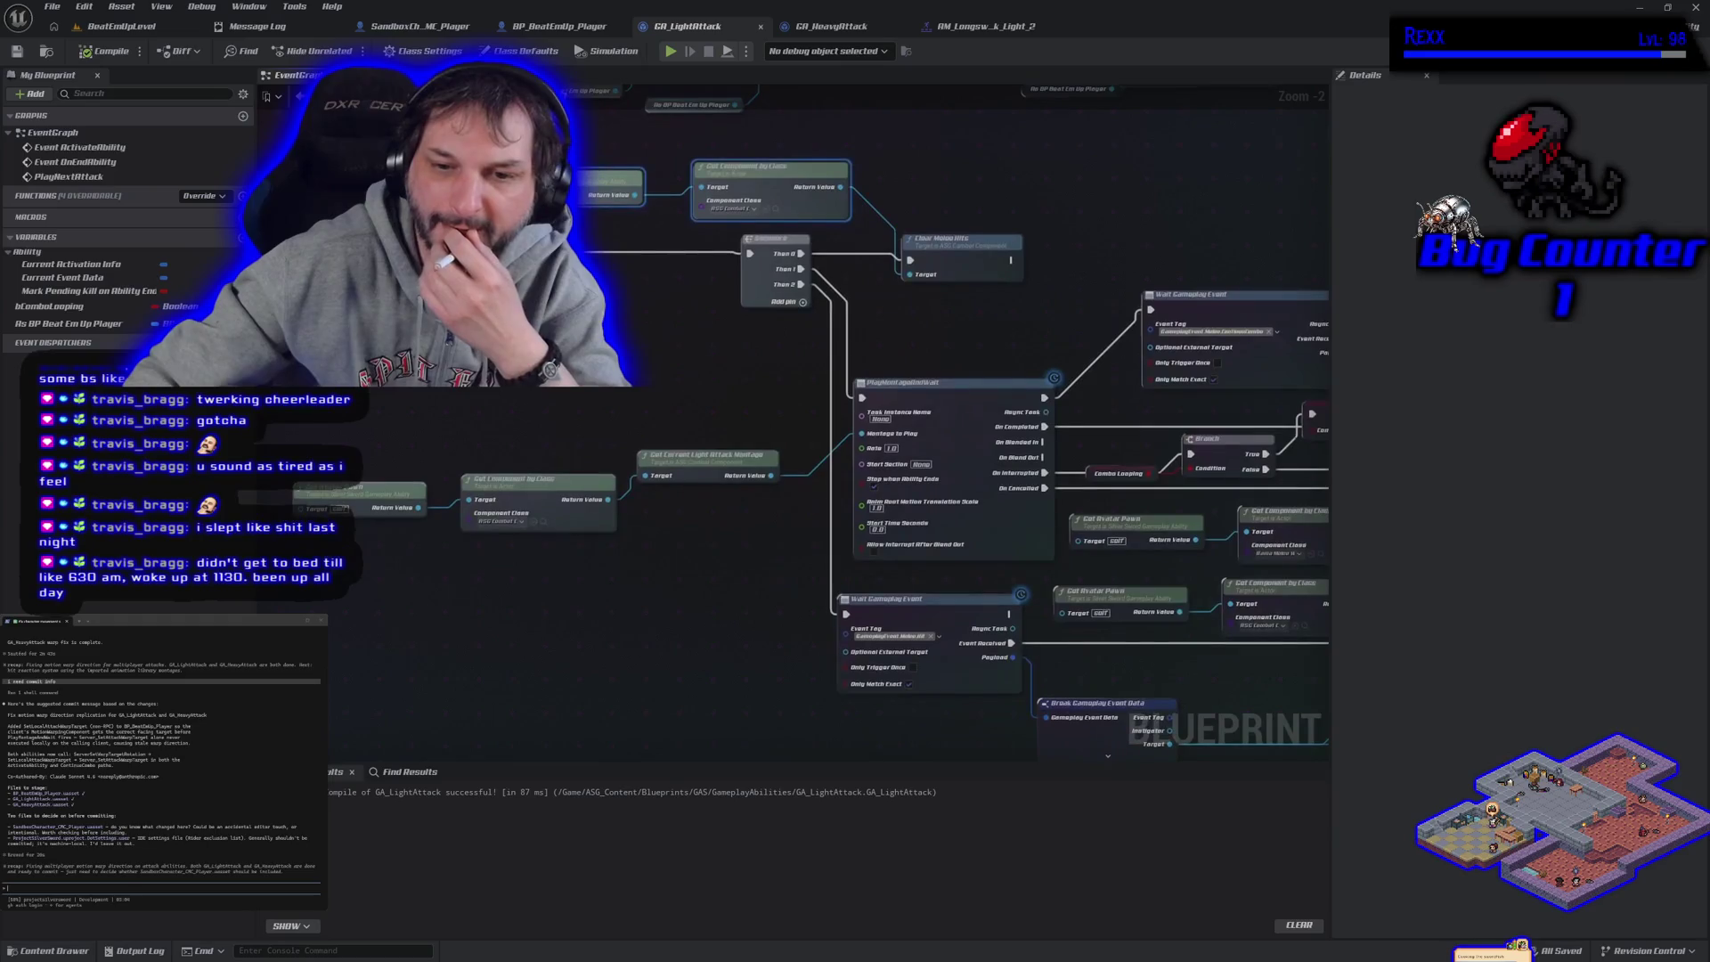
{"action": "left_click_drag", "start_coordinate": [536, 339], "coordinate": [621, 671]}
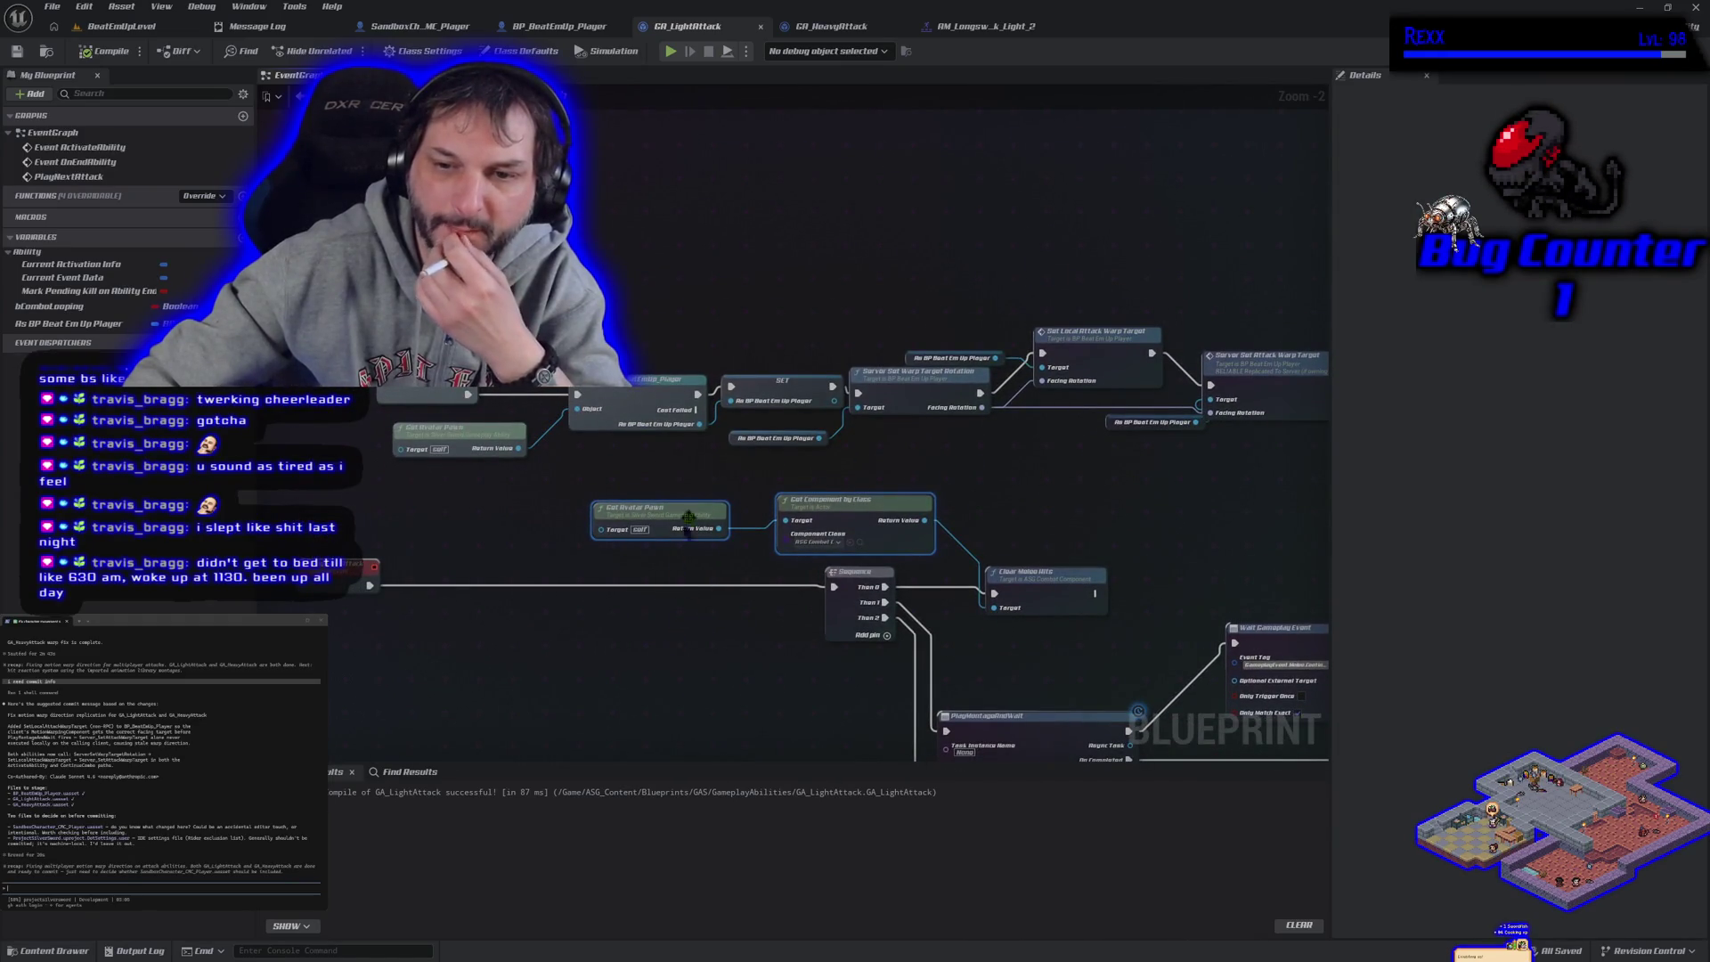
{"action": "left_click_drag", "start_coordinate": [966, 490], "coordinate": [807, 501]}
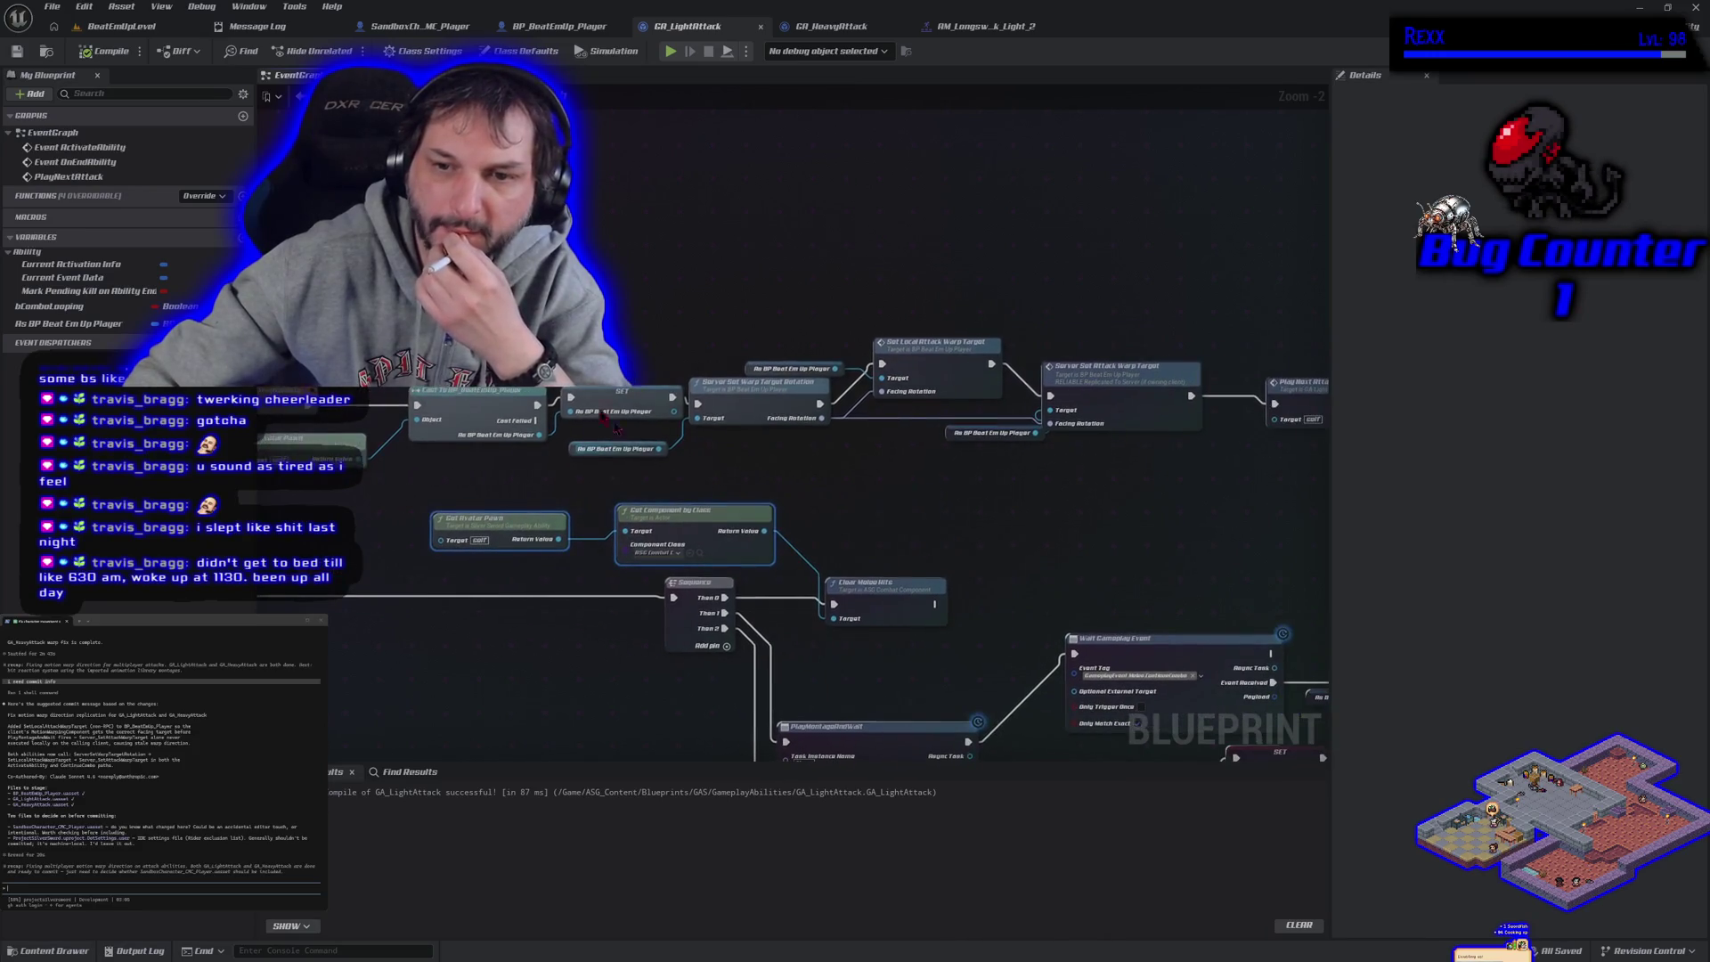
{"action": "mouse_move", "coordinate": [1140, 585]}
{"action": "left_mouse_down"}
{"action": "mouse_move", "coordinate": [454, 478]}
{"action": "mouse_move", "coordinate": [1001, 294]}
{"action": "mouse_move", "coordinate": [658, 622]}
{"action": "mouse_move", "coordinate": [311, 615]}
{"action": "left_mouse_up"}
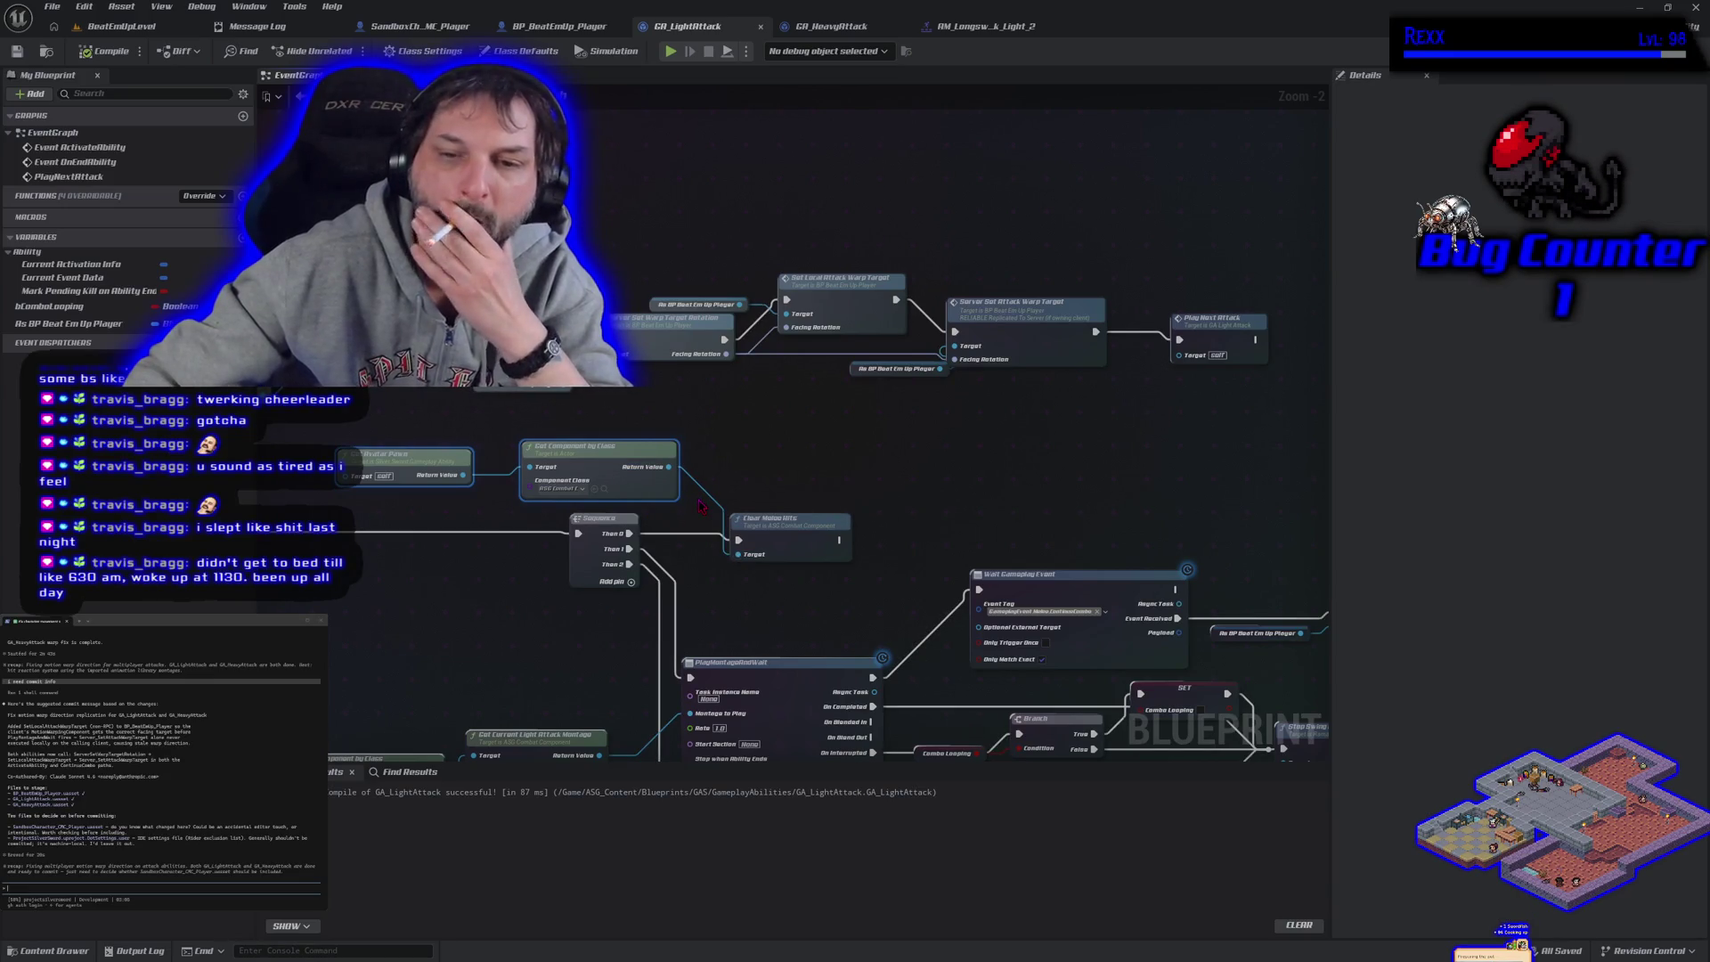
{"action": "type", "text": "y"}
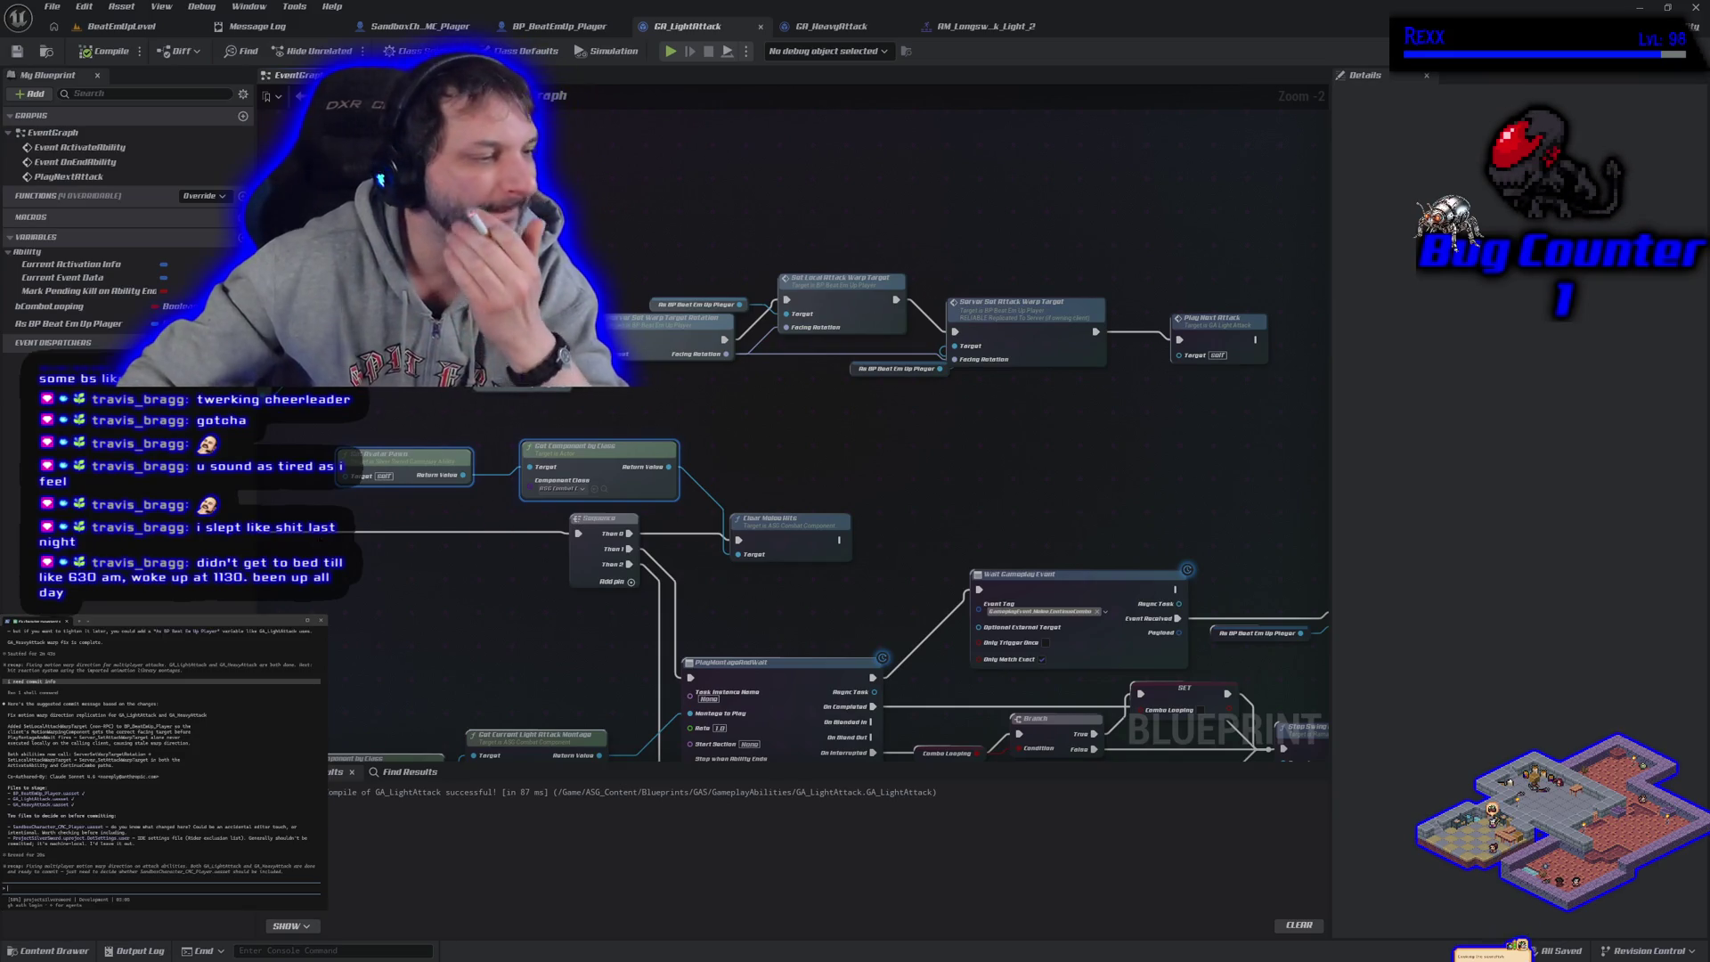
{"action": "type", "text": "ould we have used getavatarpawn and get"}
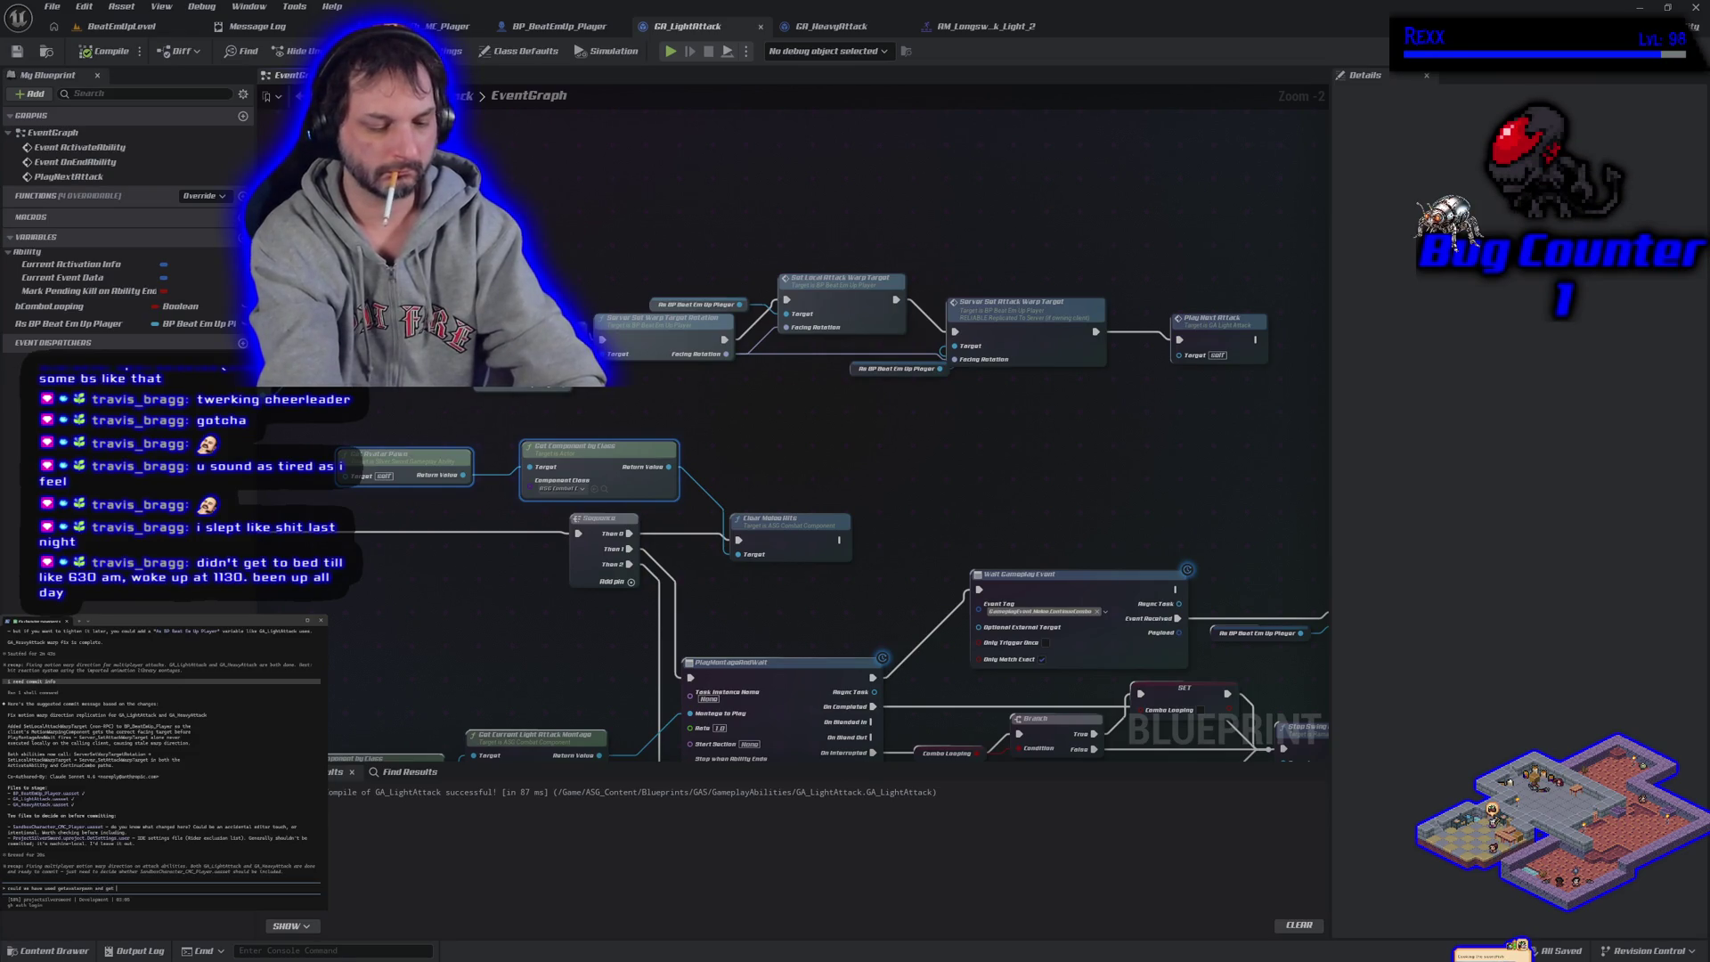
{"action": "type", "text": "componentbyclass and saved a ref on"}
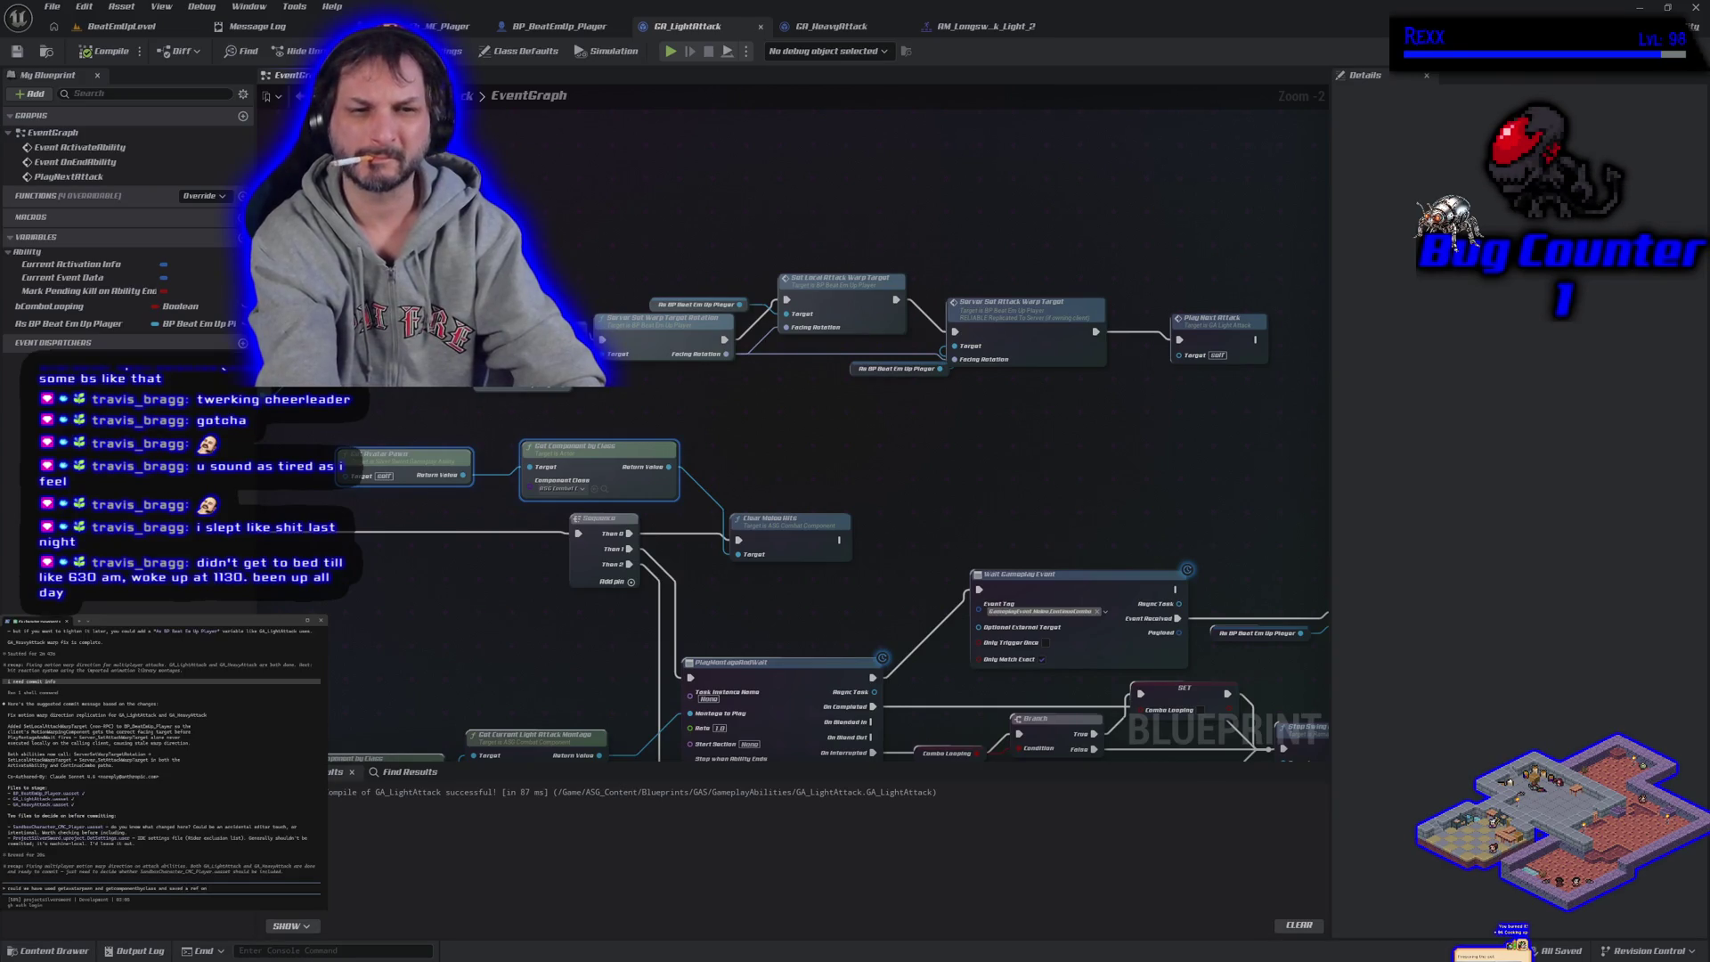
{"action": "type", "text": " activate"}
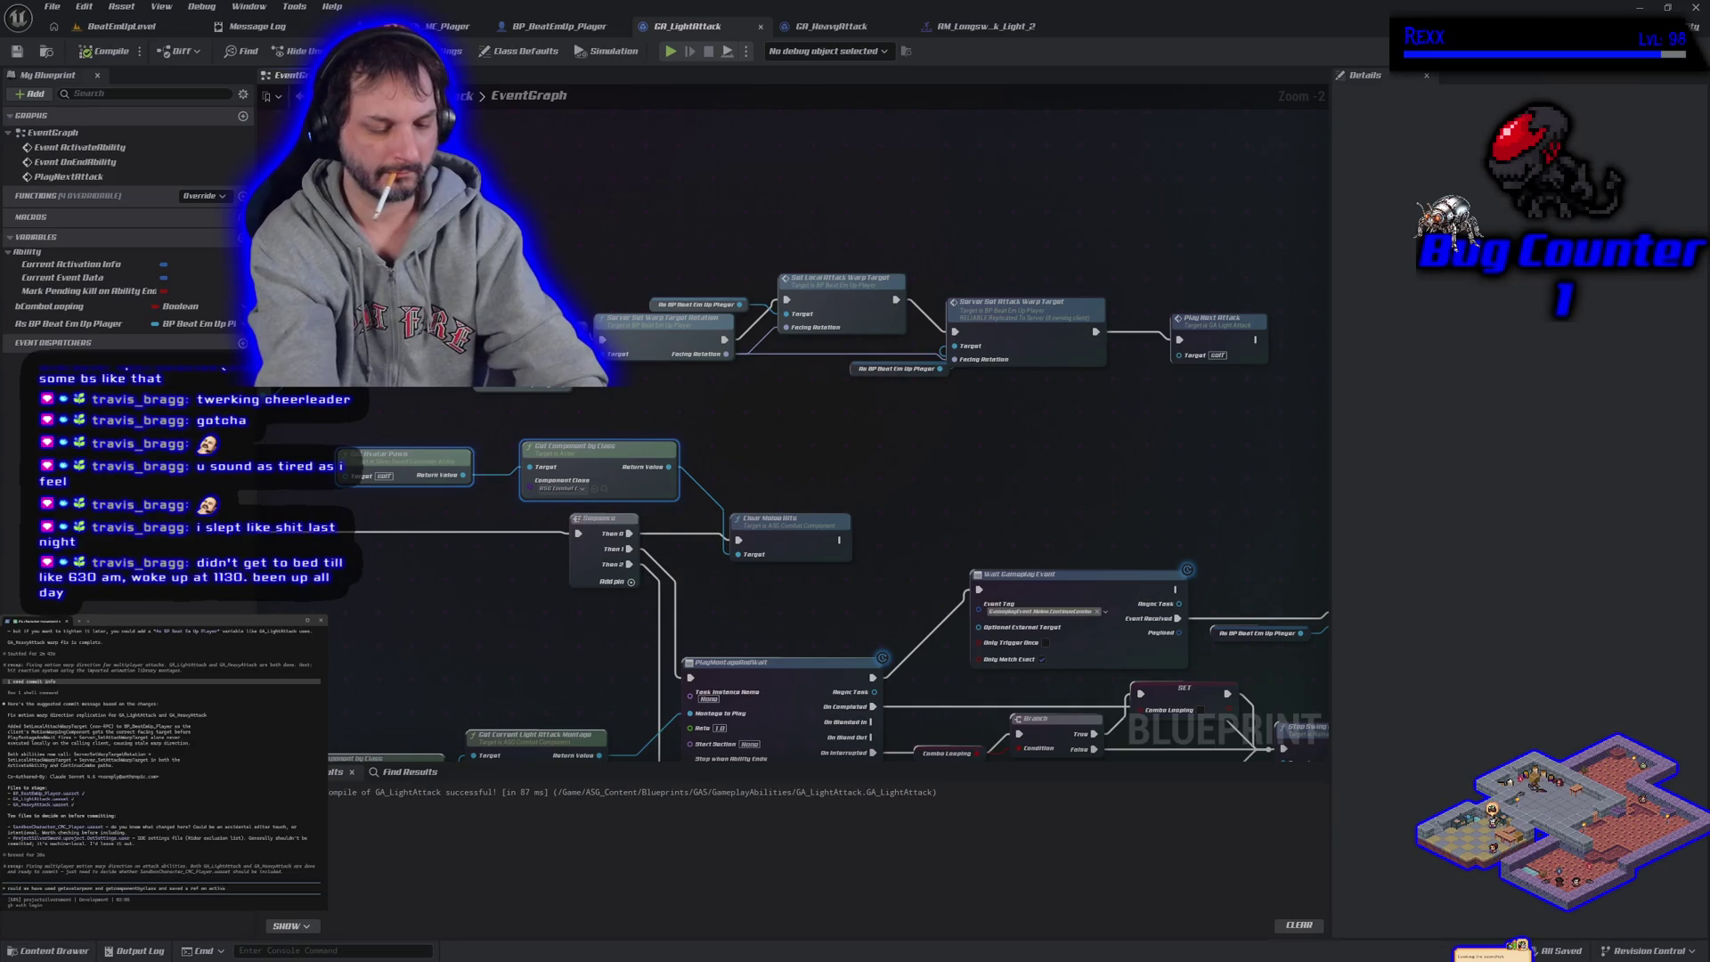
{"action": "type", "text": " ability and used"}
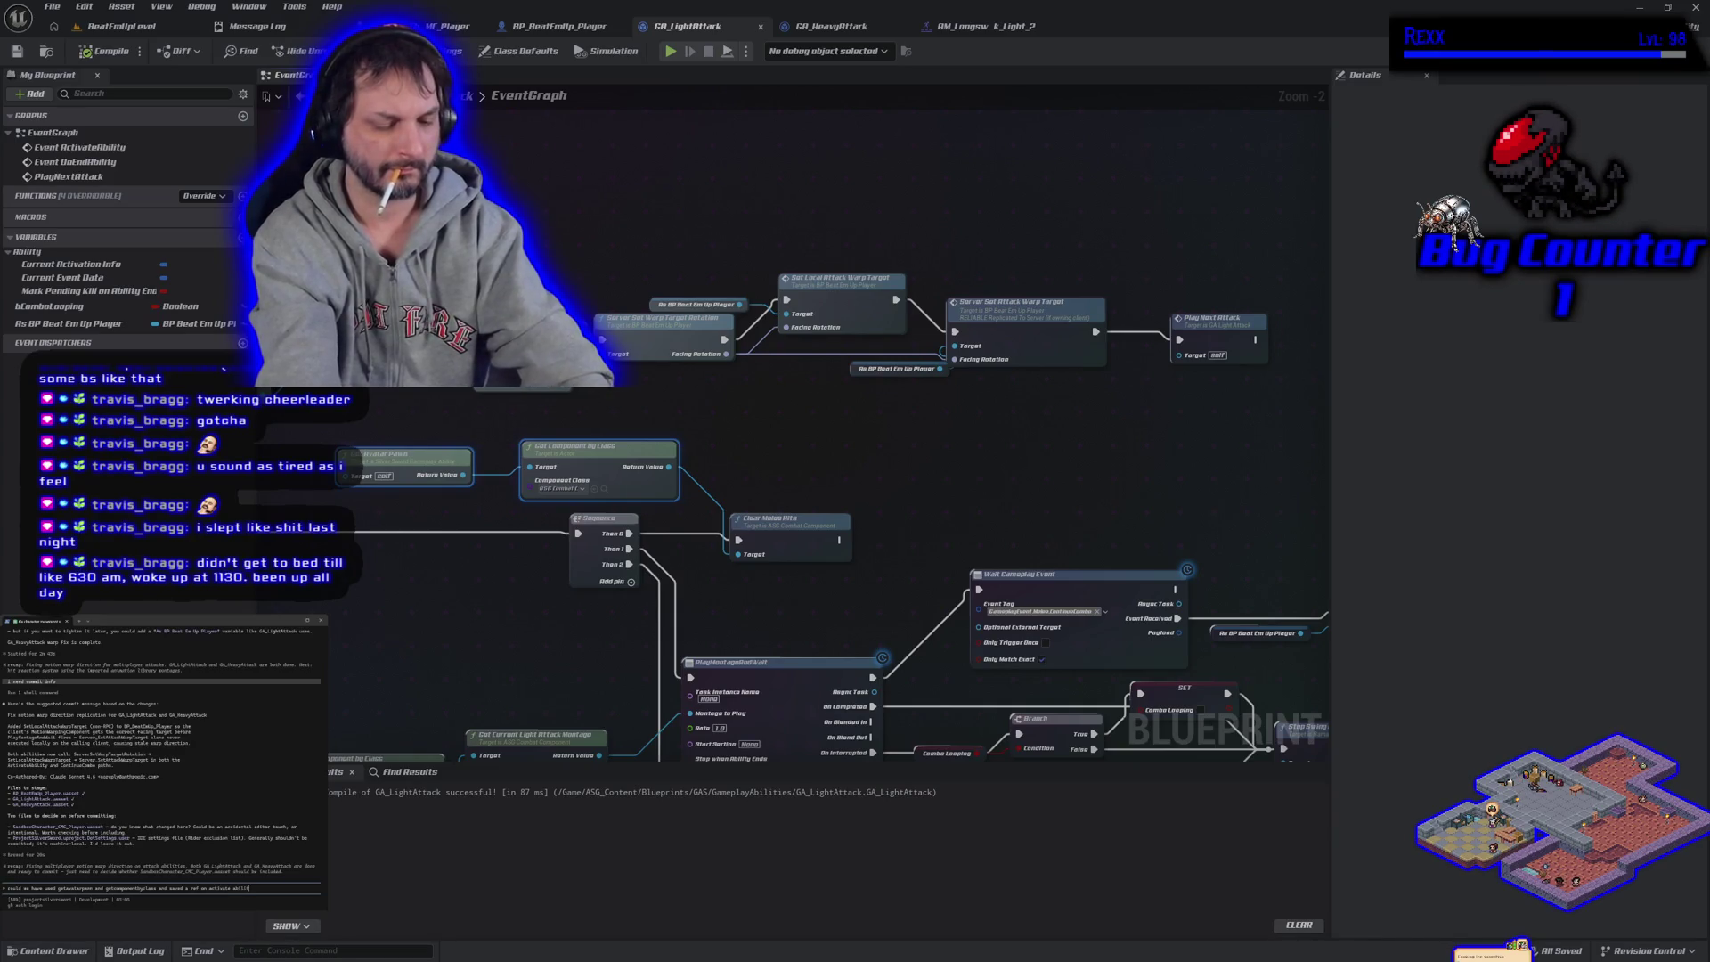
{"action": "type", "text": " that"}
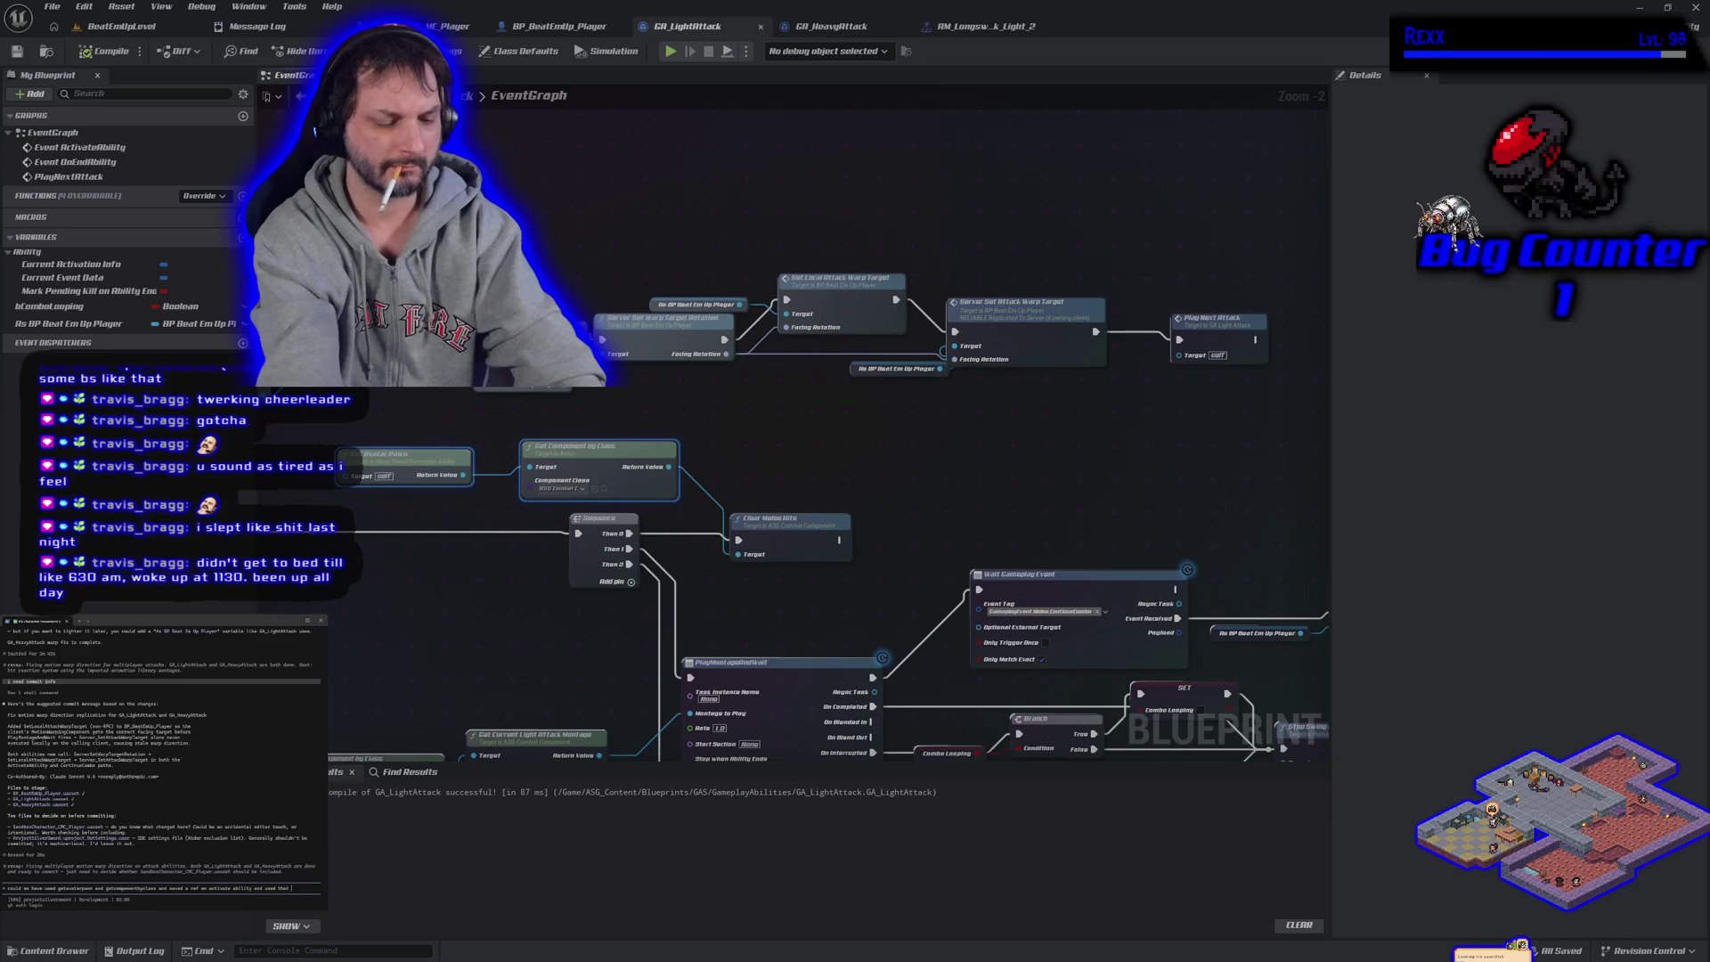
{"action": "type", "text": " to a"}
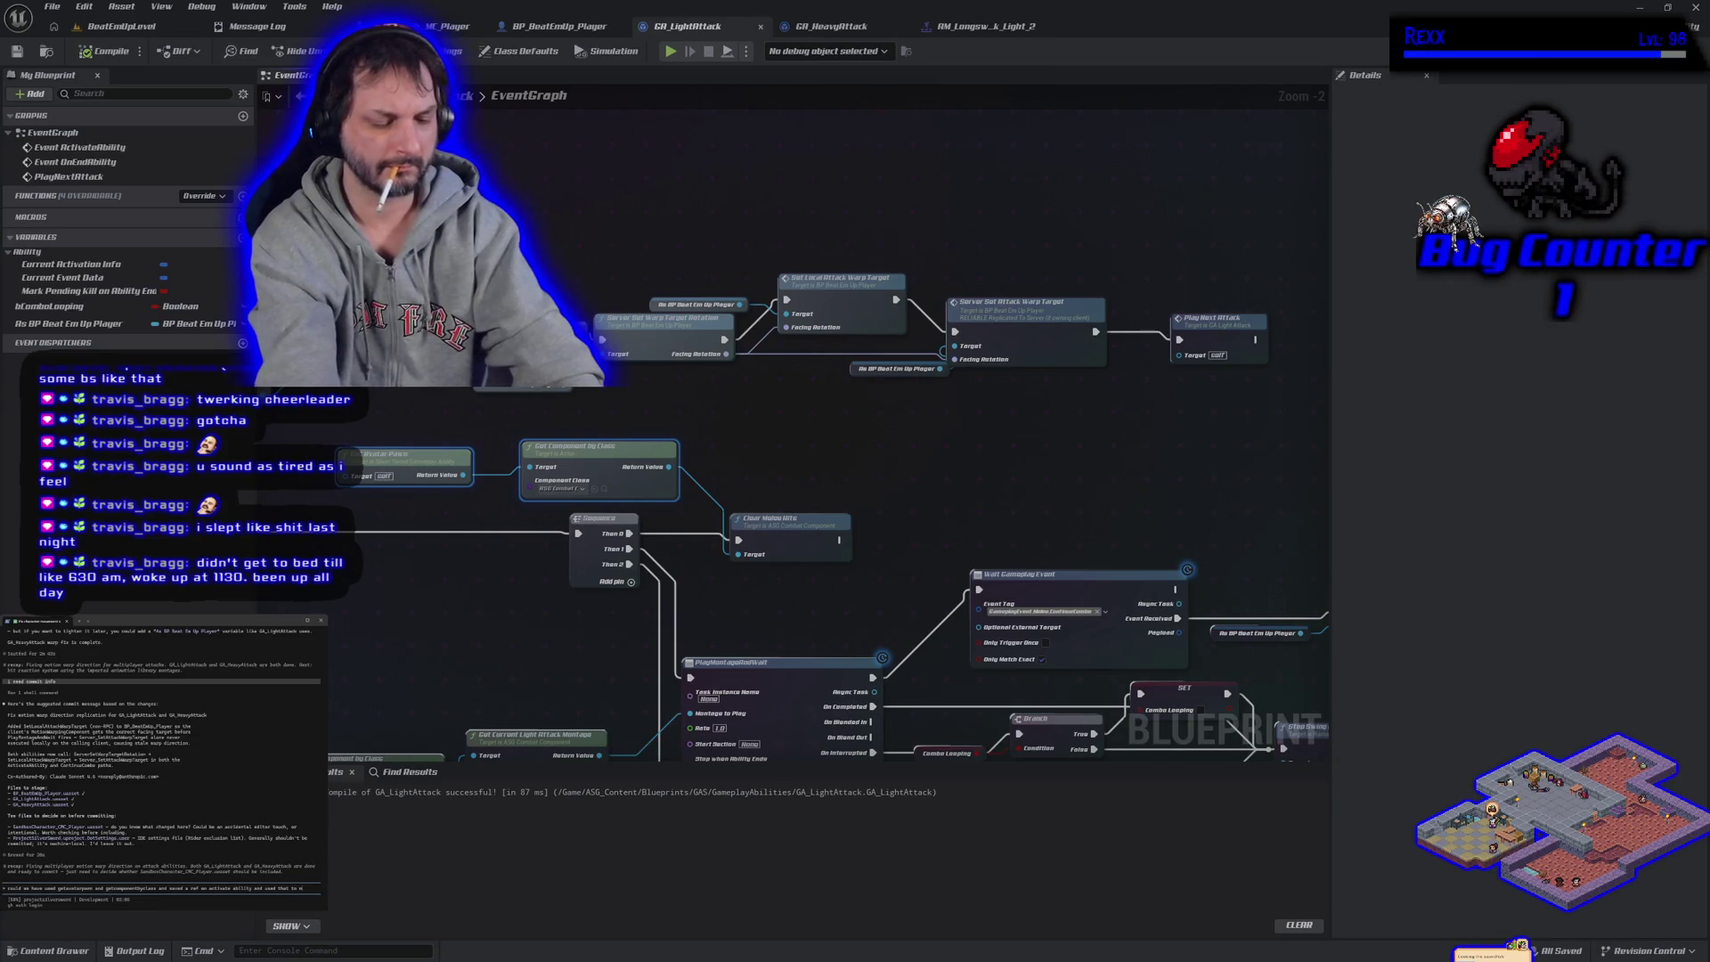
{"action": "type", "text": "void the"}
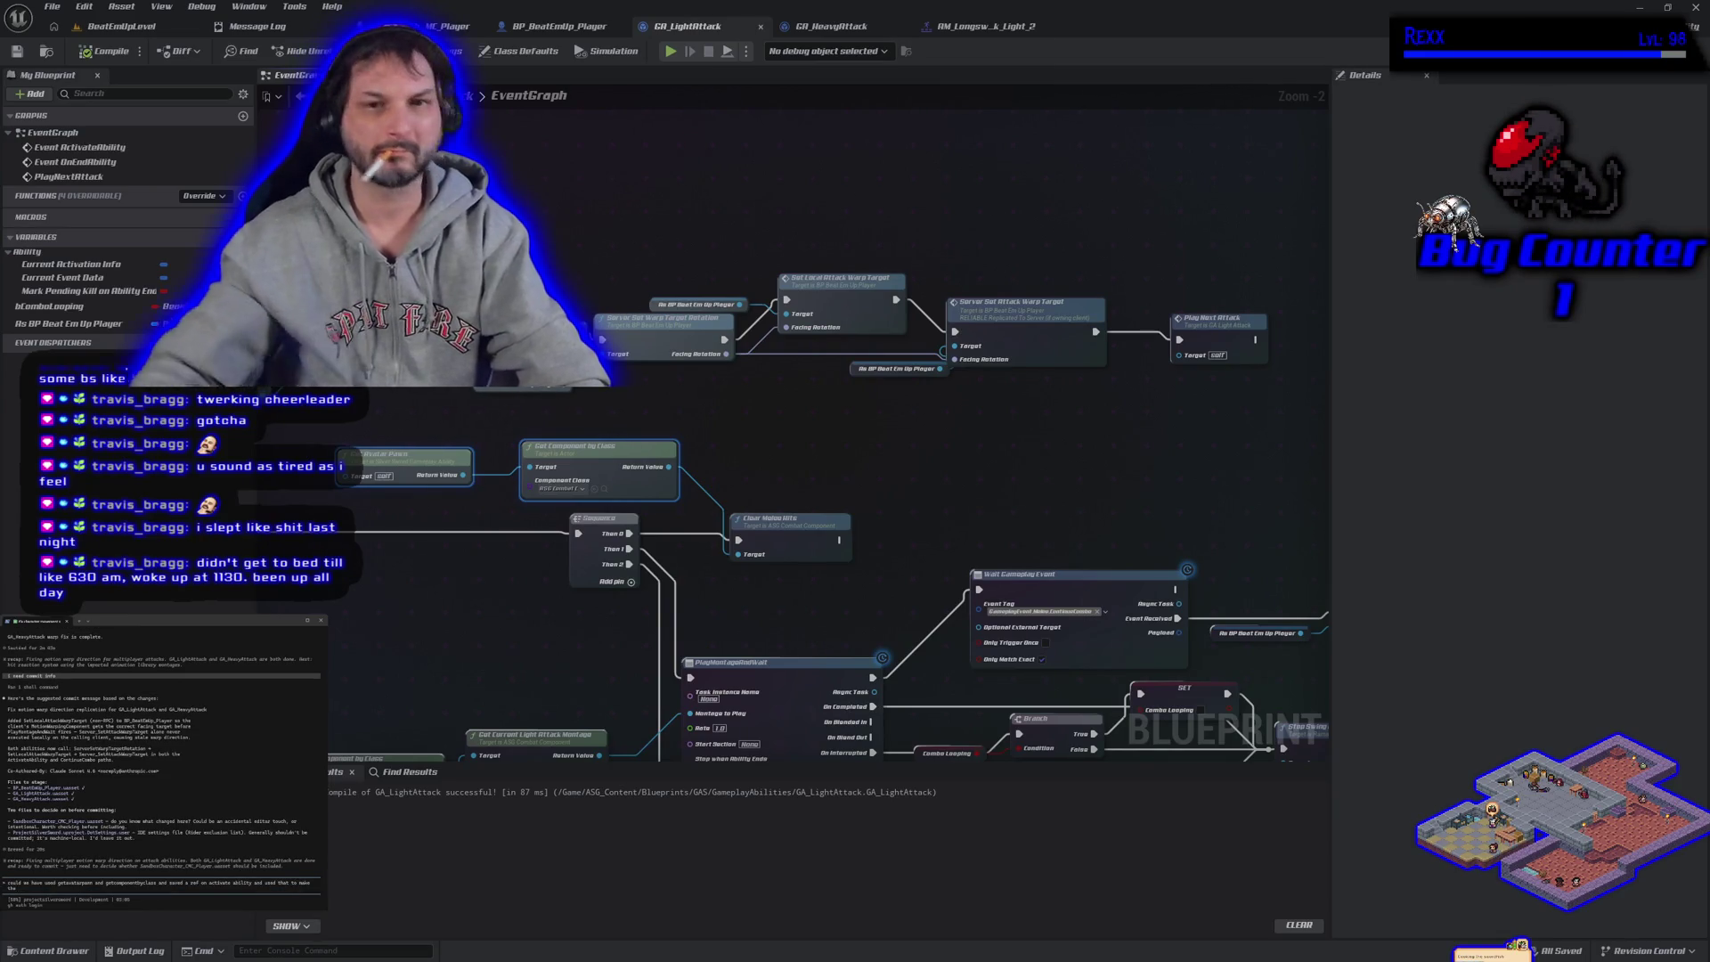
With the BP_BeatEmUp_Player graph open, send the terminal assistant its question
{"action": "left_click", "coordinate": [532, 28]}
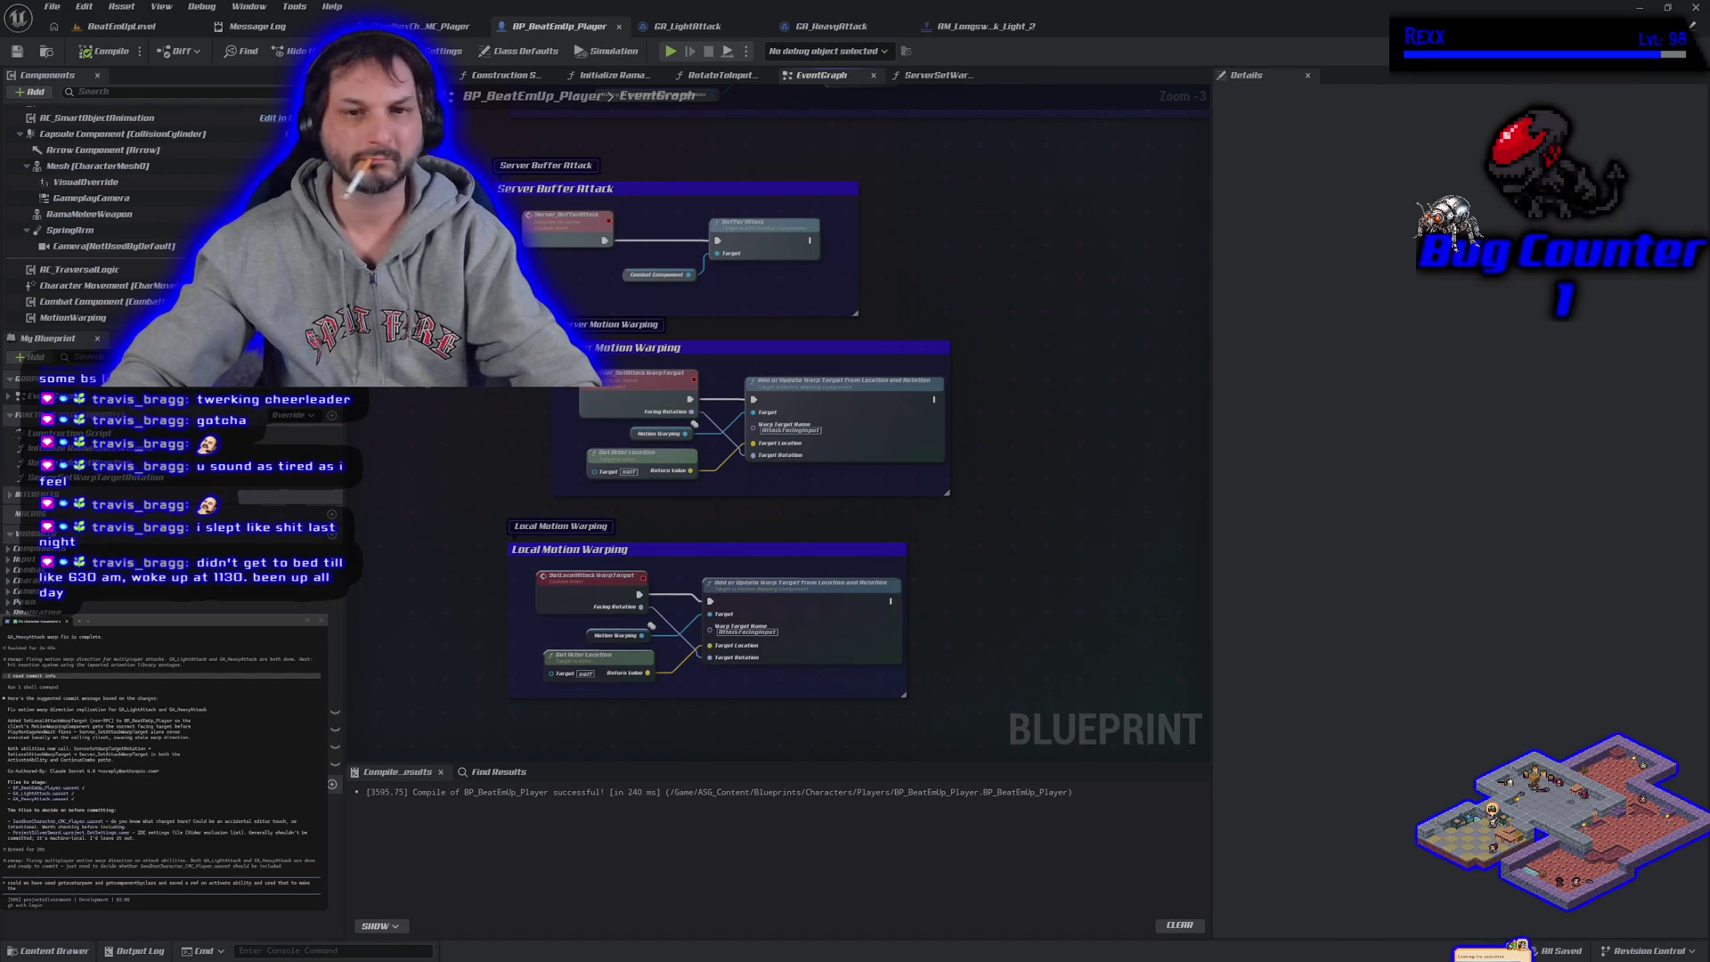
{"action": "type", "text": "sam"}
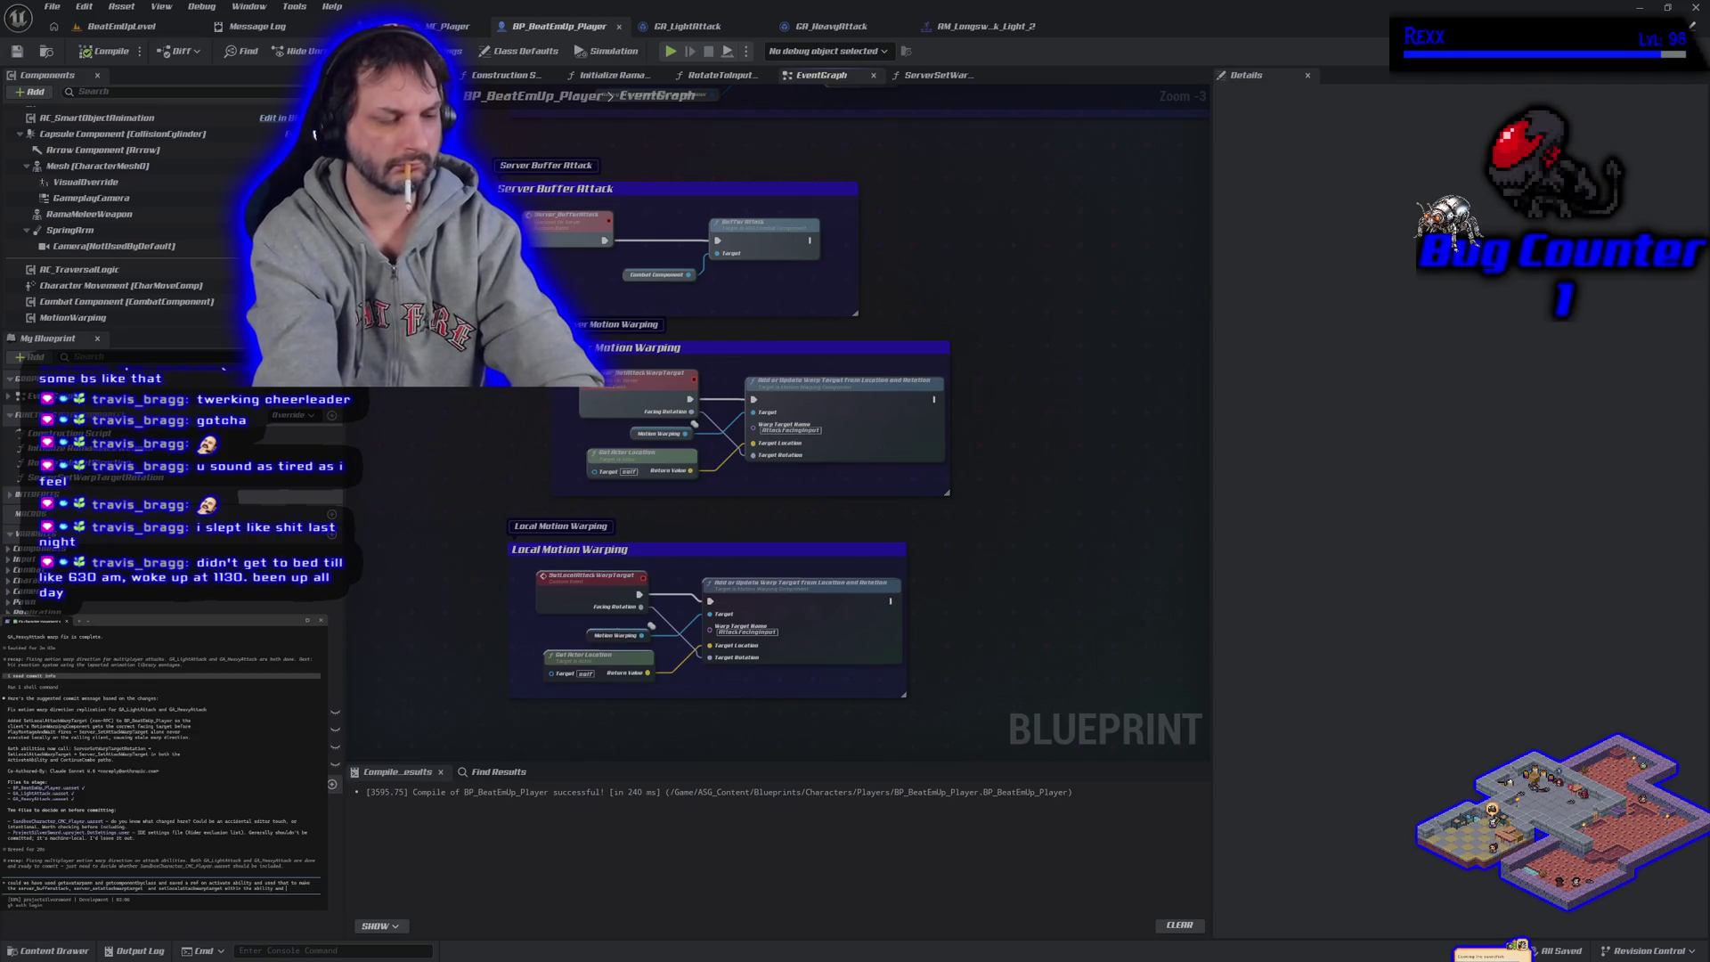
{"action": "type", "text": "sting? whats best for perform"}
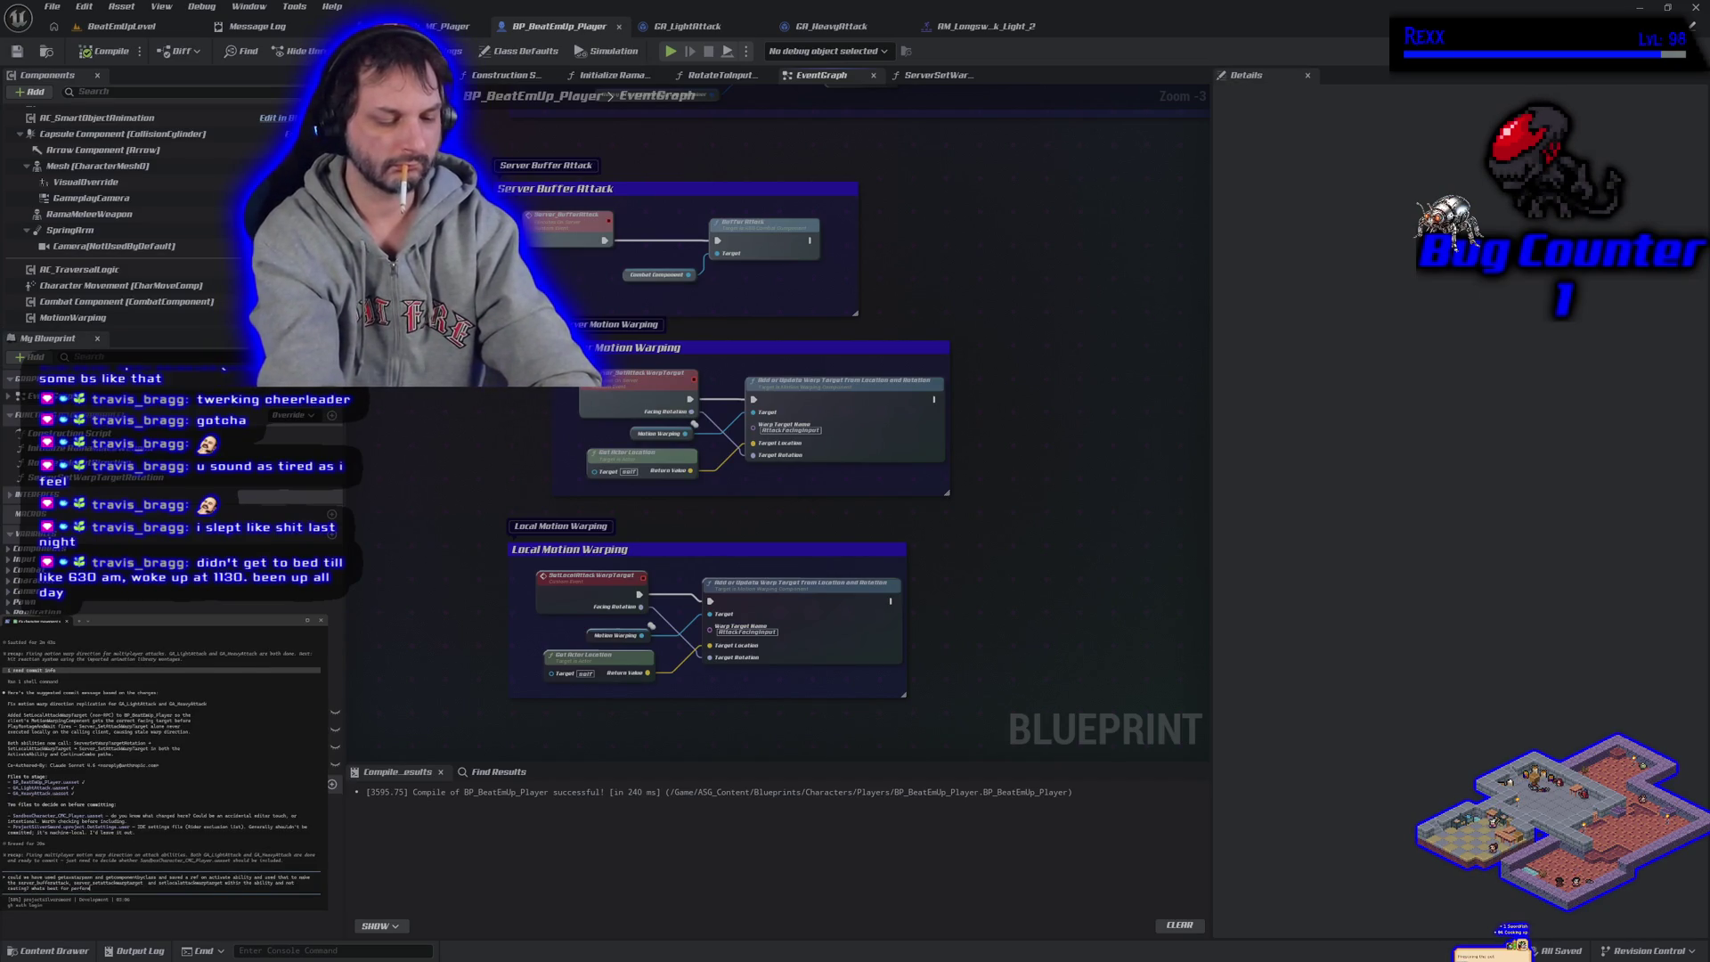
{"action": "key", "text": "Return"}
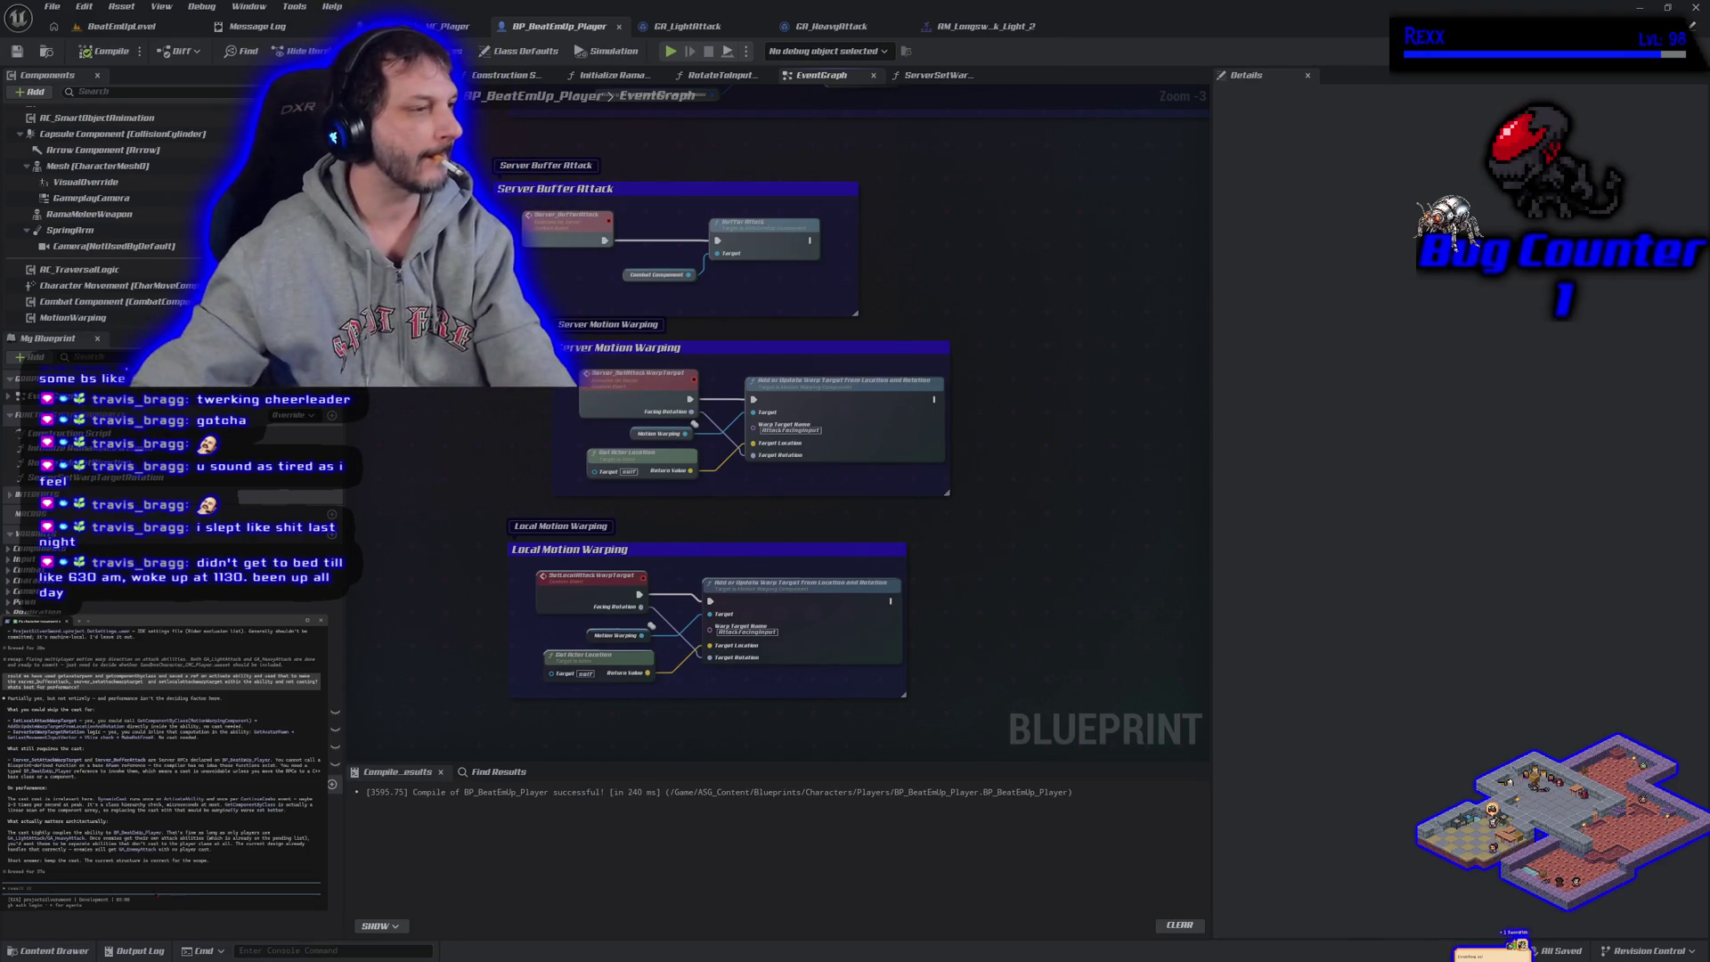
Bring up GitHub Desktop's pending changes and select the terminal's suggested commit title
{"action": "scroll", "coordinate": [180, 818], "scroll_direction": "up", "scroll_amount": 5}
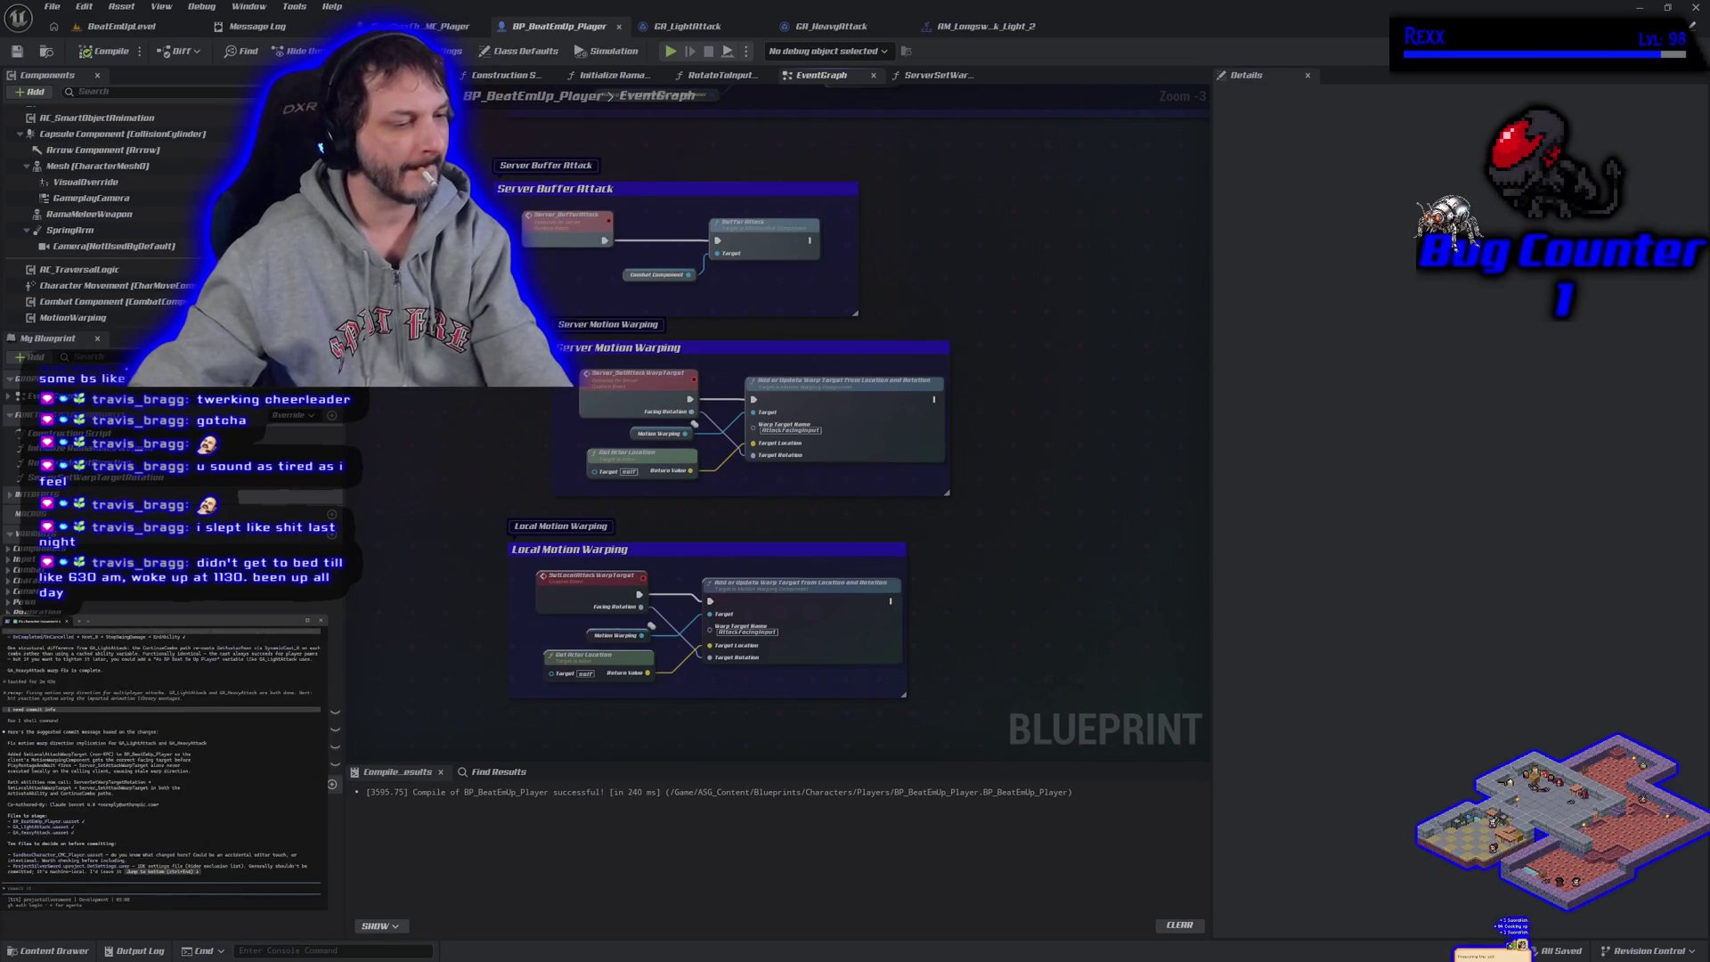
{"action": "key", "text": "alt+Tab"}
{"action": "left_click_drag", "start_coordinate": [8, 743], "coordinate": [210, 747]}
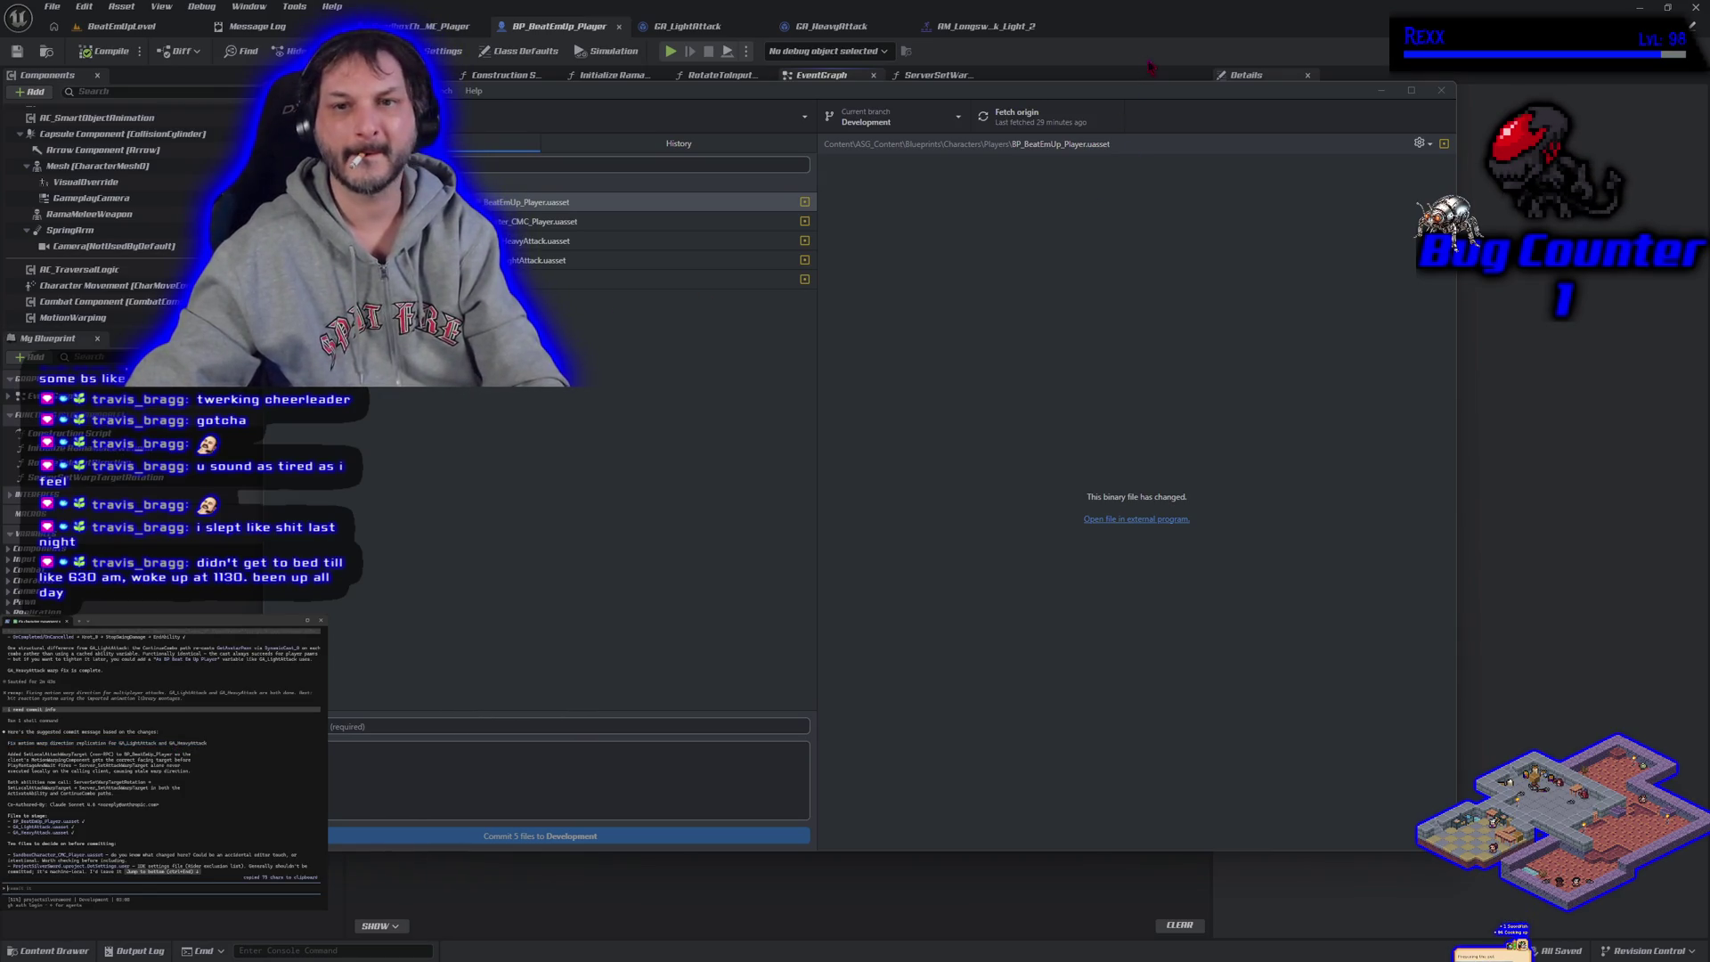
{"action": "left_click", "coordinate": [694, 141]}
{"action": "left_click", "coordinate": [519, 194]}
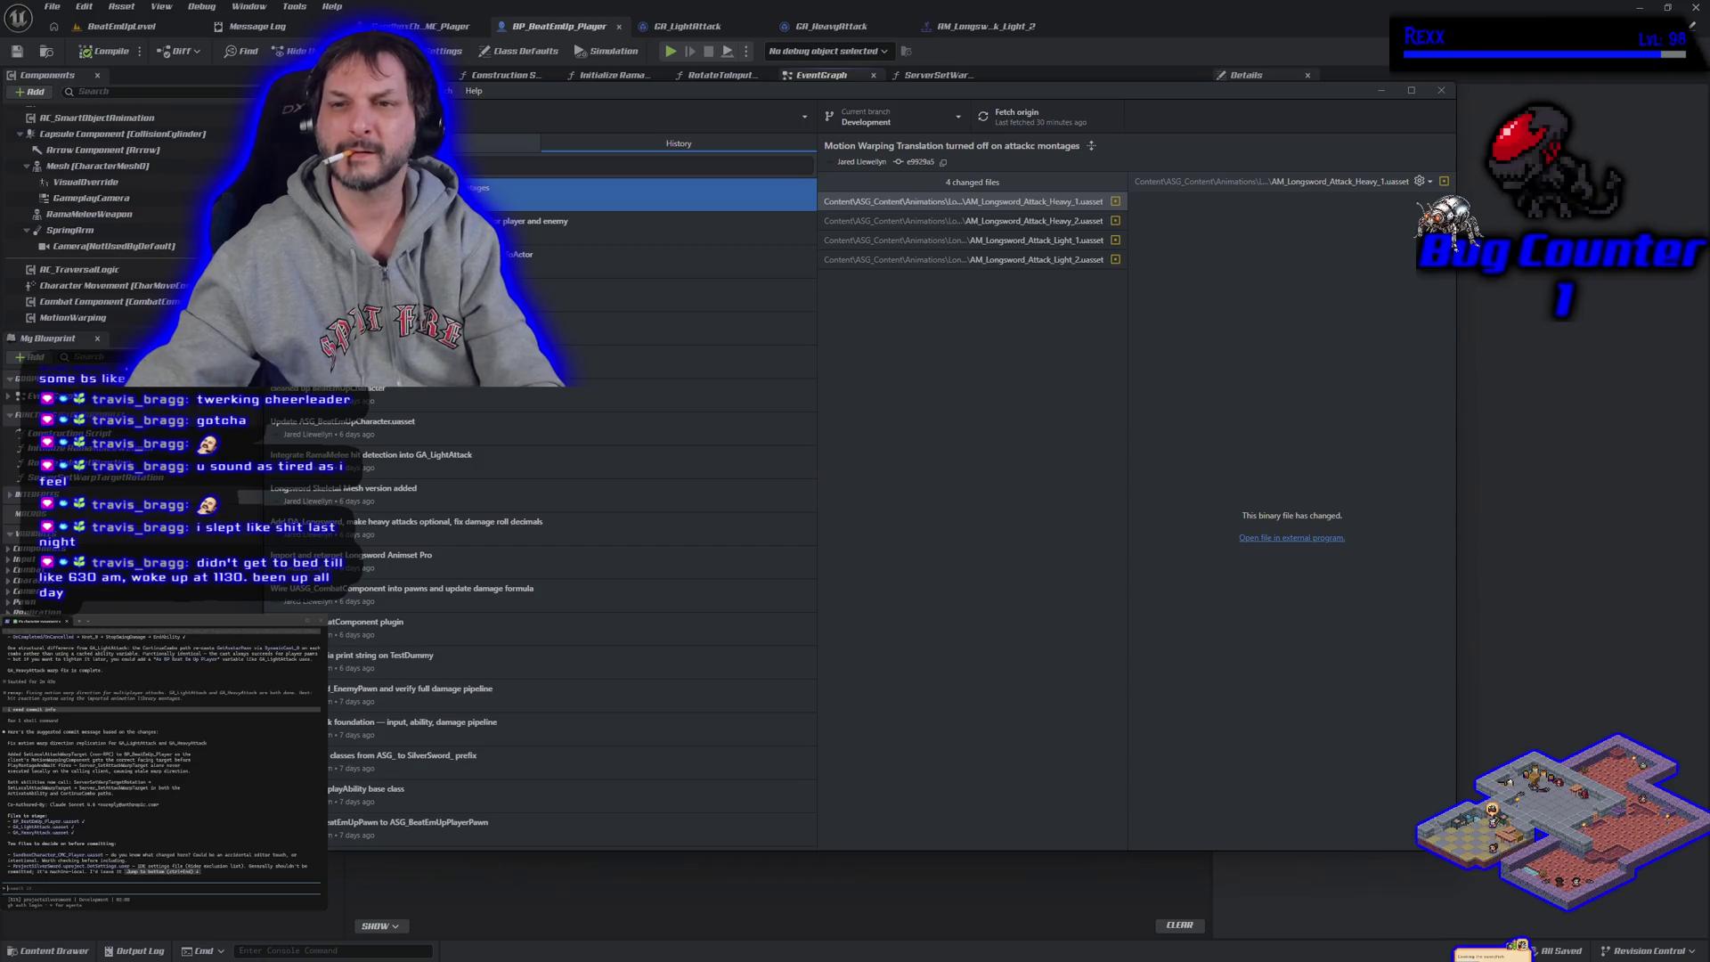
{"action": "key", "text": "ctrl+1"}
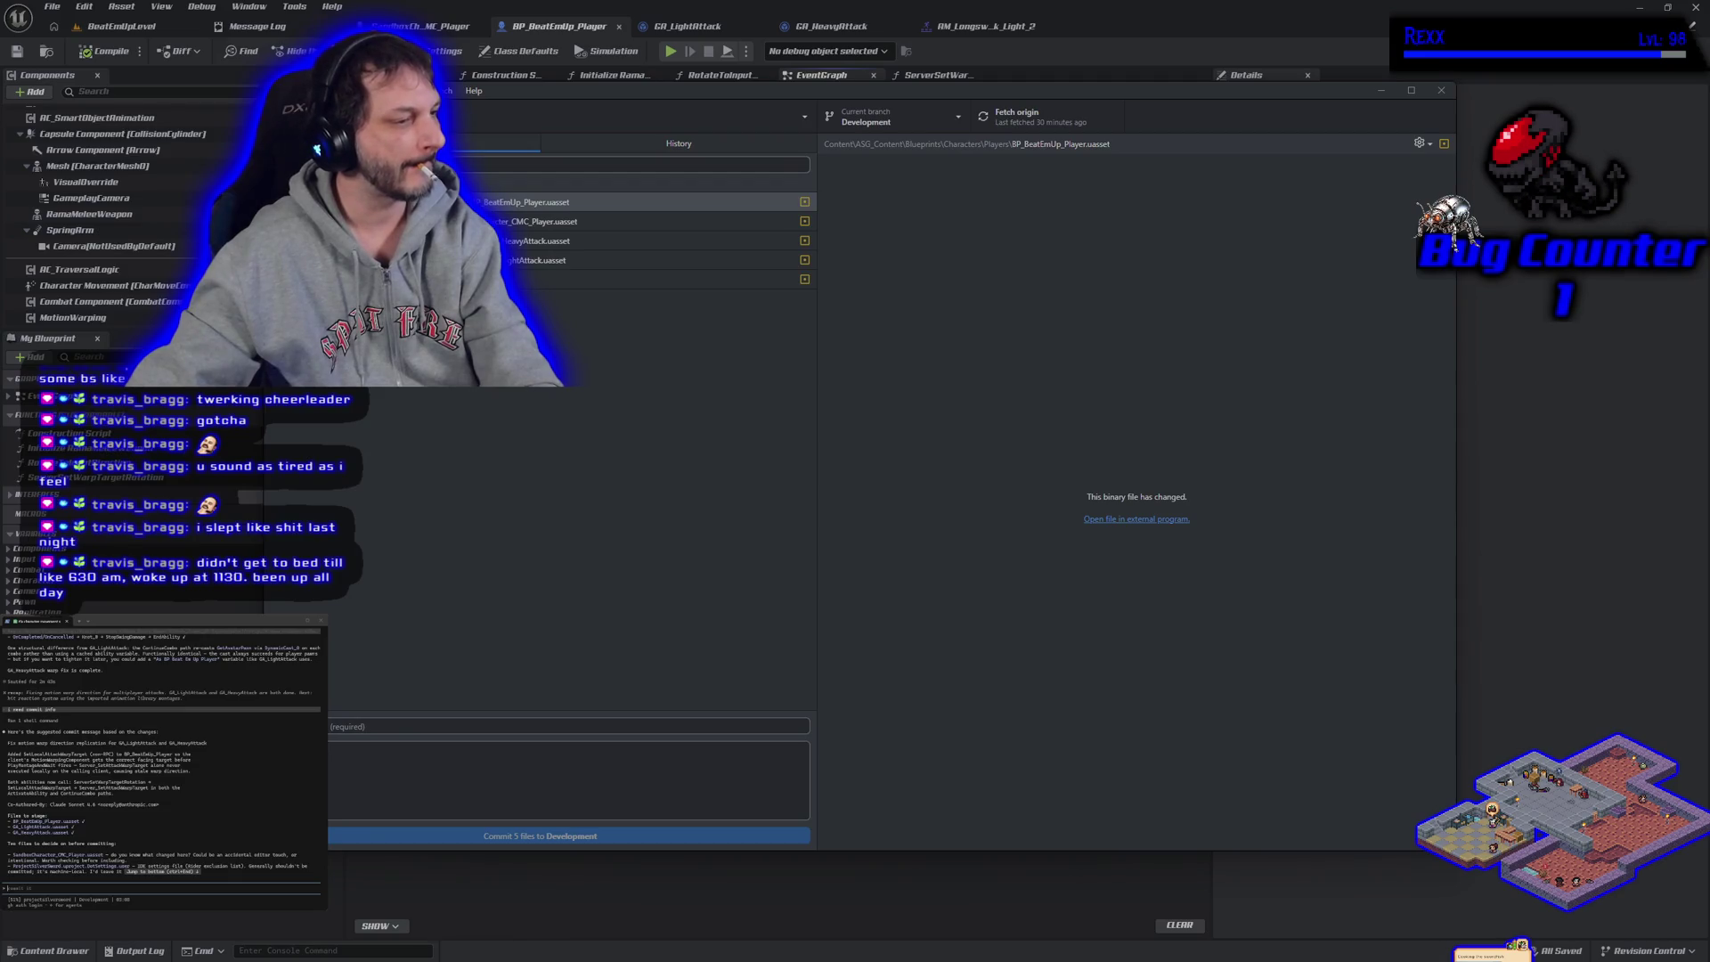
{"action": "scroll", "coordinate": [161, 754], "scroll_direction": "up", "scroll_amount": 3}
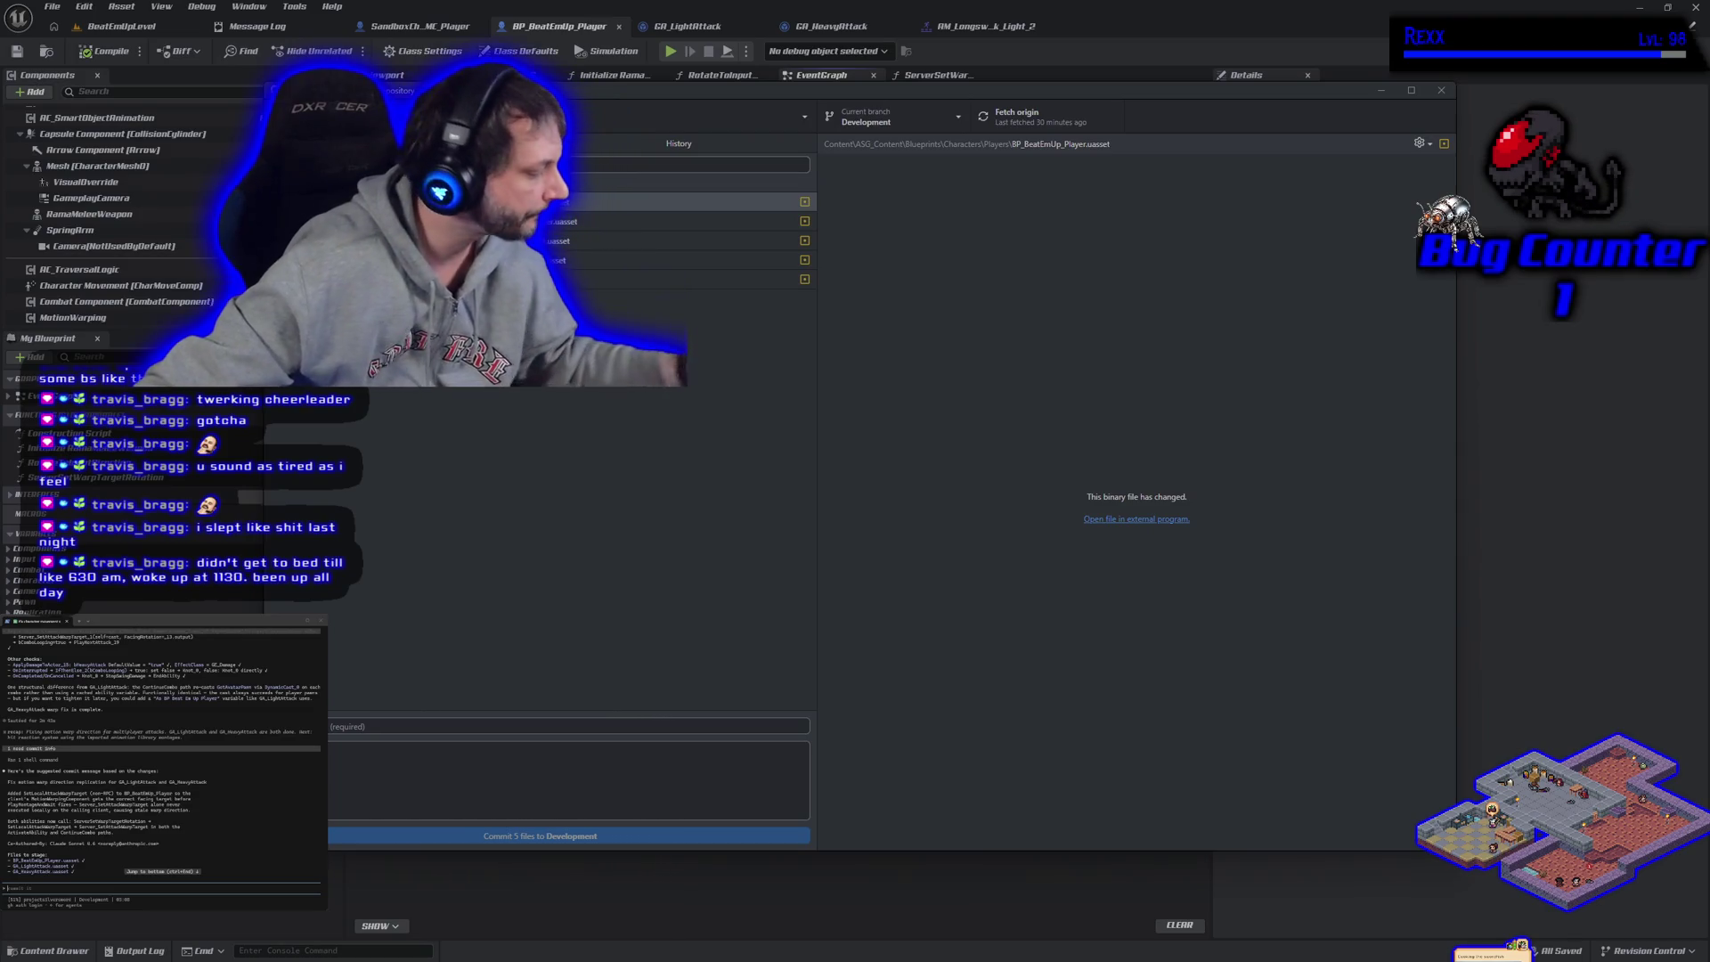
{"action": "scroll", "coordinate": [160, 754], "scroll_direction": "down", "scroll_amount": 5}
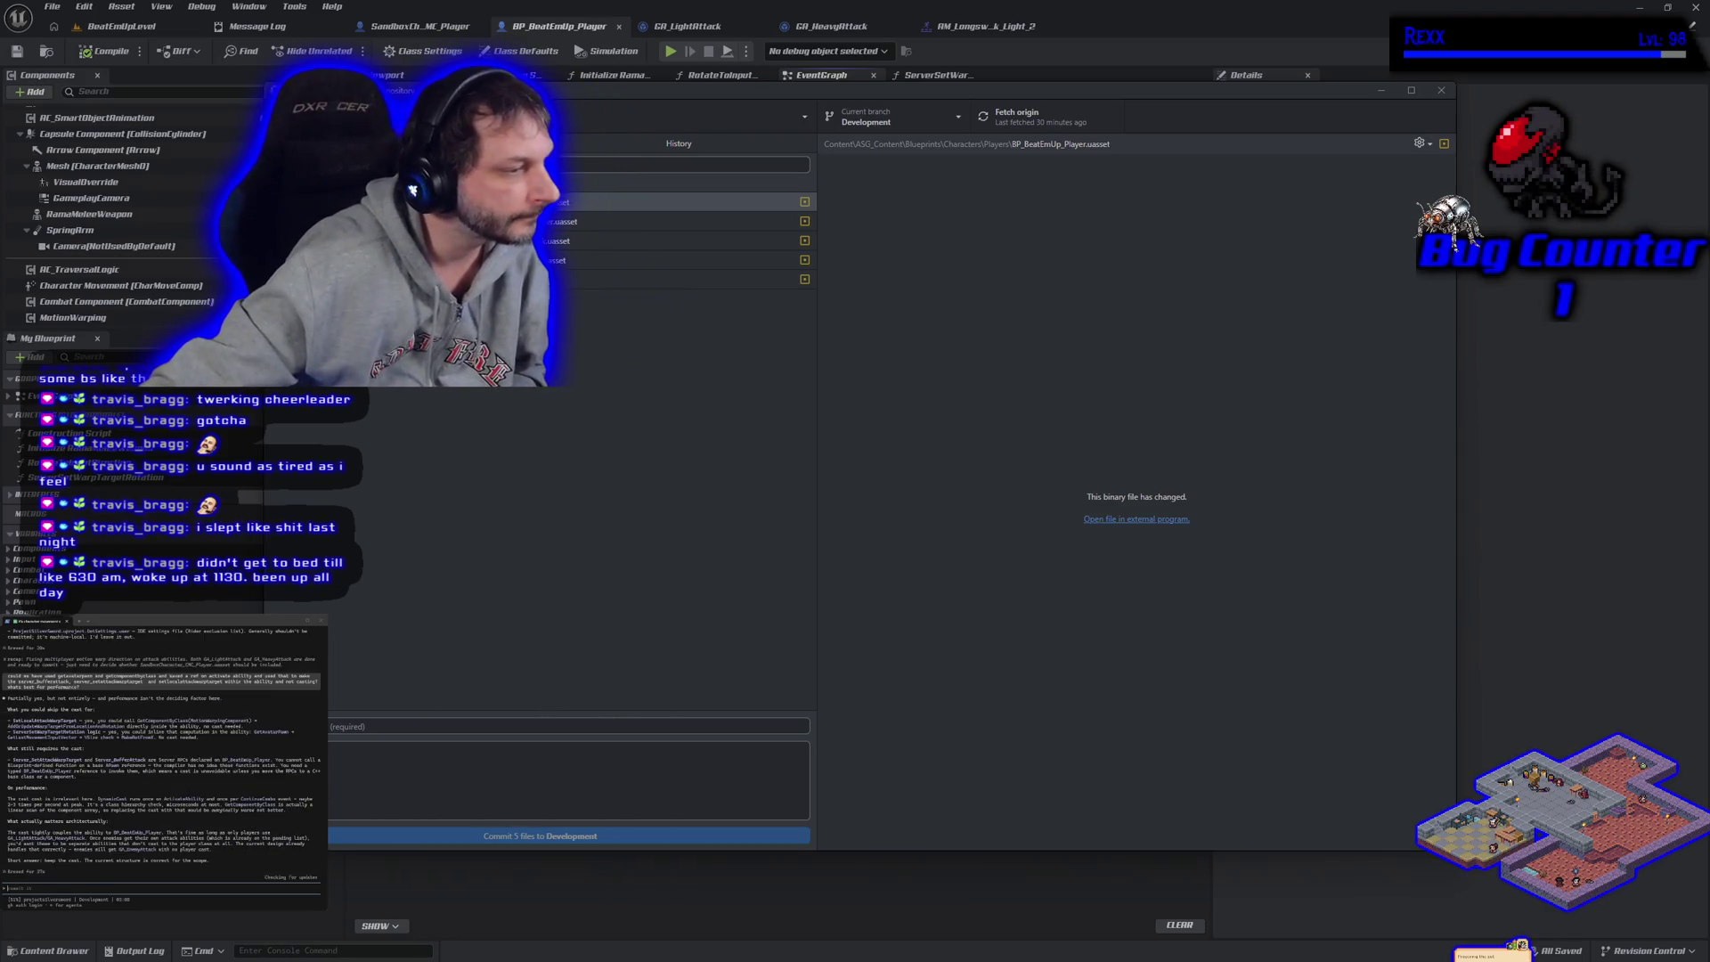
{"action": "type", "text": "this"}
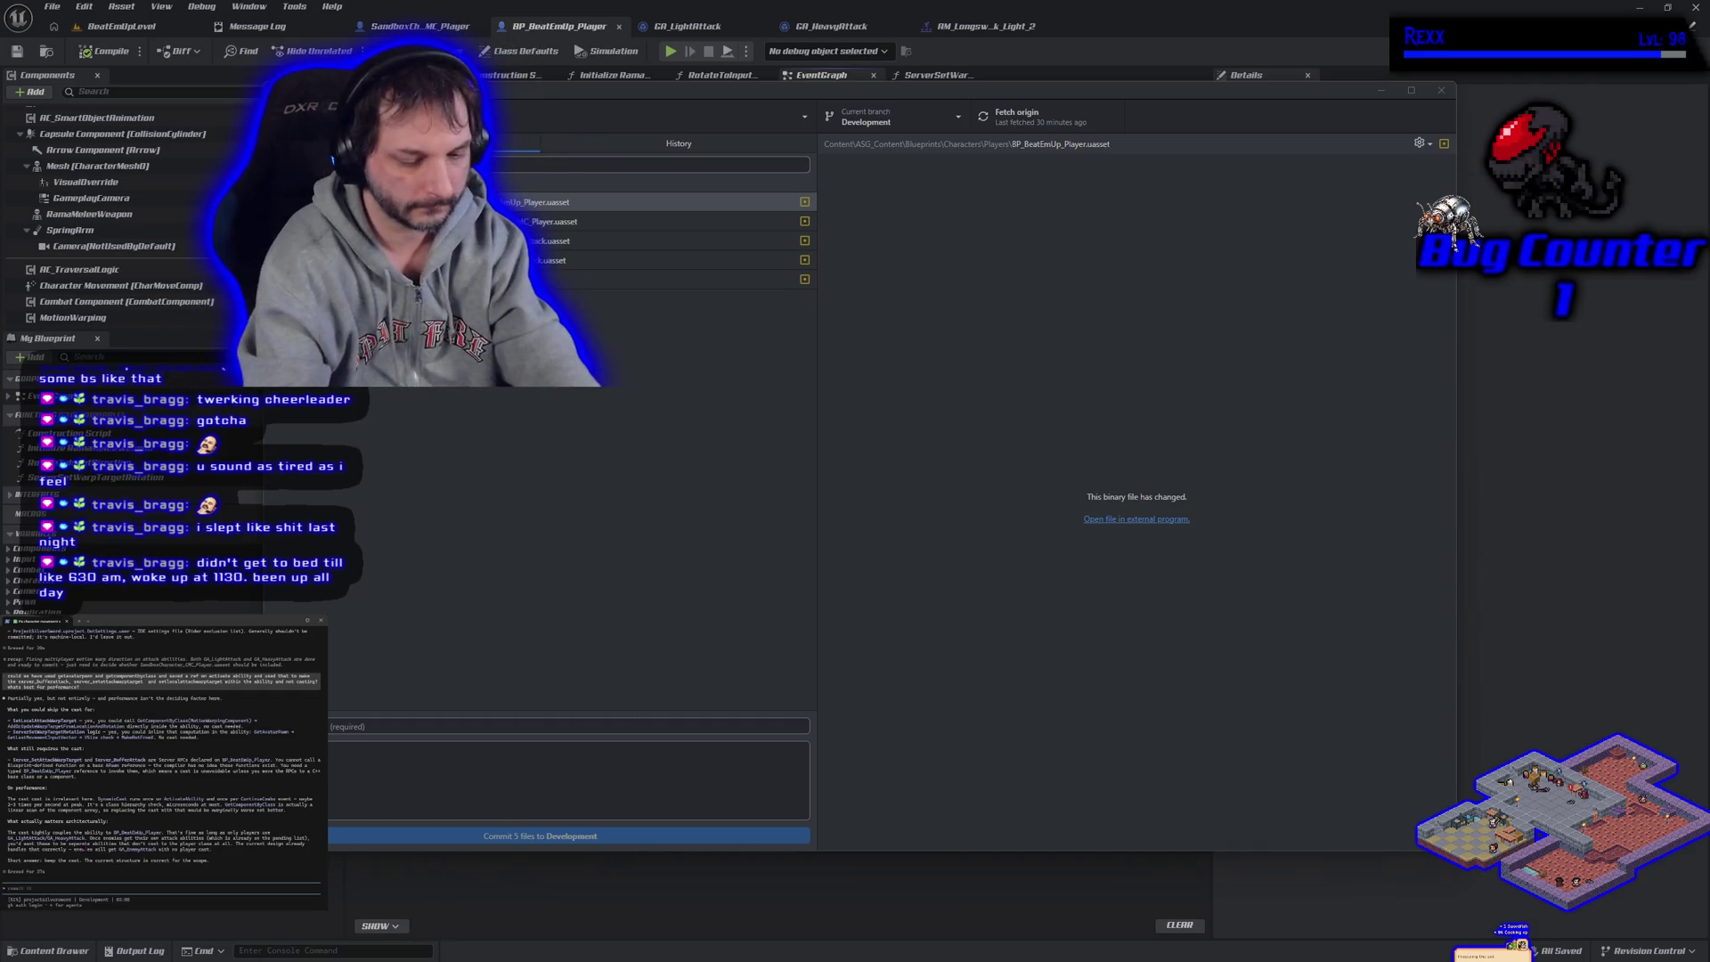
{"action": "type", "text": "commit i"}
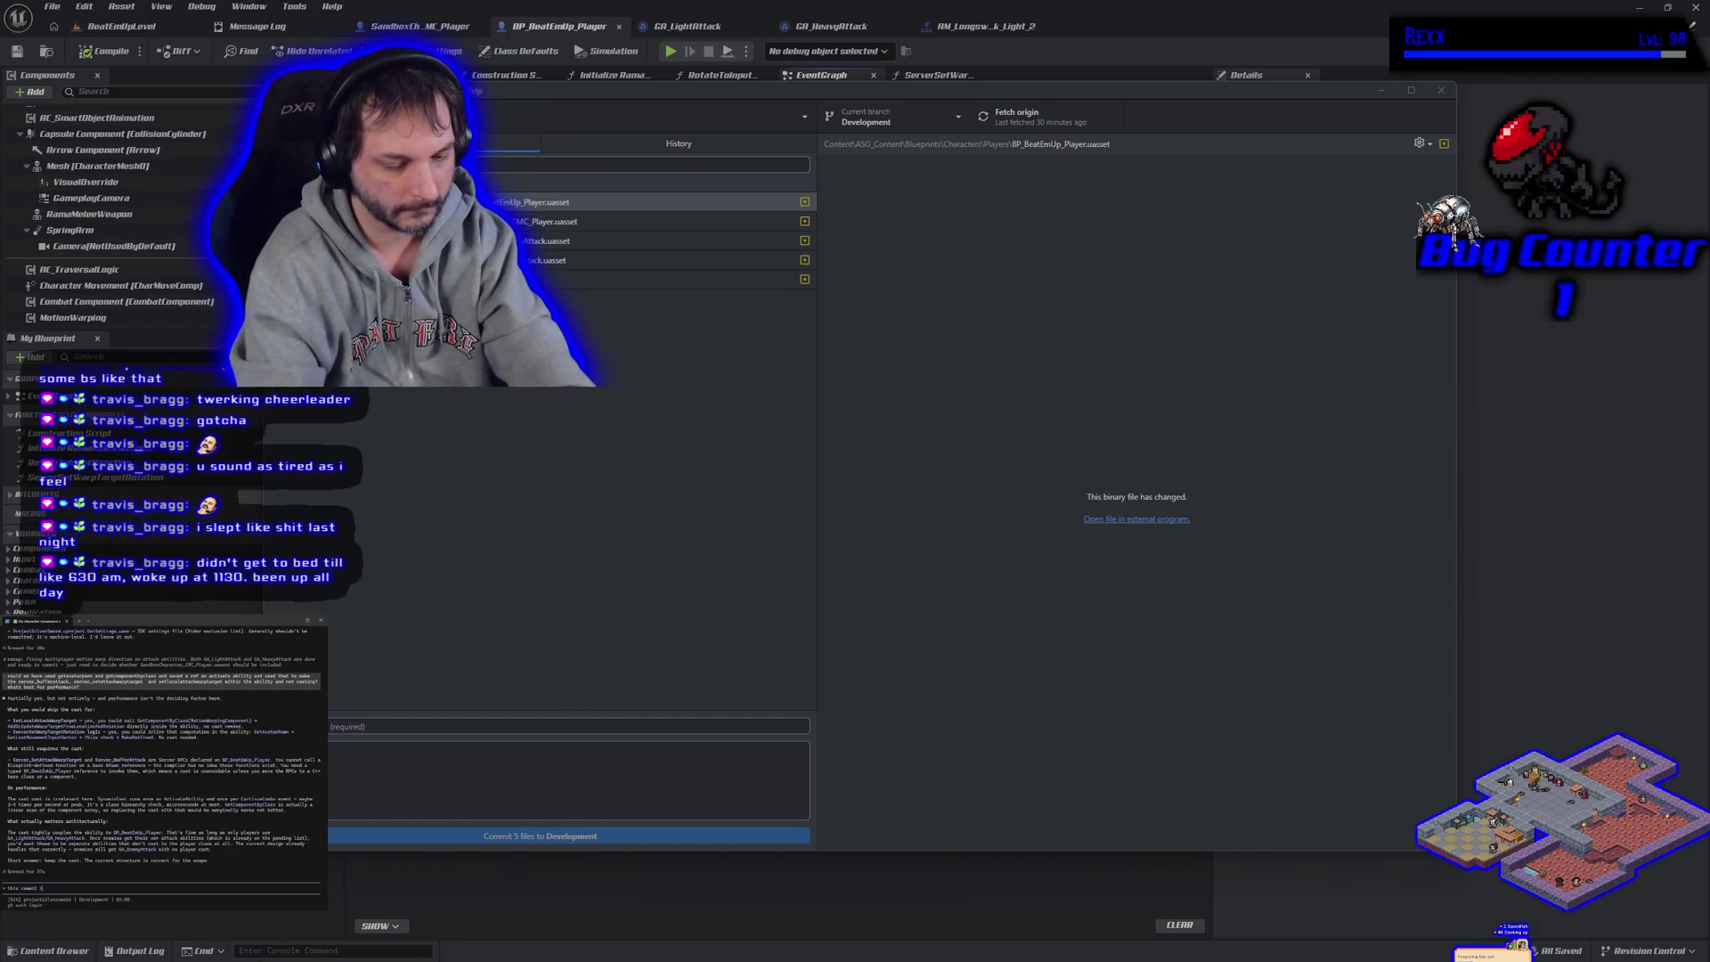
{"action": "type", "text": " be for the"}
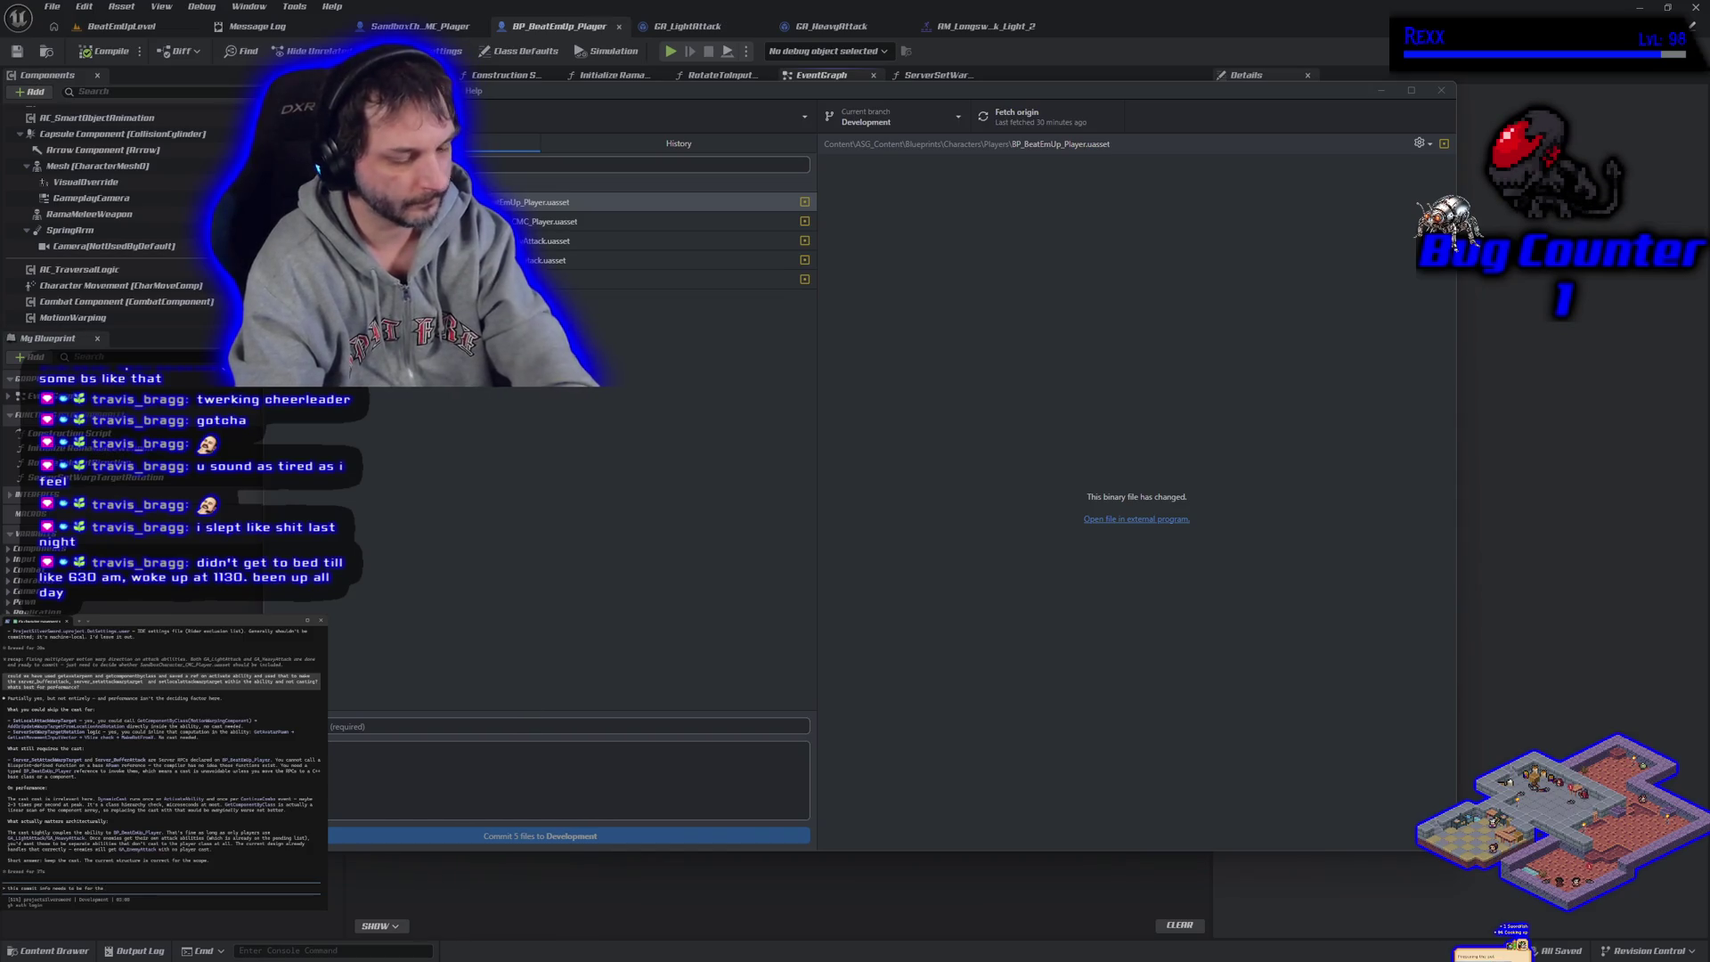
{"action": "type", "text": " combo replication fix"}
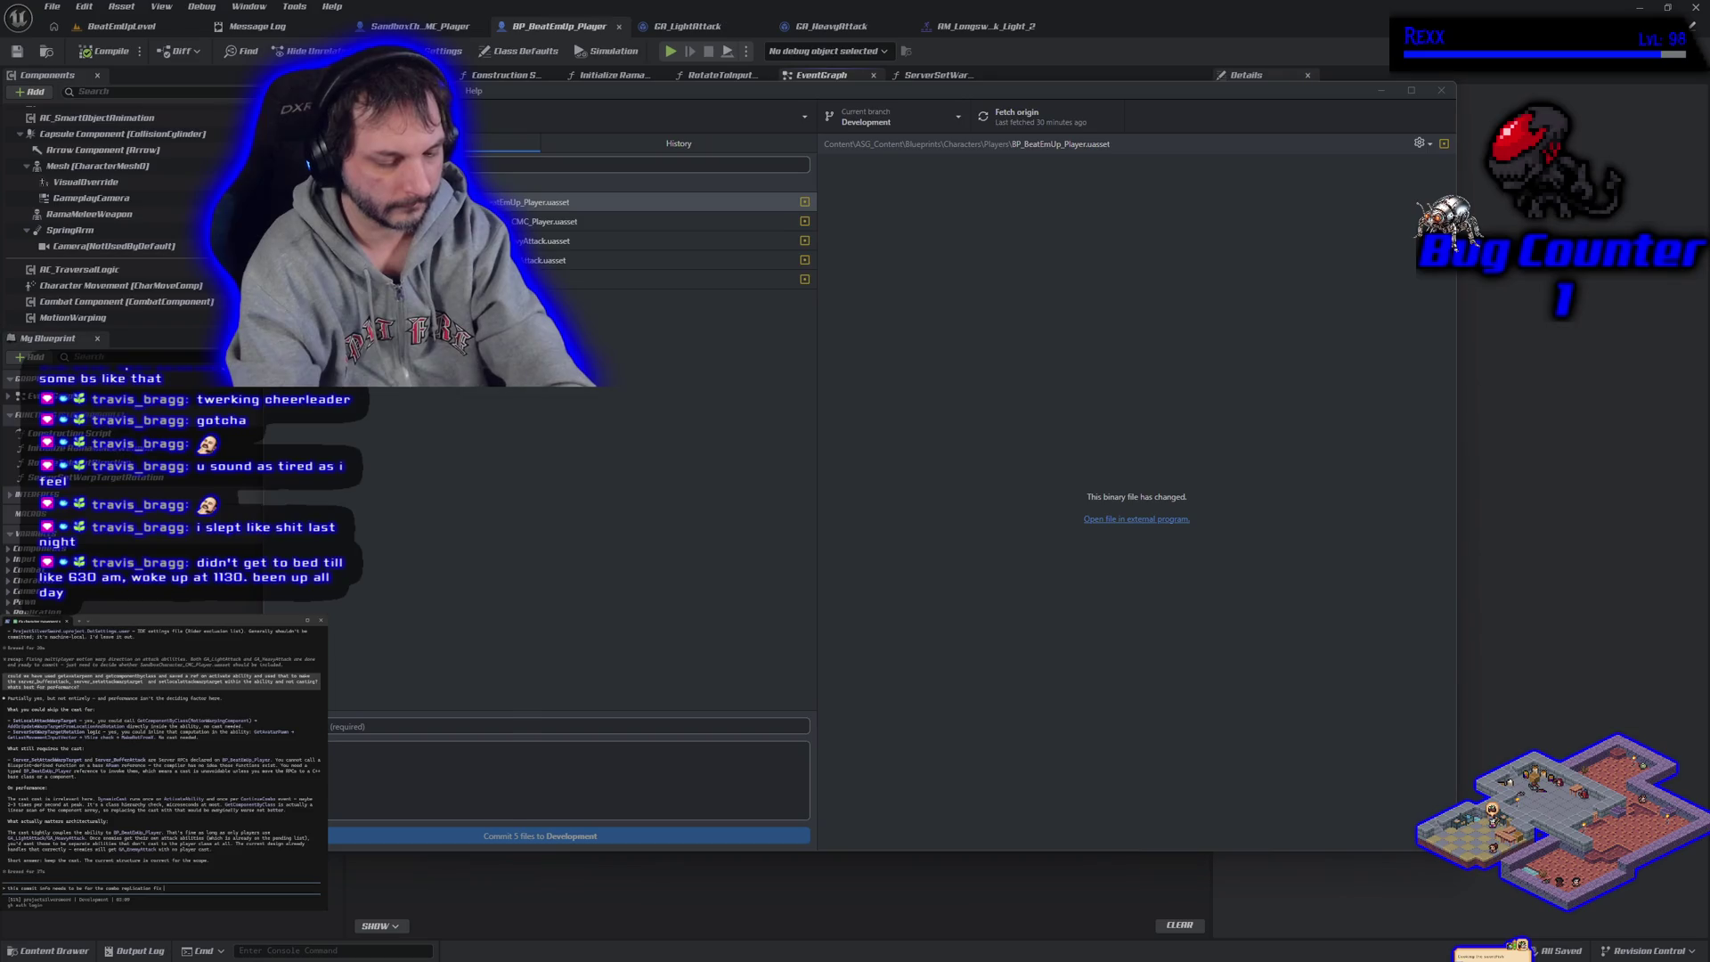
{"action": "type", "text": " as well"}
{"action": "type", "text": " as the warp motion fix and"}
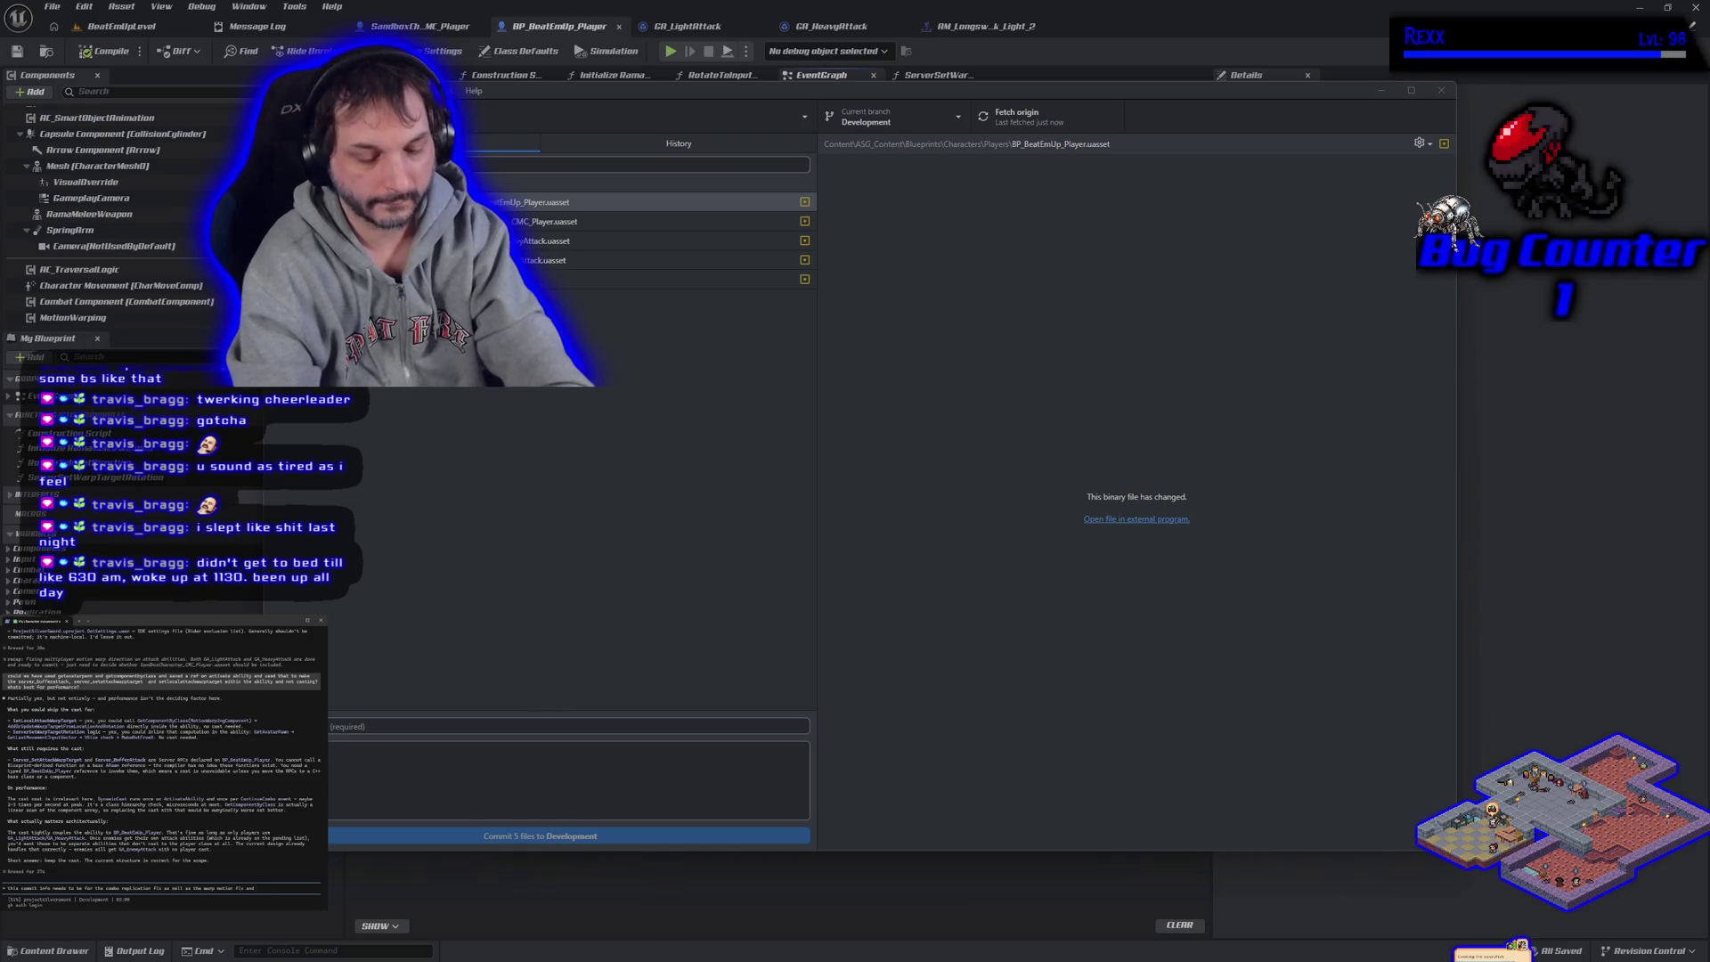
Reword and send the commit-message prompt, then ask the assistant to commit those 3 files
{"action": "key", "text": "BackSpace"}
{"action": "key", "text": "BackSpace"}
{"action": "key", "text": "BackSpace"}
{"action": "type", "text": "for both light "}
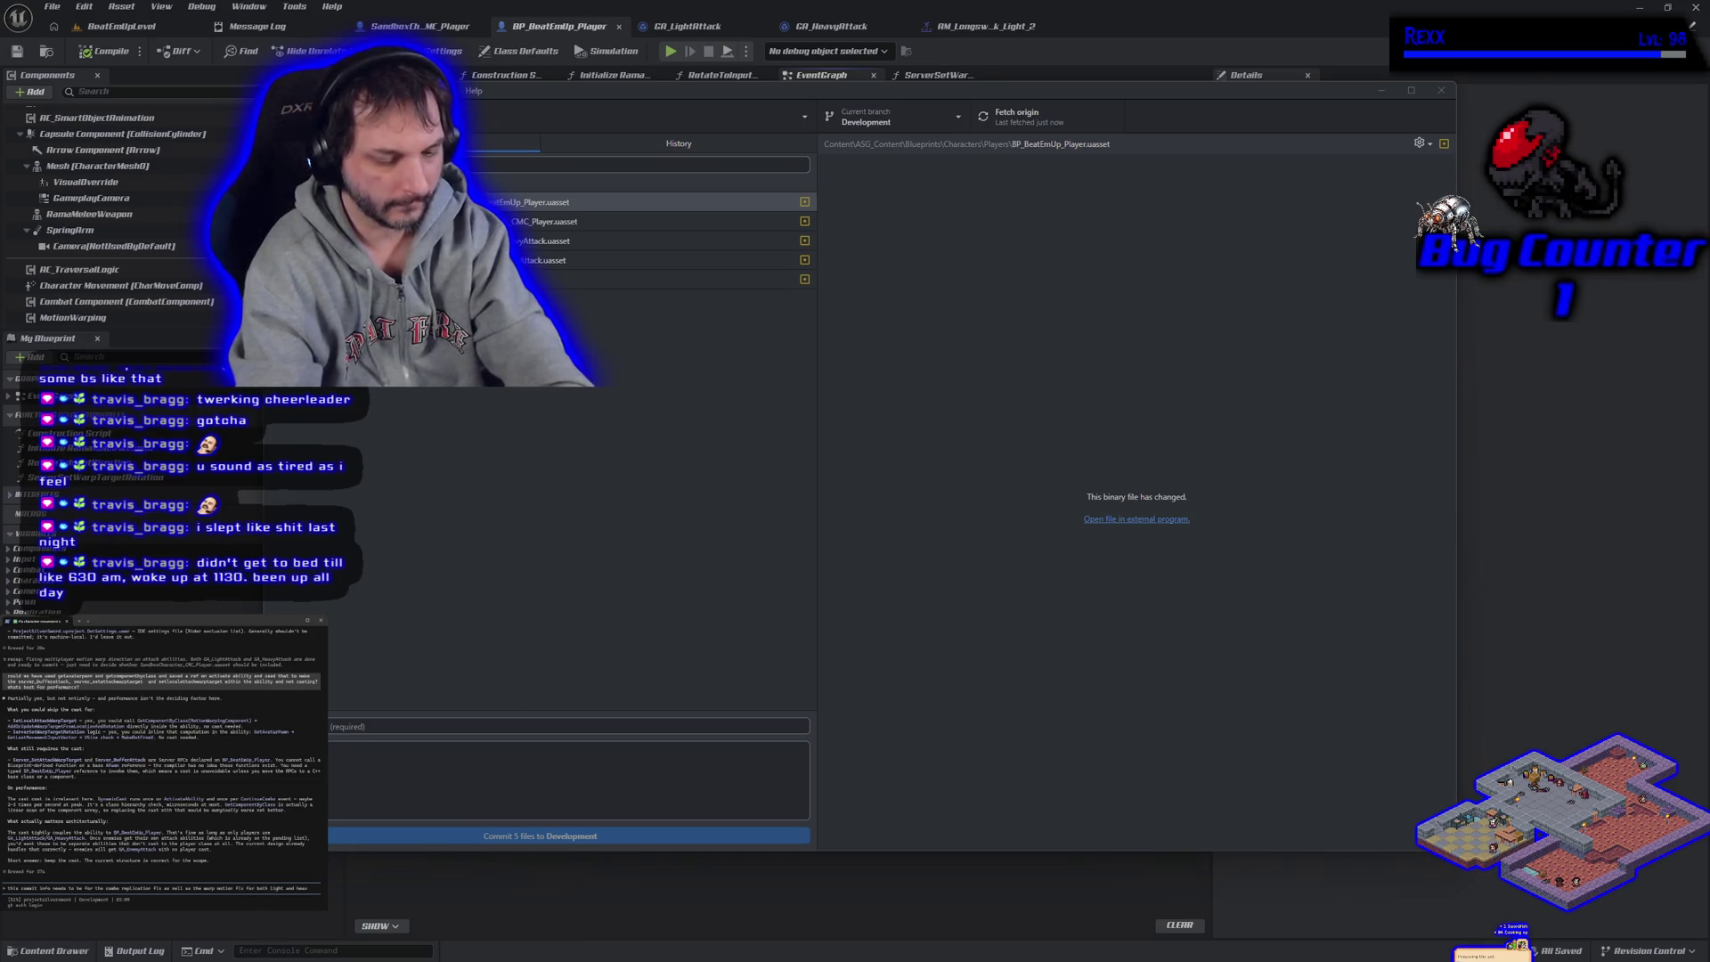
{"action": "type", "text": "y attacks"}
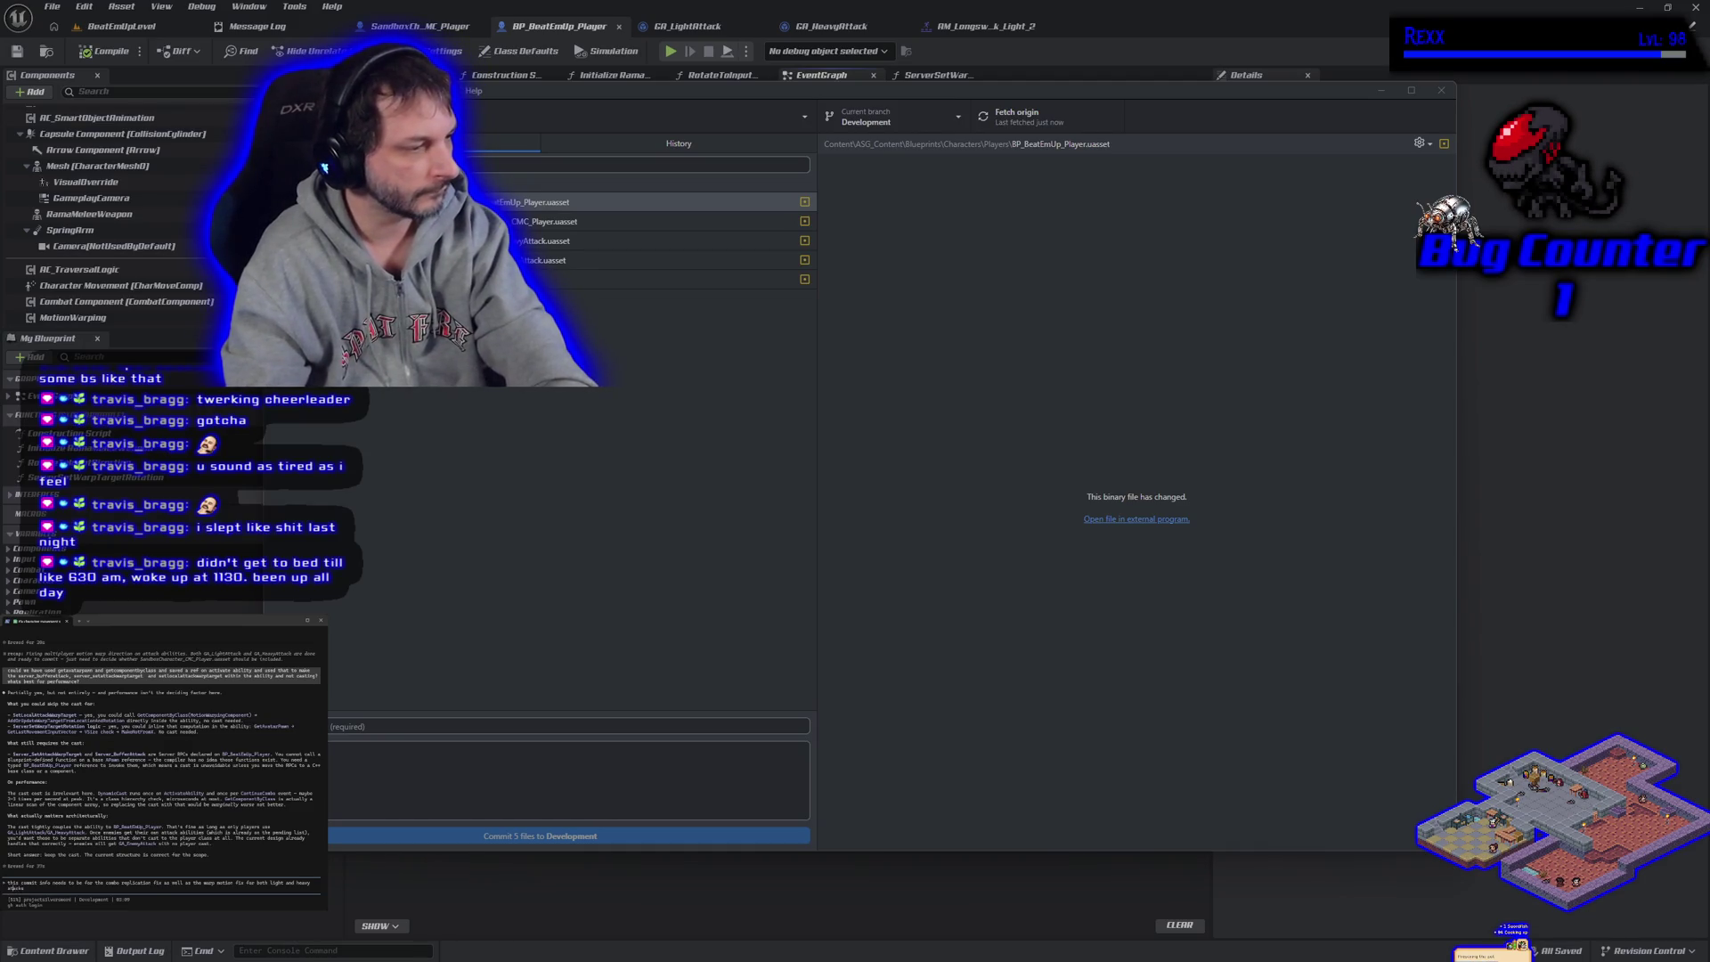
{"action": "key", "text": "Return"}
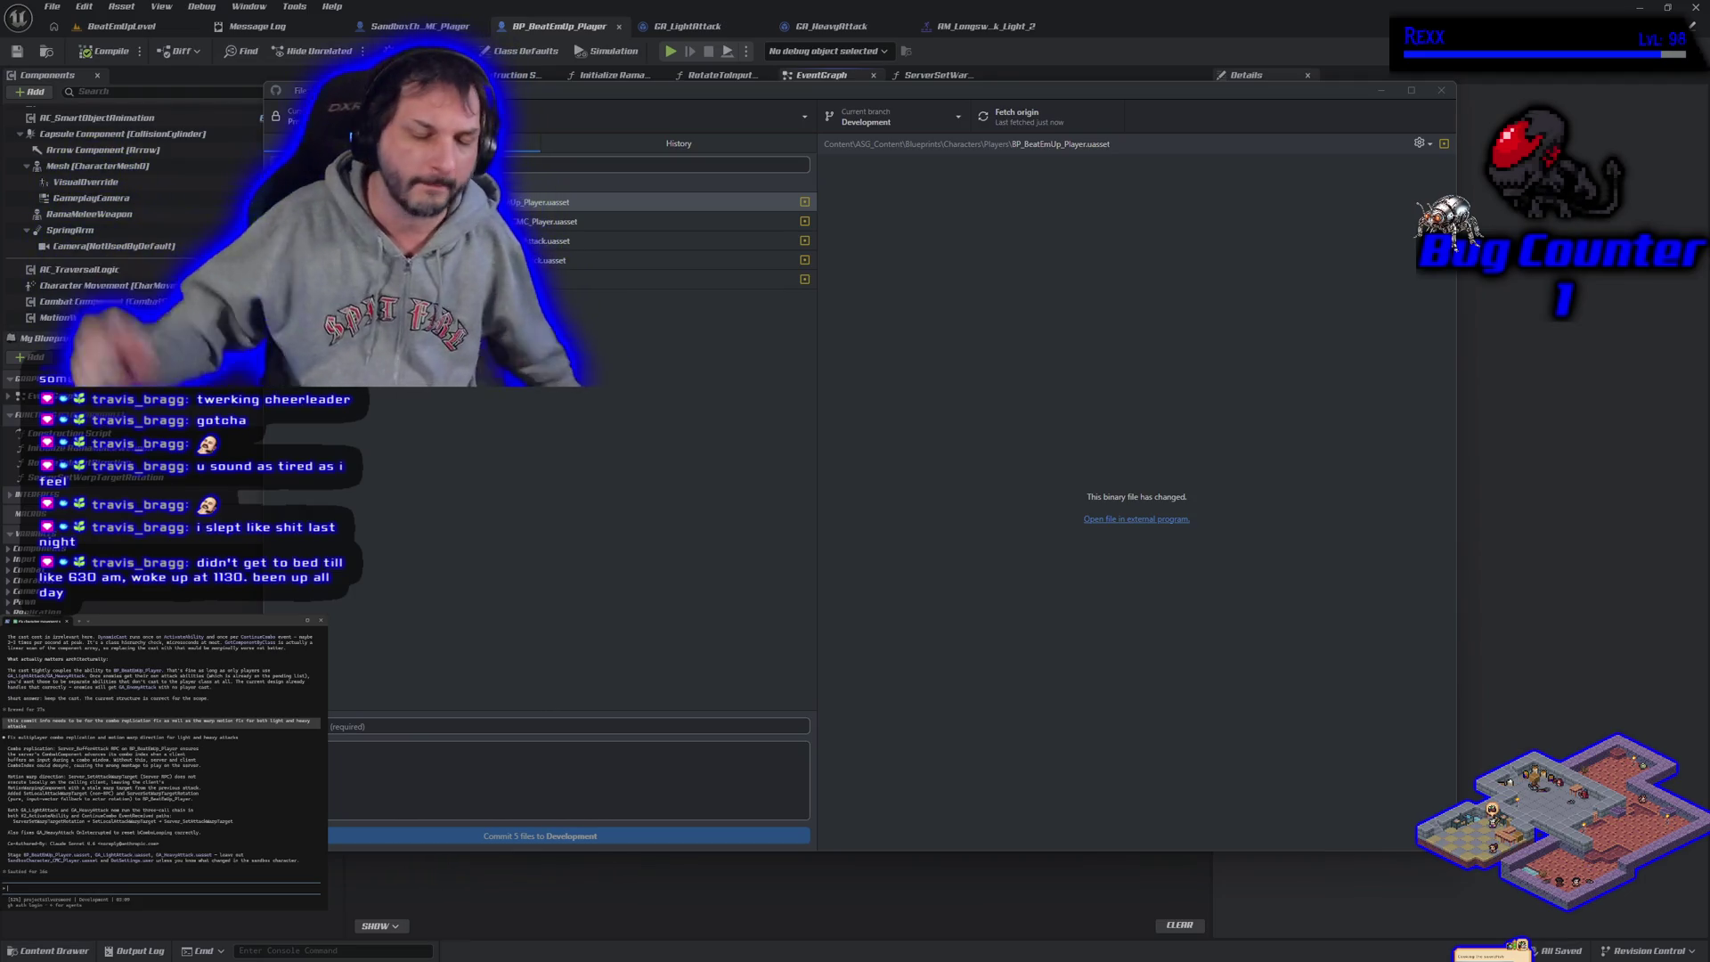
{"action": "type", "text": "go ahead and commit those 3 files"}
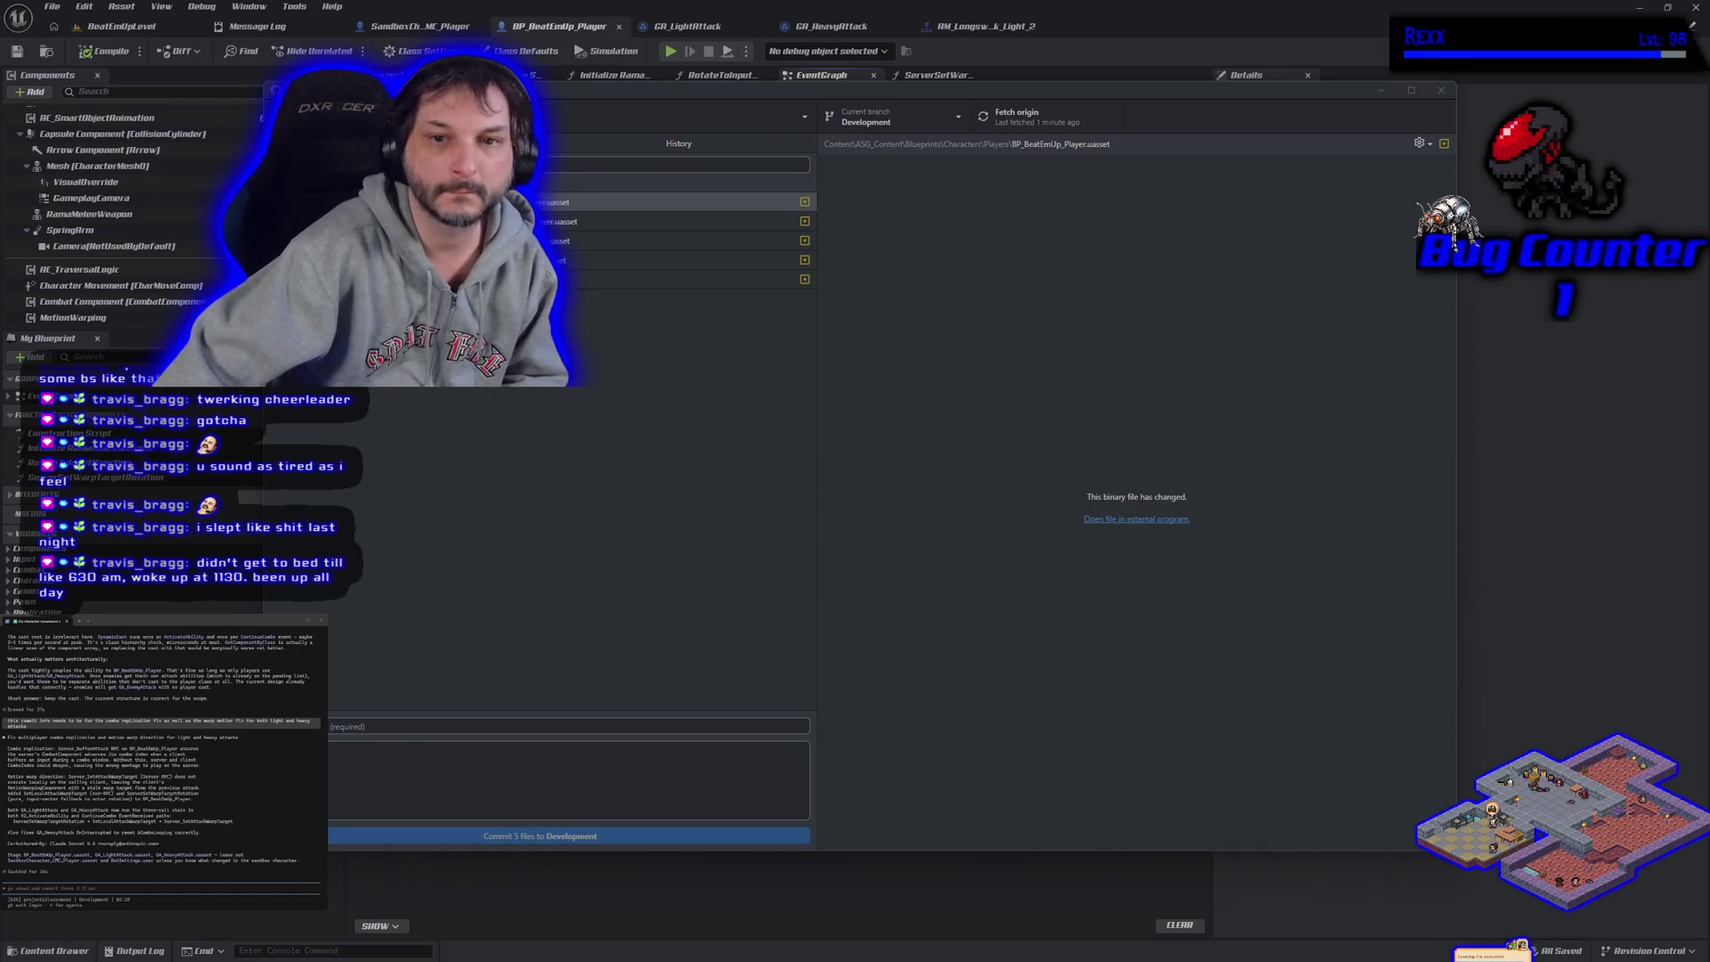
{"action": "key", "text": "alt+Tab"}
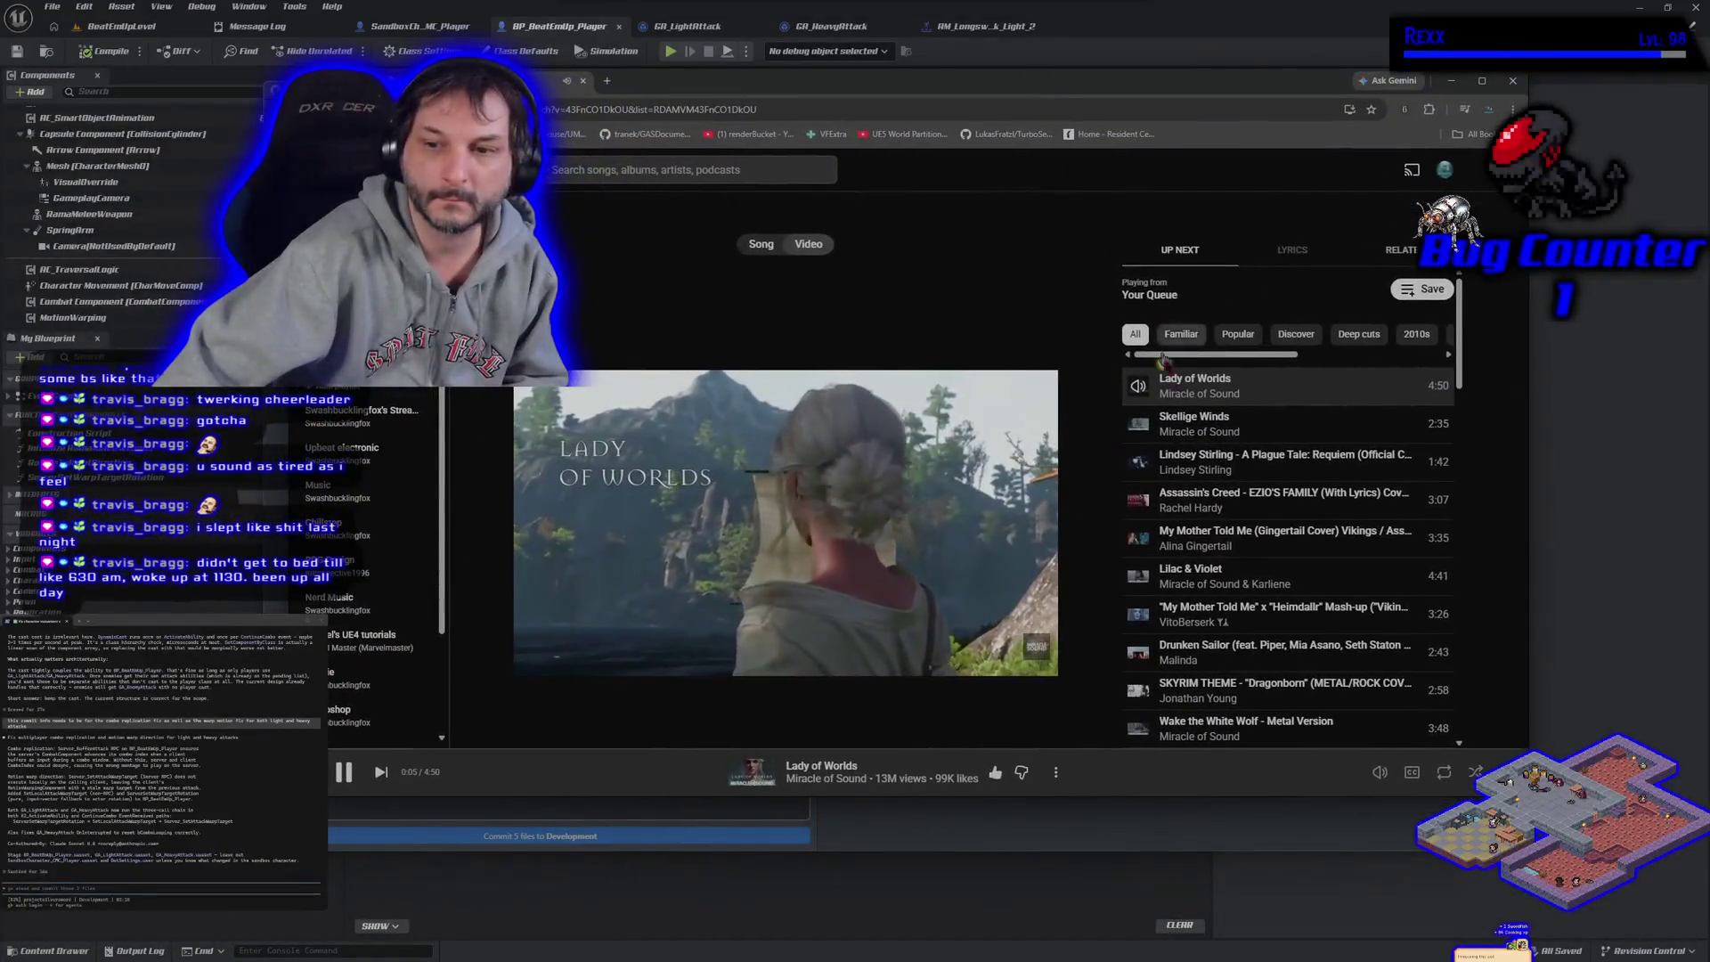
Watch the Lady of Worlds video full screen, then exit and return to GitHub Desktop
{"action": "left_click", "coordinate": [1033, 394]}
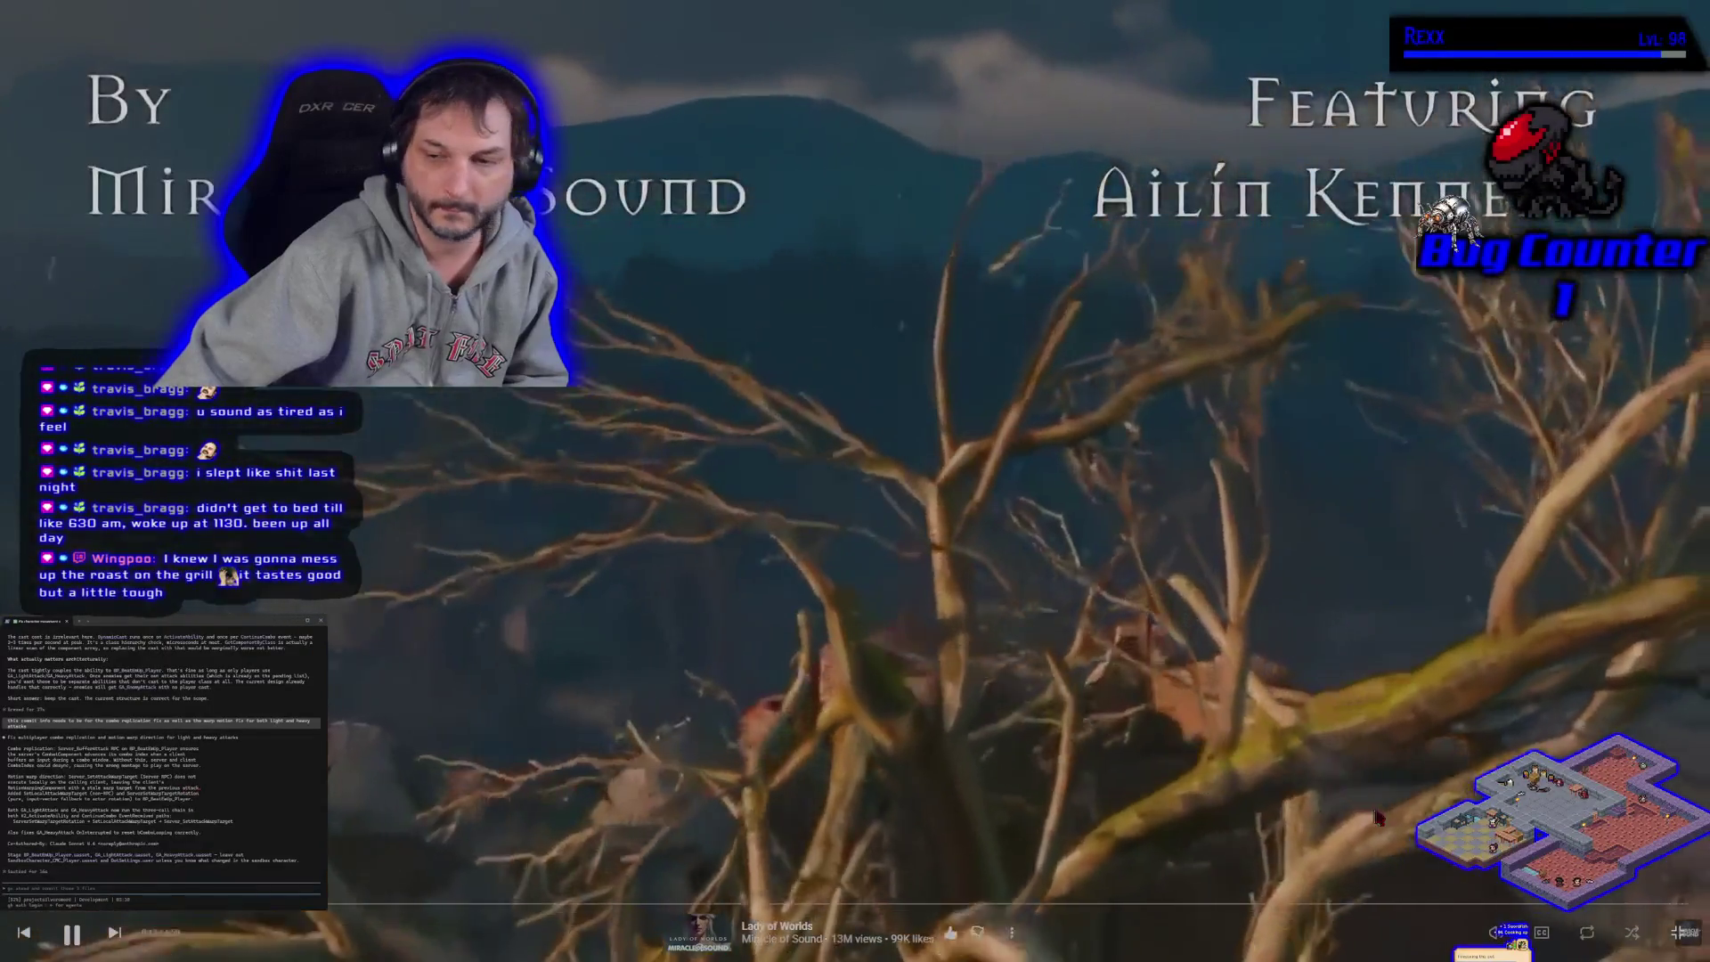
{"action": "key", "text": "Escape"}
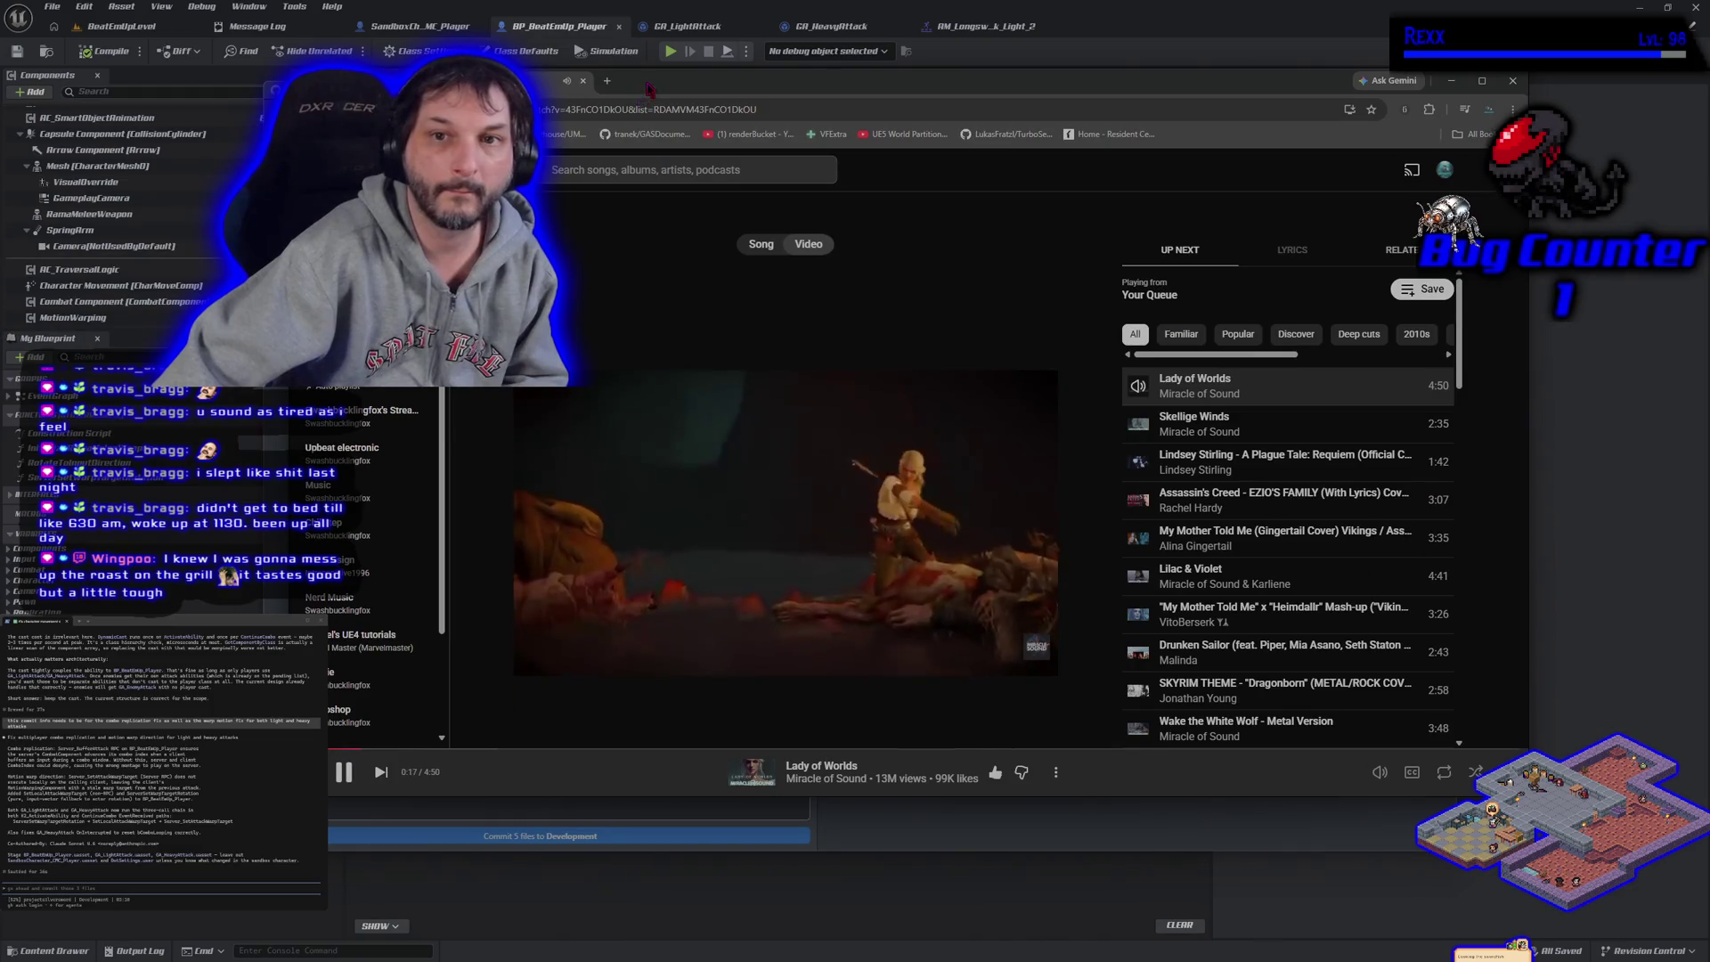
{"action": "key", "text": "alt+Tab"}
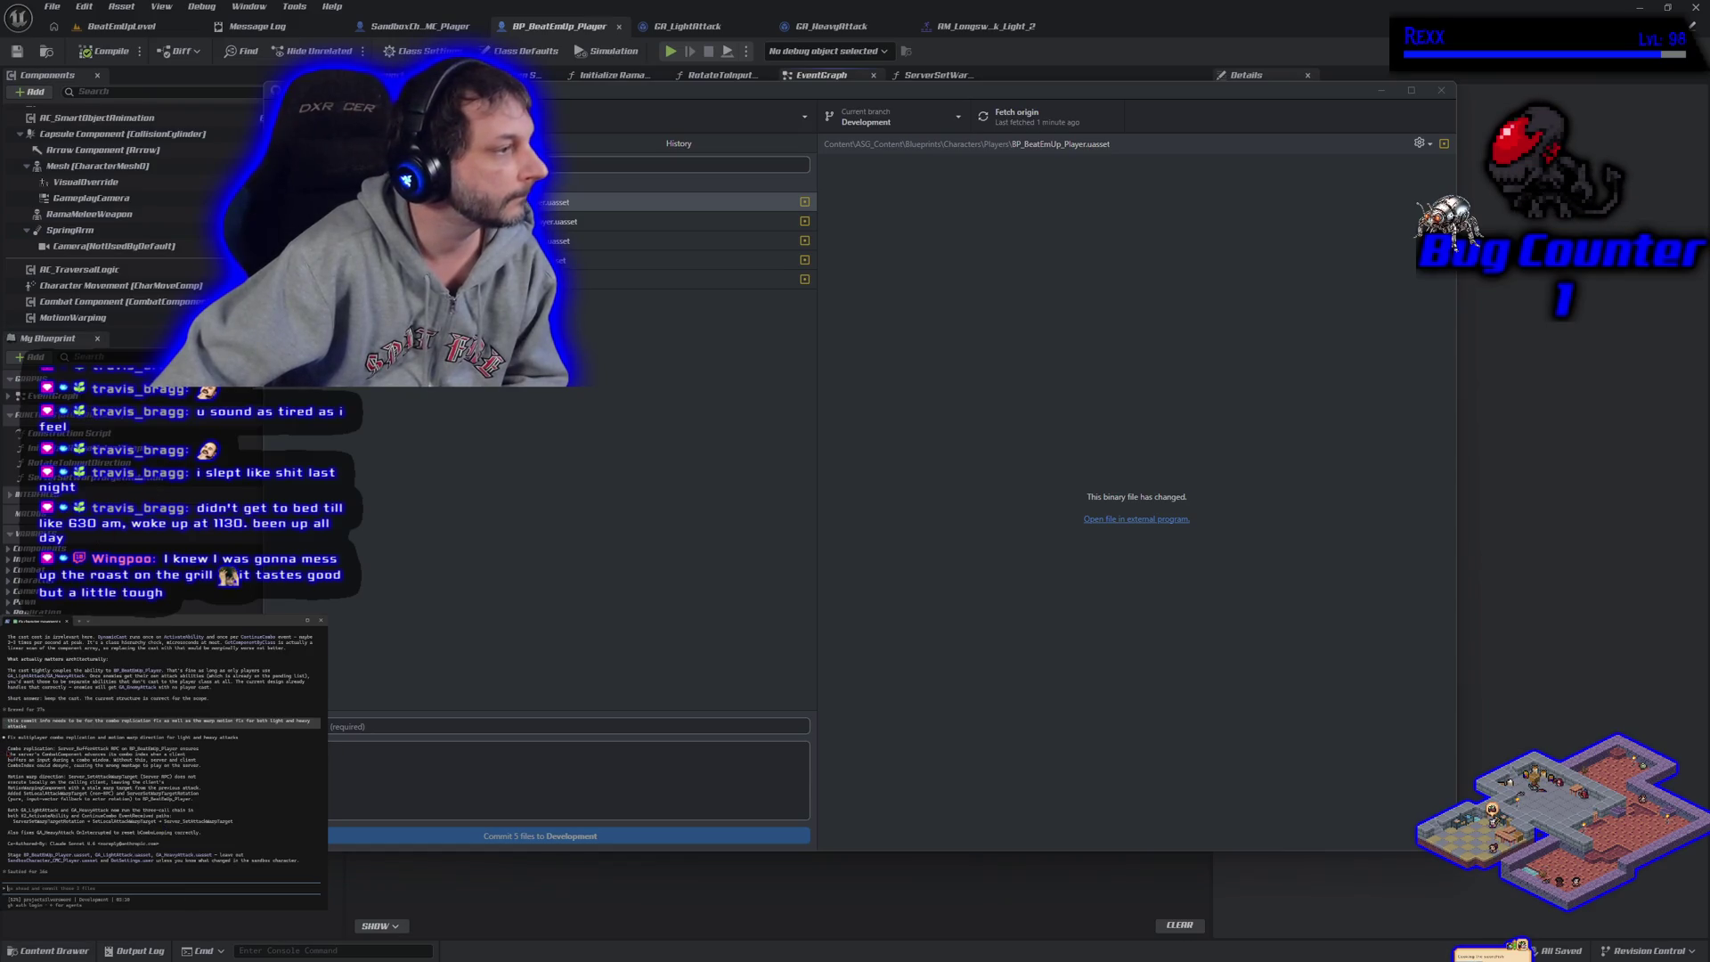
Paste the terminal's suggested commit title and description into GitHub Desktop's Summary and Description
{"action": "left_click_drag", "start_coordinate": [7, 738], "coordinate": [236, 739]}
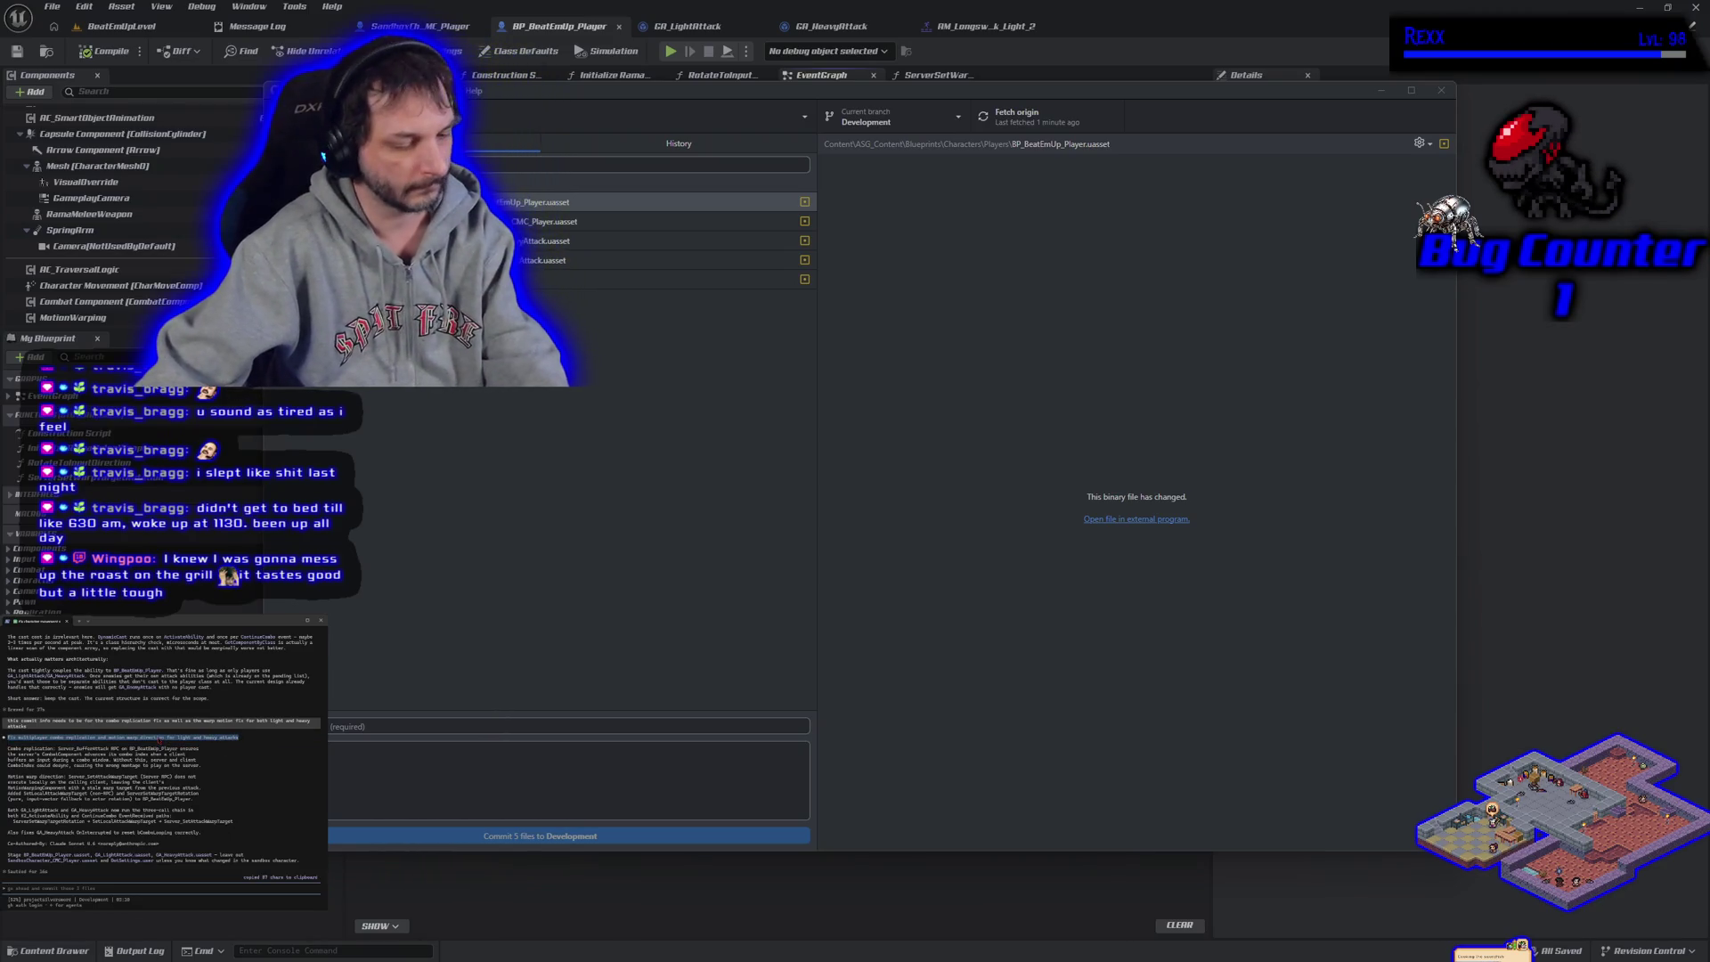
{"action": "left_click", "coordinate": [374, 741]}
{"action": "key", "text": "ctrl+v"}
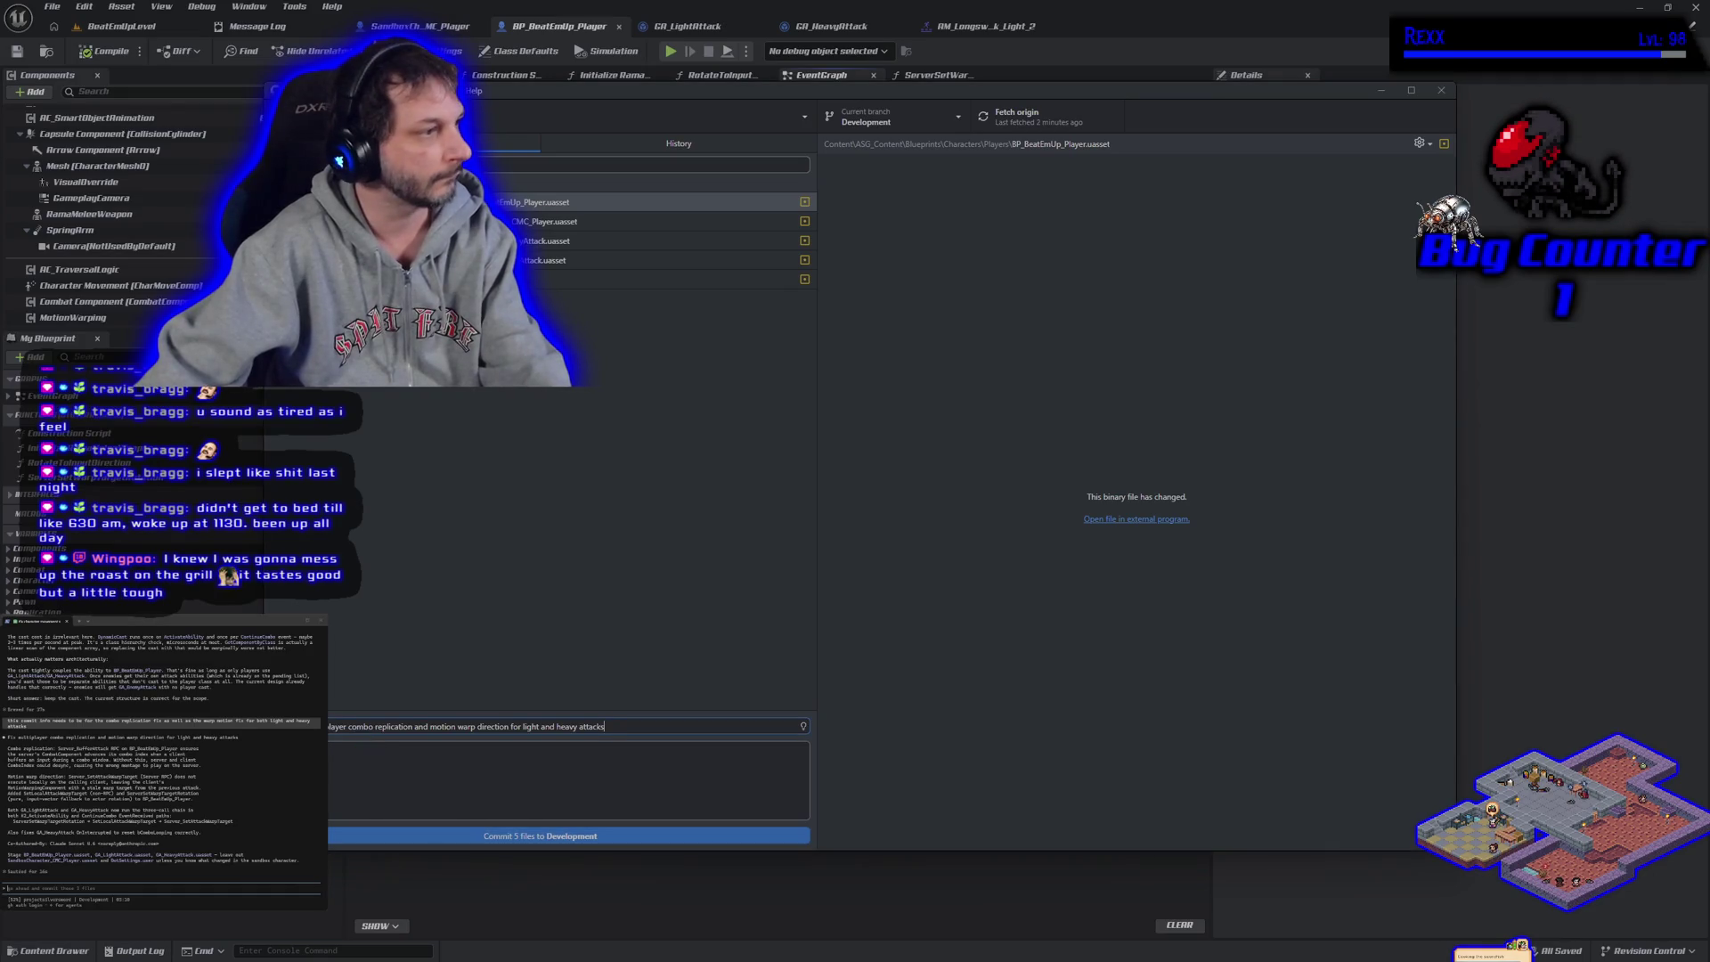
{"action": "mouse_move", "coordinate": [7, 748]}
{"action": "left_mouse_down"}
{"action": "mouse_move", "coordinate": [196, 765]}
{"action": "mouse_move", "coordinate": [93, 801]}
{"action": "mouse_move", "coordinate": [178, 821]}
{"action": "mouse_move", "coordinate": [133, 828]}
{"action": "mouse_move", "coordinate": [212, 834]}
{"action": "left_mouse_up"}
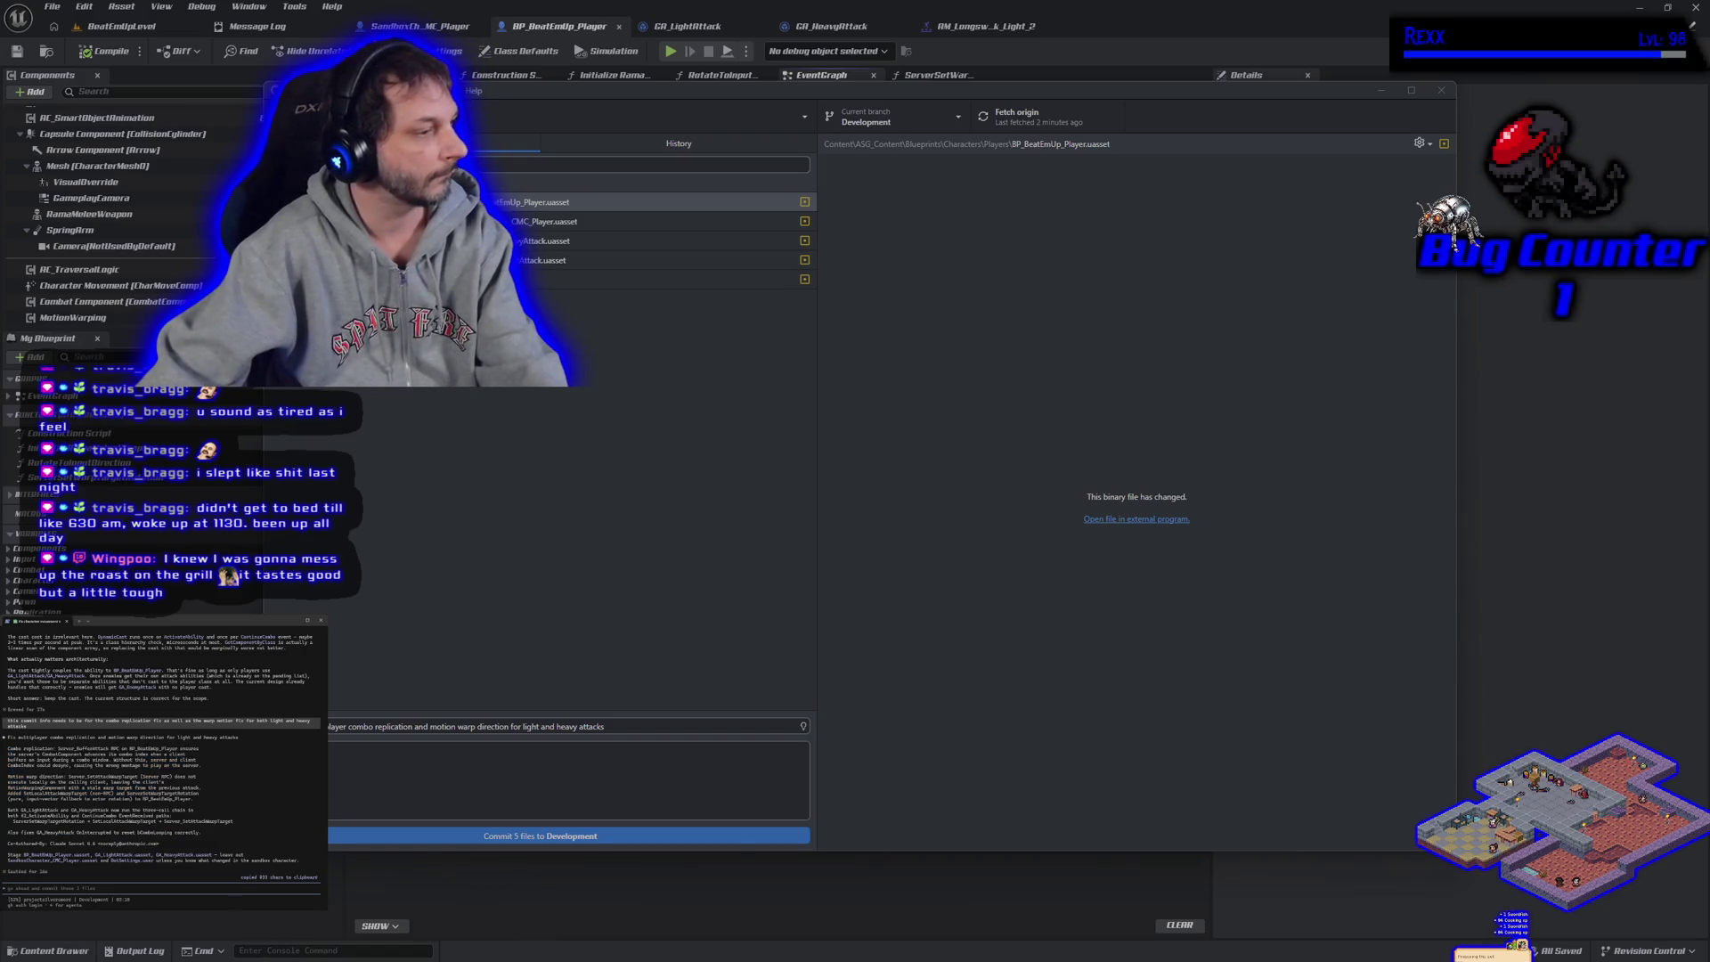
{"action": "left_click", "coordinate": [433, 772]}
{"action": "key", "text": "ctrl+v"}
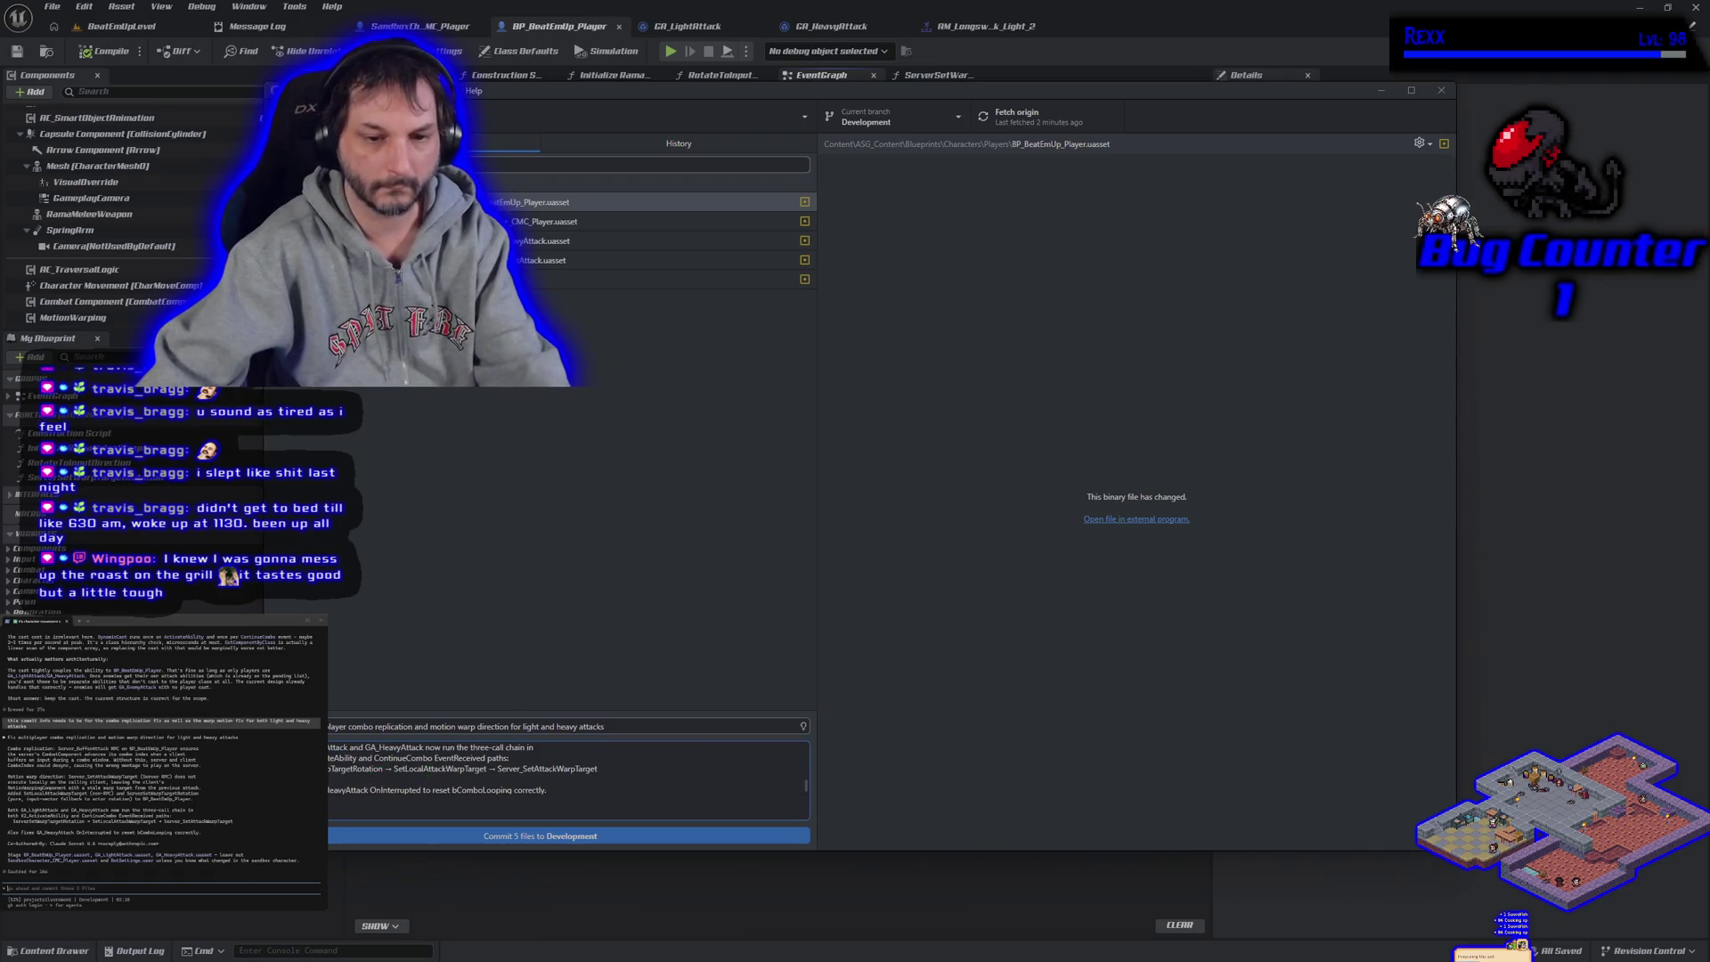
Tell the assistant to drop the co-authored line, then commit the 5 files to Development
{"action": "left_click", "coordinate": [89, 888]}
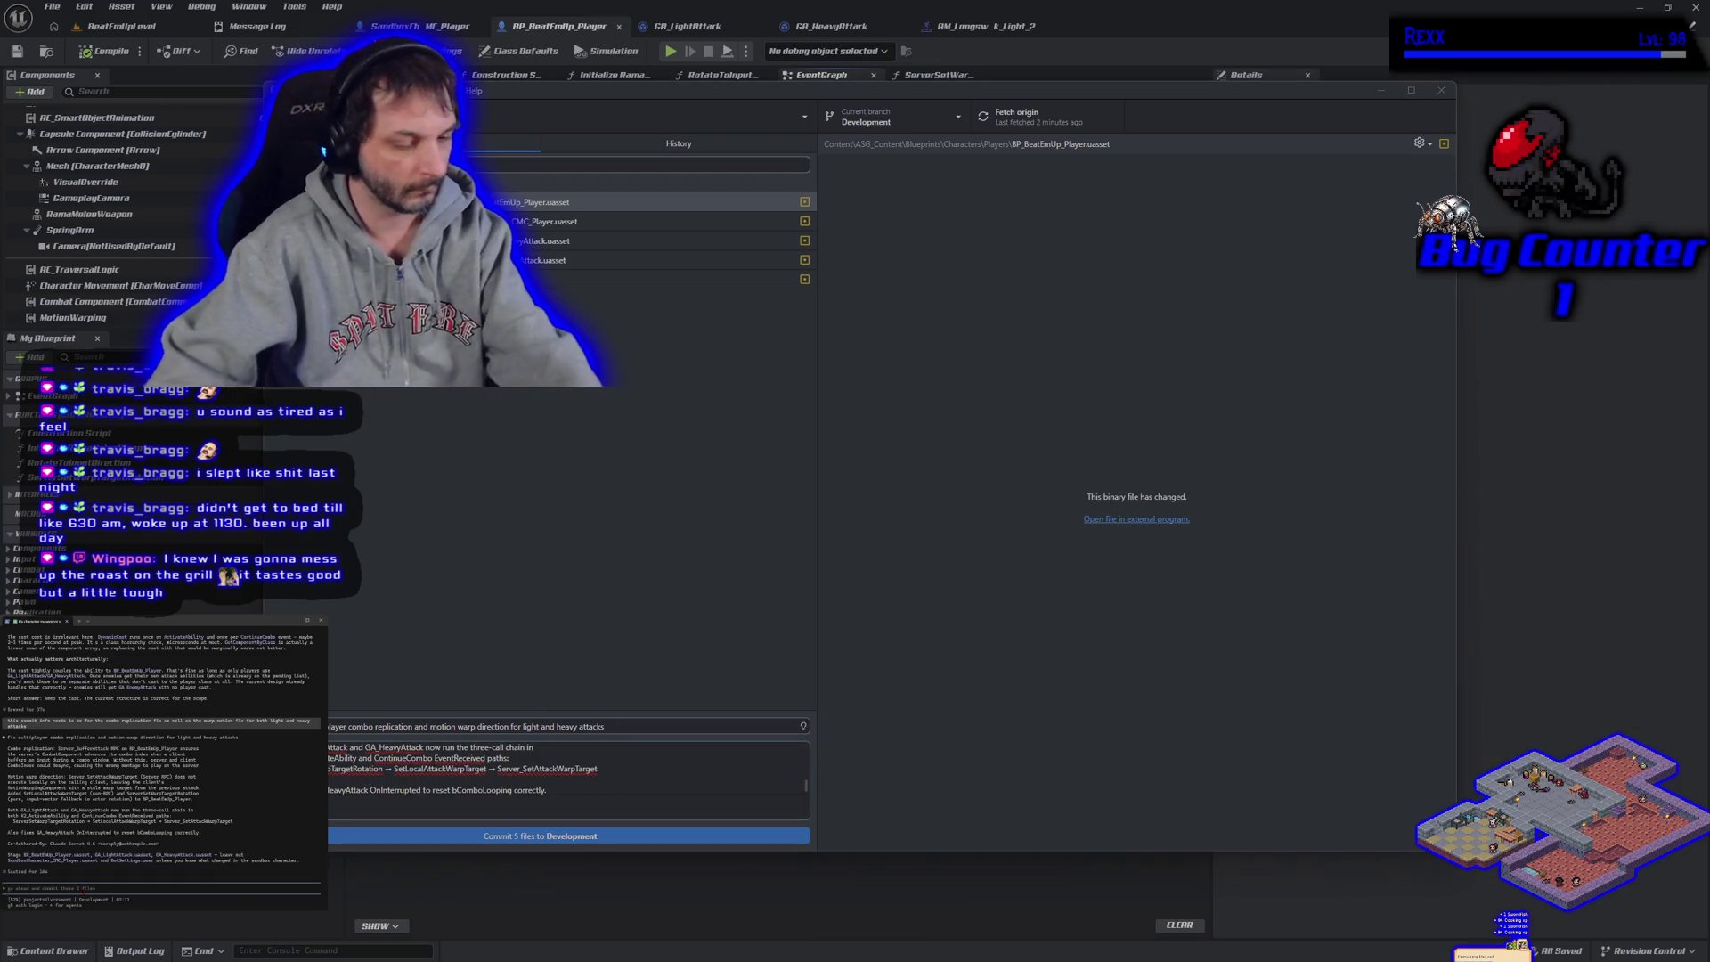
{"action": "type", "text": "what is this c"}
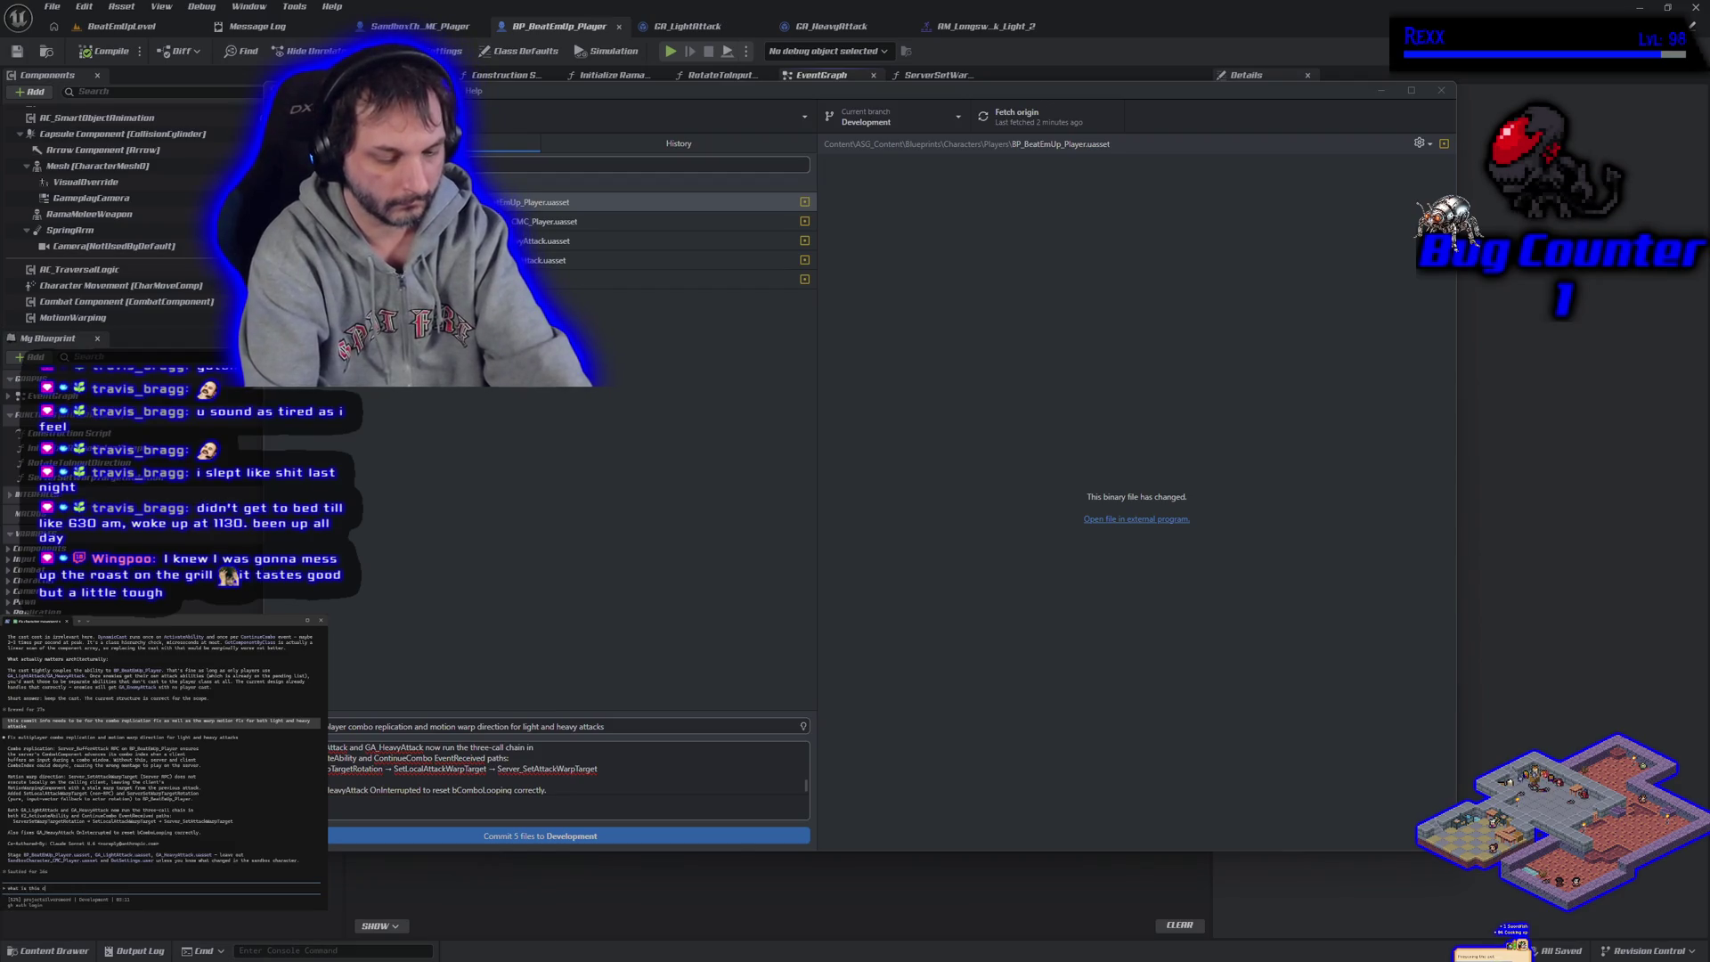
{"action": "type", "text": "o authored"}
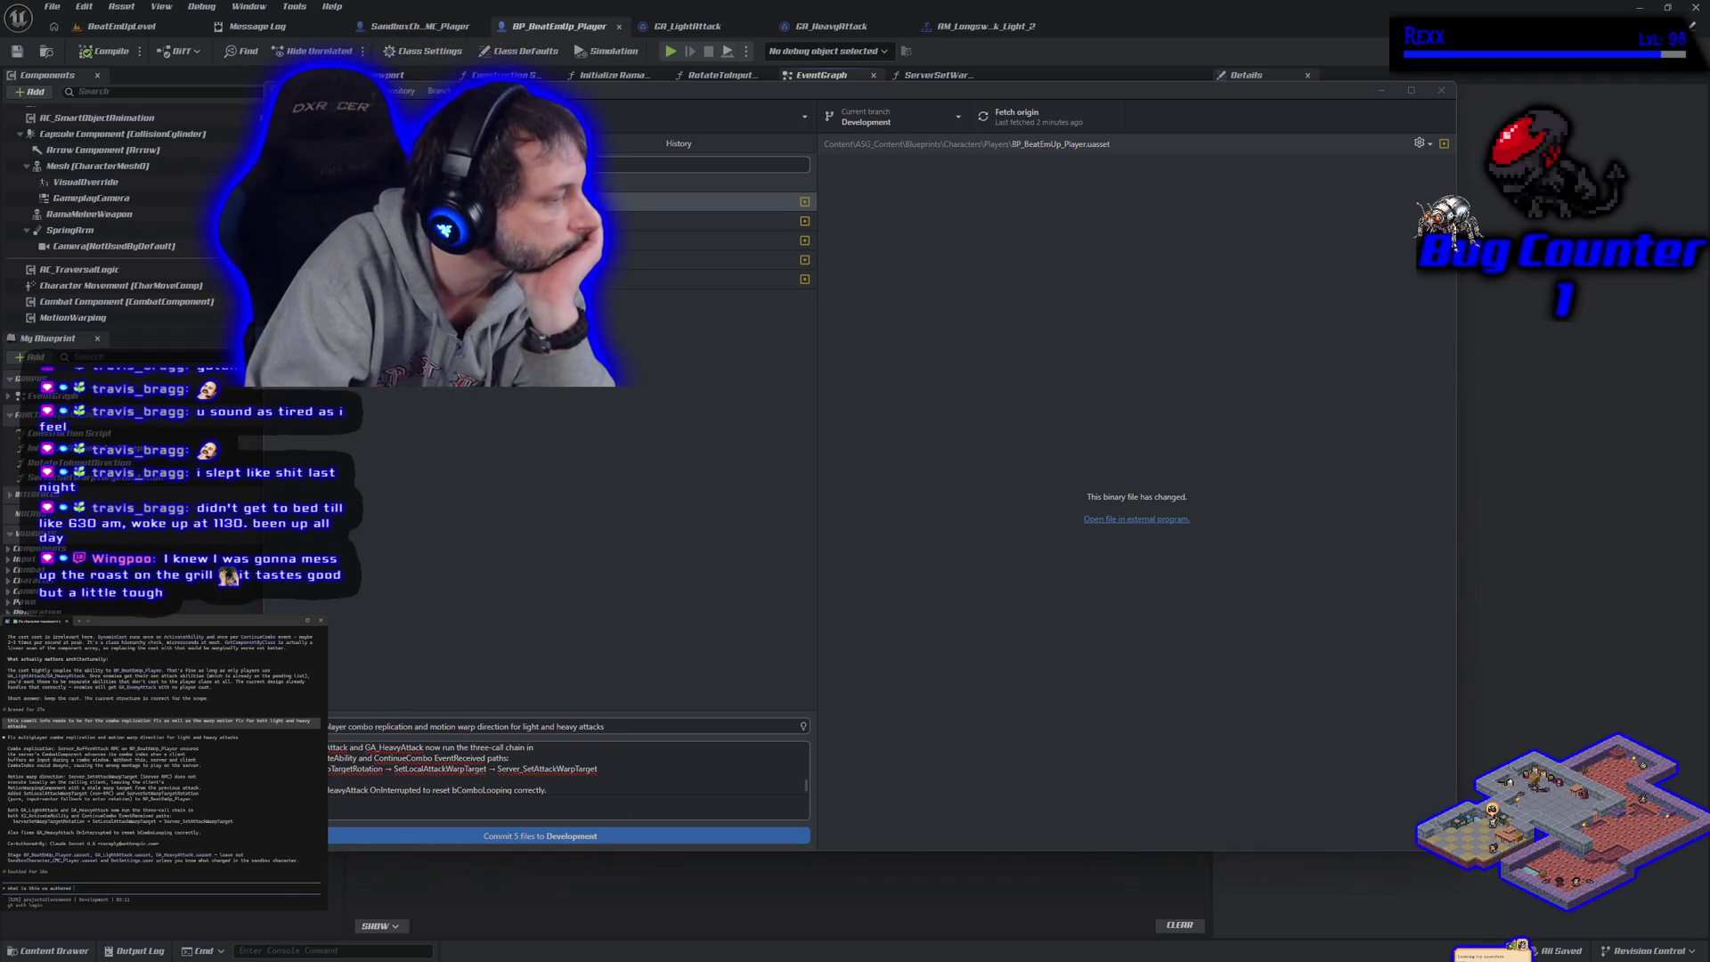
{"action": "key", "text": "Return"}
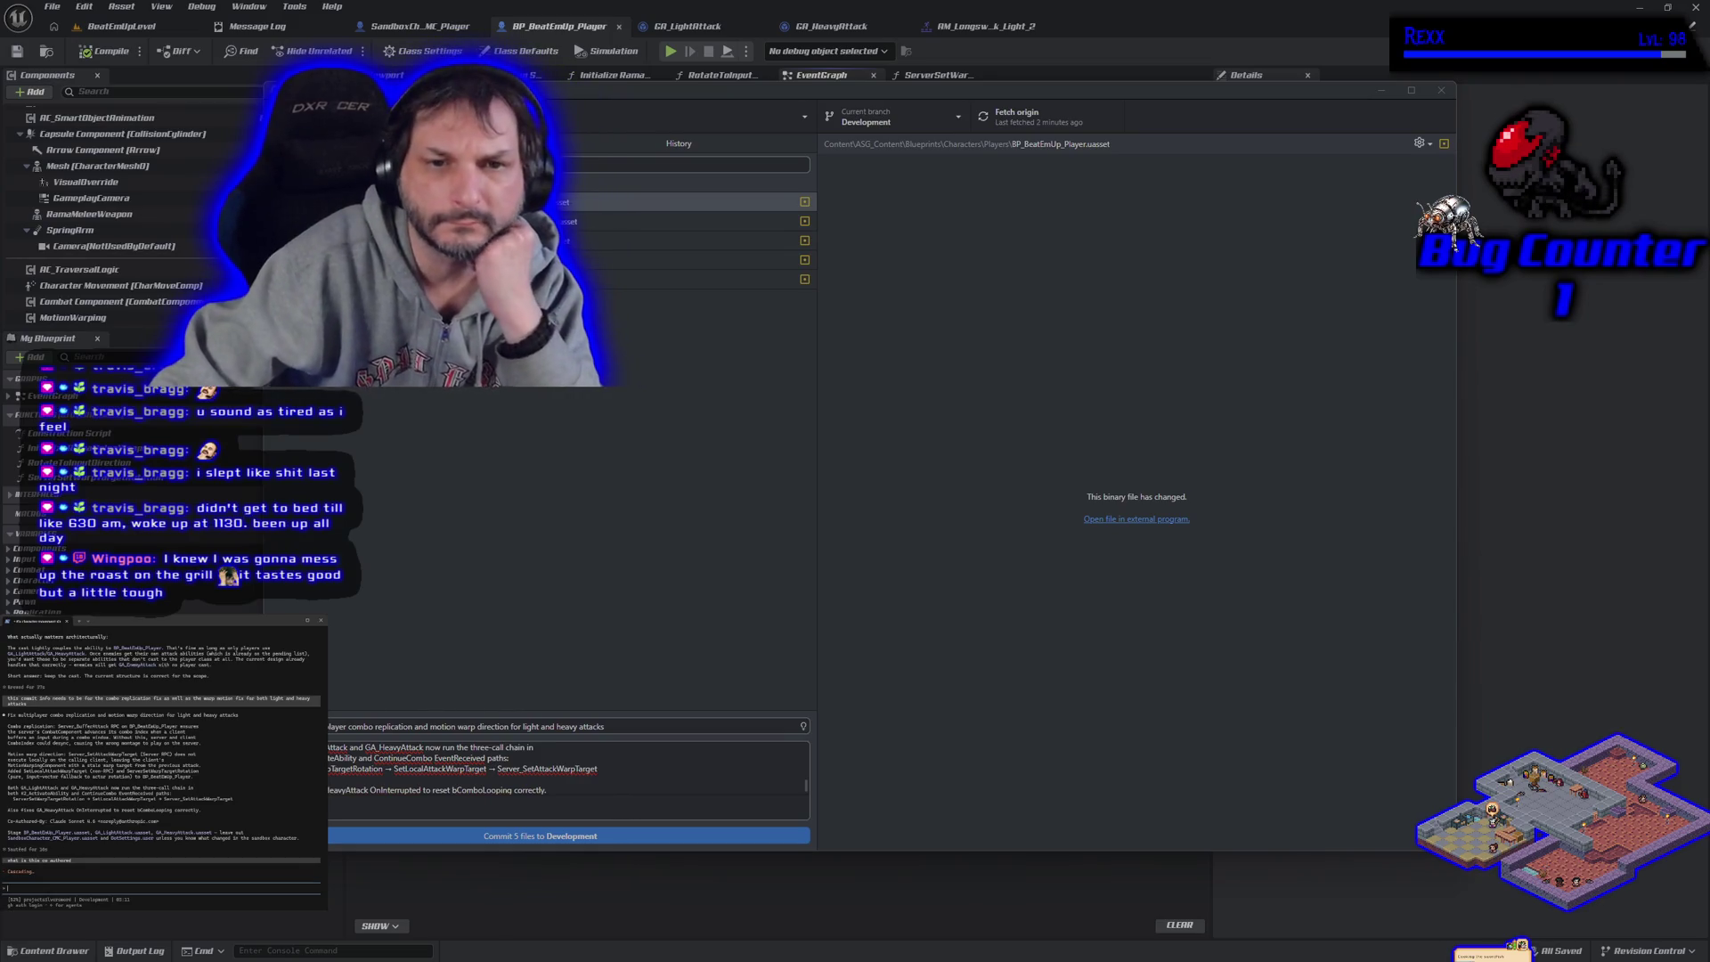
{"action": "type", "text": "go ahead and commit without the co authored line"}
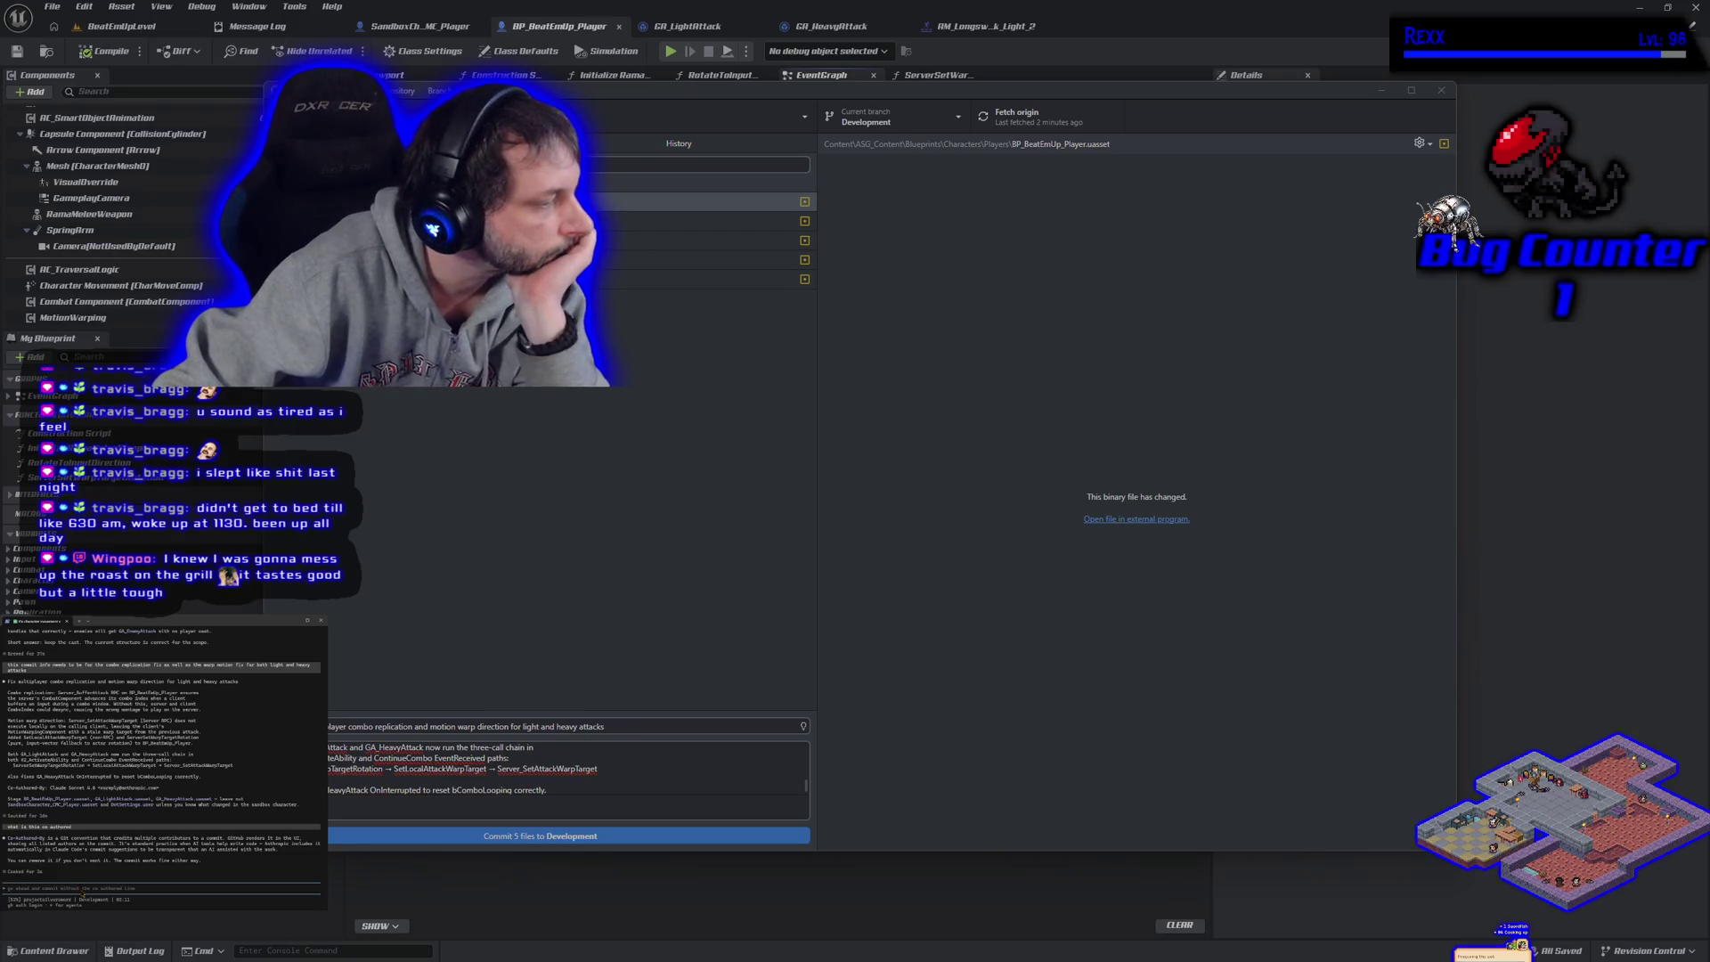
{"action": "type", "text": "i dont want that"}
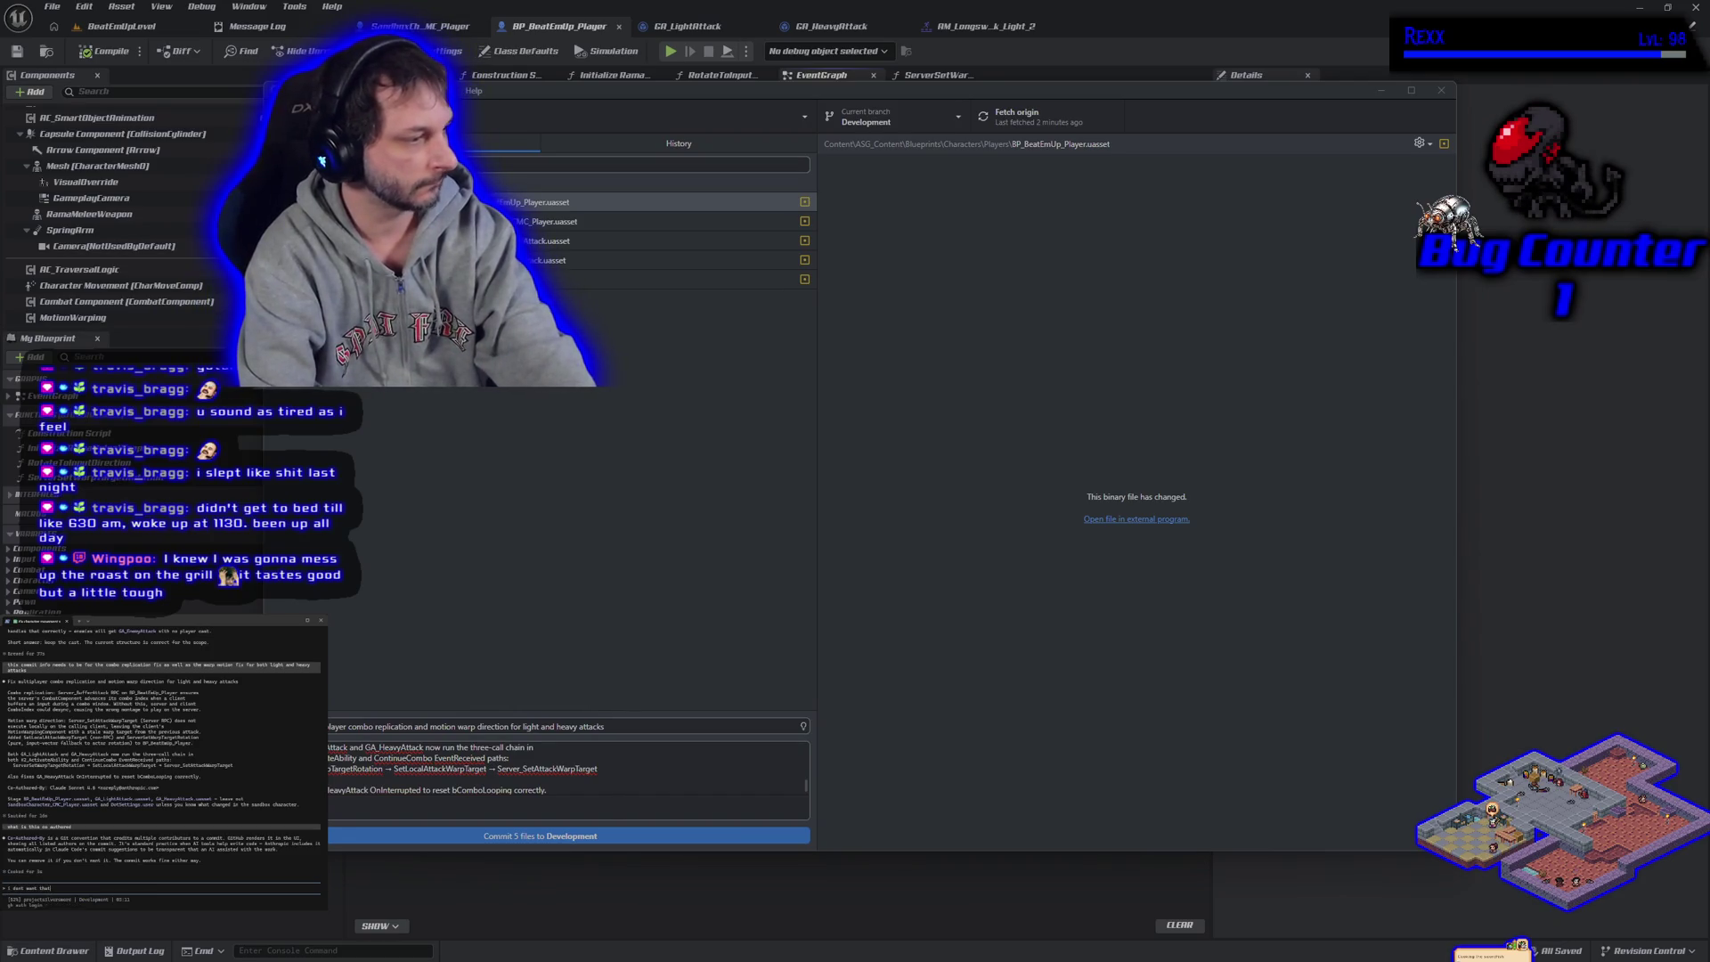
{"action": "key", "text": "Return"}
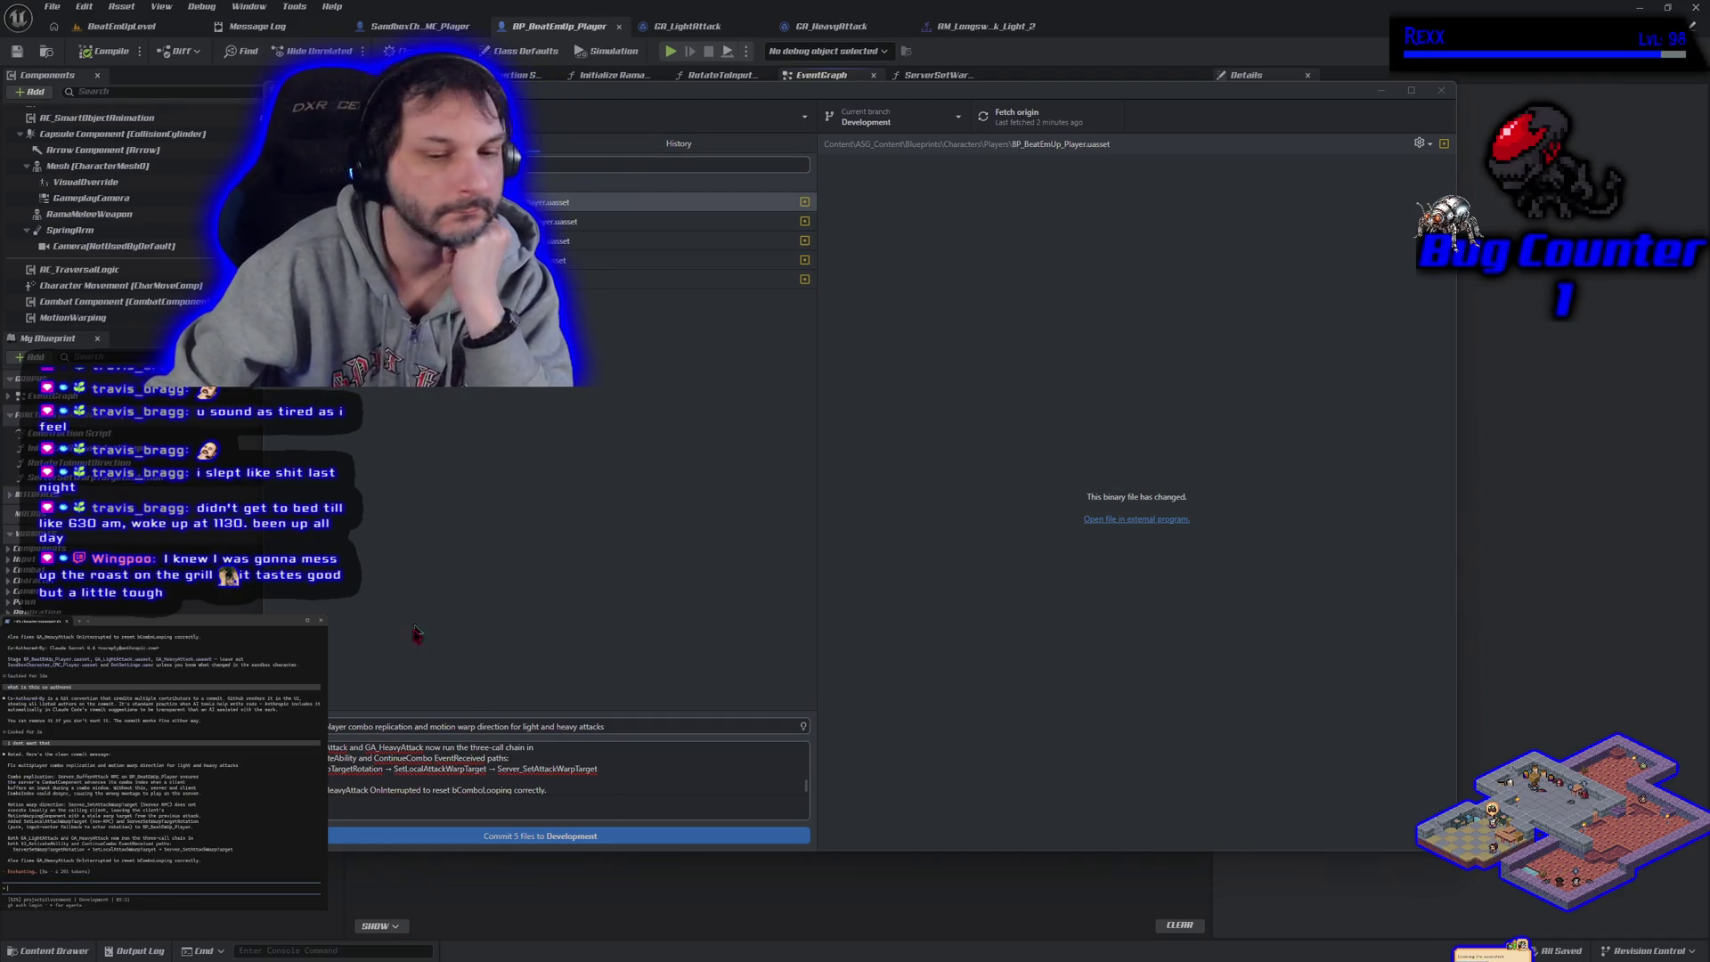
{"action": "left_click", "coordinate": [489, 838]}
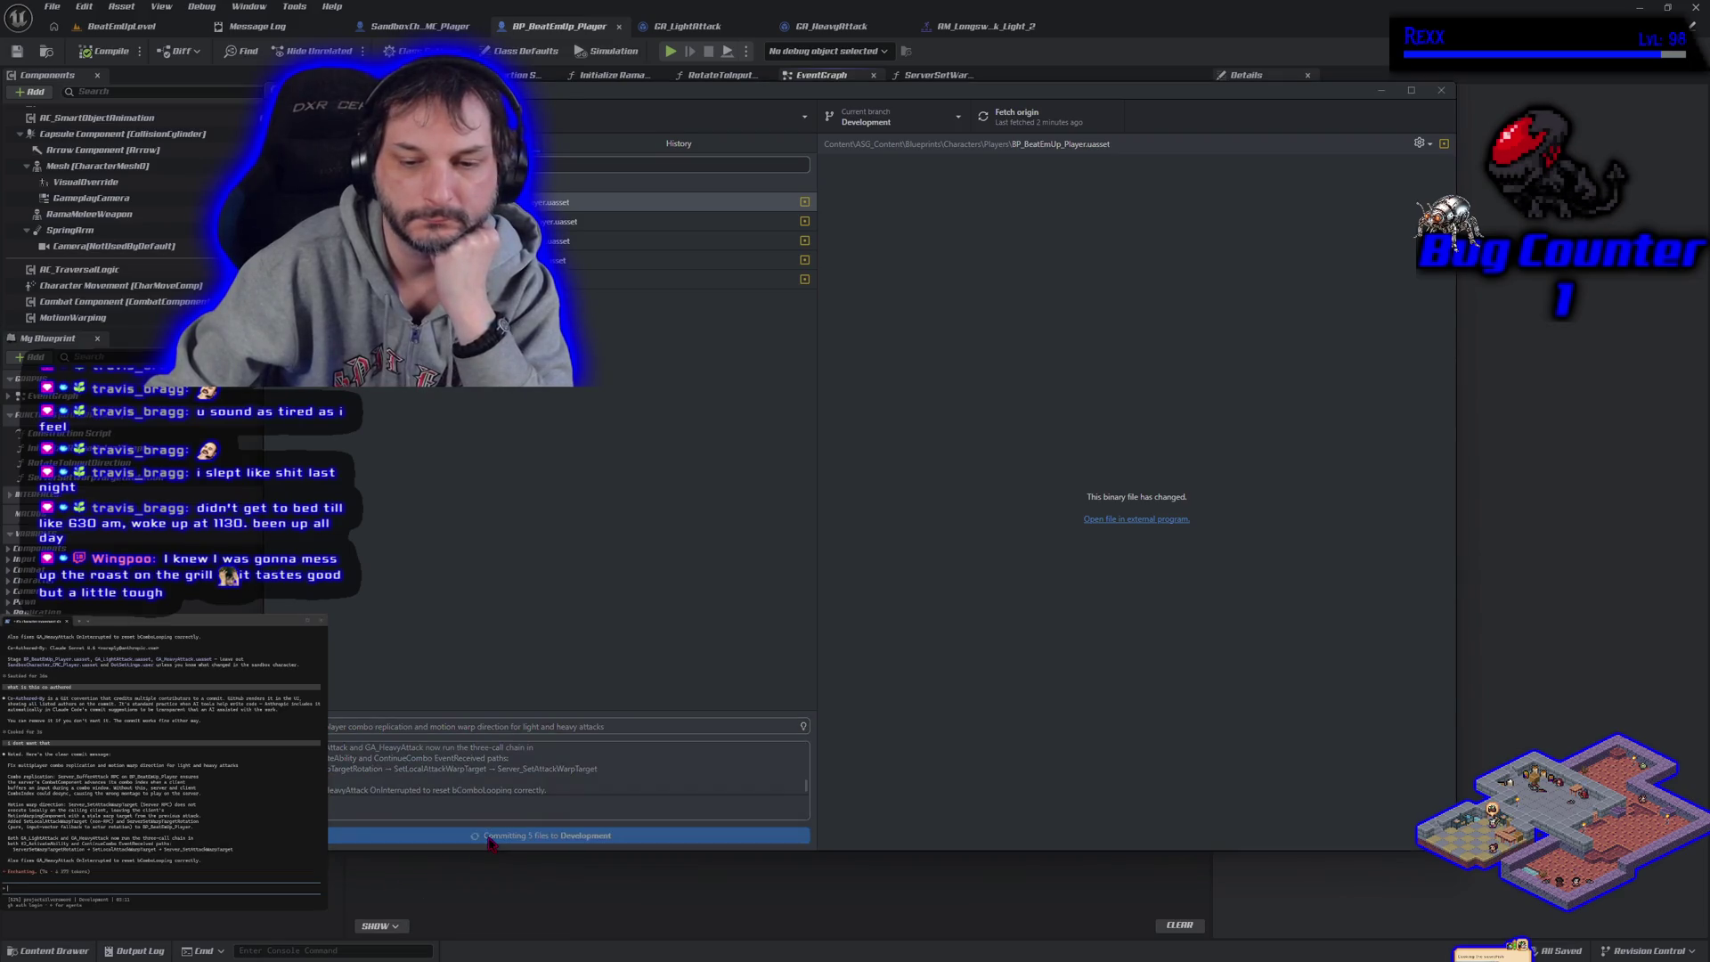
Push the Development branch to origin and switch the current branch to main
{"action": "left_click", "coordinate": [1294, 272]}
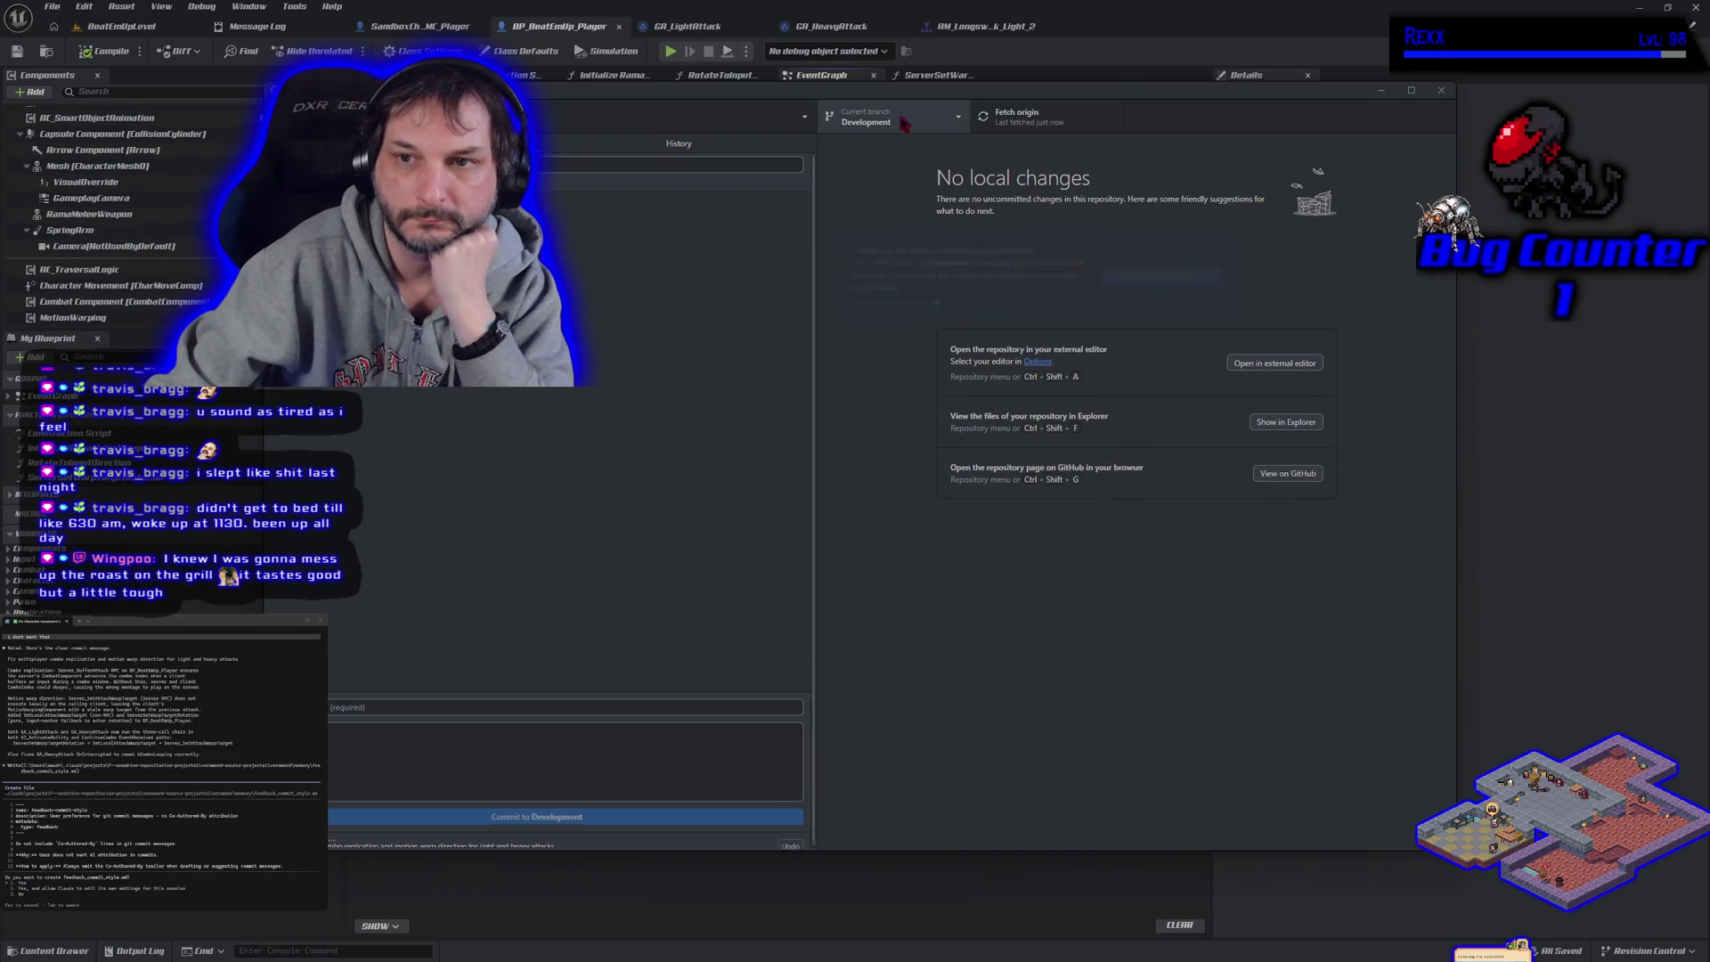
{"action": "left_click", "coordinate": [904, 124]}
{"action": "left_click", "coordinate": [900, 213]}
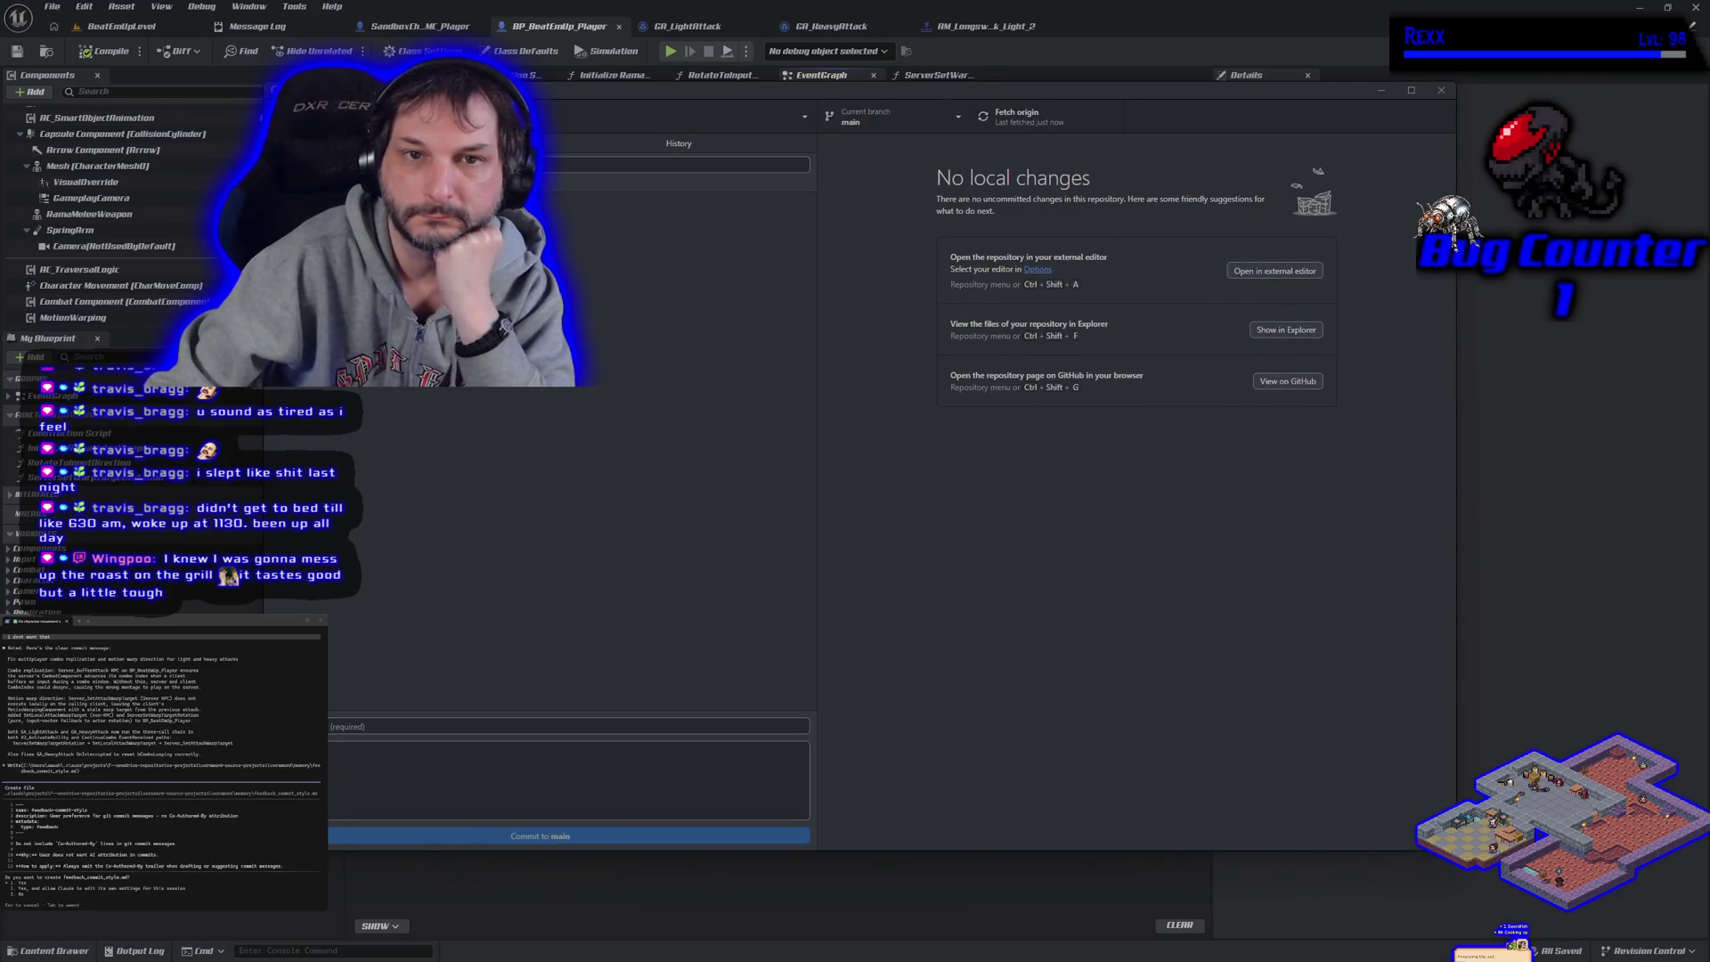
Merge Development into main with a merge commit and push main to origin
{"action": "key", "text": "alt+b"}
{"action": "key", "text": "Down"}
{"action": "key", "text": "Down"}
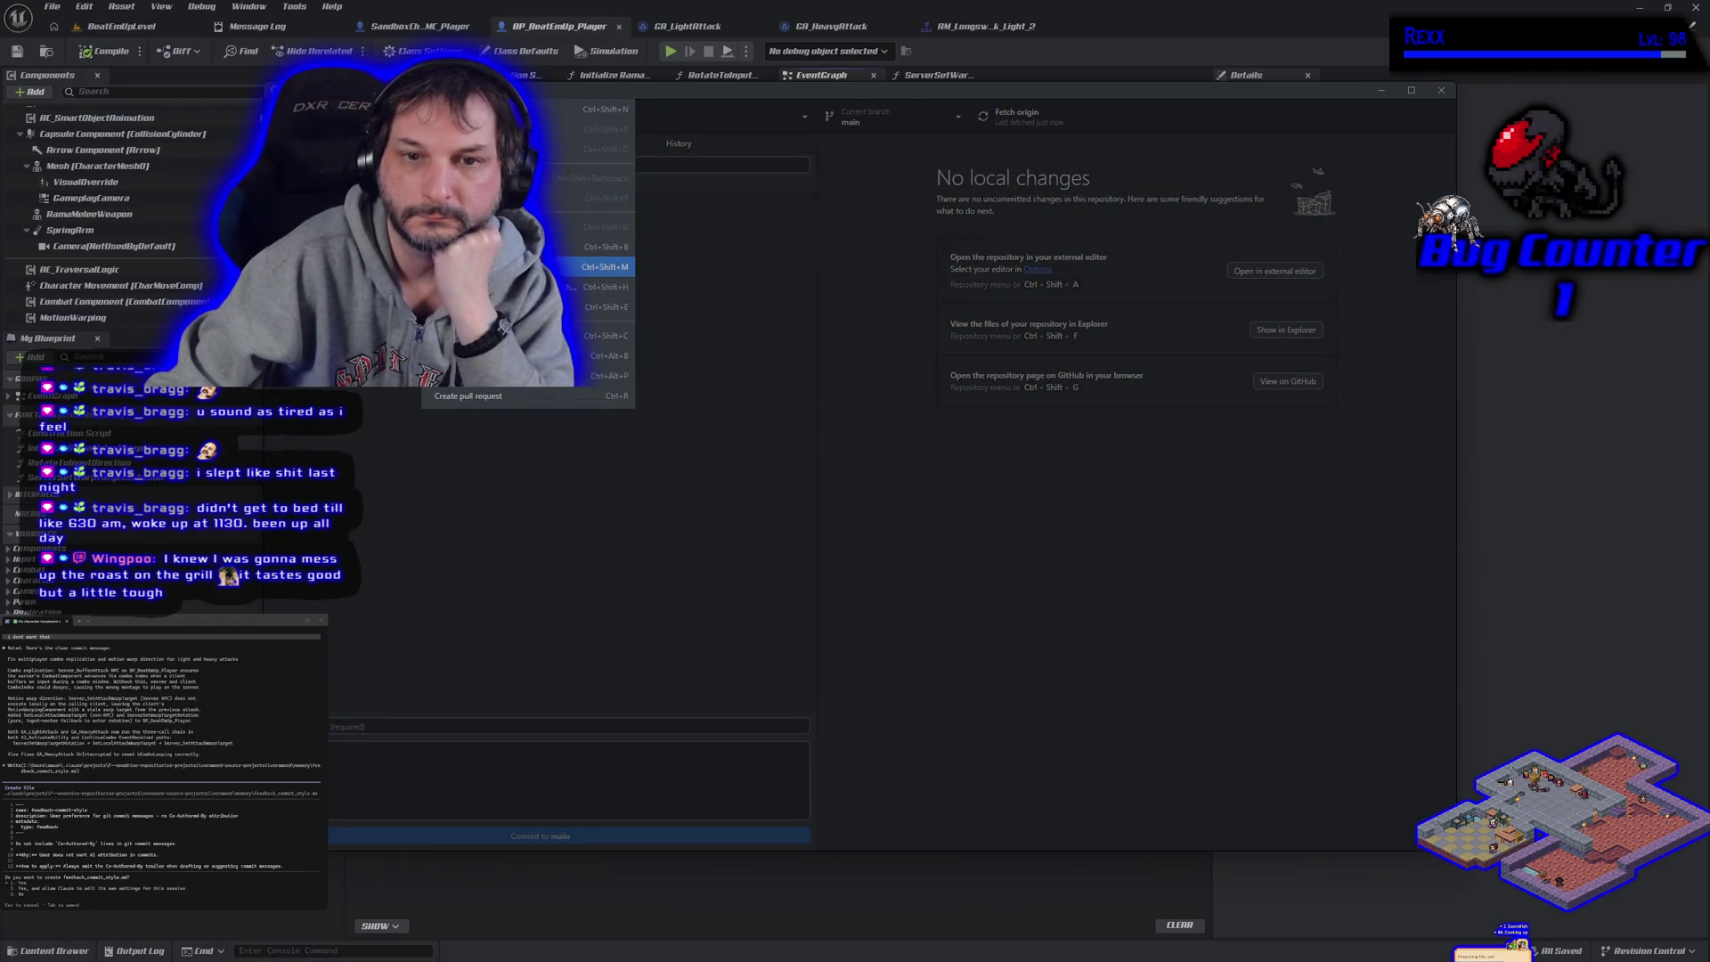
{"action": "key", "text": "Return"}
{"action": "left_click", "coordinate": [802, 460]}
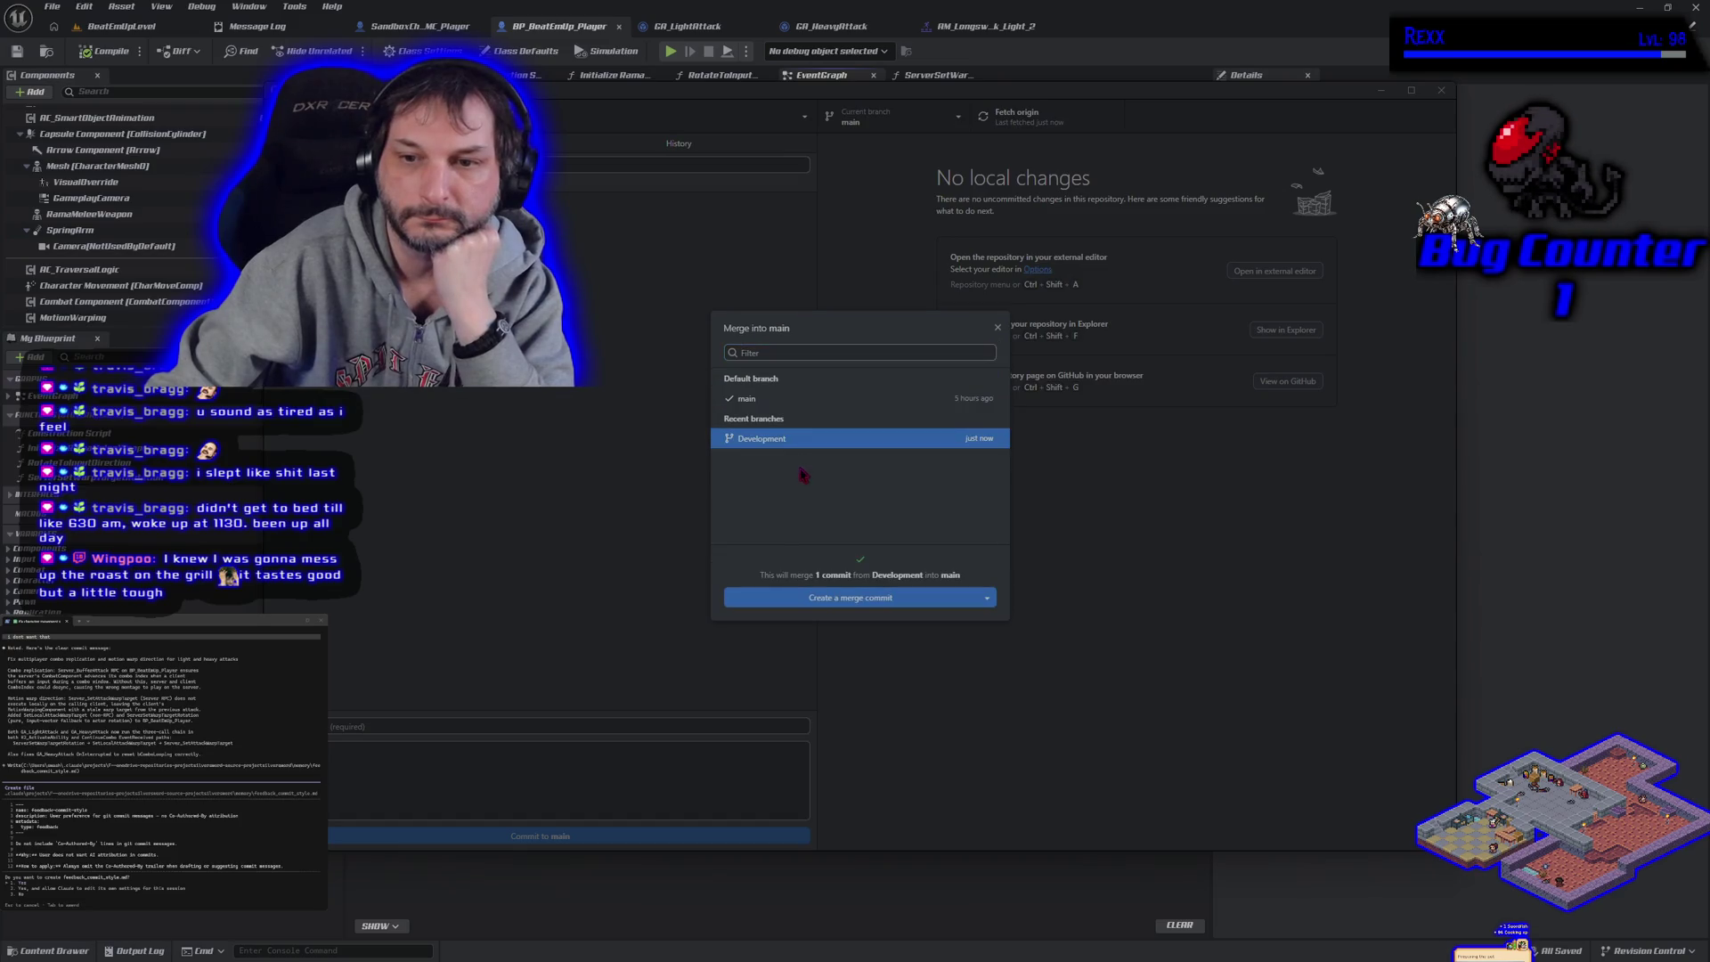
{"action": "left_click", "coordinate": [825, 591]}
{"action": "left_click", "coordinate": [1296, 291]}
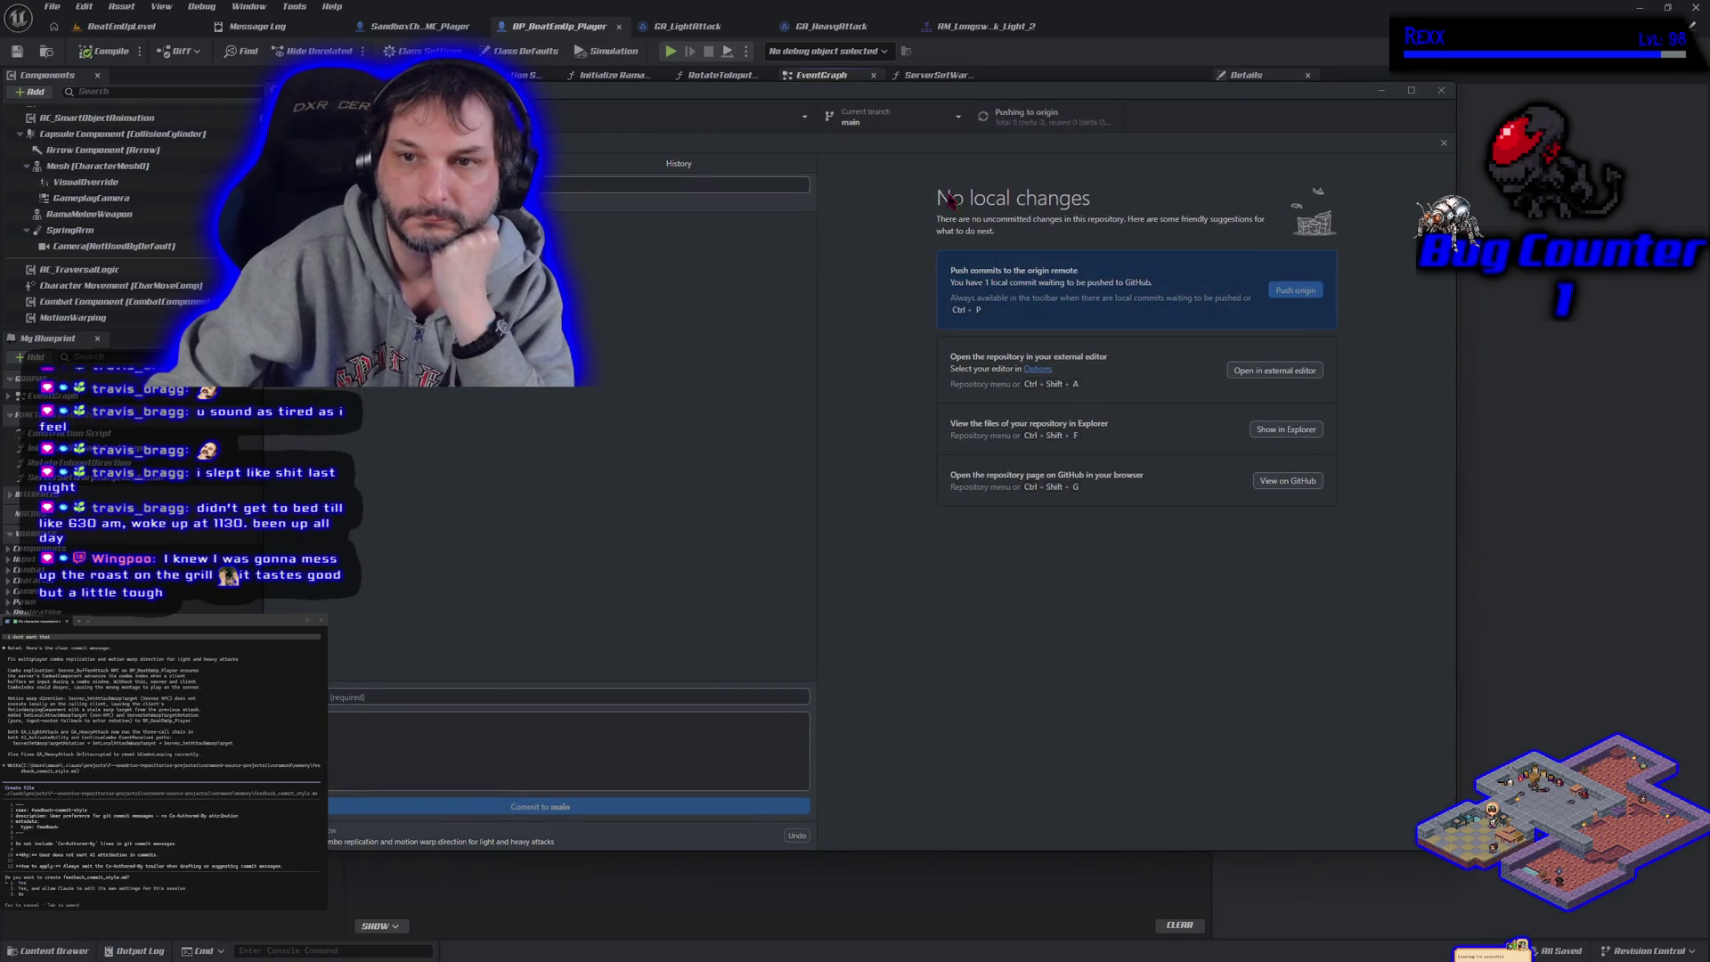
{"action": "left_click", "coordinate": [886, 118]}
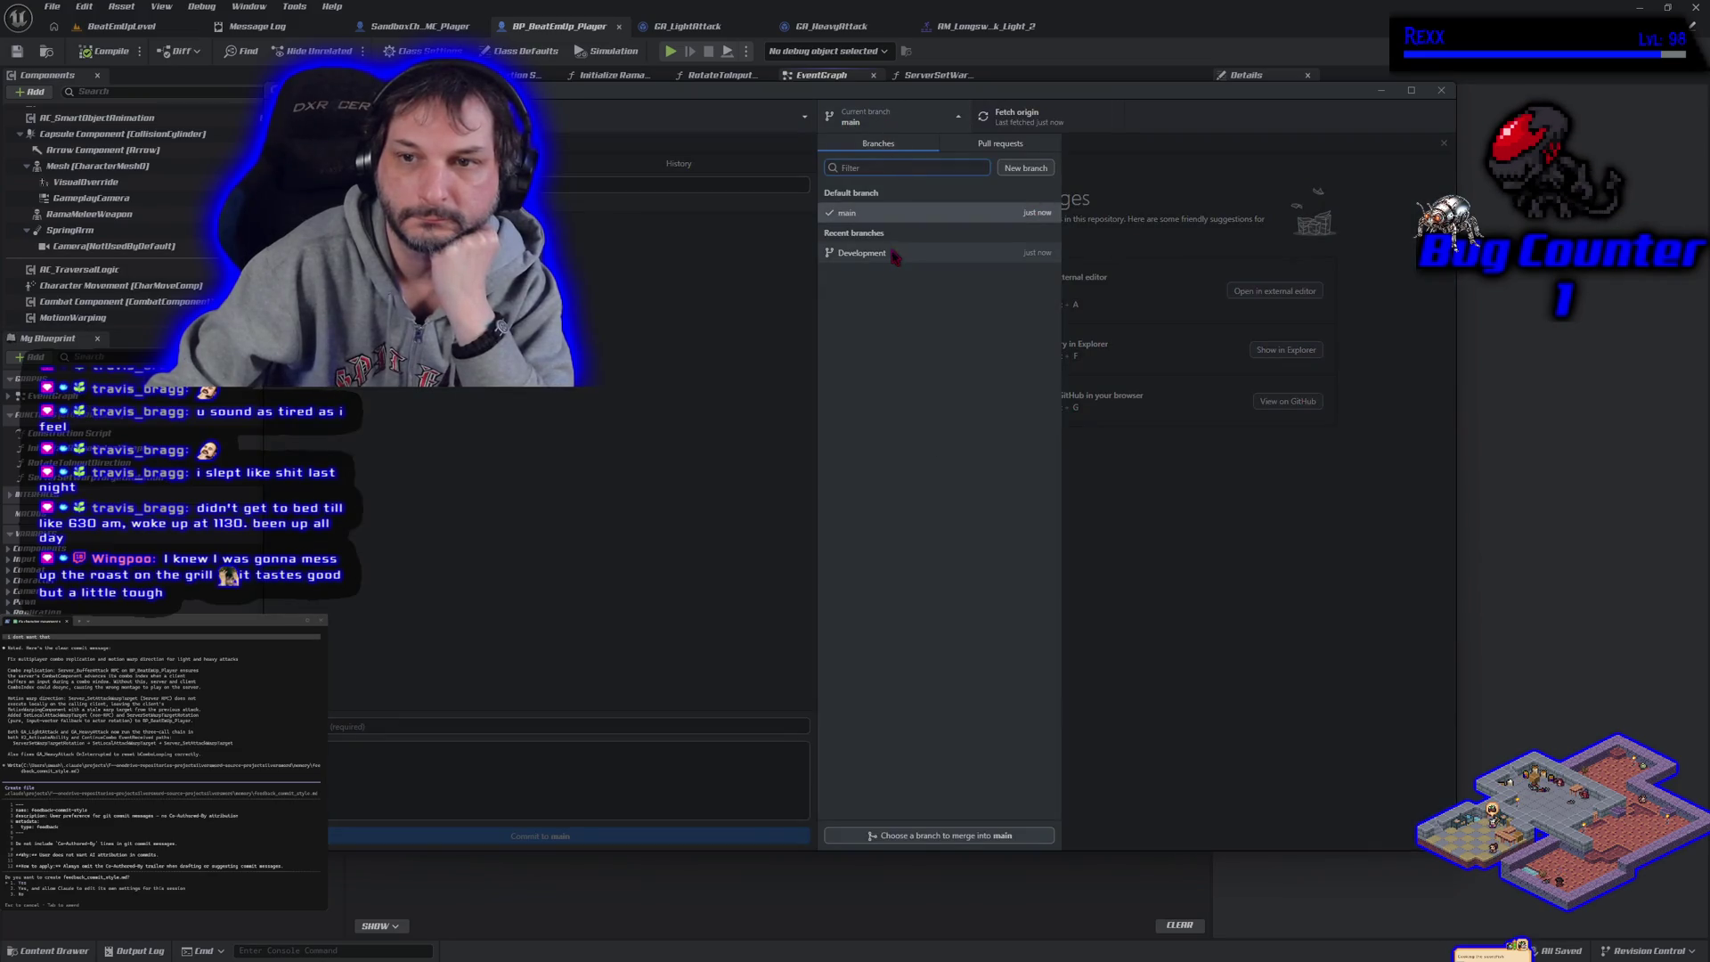
Switch to Development and inspect its newest commits in History, down to Implement GA_Death
{"action": "left_click", "coordinate": [895, 253]}
{"action": "left_click", "coordinate": [668, 152]}
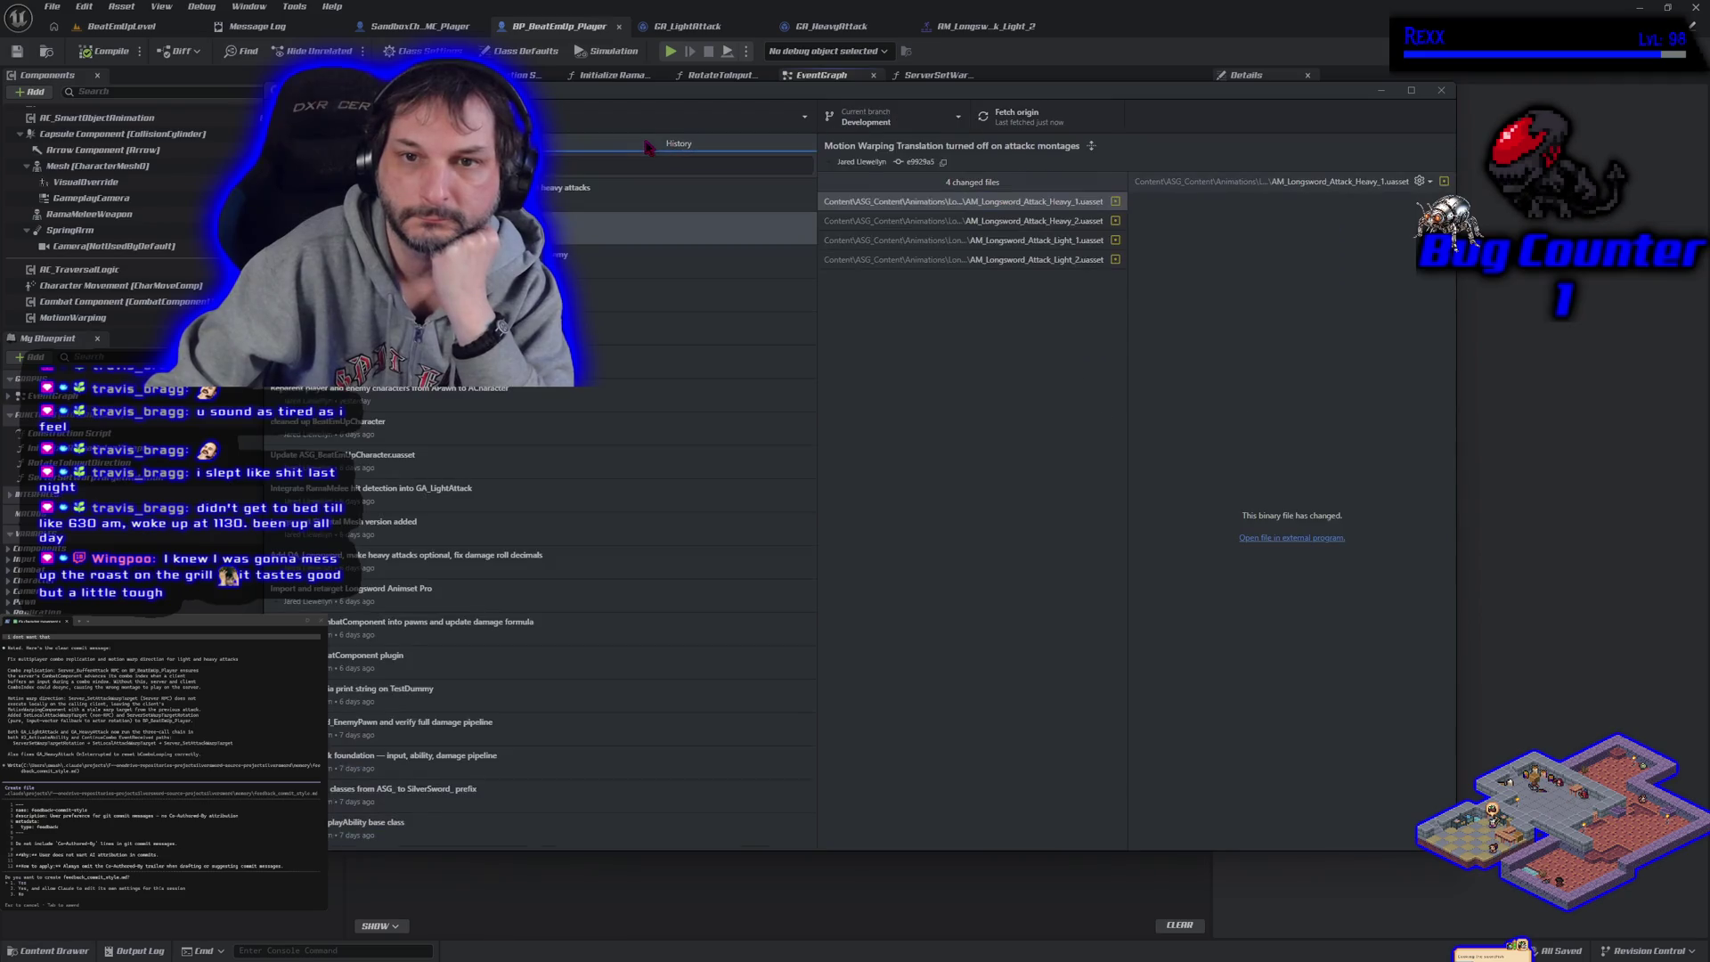
{"action": "left_click", "coordinate": [561, 194]}
{"action": "scroll", "coordinate": [1037, 182], "scroll_direction": "down", "scroll_amount": 5}
{"action": "left_click", "coordinate": [587, 230]}
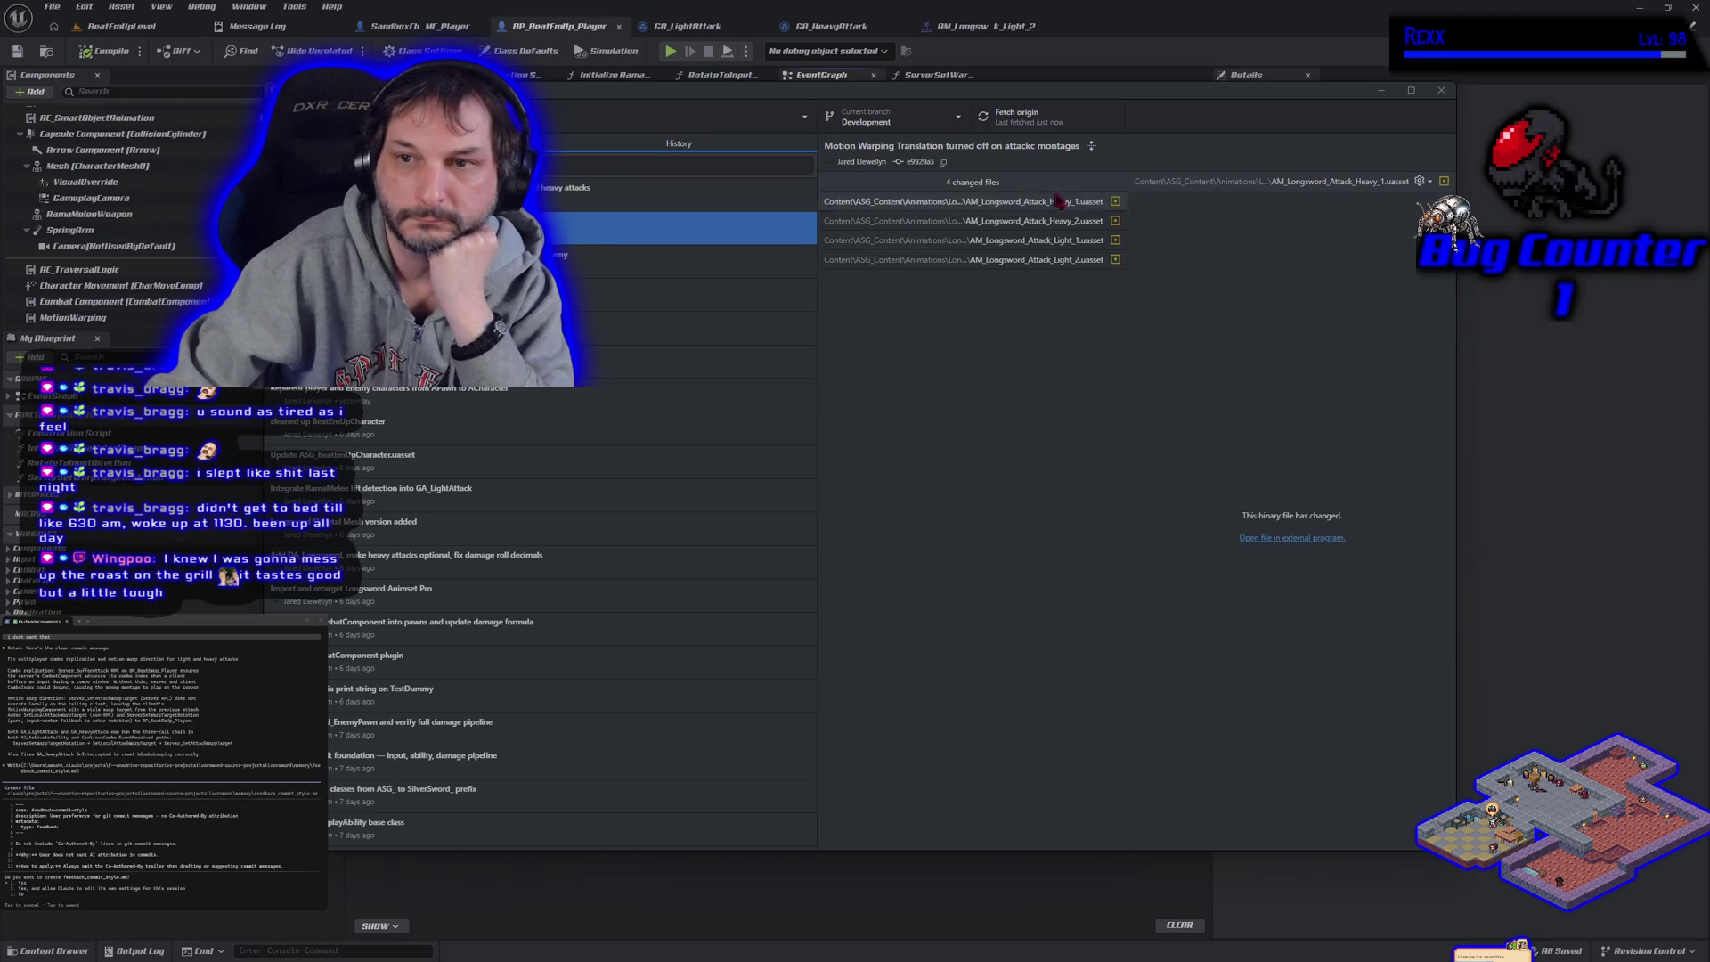
{"action": "left_click", "coordinate": [621, 272]}
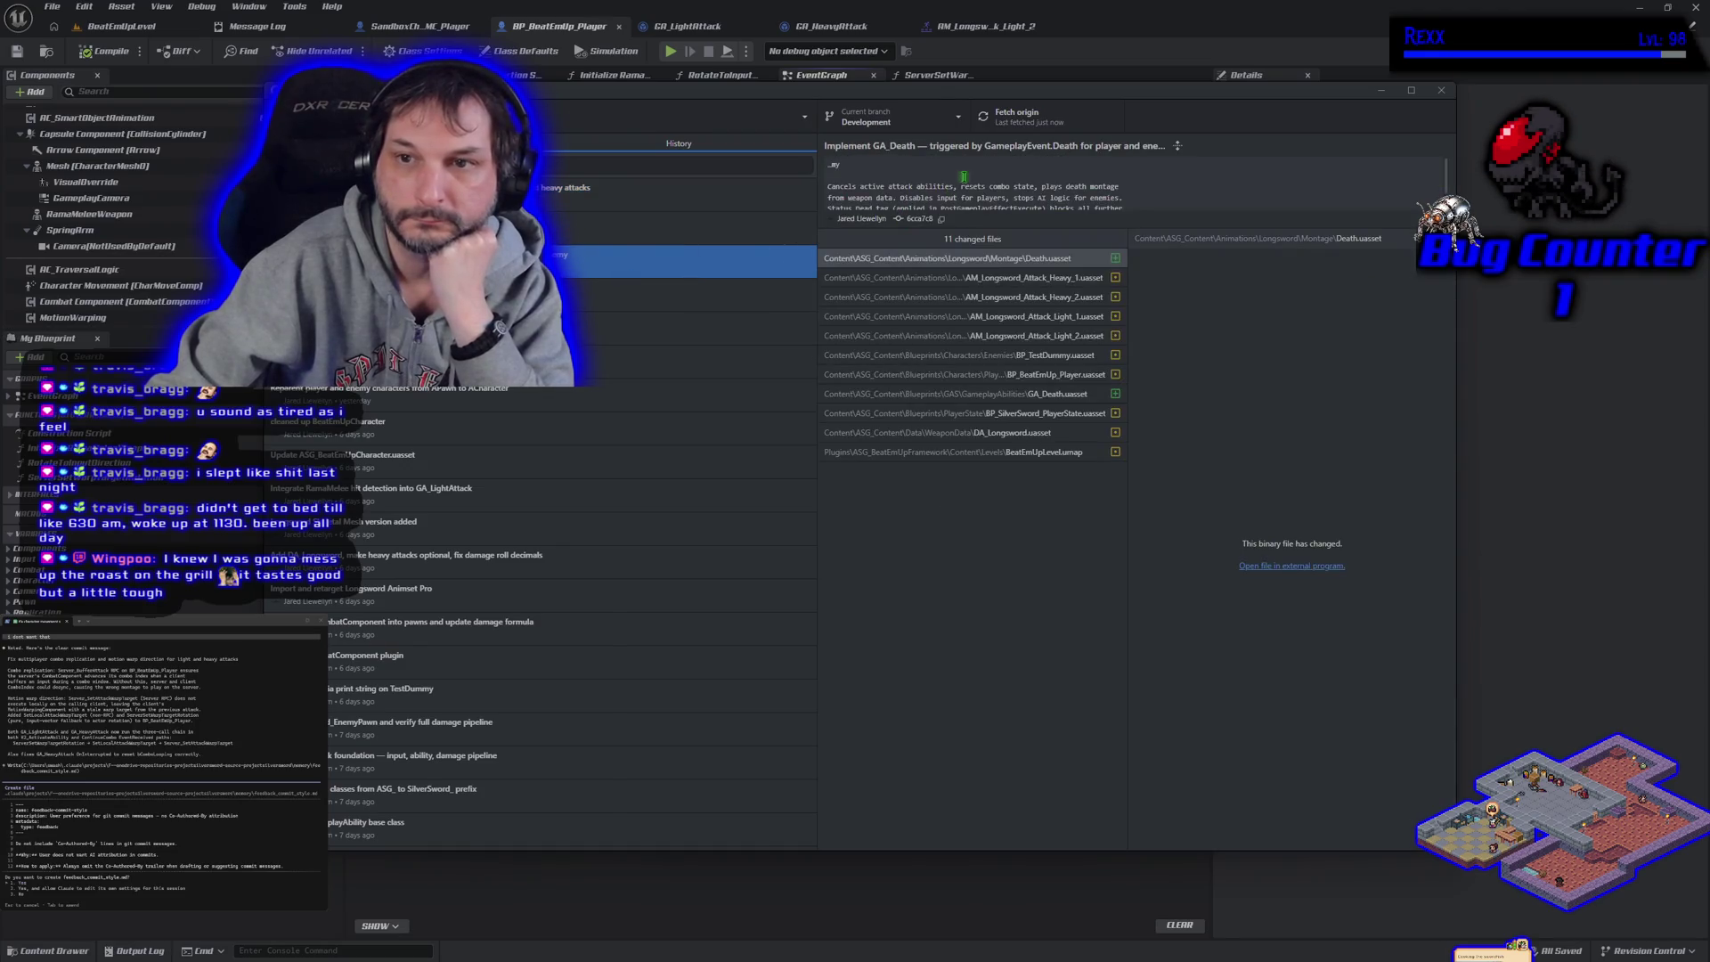
{"action": "scroll", "coordinate": [966, 192], "scroll_direction": "down", "scroll_amount": 1}
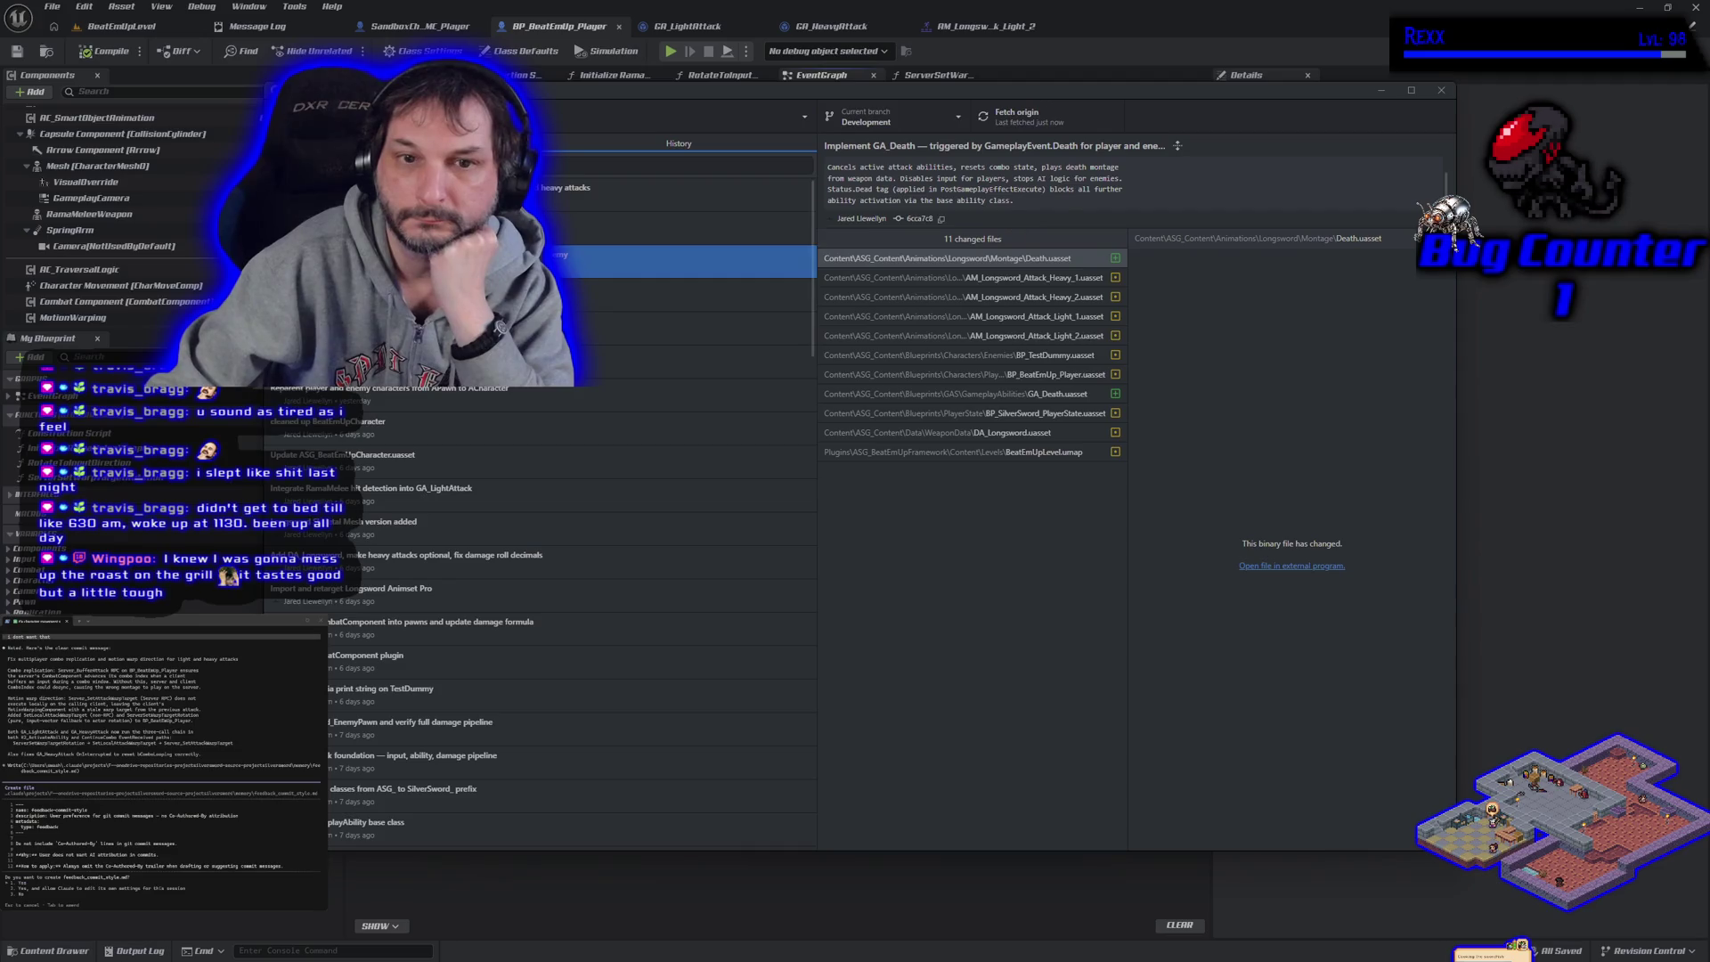
Review the GA_HeavyAttack, GA_LightAttack combo, reparenting and BeatEmUpCharacter cleanup commits, then return to the newest
{"action": "left_click", "coordinate": [665, 299]}
{"action": "left_click", "coordinate": [668, 328]}
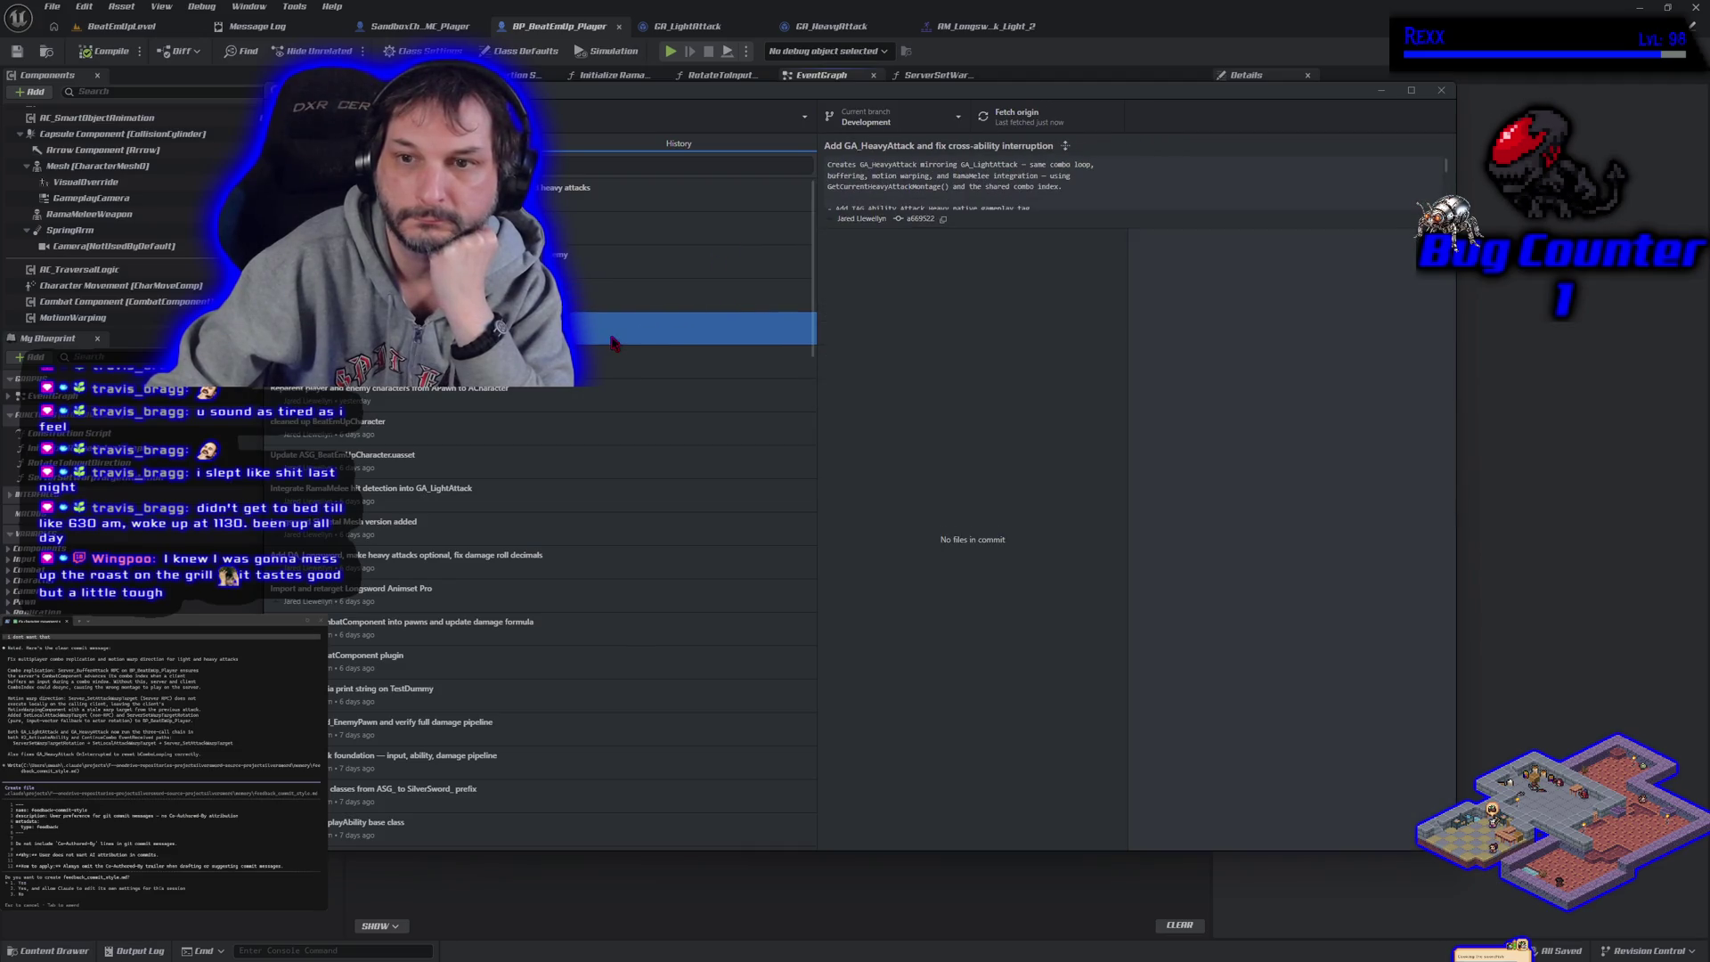
{"action": "scroll", "coordinate": [1024, 178], "scroll_direction": "down", "scroll_amount": 2}
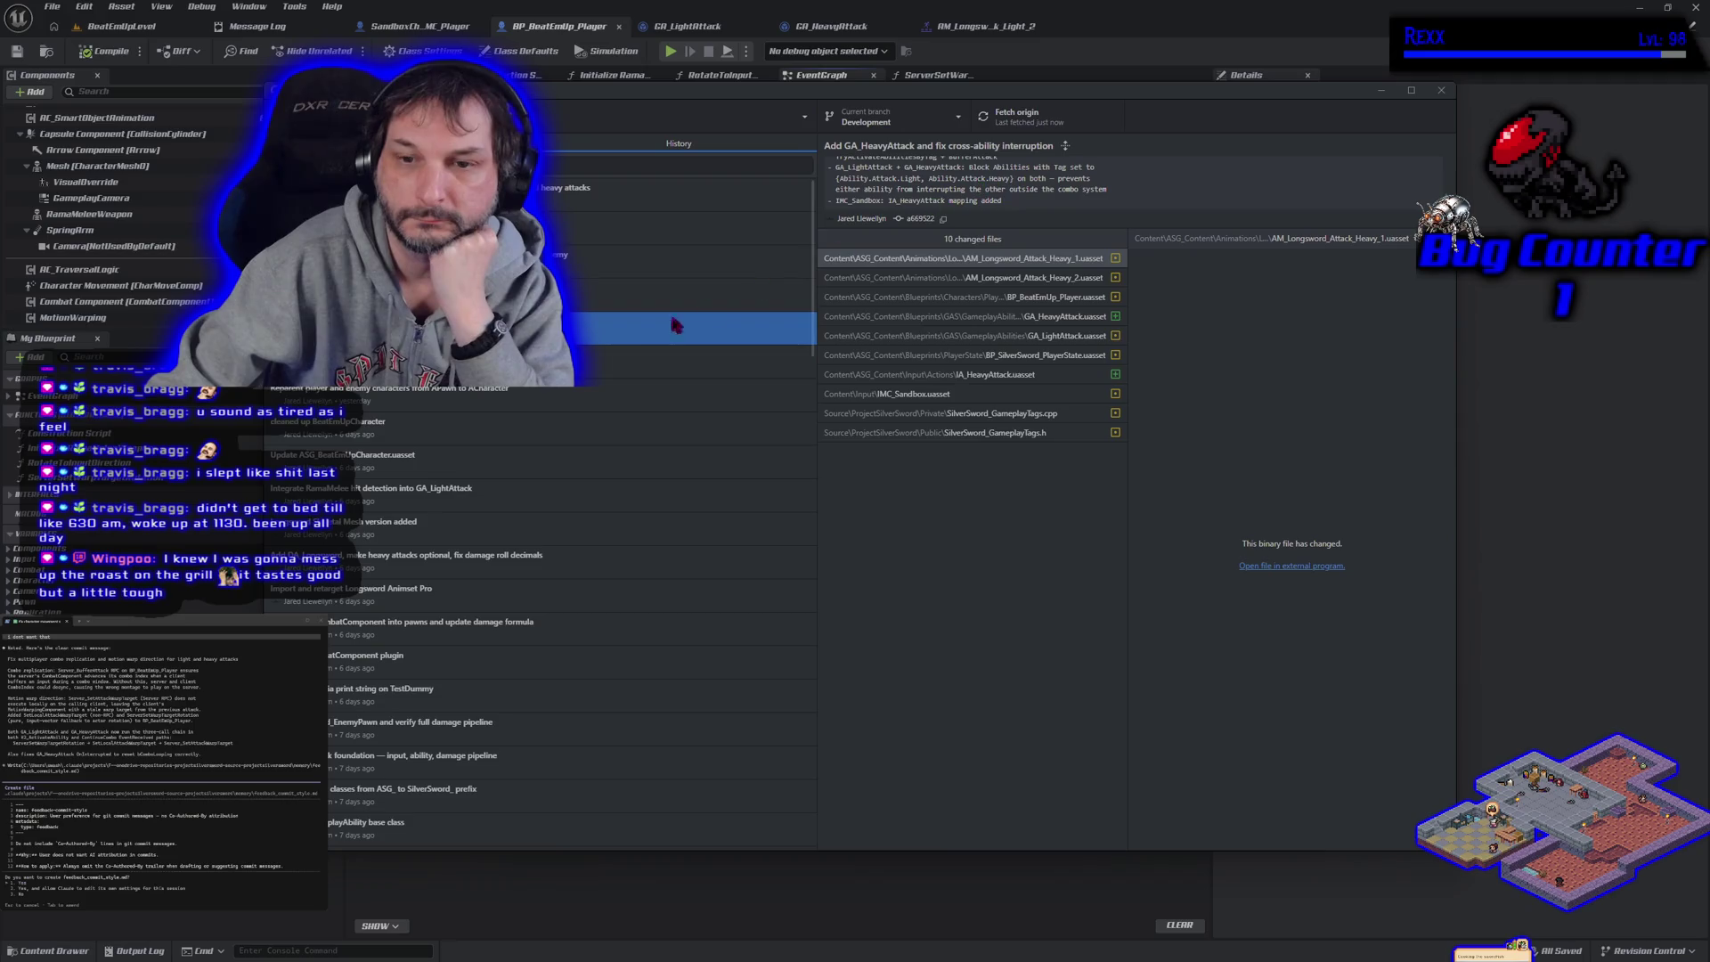
{"action": "left_click", "coordinate": [599, 361]}
{"action": "scroll", "coordinate": [1057, 176], "scroll_direction": "down", "scroll_amount": 2}
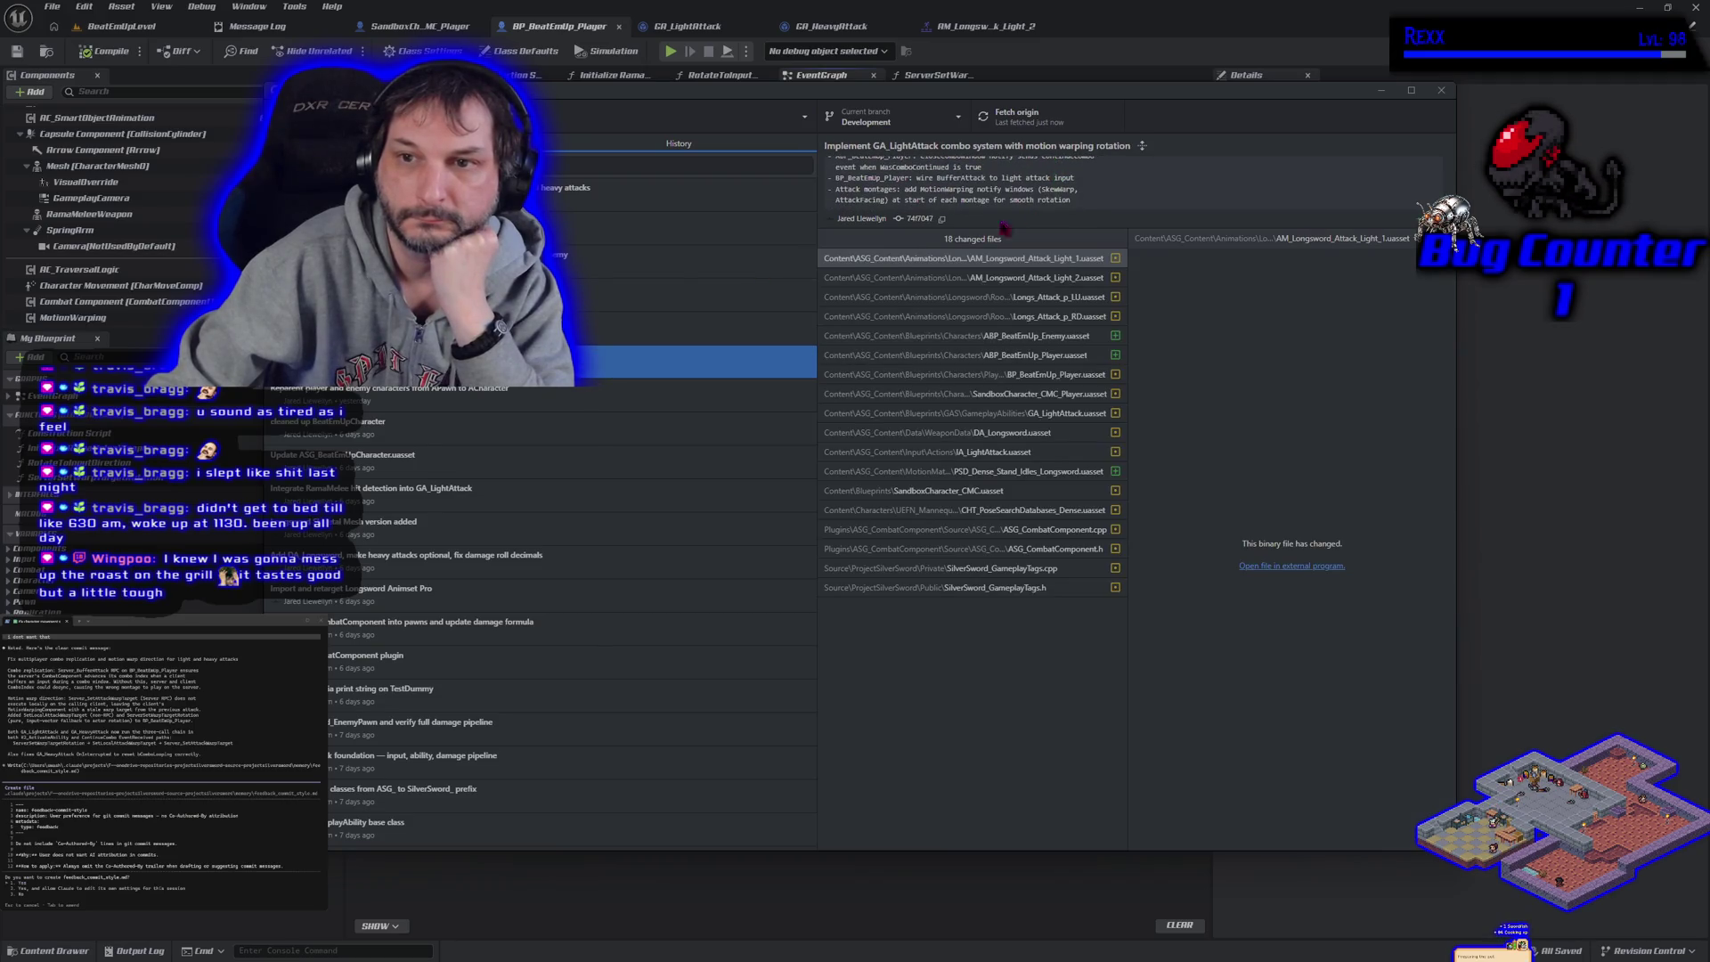
{"action": "left_click", "coordinate": [615, 405]}
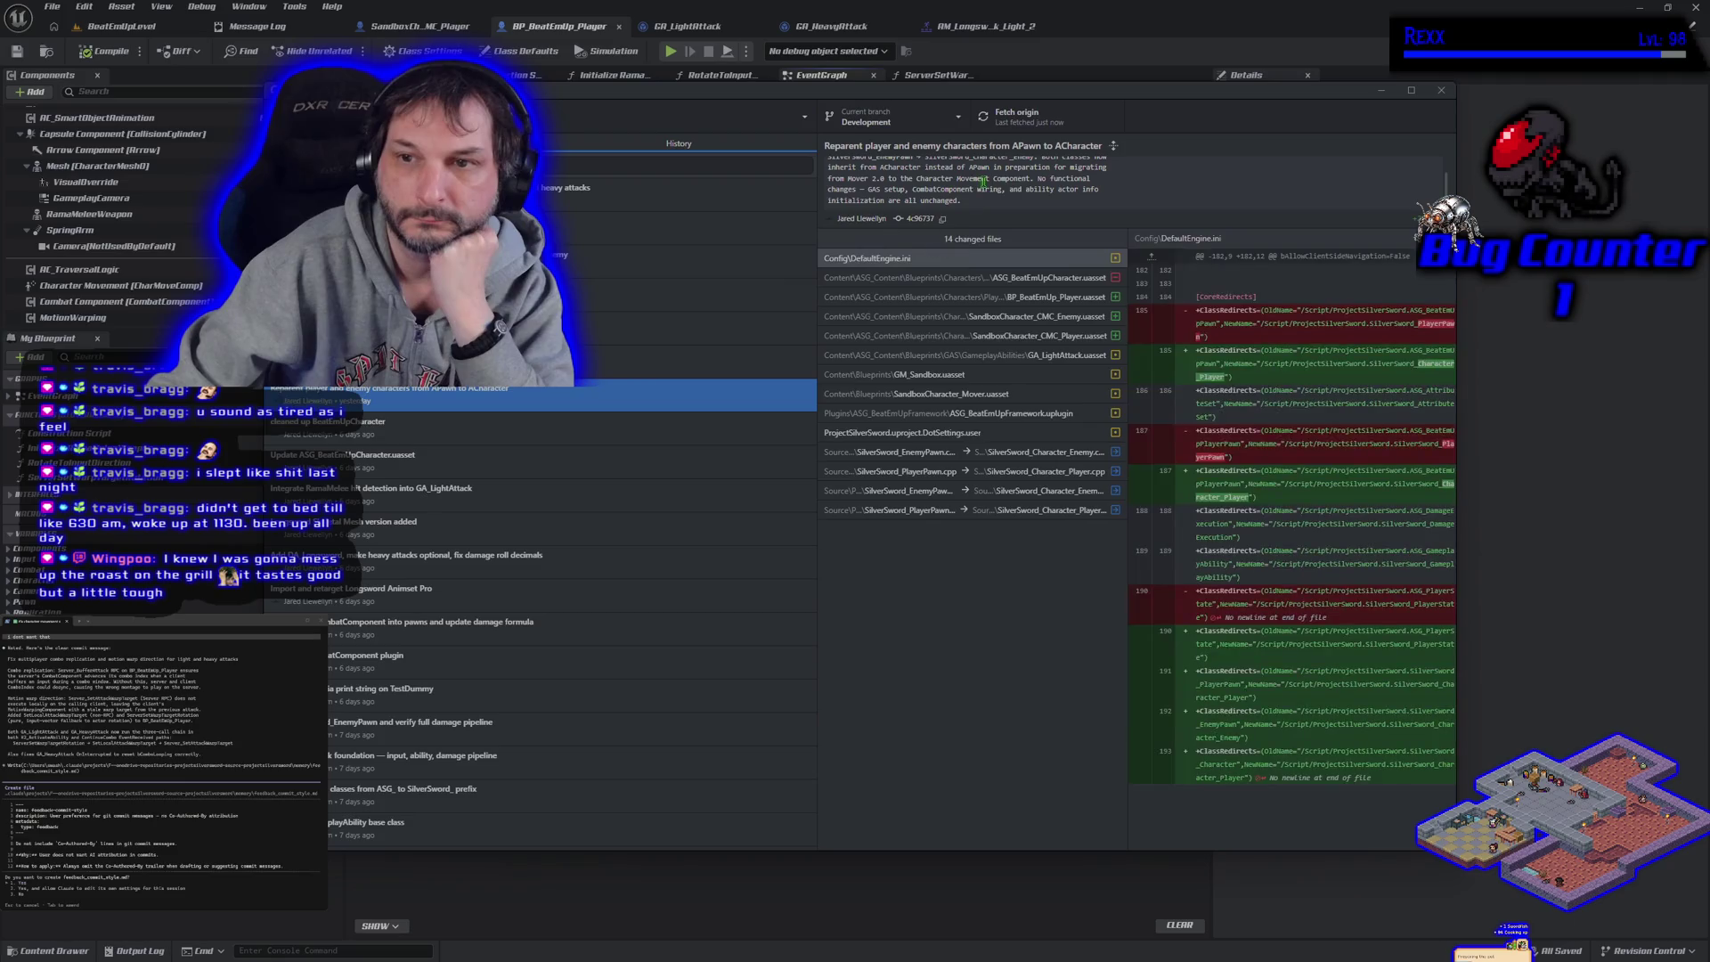
{"action": "left_click", "coordinate": [606, 427]}
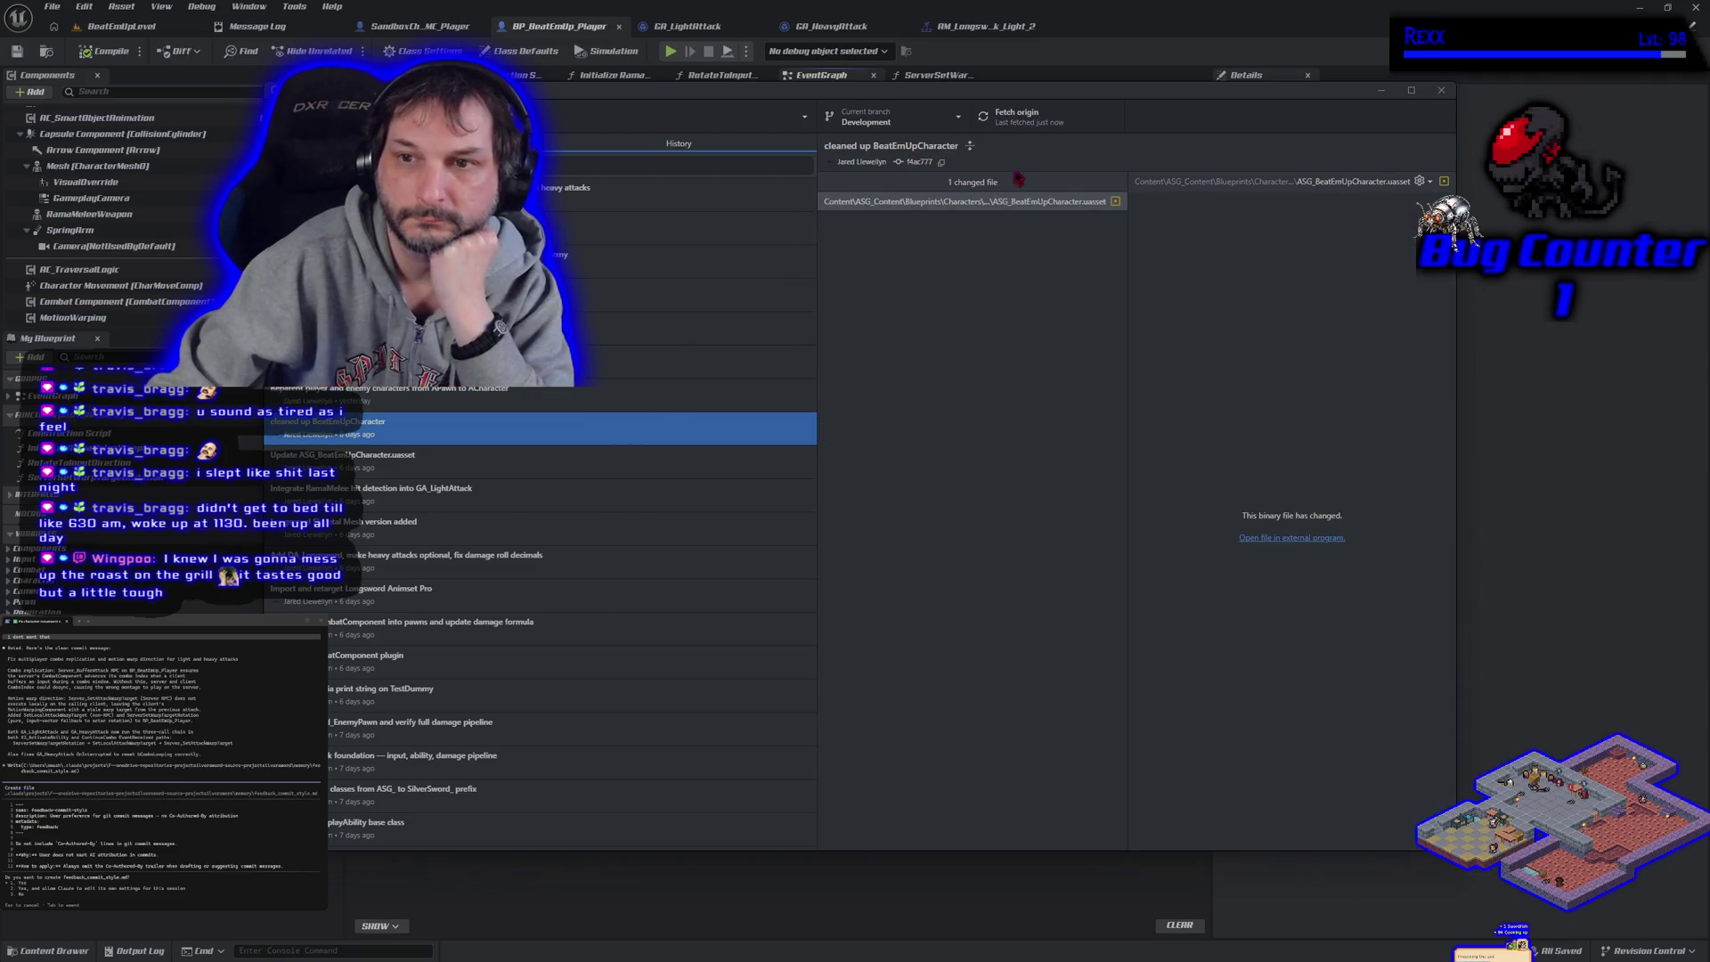
{"action": "left_click", "coordinate": [793, 193]}
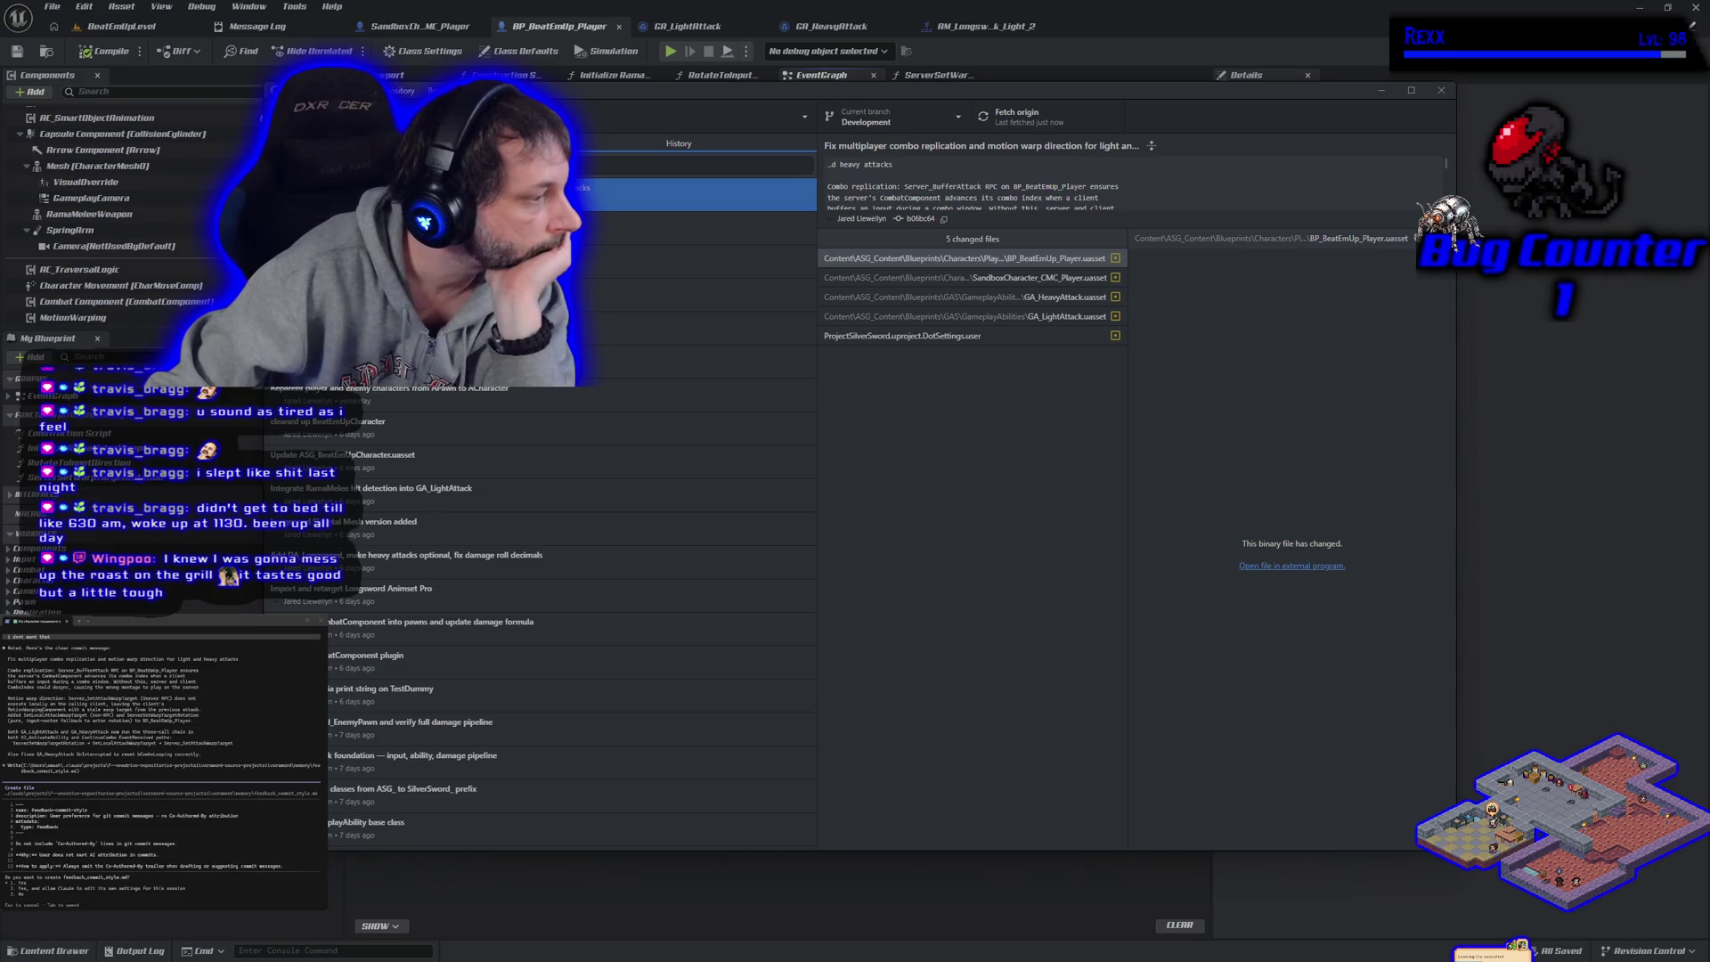
In the Claude Code terminal, approve creating the commit-style memory file and the MEMORY.md edit
{"action": "left_click", "coordinate": [230, 738]}
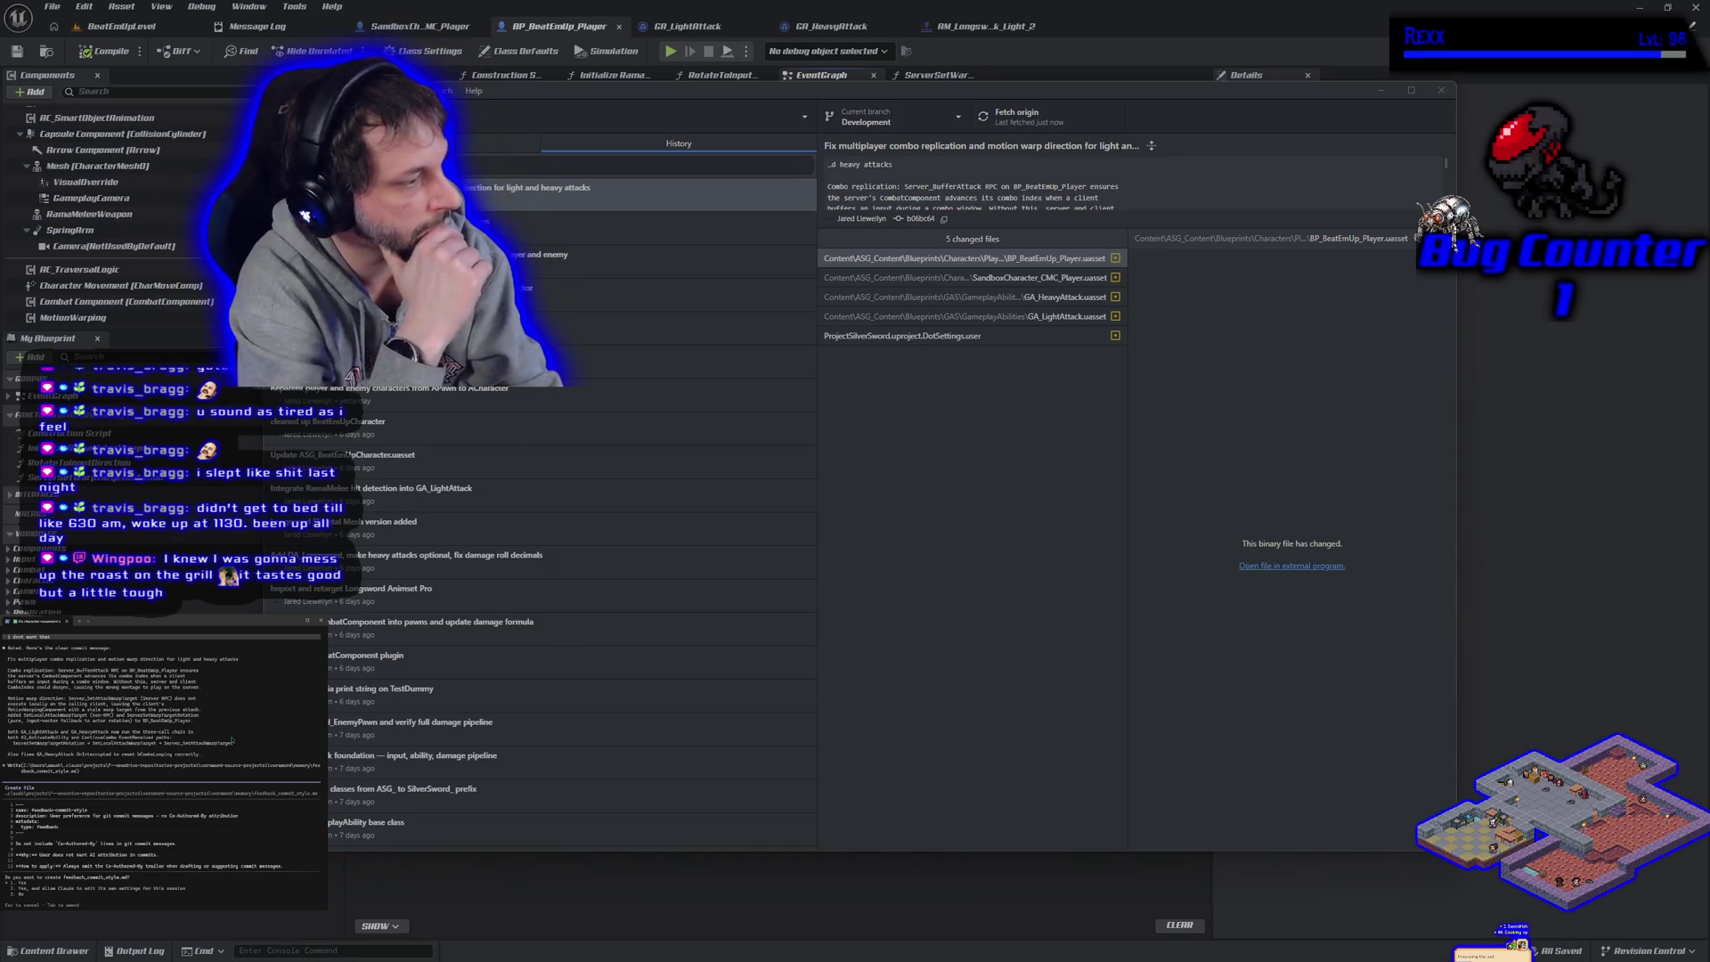
{"action": "key", "text": "Return"}
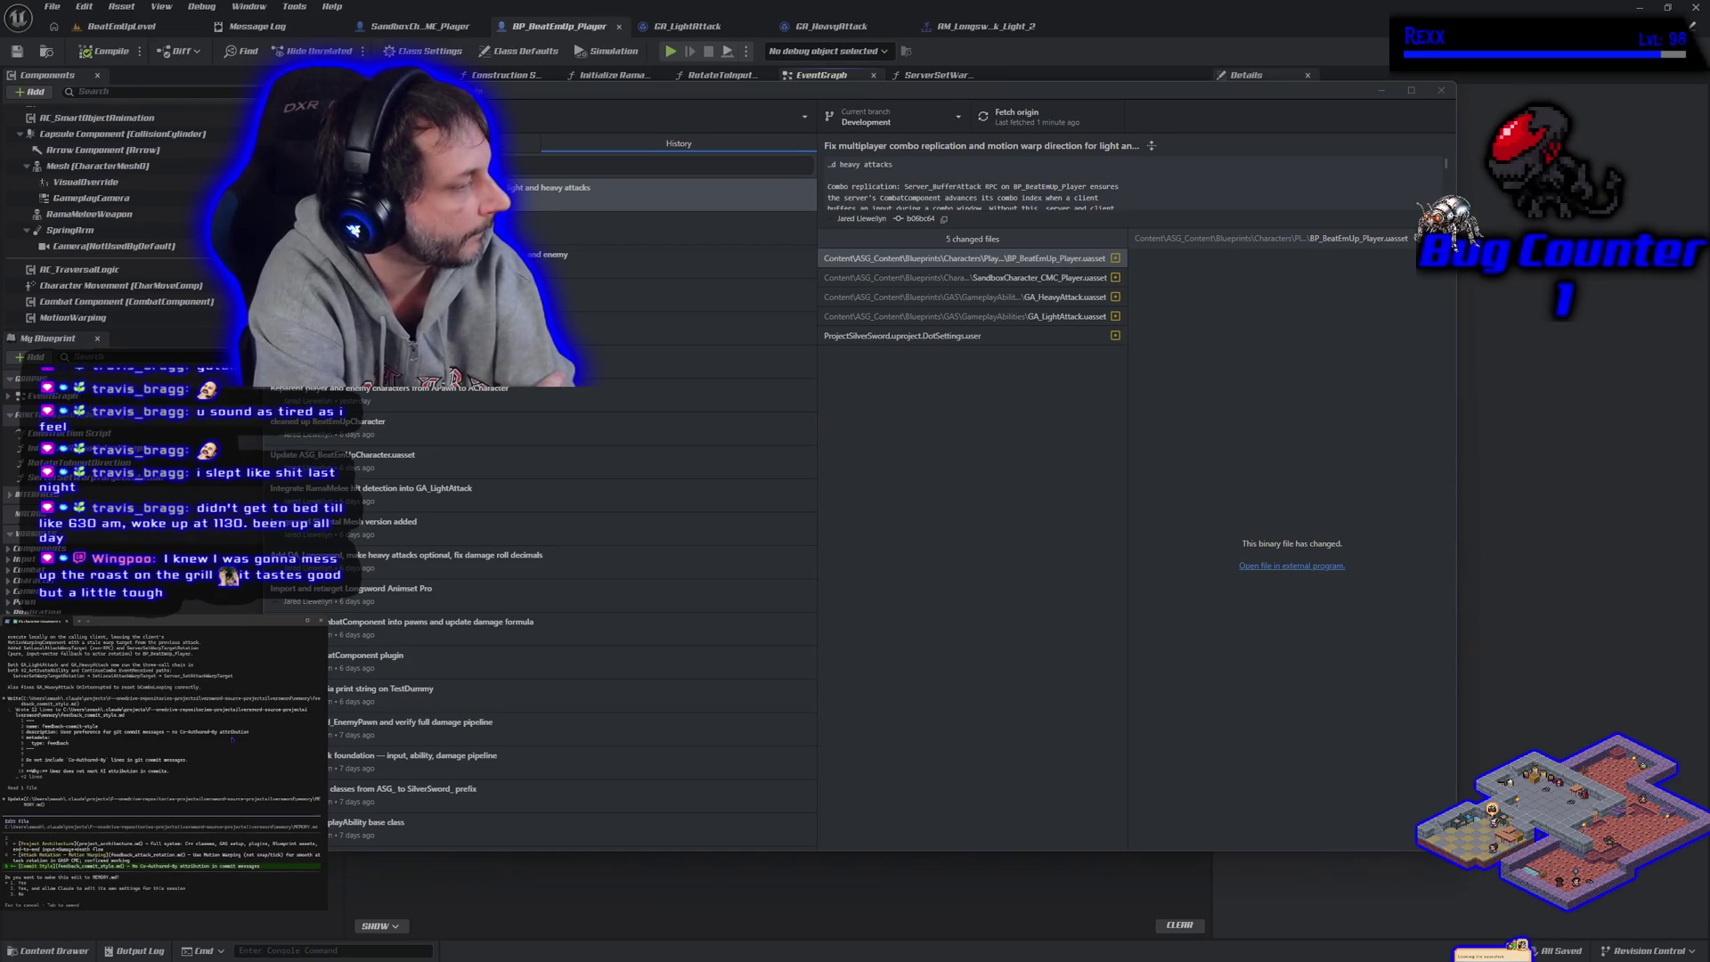
{"action": "key", "text": "Return"}
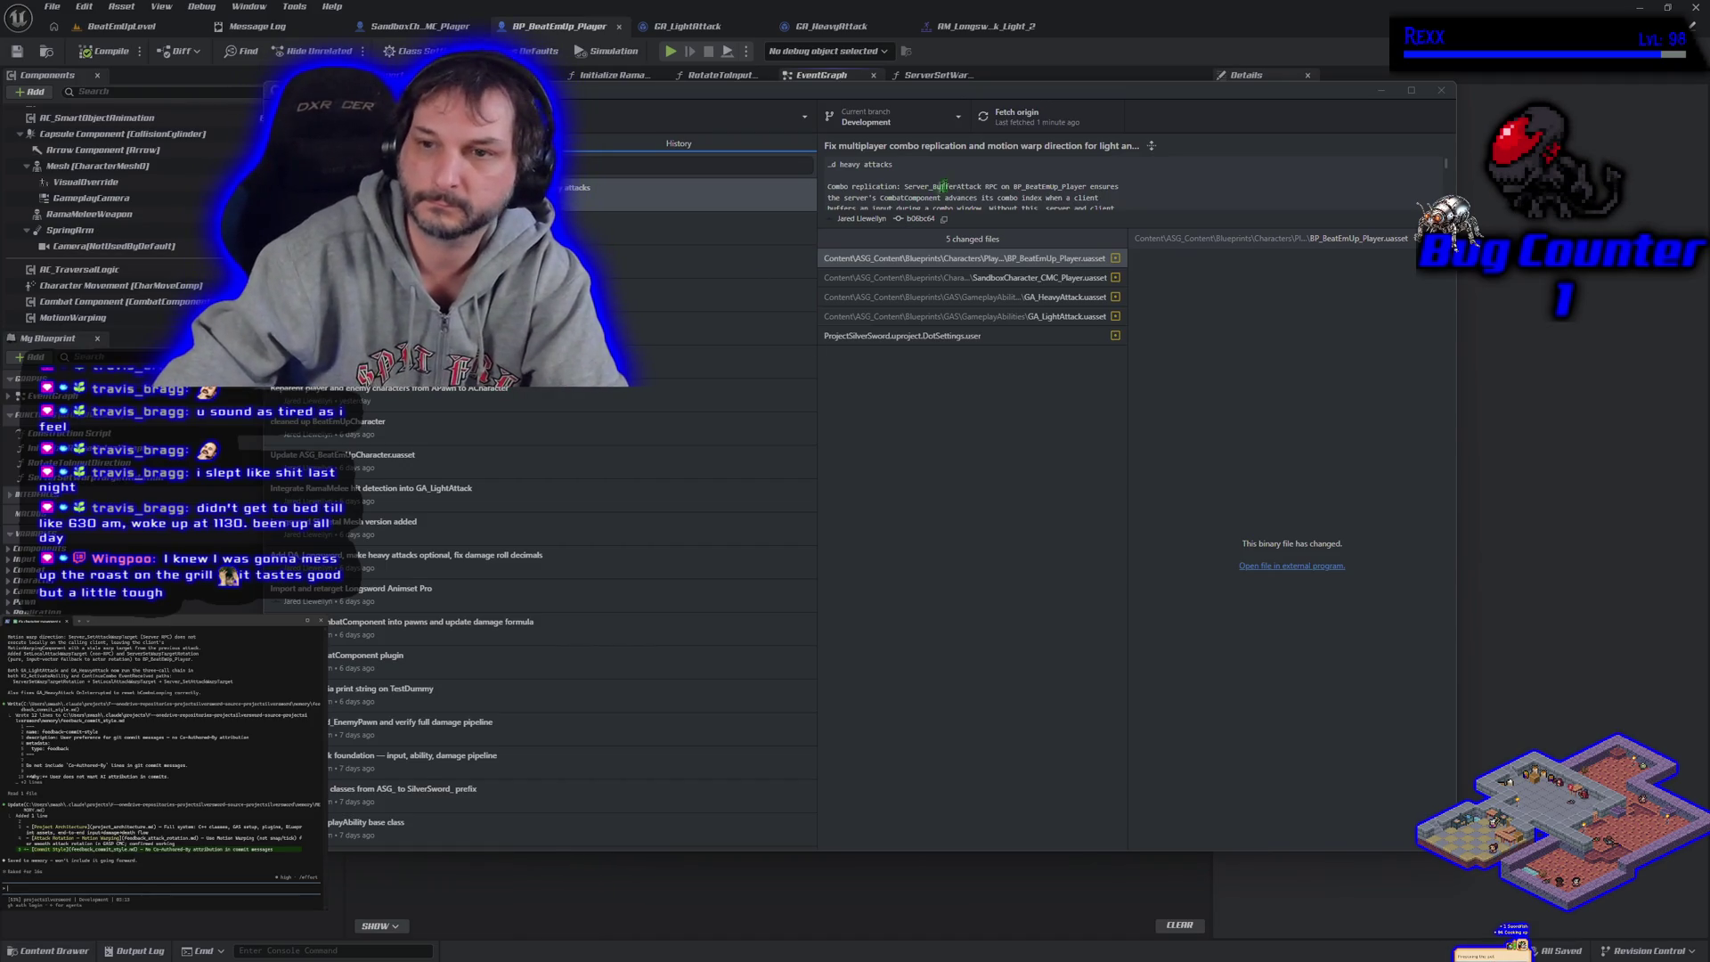
{"action": "left_click", "coordinate": [407, 143]}
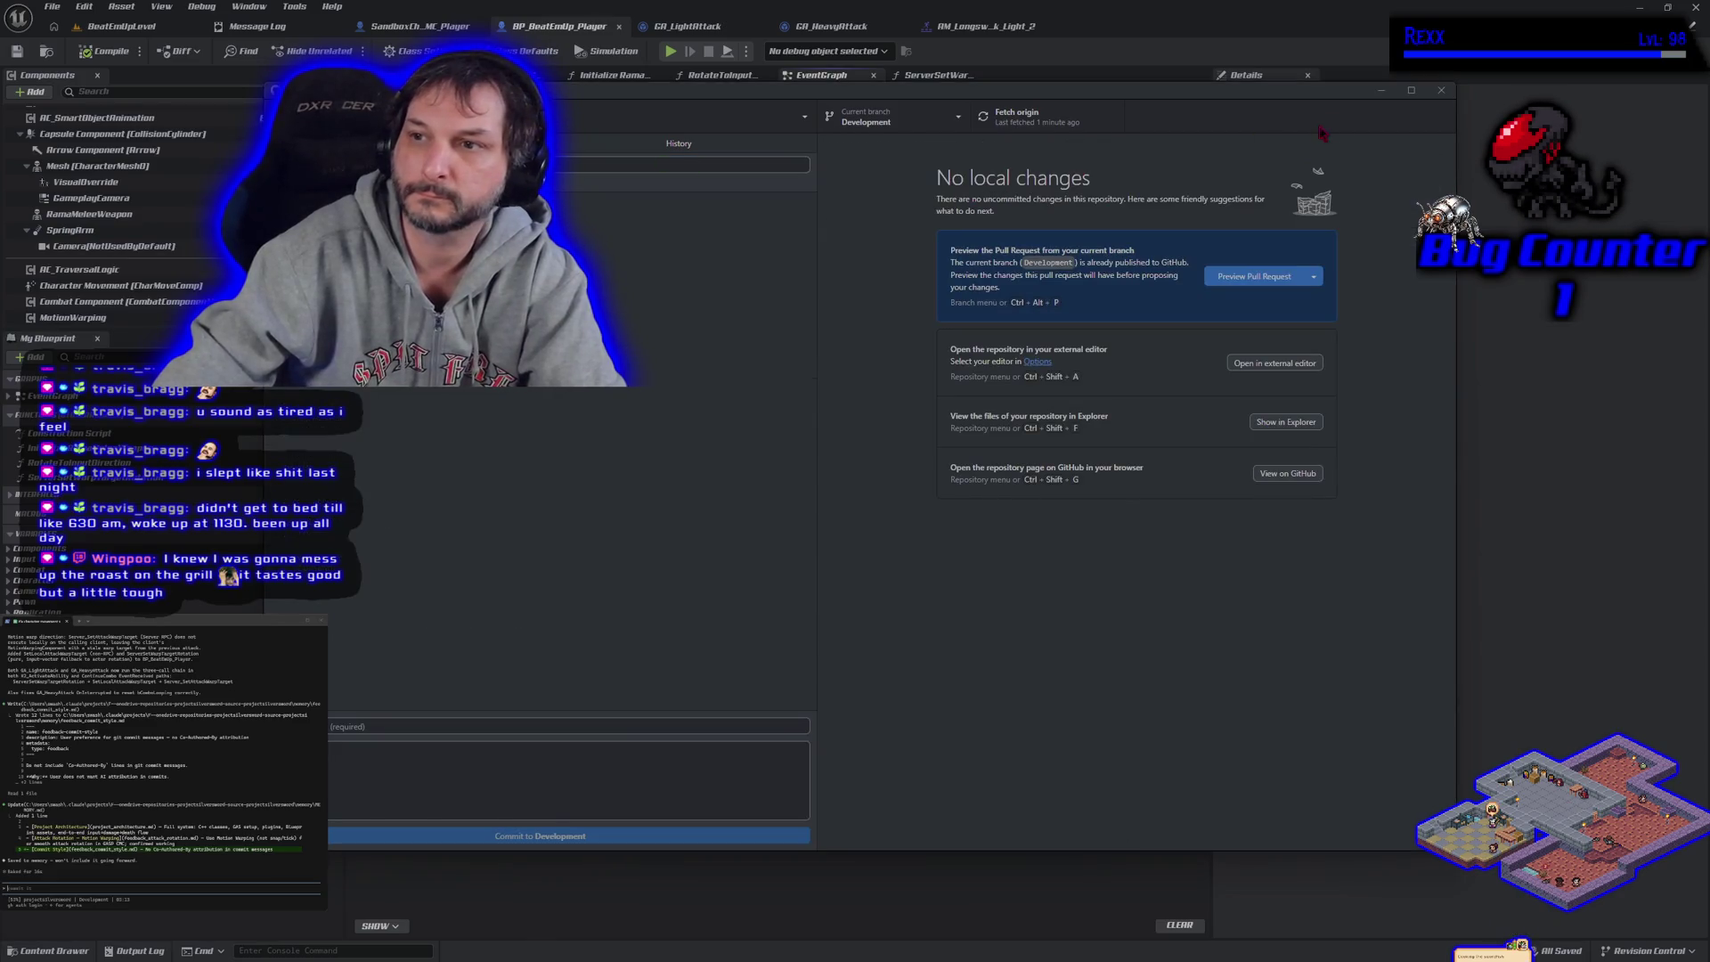
Back in BeatEmUpLevel, select the sand floor actor ASG_BP_BeatEmUpFloor1 and open the Content Drawer
{"action": "left_click", "coordinate": [1383, 93]}
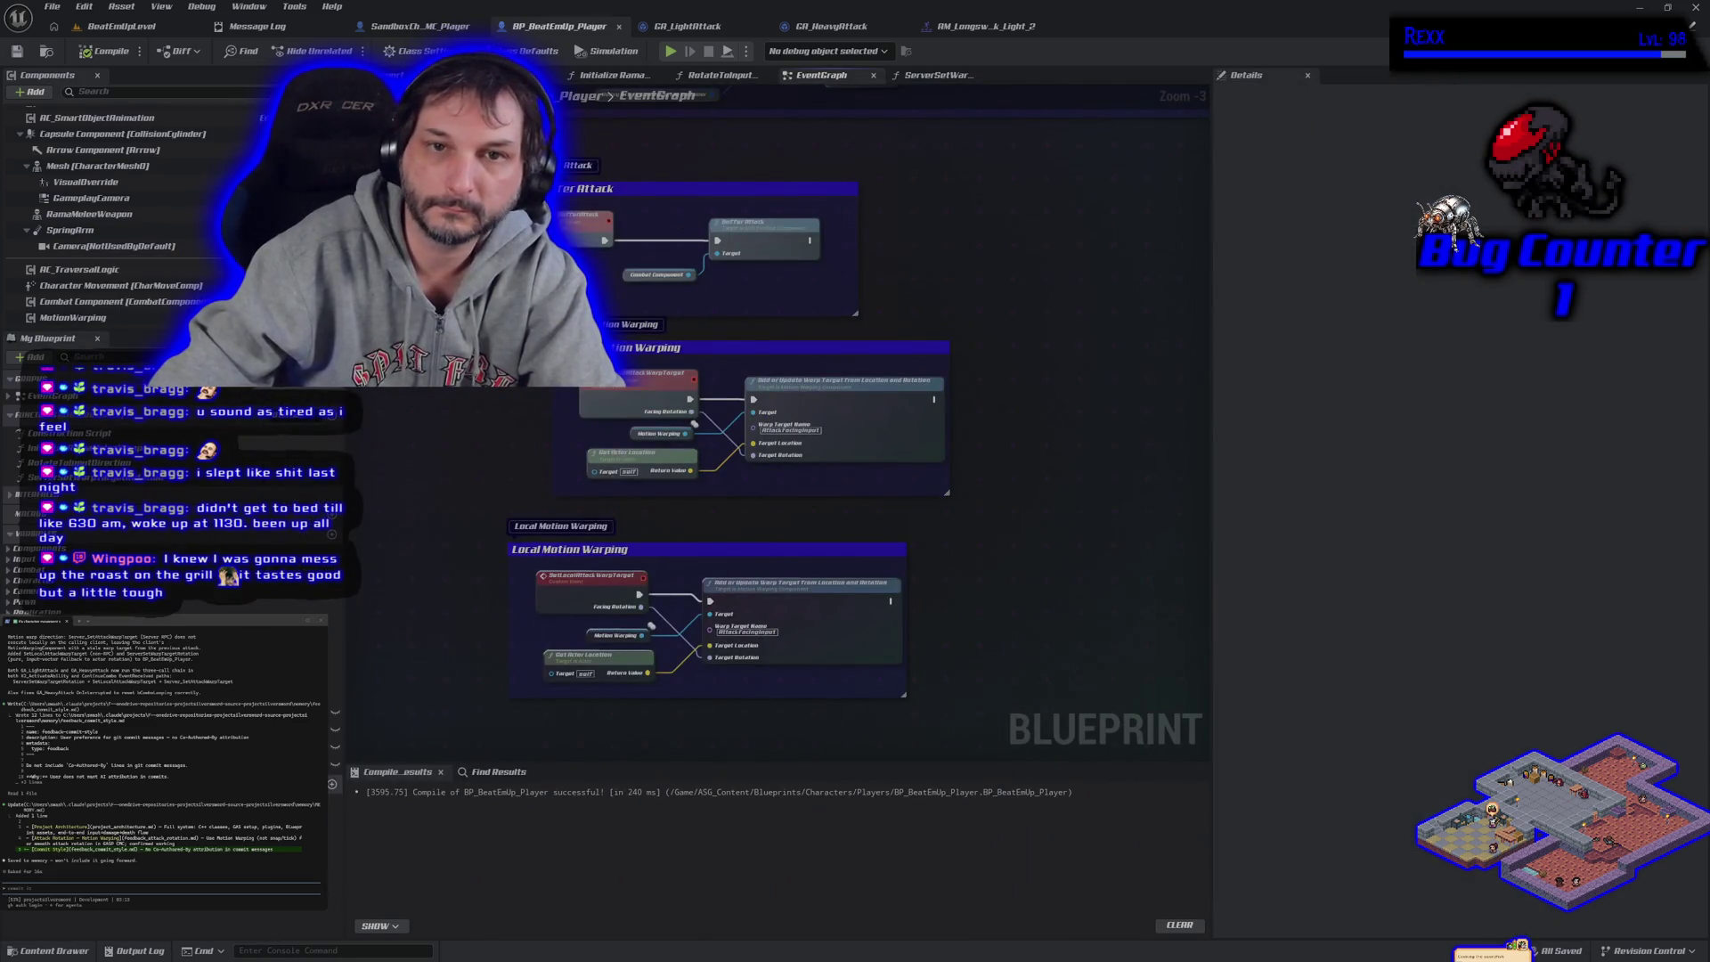
{"action": "left_click", "coordinate": [143, 26]}
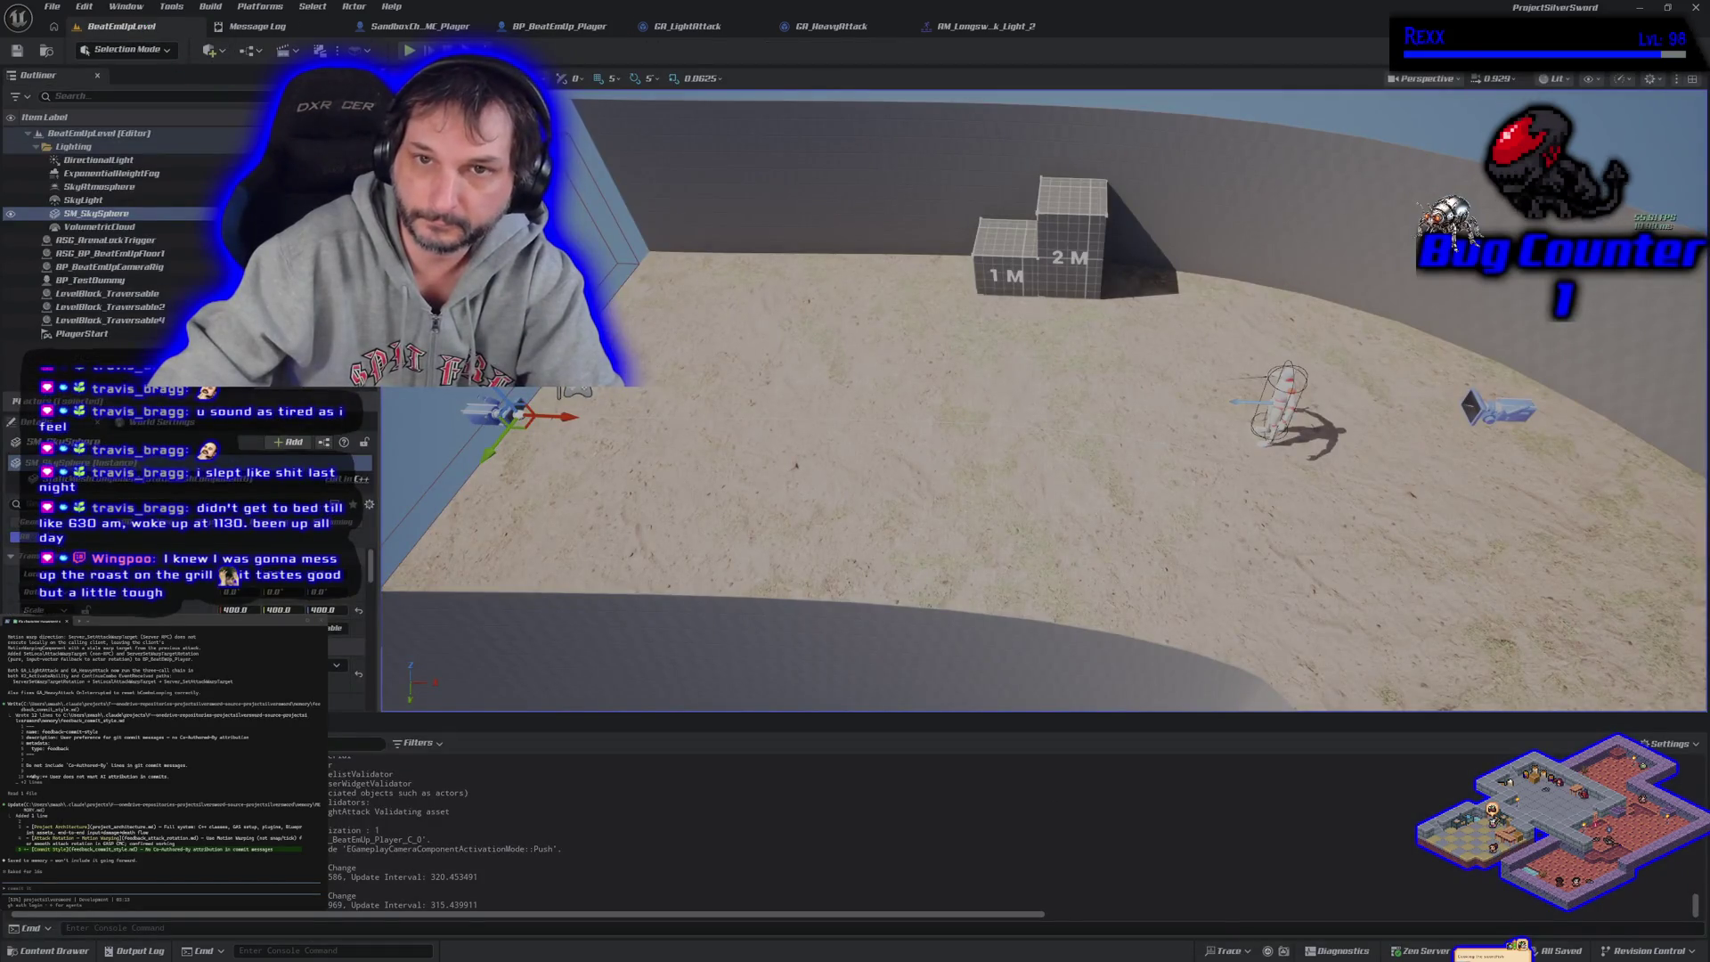
{"action": "mouse_move", "coordinate": [824, 523]}
{"action": "left_mouse_down"}
{"action": "mouse_move", "coordinate": [900, 530]}
{"action": "mouse_move", "coordinate": [805, 520]}
{"action": "left_mouse_up"}
{"action": "left_click", "coordinate": [805, 519]}
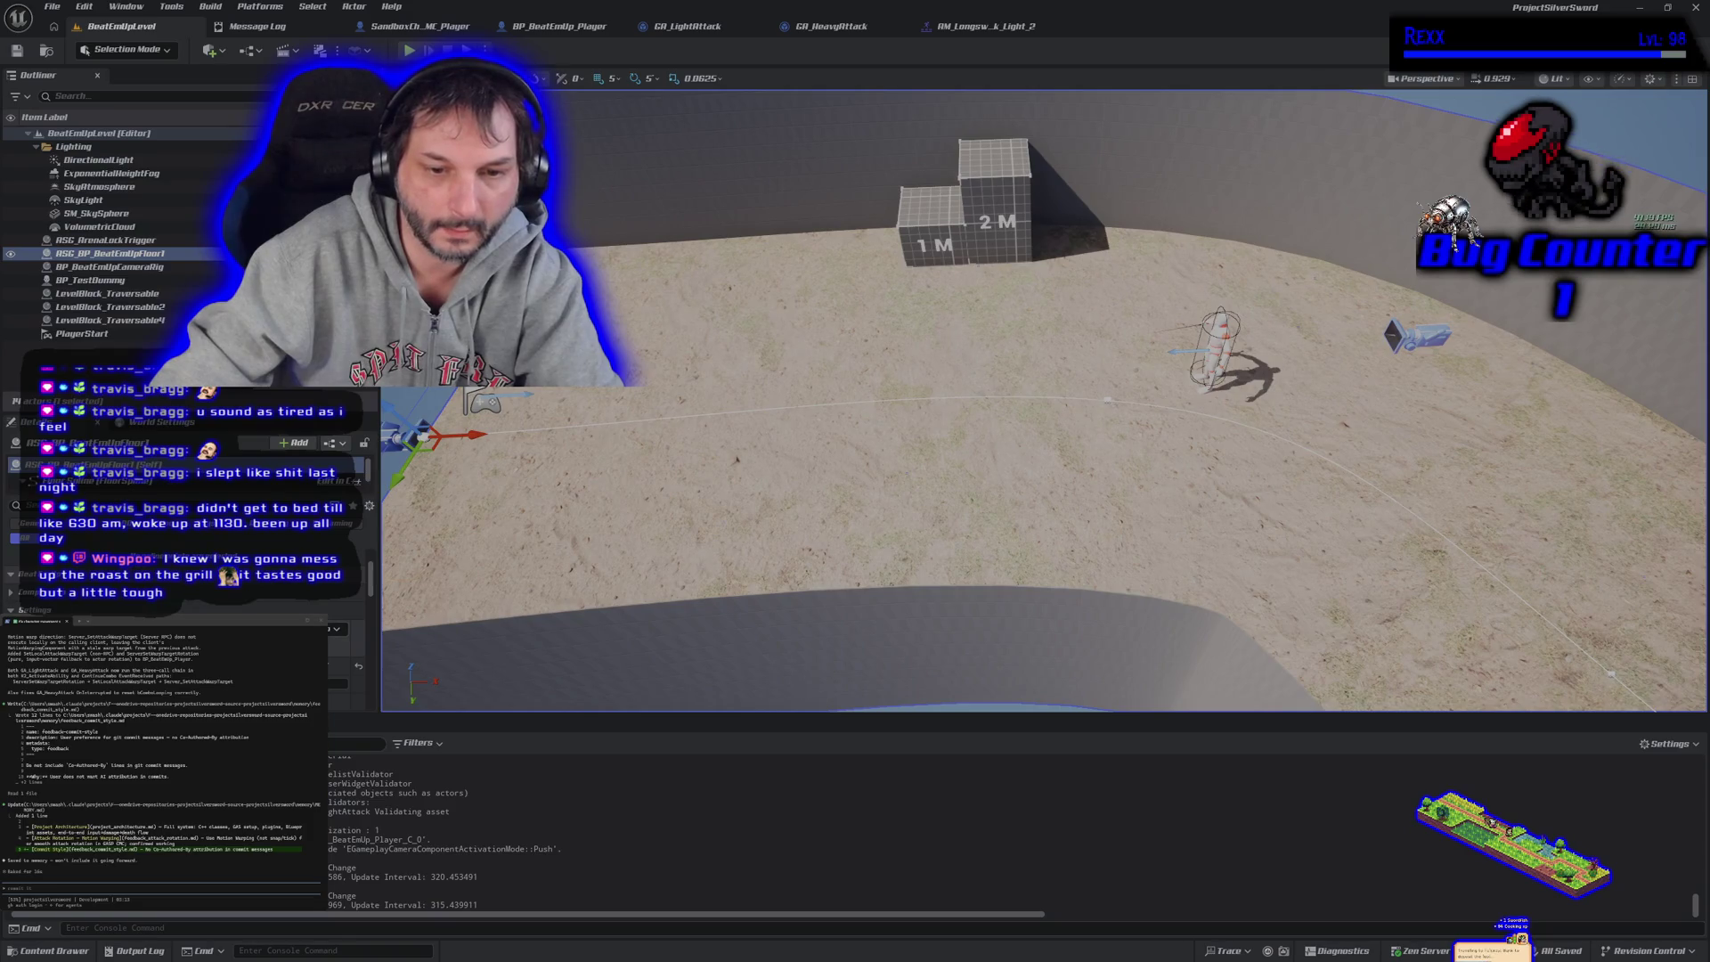
{"action": "key", "text": "ctrl+space"}
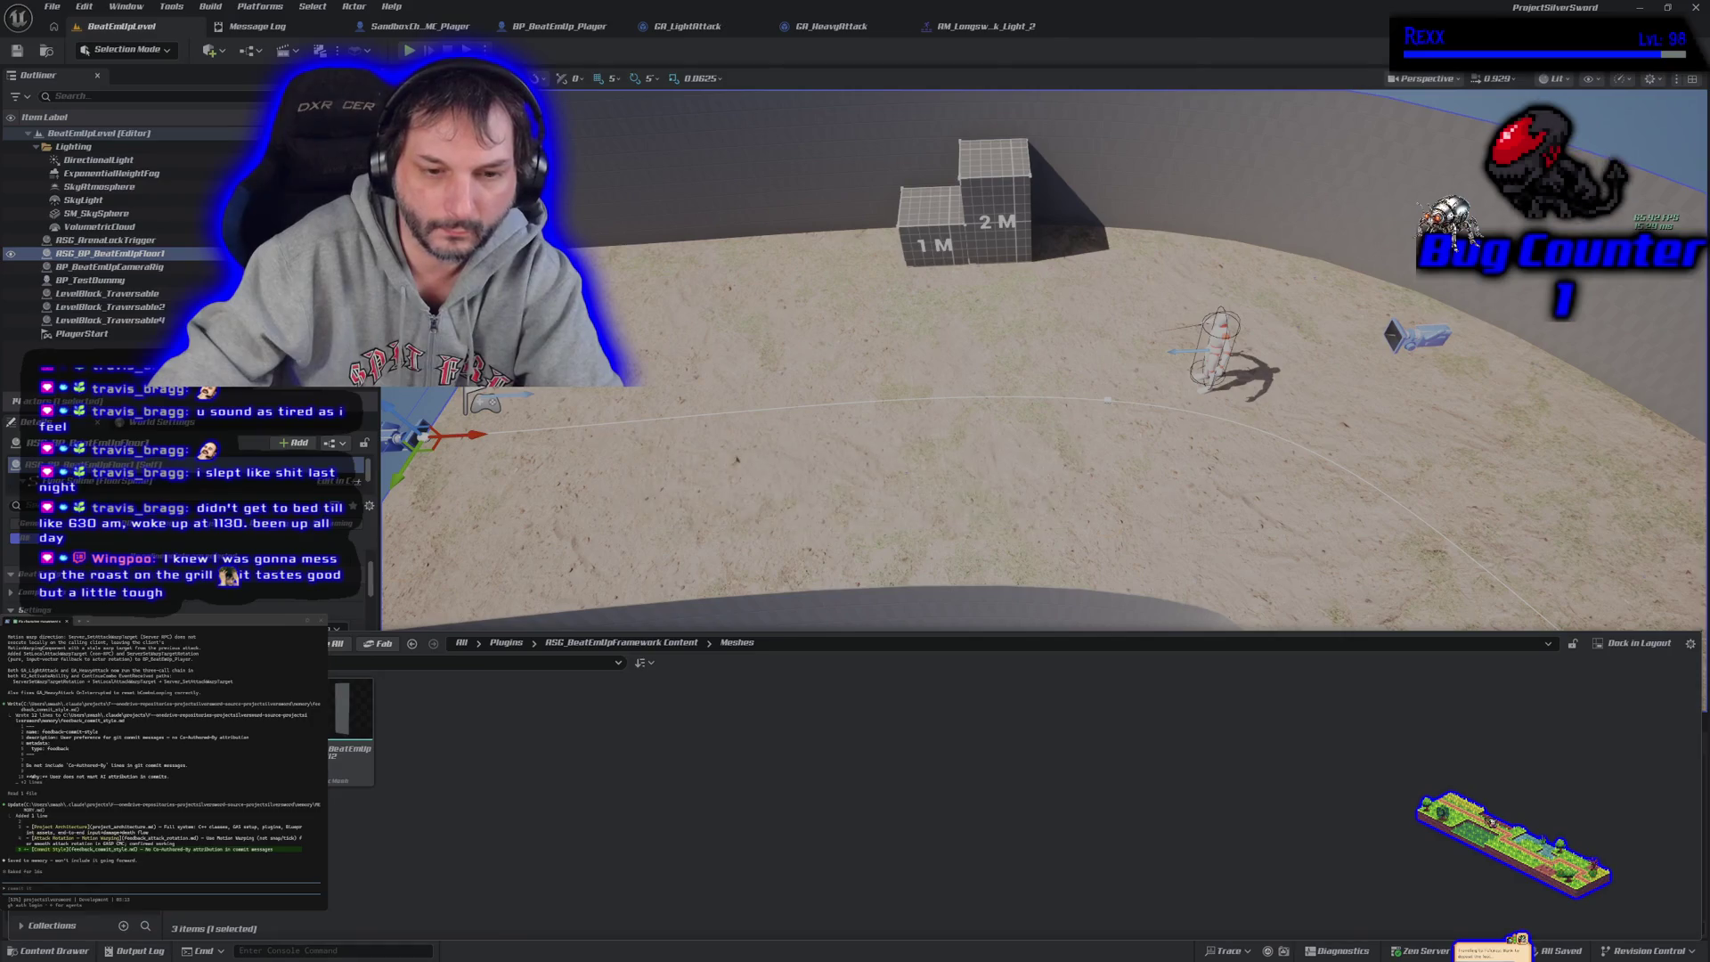
Inspect the floor plane mesh, then browse Grassy_Soil and open MI_MS_BeatEmUpFloor_GrassySoil
{"action": "double_click", "coordinate": [350, 713]}
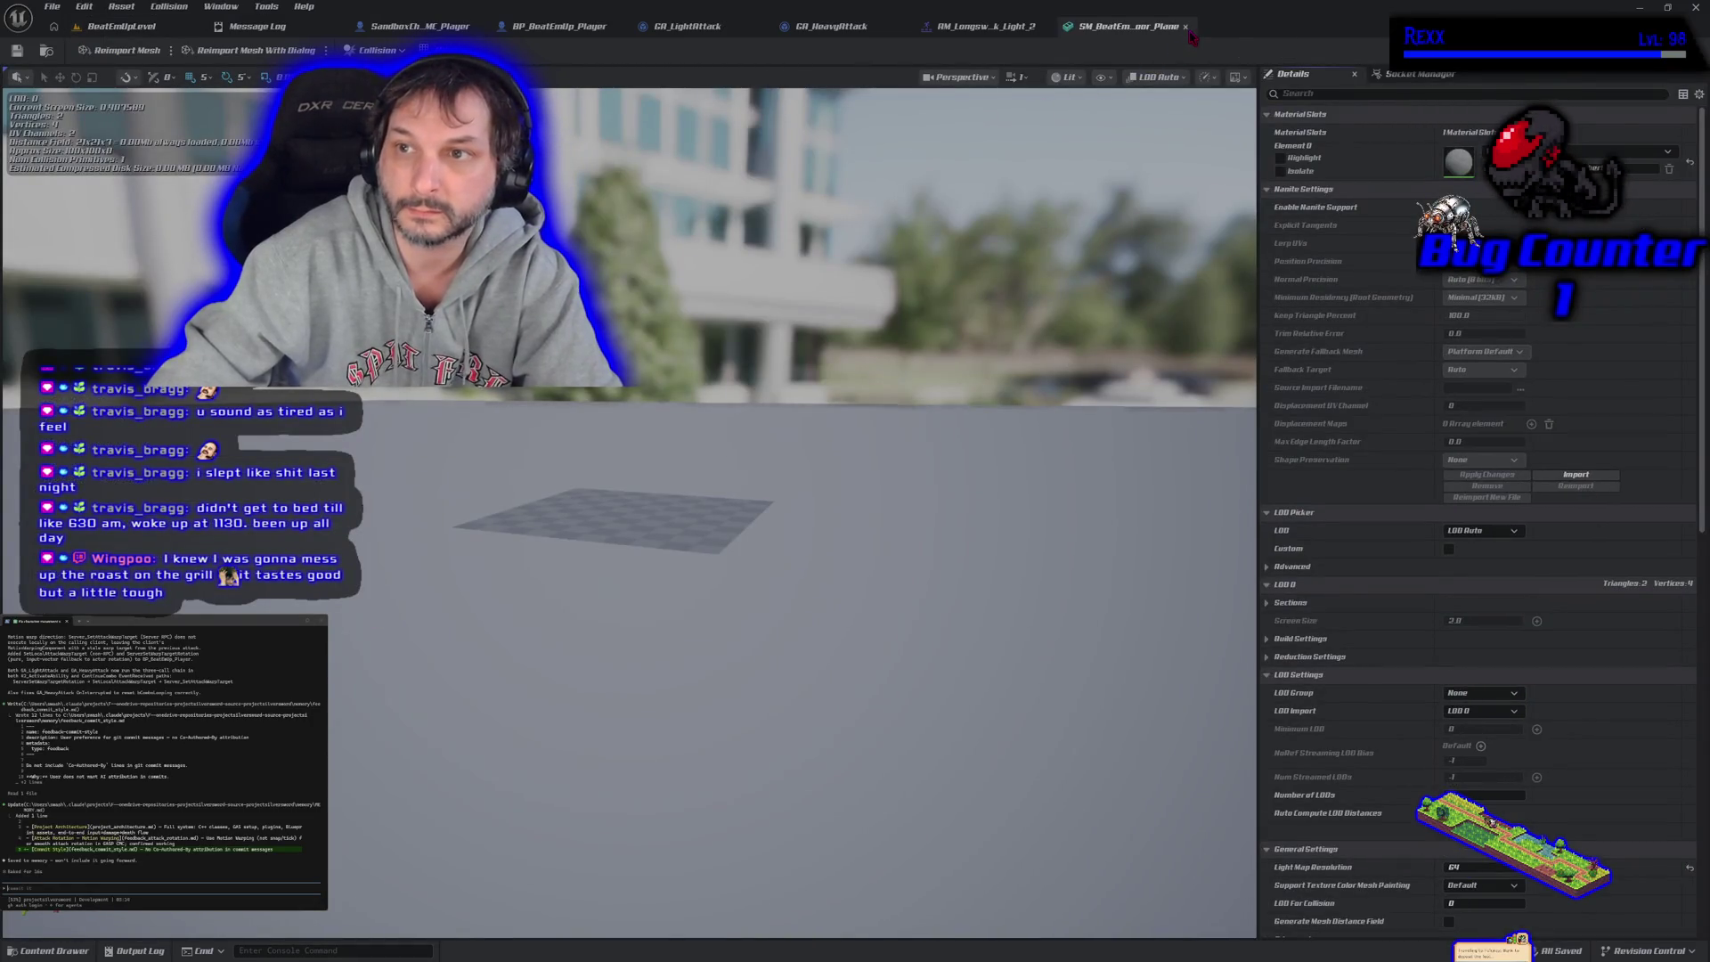
{"action": "left_click", "coordinate": [1185, 27]}
{"action": "left_click", "coordinate": [122, 32]}
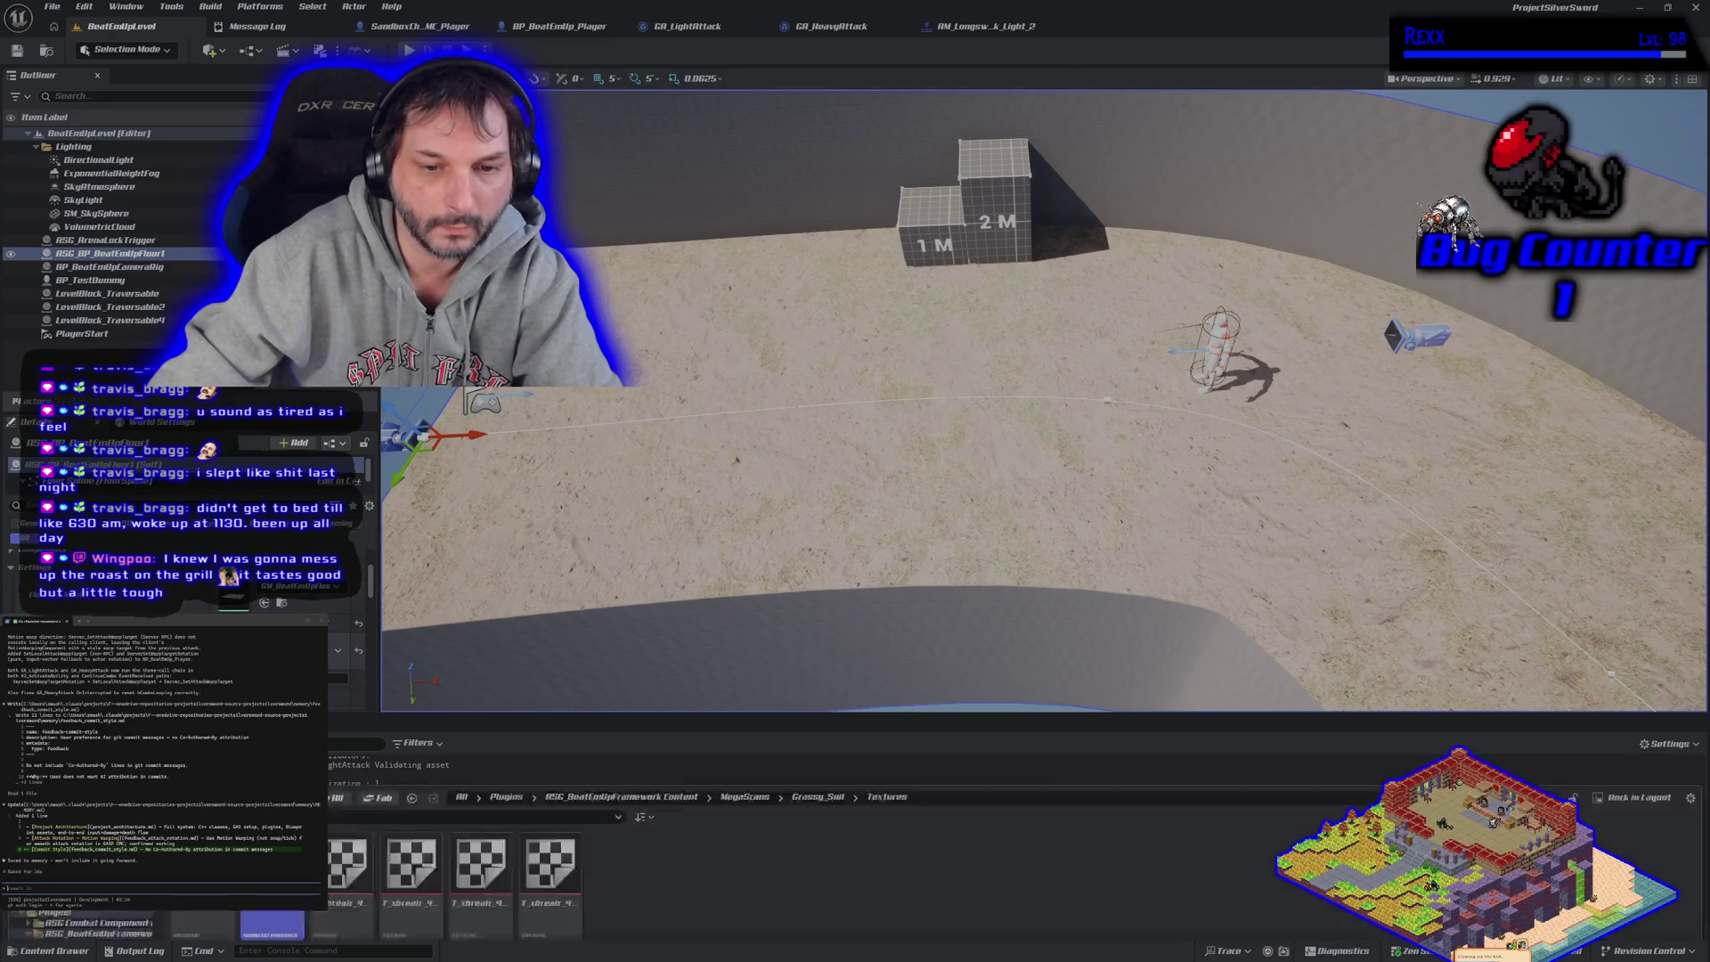
{"action": "key", "text": "ctrl+space"}
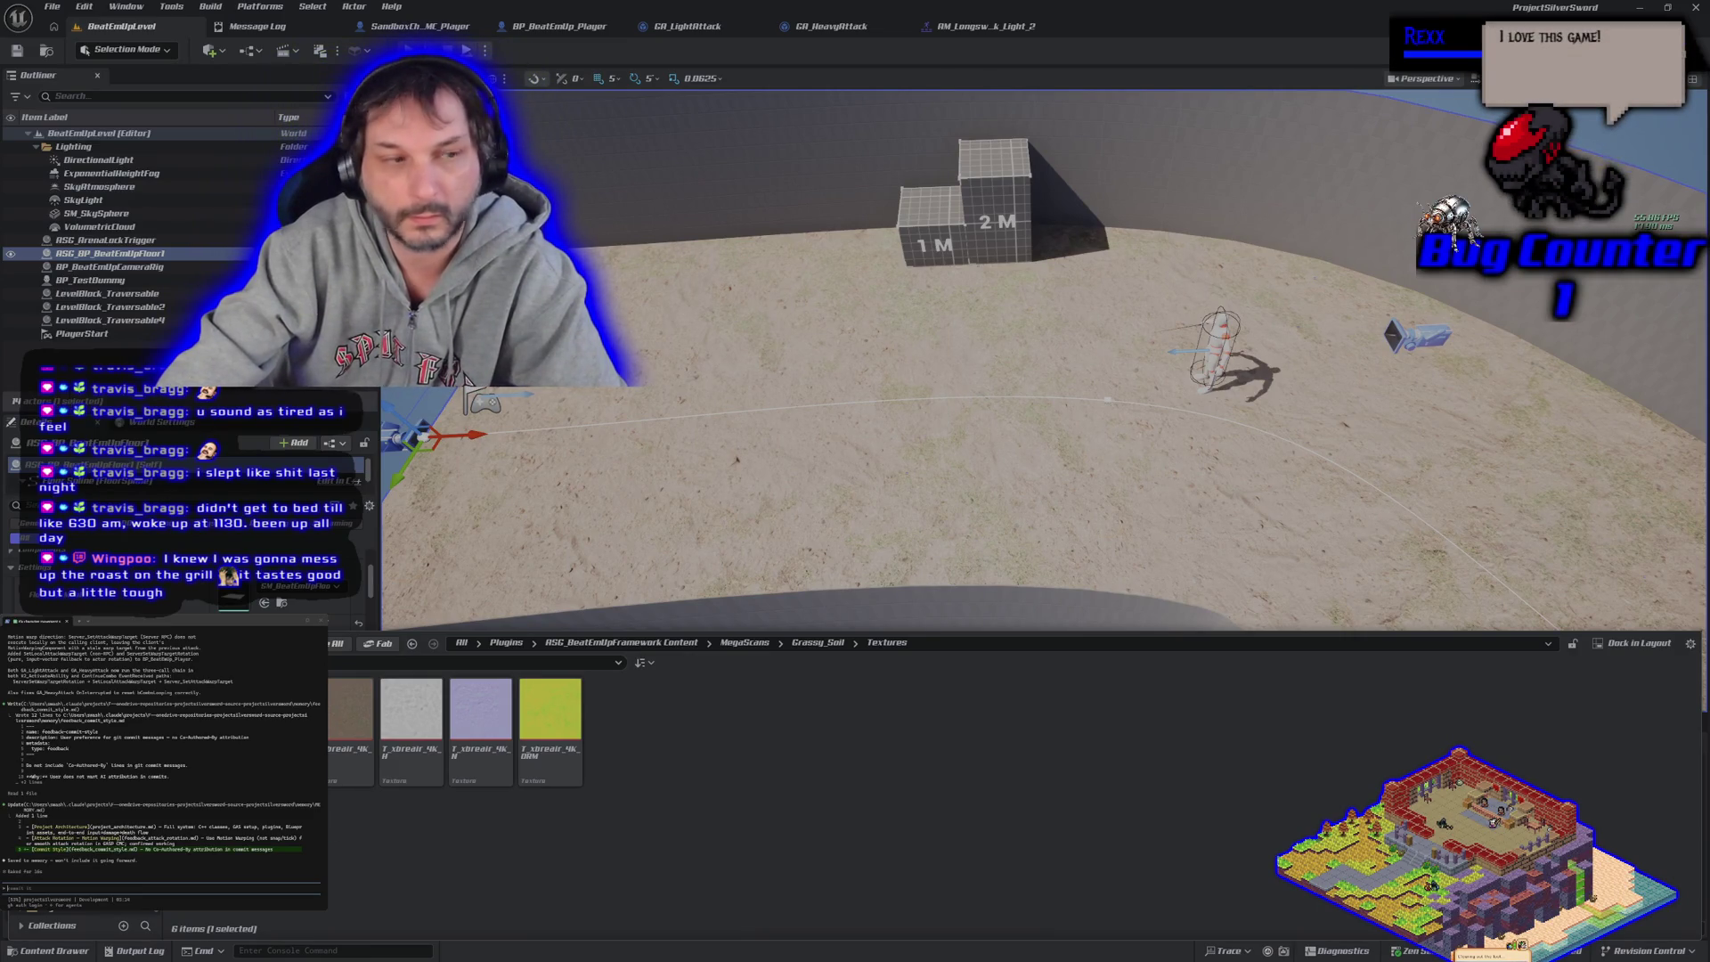
{"action": "key", "text": "ctrl+space"}
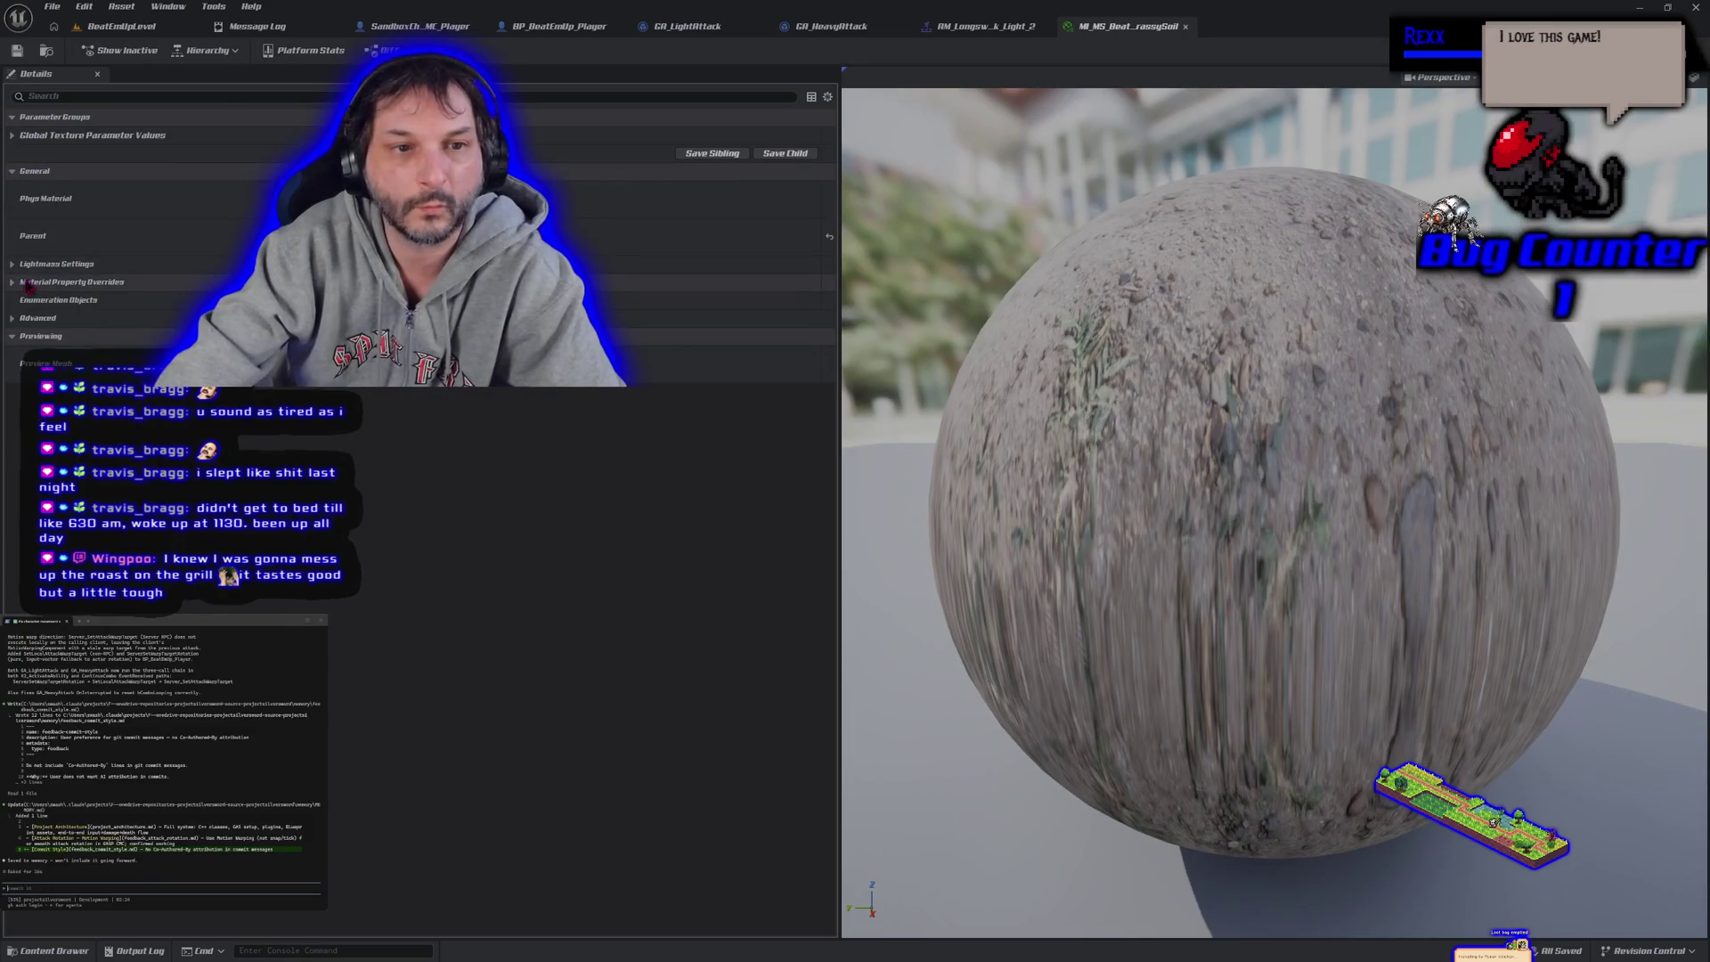
Enable the Base Color override under Global Texture Parameter Values, then open M_MS_BeatEmUpFloor_Master
{"action": "left_click", "coordinate": [13, 282]}
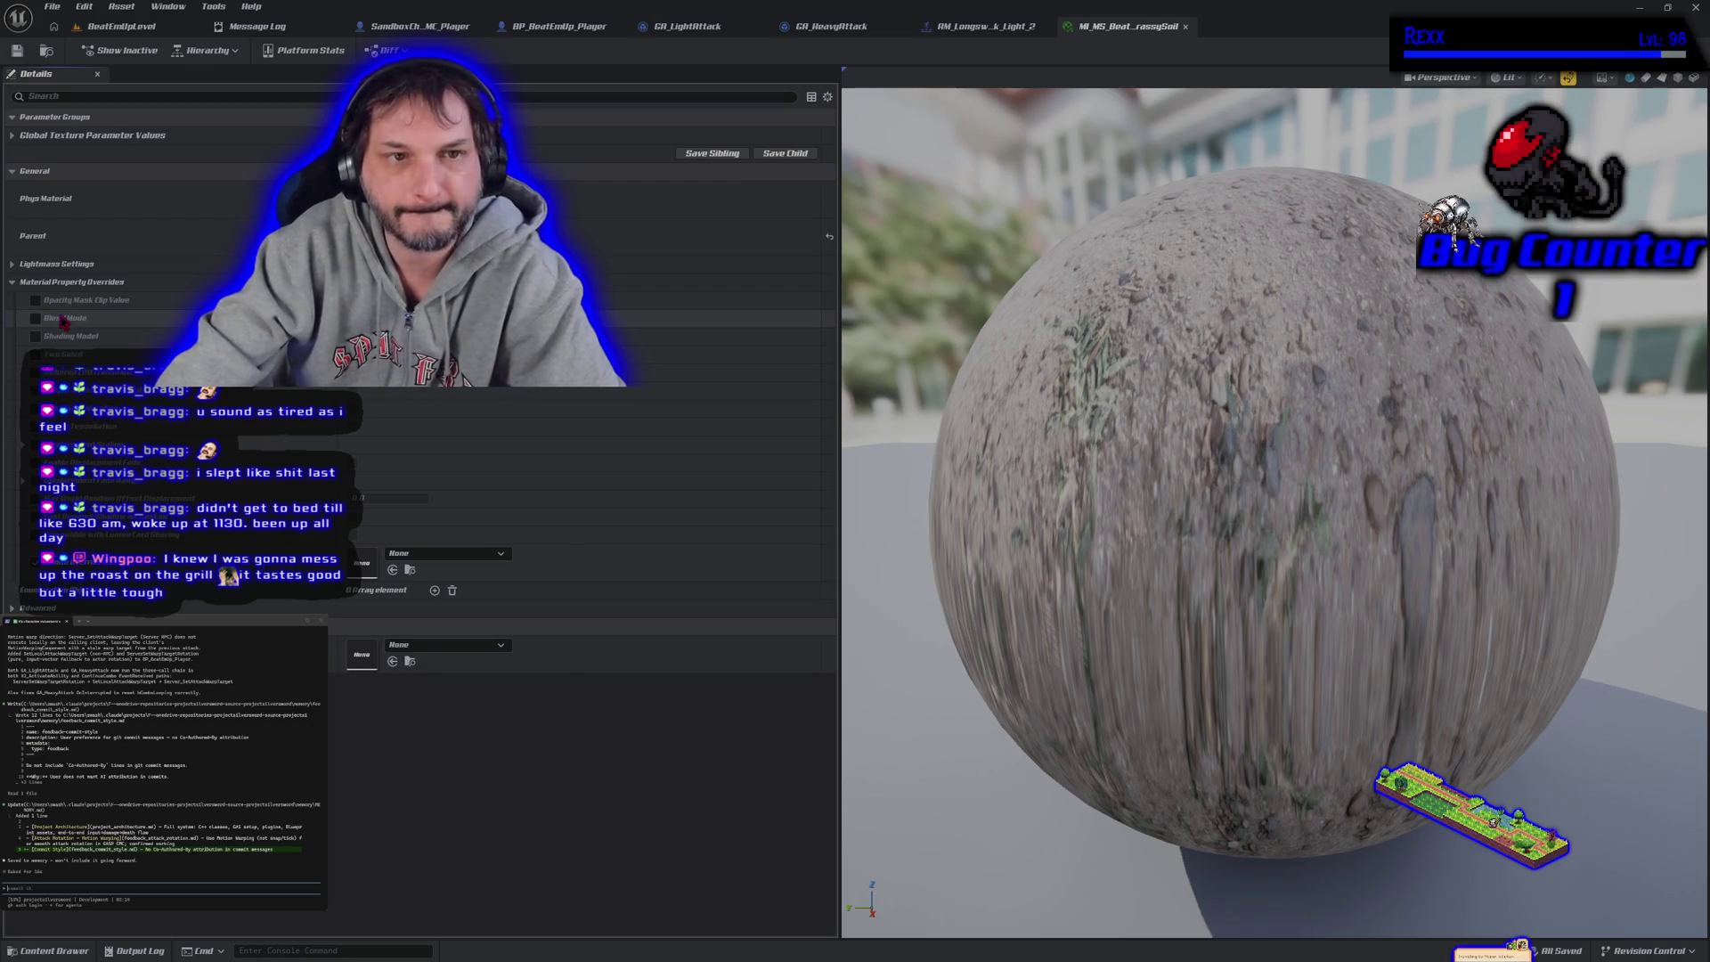
{"action": "left_click", "coordinate": [32, 136]}
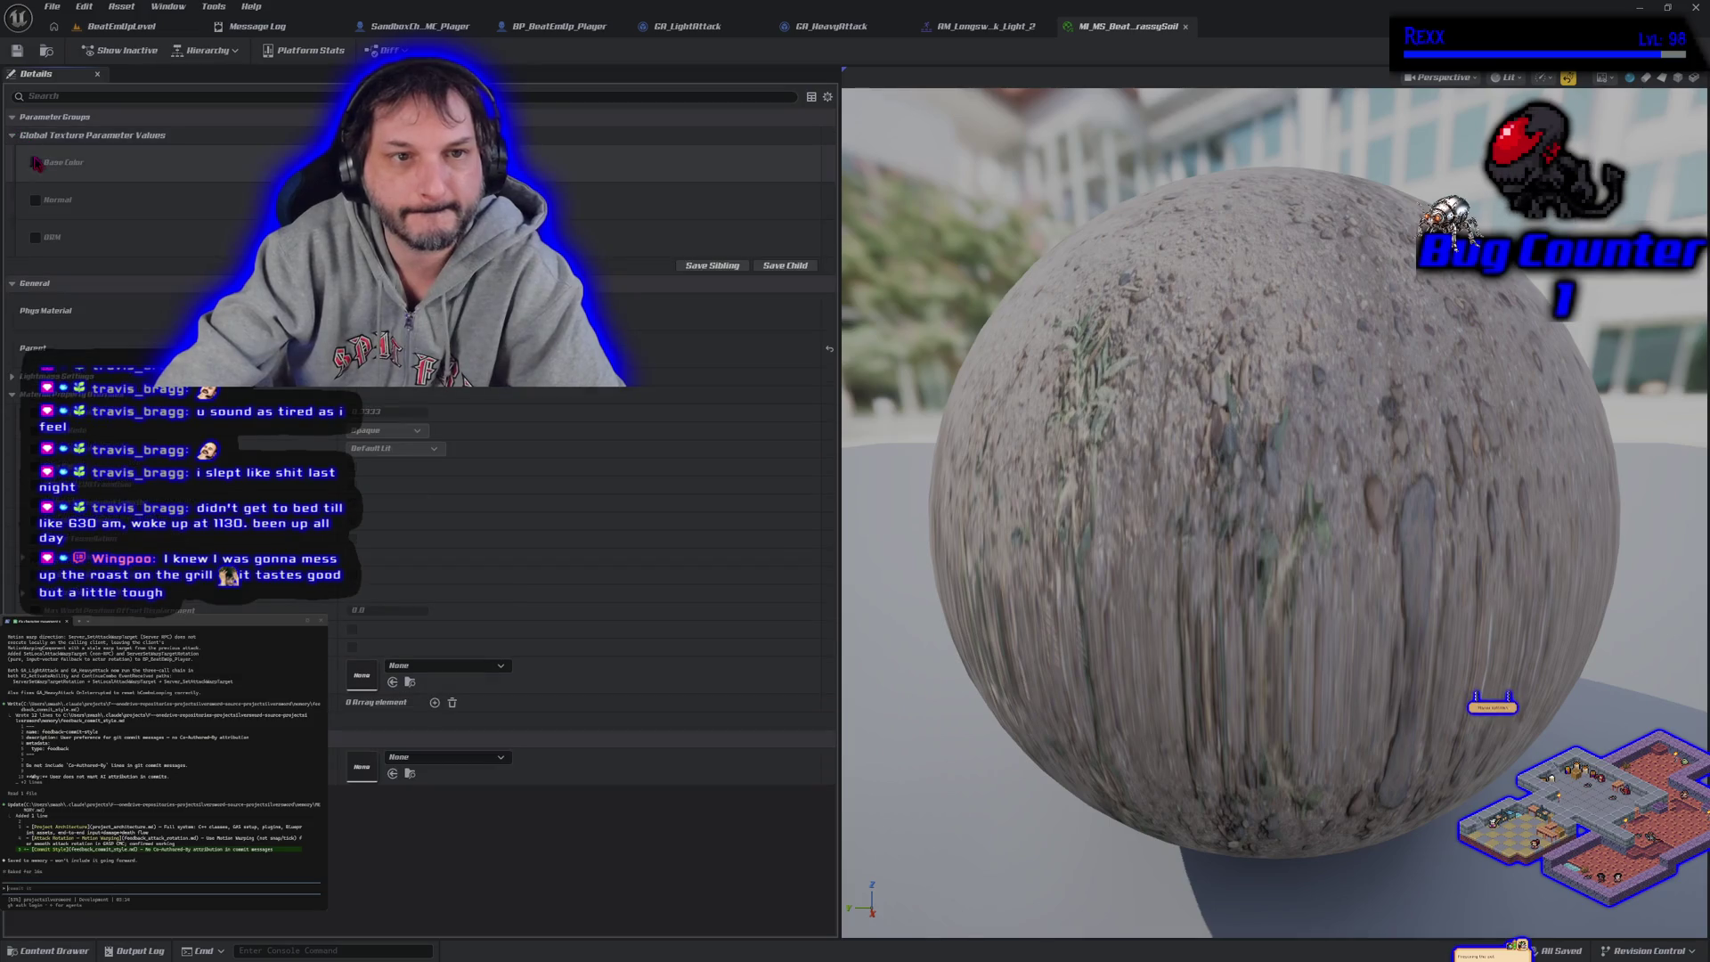
{"action": "left_click", "coordinate": [36, 165]}
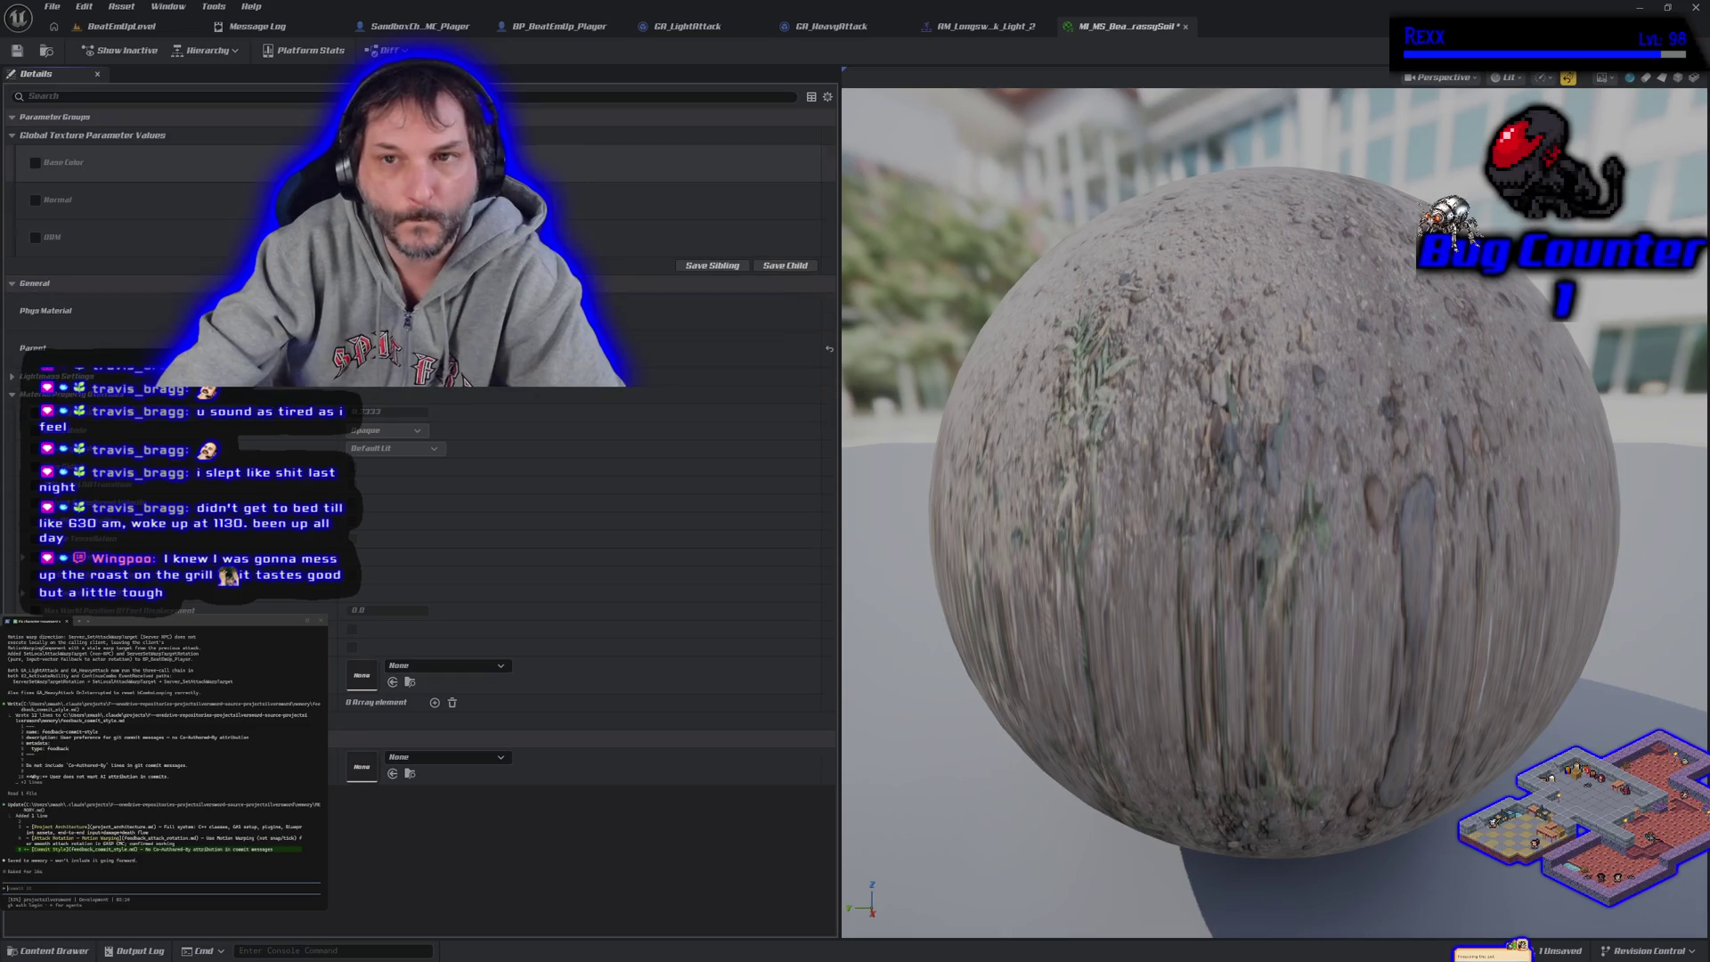
{"action": "left_click", "coordinate": [79, 952]}
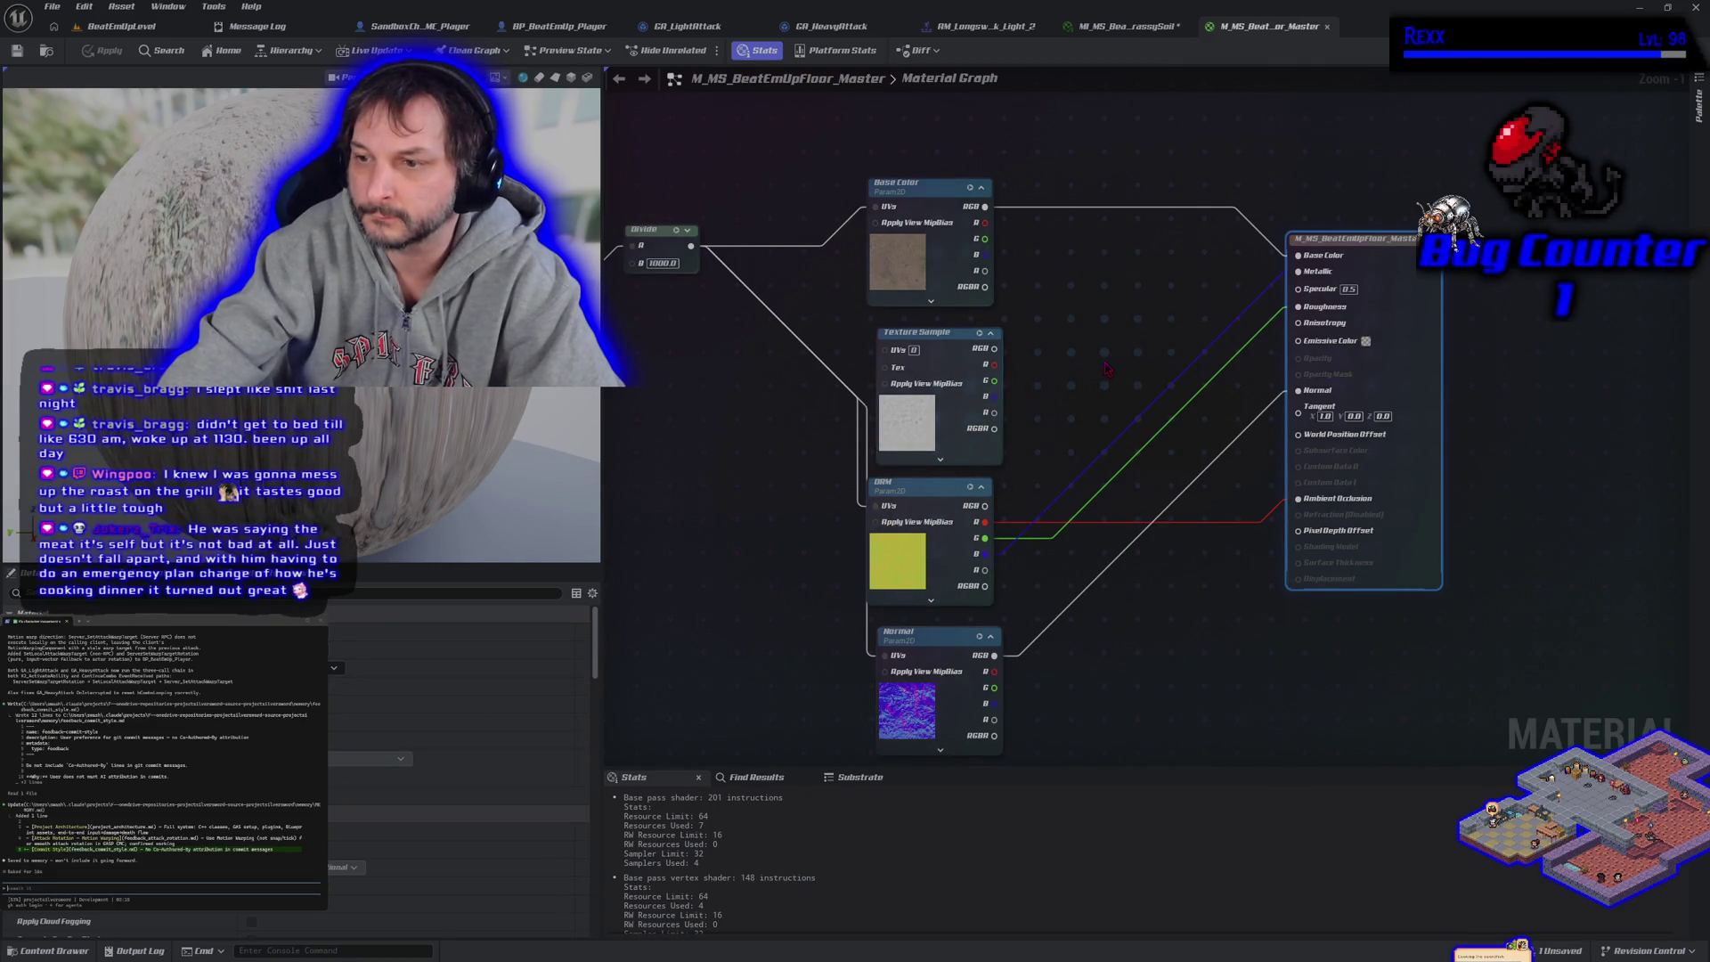
Find the Base Color Param2D node in the master material graph and open its texture asset
{"action": "mouse_move", "coordinate": [1096, 366]}
{"action": "left_mouse_down"}
{"action": "mouse_move", "coordinate": [947, 386]}
{"action": "mouse_move", "coordinate": [1069, 460]}
{"action": "left_mouse_up"}
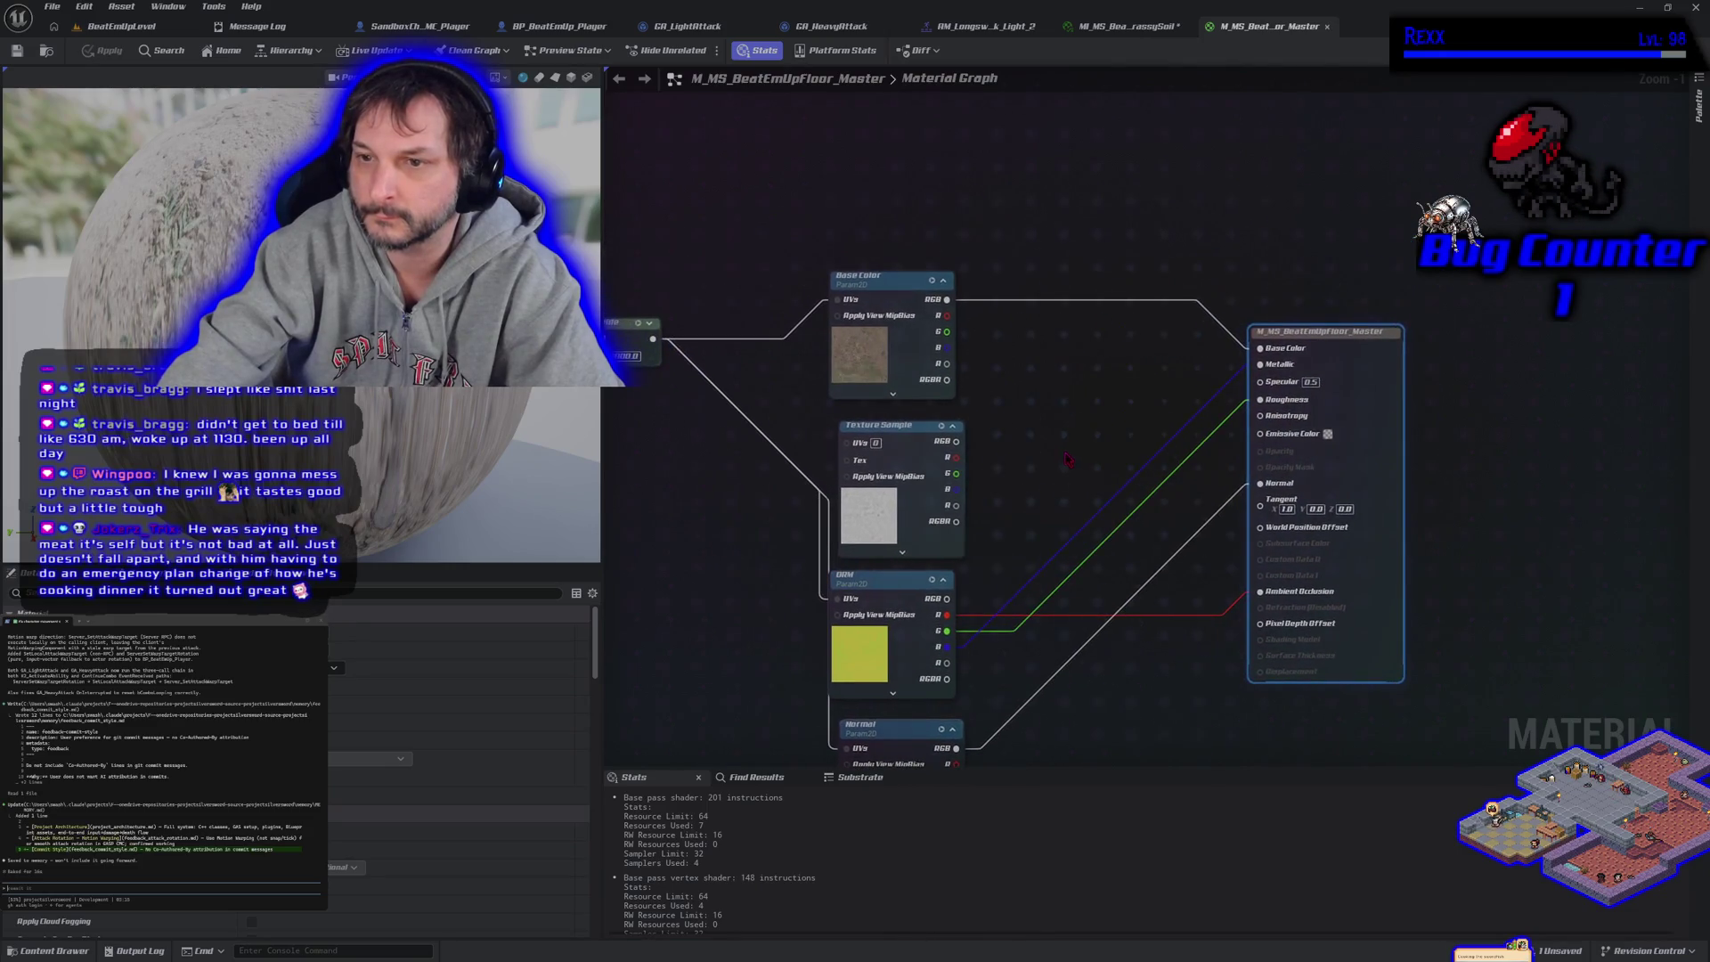
{"action": "left_click_drag", "start_coordinate": [1000, 370], "coordinate": [1057, 397]}
{"action": "mouse_move", "coordinate": [688, 537]}
{"action": "left_mouse_down"}
{"action": "mouse_move", "coordinate": [1054, 447]}
{"action": "mouse_move", "coordinate": [718, 496]}
{"action": "left_mouse_up"}
{"action": "mouse_move", "coordinate": [816, 473]}
{"action": "left_mouse_down"}
{"action": "mouse_move", "coordinate": [687, 481]}
{"action": "mouse_move", "coordinate": [745, 447]}
{"action": "mouse_move", "coordinate": [793, 484]}
{"action": "mouse_move", "coordinate": [779, 565]}
{"action": "mouse_move", "coordinate": [645, 596]}
{"action": "mouse_move", "coordinate": [576, 571]}
{"action": "mouse_move", "coordinate": [579, 519]}
{"action": "mouse_move", "coordinate": [641, 463]}
{"action": "mouse_move", "coordinate": [654, 416]}
{"action": "mouse_move", "coordinate": [813, 393]}
{"action": "mouse_move", "coordinate": [928, 406]}
{"action": "mouse_move", "coordinate": [905, 486]}
{"action": "mouse_move", "coordinate": [799, 529]}
{"action": "left_mouse_up"}
{"action": "scroll", "coordinate": [887, 444], "scroll_direction": "up", "scroll_amount": 1}
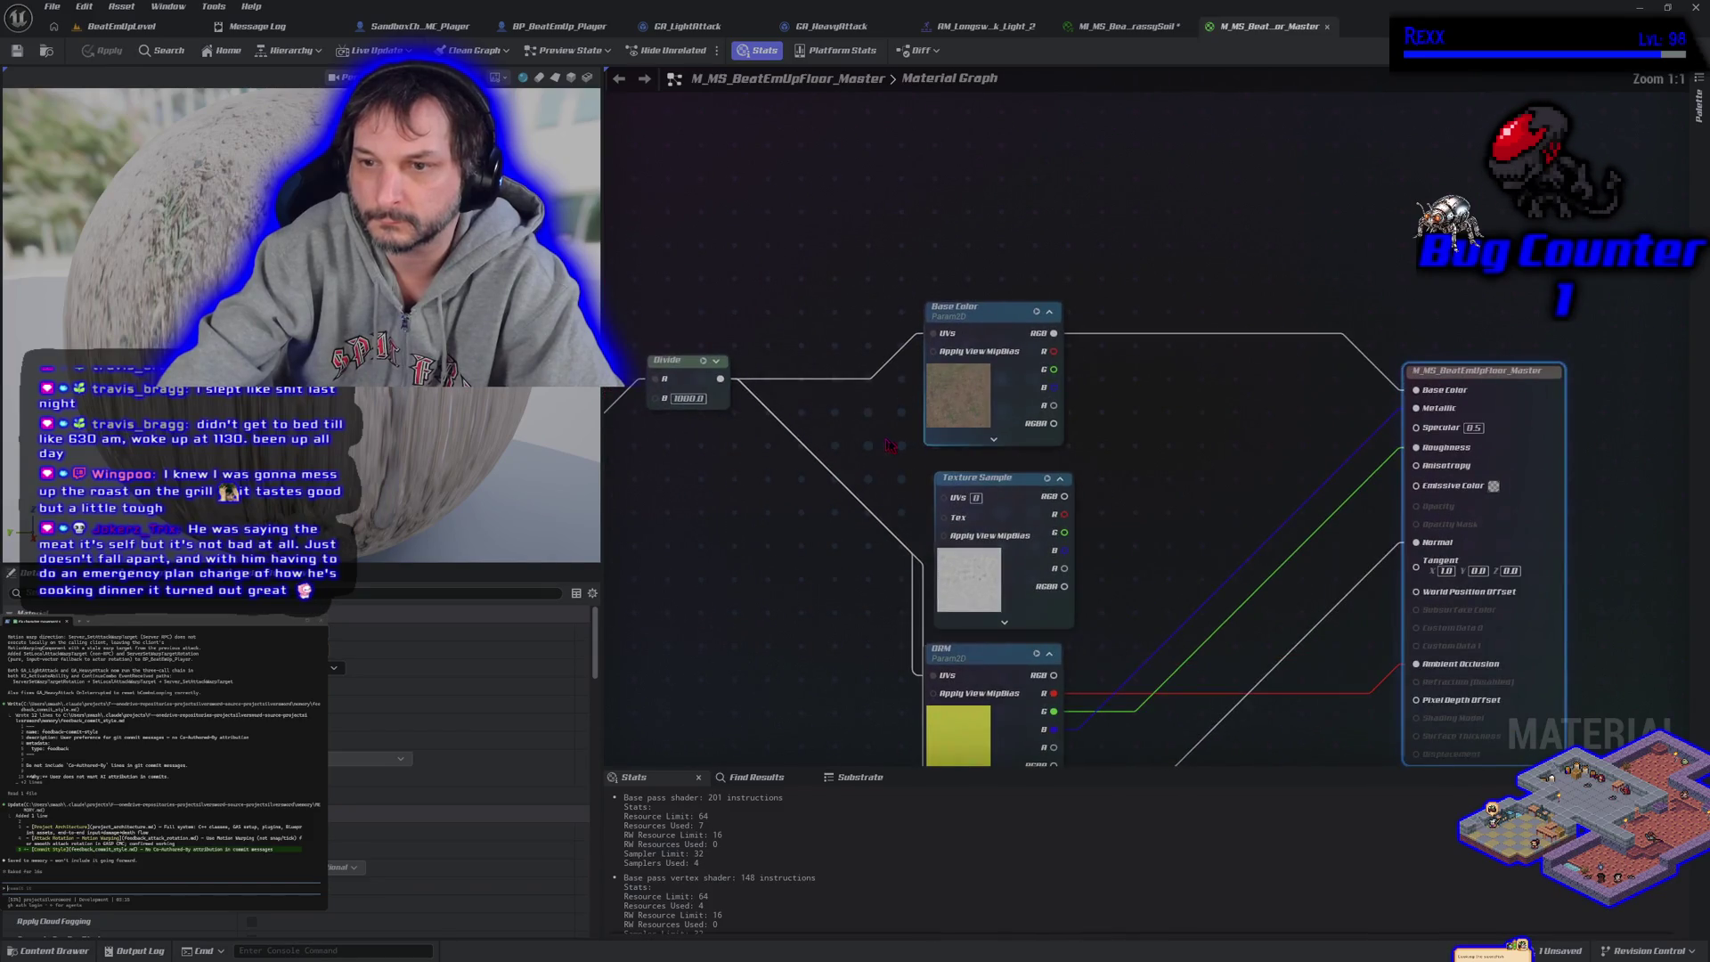
{"action": "left_click", "coordinate": [995, 381]}
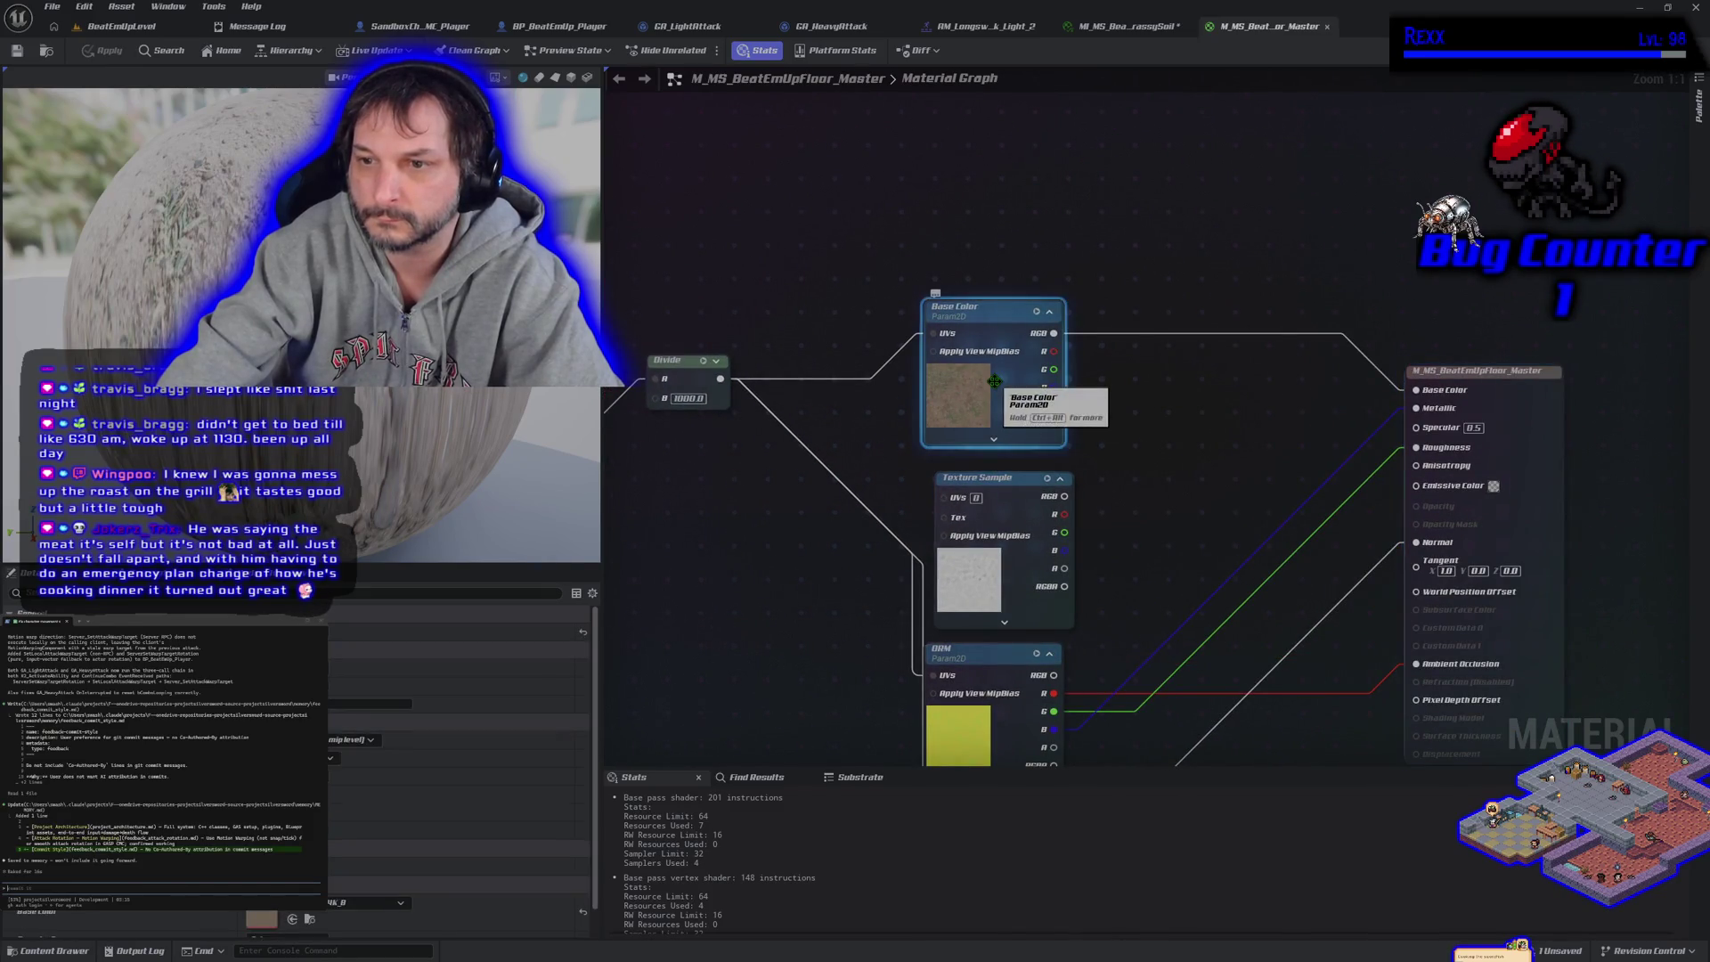
{"action": "scroll", "coordinate": [368, 784], "scroll_direction": "down", "scroll_amount": 1}
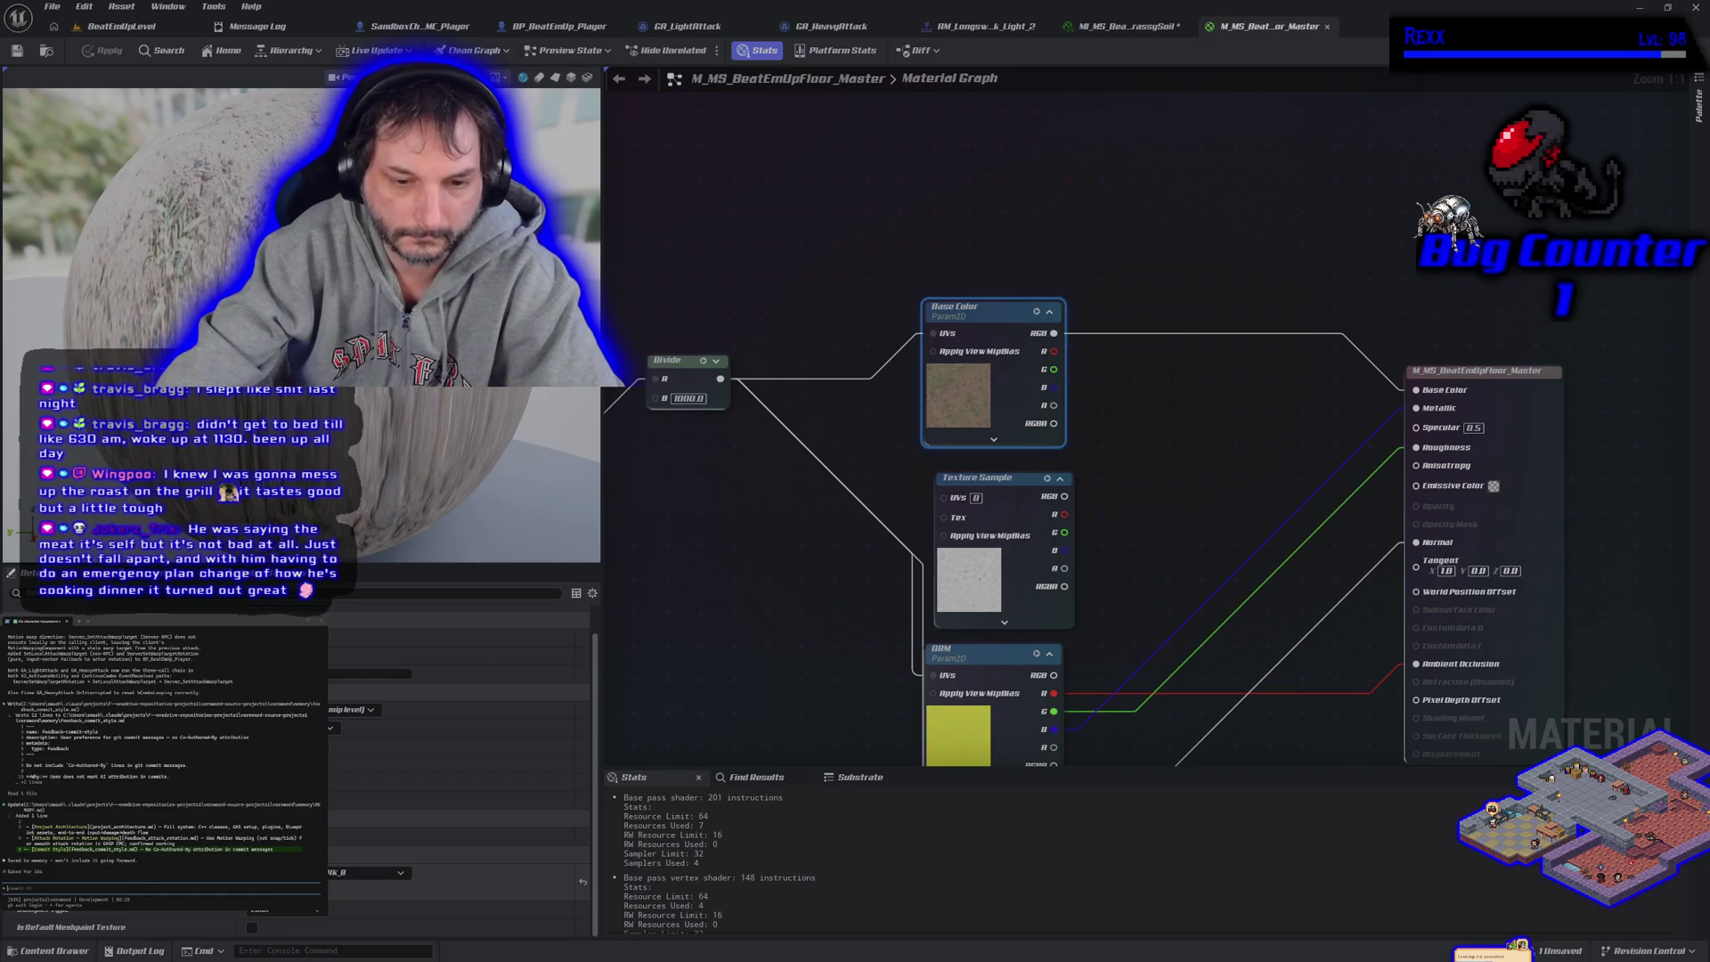
{"action": "double_click", "coordinate": [959, 394]}
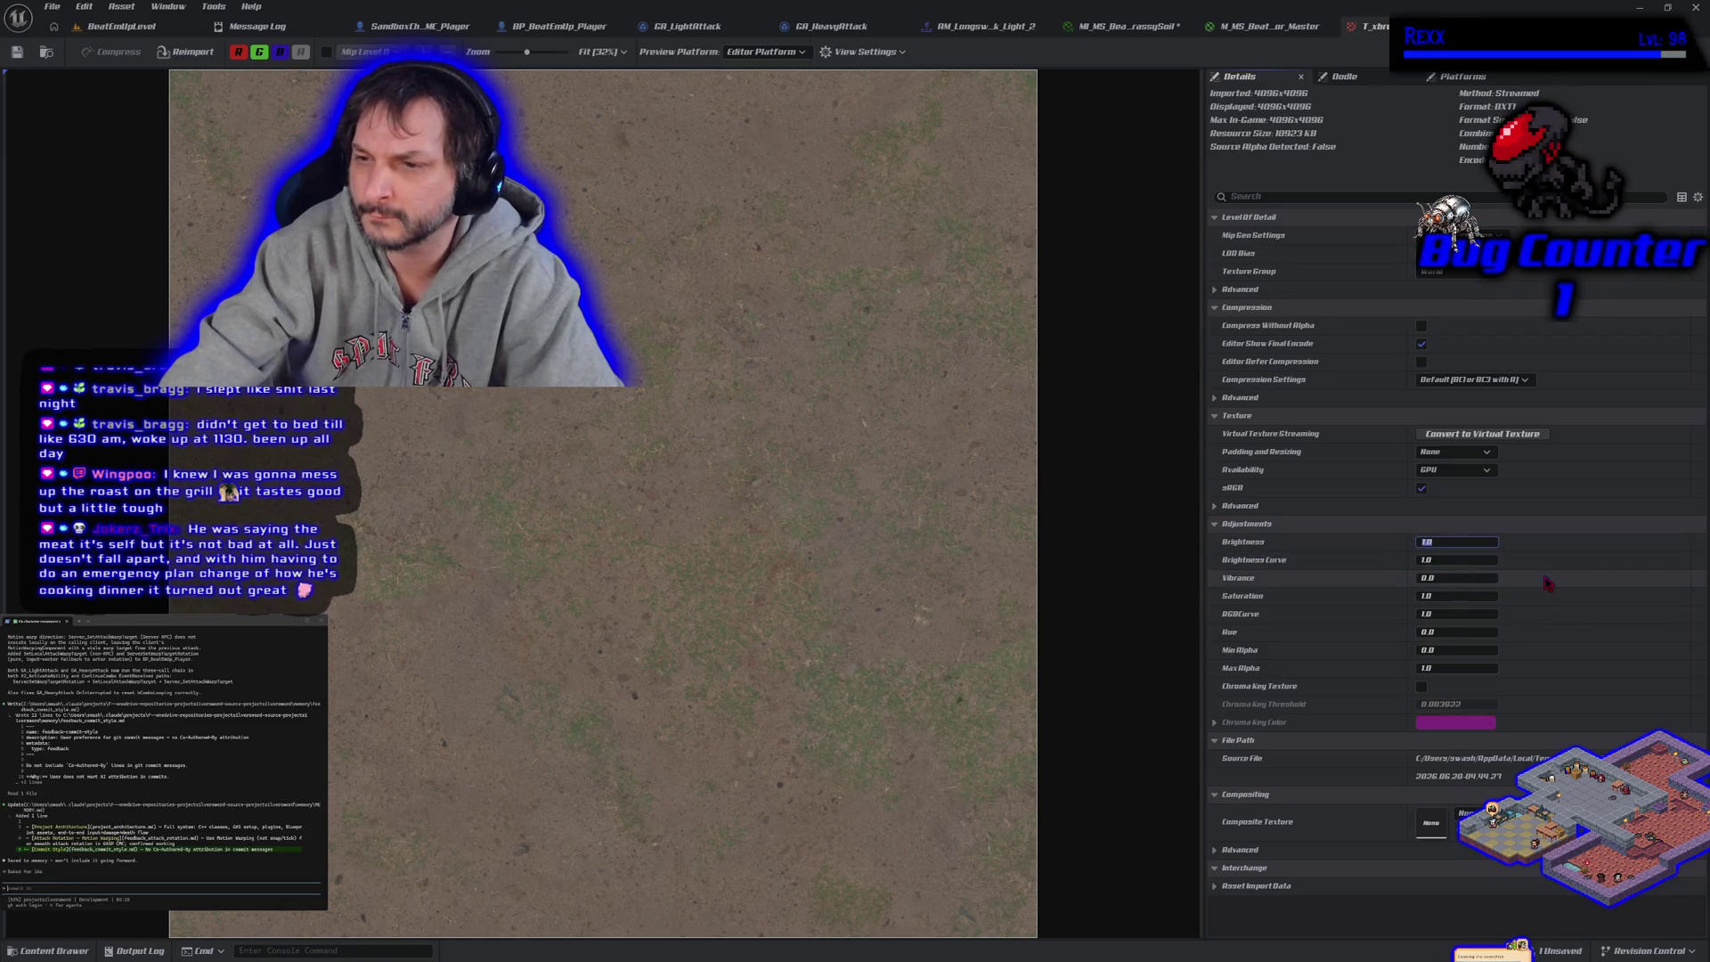
Set the sand texture's Brightness to 0.2, save it, and check the floor in the level
{"action": "type", "text": "0.2"}
{"action": "key", "text": "Return"}
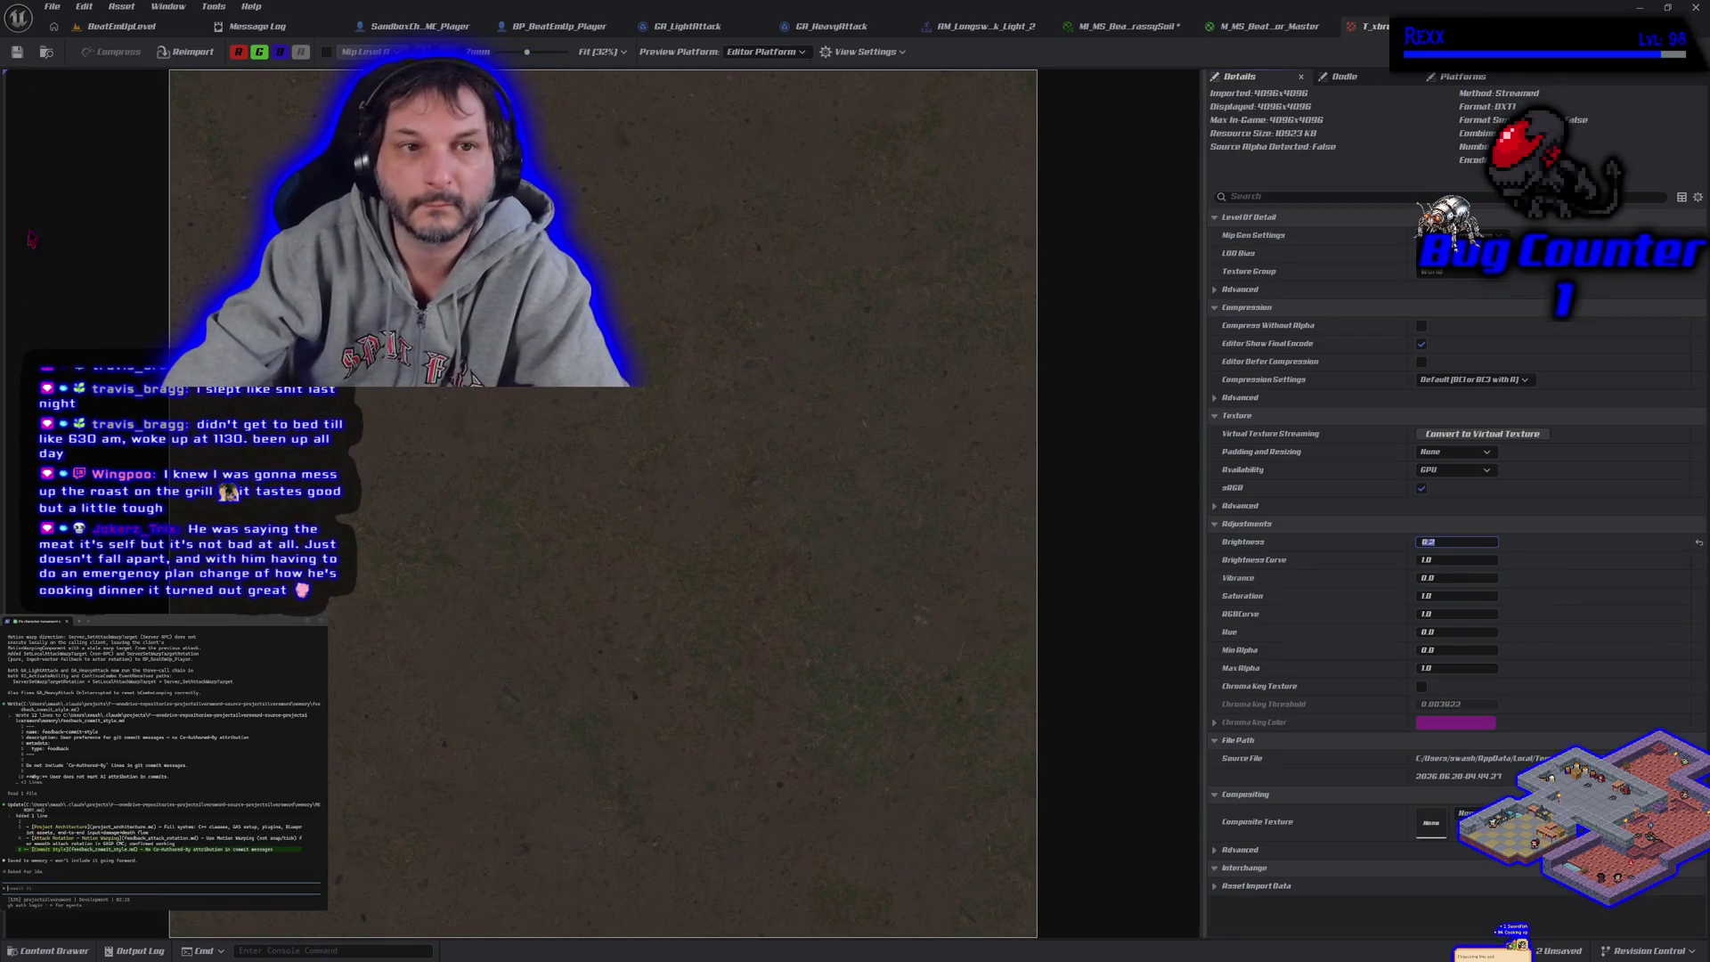
{"action": "left_click", "coordinate": [17, 51]}
{"action": "left_click", "coordinate": [122, 26]}
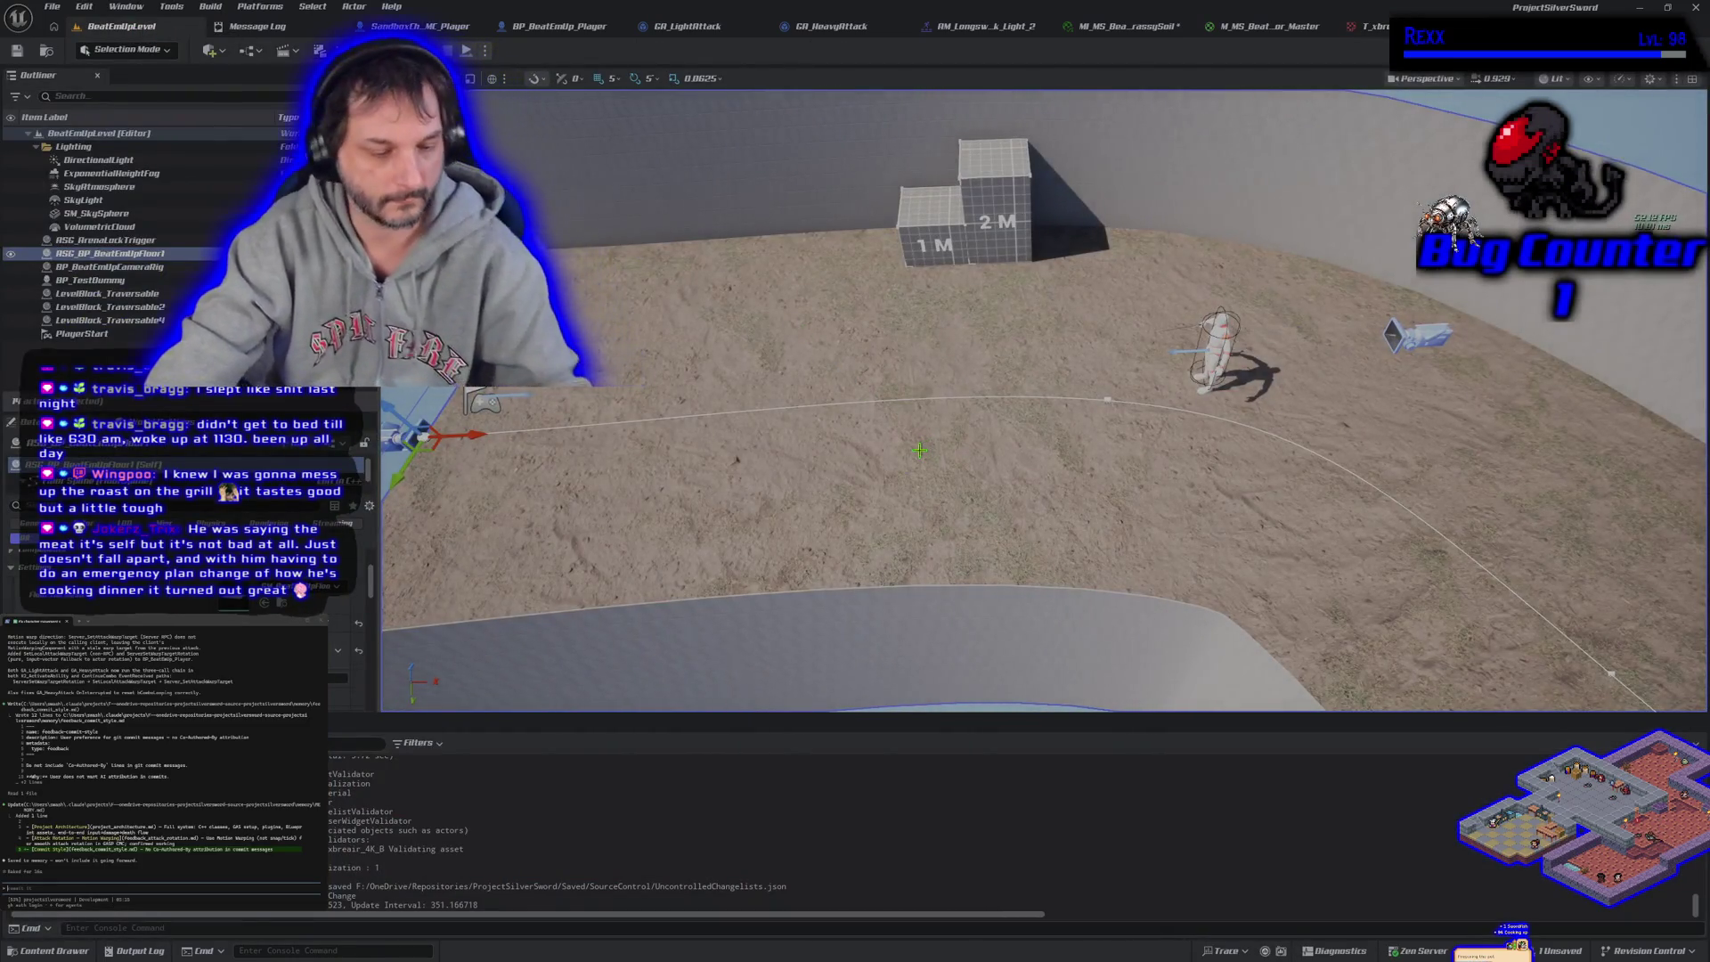
{"action": "scroll", "coordinate": [920, 450], "scroll_direction": "up", "scroll_amount": 10}
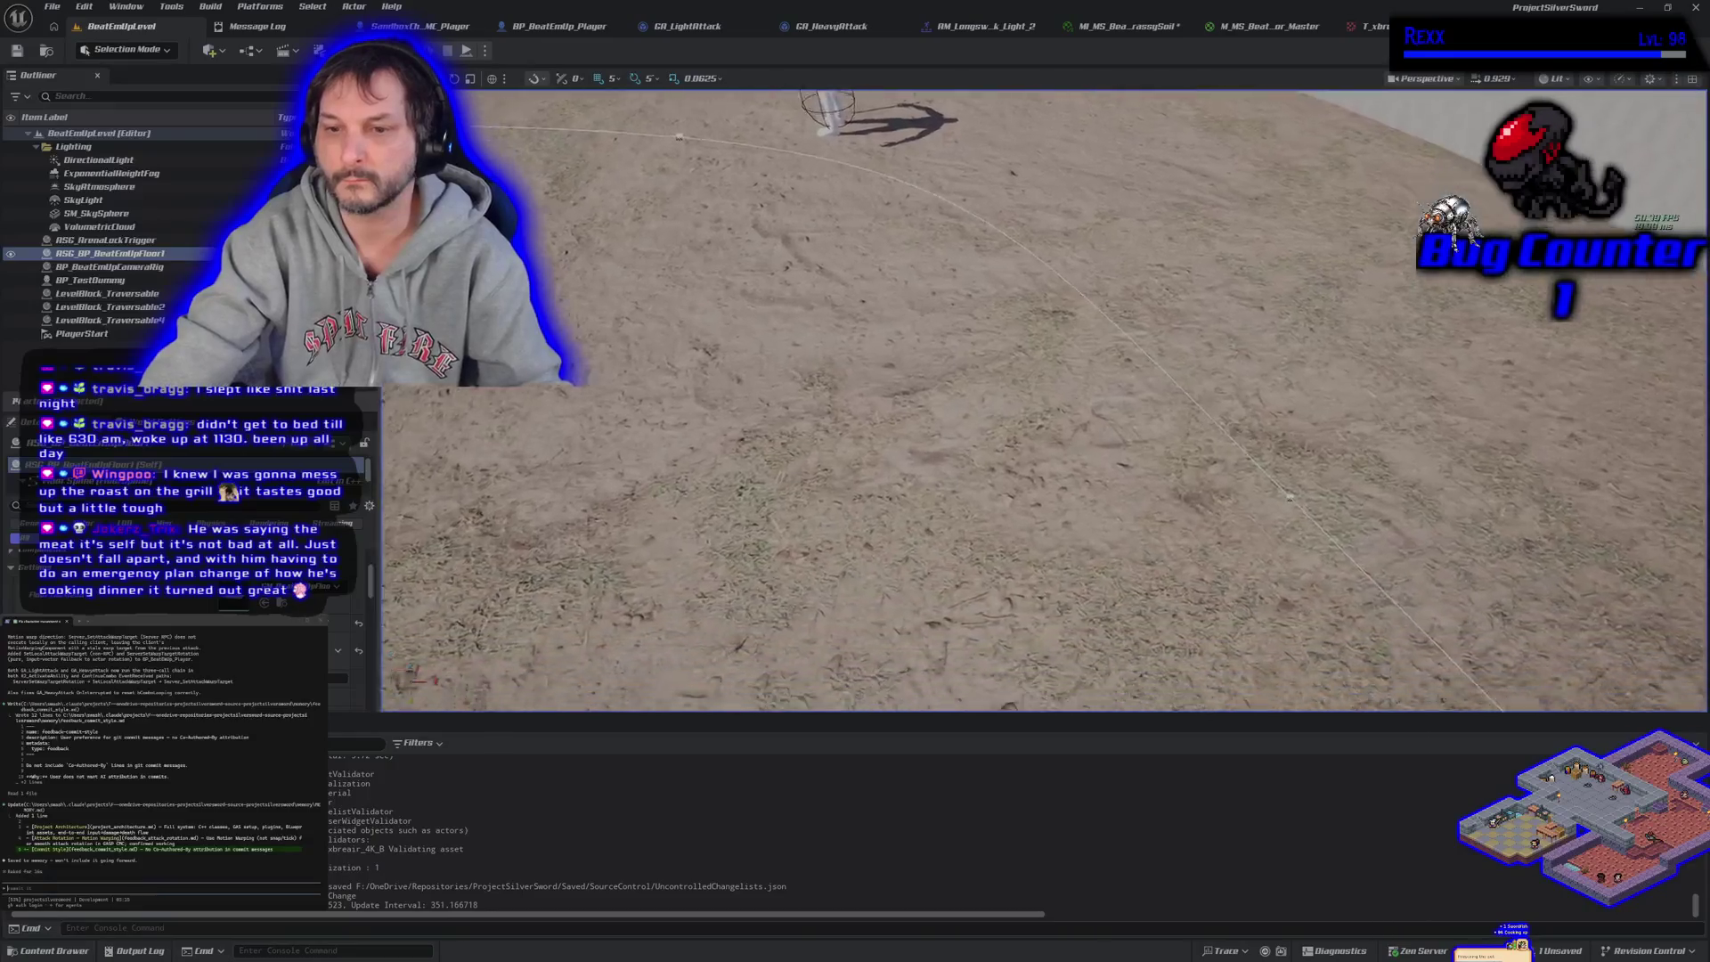
{"action": "scroll", "coordinate": [1045, 402], "scroll_direction": "down", "scroll_amount": 5}
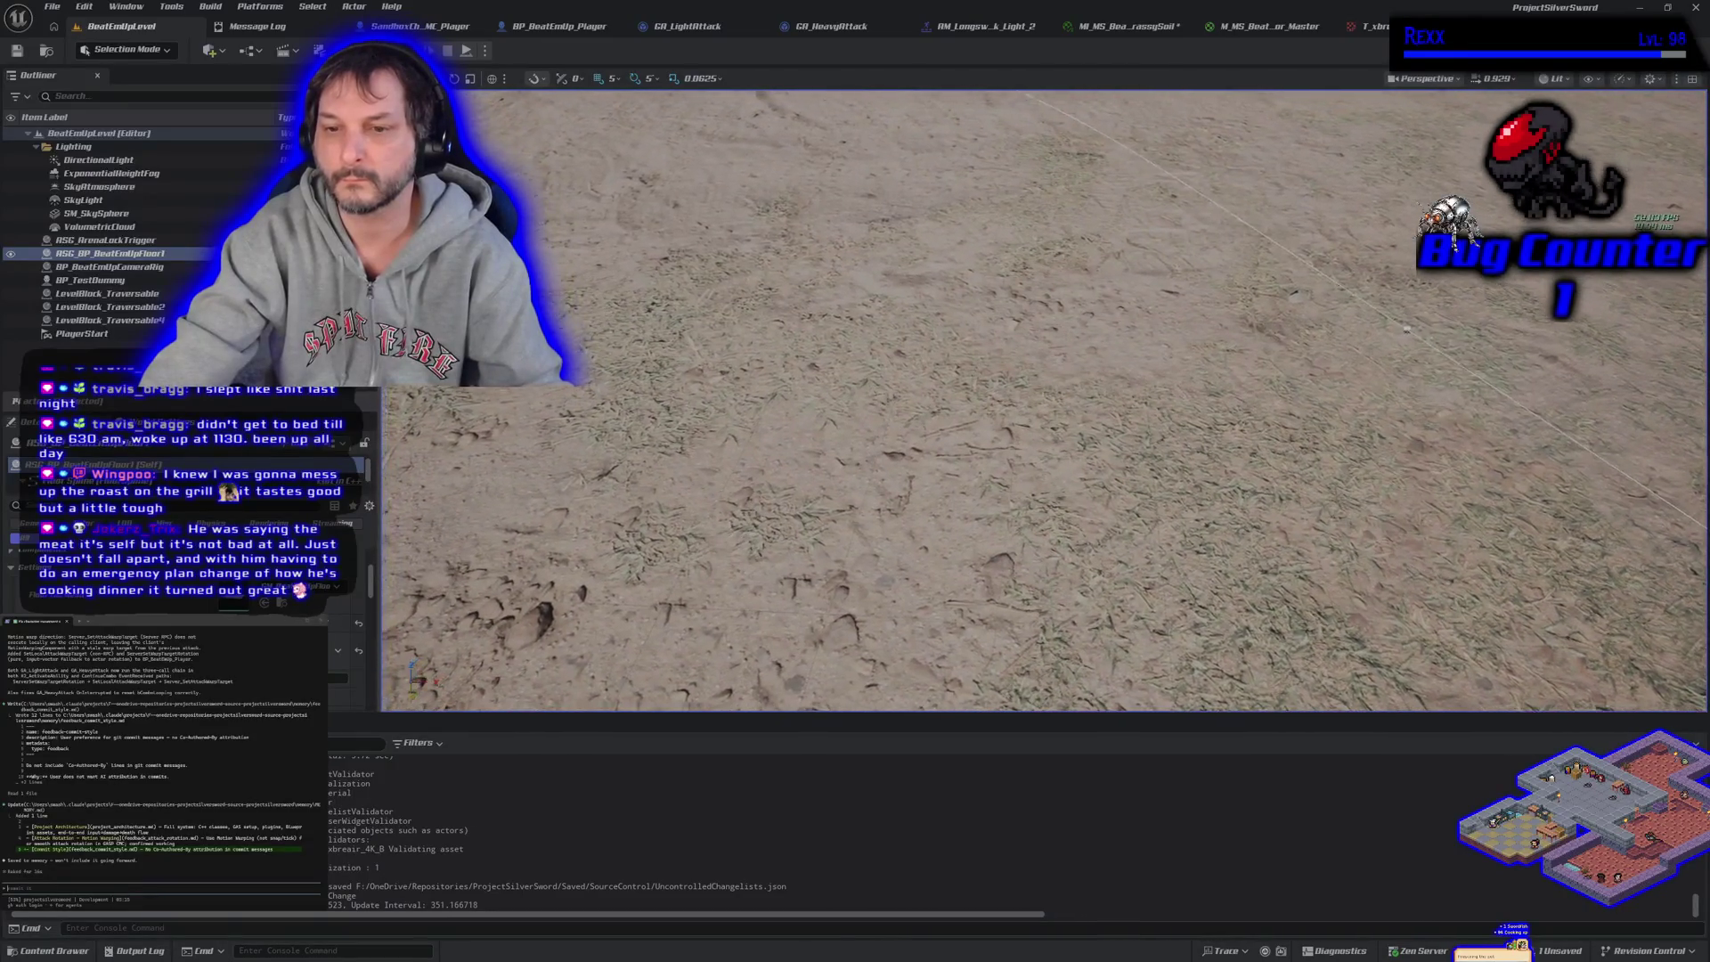
{"action": "scroll", "coordinate": [1045, 401], "scroll_direction": "down", "scroll_amount": 10}
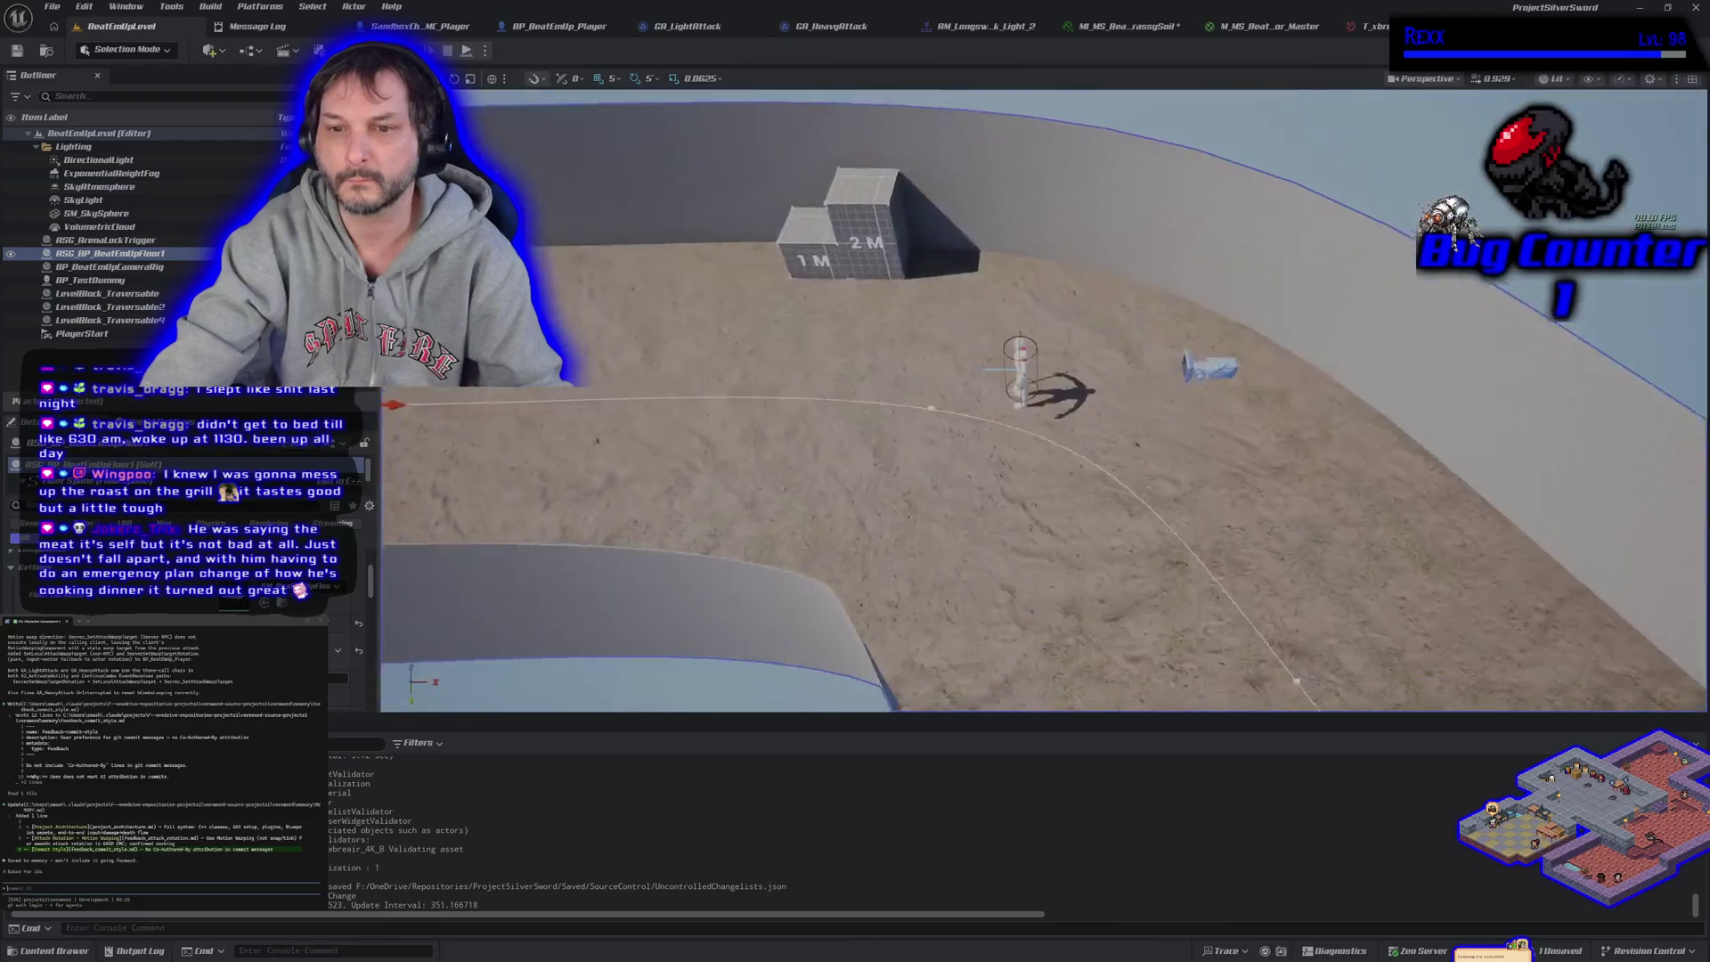
{"action": "scroll", "coordinate": [921, 447], "scroll_direction": "down", "scroll_amount": 5}
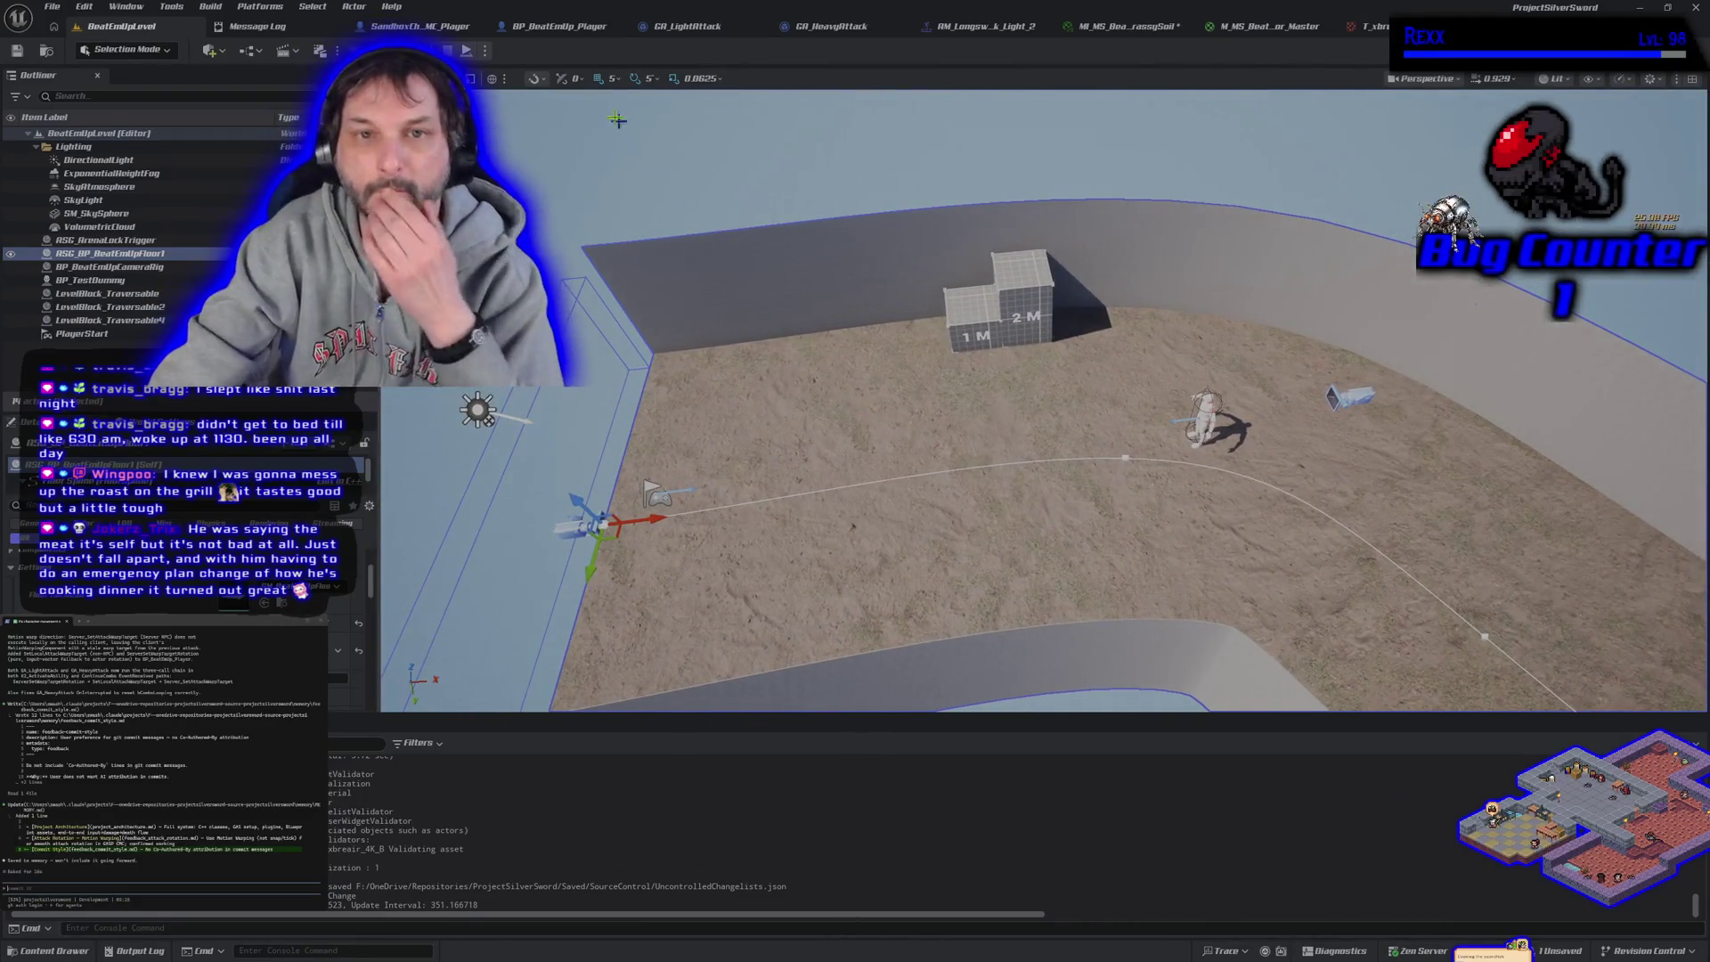
Lower the texture's Brightness to 0.1, save, and start a multiplayer play test
{"action": "left_click", "coordinate": [1367, 26]}
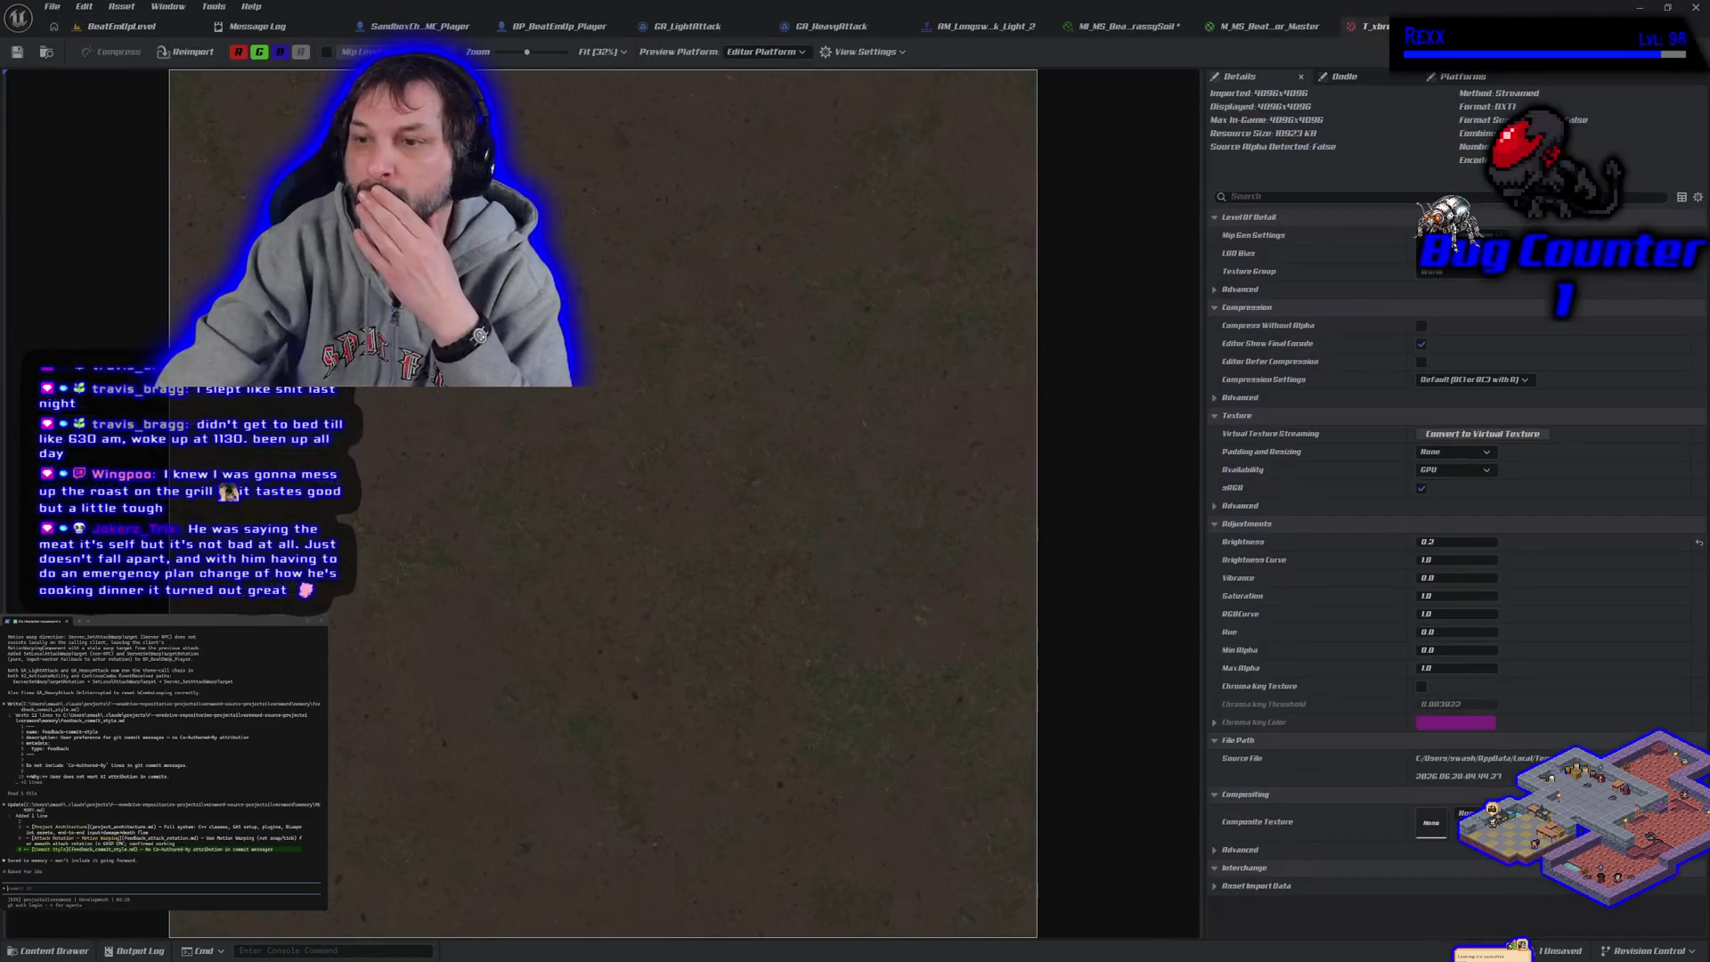
{"action": "left_click", "coordinate": [1447, 541]}
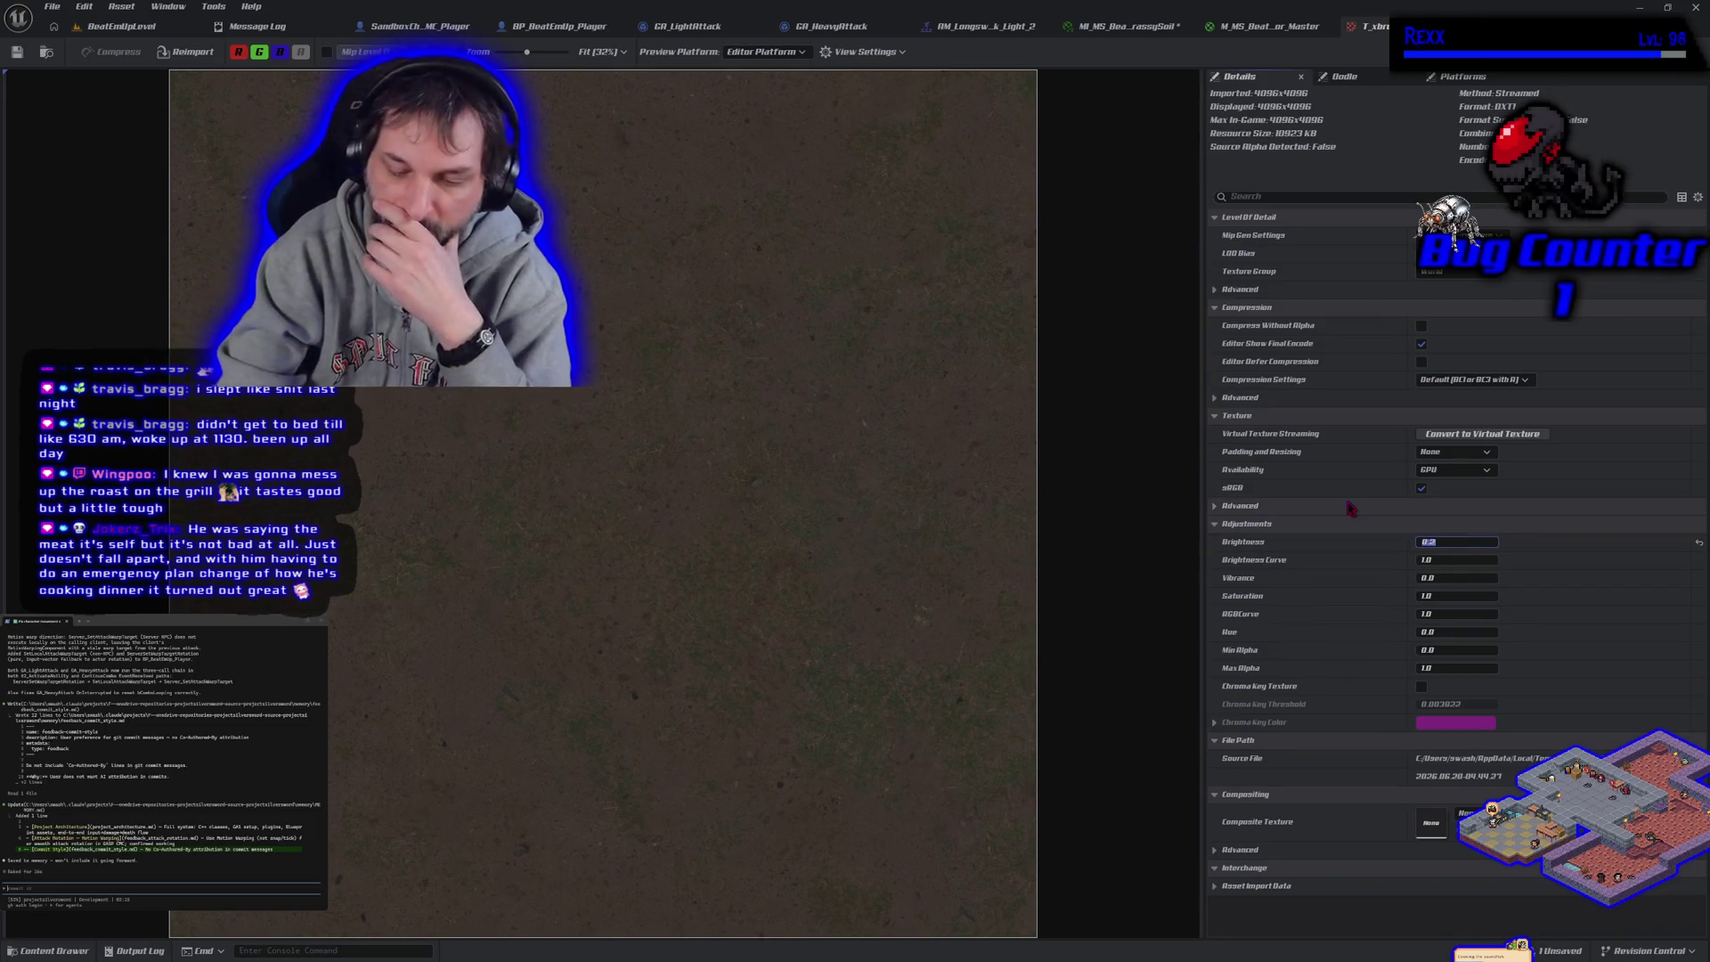
{"action": "type", "text": "01"}
{"action": "key", "text": "Return"}
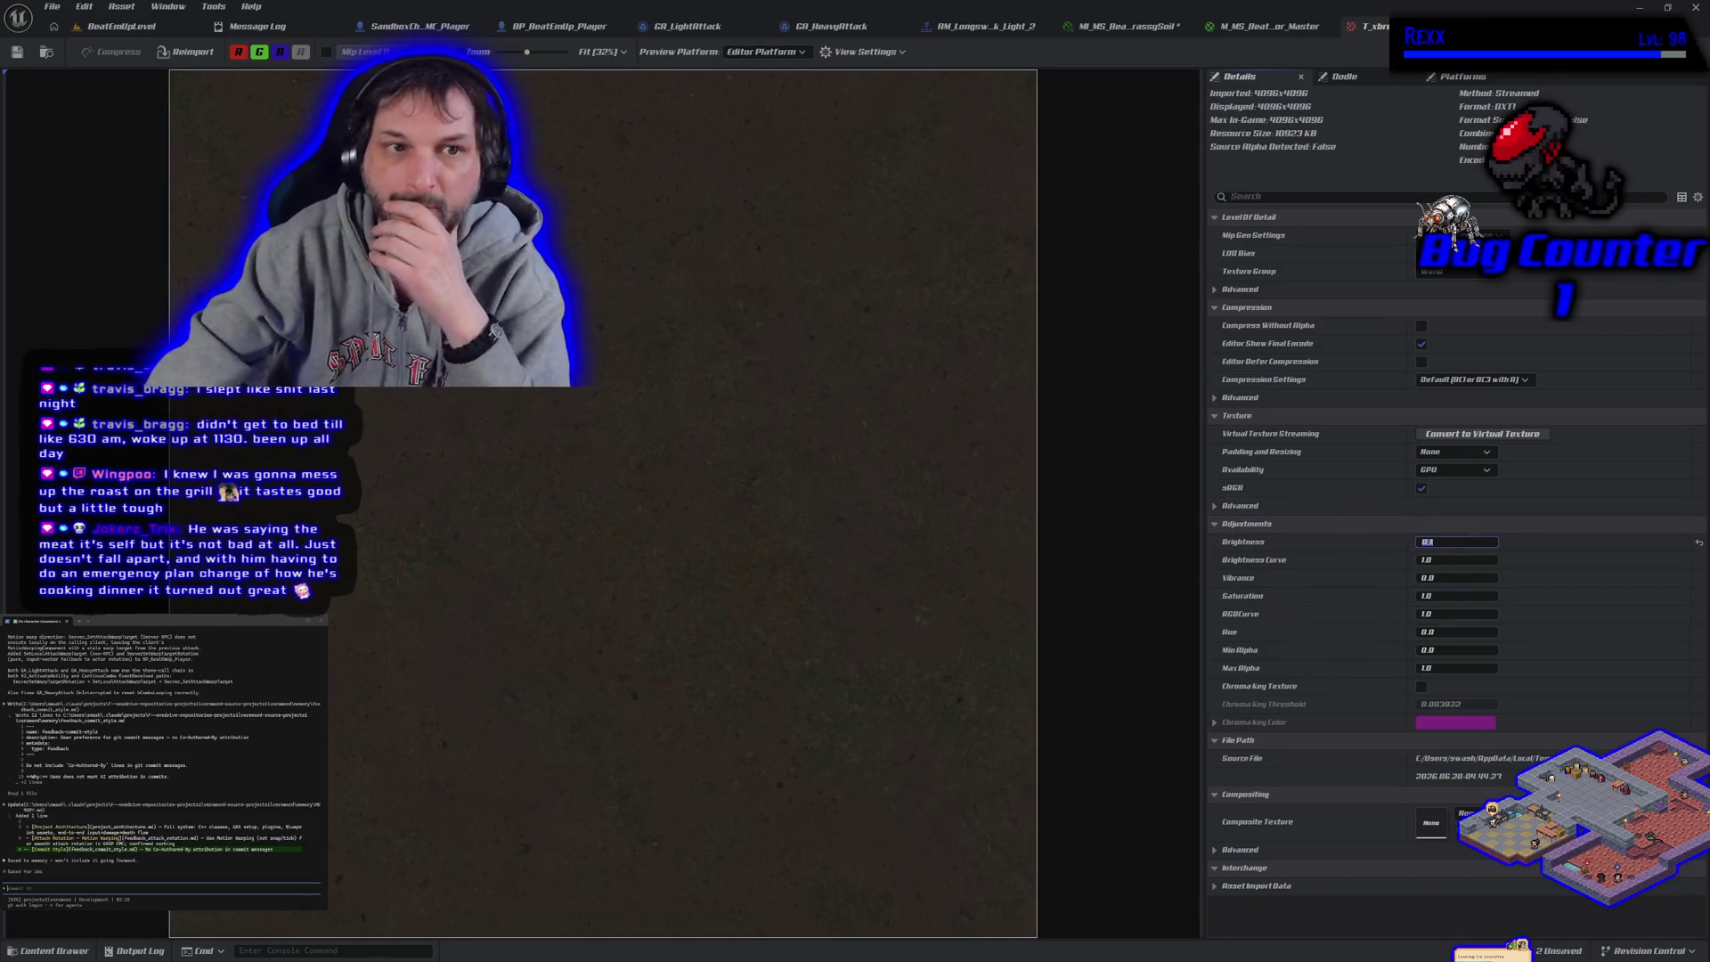
{"action": "left_click", "coordinate": [120, 26]}
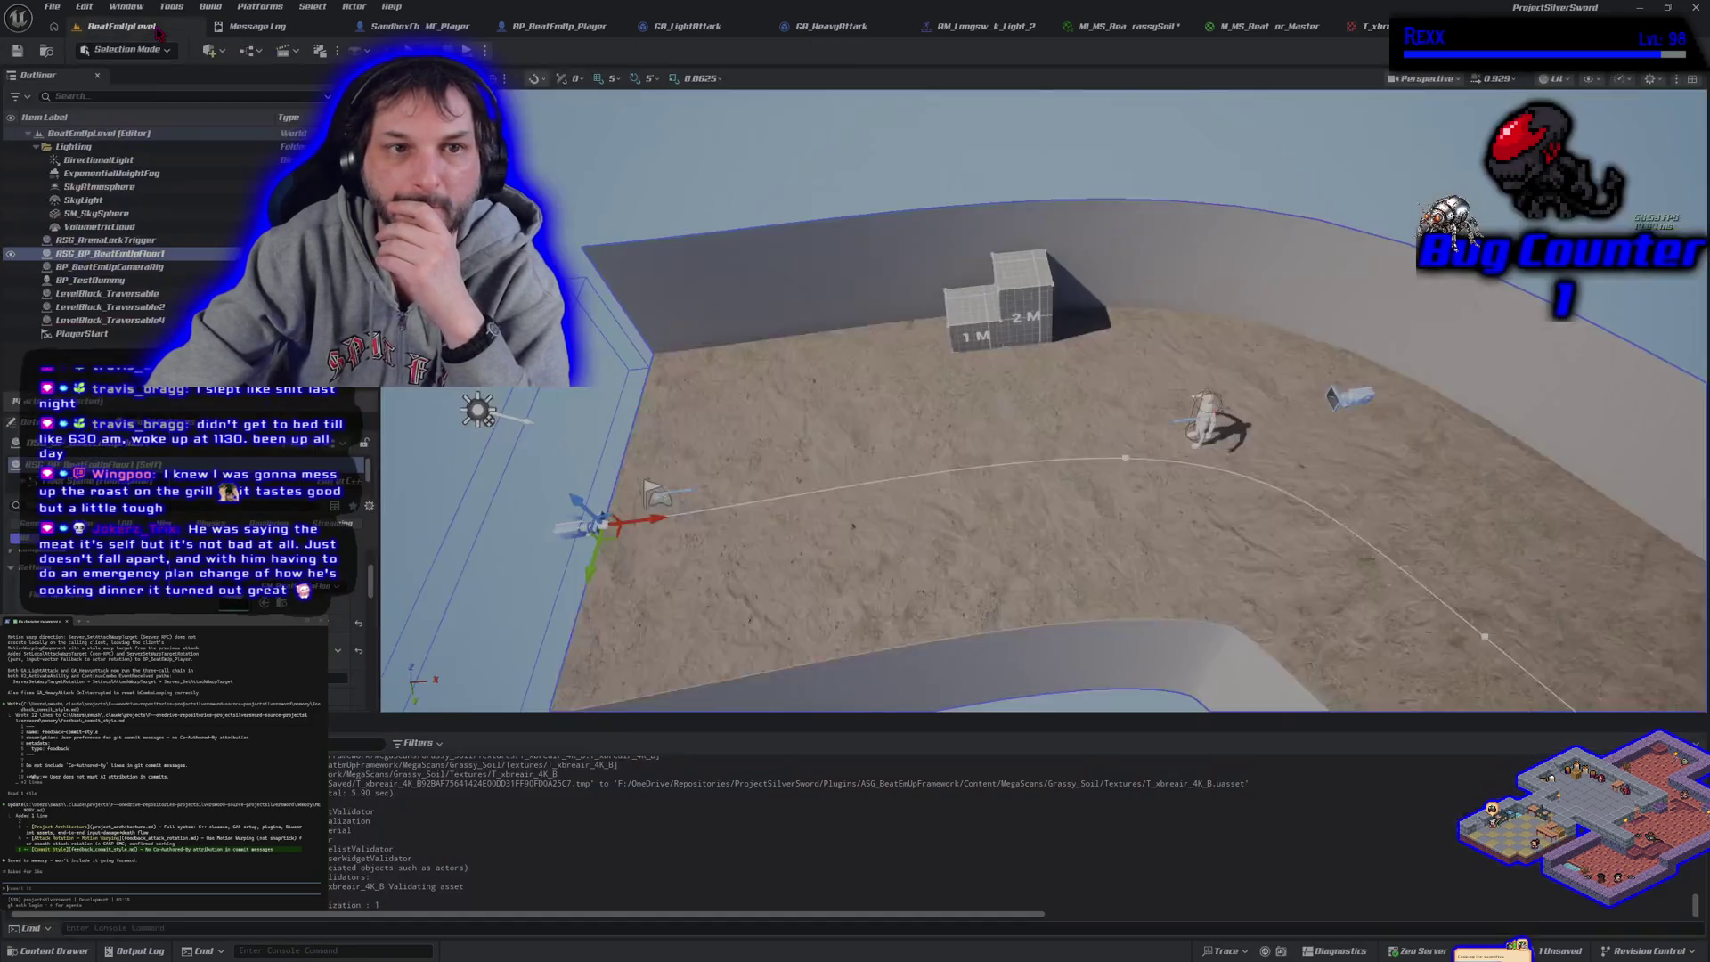
{"action": "scroll", "coordinate": [1042, 401], "scroll_direction": "up", "scroll_amount": 3}
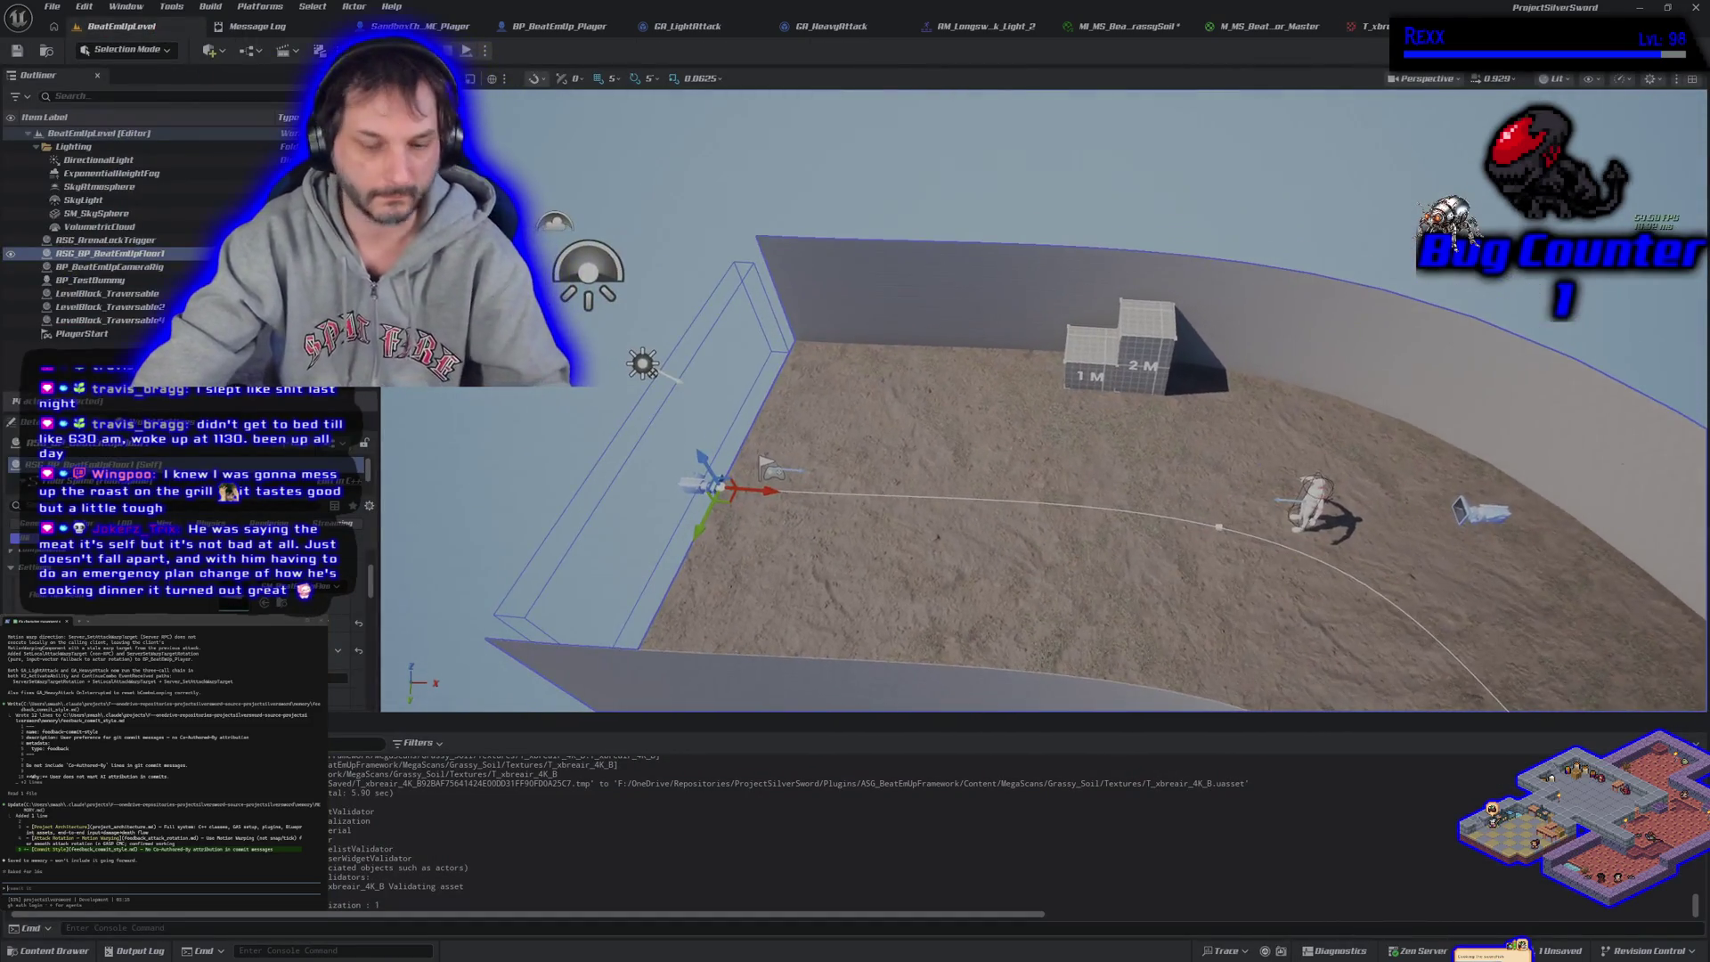
{"action": "scroll", "coordinate": [1042, 401], "scroll_direction": "up", "scroll_amount": 10}
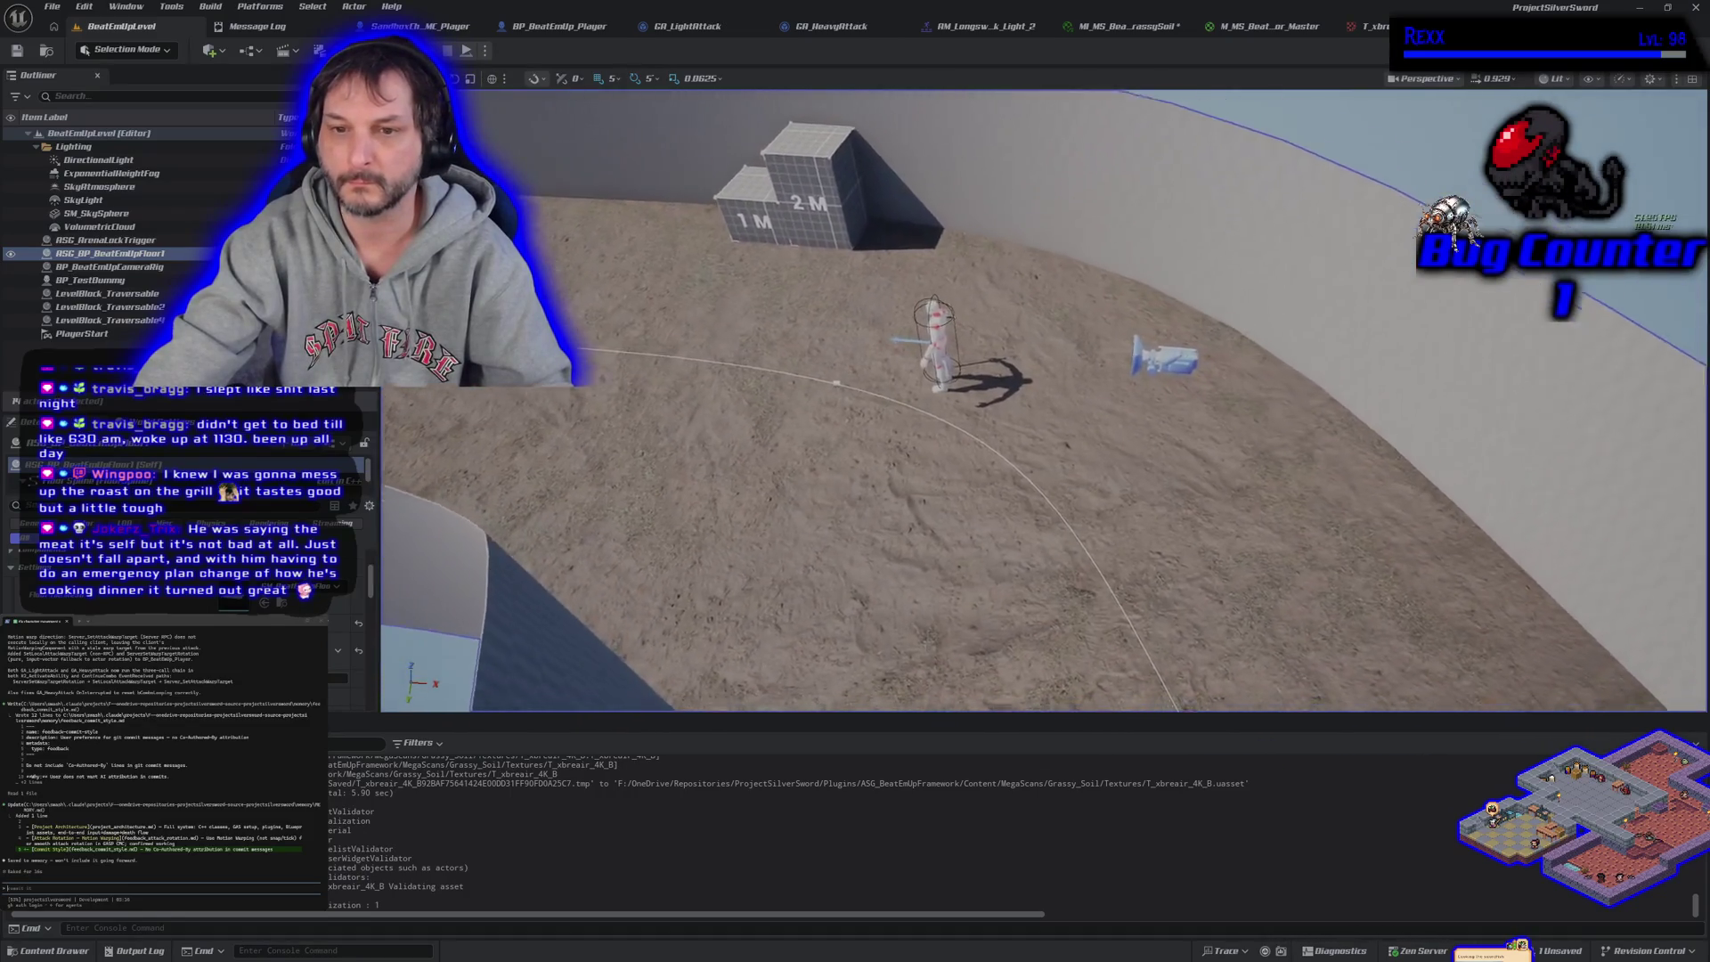
{"action": "scroll", "coordinate": [849, 305], "scroll_direction": "down", "scroll_amount": 12}
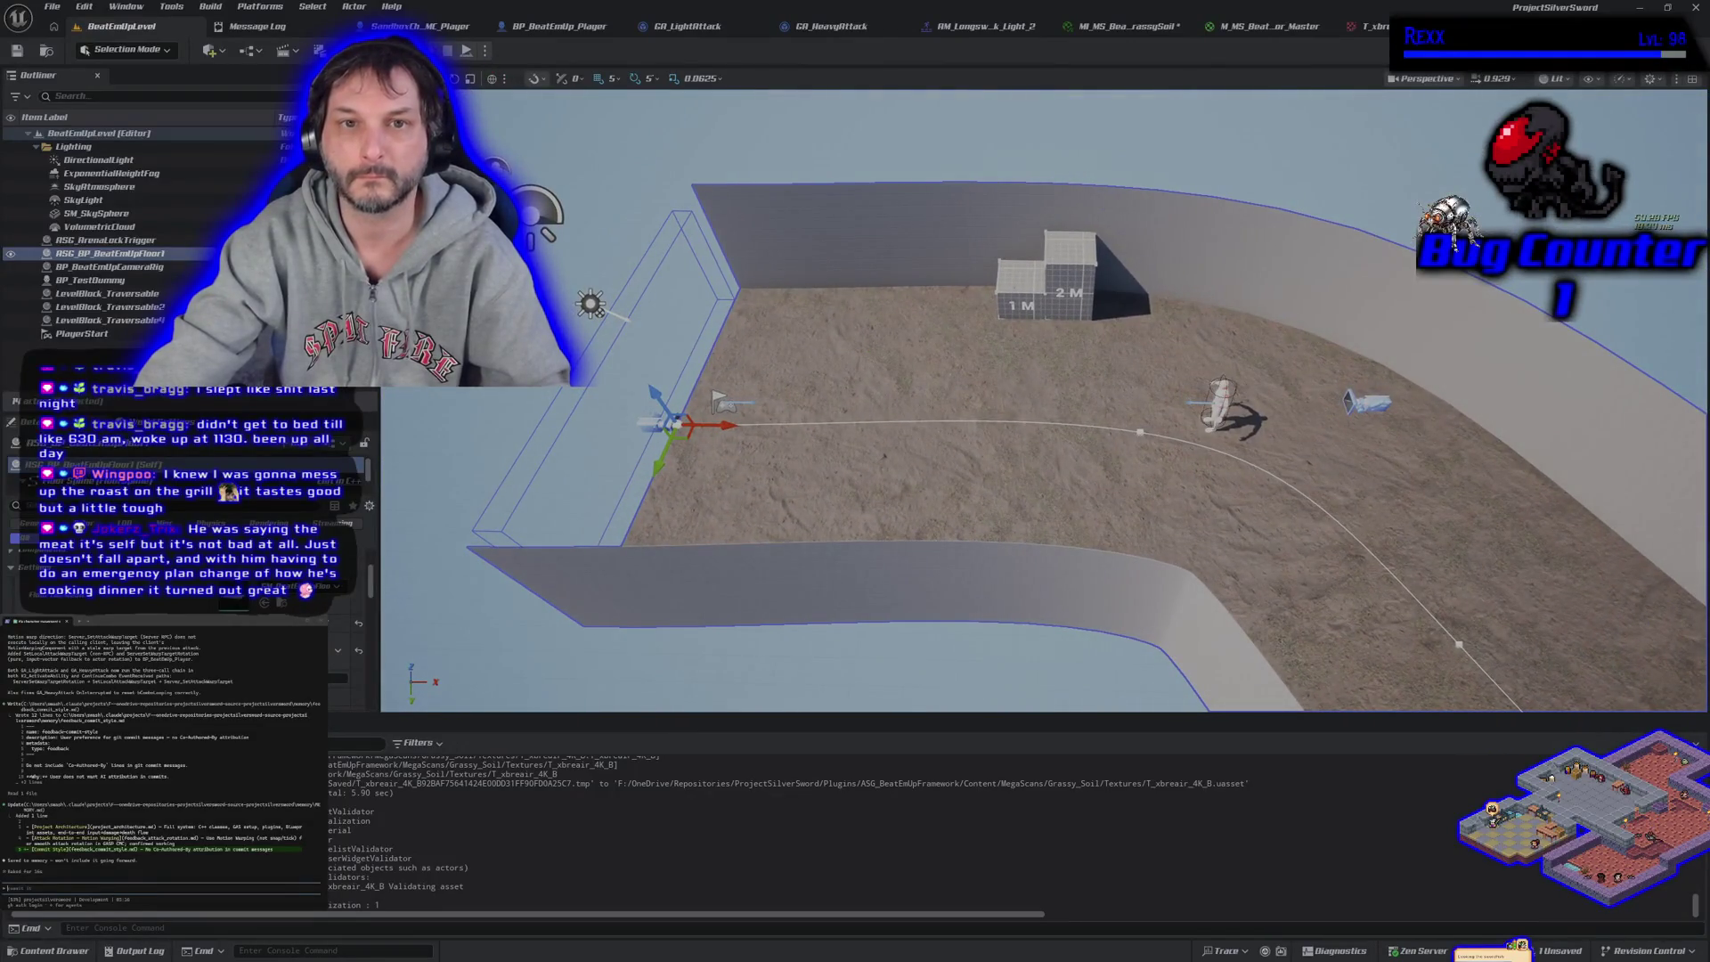
{"action": "key", "text": "alt+p"}
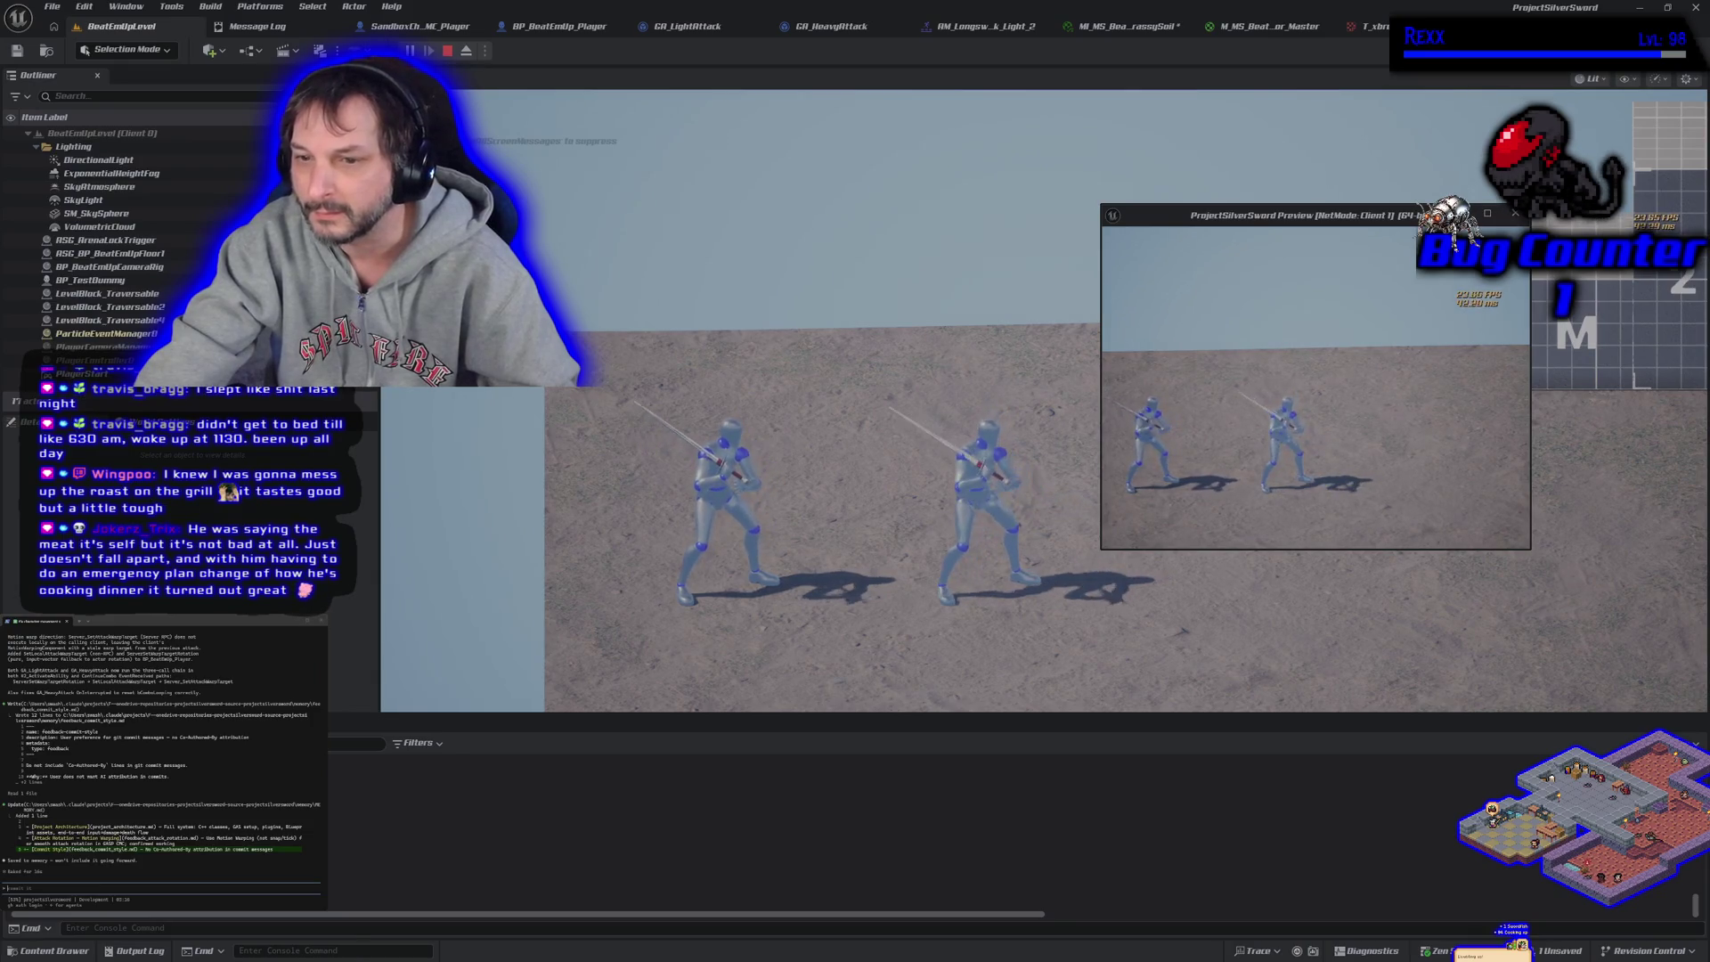
Stop the play session, select the sky sphere, and rerun the multiplayer play test twice
{"action": "key", "text": "Escape"}
{"action": "left_click_drag", "start_coordinate": [1115, 409], "coordinate": [1008, 406]}
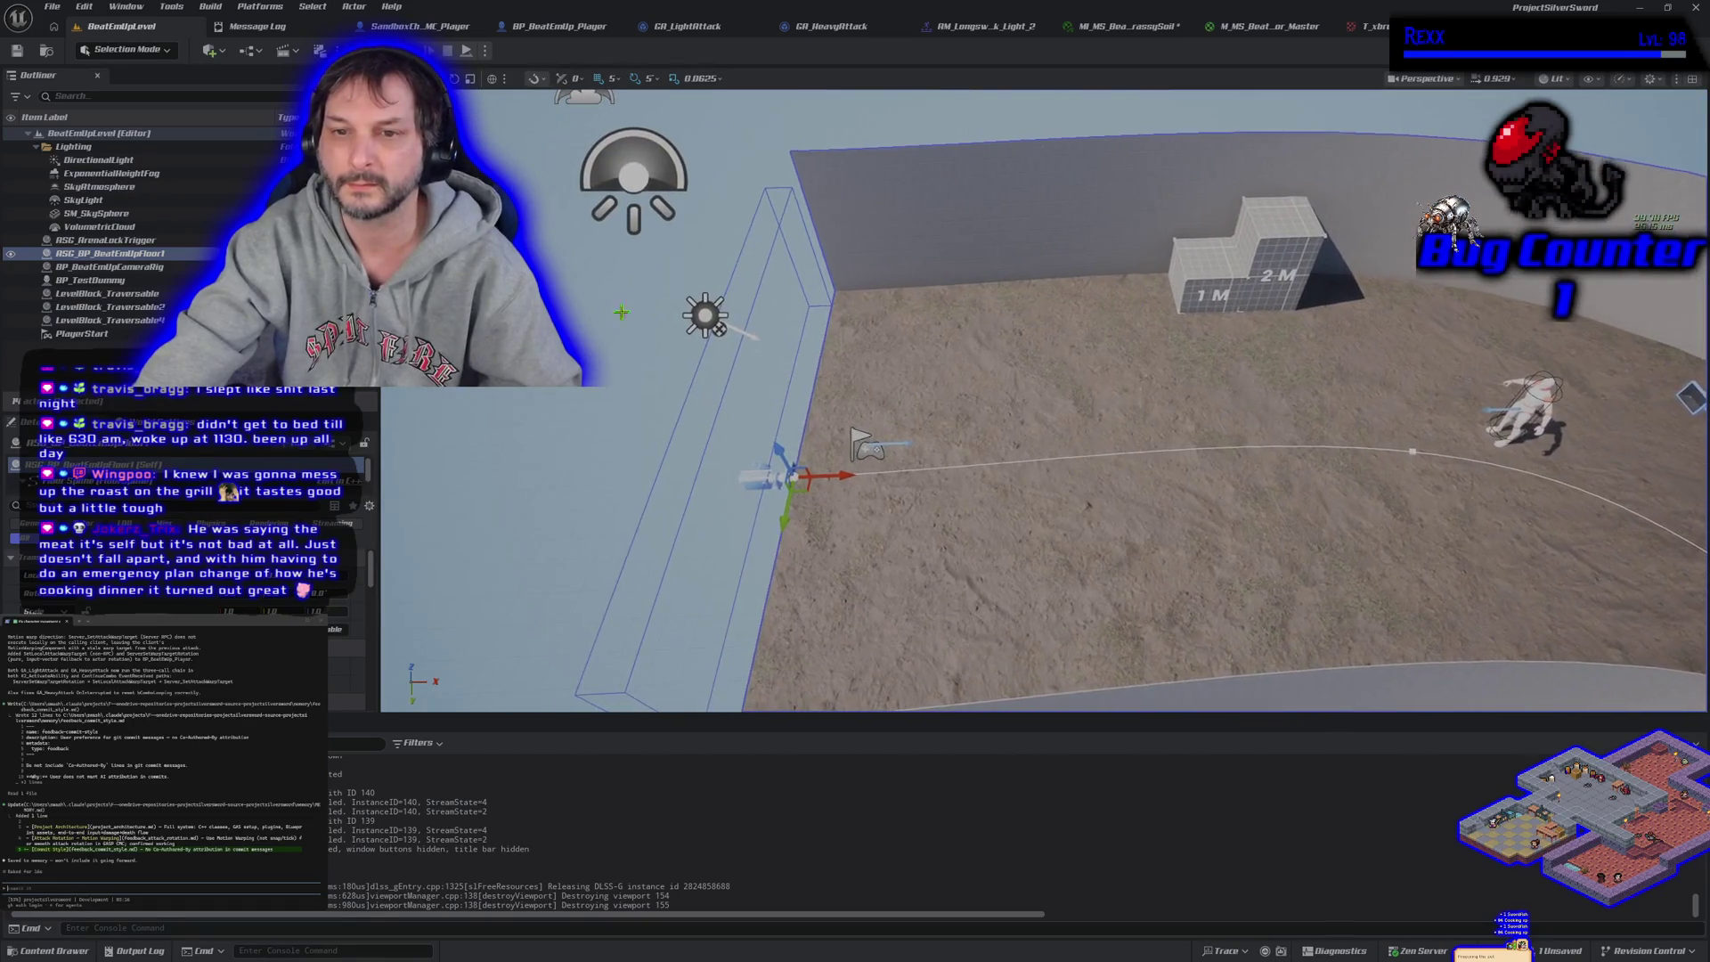
{"action": "left_click", "coordinate": [676, 372]}
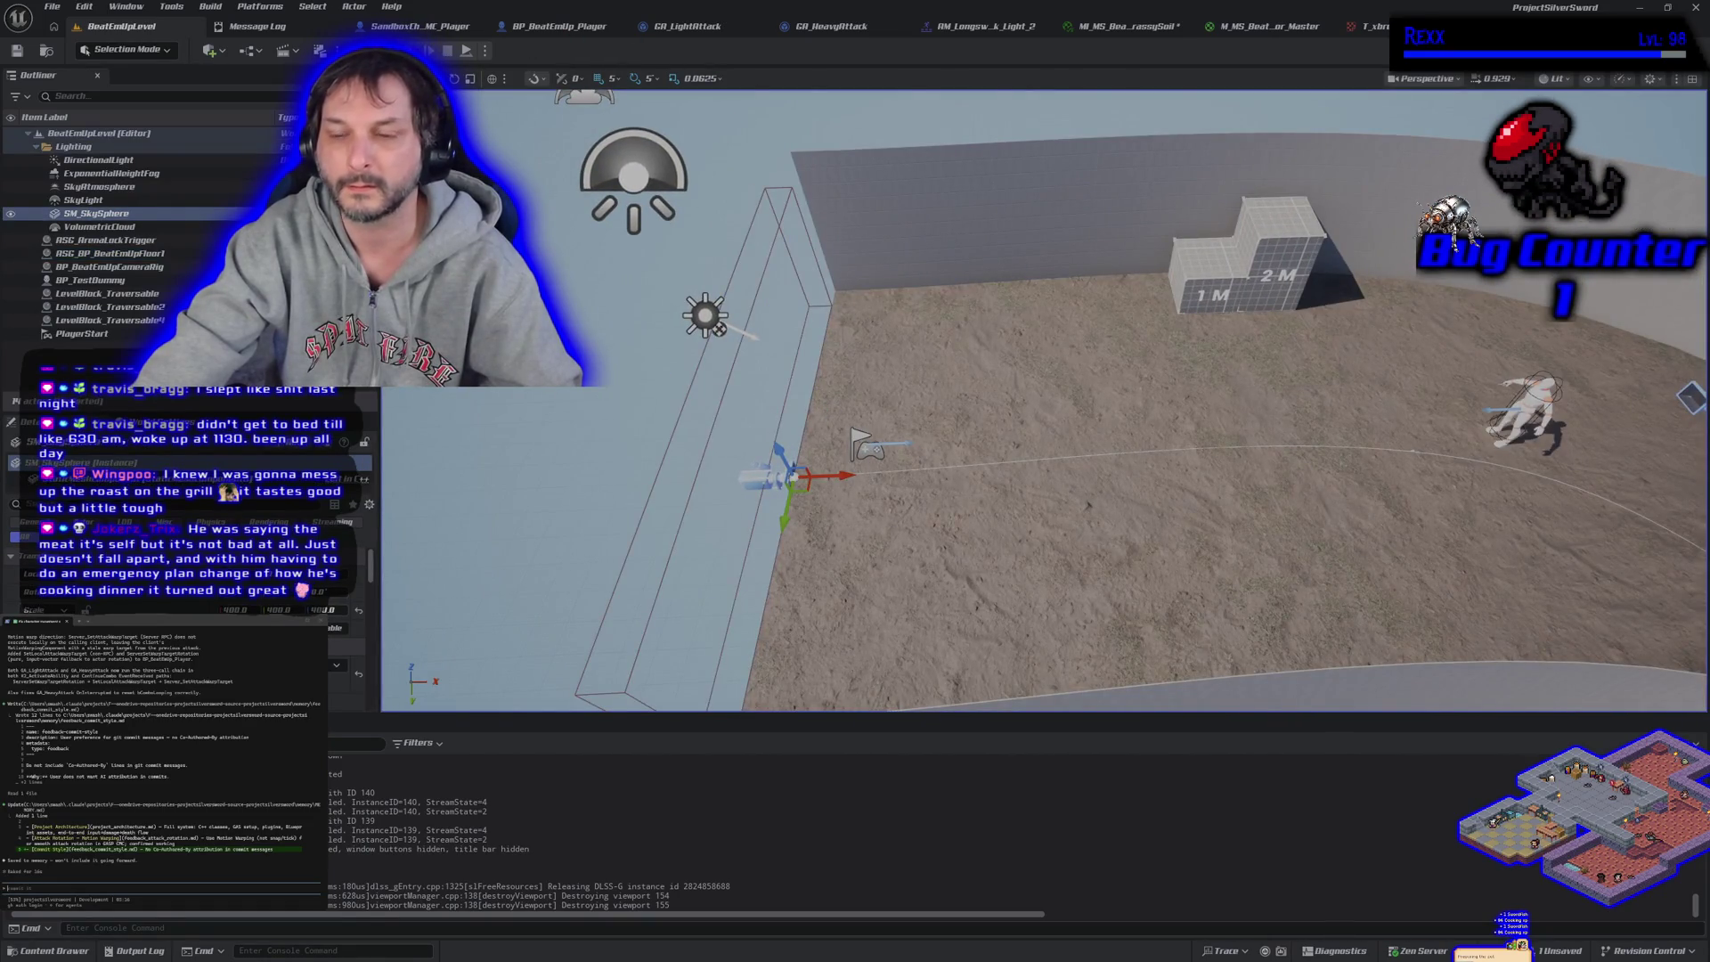
{"action": "key", "text": "alt+p"}
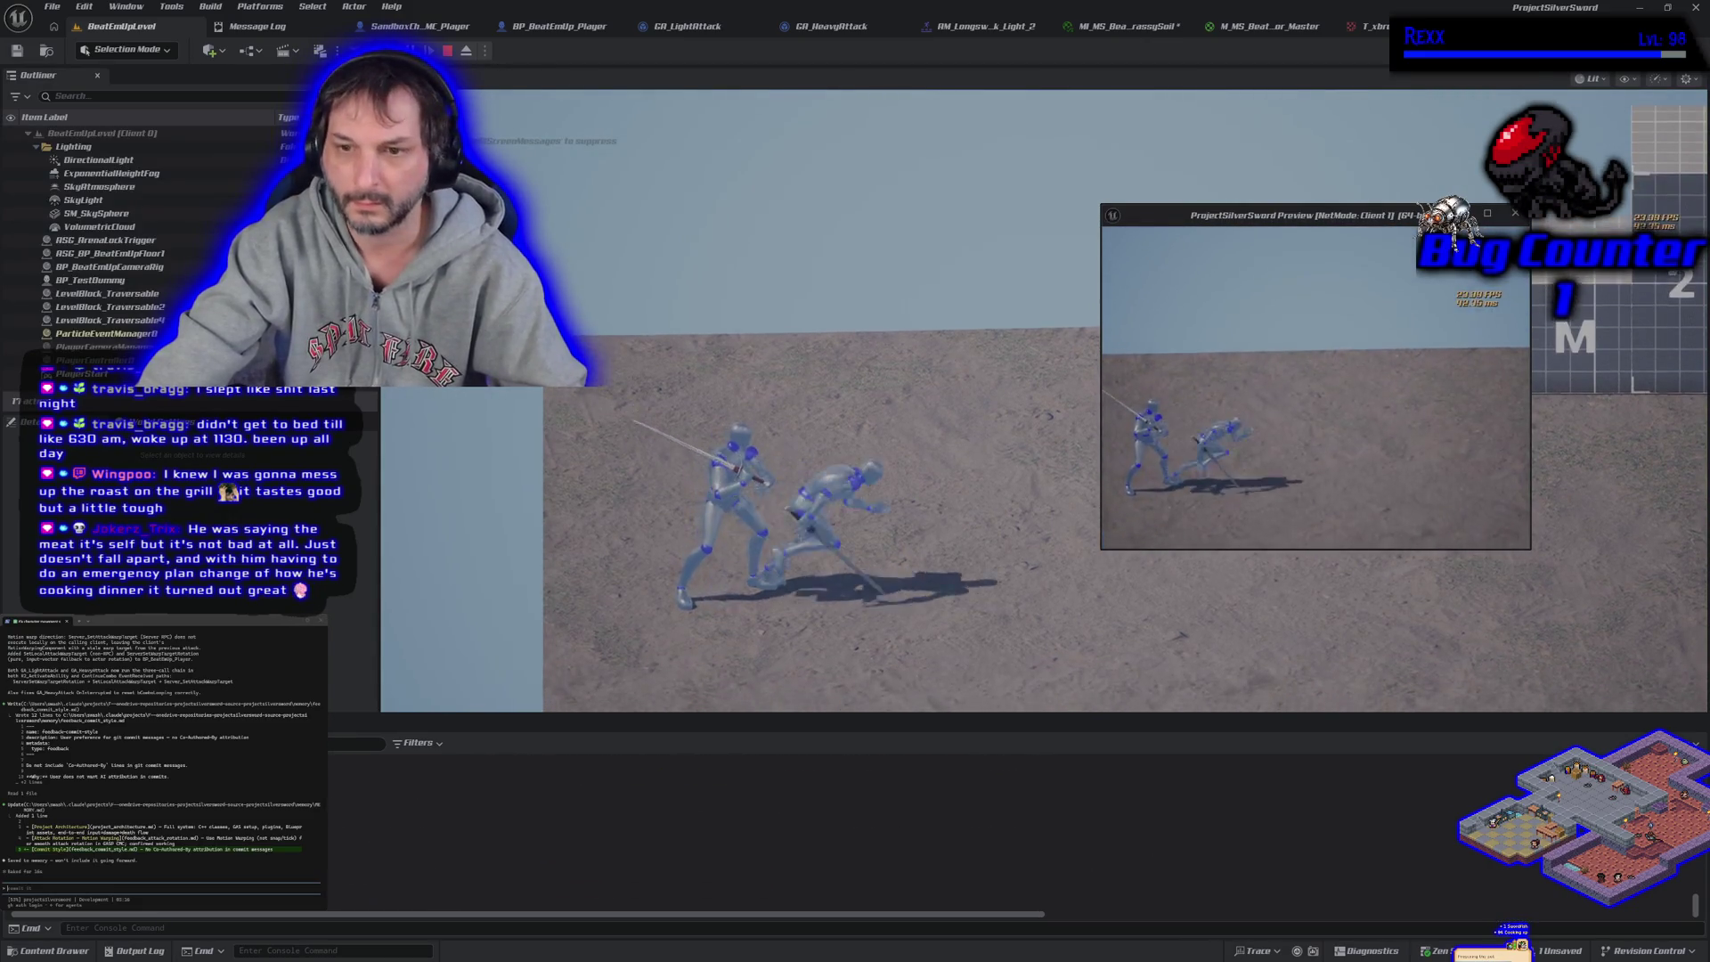
{"action": "key", "text": "Escape"}
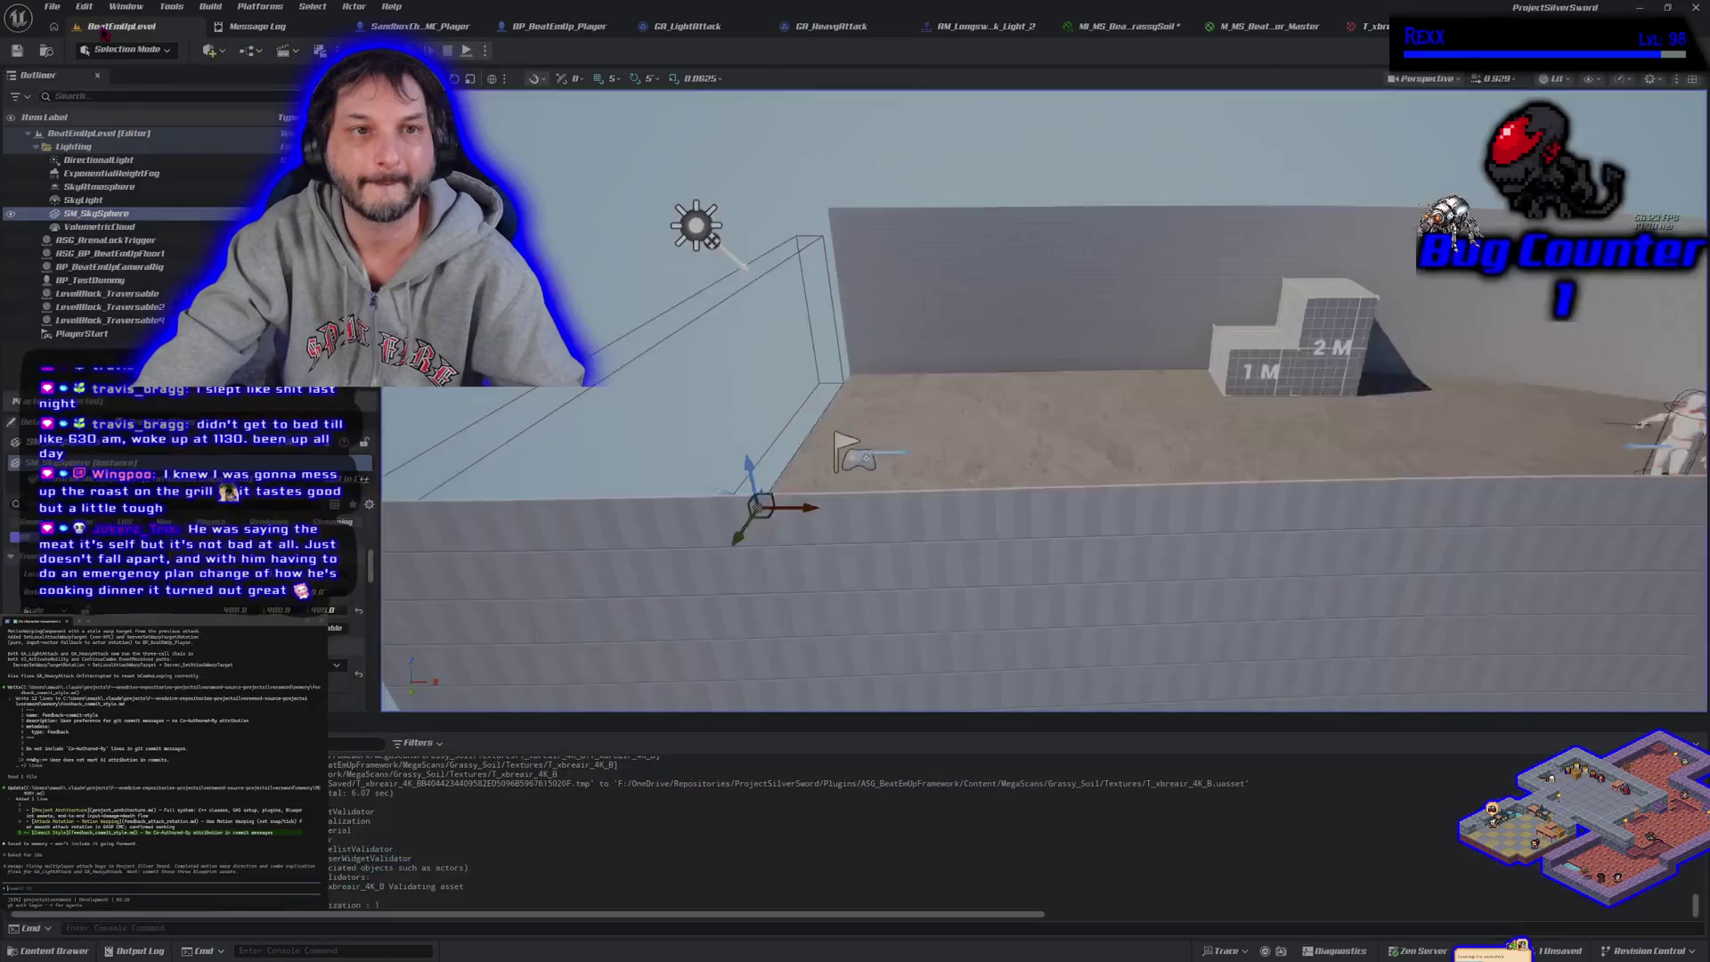
{"action": "key", "text": "alt+p"}
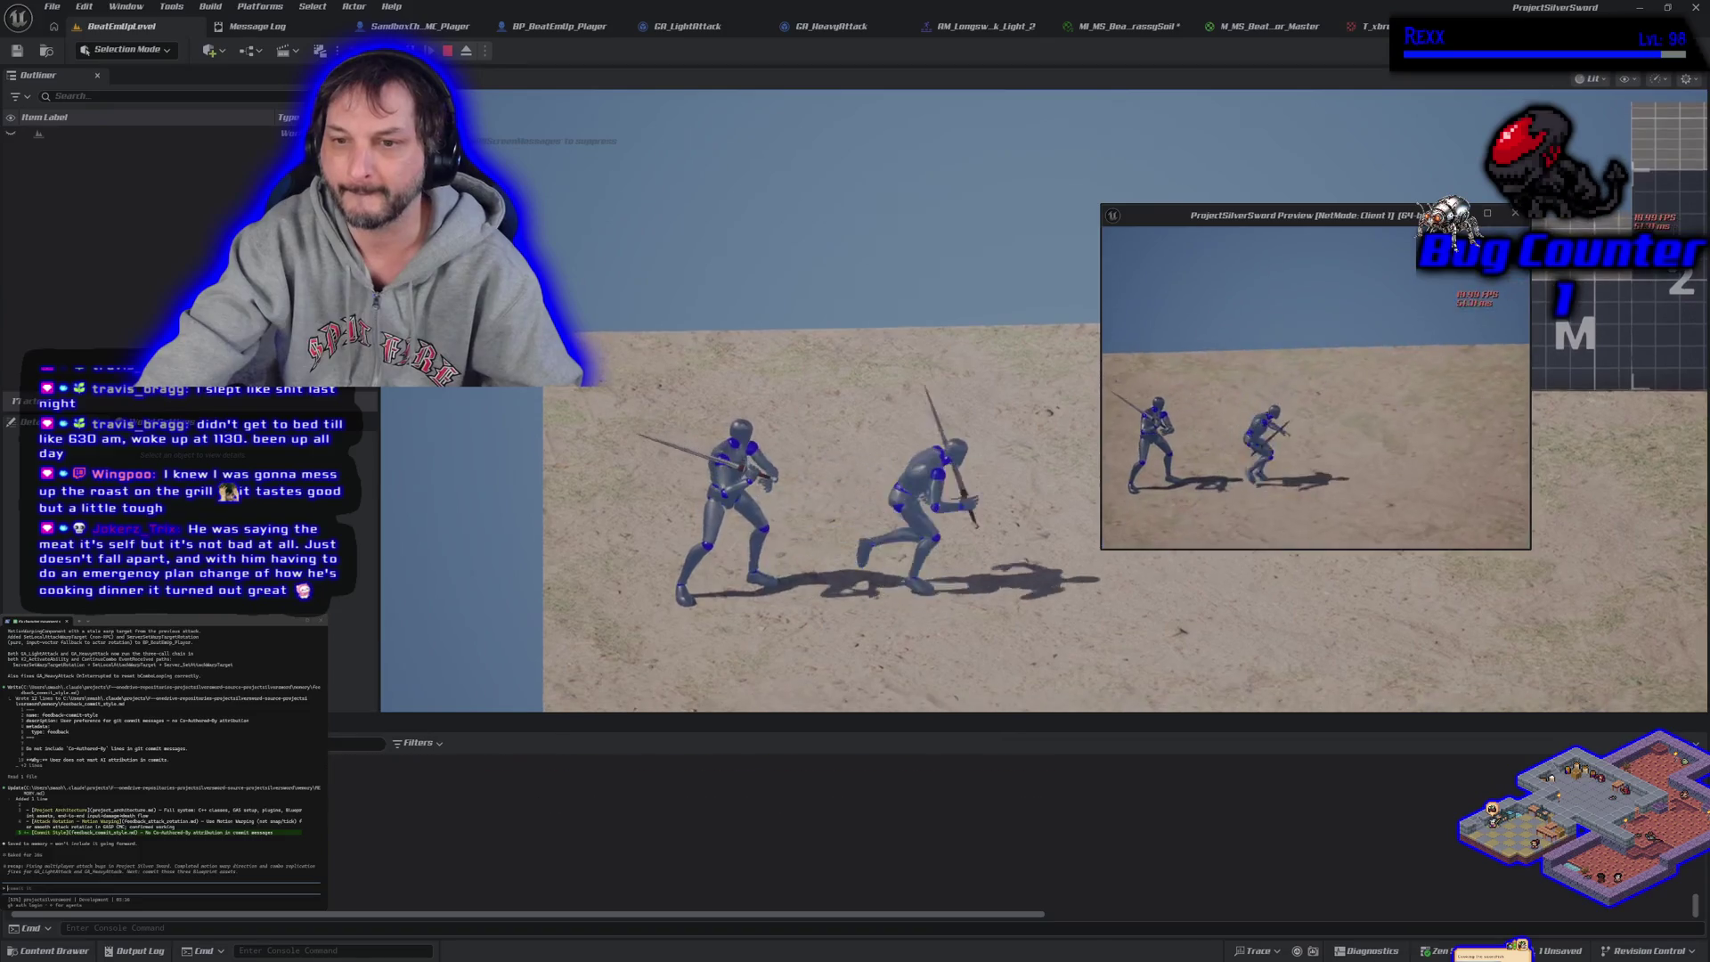
{"action": "key", "text": "Escape"}
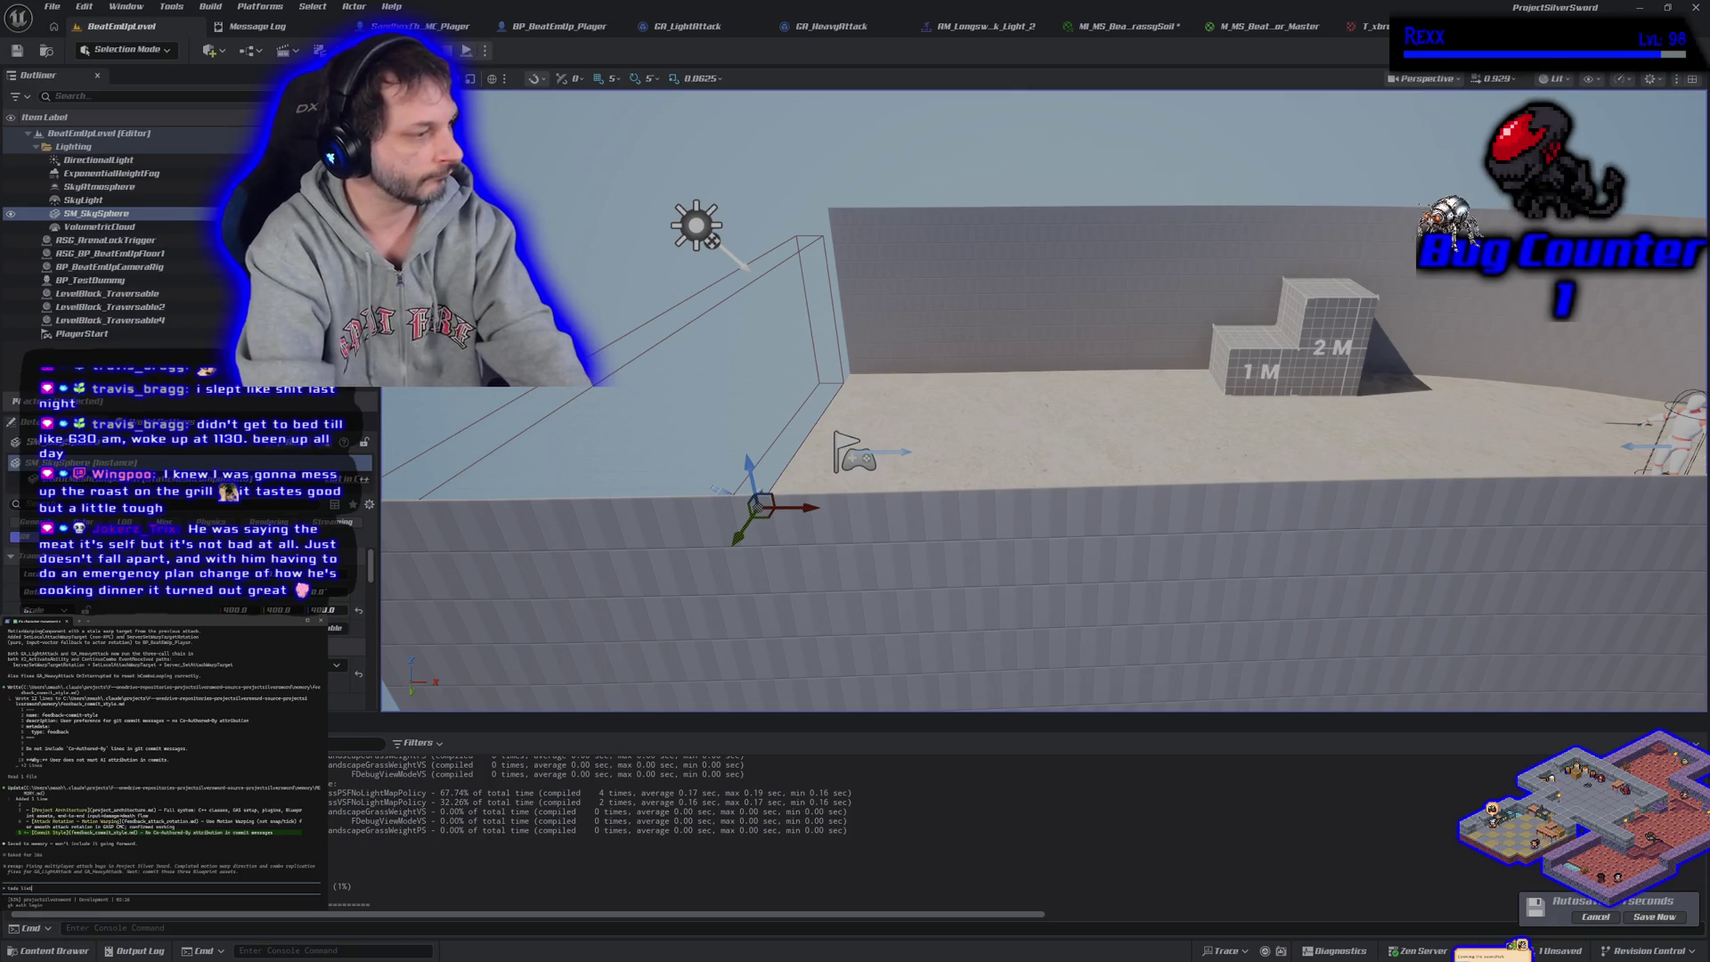
Submit the terminal prompt, save the pending level changes, and orbit across the wall and steps
{"action": "key", "text": "Return"}
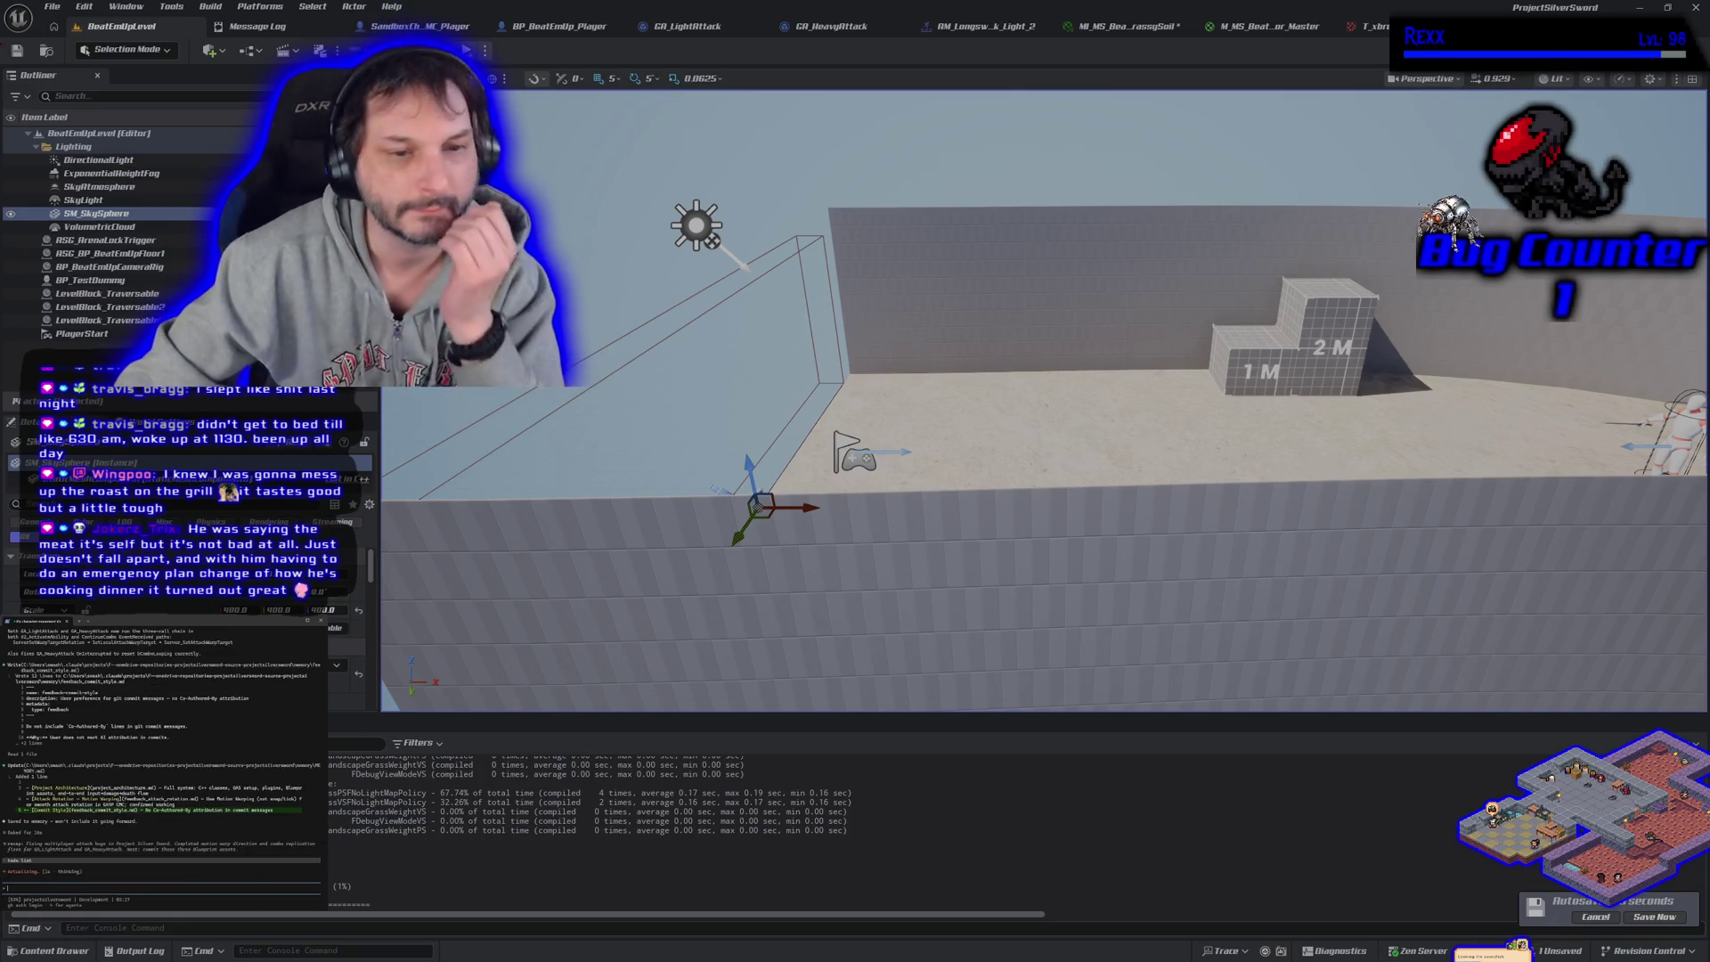
{"action": "left_click", "coordinate": [1646, 919]}
{"action": "mouse_move", "coordinate": [651, 399]}
{"action": "left_mouse_down"}
{"action": "mouse_move", "coordinate": [802, 419]}
{"action": "mouse_move", "coordinate": [775, 412]}
{"action": "mouse_move", "coordinate": [771, 384]}
{"action": "mouse_move", "coordinate": [655, 404]}
{"action": "left_mouse_up"}
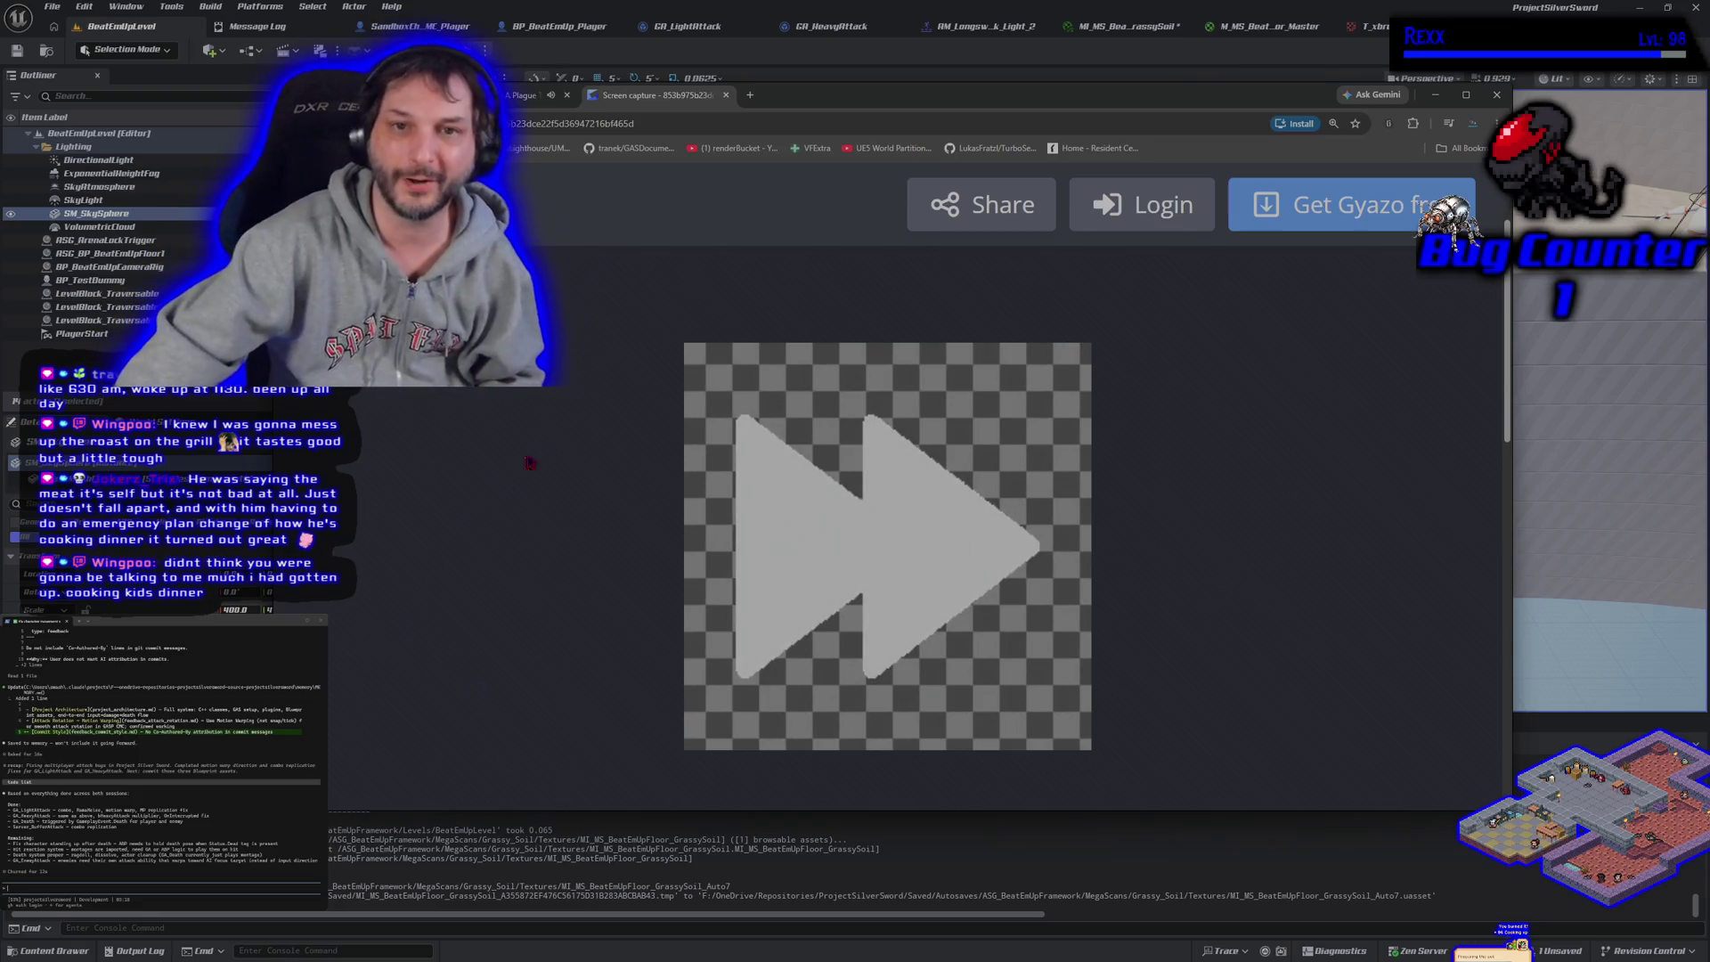
Move the browser window and close the Gyazo screen-capture tab
{"action": "left_click_drag", "start_coordinate": [855, 104], "coordinate": [813, 157]}
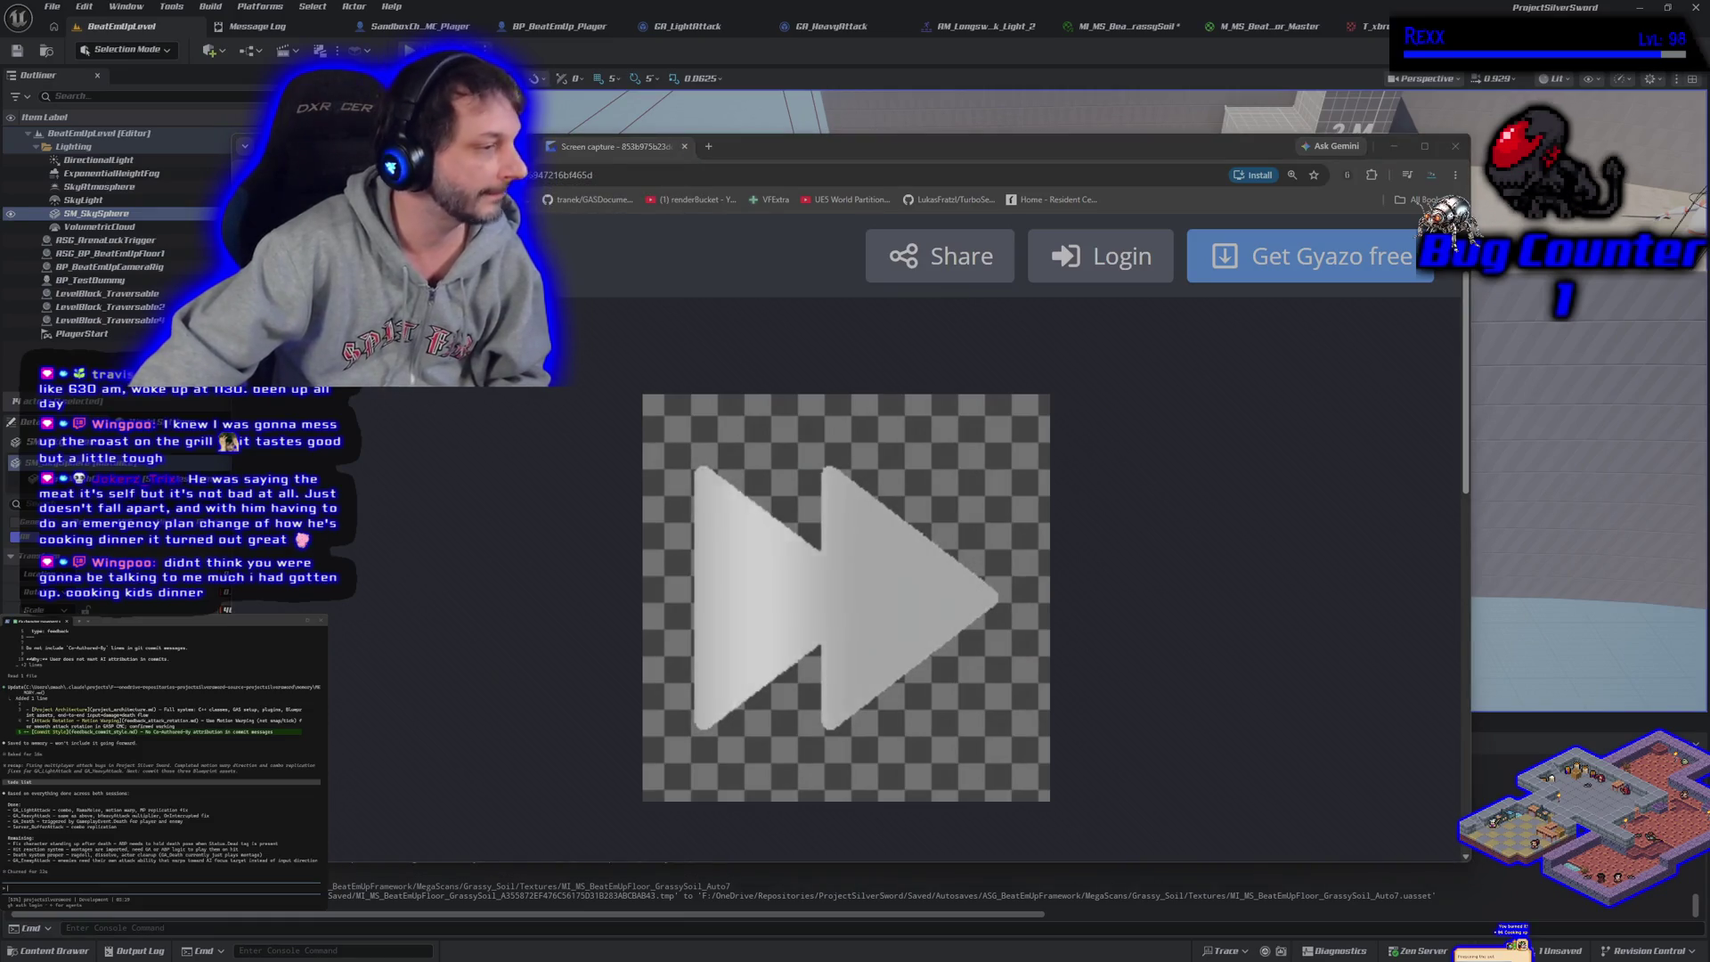
{"action": "left_click", "coordinate": [685, 147]}
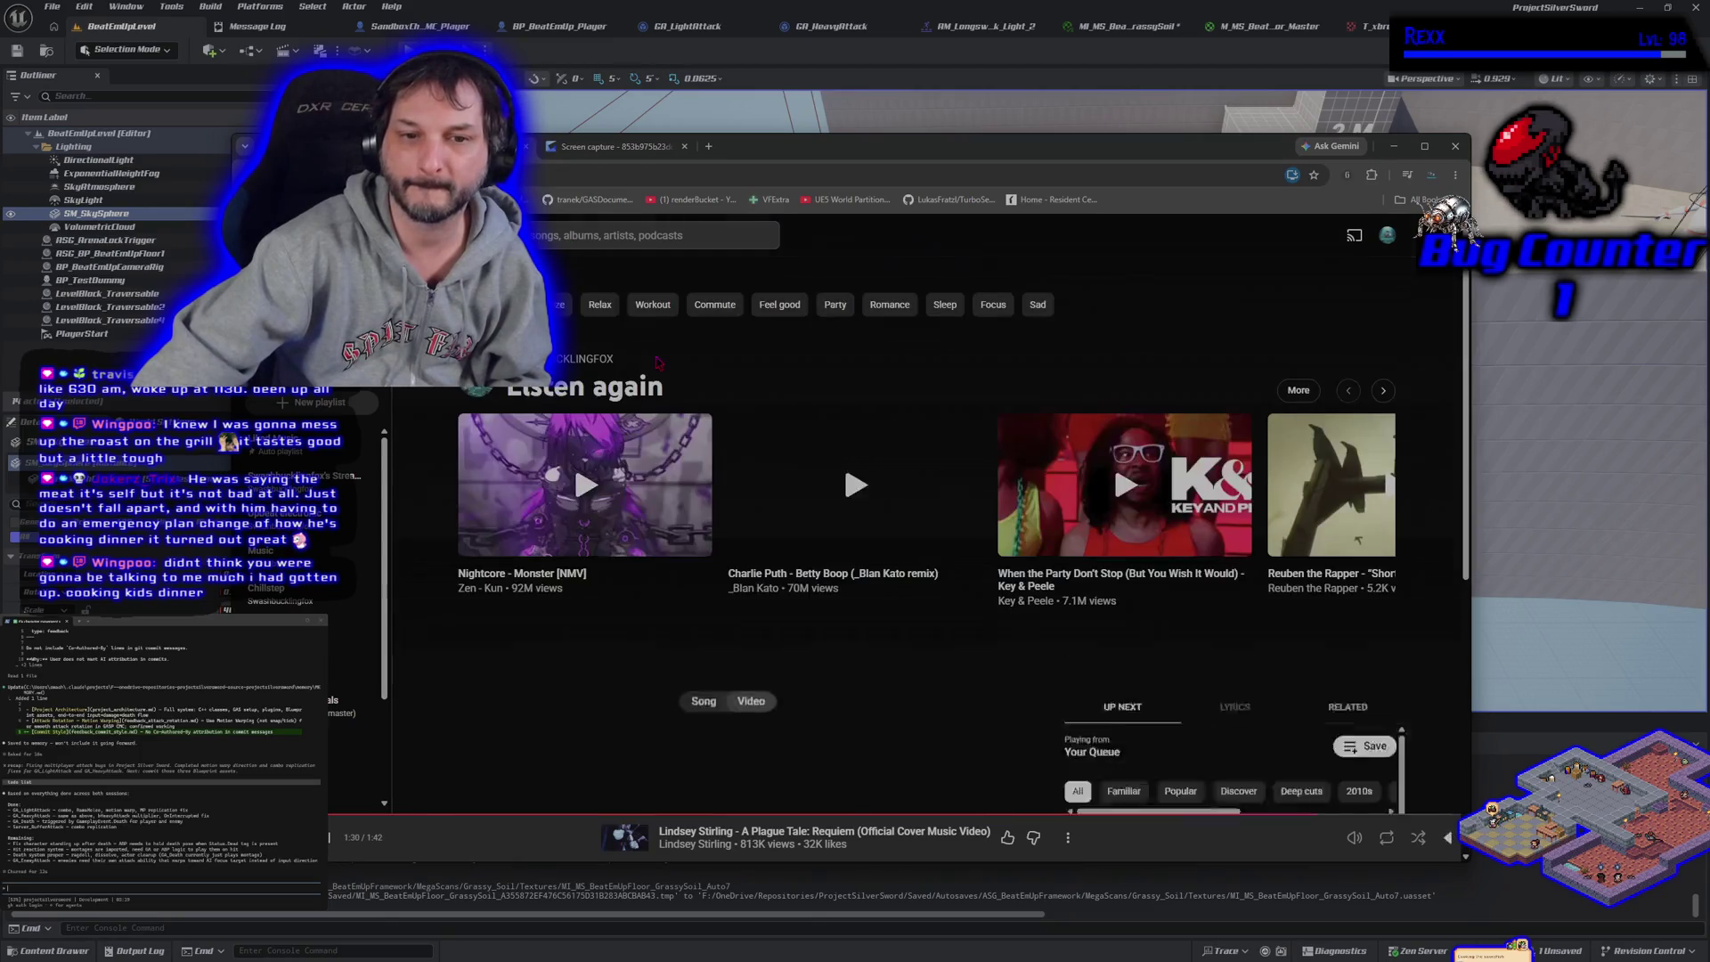
Play a new track from YouTube Music's Listen again row, then return to Unreal
{"action": "left_click", "coordinate": [1449, 838]}
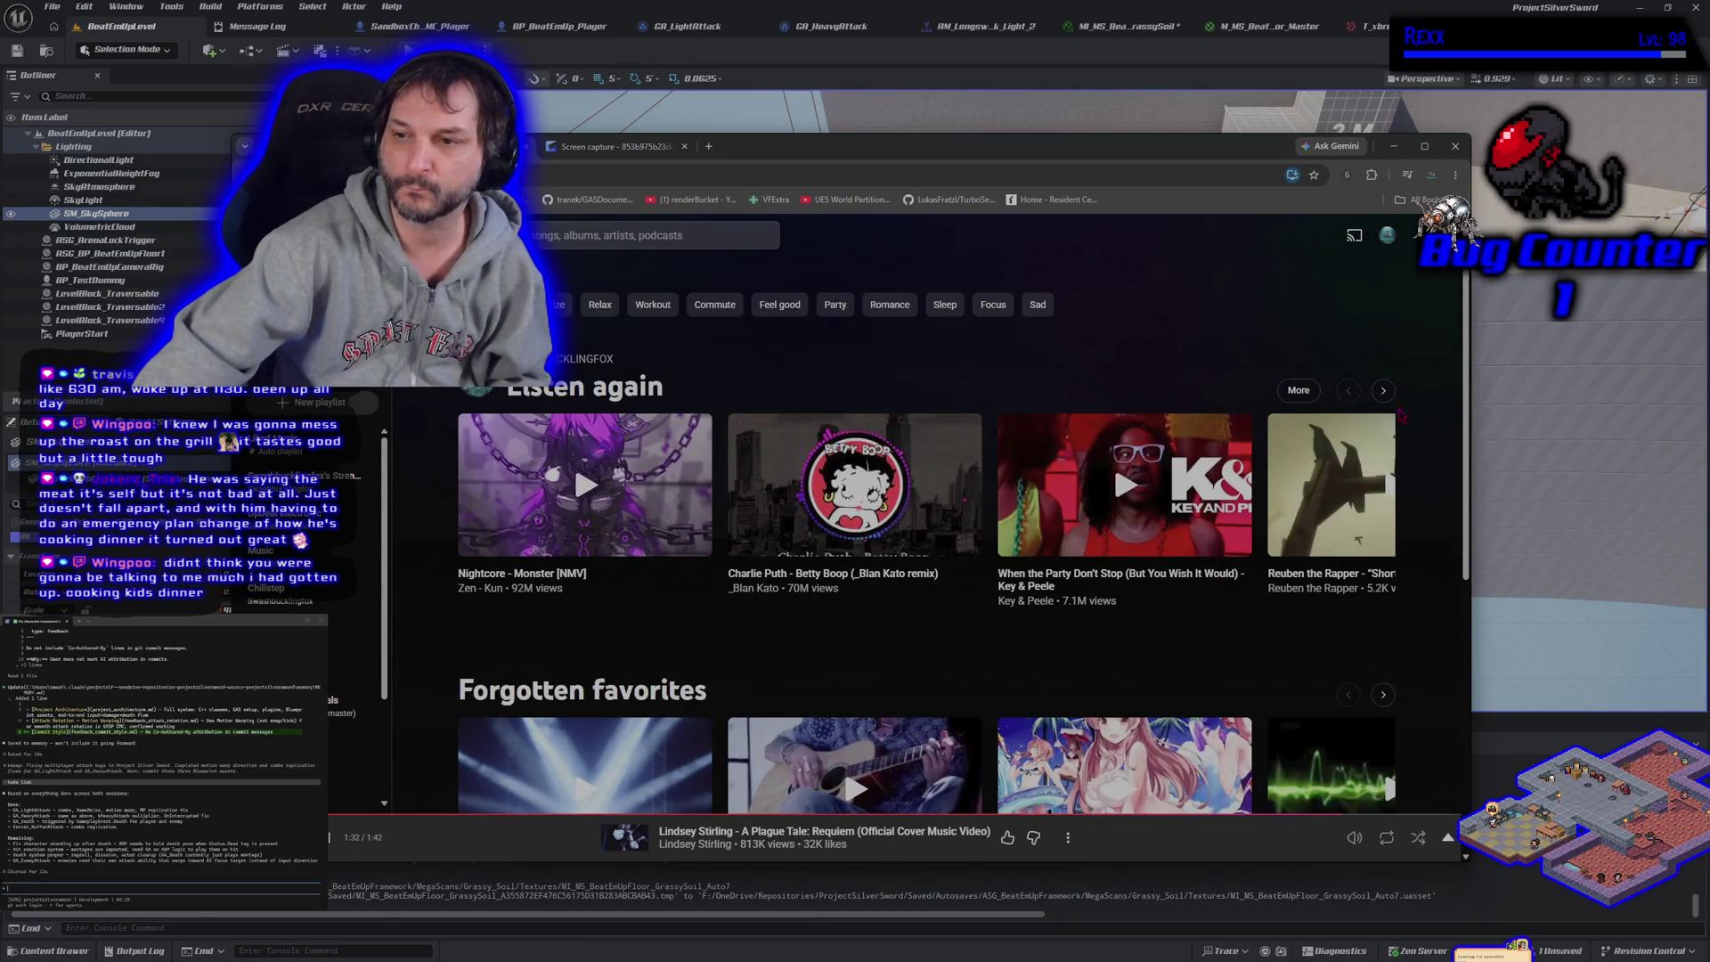
{"action": "left_click", "coordinate": [1382, 392]}
{"action": "left_click", "coordinate": [1382, 392]}
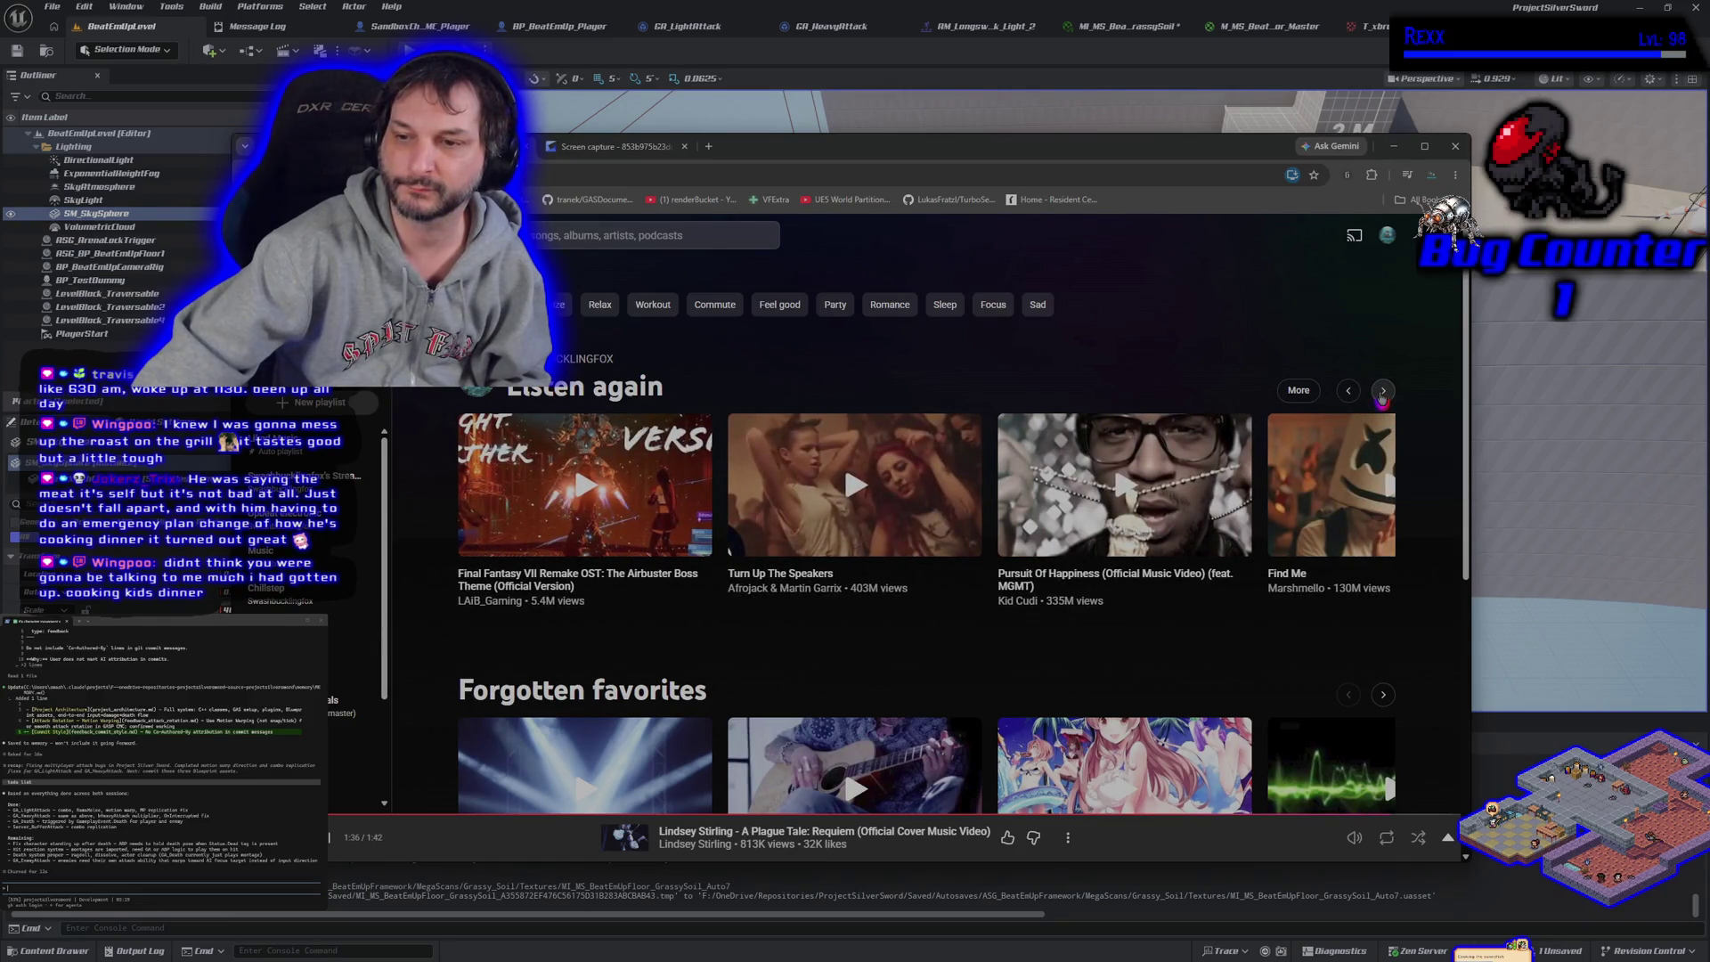
{"action": "left_click", "coordinate": [1381, 392]}
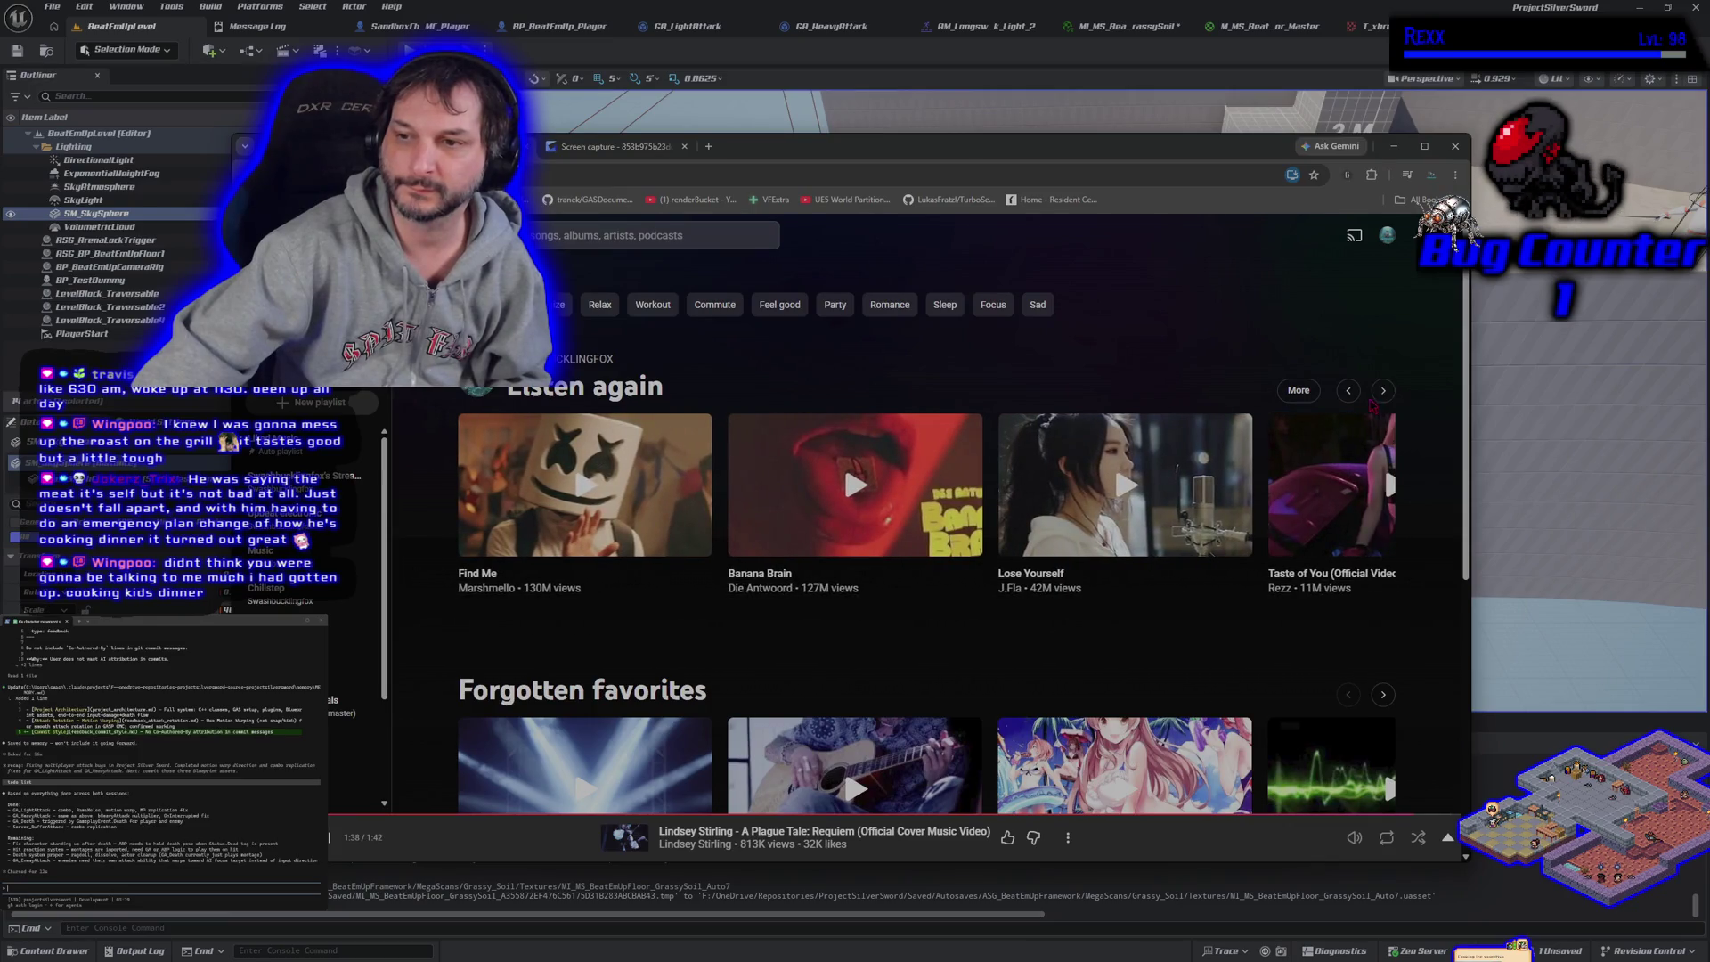
{"action": "left_click", "coordinate": [1349, 390]}
{"action": "left_click", "coordinate": [989, 499]}
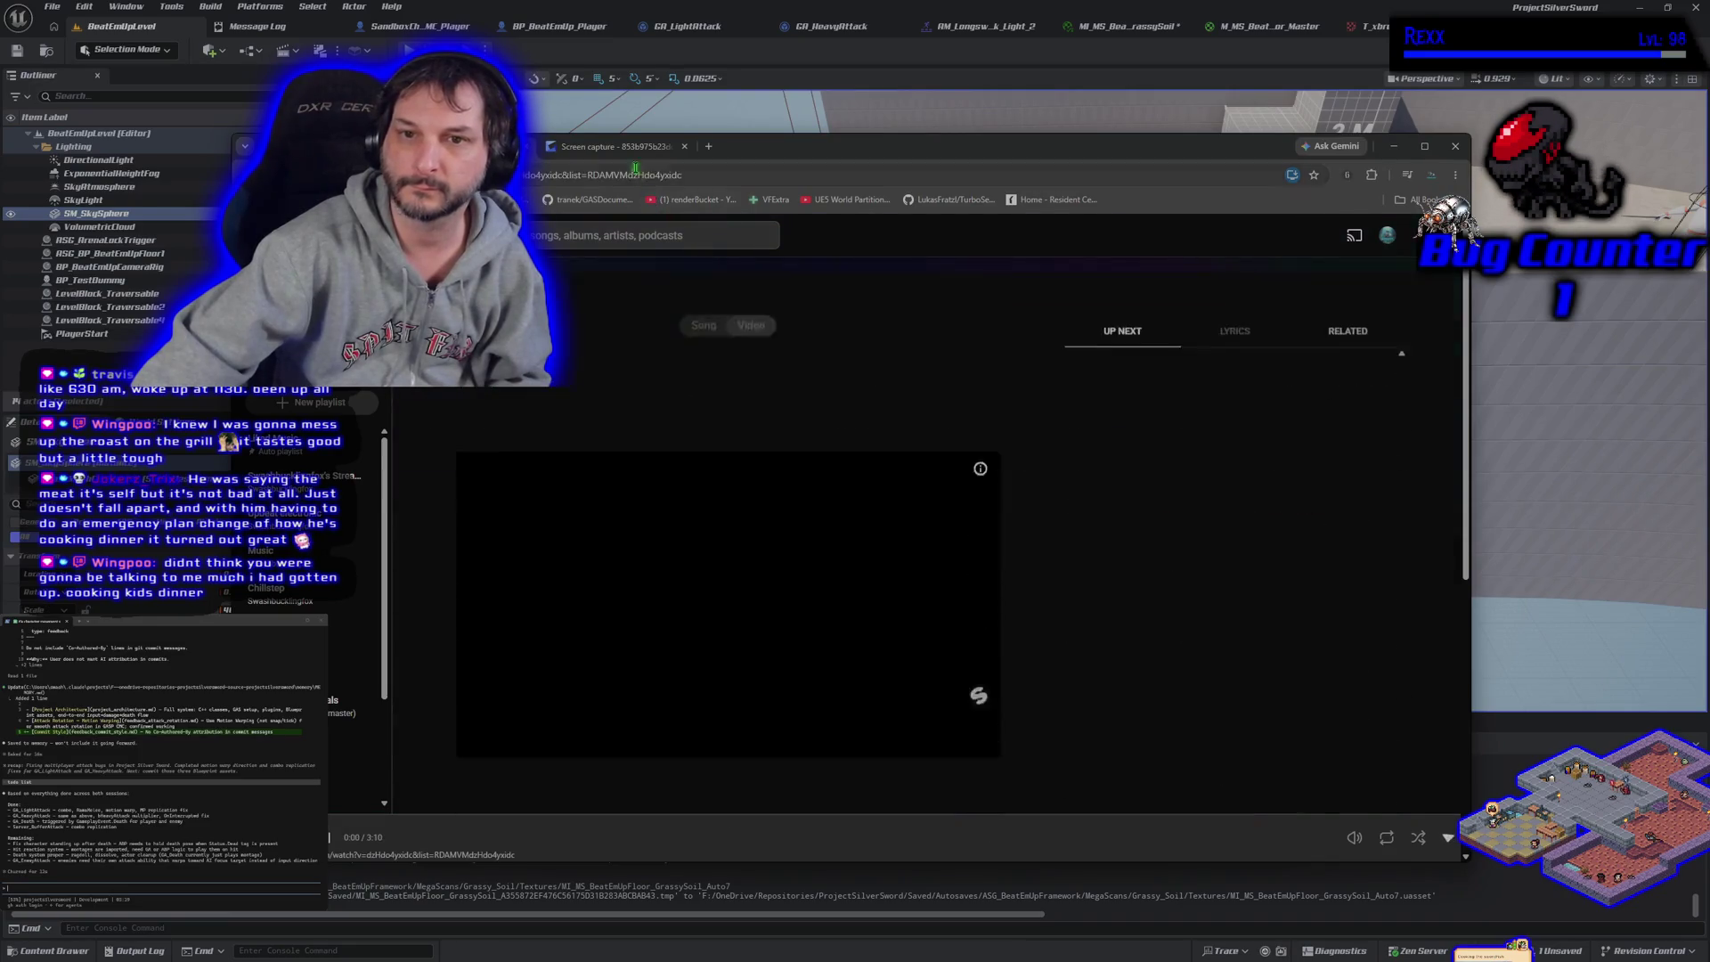
{"action": "key", "text": "alt+Tab"}
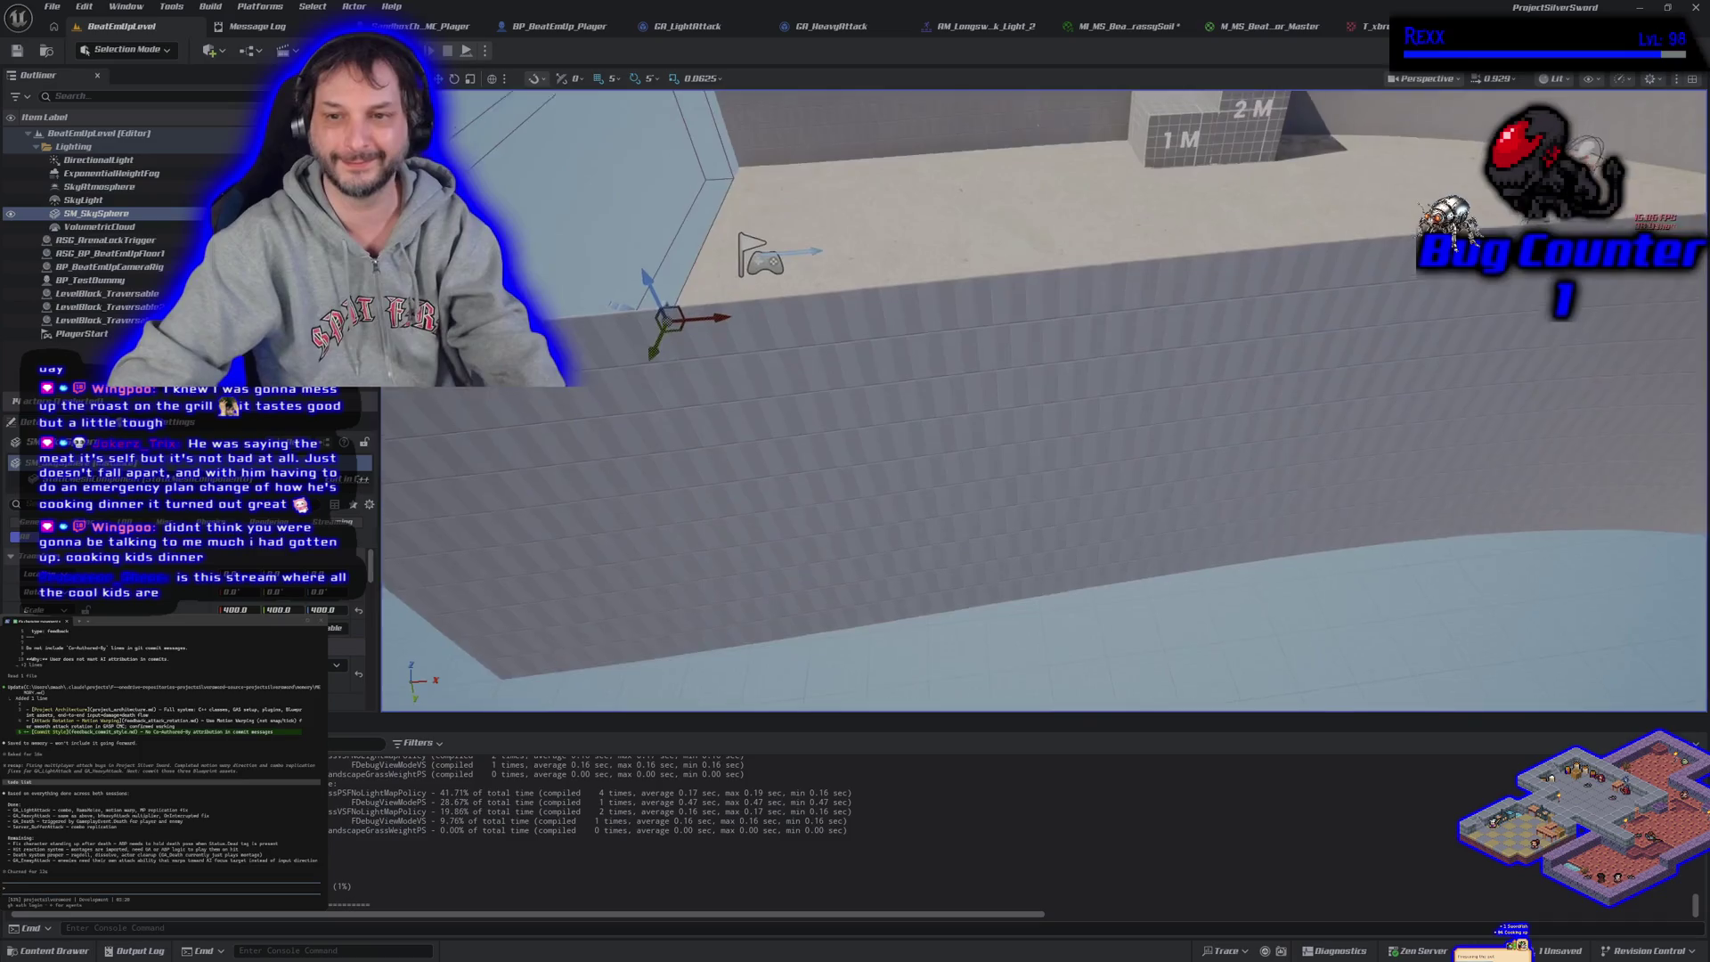
Save the grassy soil floor material, then run a multiplayer PIE test across the sand
{"action": "key", "text": "ctrl+shift+s"}
{"action": "left_click_drag", "start_coordinate": [803, 426], "coordinate": [803, 426]}
{"action": "key", "text": "alt+p"}
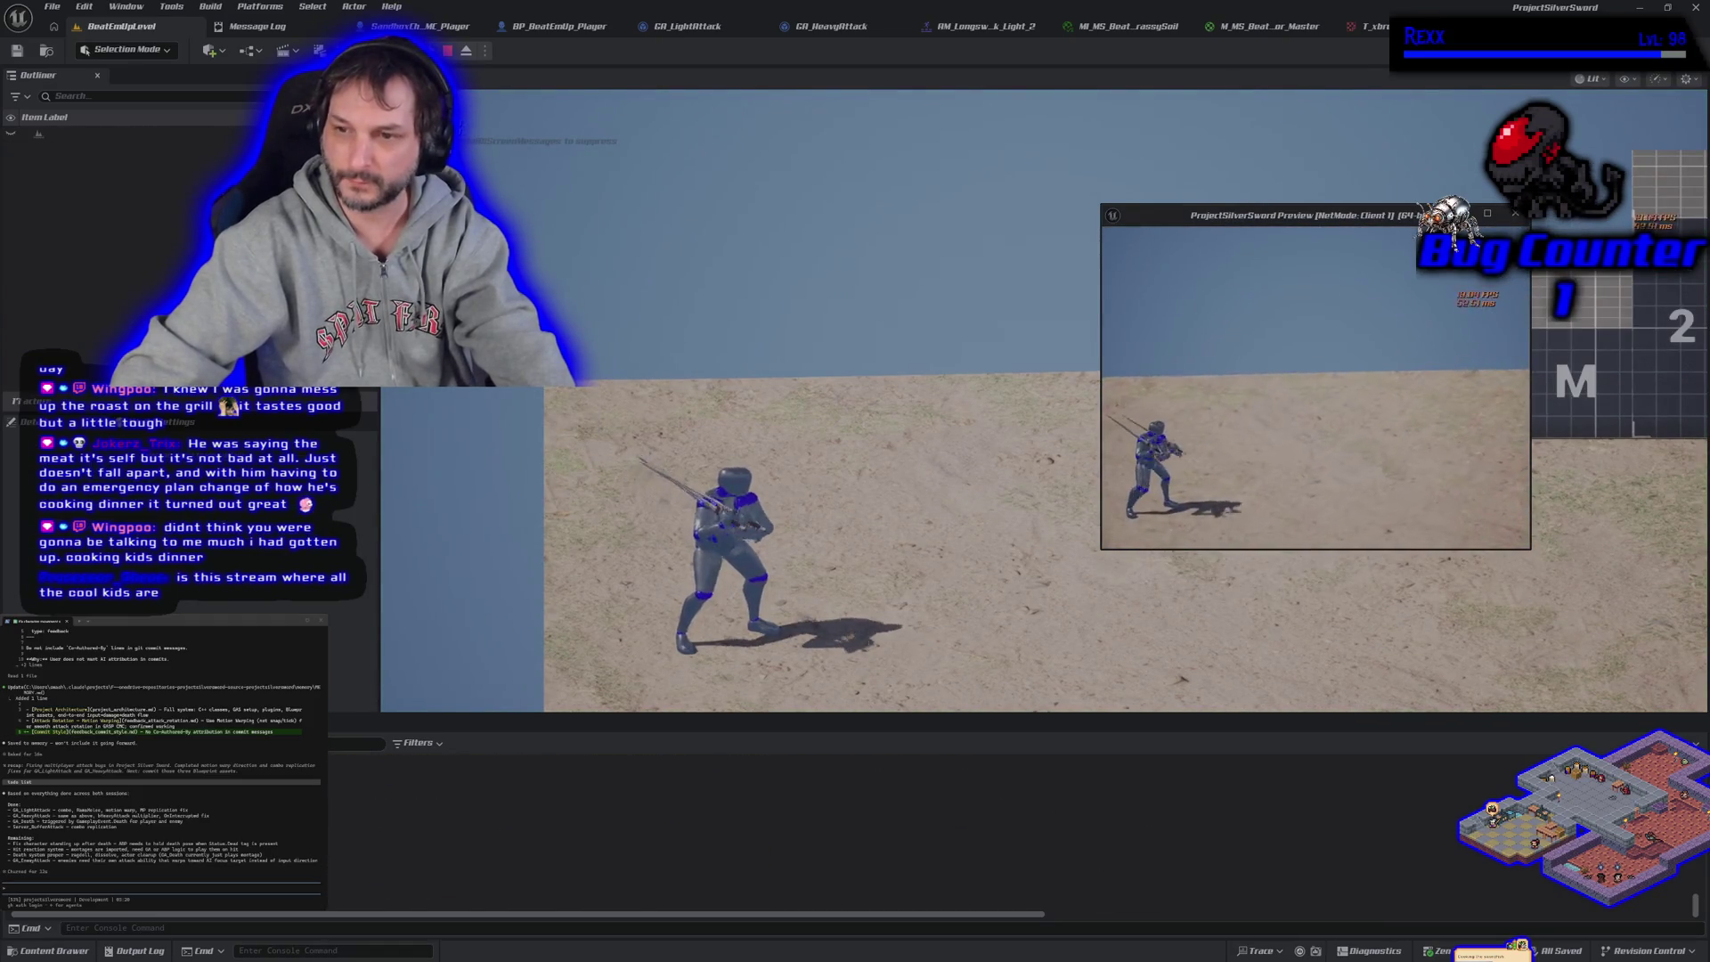
{"action": "key", "text": "d"}
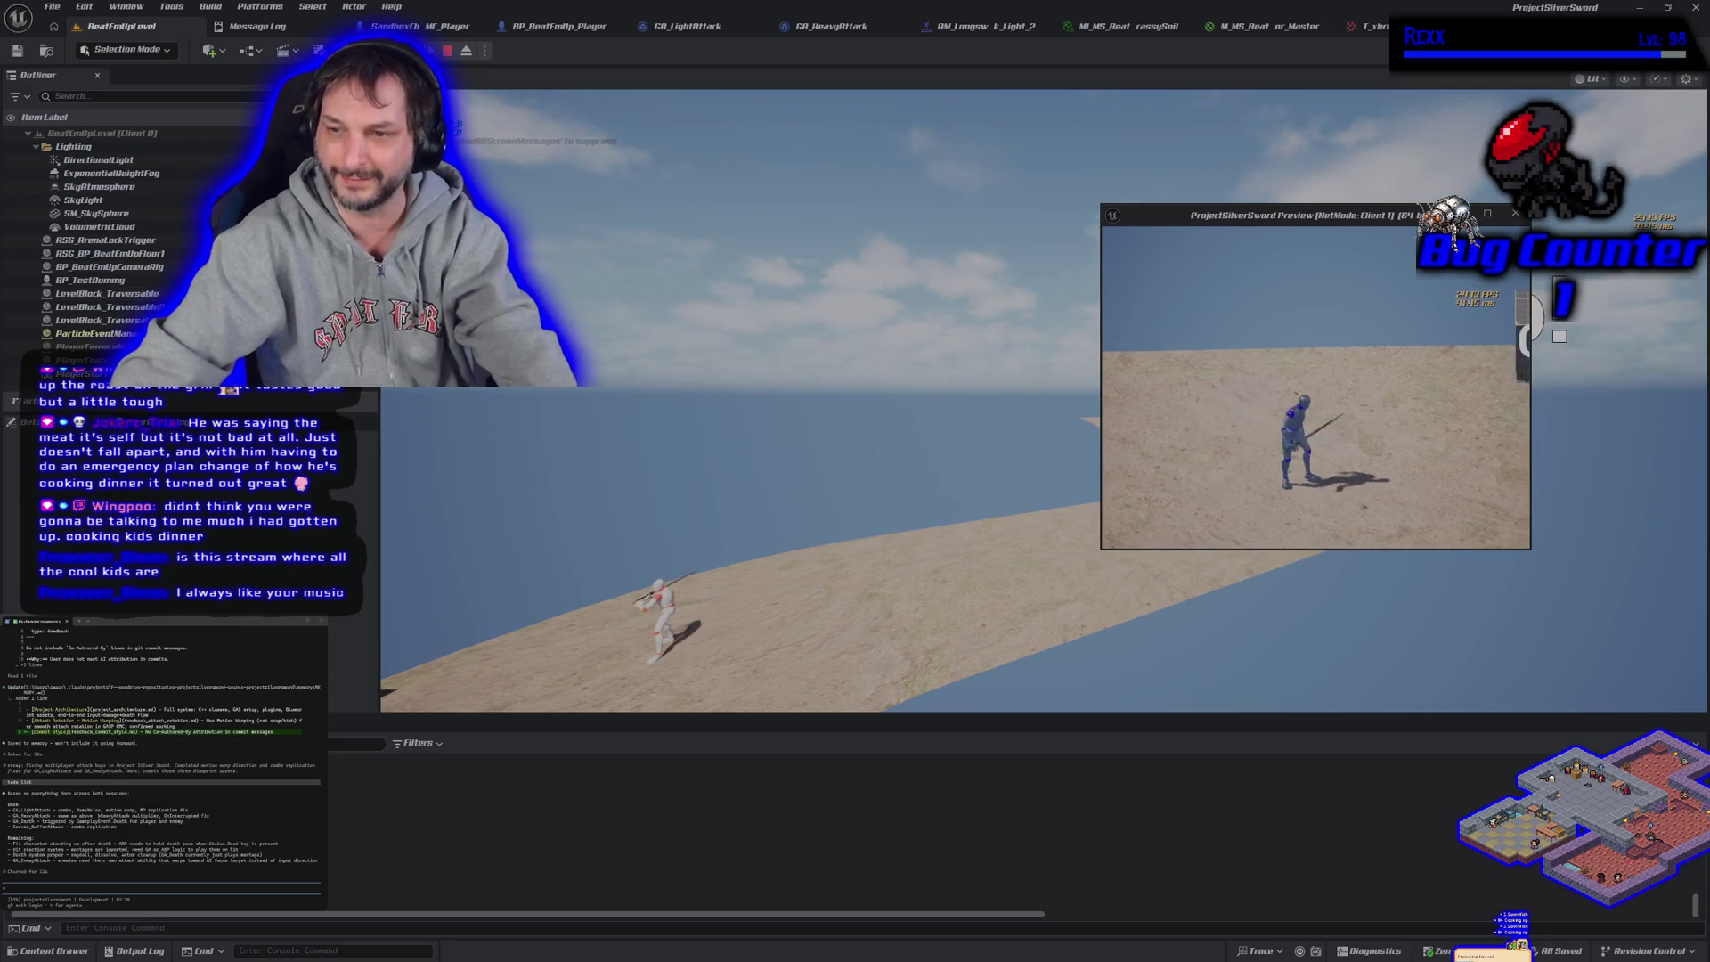
{"action": "key", "text": "Escape"}
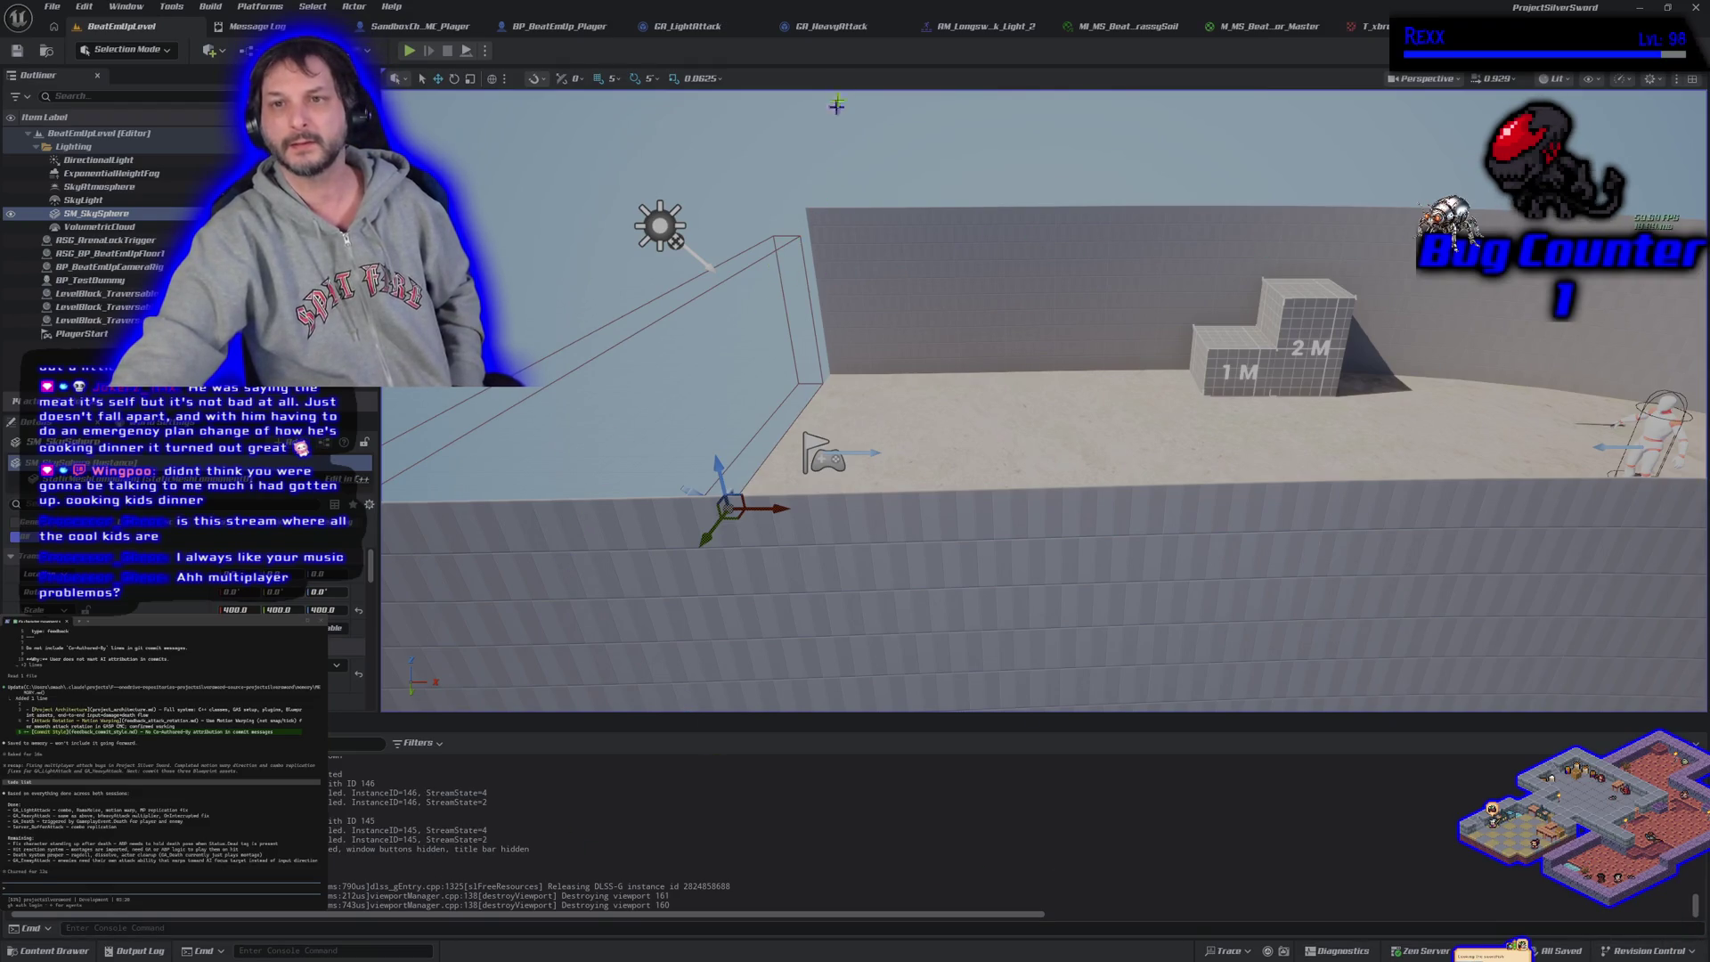
Check the montage, character, texture and GA_HeavyAttack editors, then launch multiplayer PIE from BeatEmUpLevel
{"action": "left_click", "coordinate": [980, 26]}
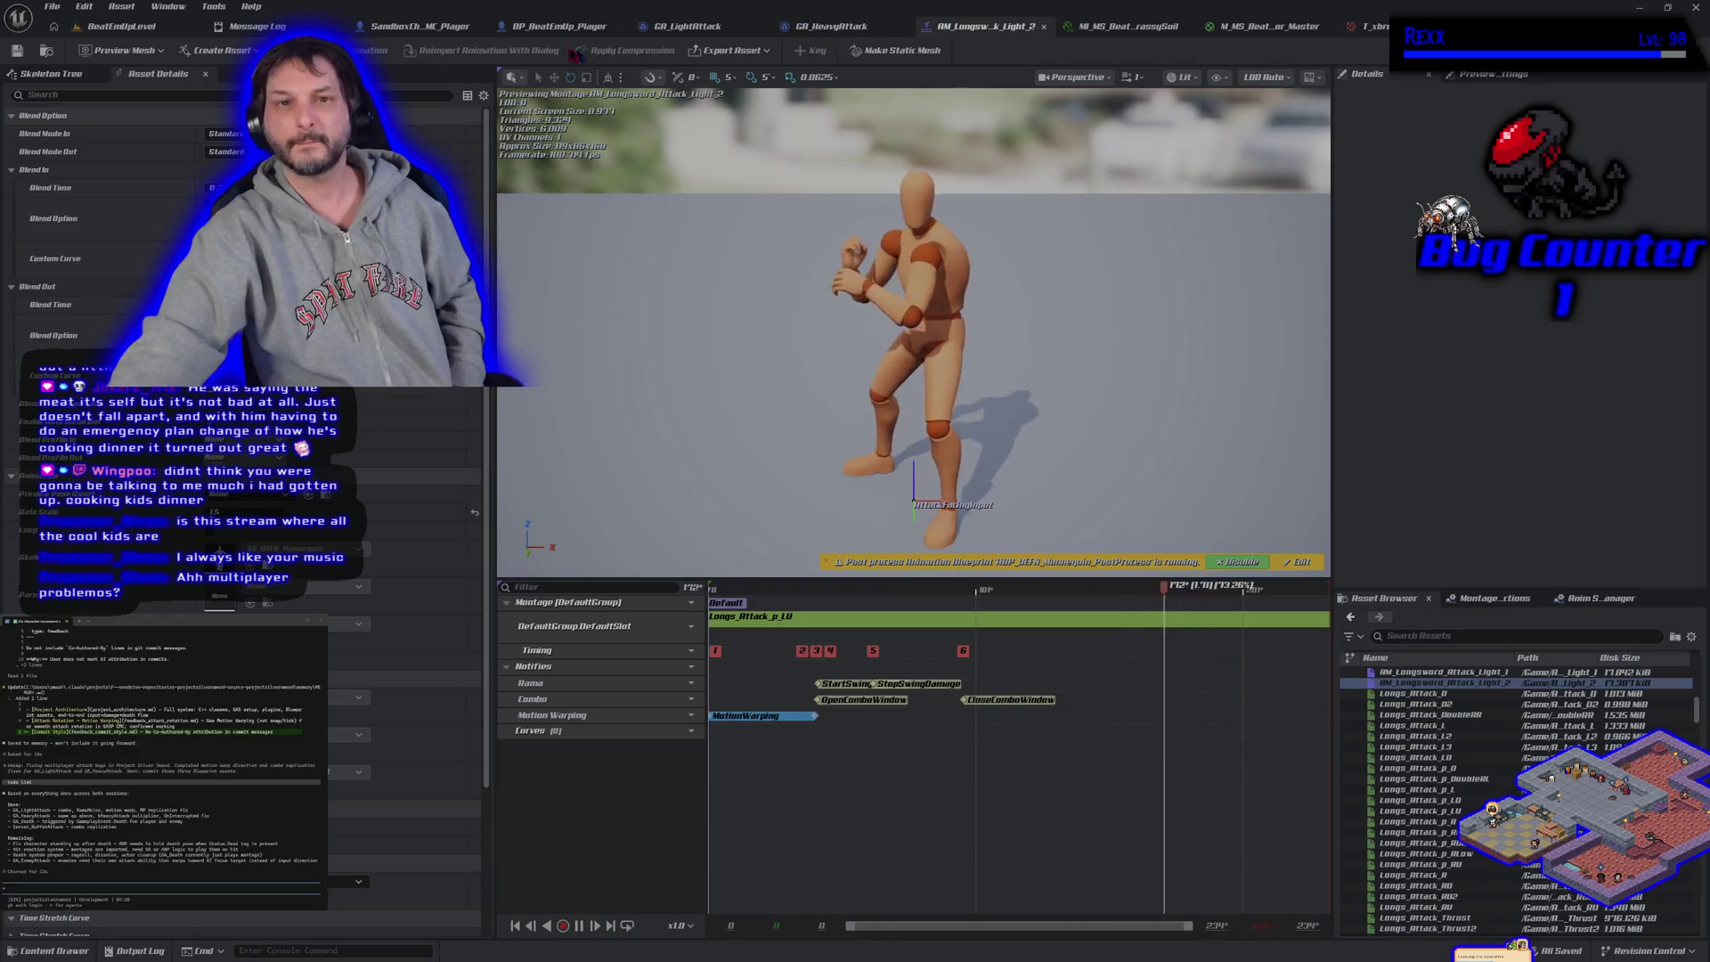
{"action": "left_click", "coordinate": [398, 26]}
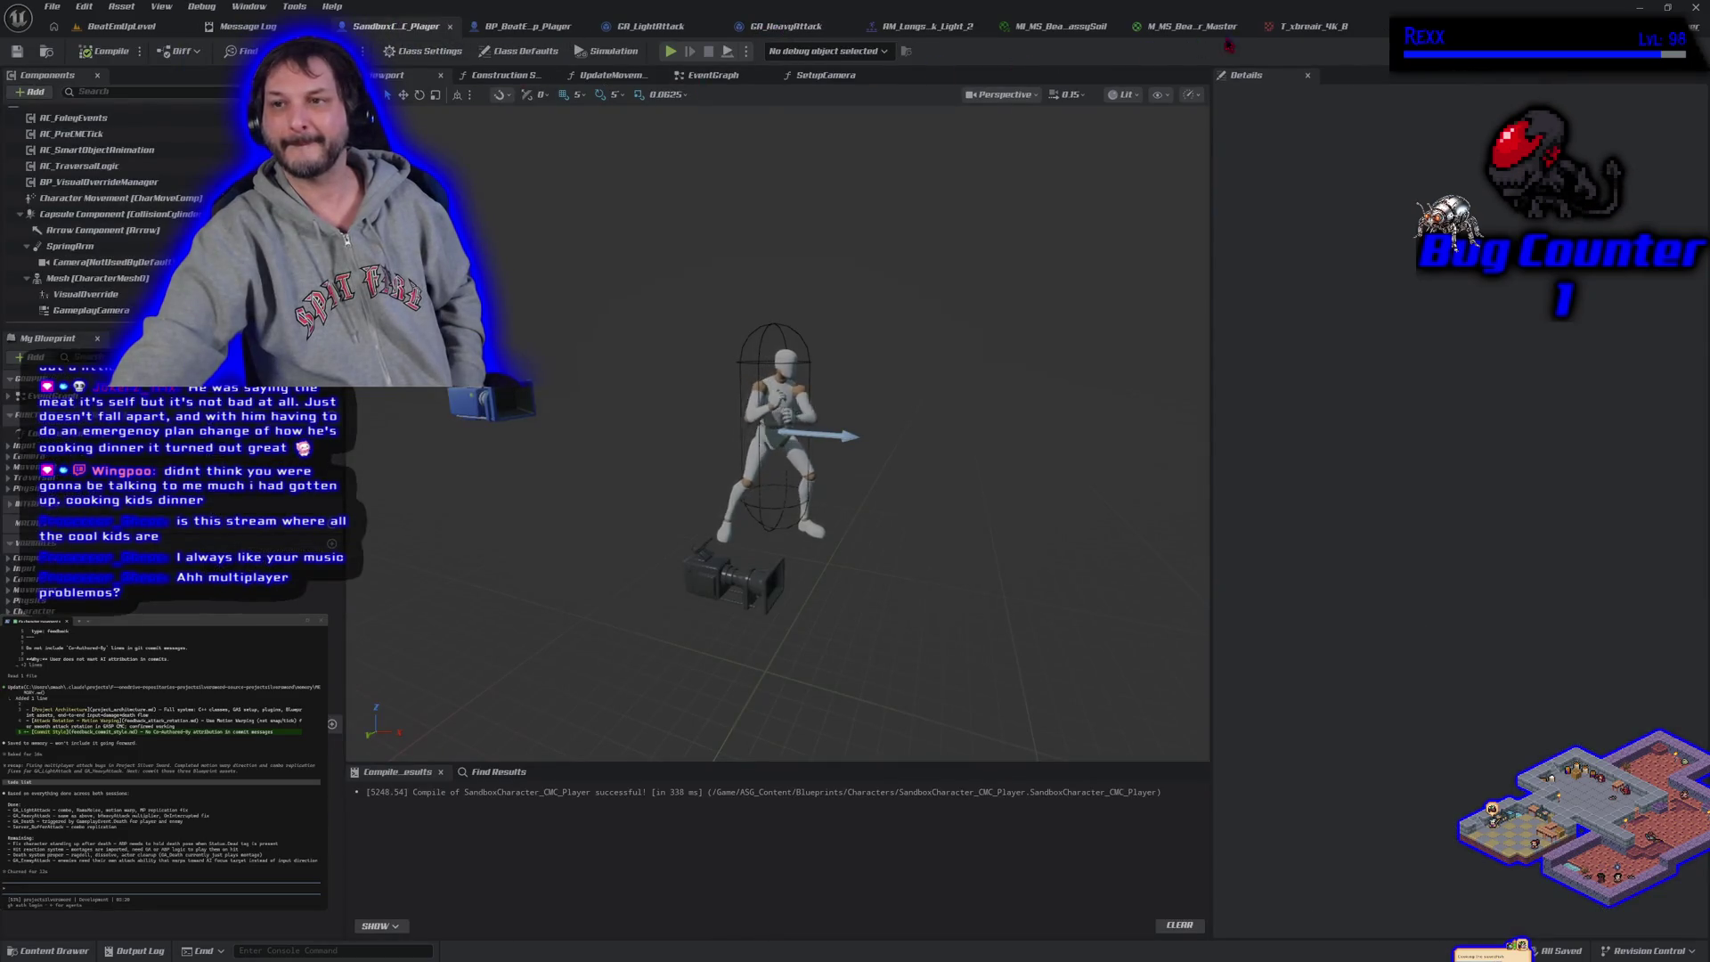
{"action": "left_click", "coordinate": [1281, 29]}
{"action": "left_click", "coordinate": [848, 29]}
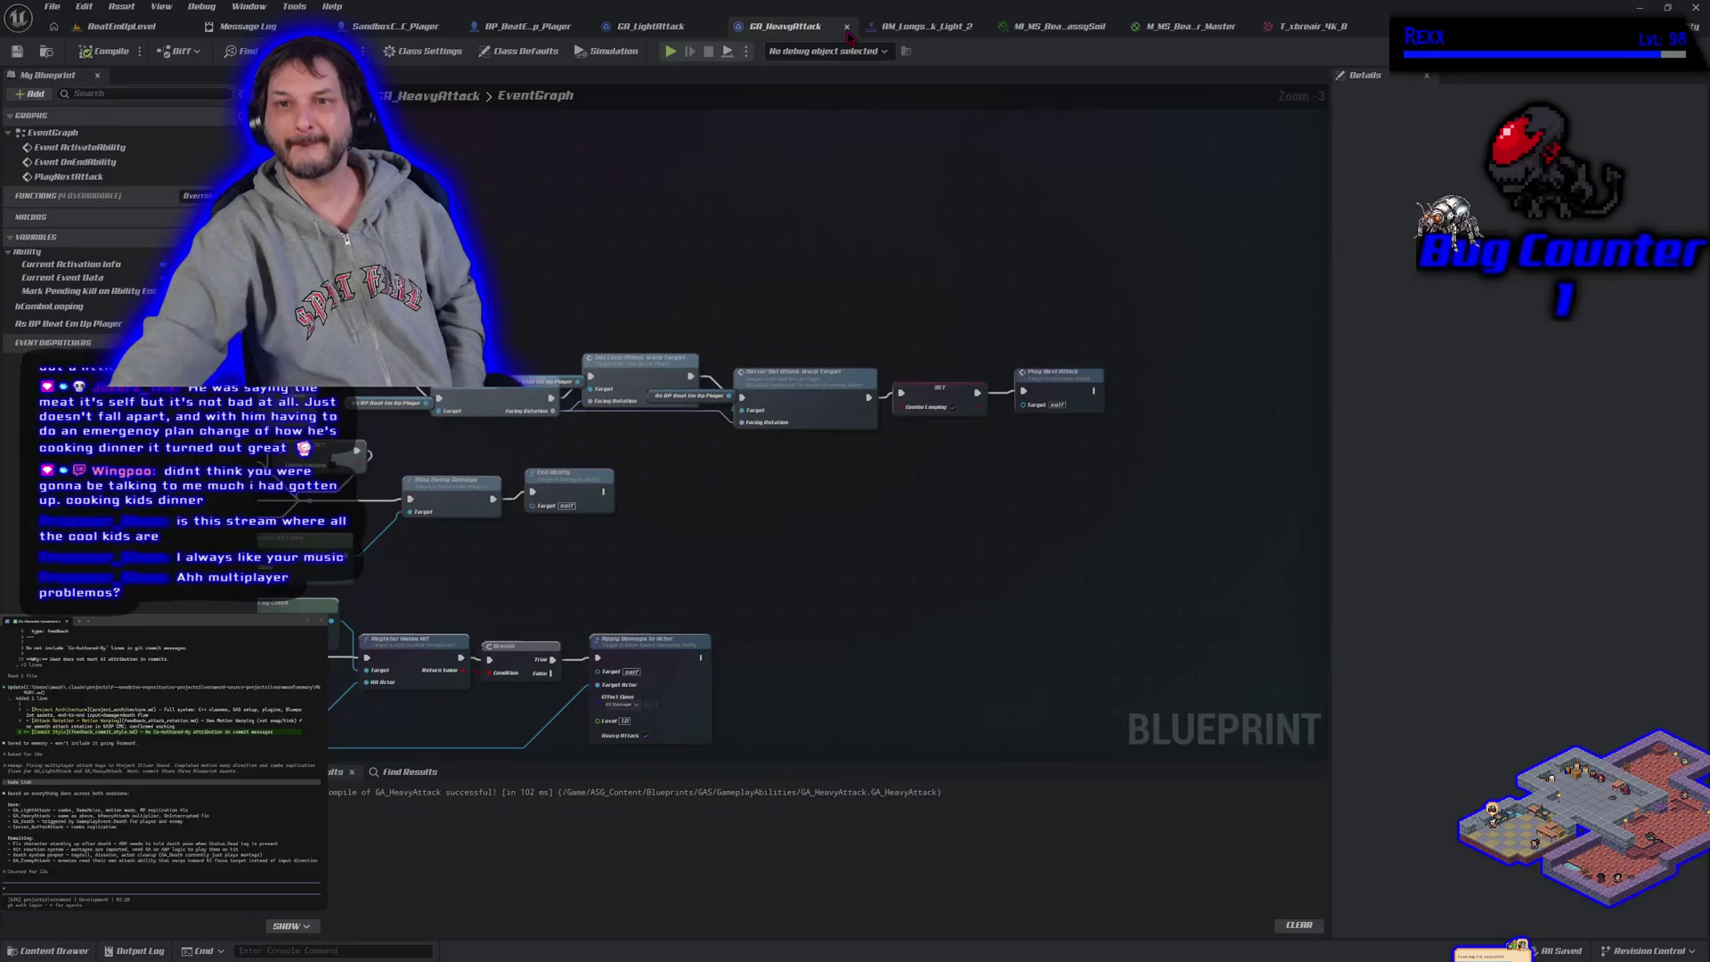
{"action": "left_click", "coordinate": [534, 28]}
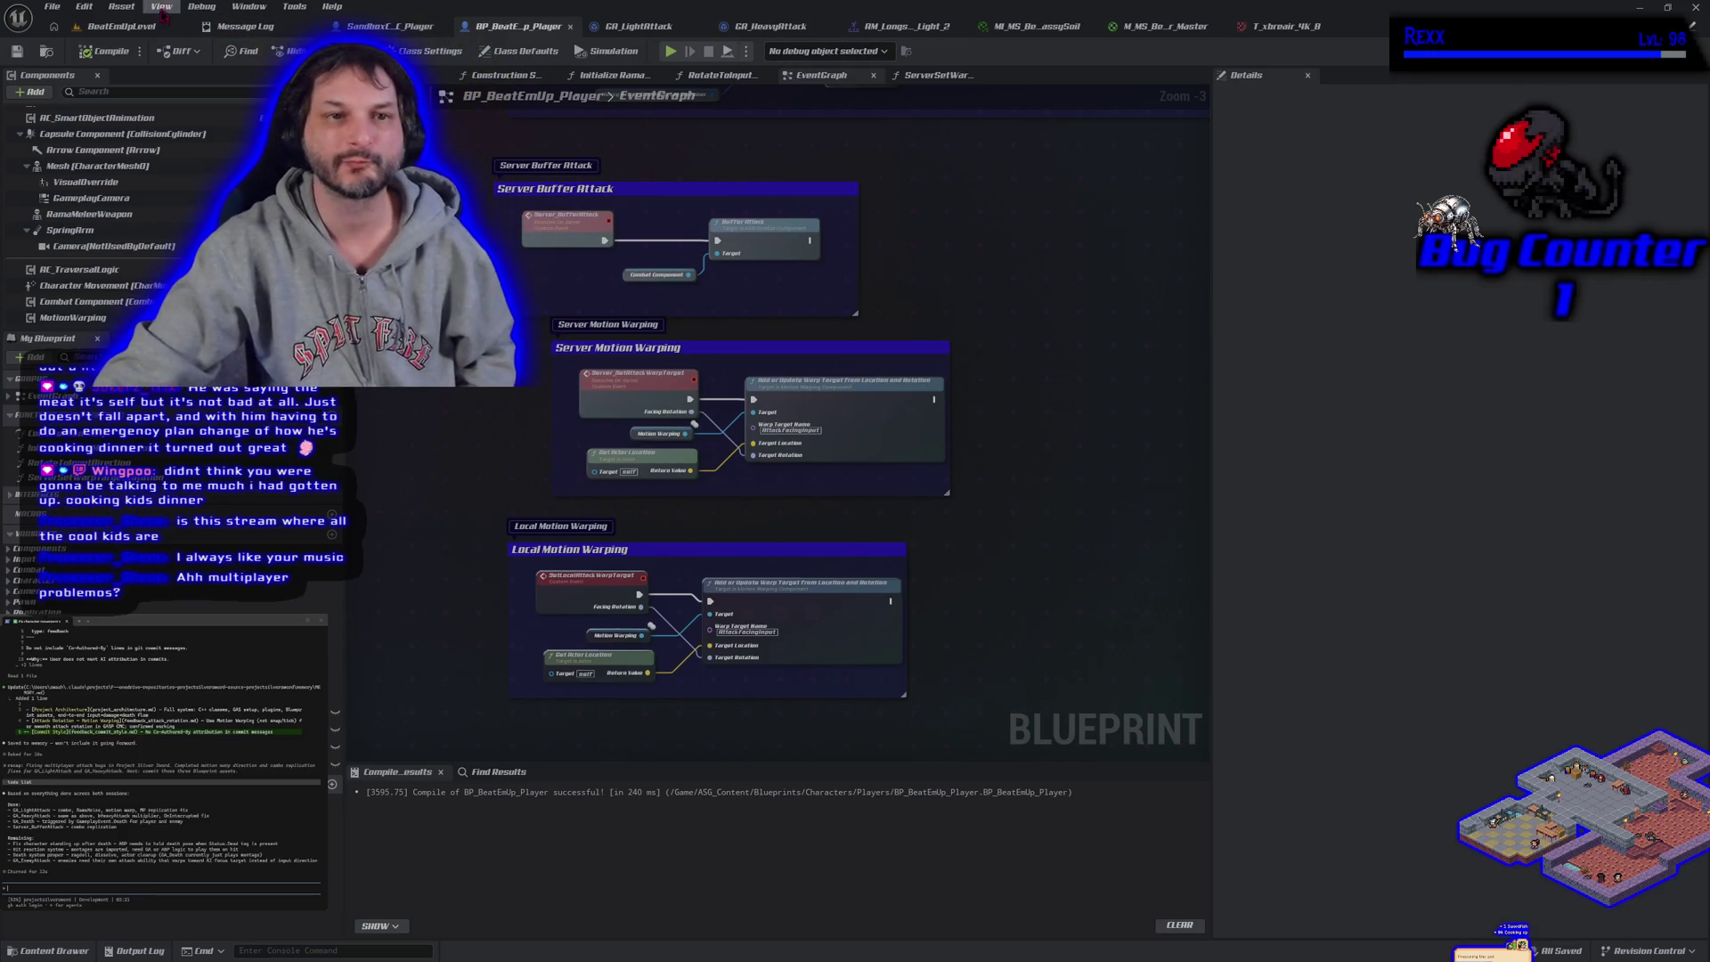
{"action": "left_click", "coordinate": [143, 27]}
{"action": "left_click", "coordinate": [411, 51]}
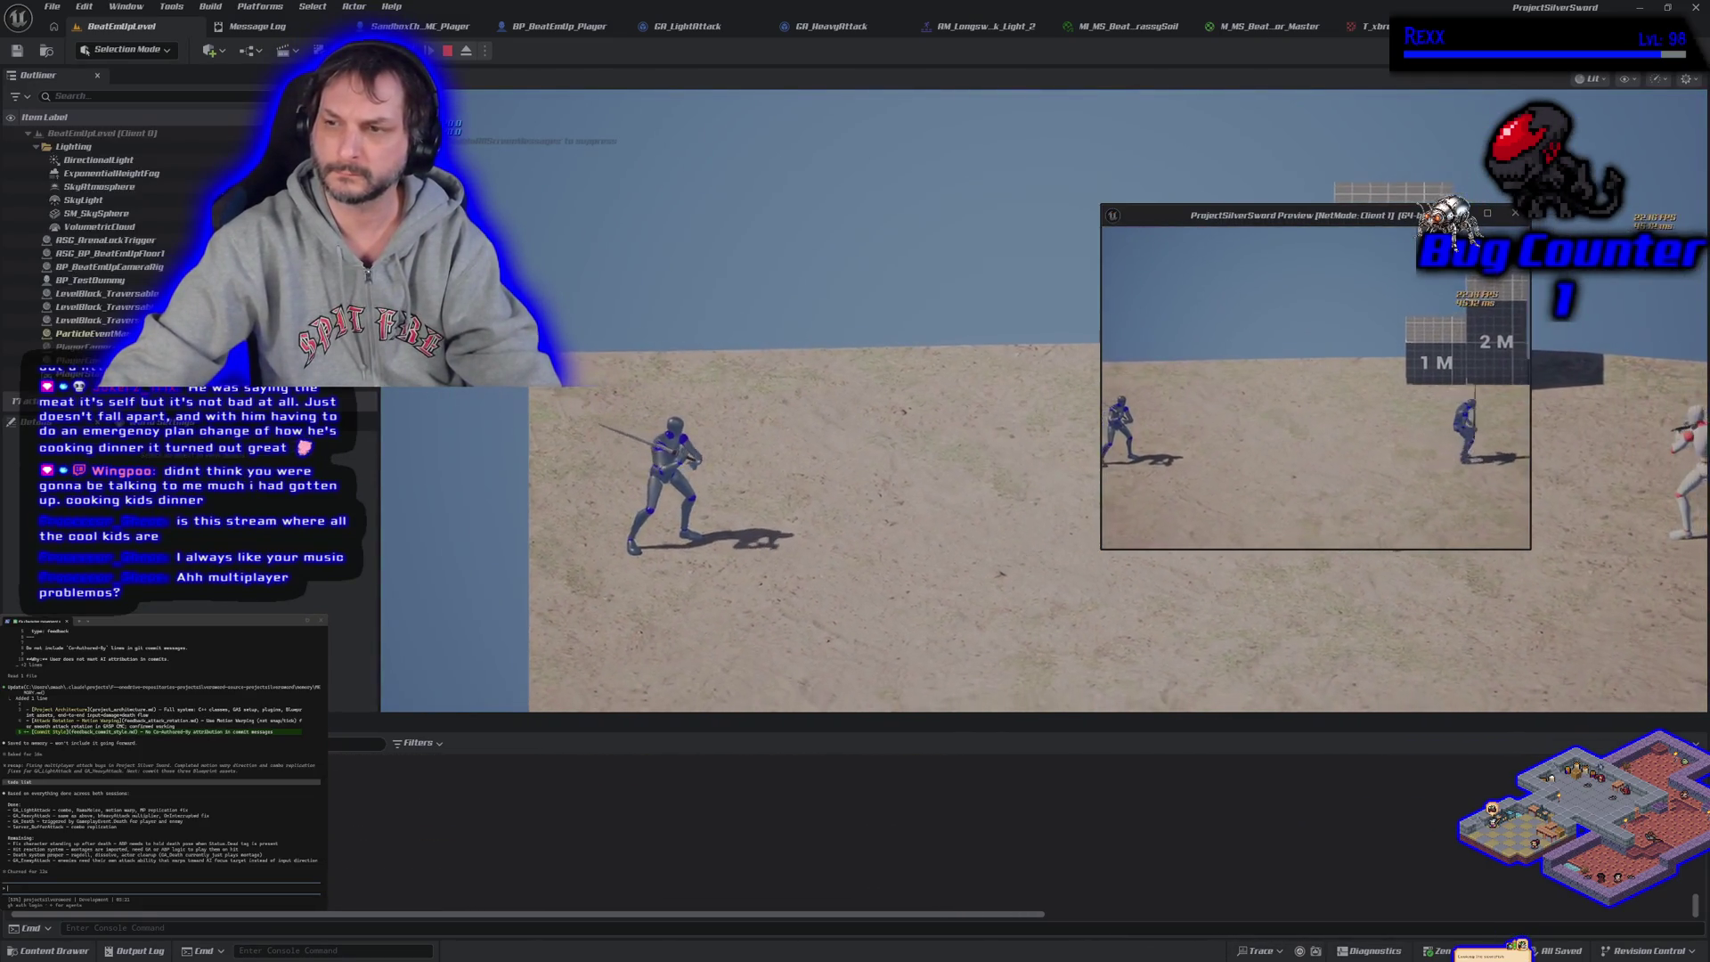
Fight from the main view and client window until the white sword fighter is knocked down
{"action": "left_click", "coordinate": [1103, 482]}
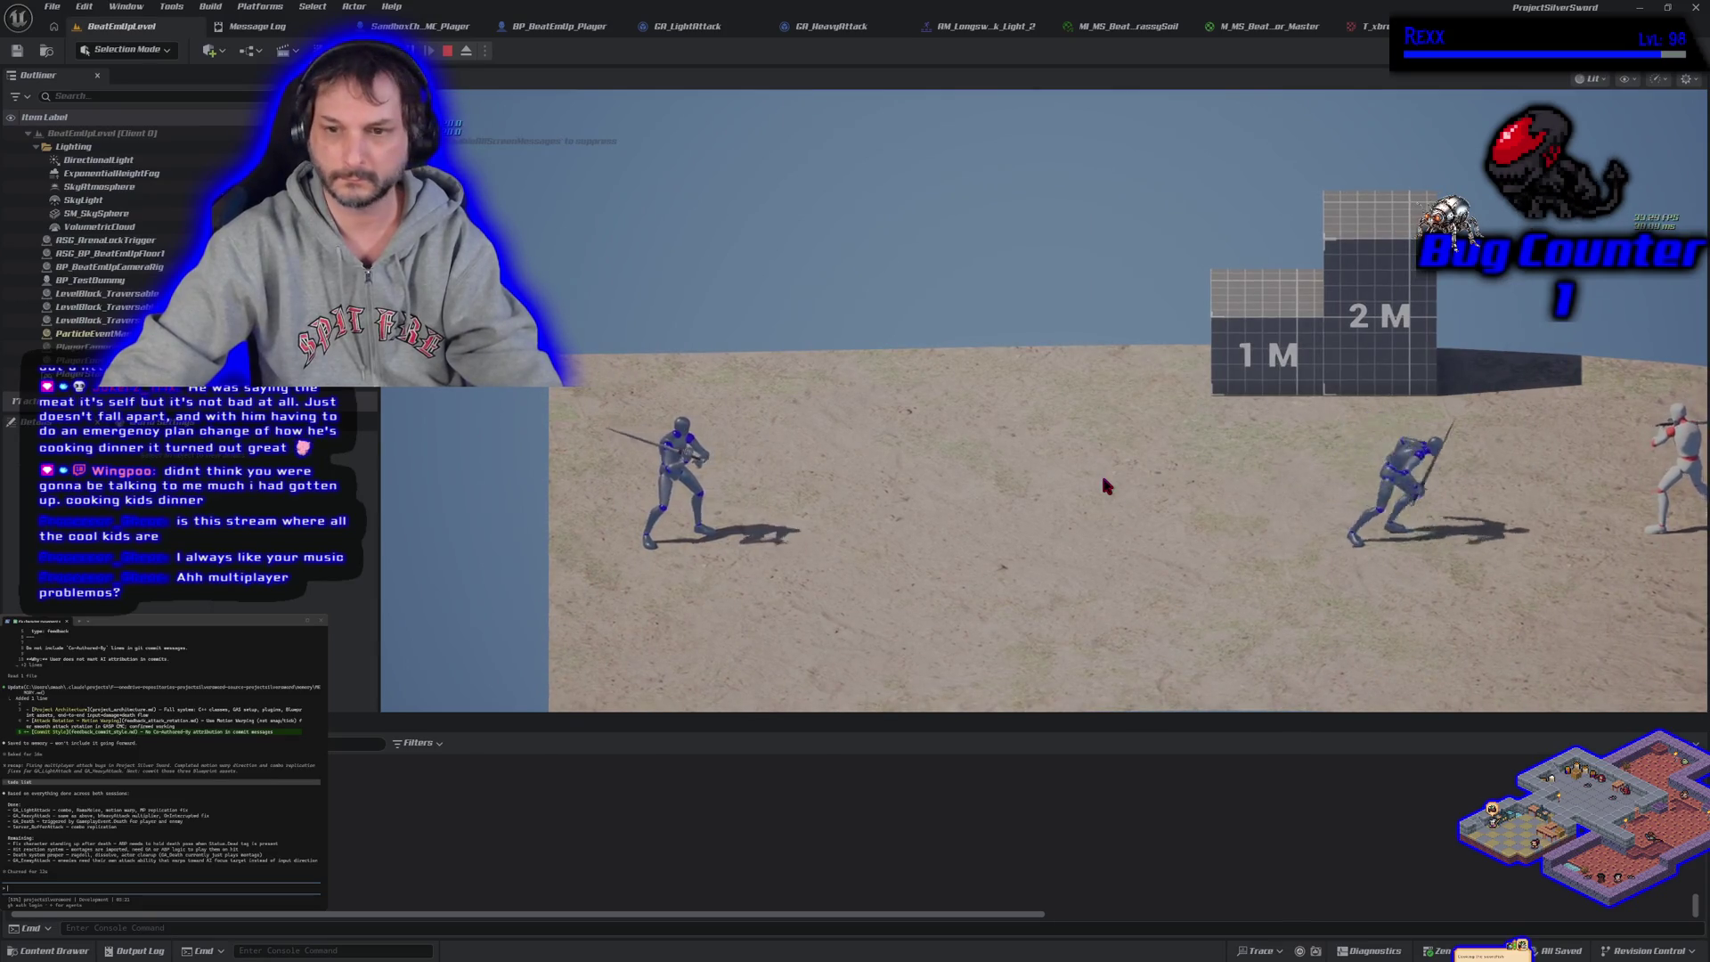
{"action": "left_click", "coordinate": [1104, 484]}
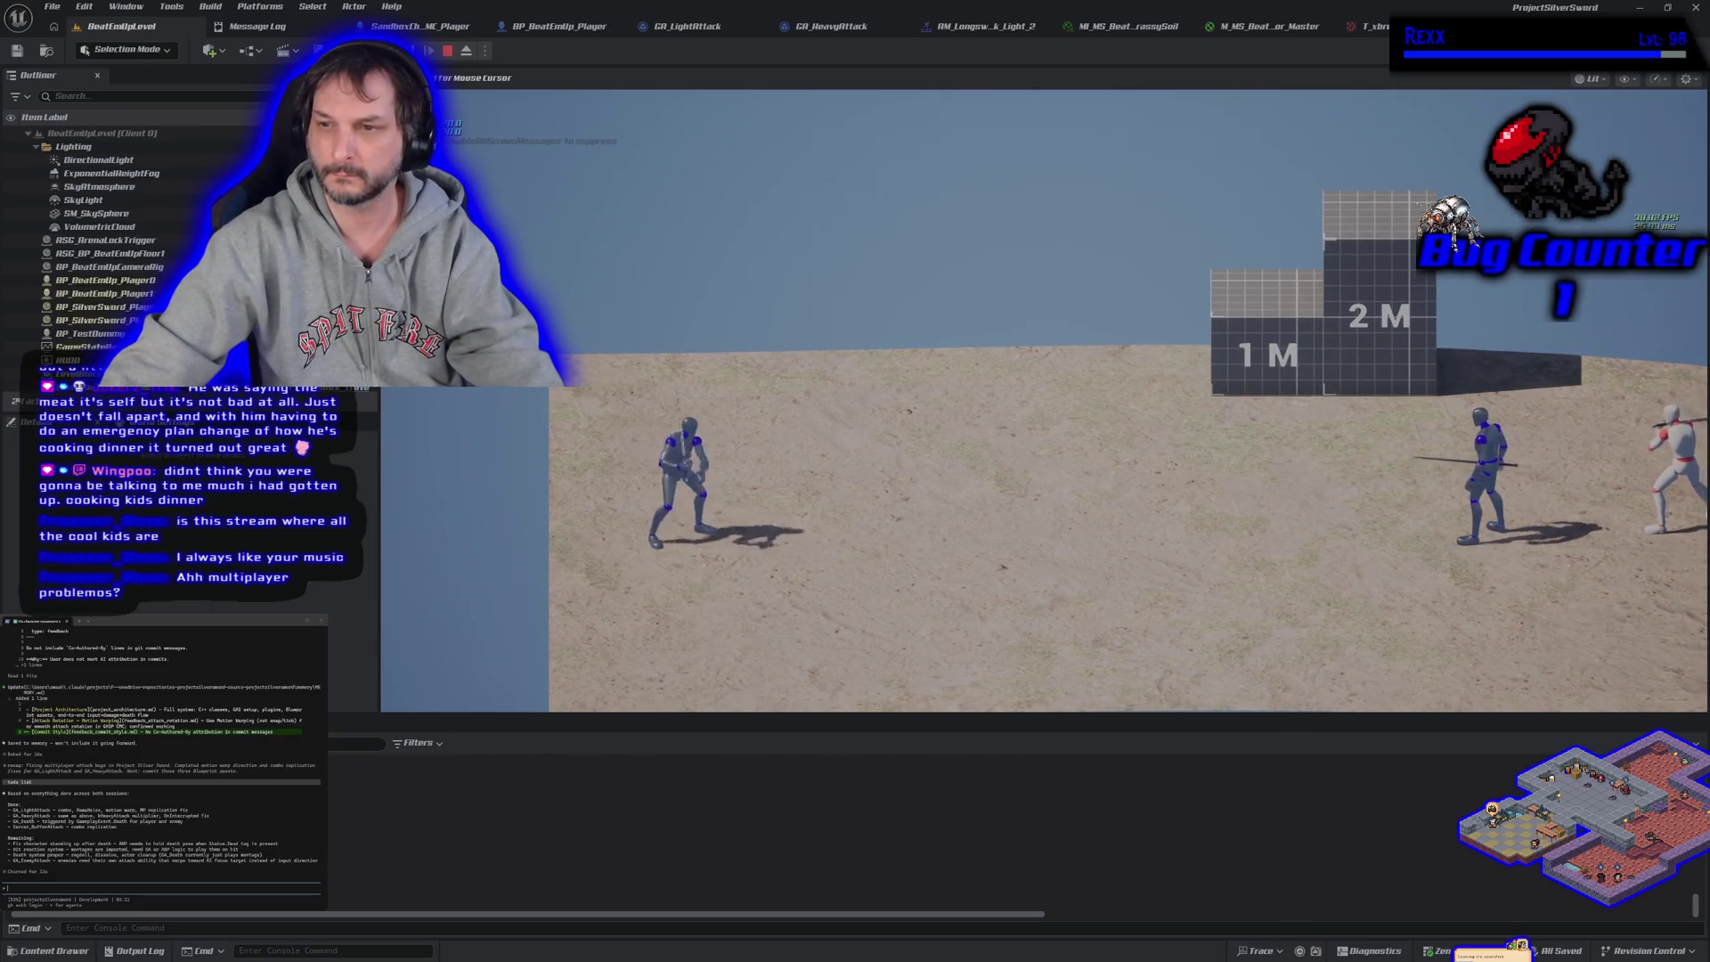
{"action": "key", "text": "d"}
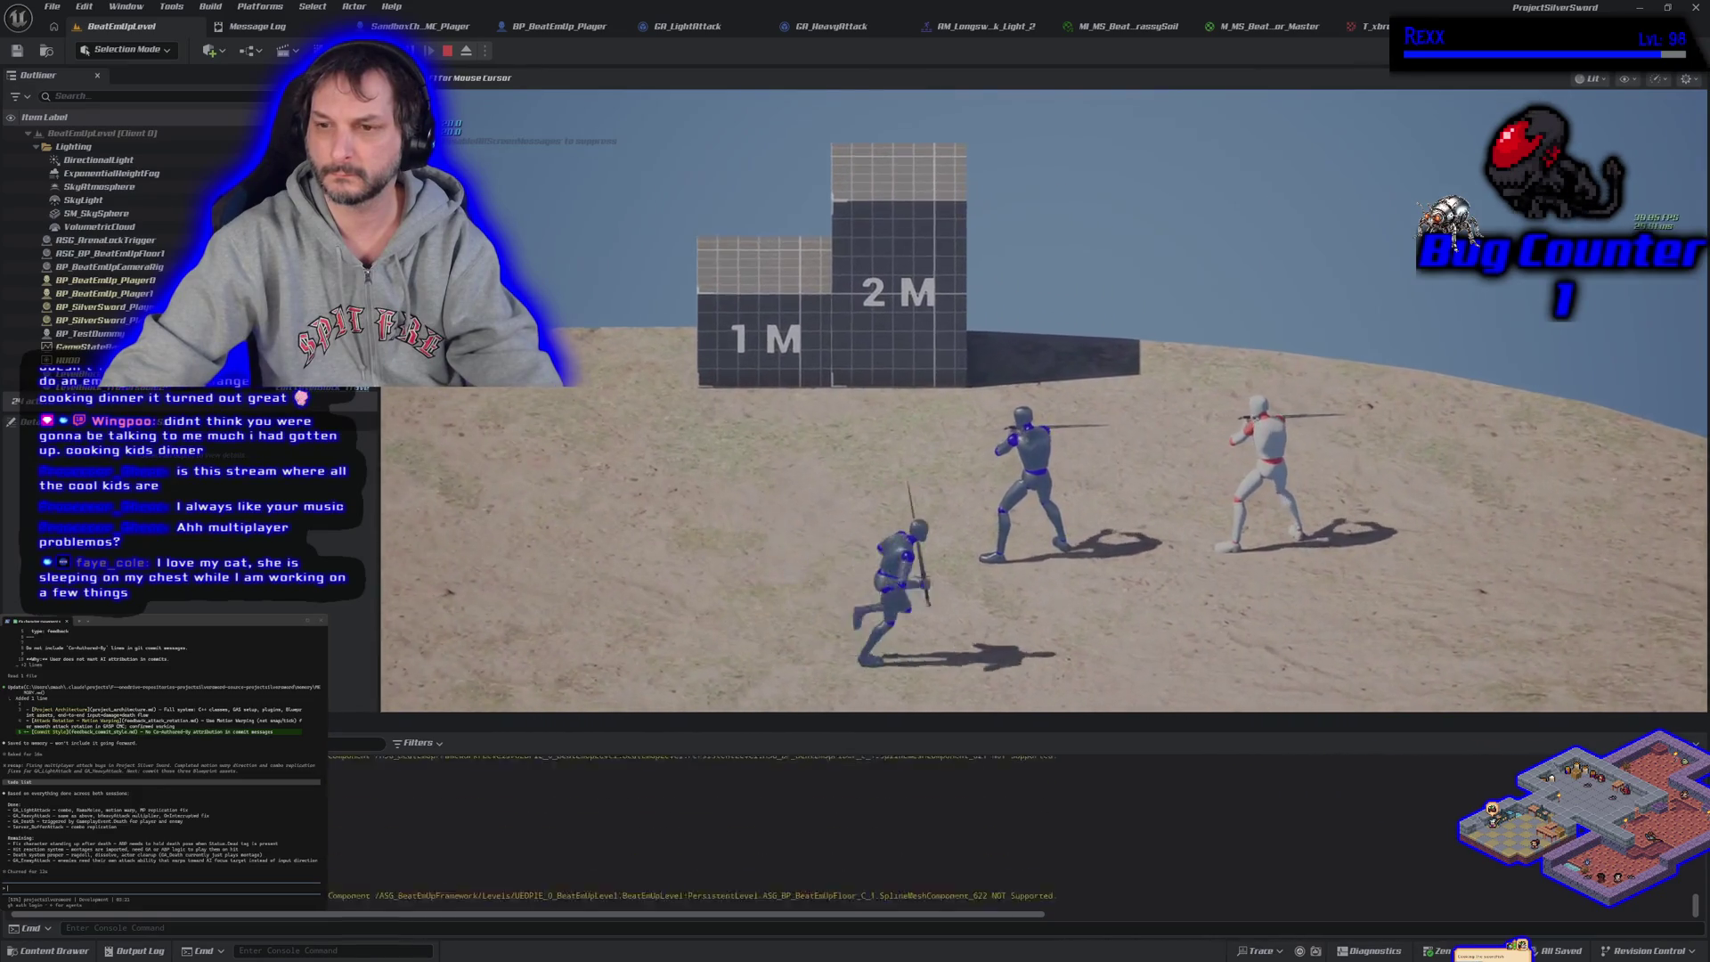
{"action": "key", "text": "shift+F1"}
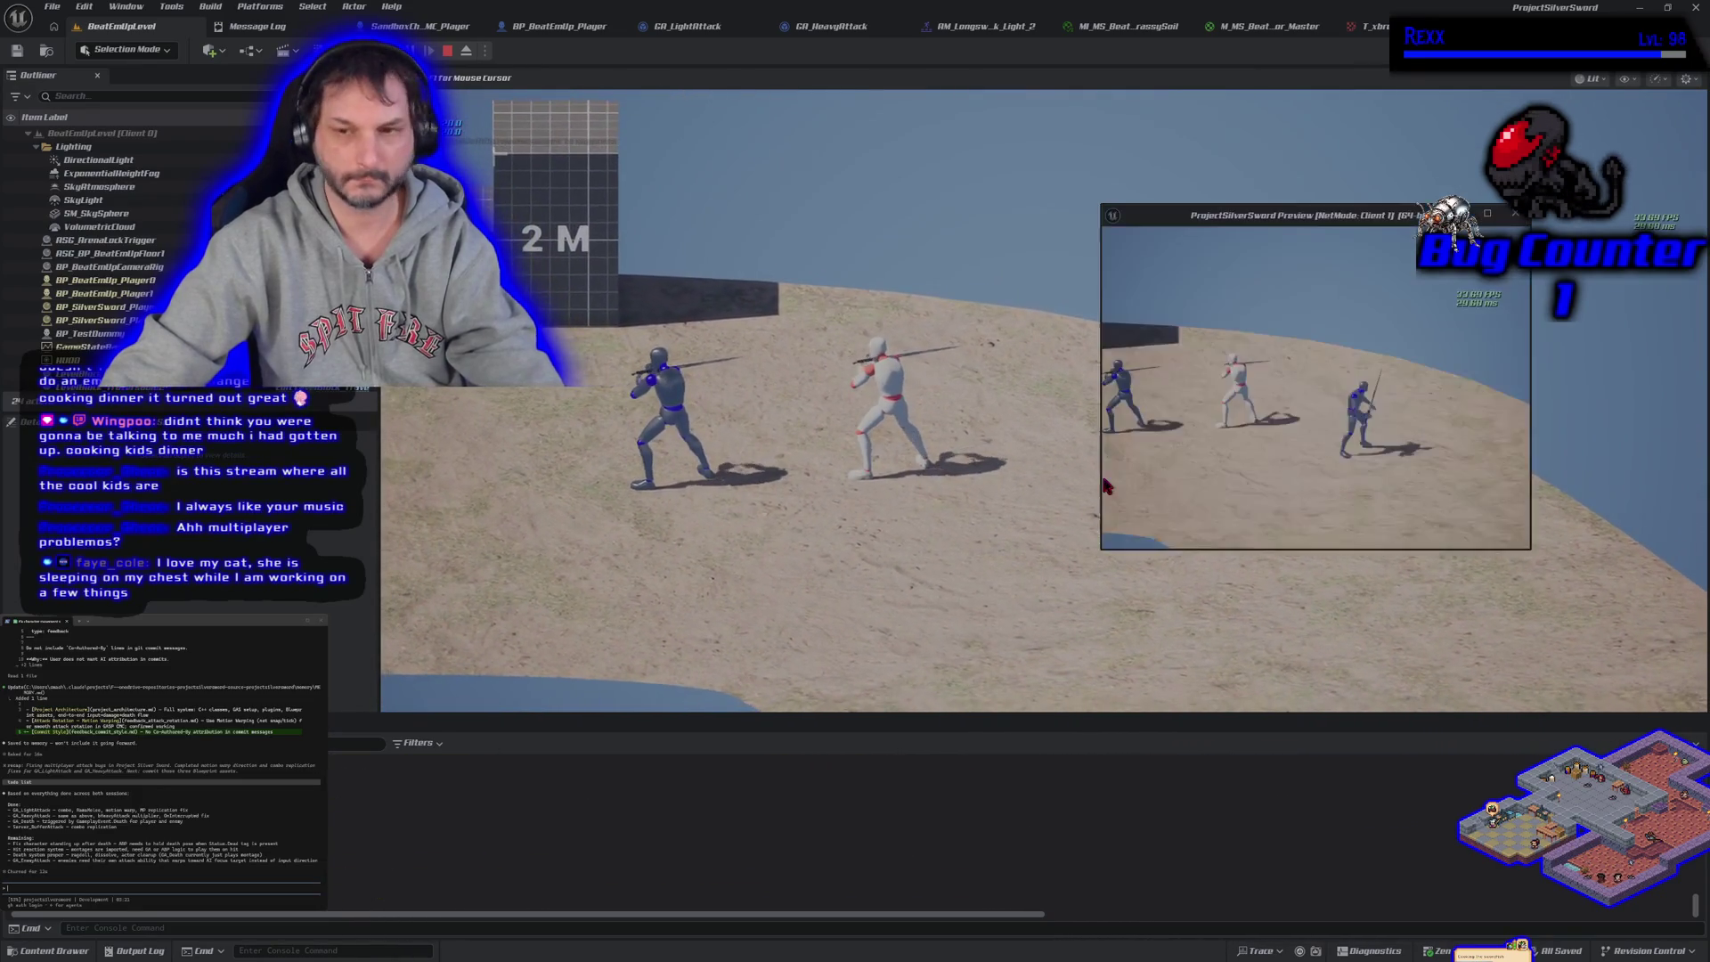
{"action": "left_click", "coordinate": [1104, 485]}
{"action": "key", "text": "d"}
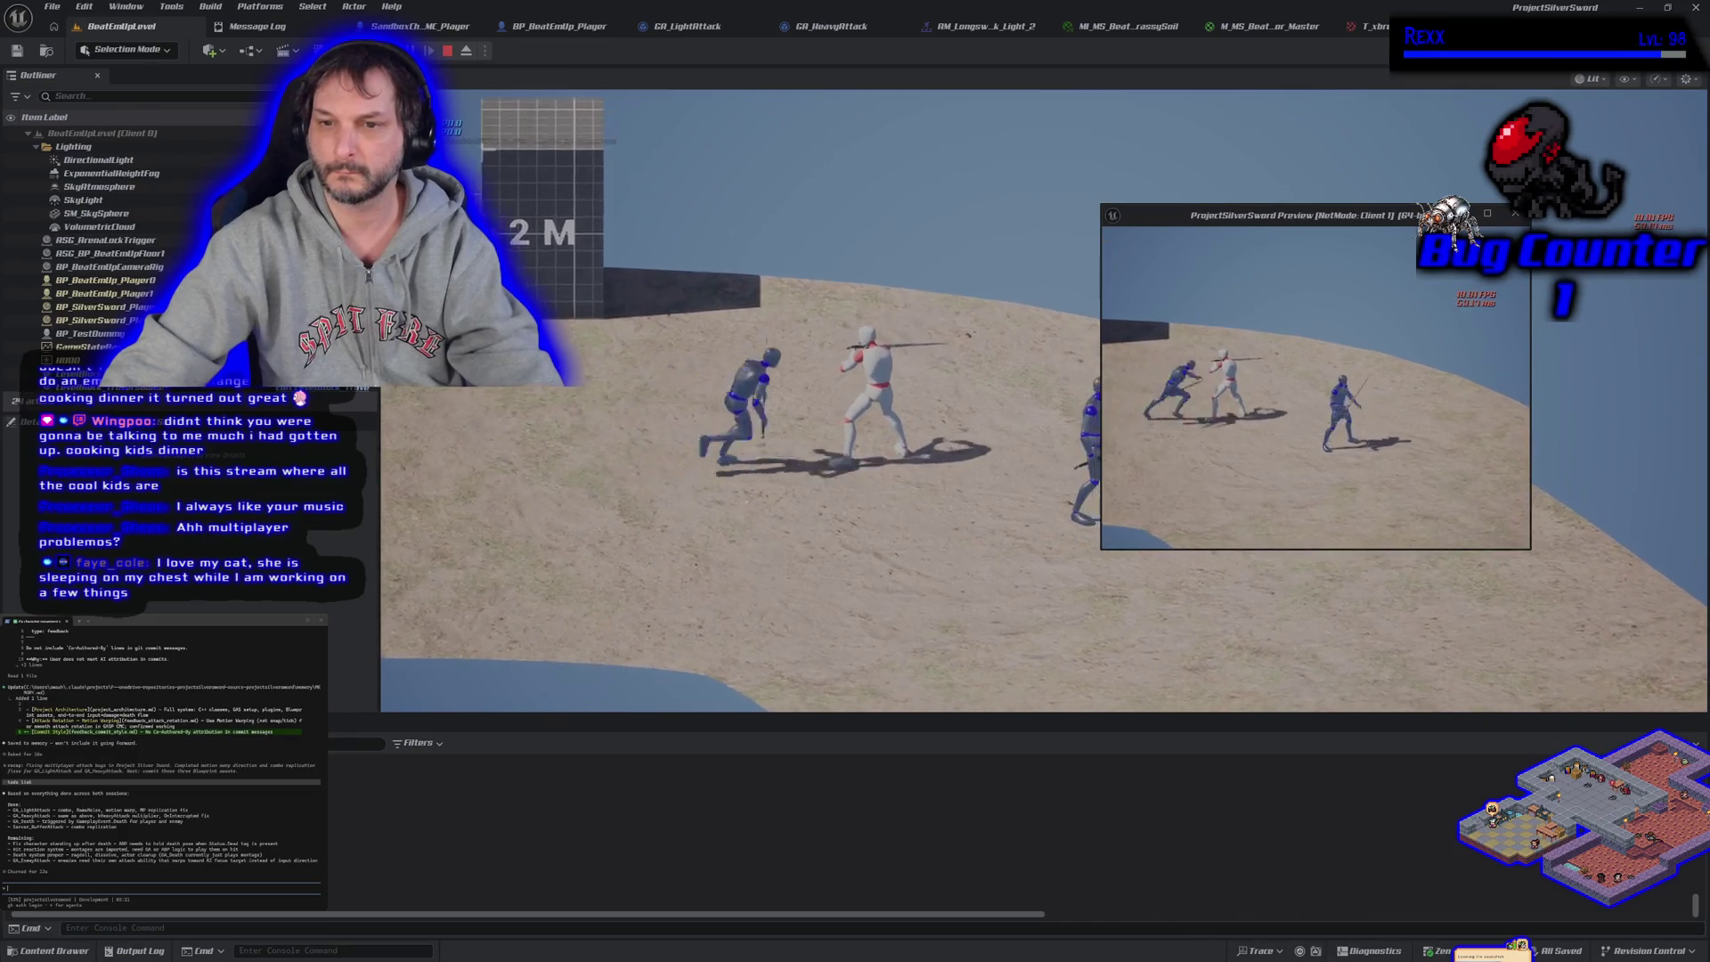
{"action": "key", "text": "d"}
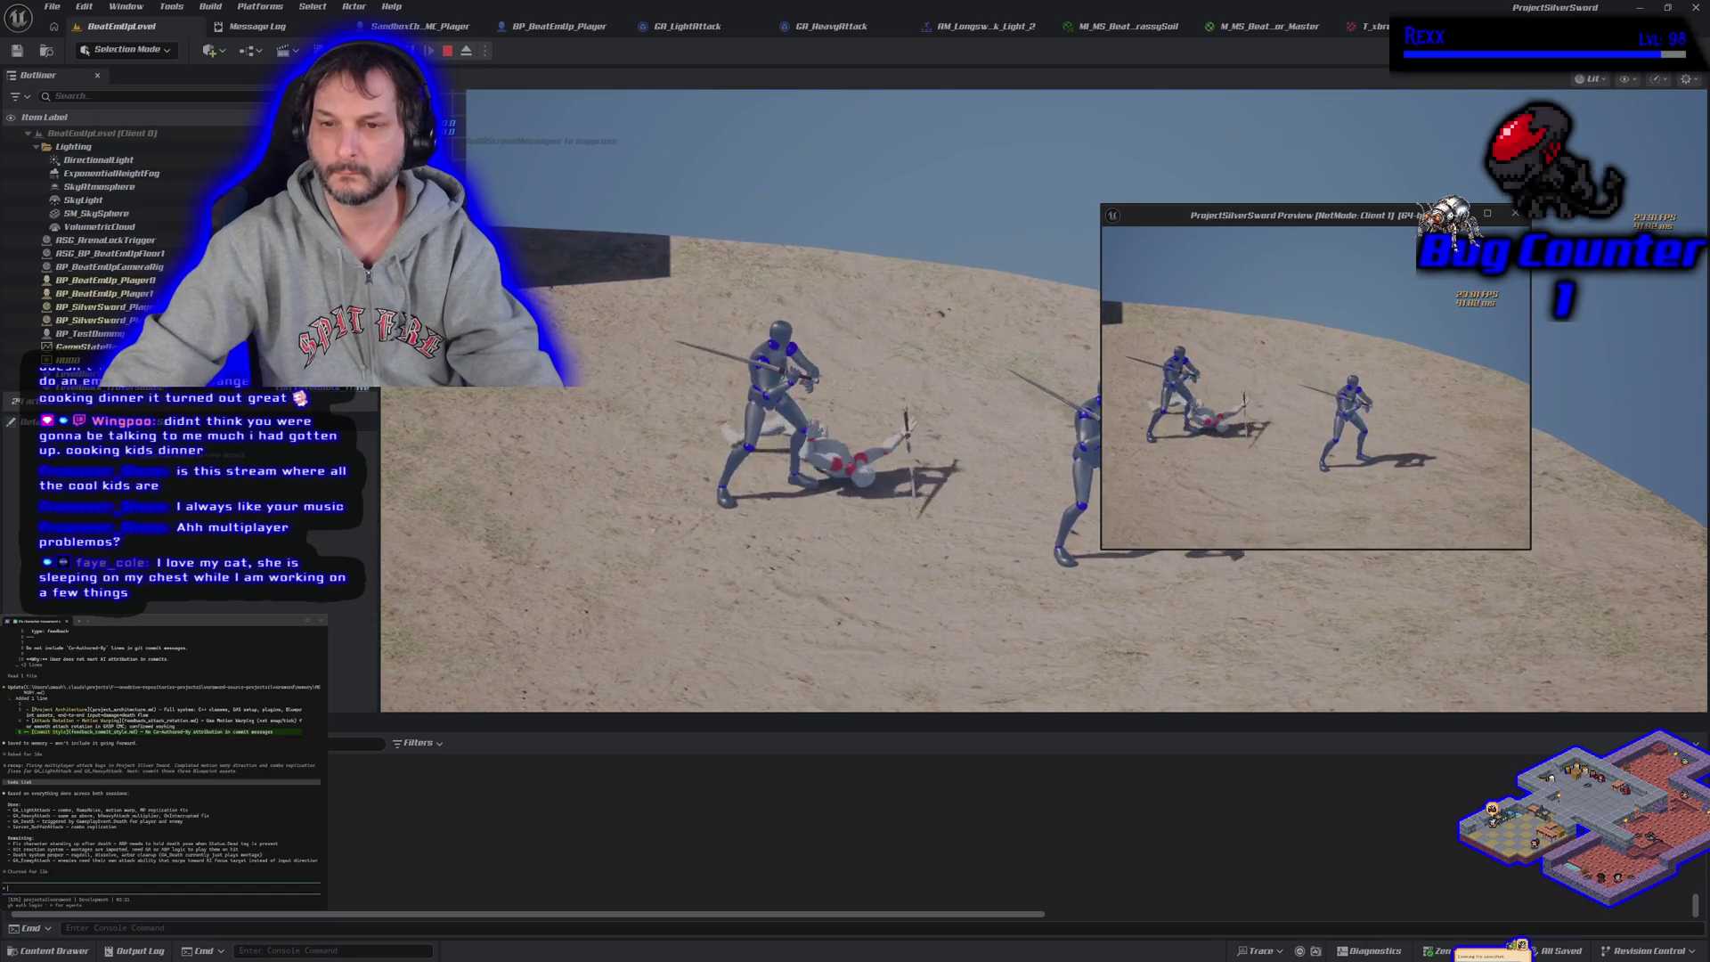
{"action": "key", "text": "d"}
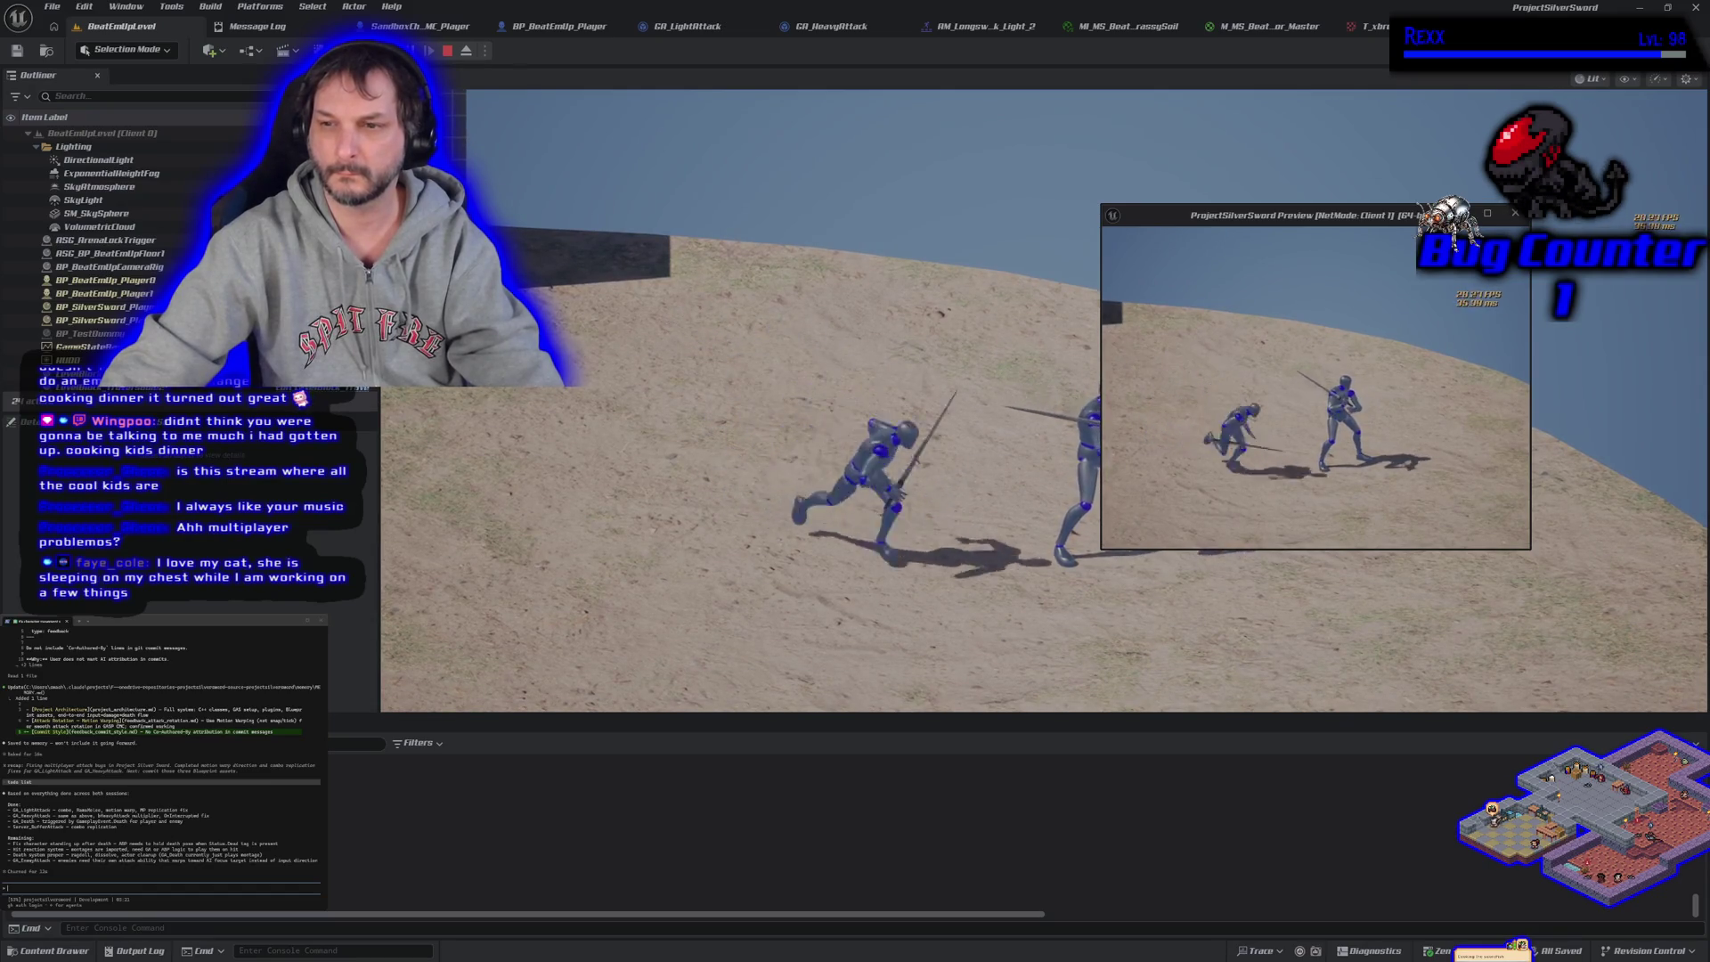
{"action": "key", "text": "d"}
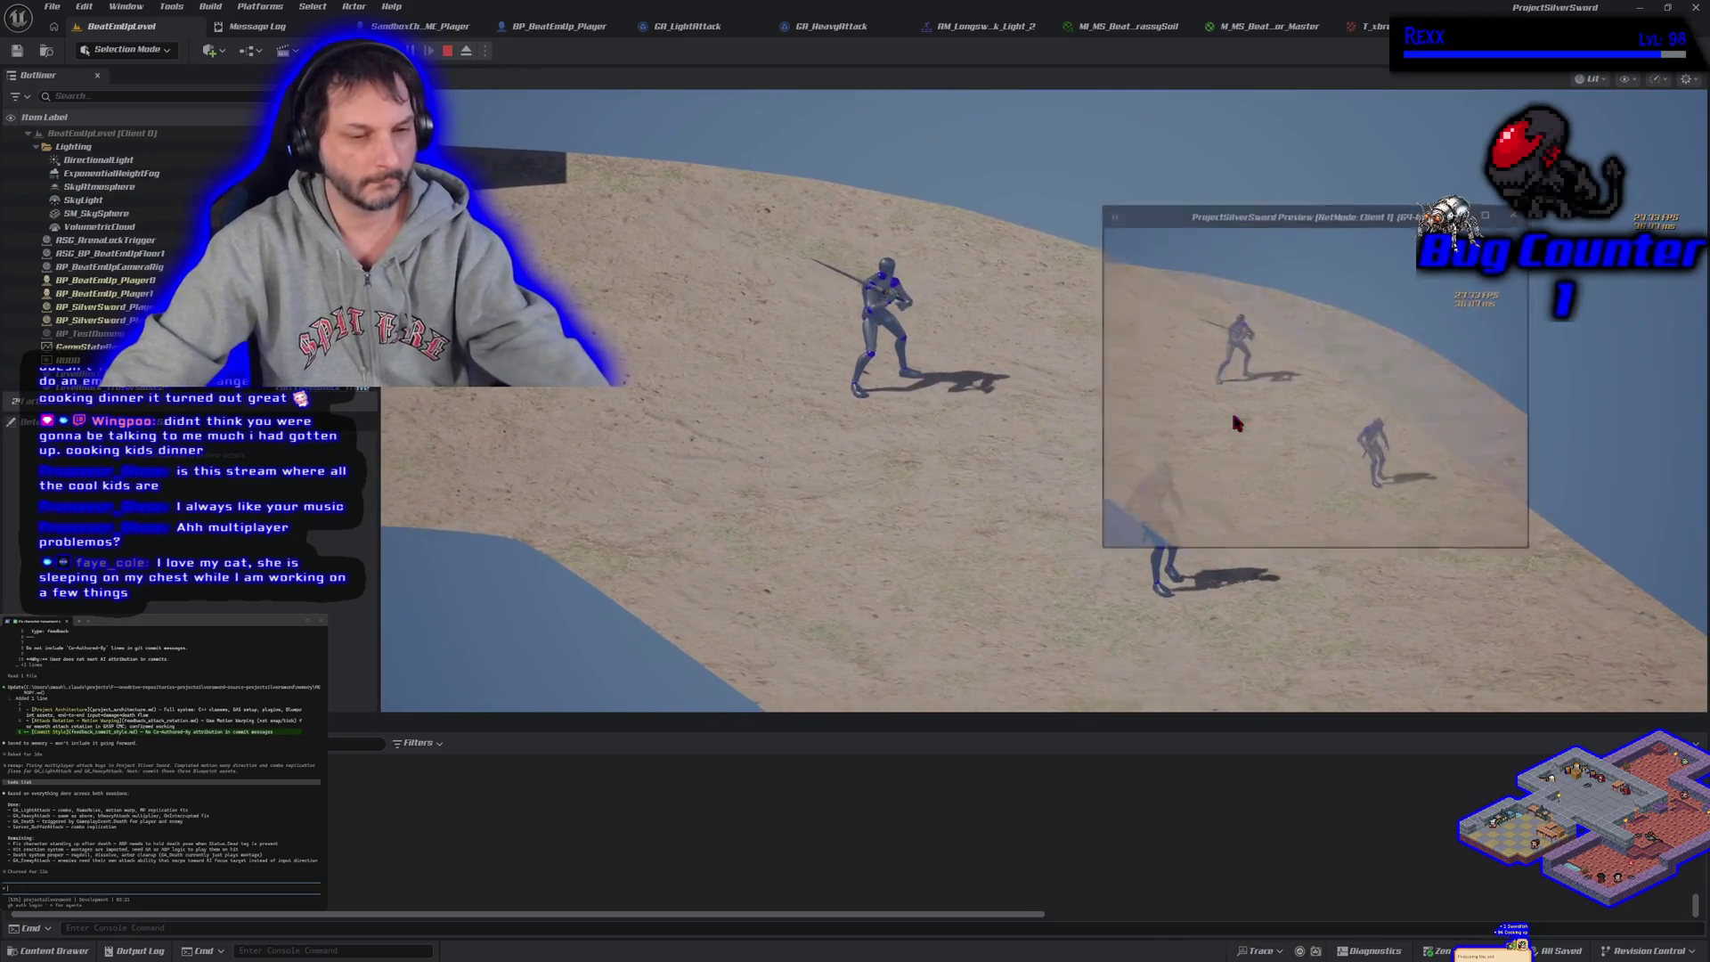
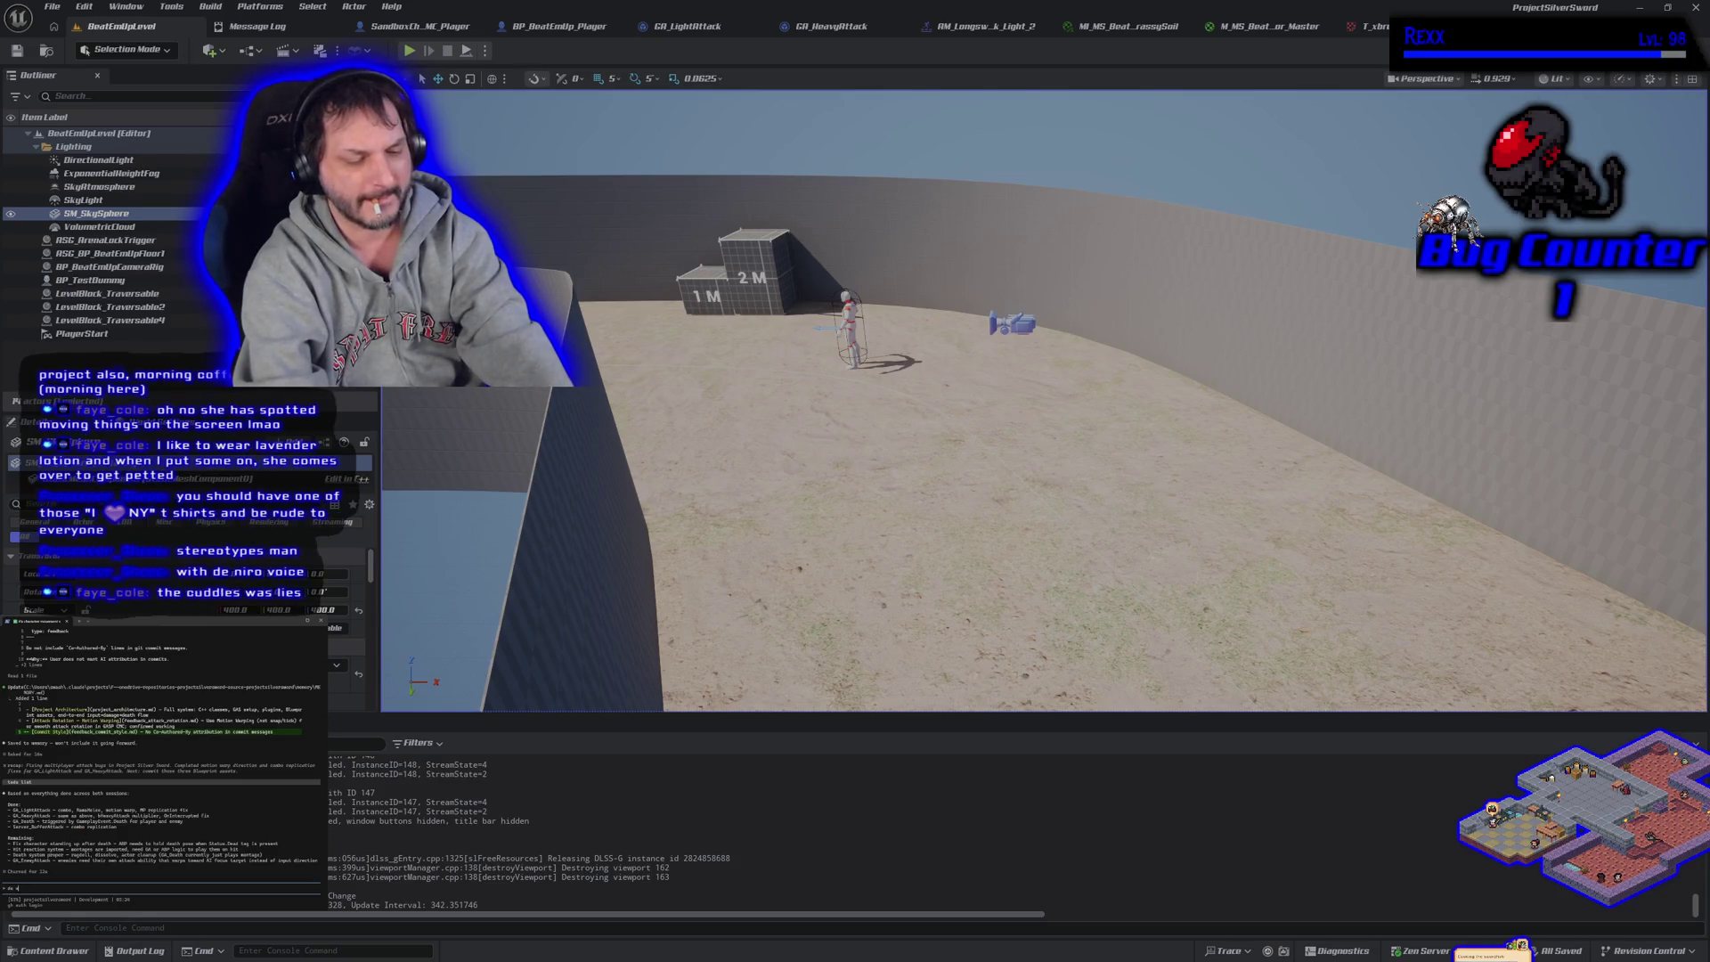
Discard the half-typed terminal message and open the GA_Death ability Blueprint from the Content Drawer
{"action": "type", "text": "want them"}
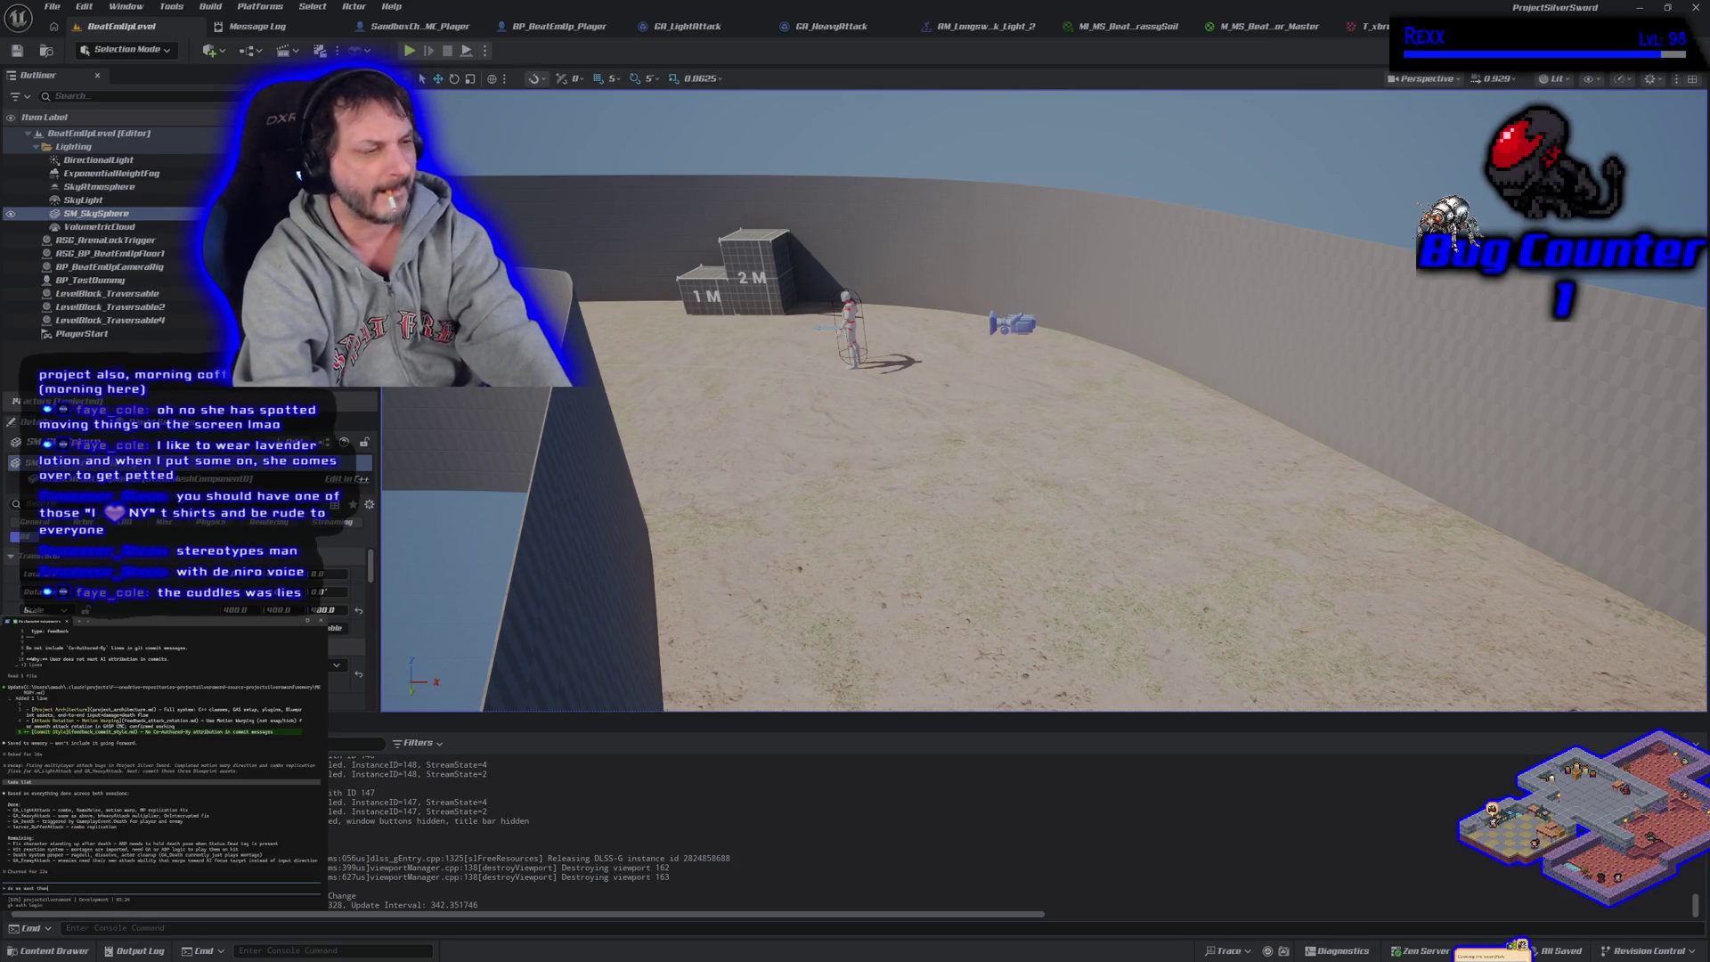
{"action": "key", "text": "BackSpace"}
{"action": "key", "text": "BackSpace"}
{"action": "key", "text": "BackSpace"}
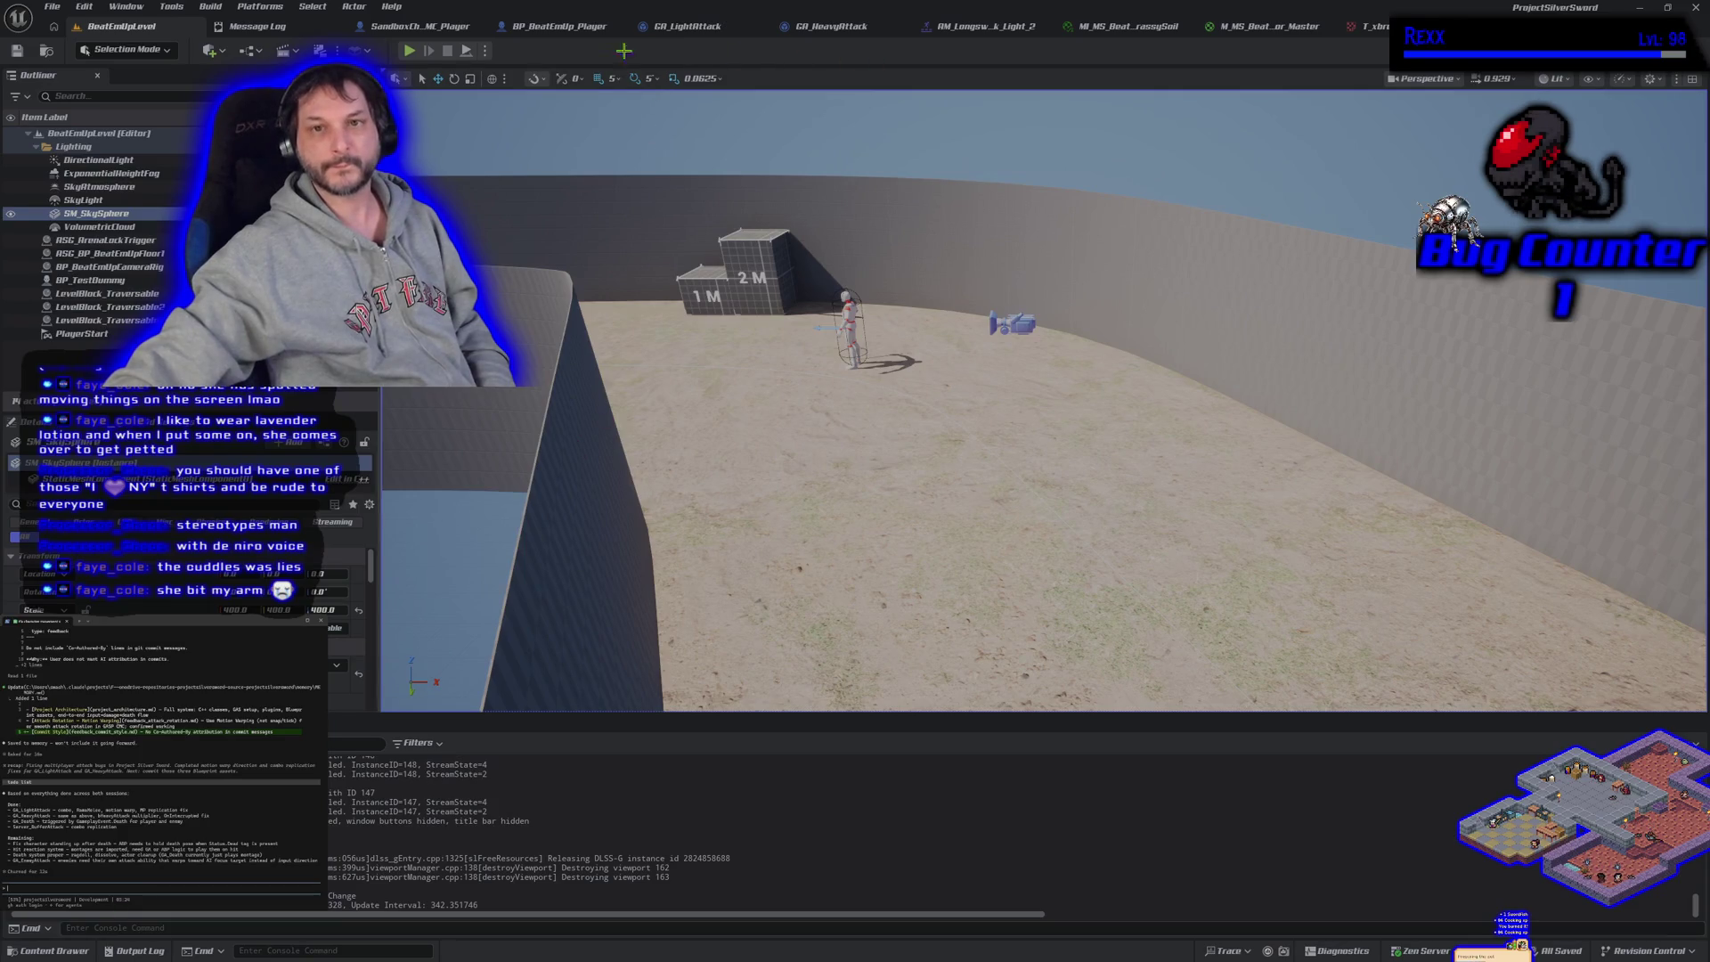
{"action": "left_click", "coordinate": [686, 26]}
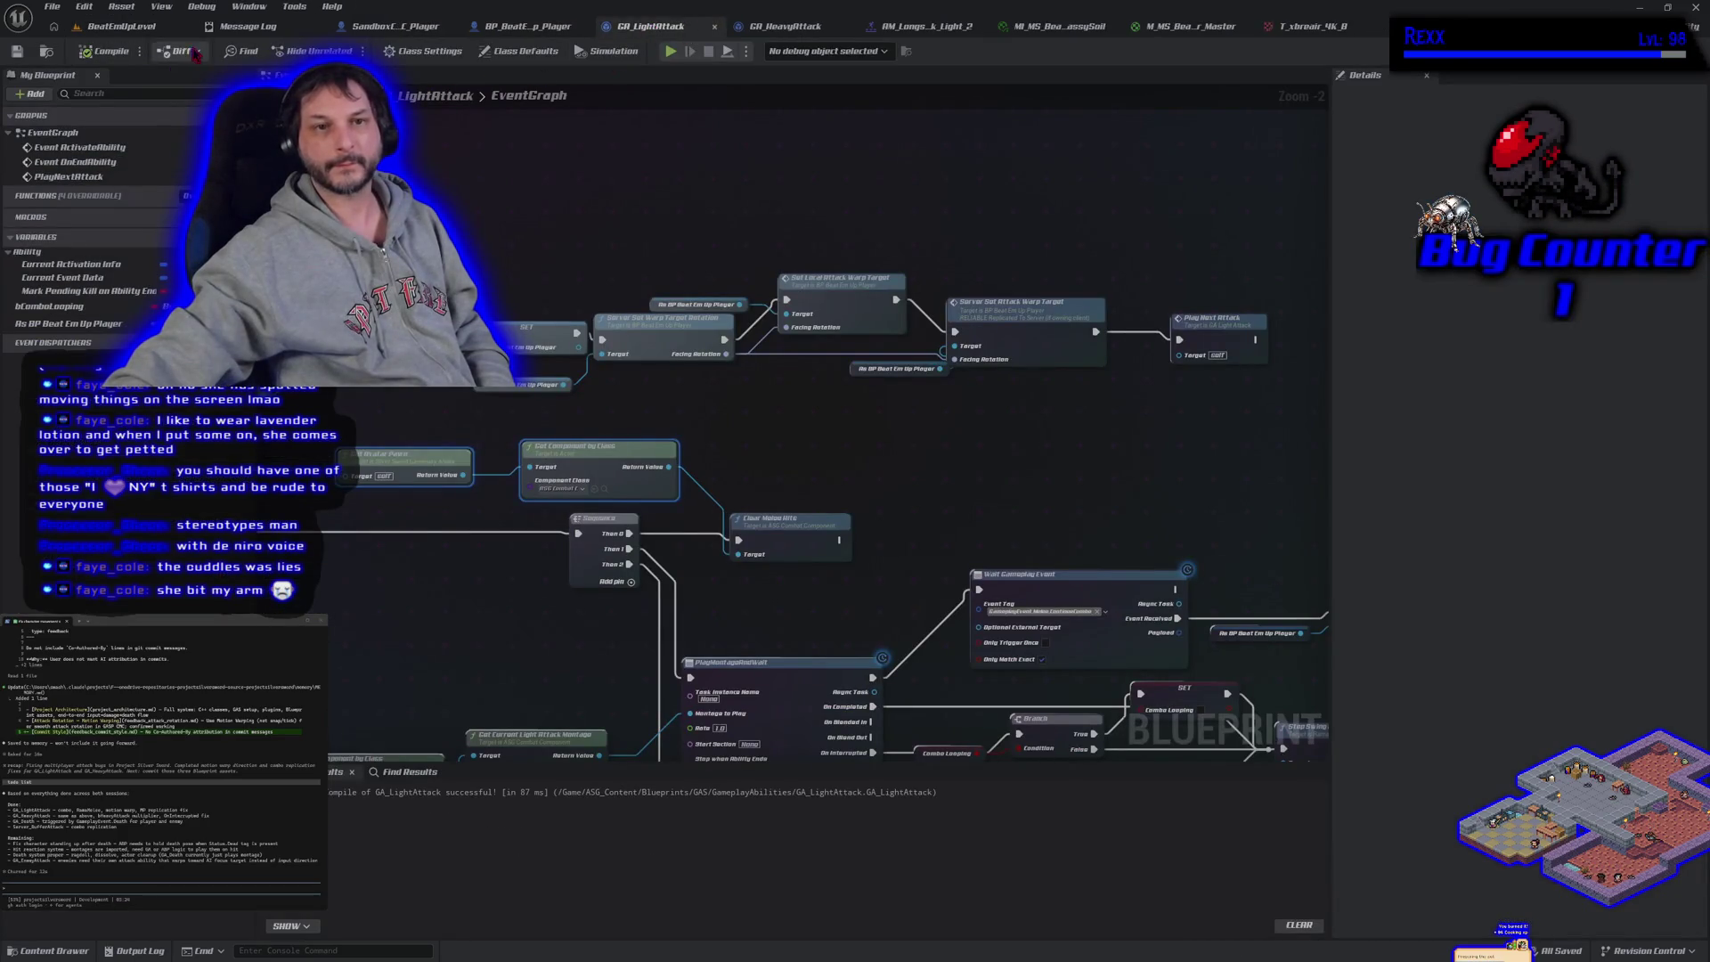
{"action": "key", "text": "ctrl+space"}
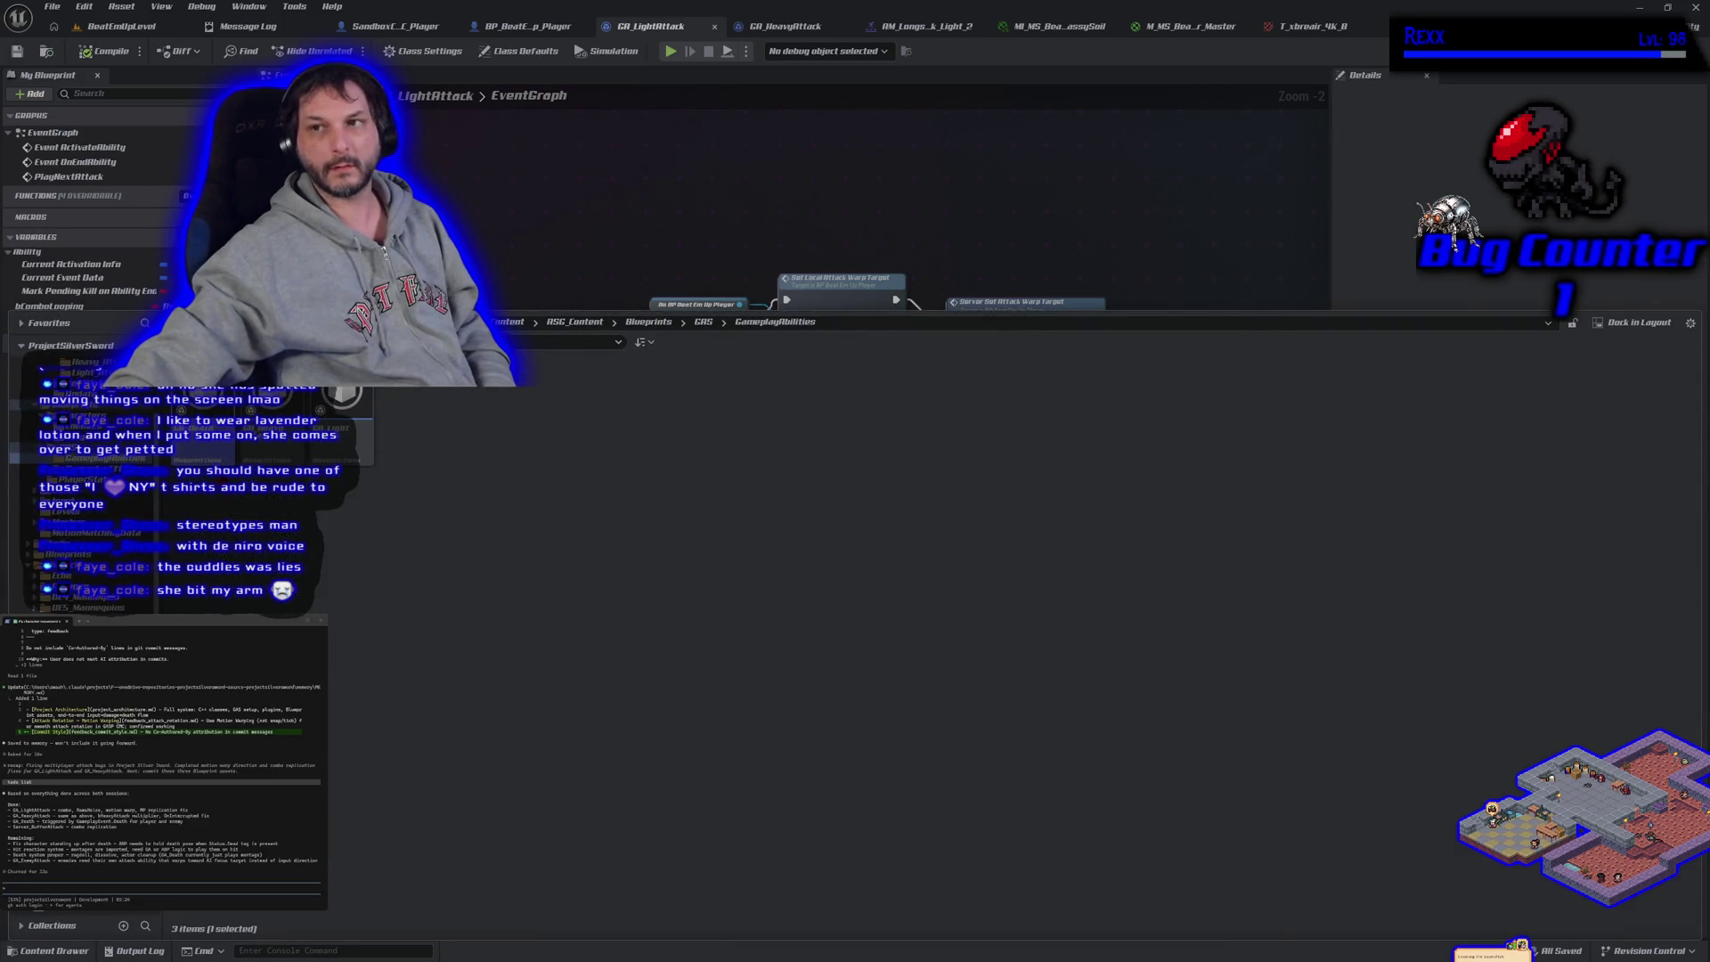
{"action": "double_click", "coordinate": [214, 441]}
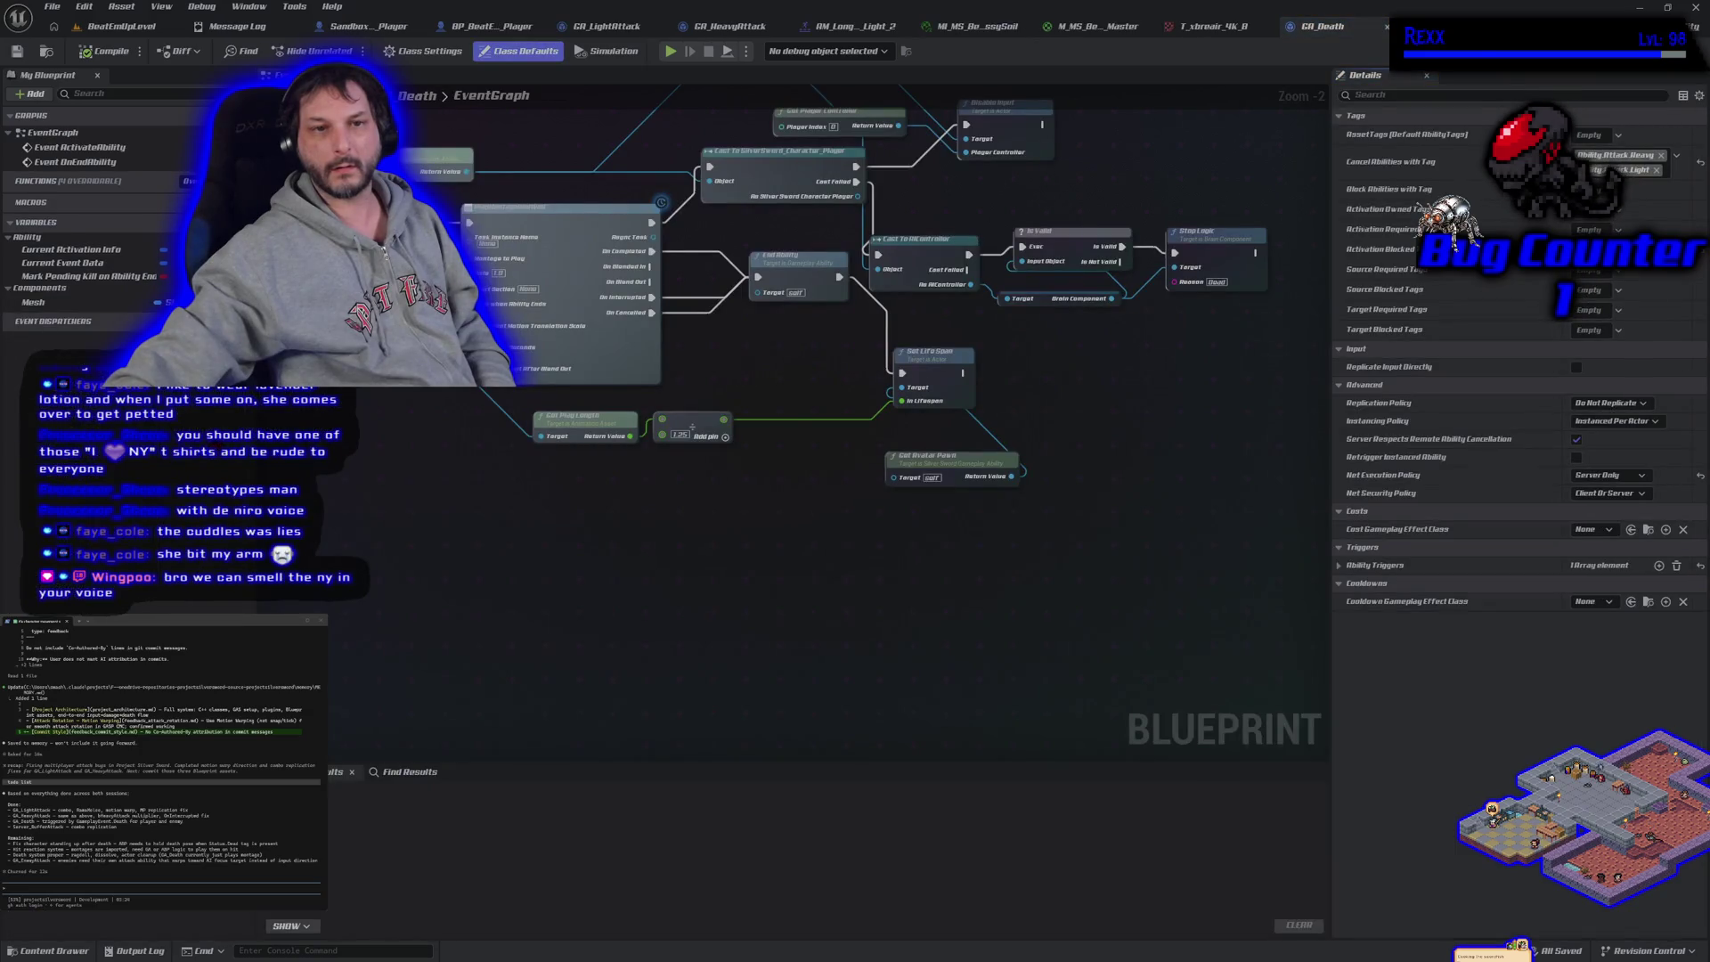
Break the link on the Set Life Span node and compile GA_Death
{"action": "scroll", "coordinate": [748, 603], "scroll_direction": "down", "scroll_amount": 2}
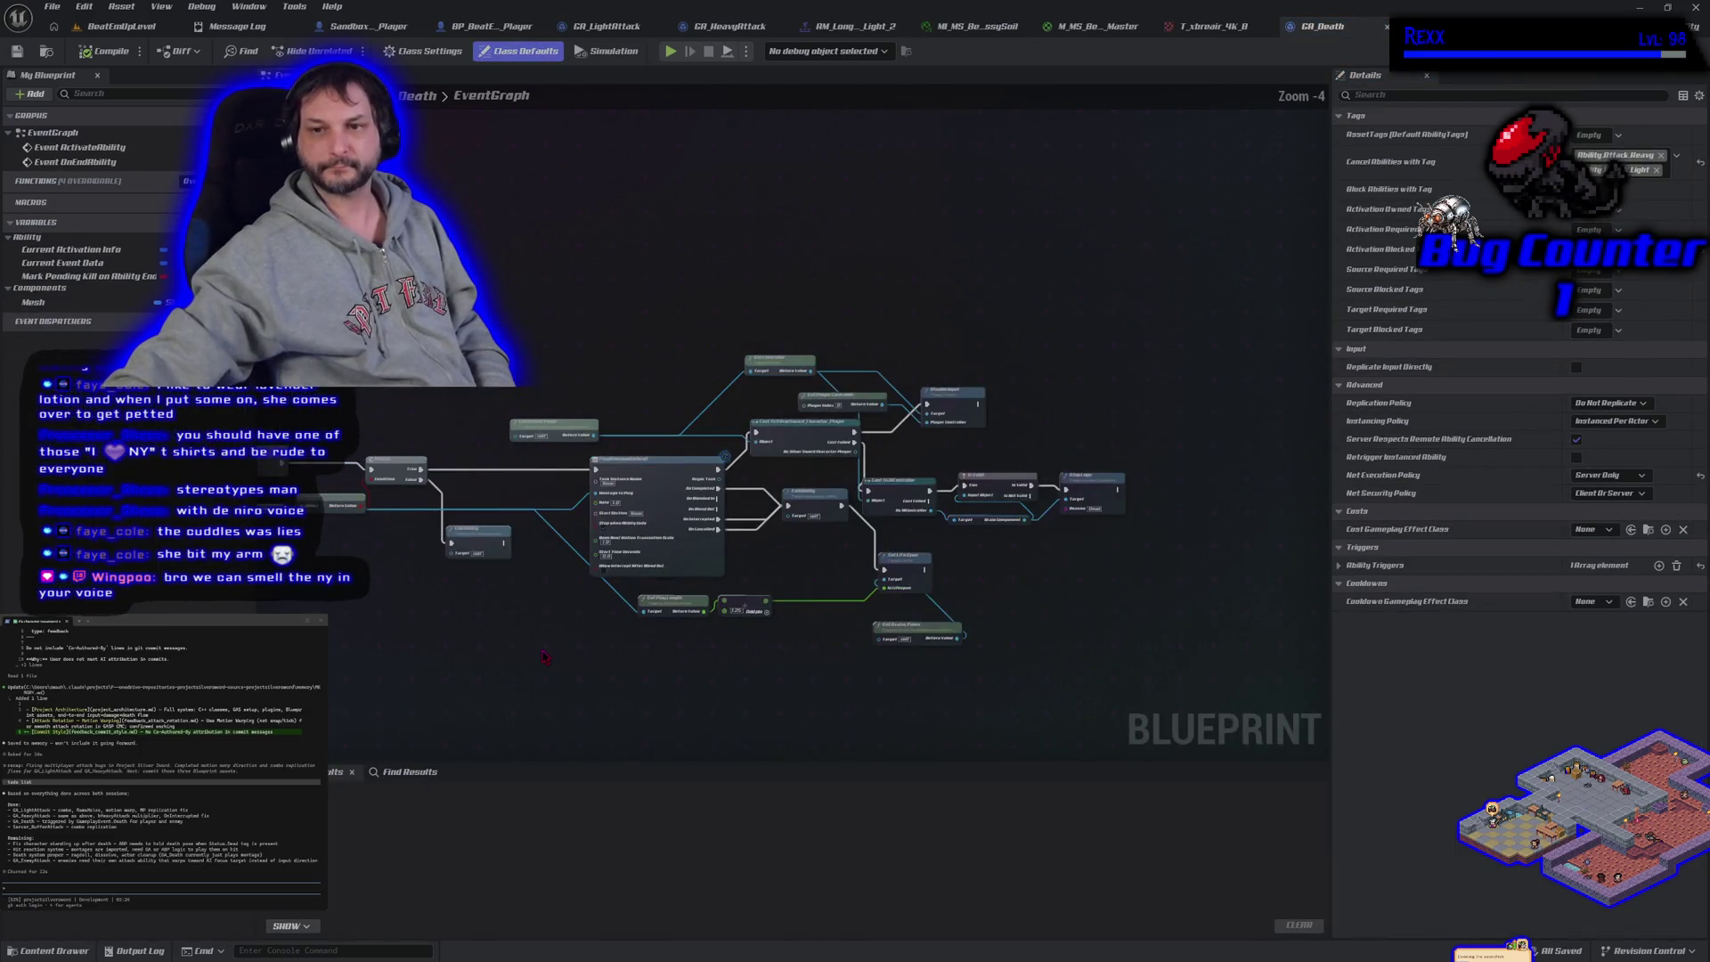
{"action": "left_click_drag", "start_coordinate": [748, 602], "coordinate": [656, 583]}
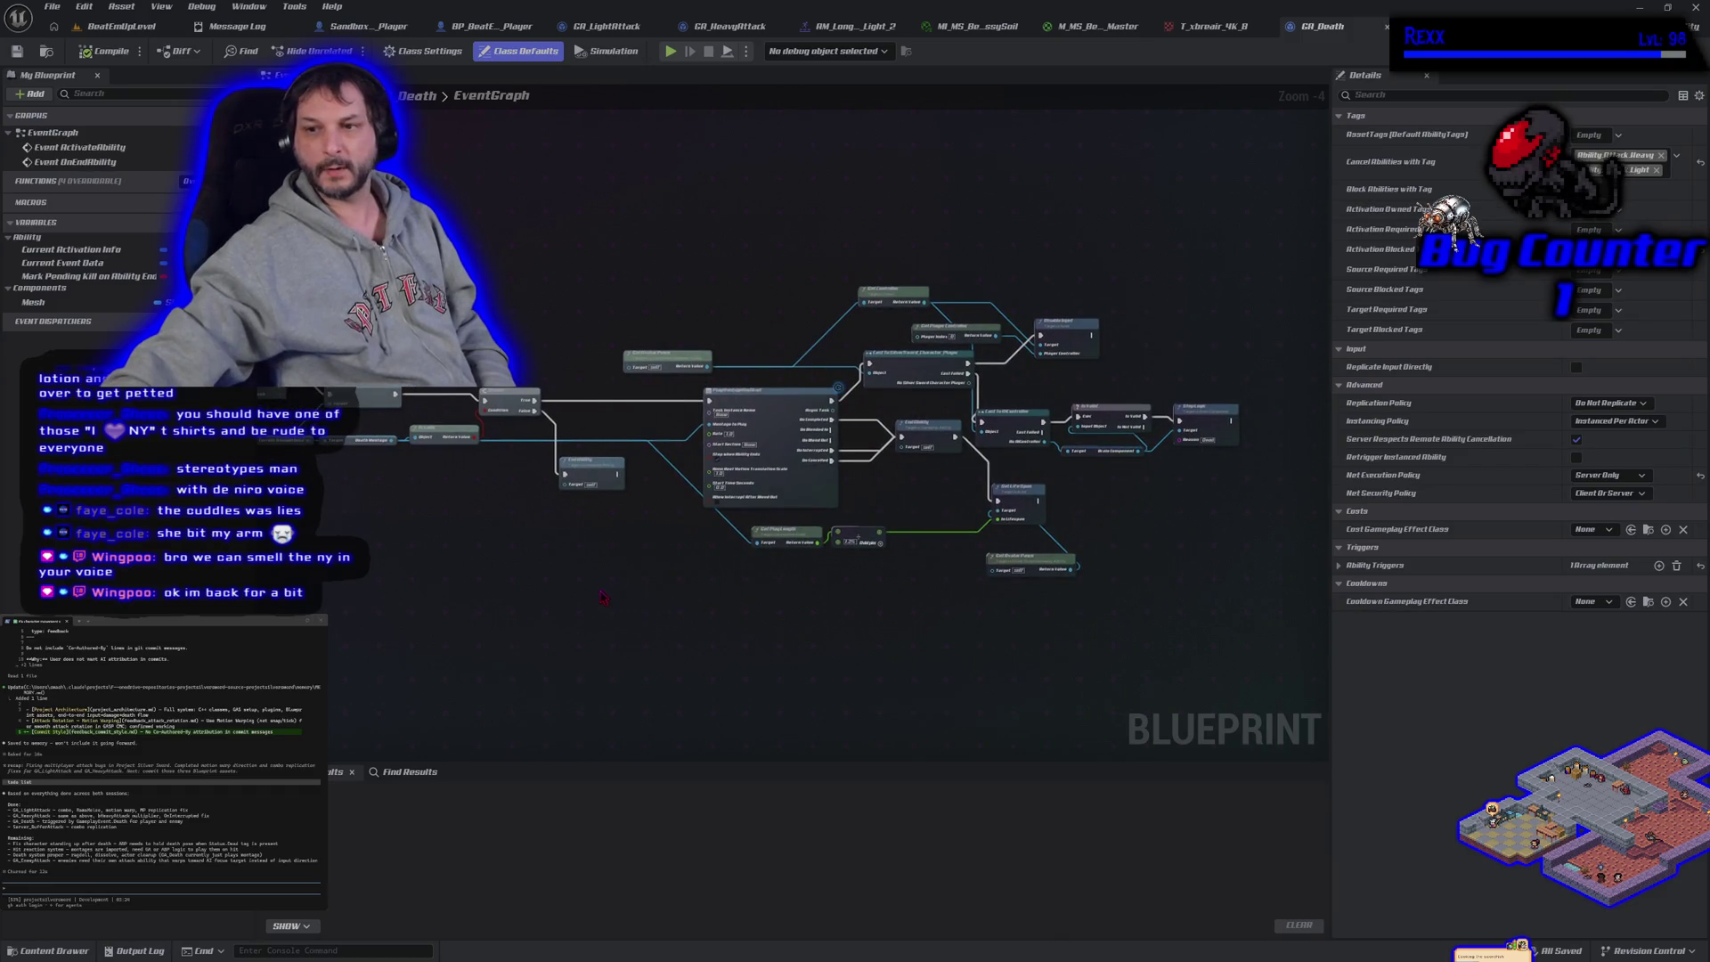
{"action": "left_click_drag", "start_coordinate": [407, 601], "coordinate": [733, 520]}
{"action": "scroll", "coordinate": [732, 520], "scroll_direction": "up", "scroll_amount": 1}
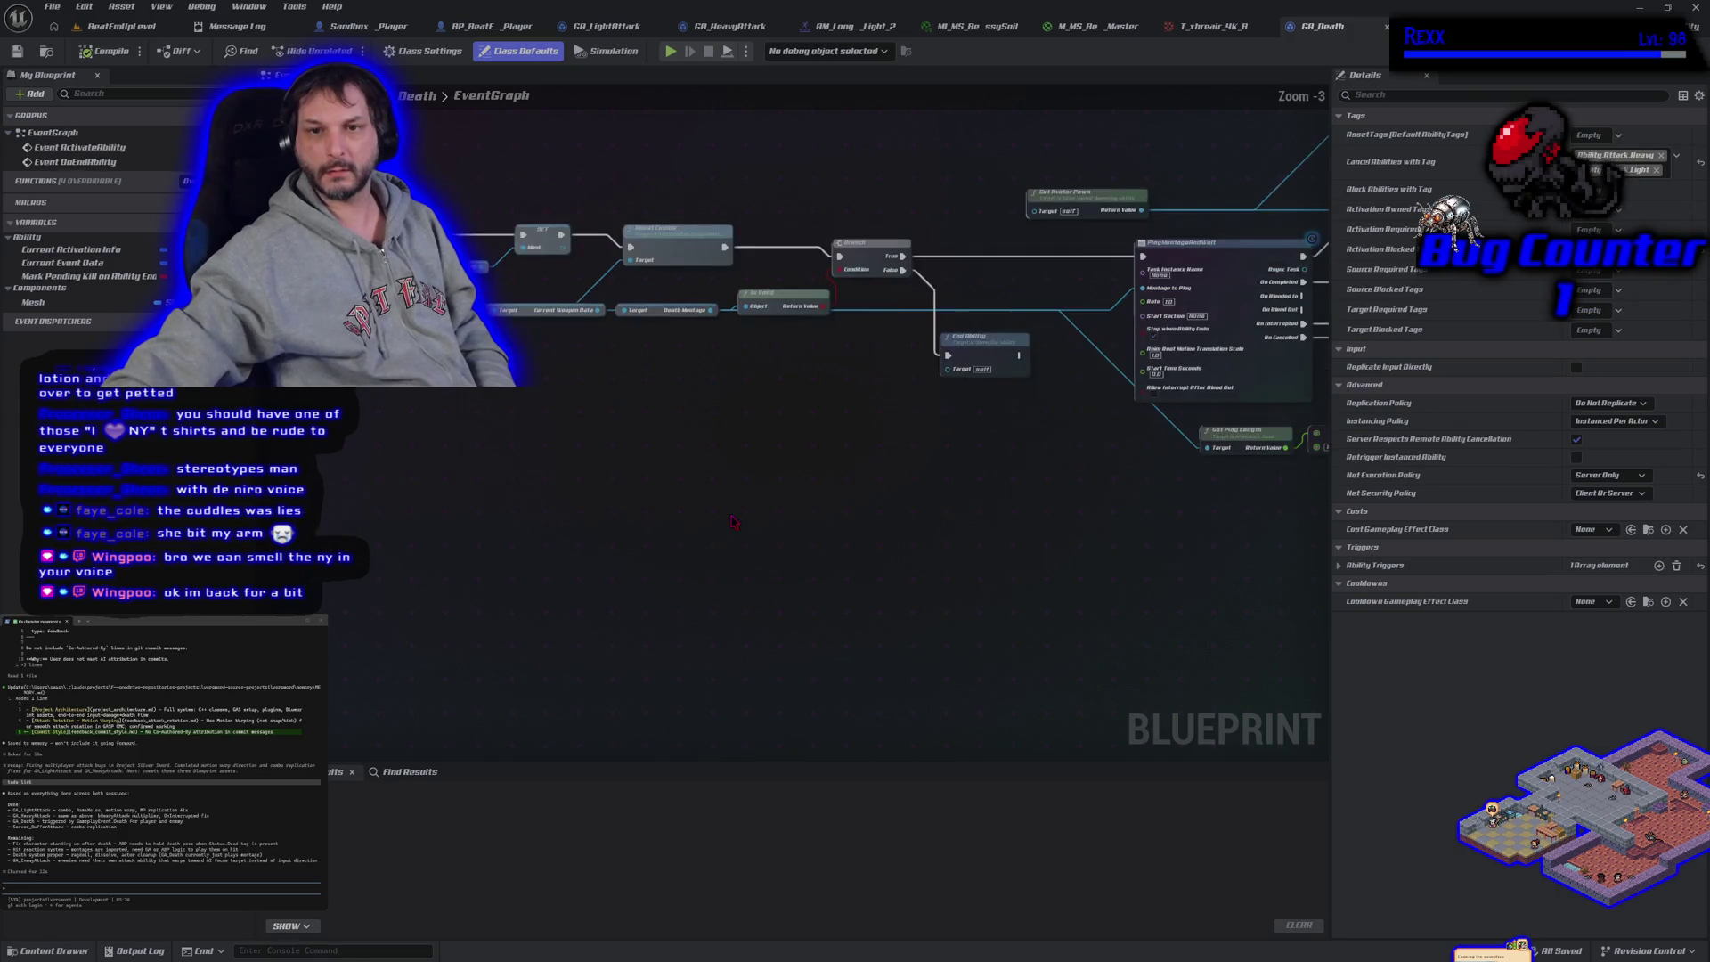
{"action": "mouse_move", "coordinate": [993, 609]}
{"action": "left_mouse_down"}
{"action": "mouse_move", "coordinate": [638, 577]}
{"action": "mouse_move", "coordinate": [431, 603]}
{"action": "left_mouse_up"}
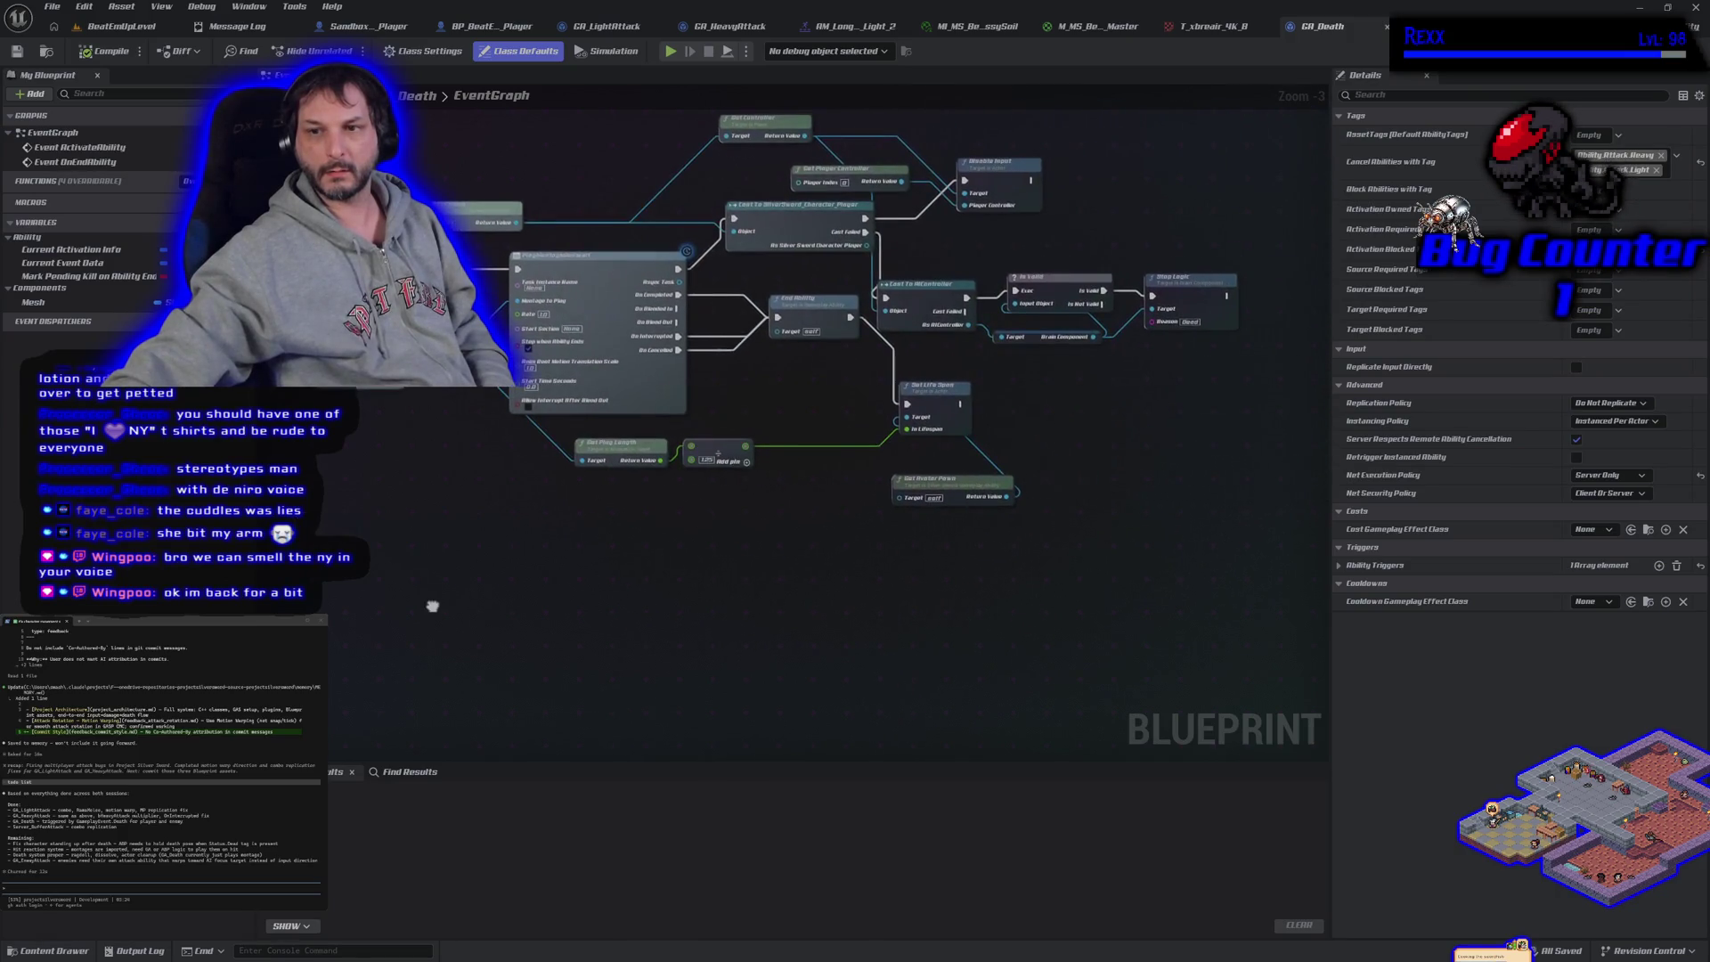
{"action": "scroll", "coordinate": [469, 638], "scroll_direction": "up", "scroll_amount": 1}
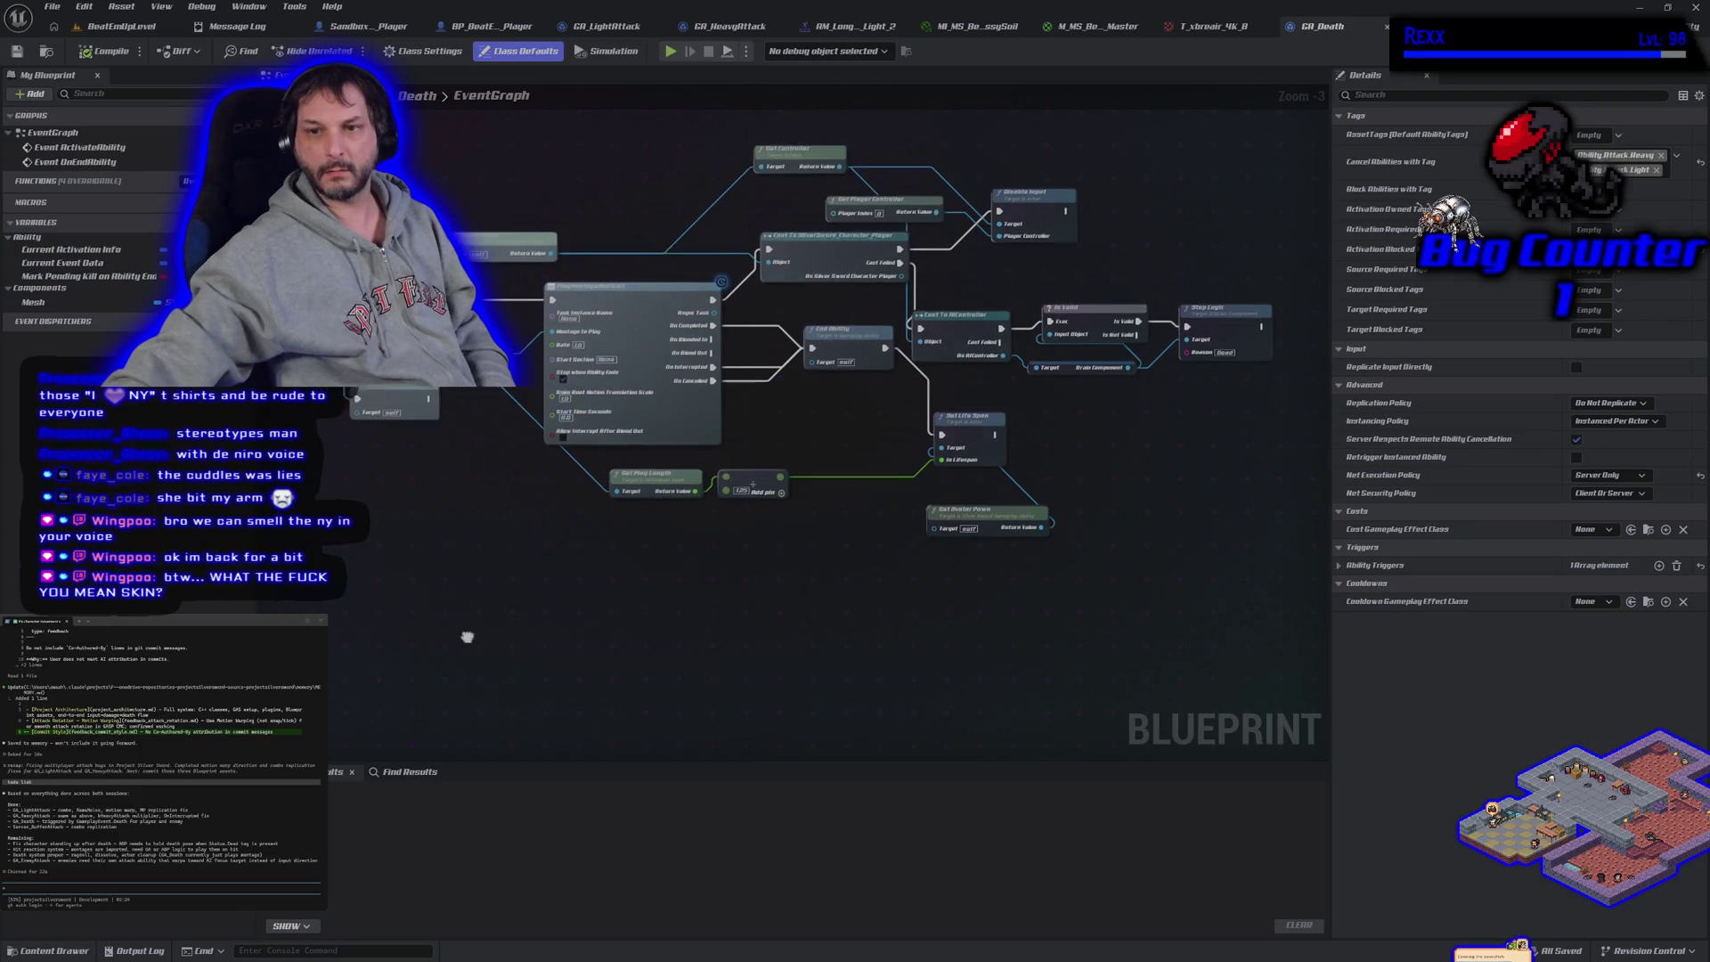
{"action": "scroll", "coordinate": [949, 503], "scroll_direction": "up", "scroll_amount": 1}
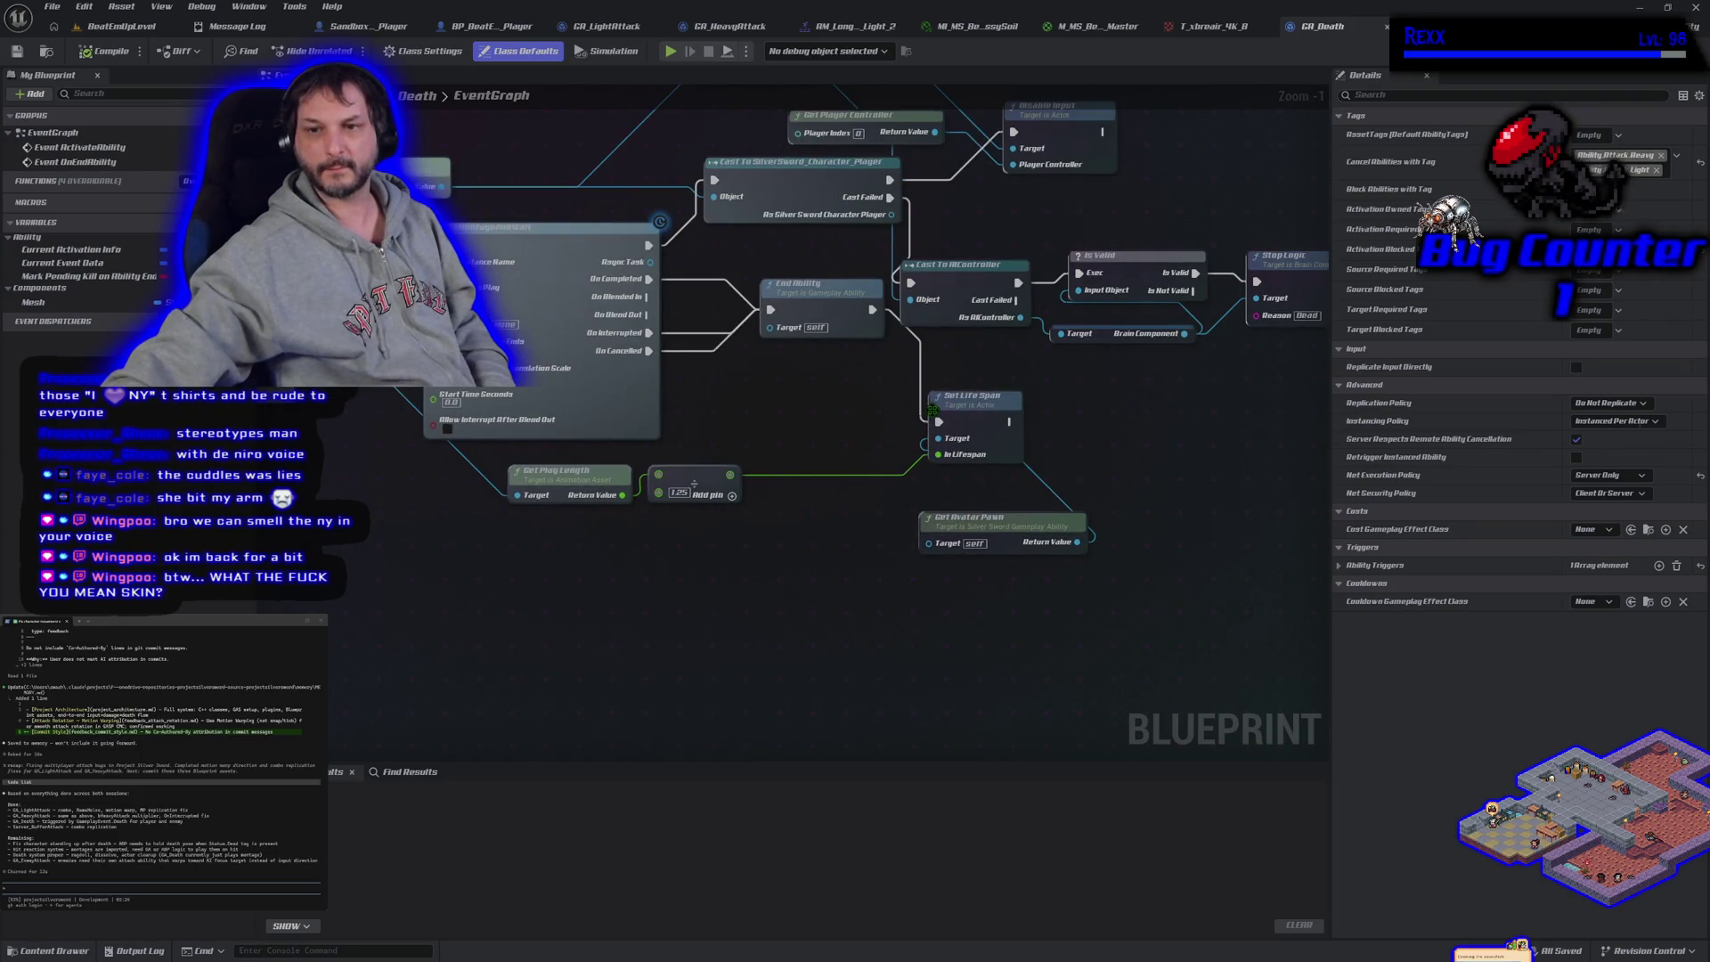
{"action": "right_click", "coordinate": [938, 437]}
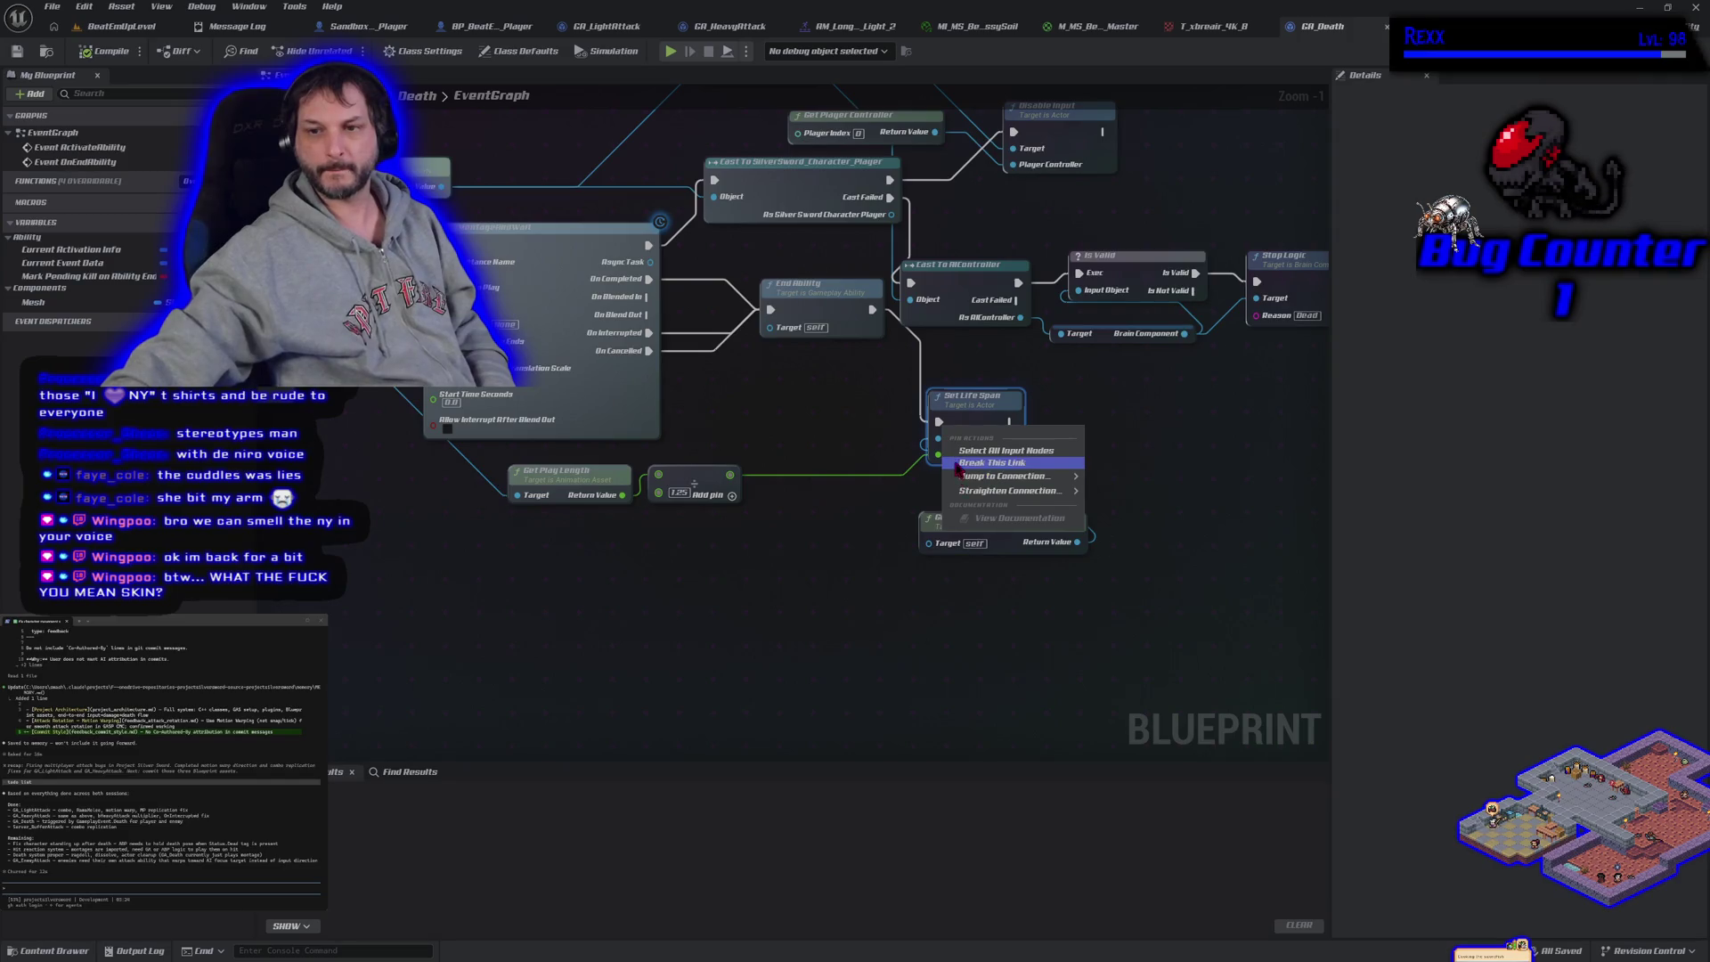
{"action": "left_click", "coordinate": [953, 461]}
{"action": "left_click", "coordinate": [125, 55]}
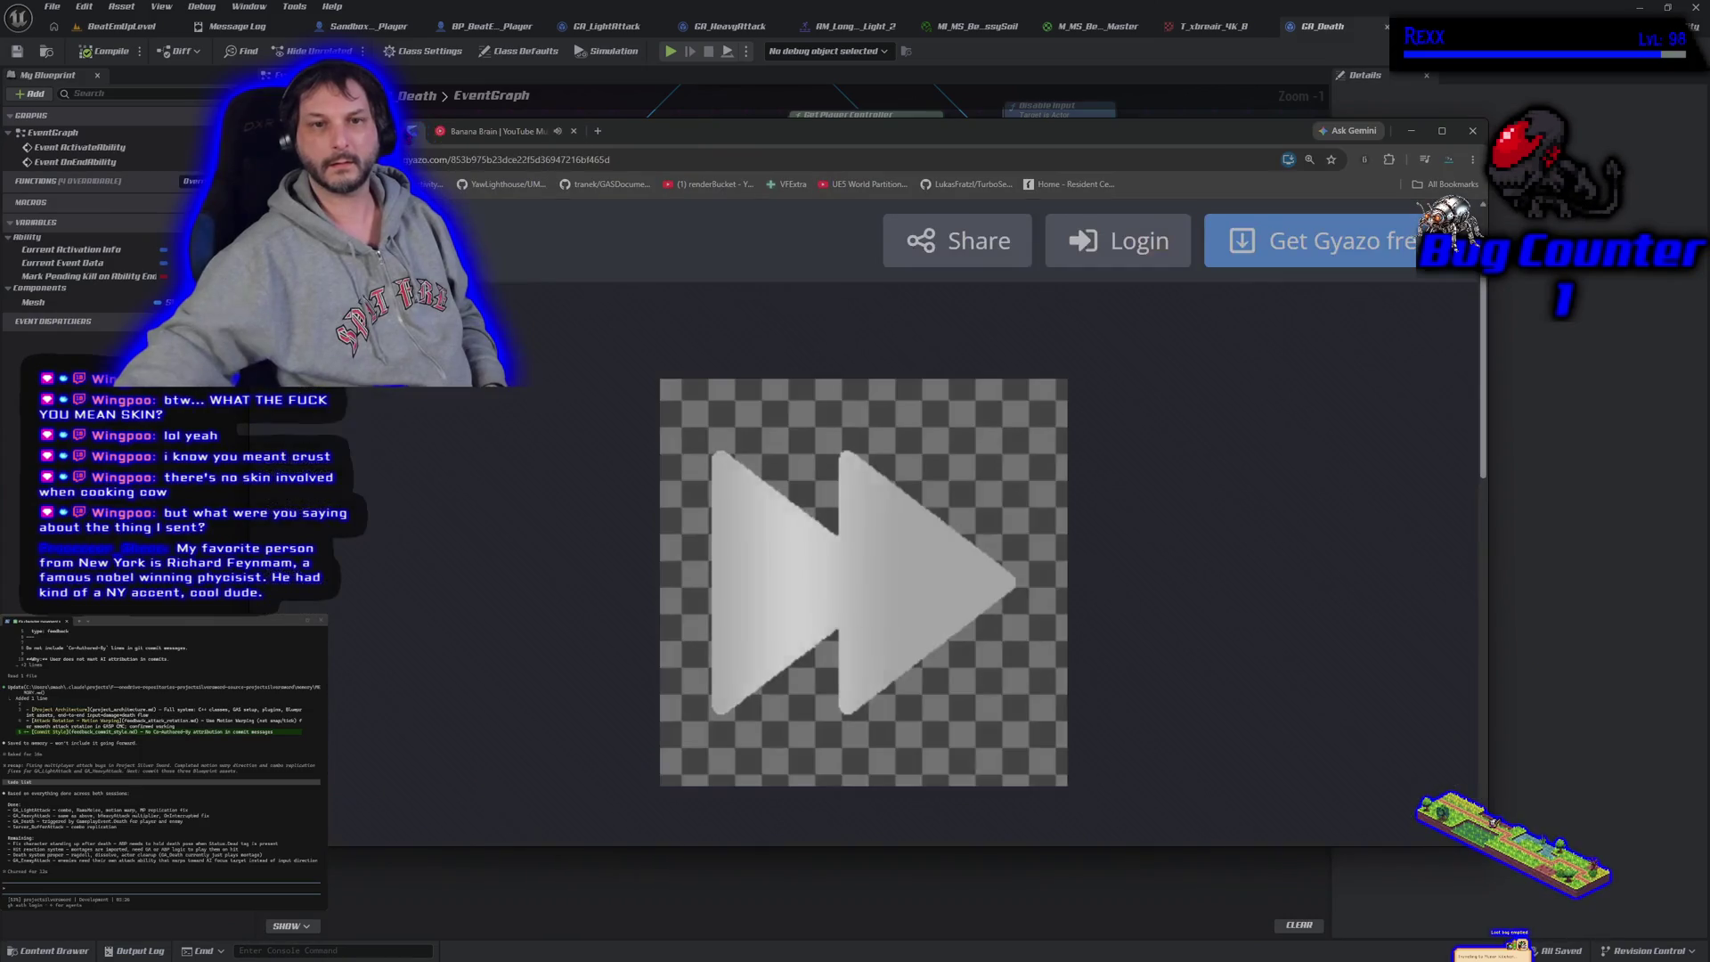
Bring the Gyazo fast-forward clip page in Chrome to the front over the Blueprint editor
{"action": "mouse_move", "coordinate": [776, 602]}
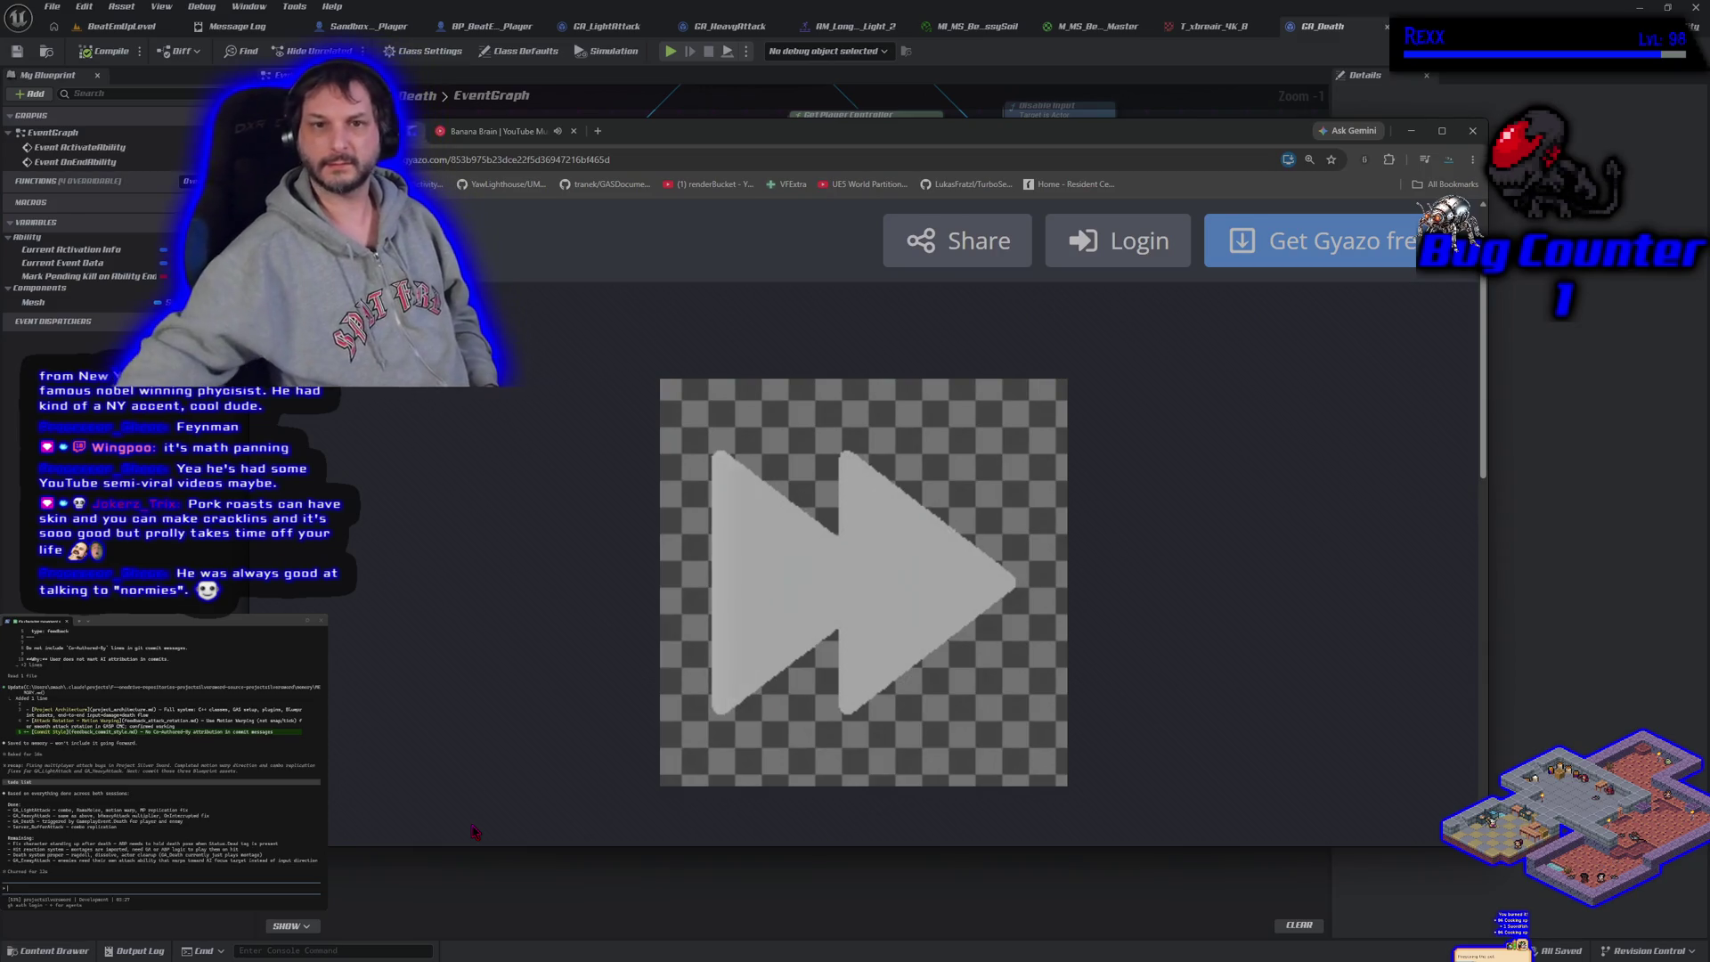
{"action": "mouse_move", "coordinate": [942, 526]}
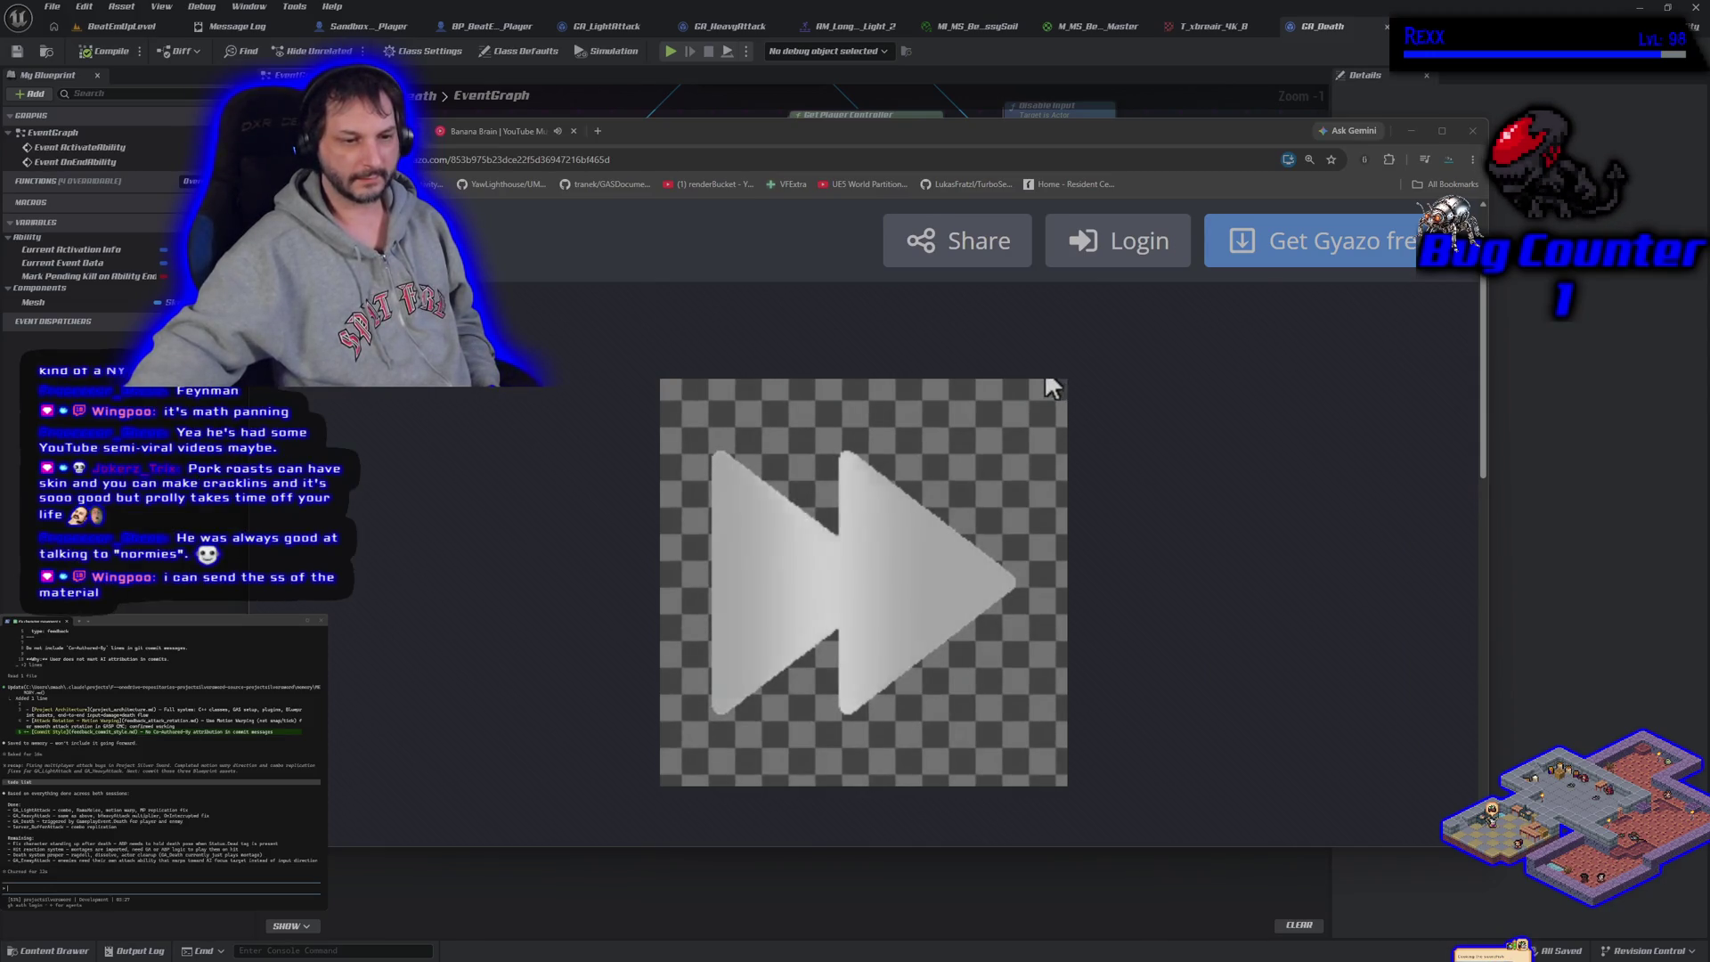
{"action": "left_click", "coordinate": [451, 512]}
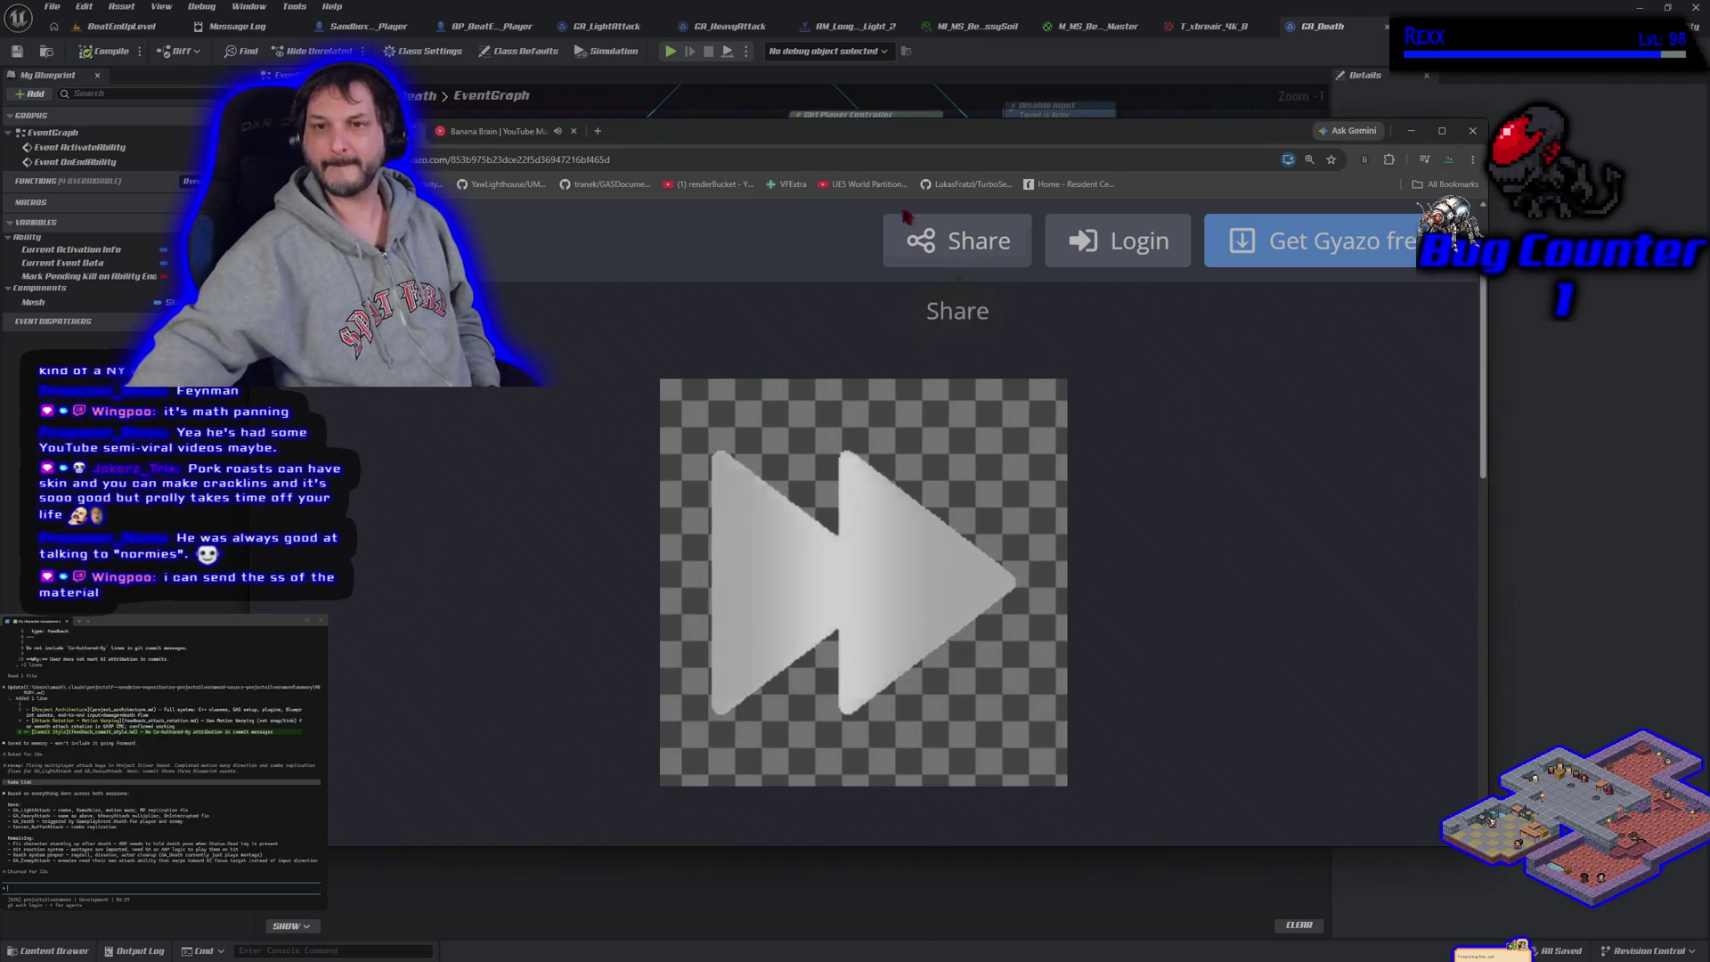
Move the browser aside, switch to YouTube Music, and hide Chrome to reveal the GA_Death graph
{"action": "mouse_move", "coordinate": [835, 141]}
{"action": "left_mouse_down"}
{"action": "mouse_move", "coordinate": [712, 58]}
{"action": "mouse_move", "coordinate": [774, 114]}
{"action": "left_mouse_up"}
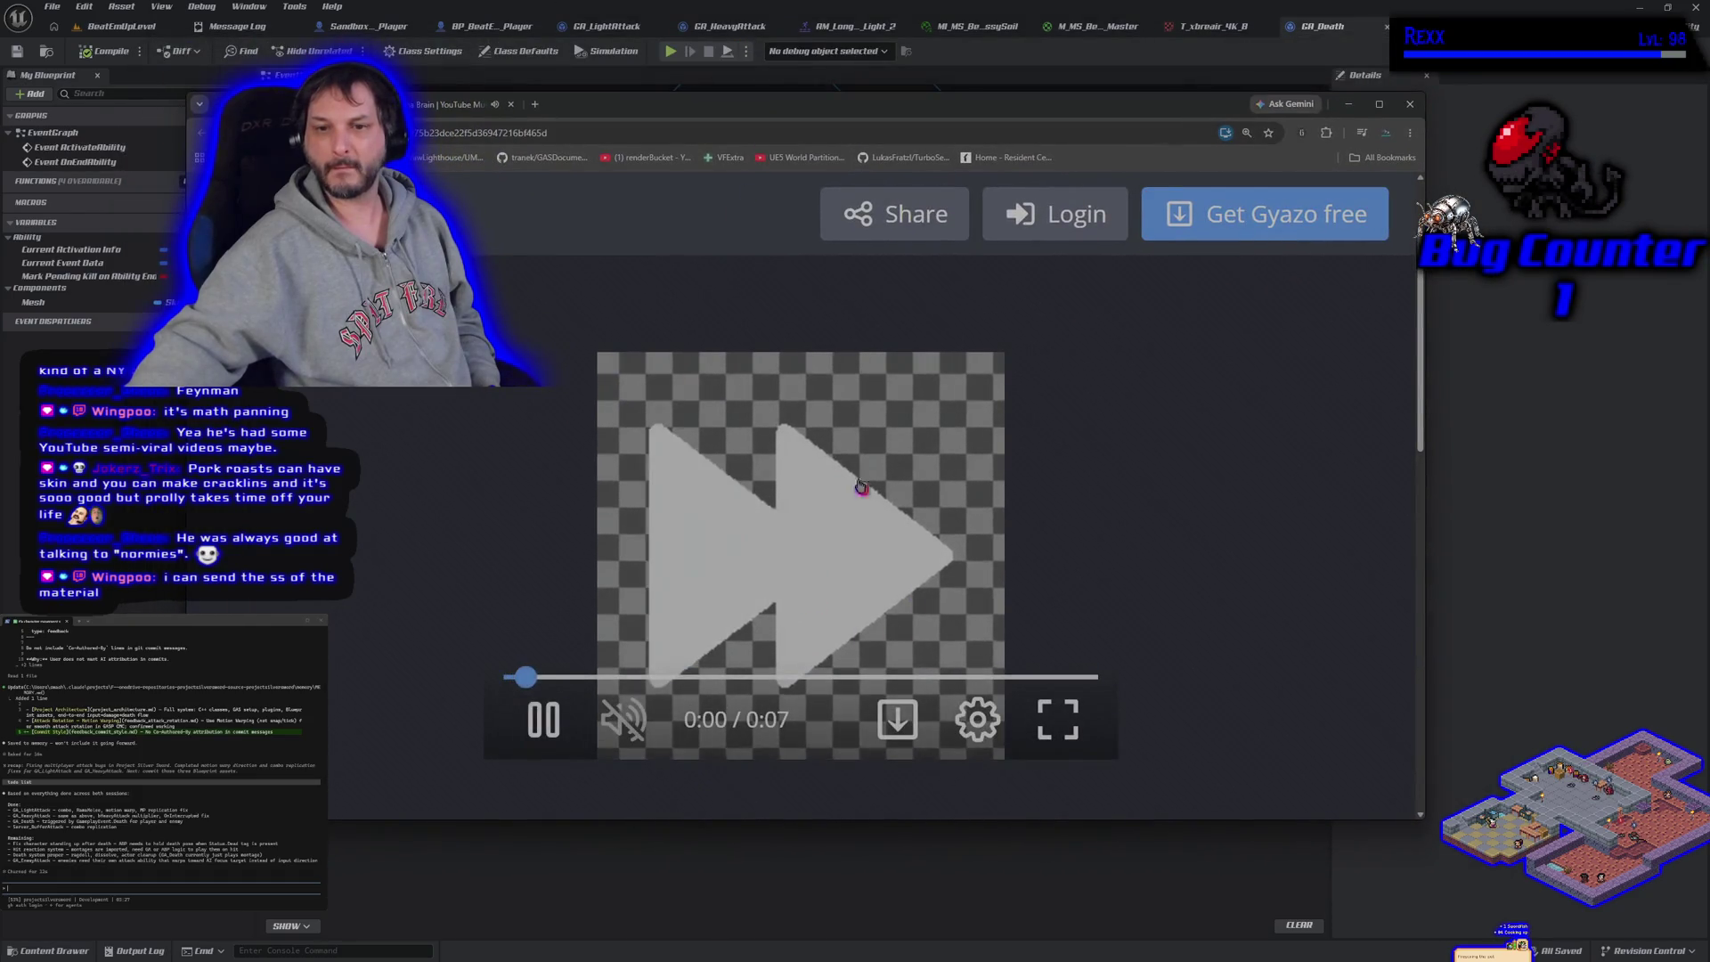
{"action": "key", "text": "ctrl+w"}
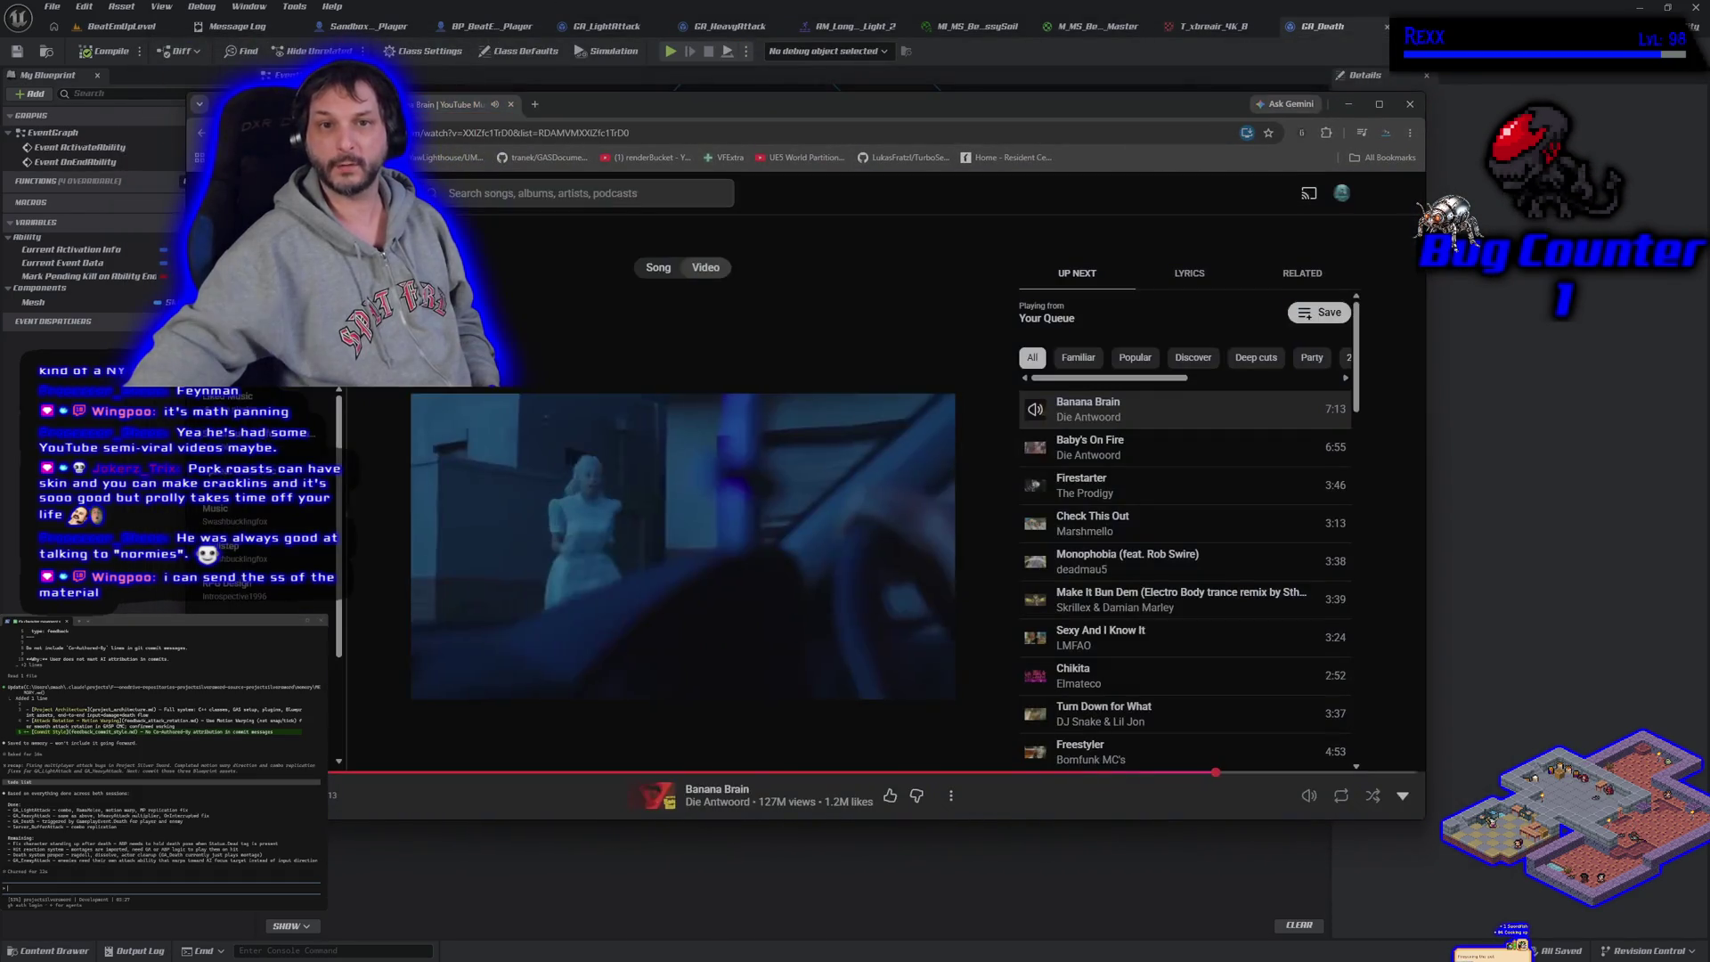
{"action": "key", "text": "alt+Tab"}
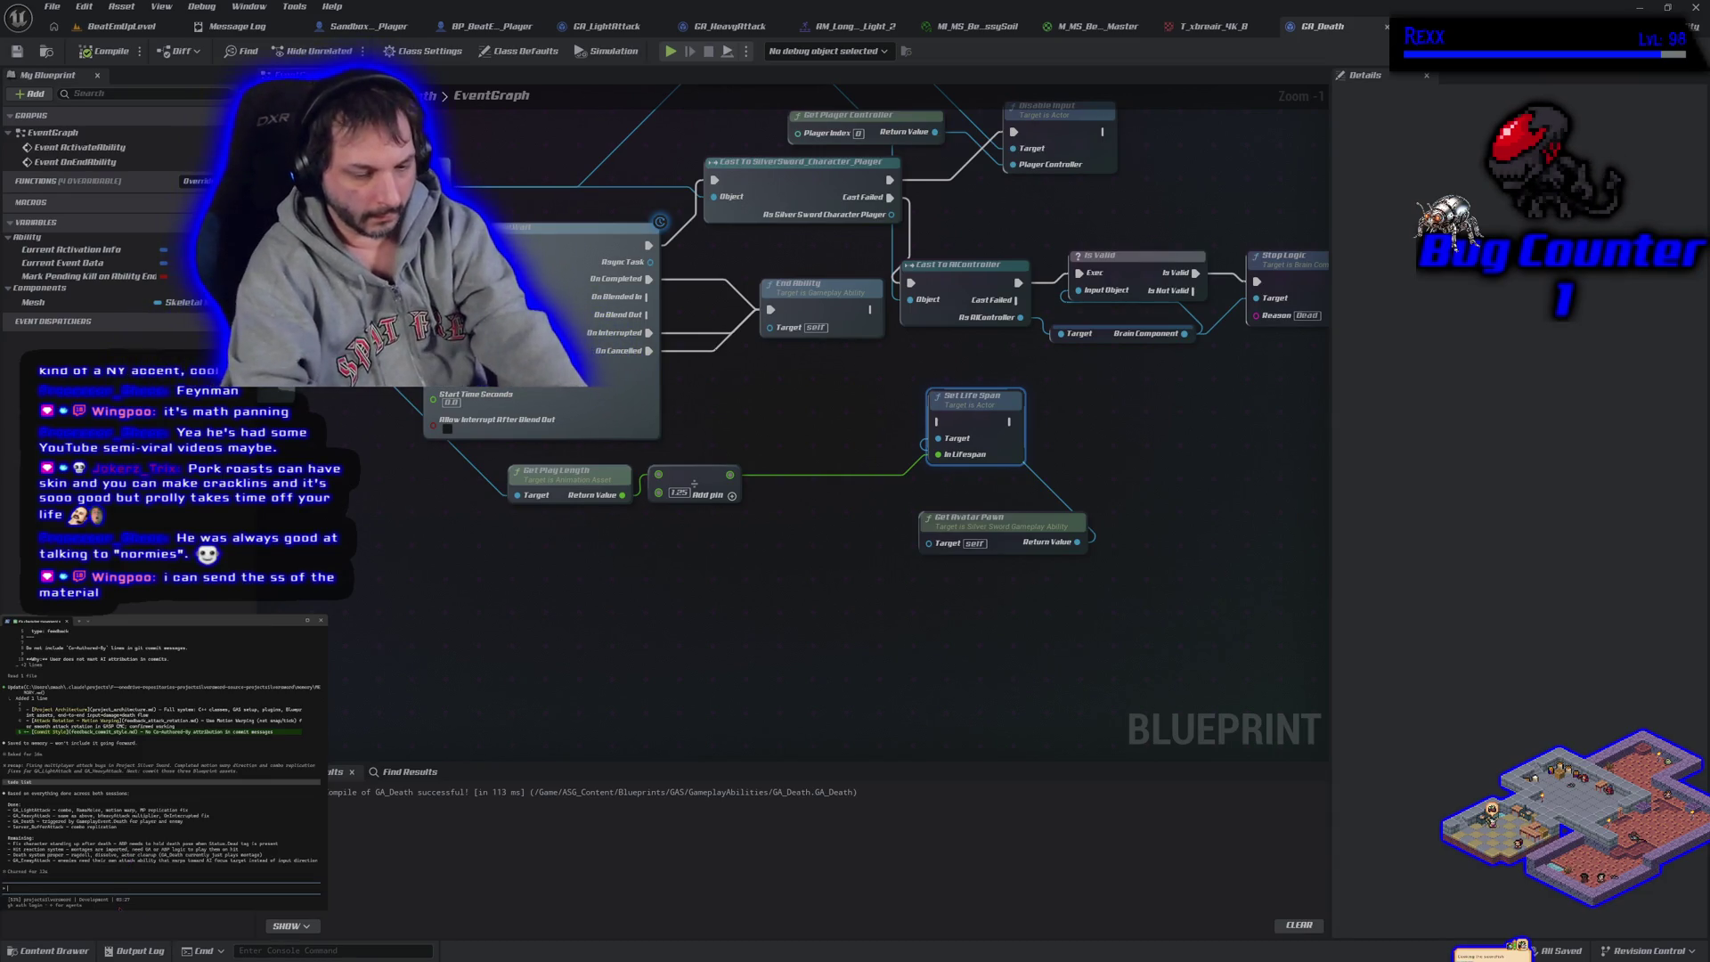
Draft a terminal prompt: a dead player can no longer switch, and the camera moves to a fixed position
{"action": "type", "text": "ok so i nee"}
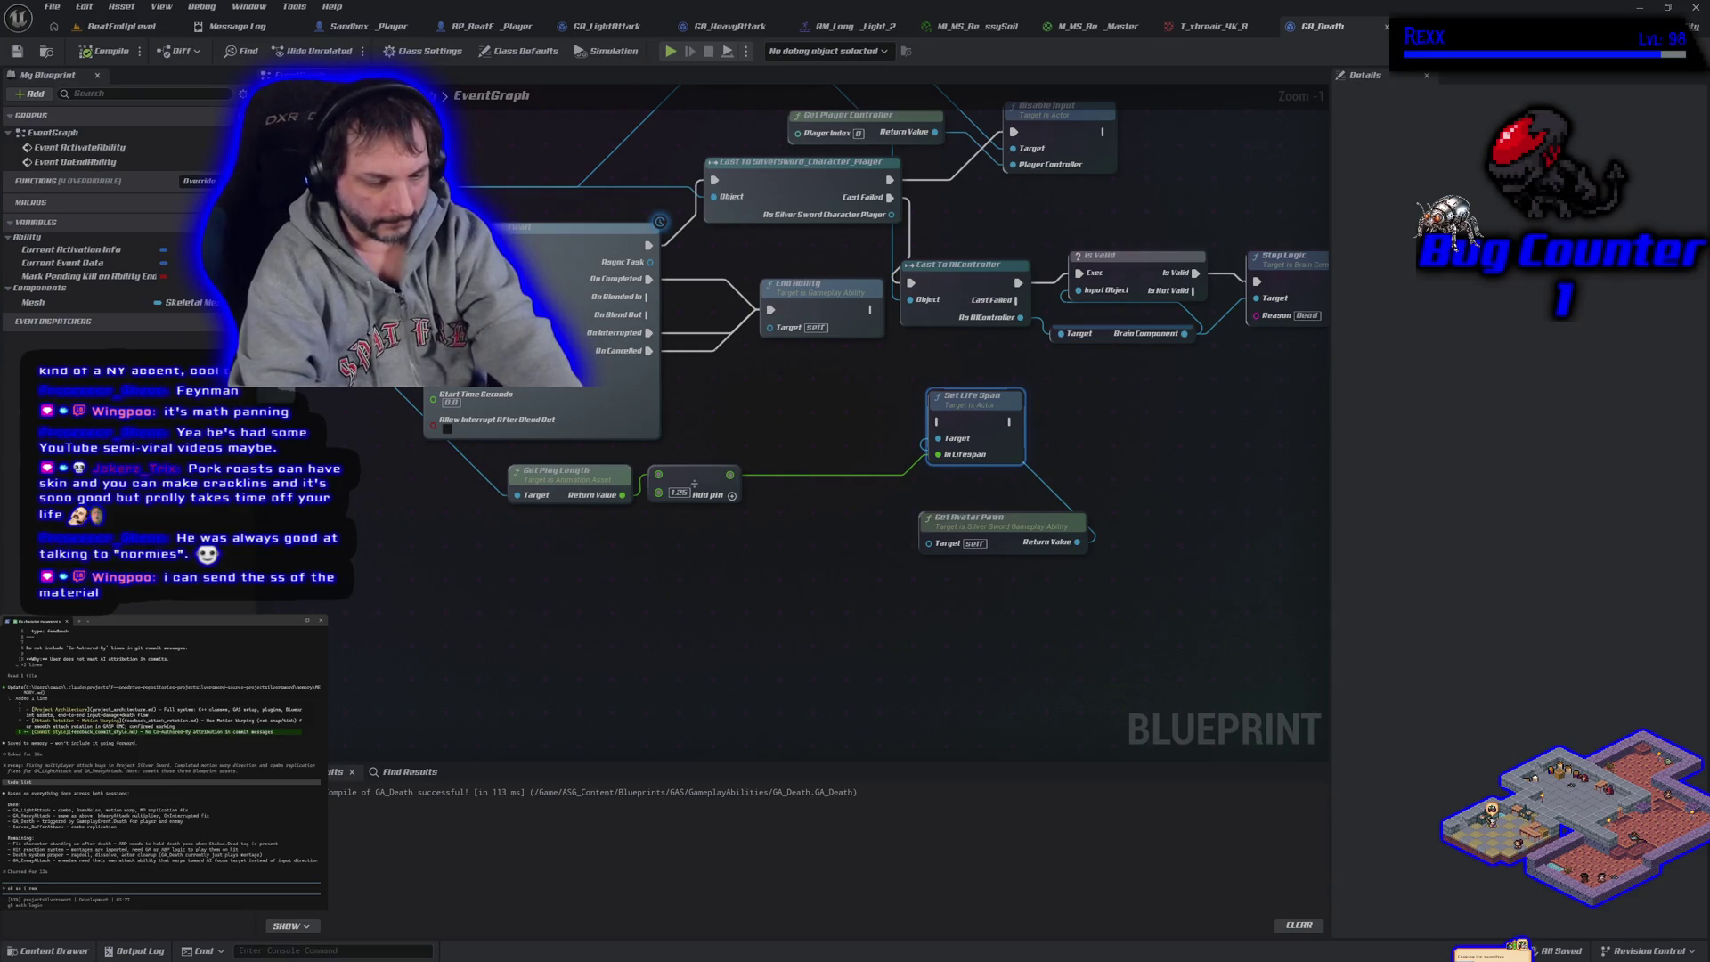
{"action": "type", "text": "d the set life span for now after end ability in death because"}
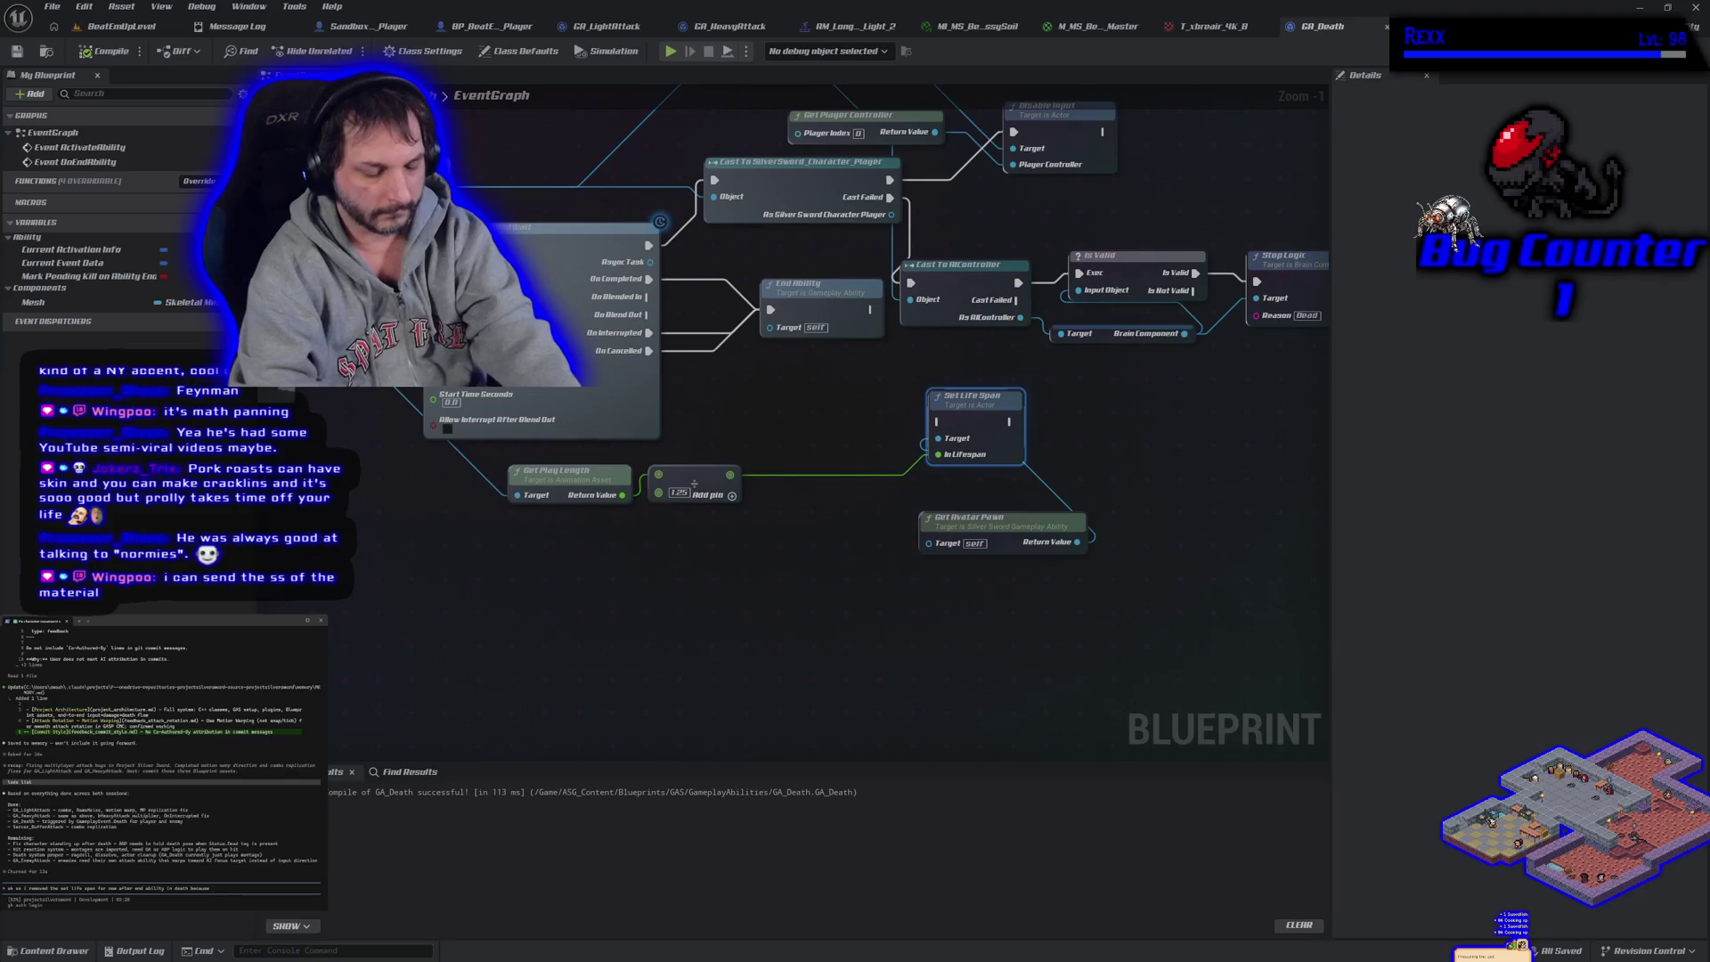
{"action": "type", "text": "yer di"}
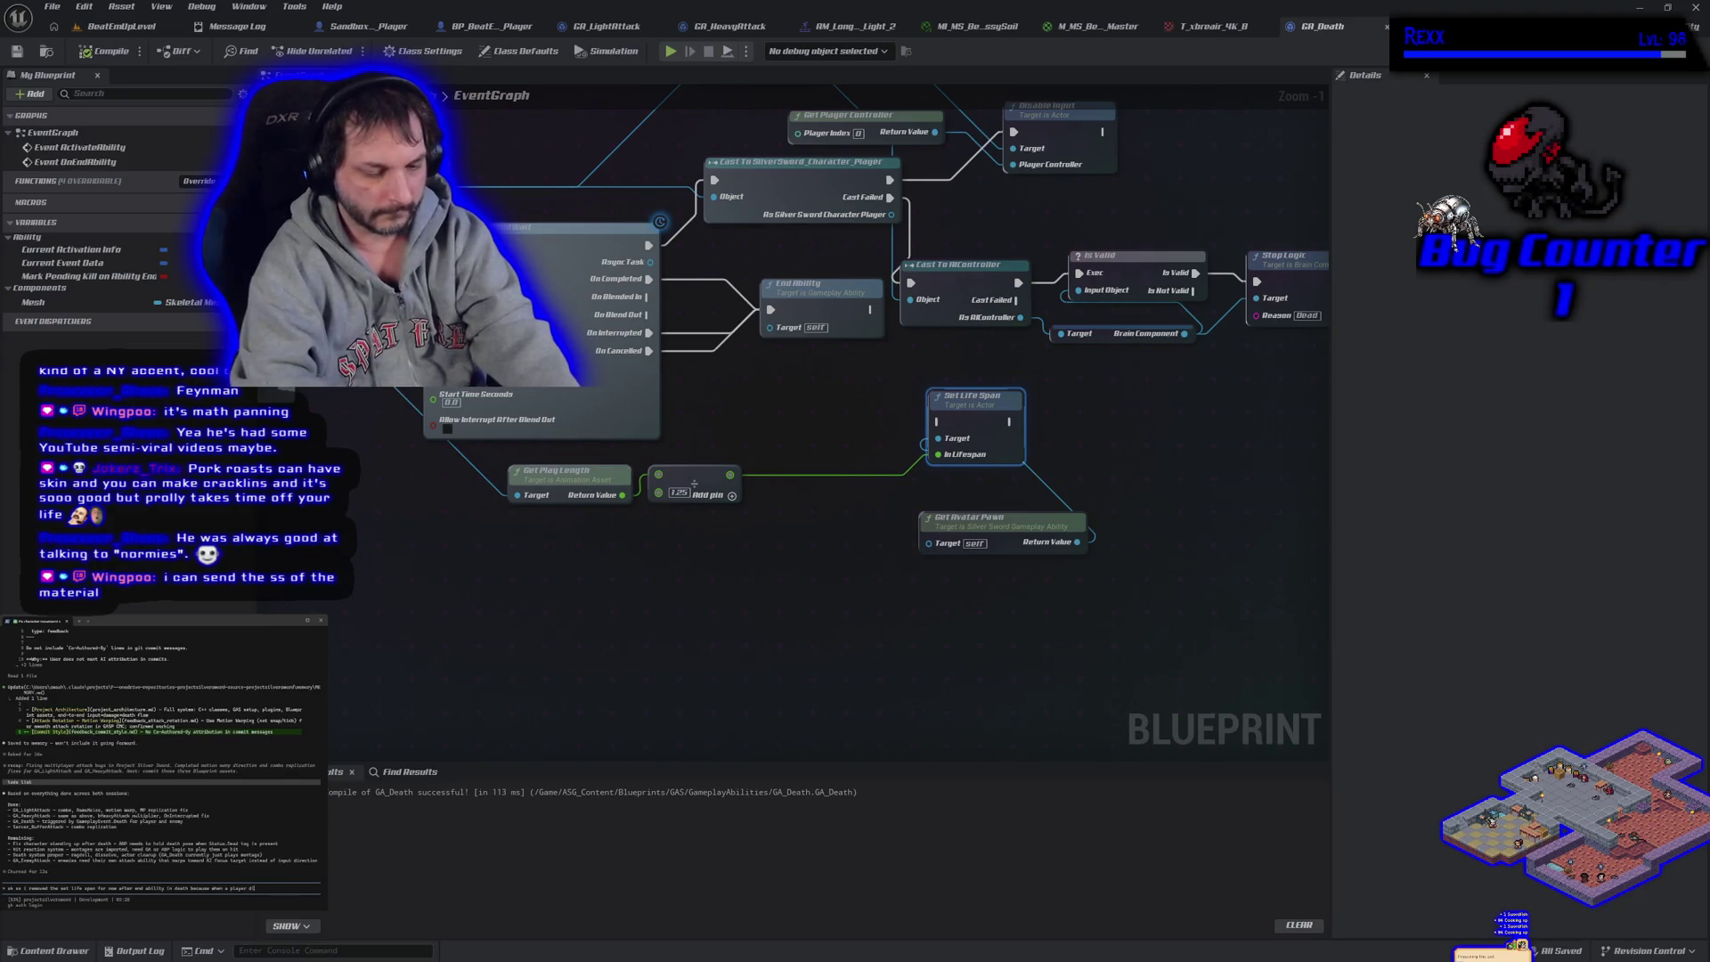
{"action": "type", "text": "es they no "}
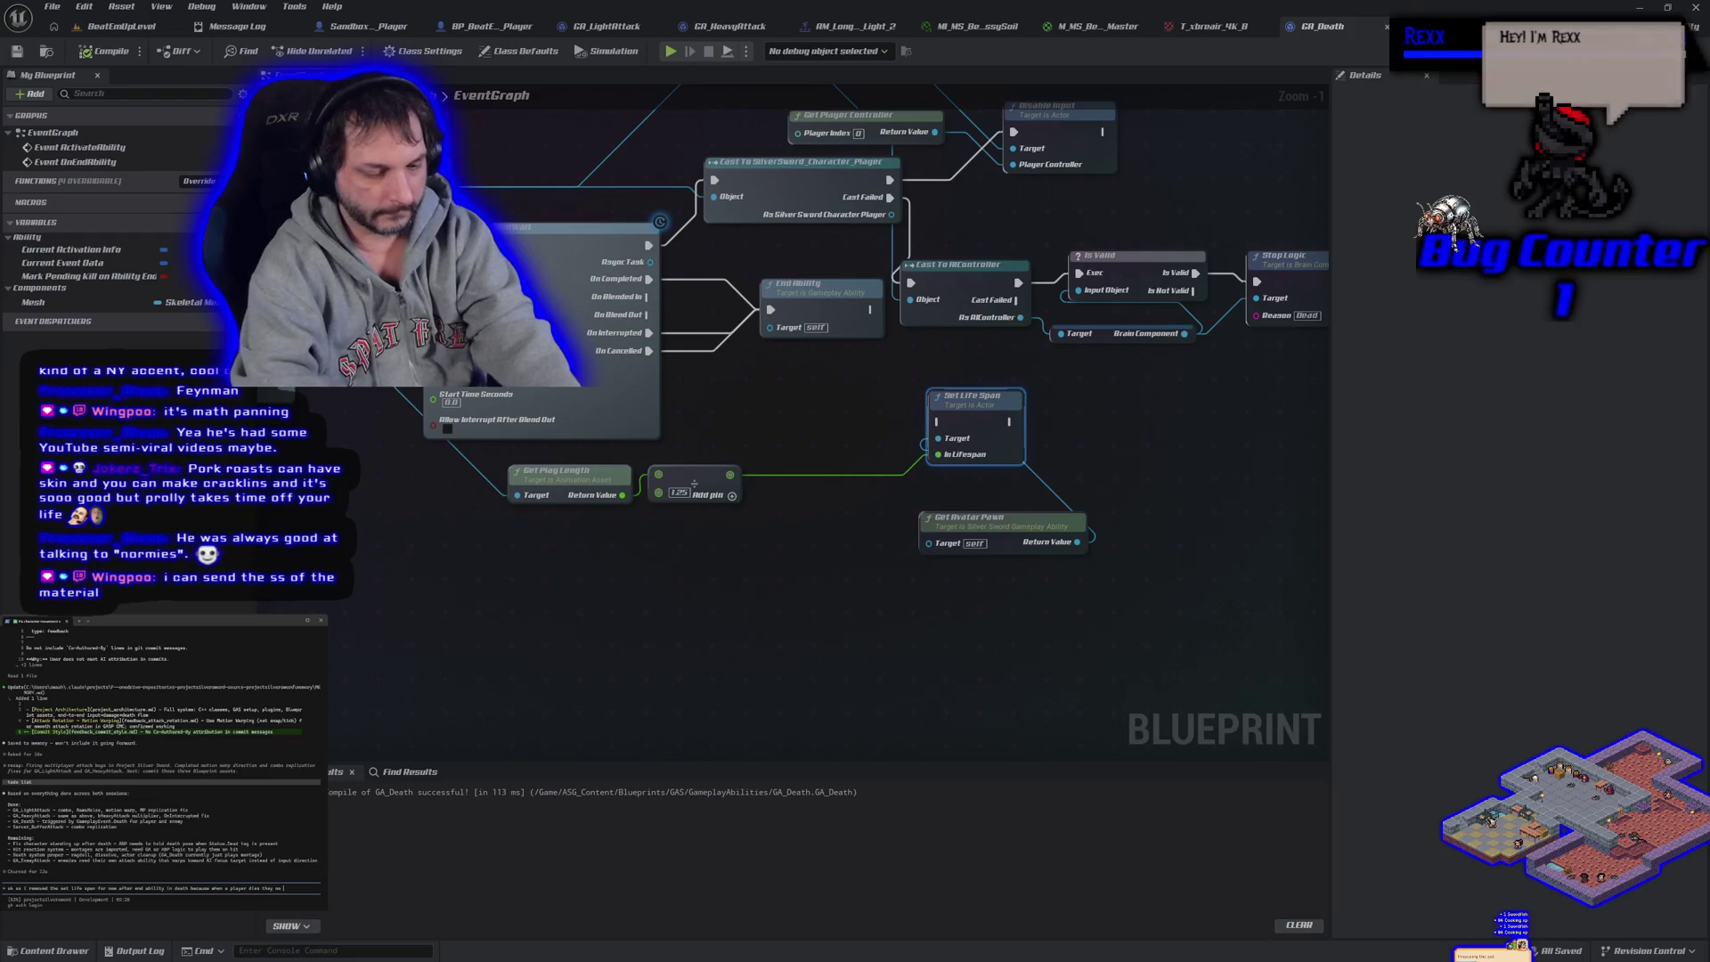
{"action": "type", "text": "longer can"}
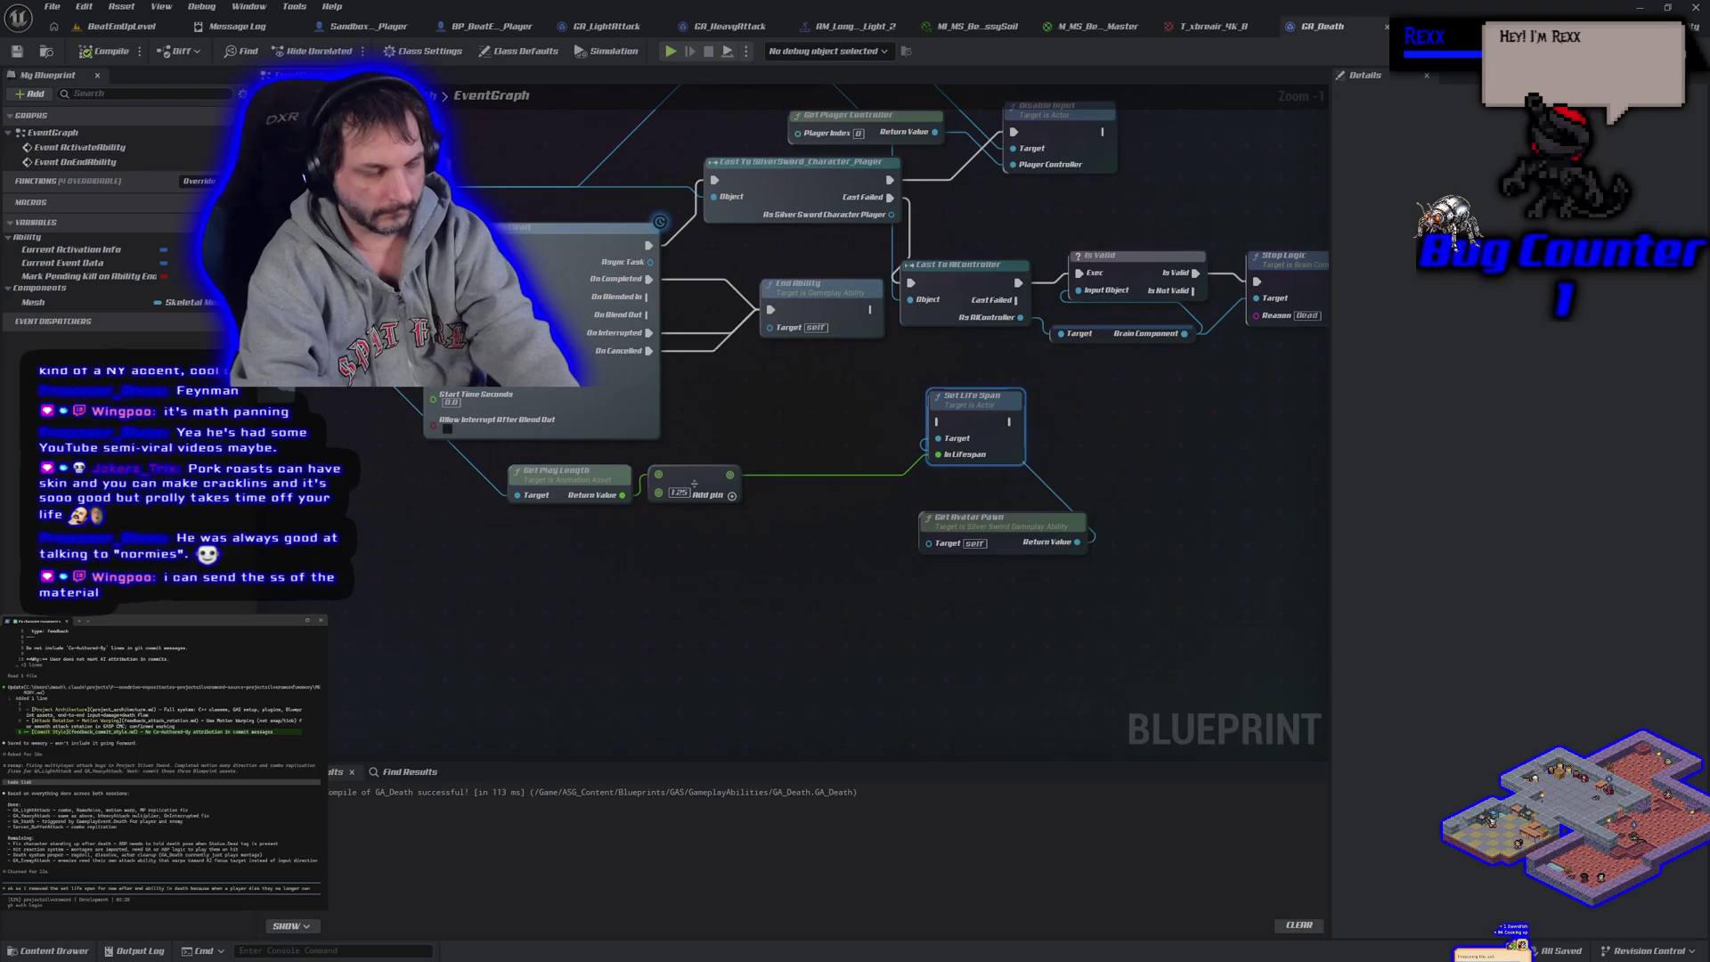
{"action": "type", "text": " switch the game, "}
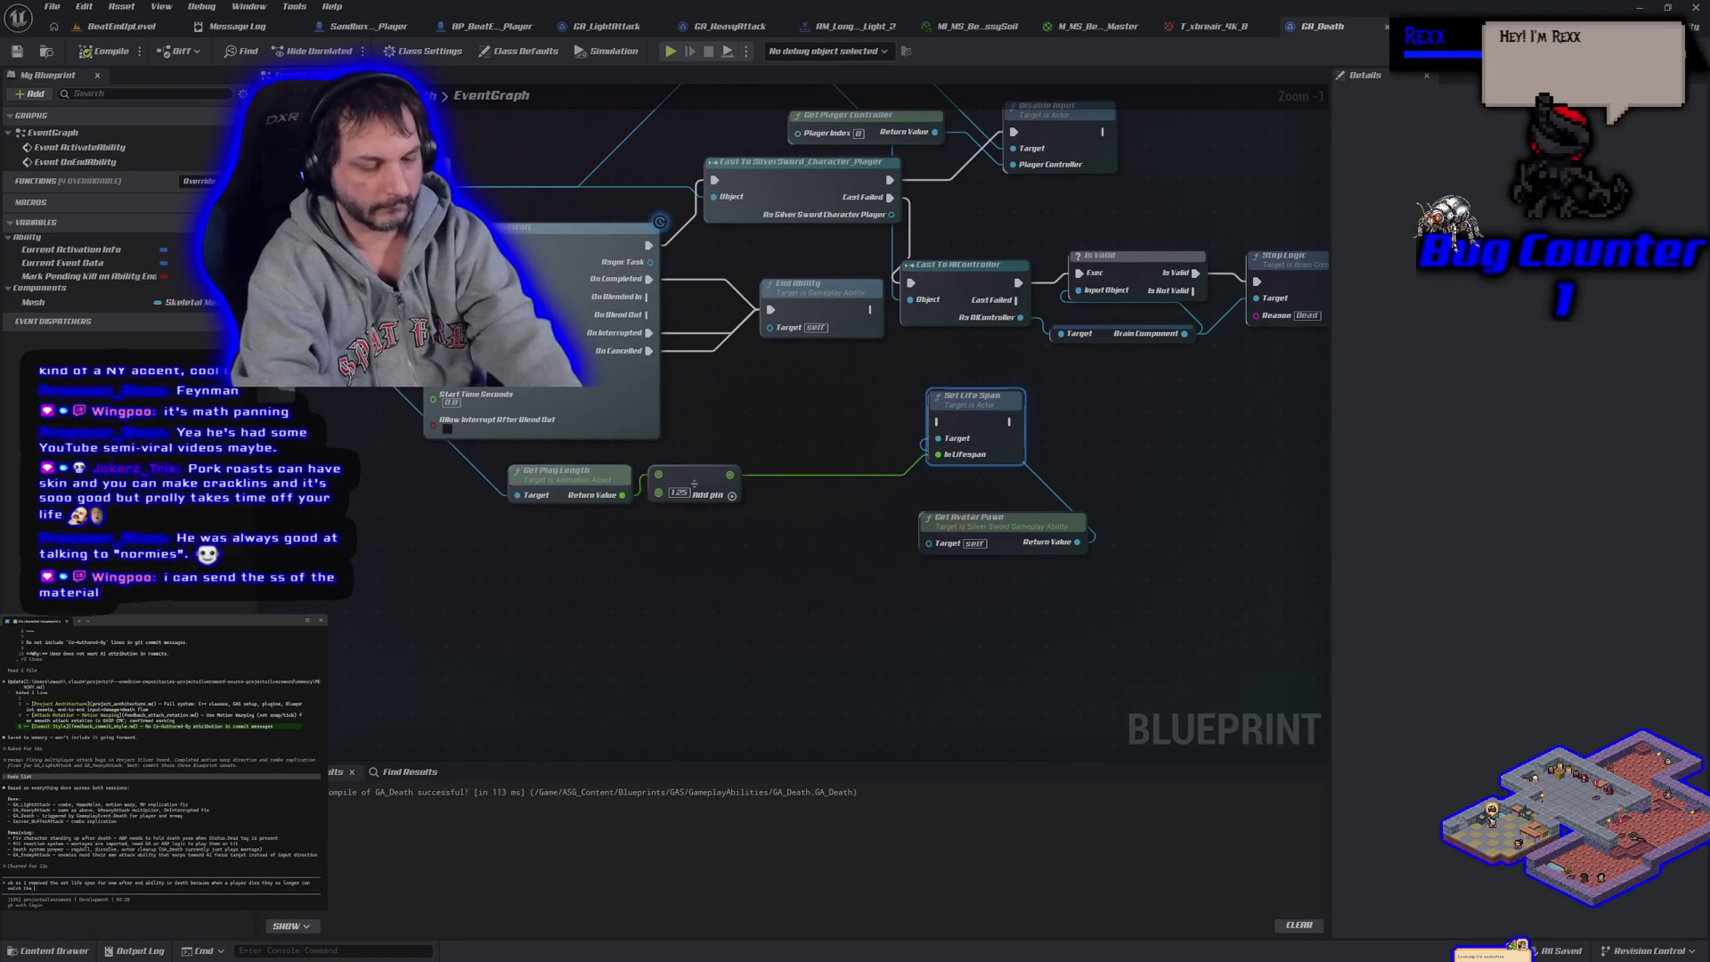
{"action": "type", "text": "they"}
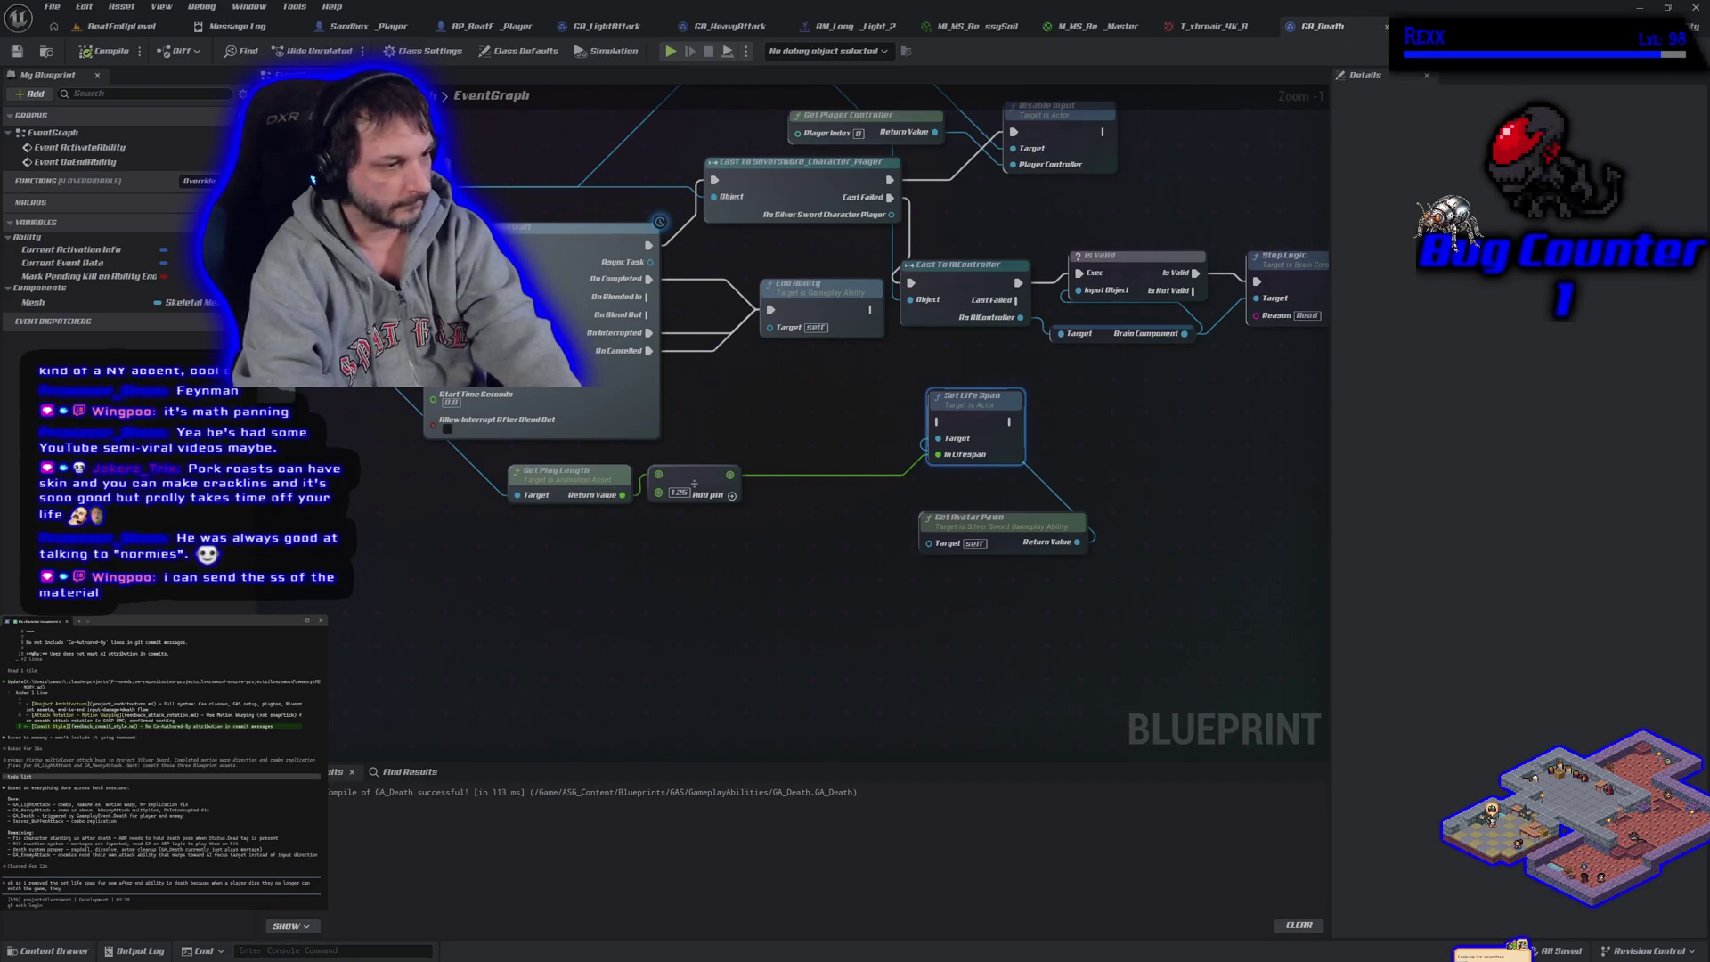
{"action": "key", "text": "BackSpace"}
{"action": "type", "text": "c"}
{"action": "type", "text": "amera mo"}
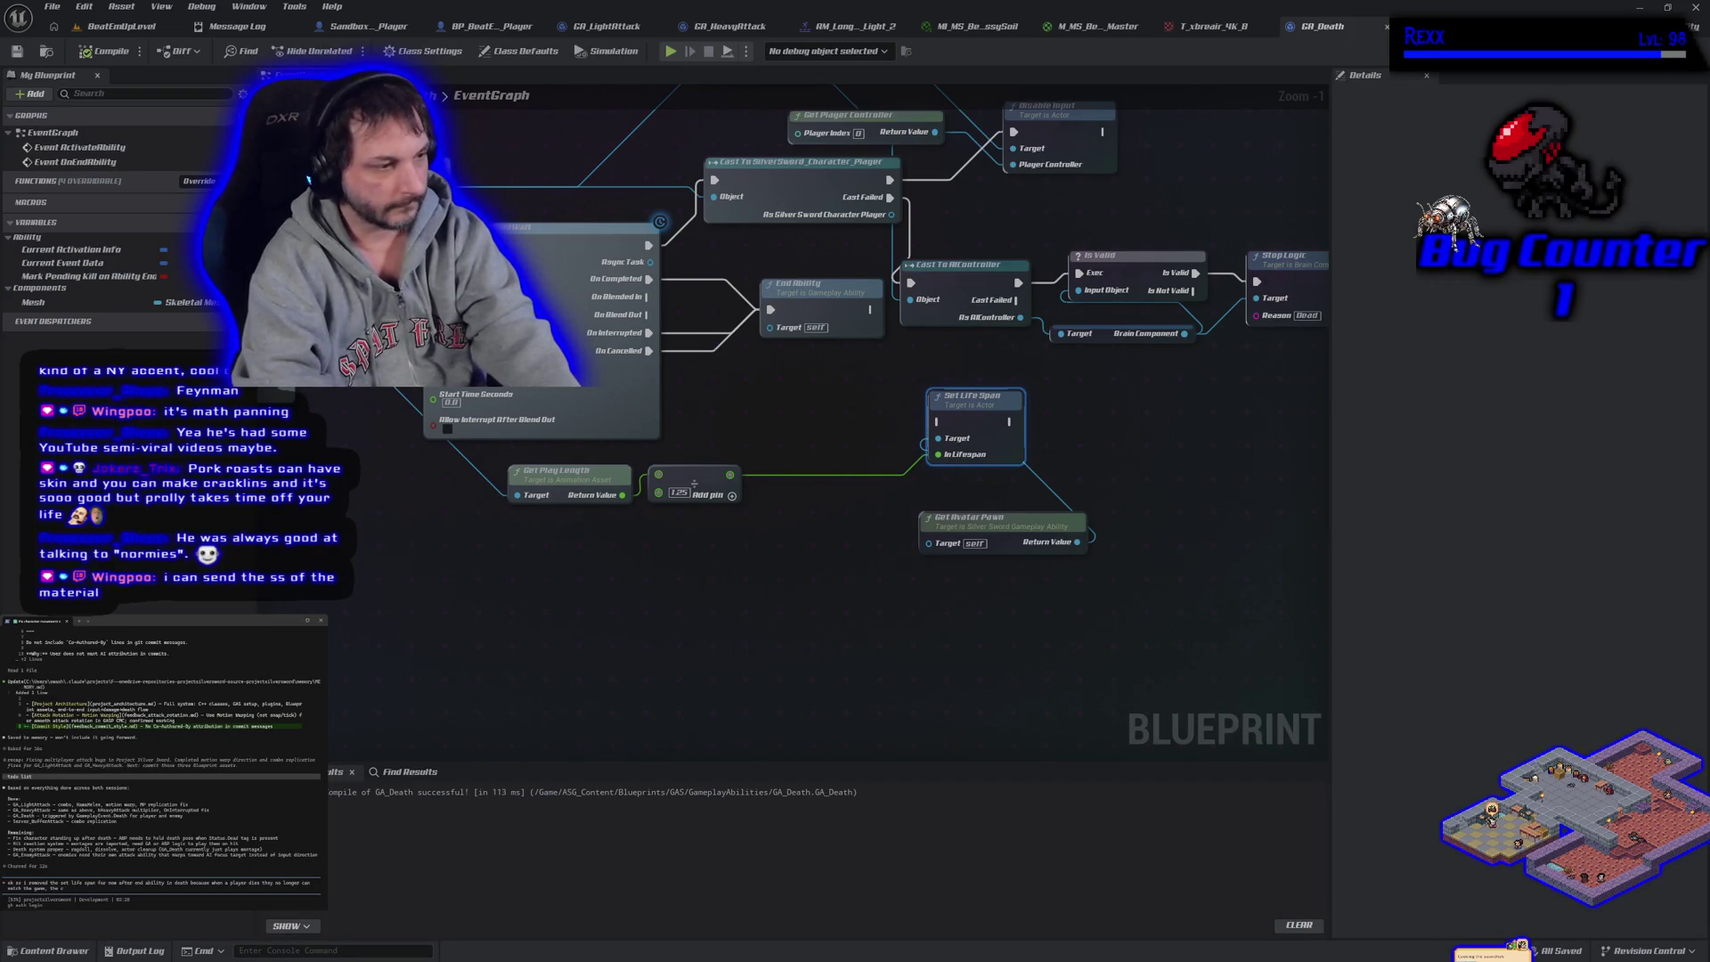
{"action": "type", "text": "ves"}
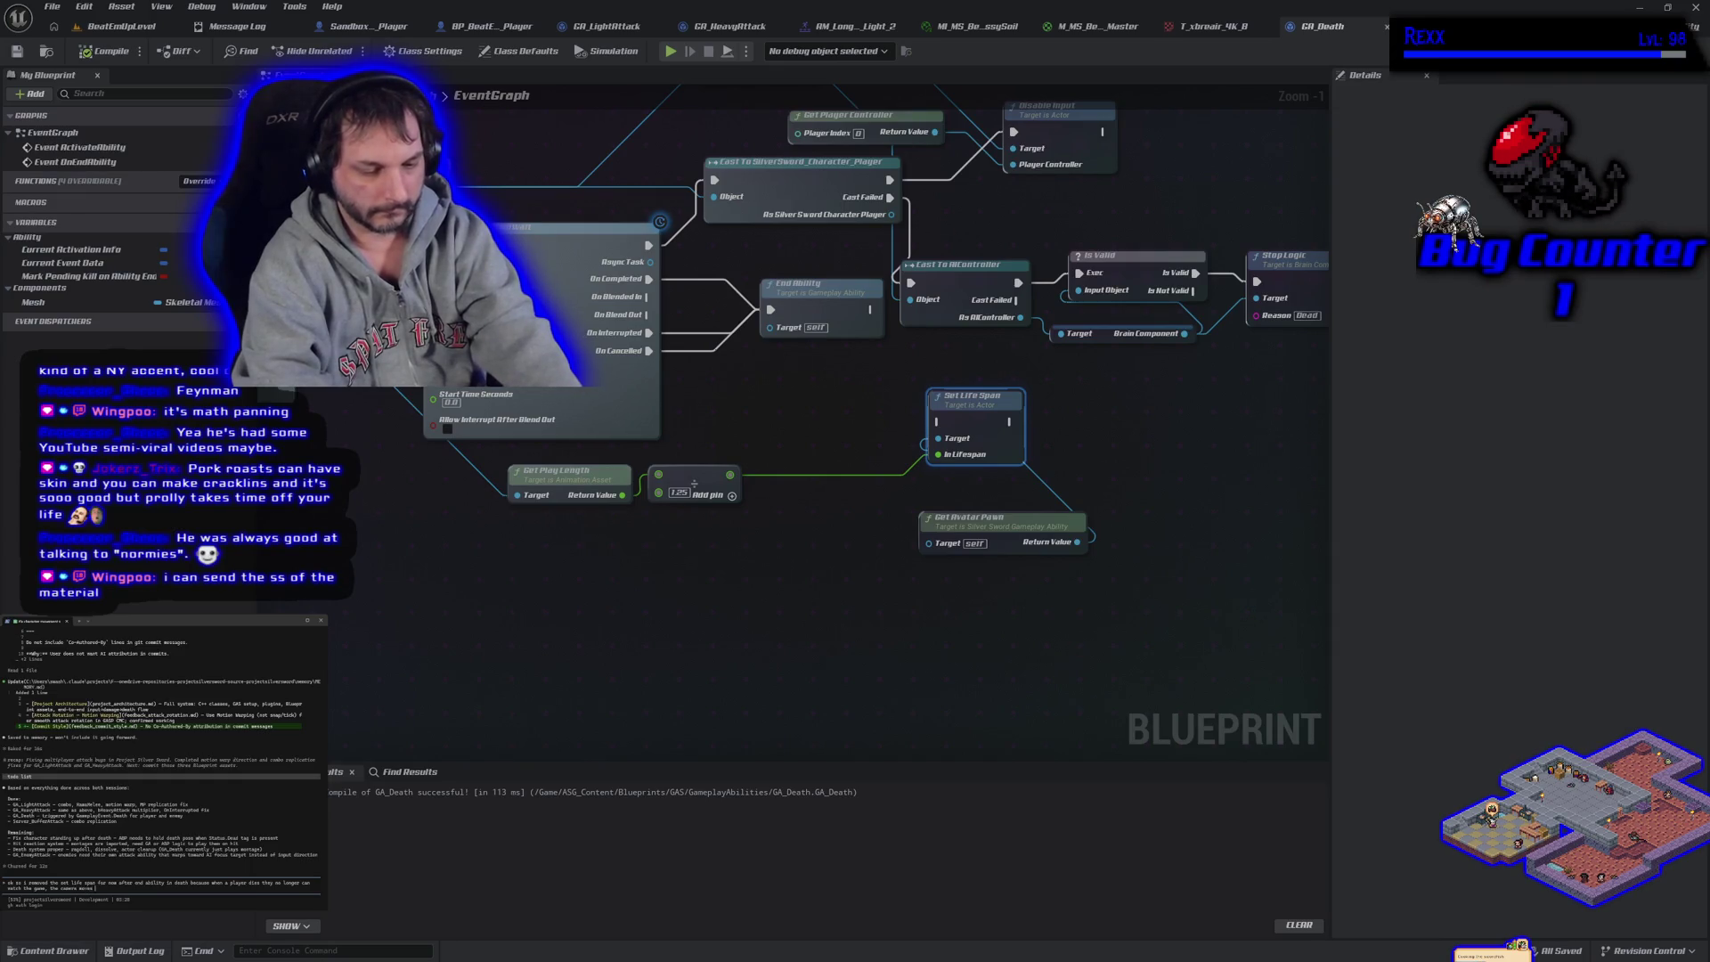
{"action": "type", "text": " to a fixed position in the le"}
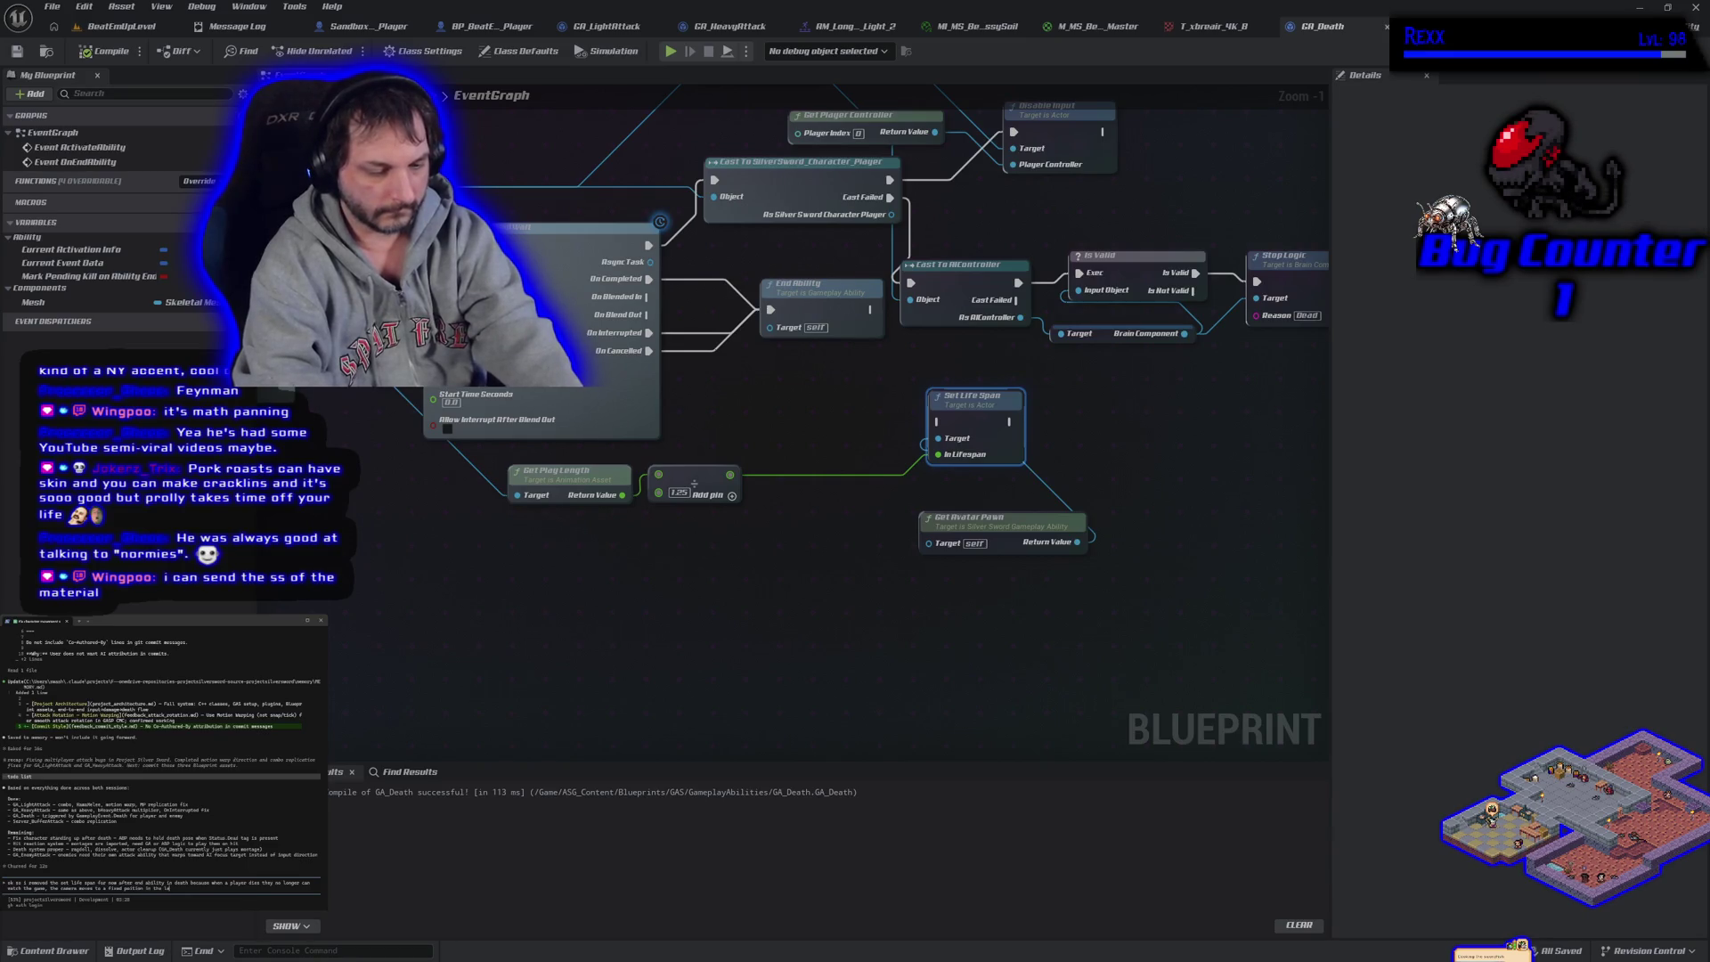
{"action": "type", "text": "vel"}
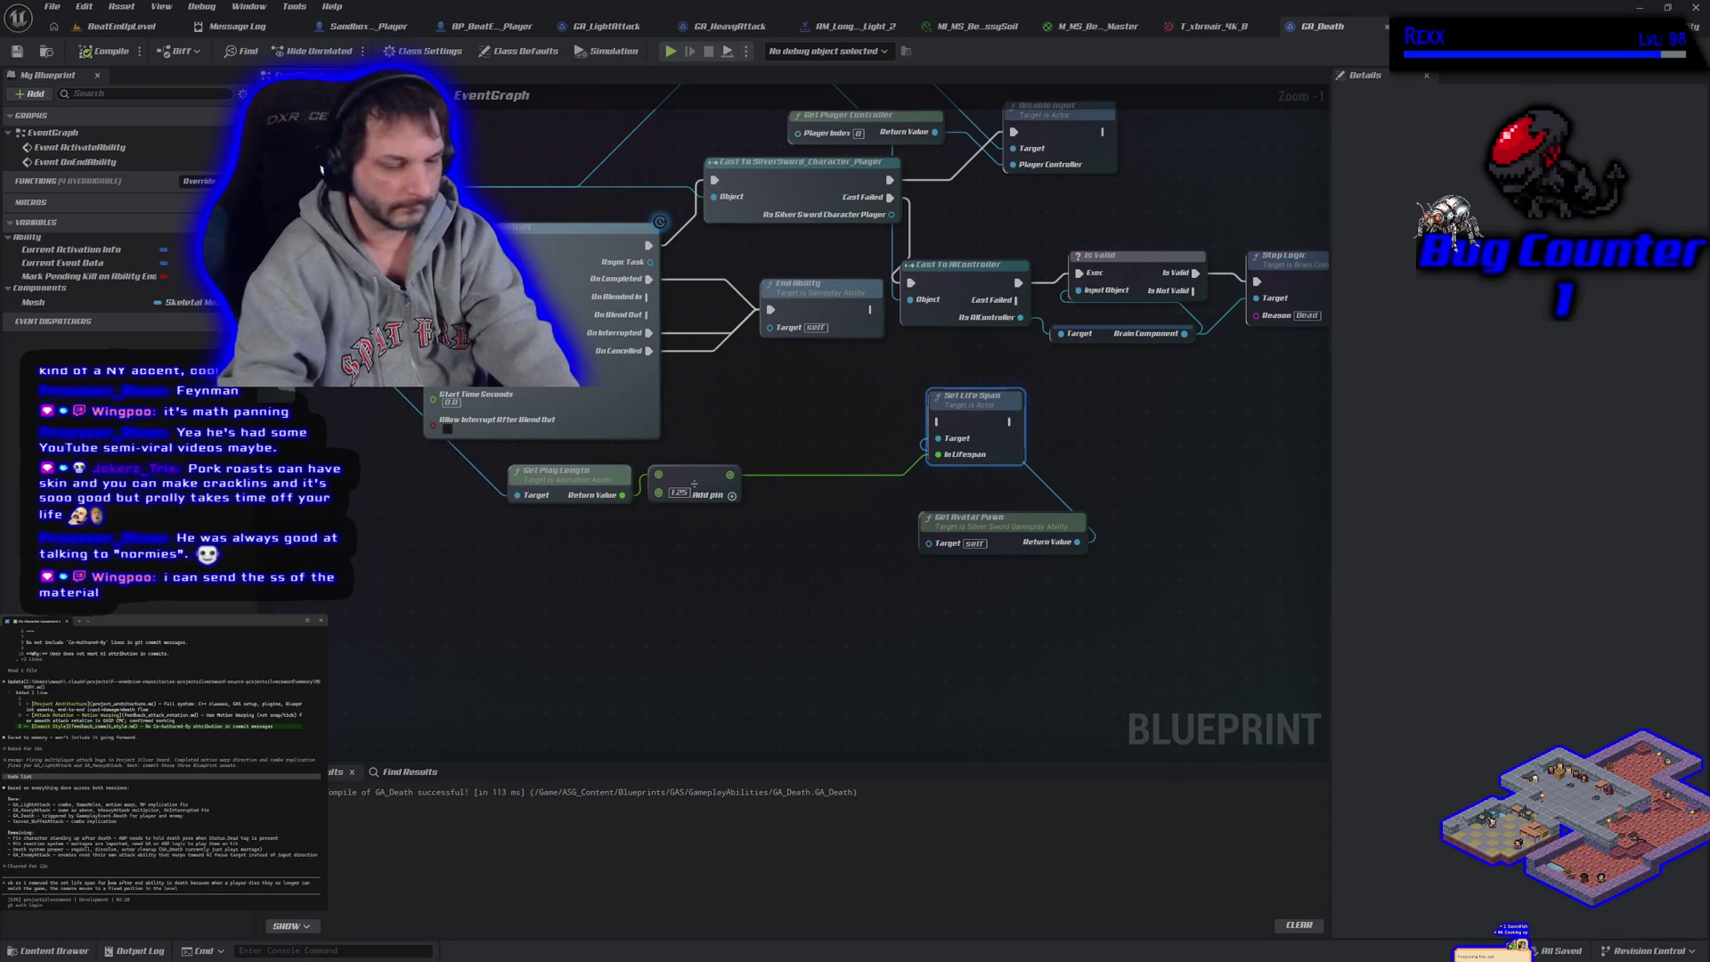
Trim the prompt's opening words so it begins with 'After end ability'
{"action": "key", "text": "BackSpace"}
{"action": "key", "text": "BackSpace"}
{"action": "key", "text": "BackSpace"}
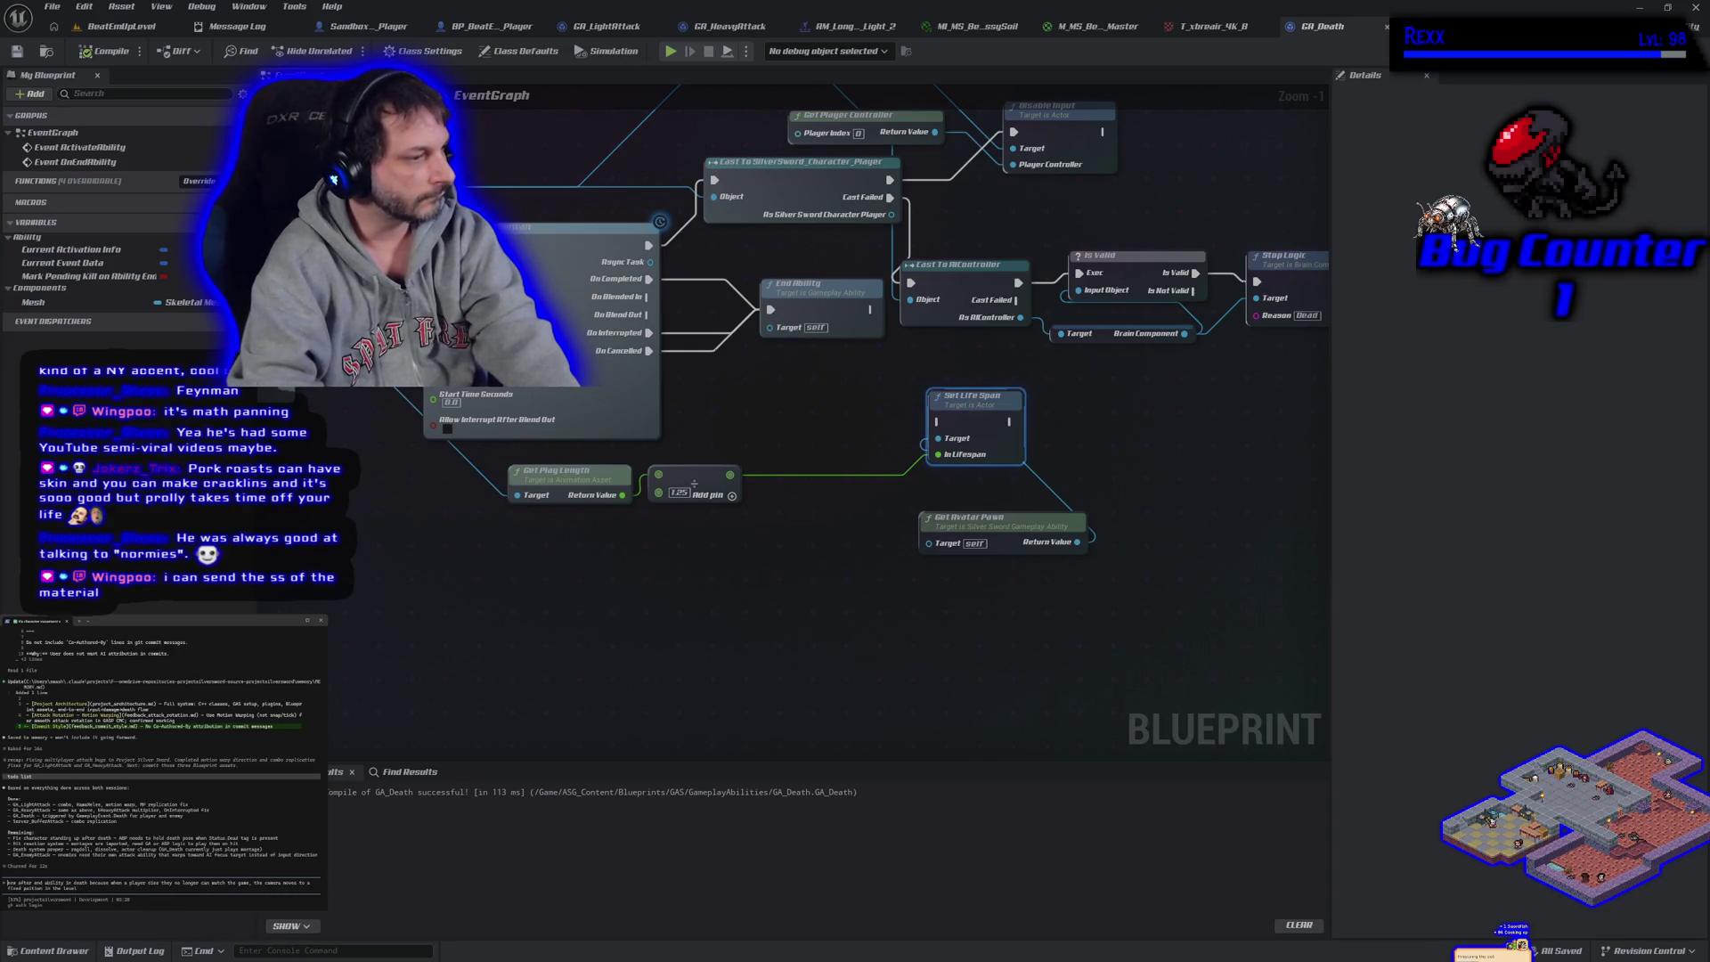
{"action": "key", "text": "BackSpace"}
{"action": "key", "text": "BackSpace"}
{"action": "key", "text": "BackSpace"}
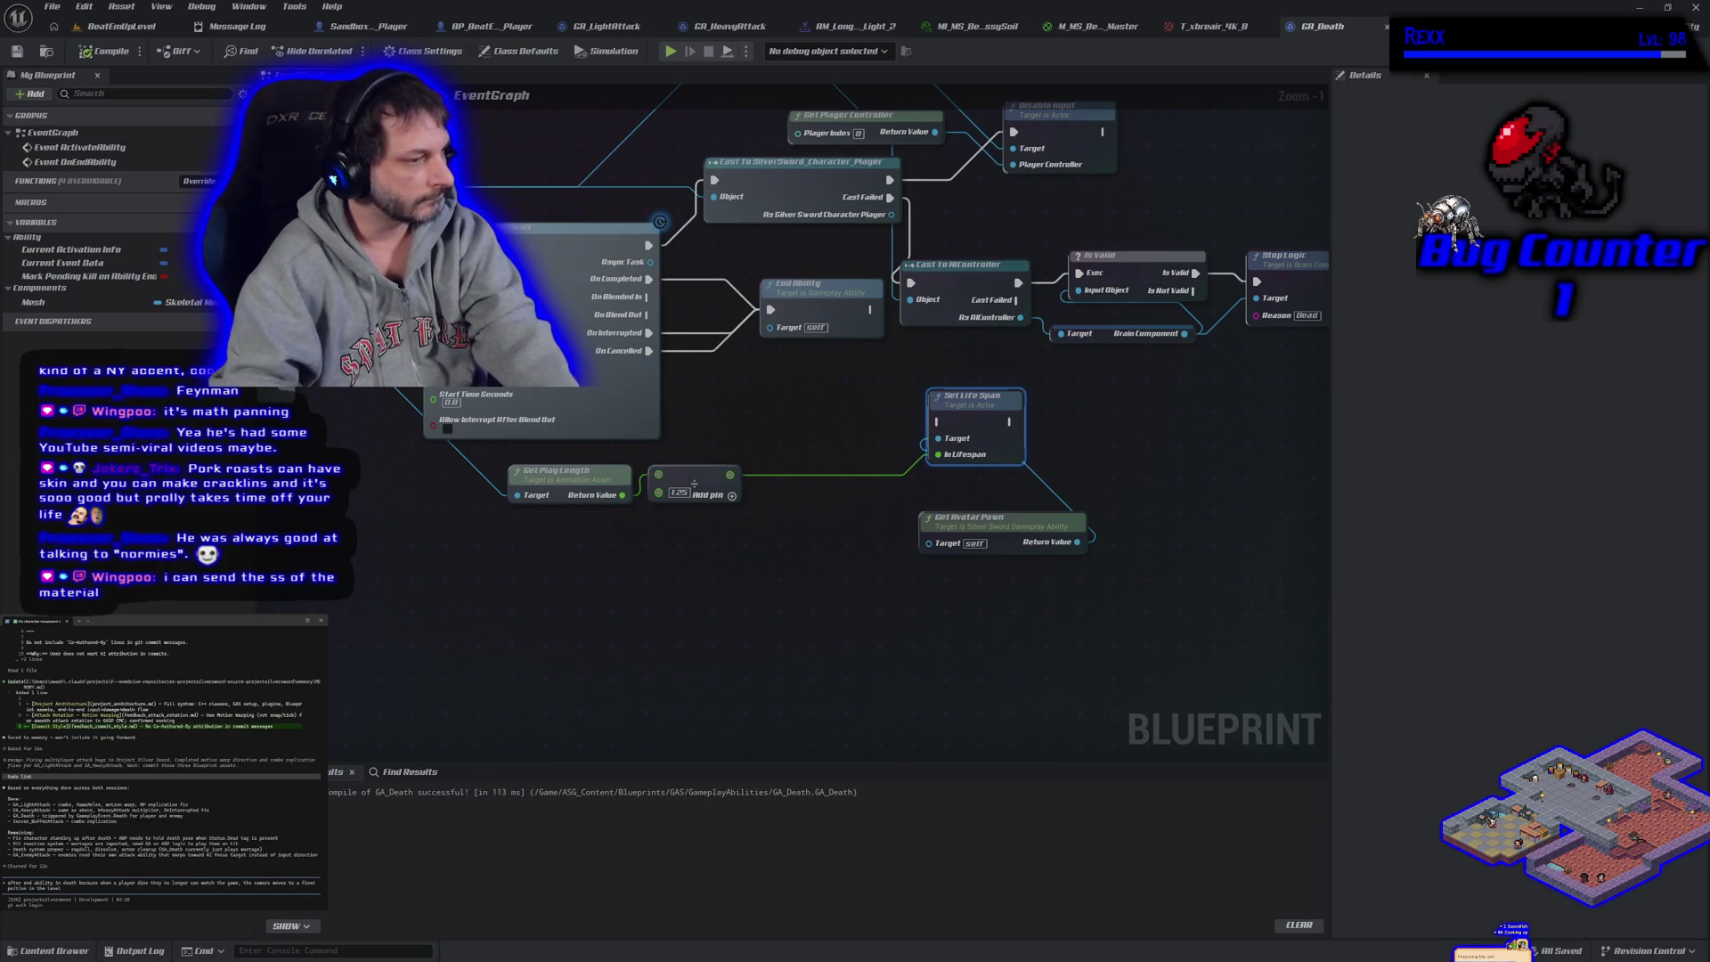
{"action": "key", "text": "BackSpace"}
{"action": "key", "text": "BackSpace"}
{"action": "key", "text": "BackSpace"}
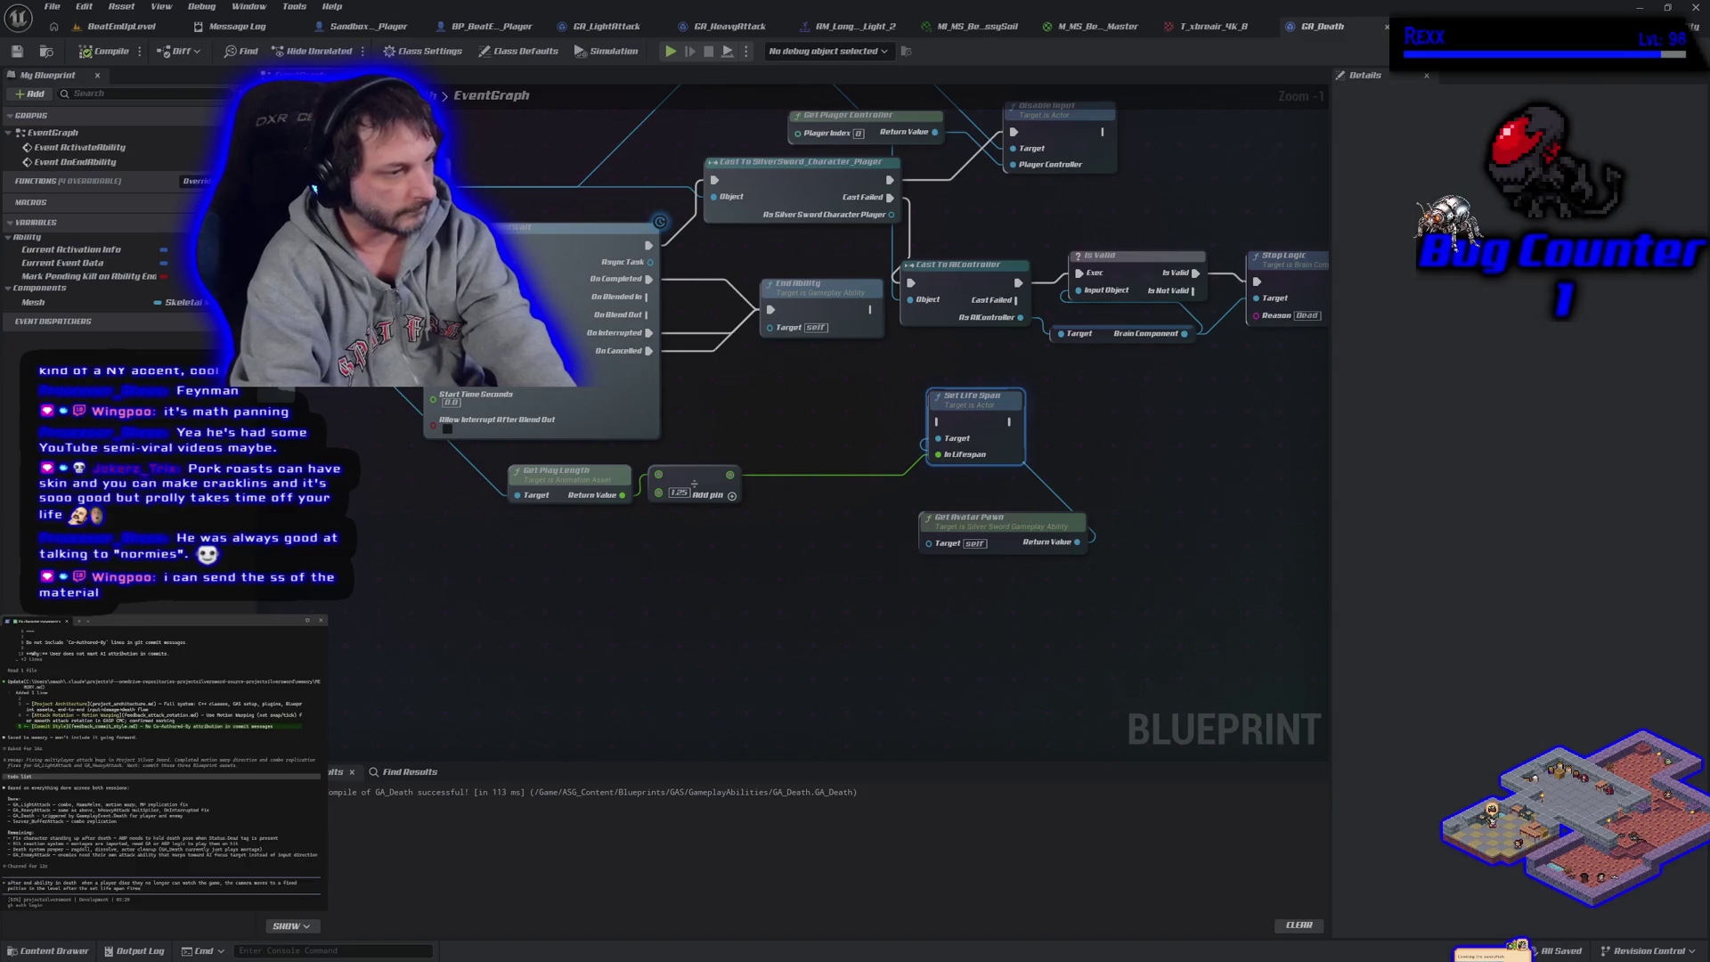
Submit the death-camera prompt to the coding assistant and bring the pork cracklins recipe page forward
{"action": "key", "text": "Return"}
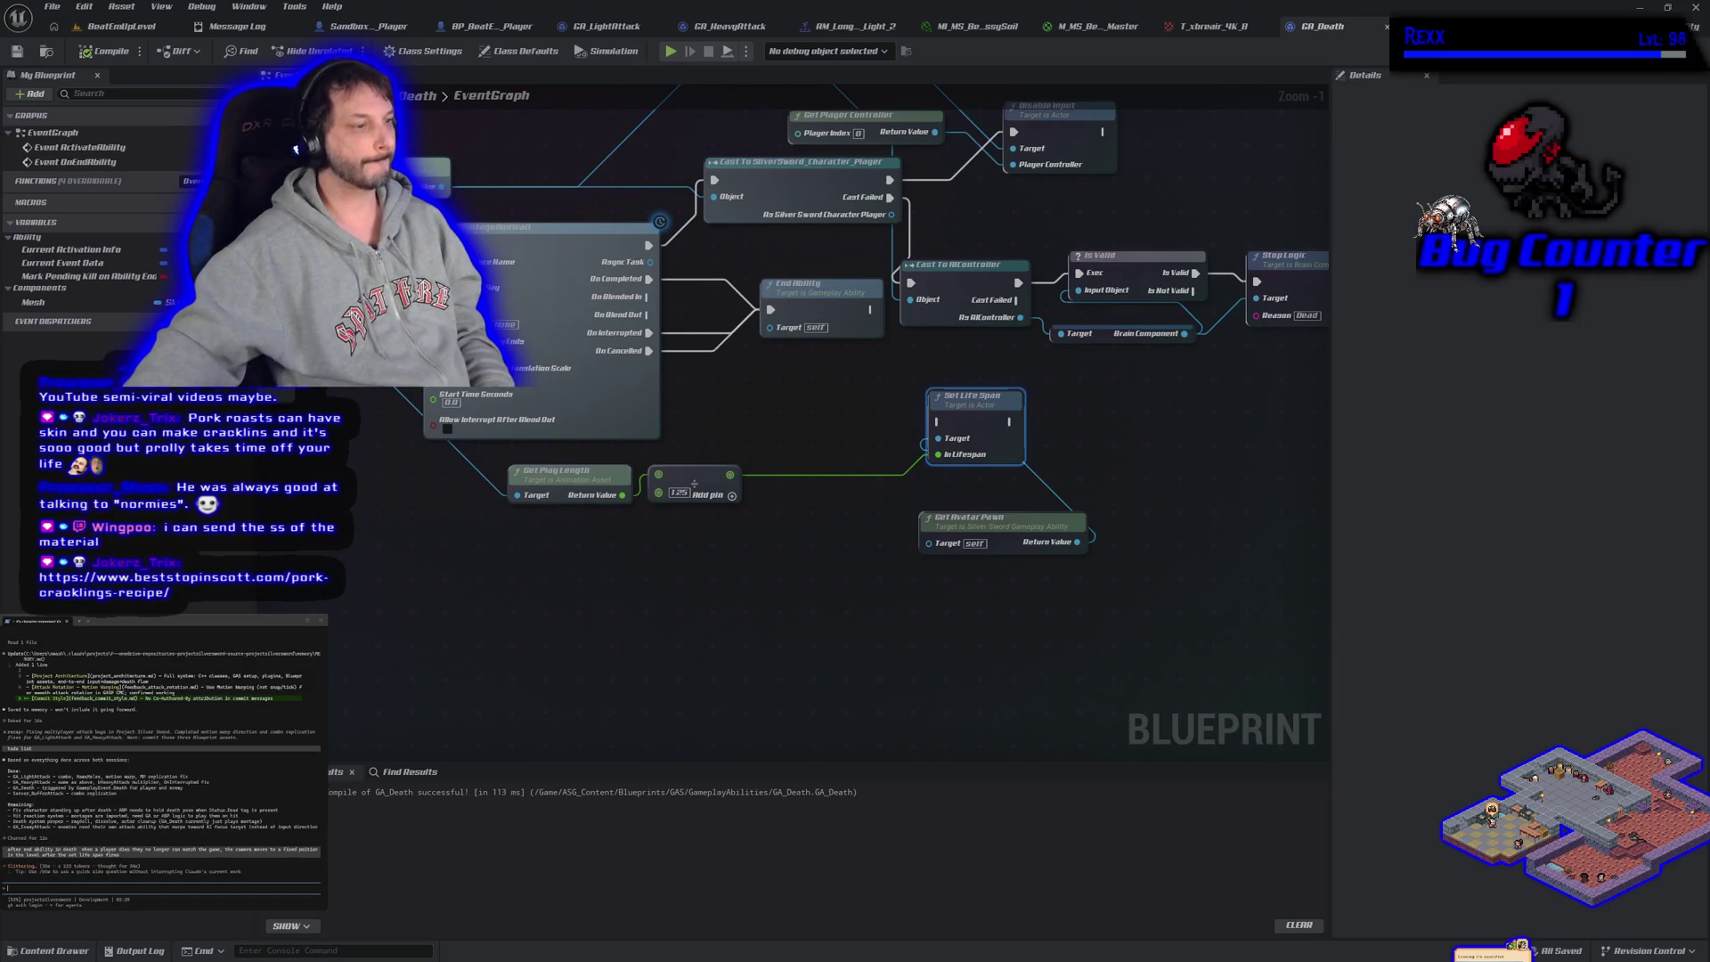
{"action": "mouse_move", "coordinate": [89, 165]}
{"action": "left_mouse_down"}
{"action": "mouse_move", "coordinate": [1117, 132]}
{"action": "mouse_move", "coordinate": [1165, 116]}
{"action": "left_mouse_up"}
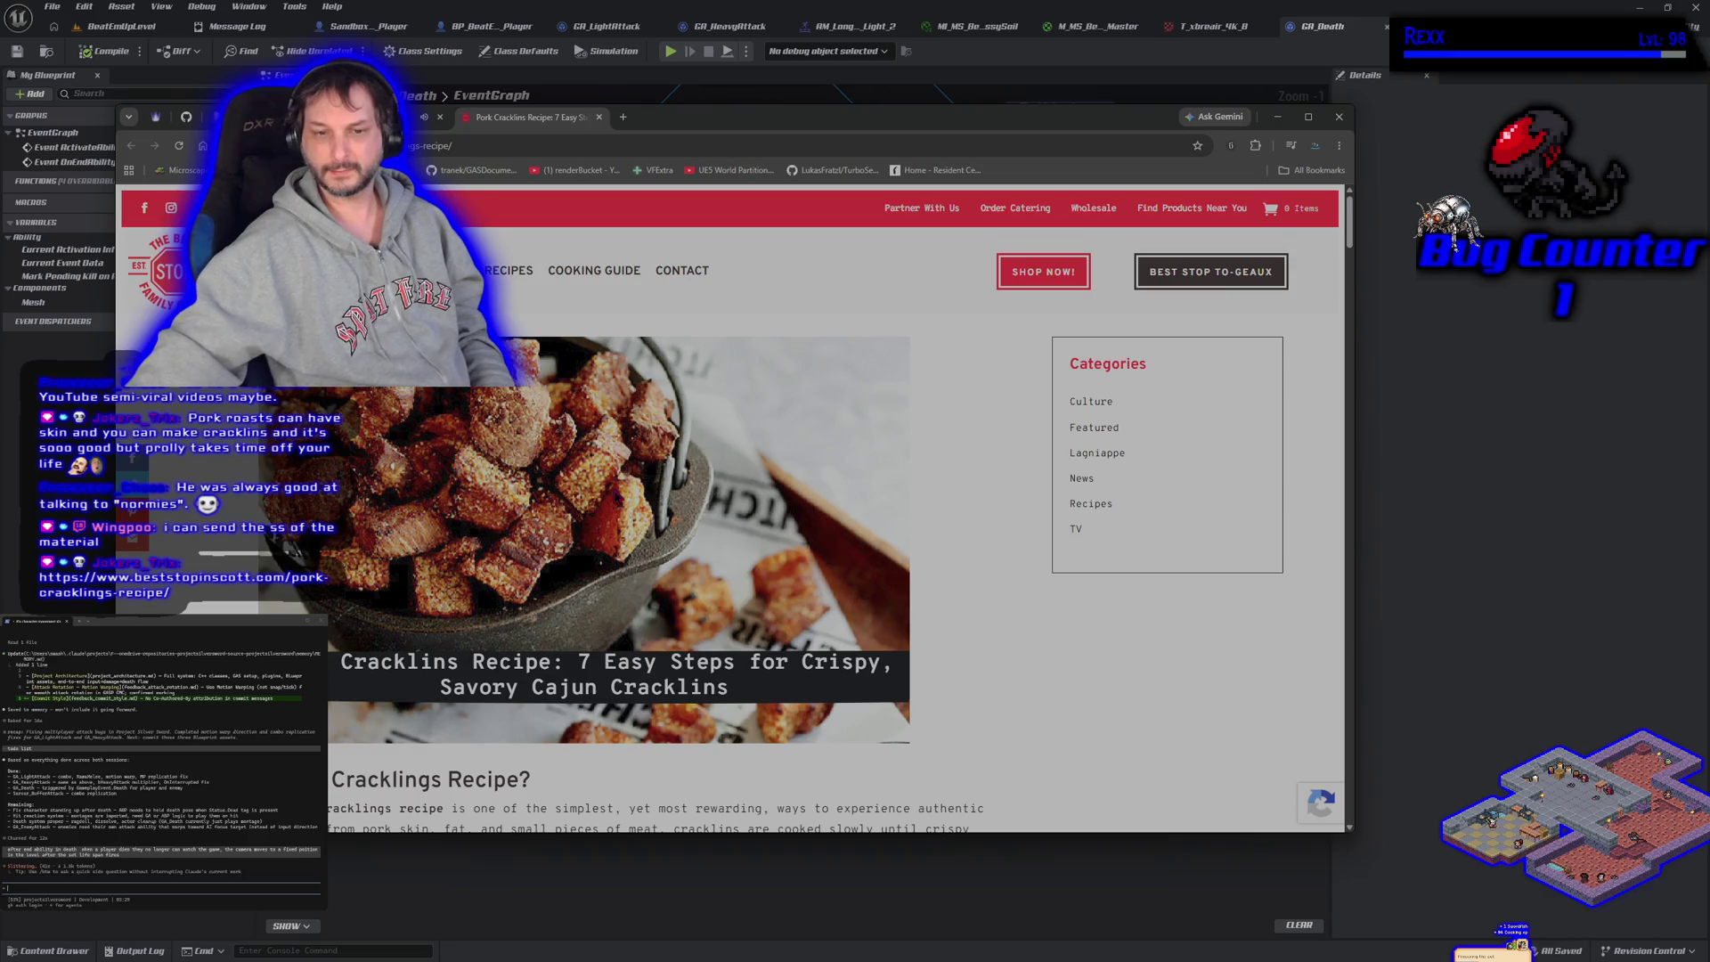
Read through the pork cracklins recipe article, then close its tab
{"action": "scroll", "coordinate": [617, 495], "scroll_direction": "down", "scroll_amount": 3}
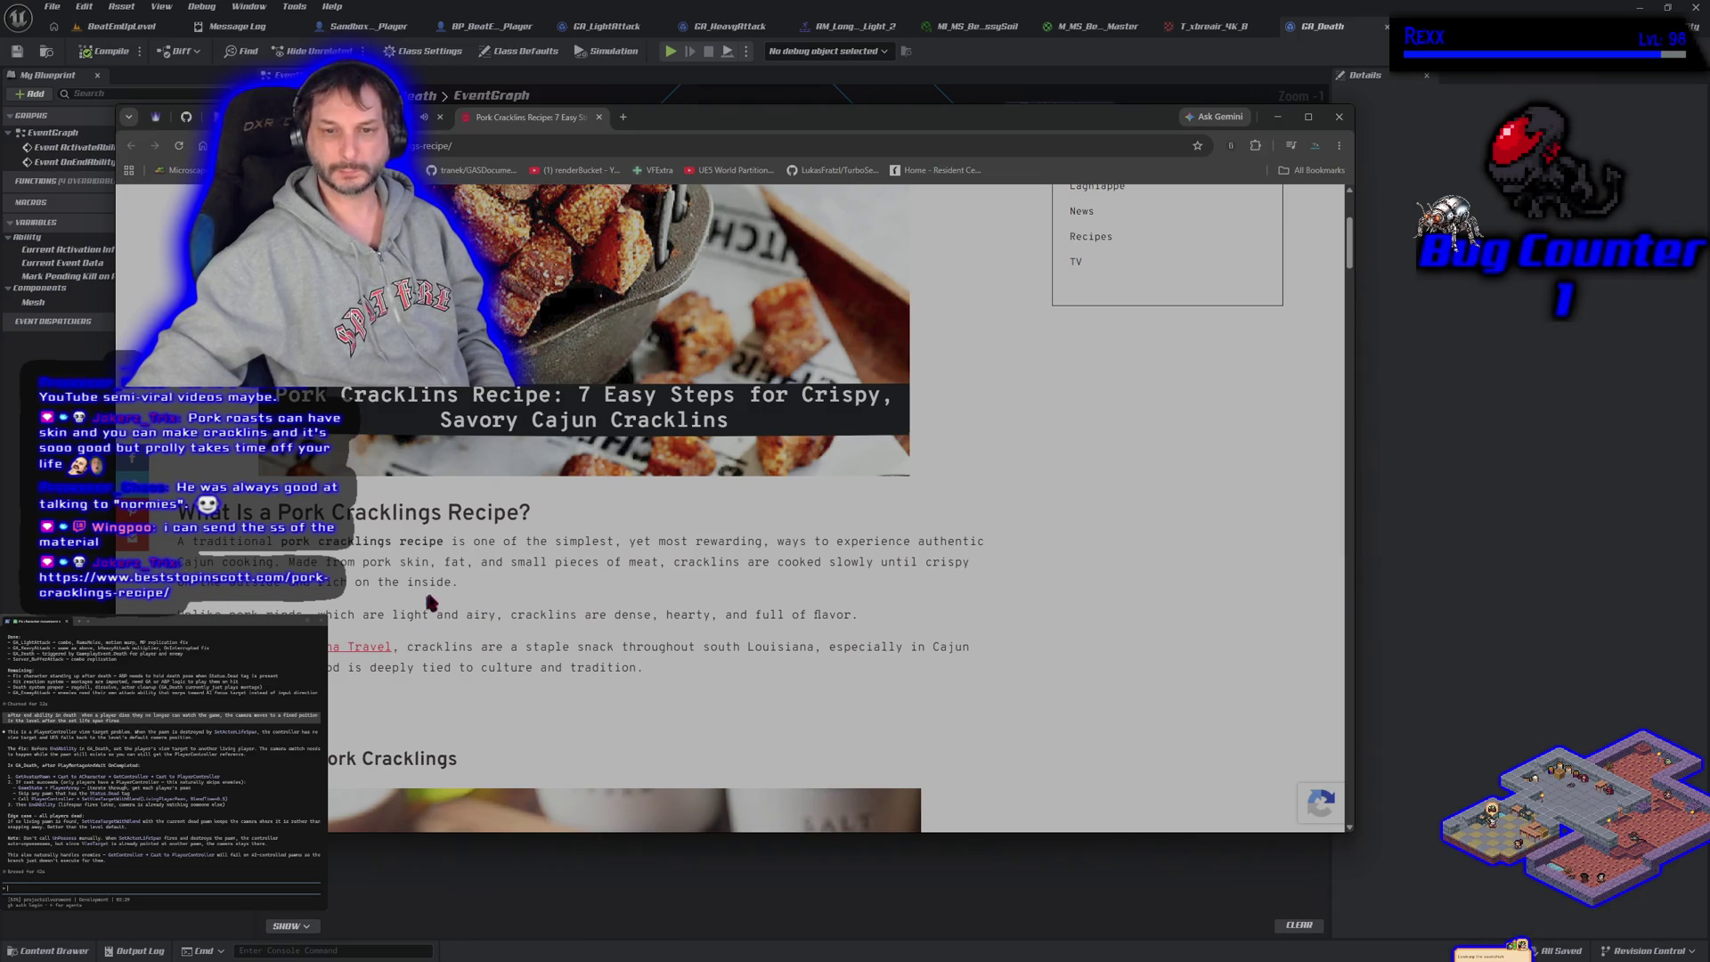
{"action": "double_click", "coordinate": [455, 561]}
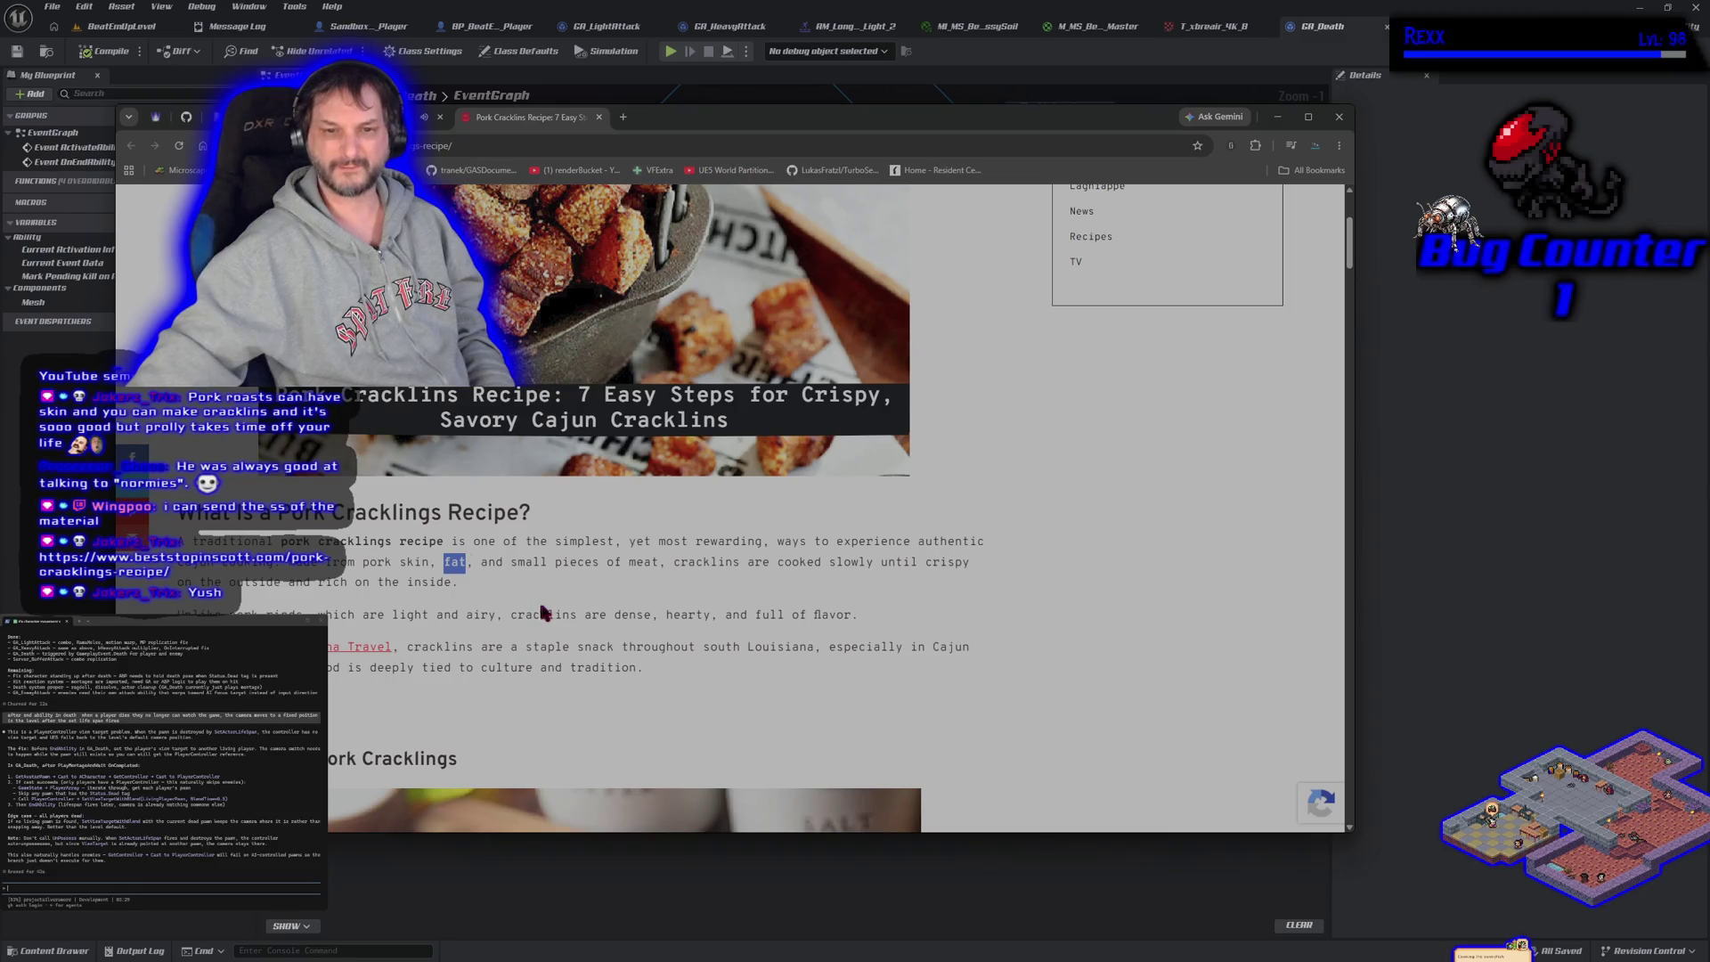
{"action": "left_click", "coordinate": [670, 612]}
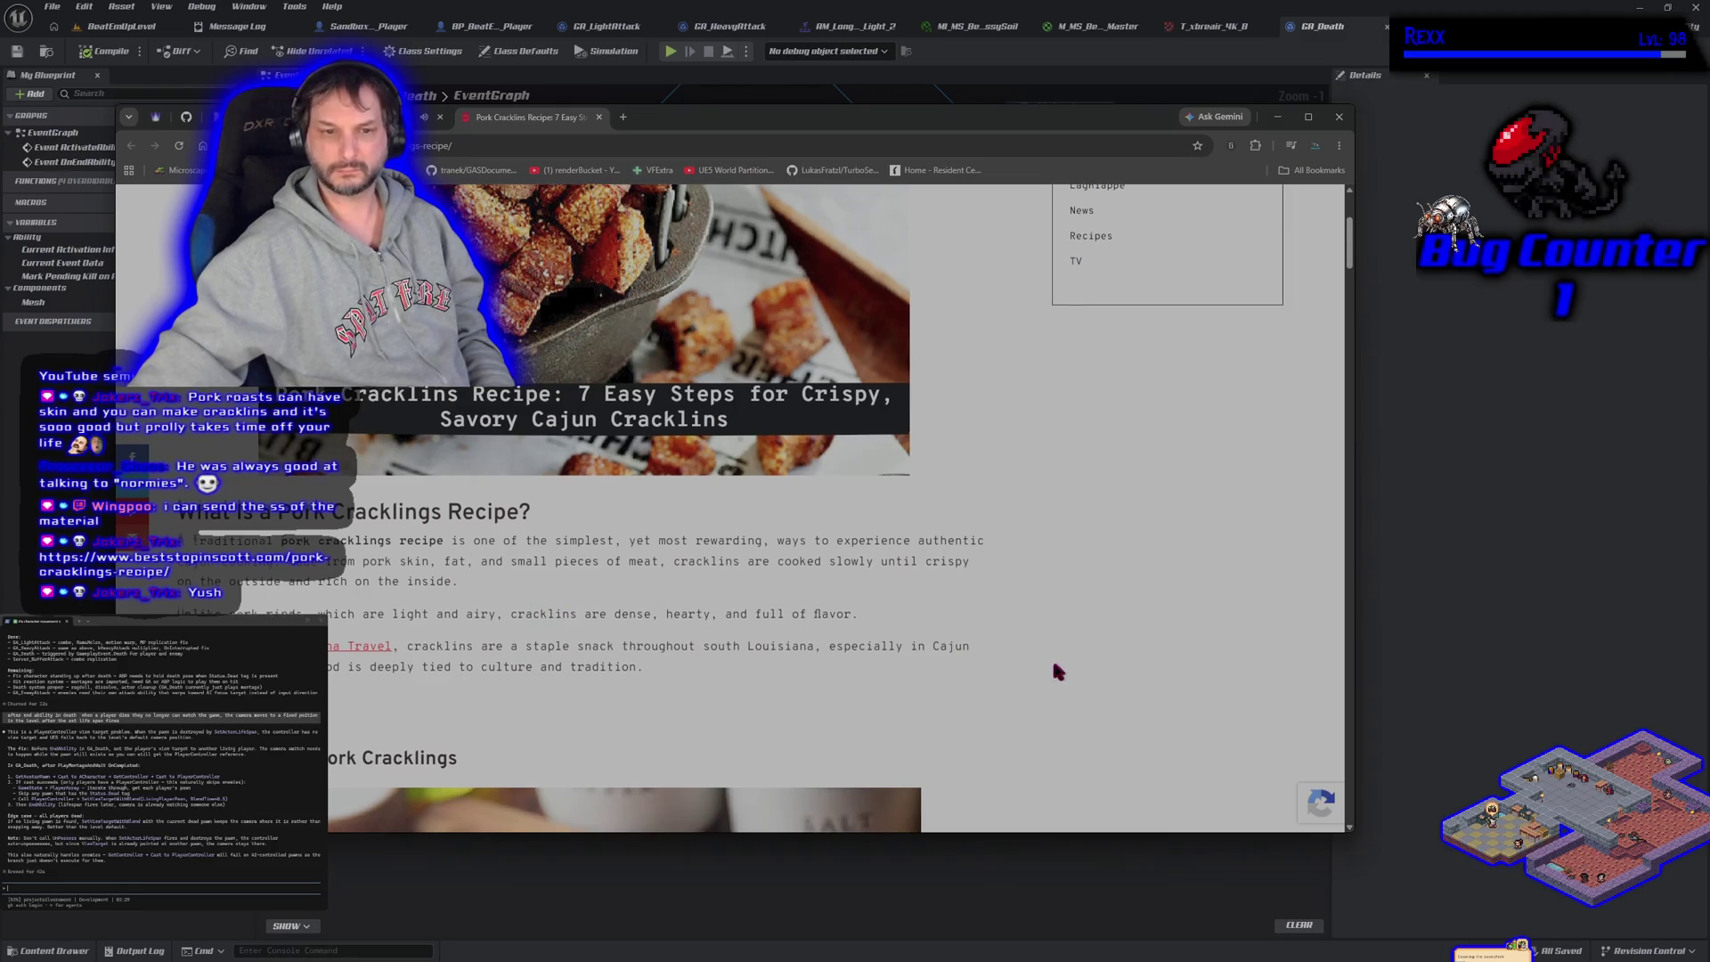
{"action": "scroll", "coordinate": [1048, 675], "scroll_direction": "down", "scroll_amount": 3}
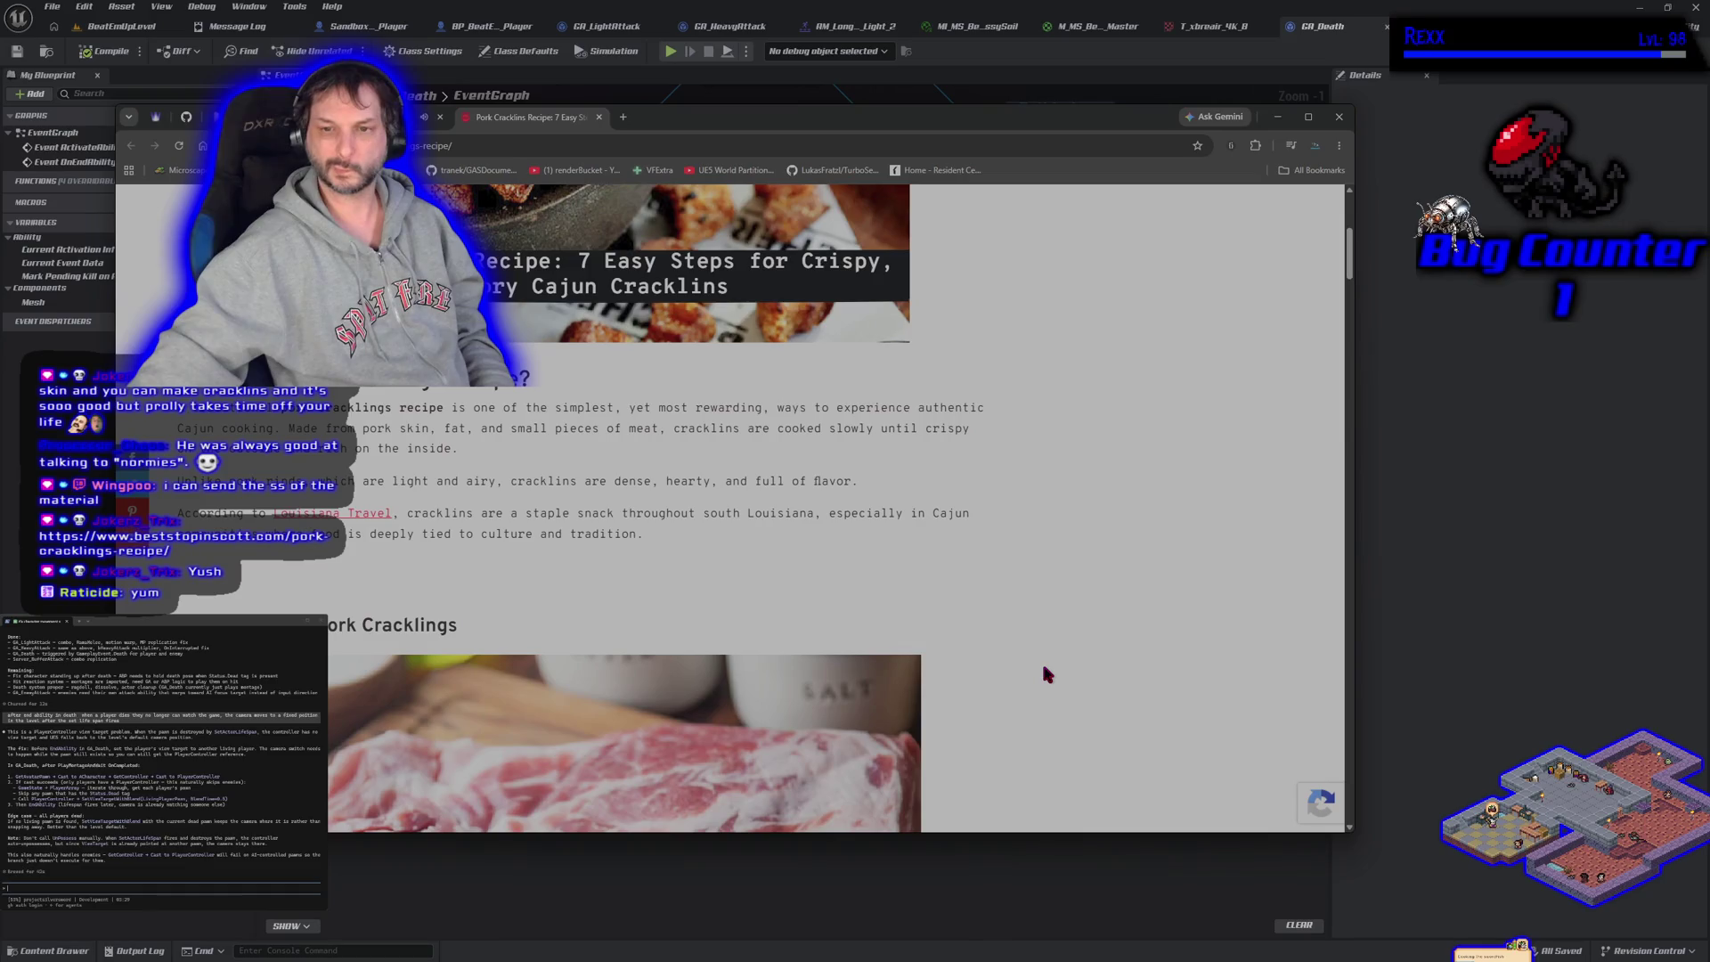
{"action": "scroll", "coordinate": [1037, 640], "scroll_direction": "down", "scroll_amount": 7}
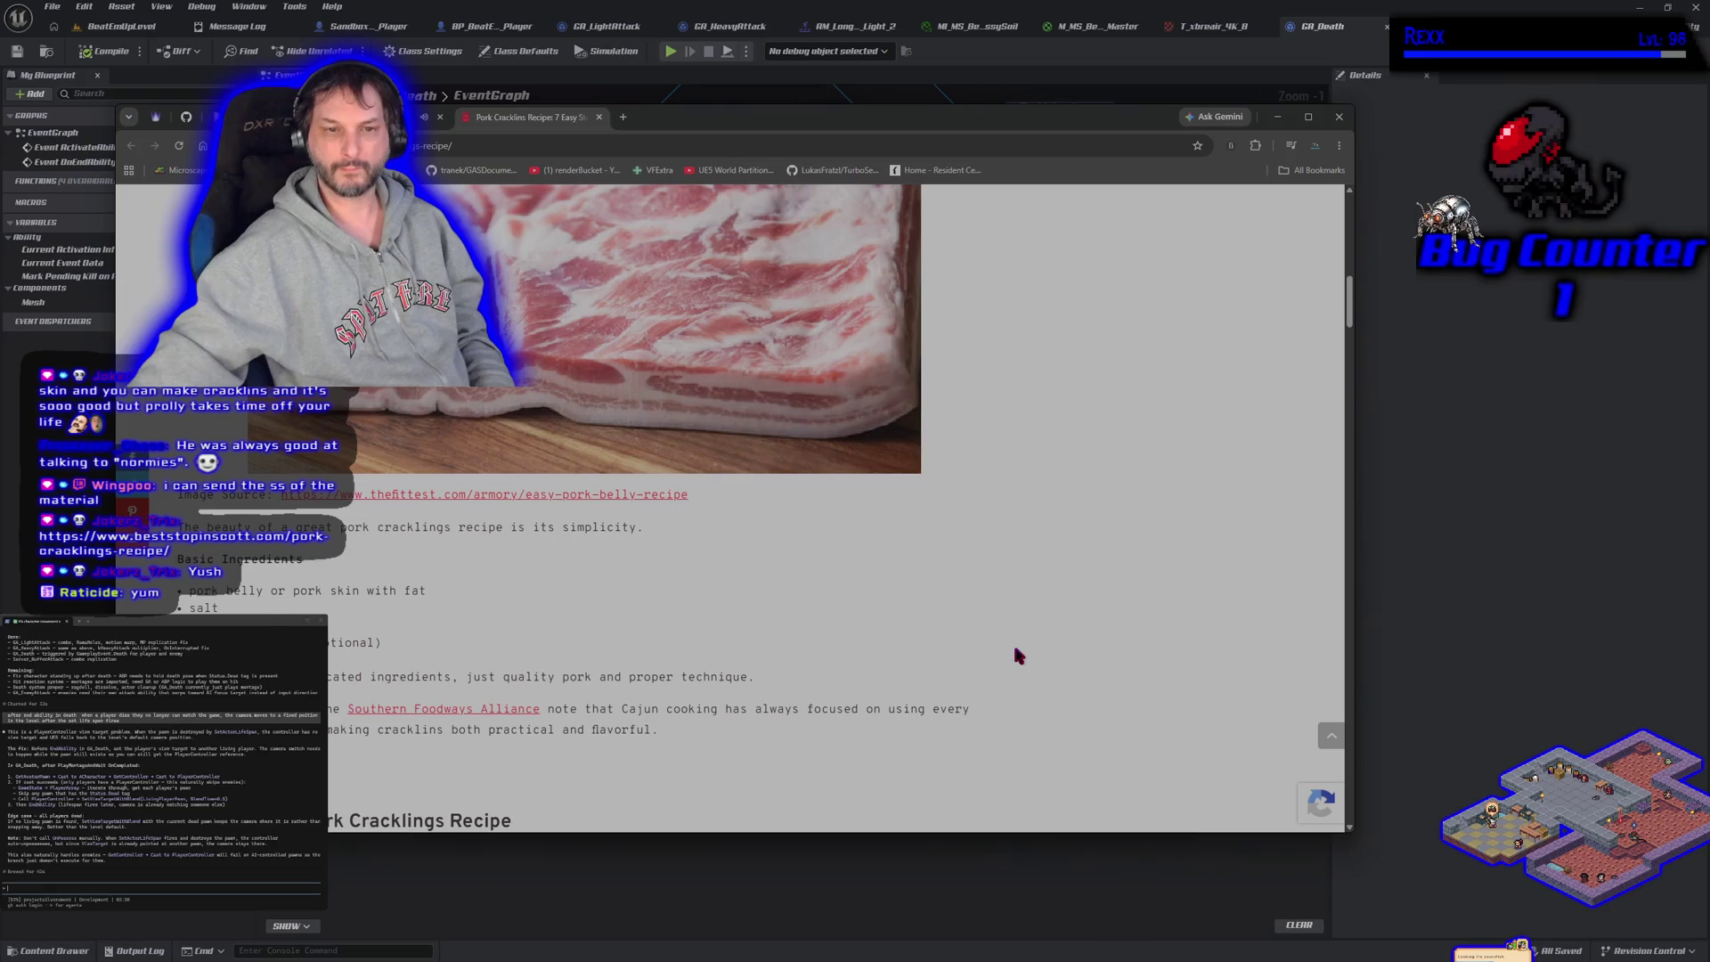
{"action": "scroll", "coordinate": [691, 611], "scroll_direction": "down", "scroll_amount": 2}
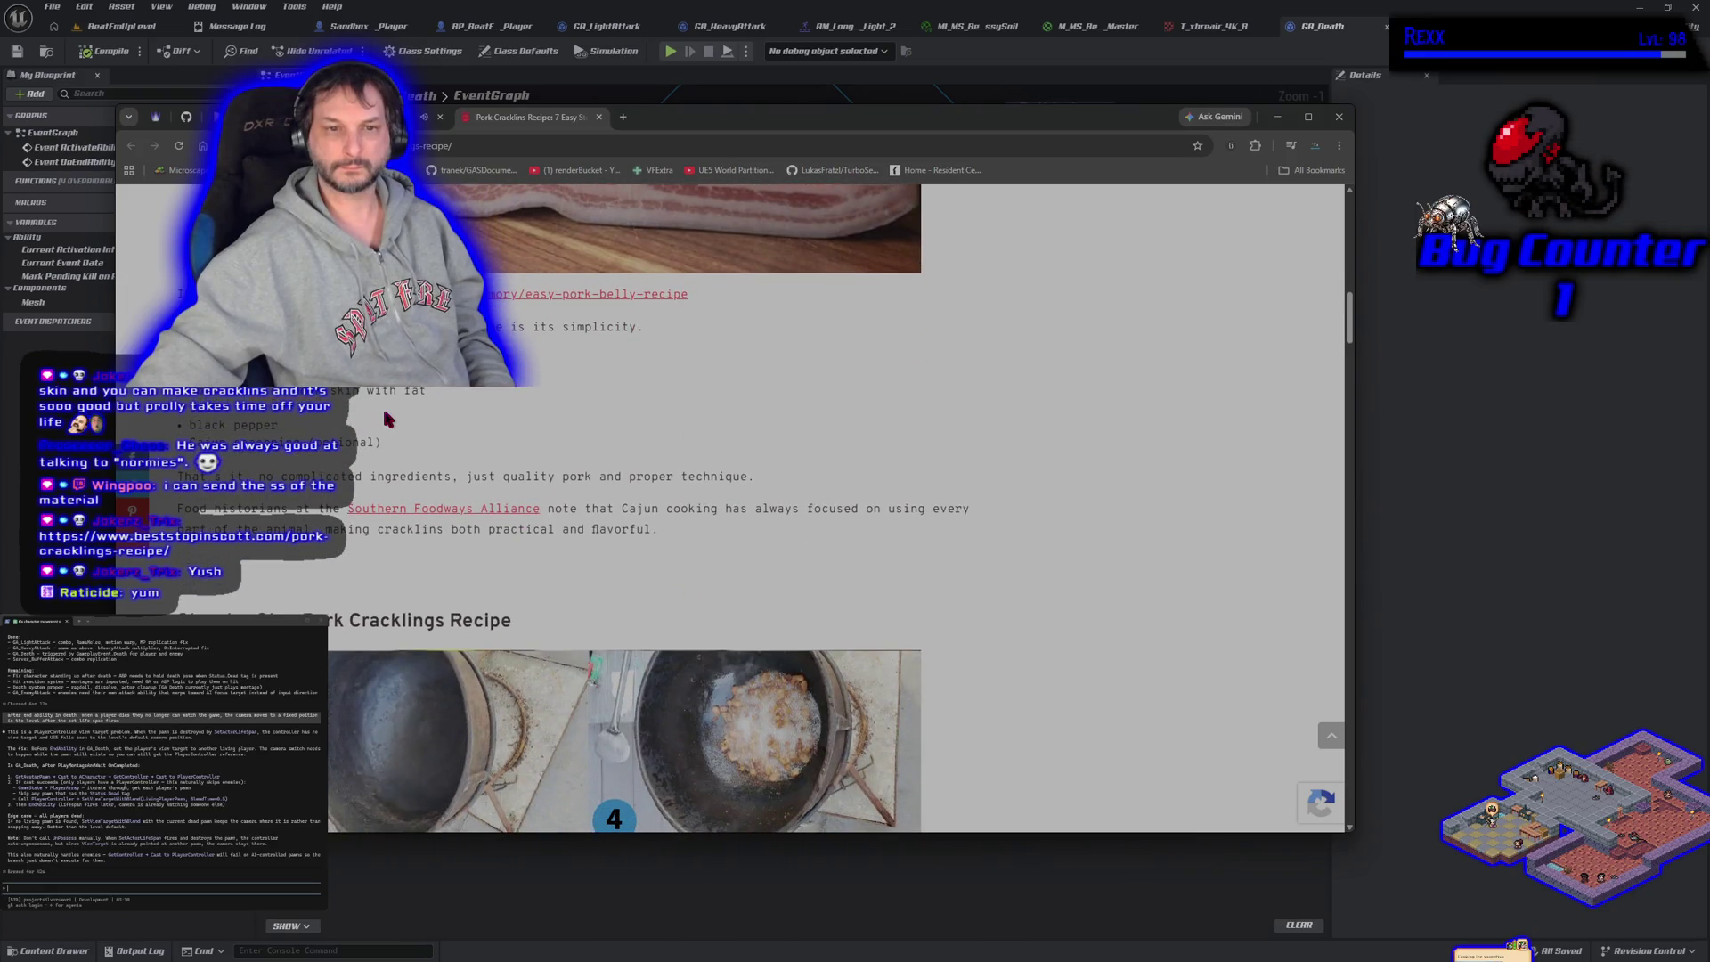
{"action": "scroll", "coordinate": [954, 479], "scroll_direction": "down", "scroll_amount": 2}
{"action": "scroll", "coordinate": [955, 481], "scroll_direction": "down", "scroll_amount": 4}
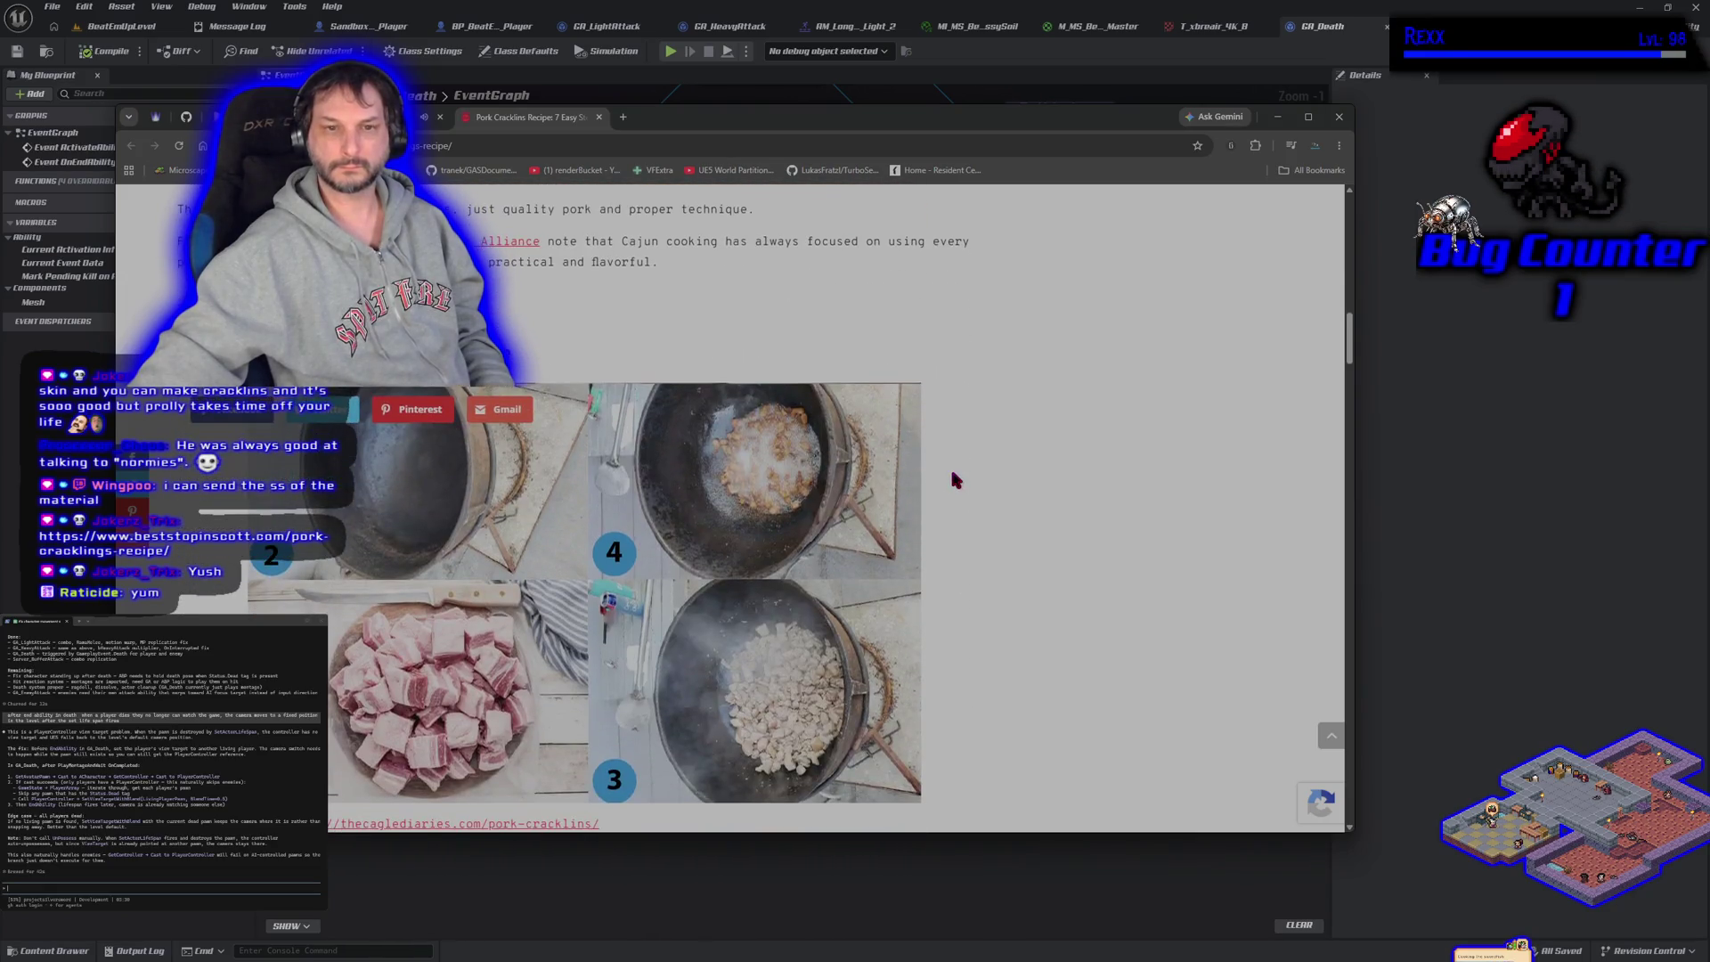
{"action": "scroll", "coordinate": [836, 564], "scroll_direction": "down", "scroll_amount": 2}
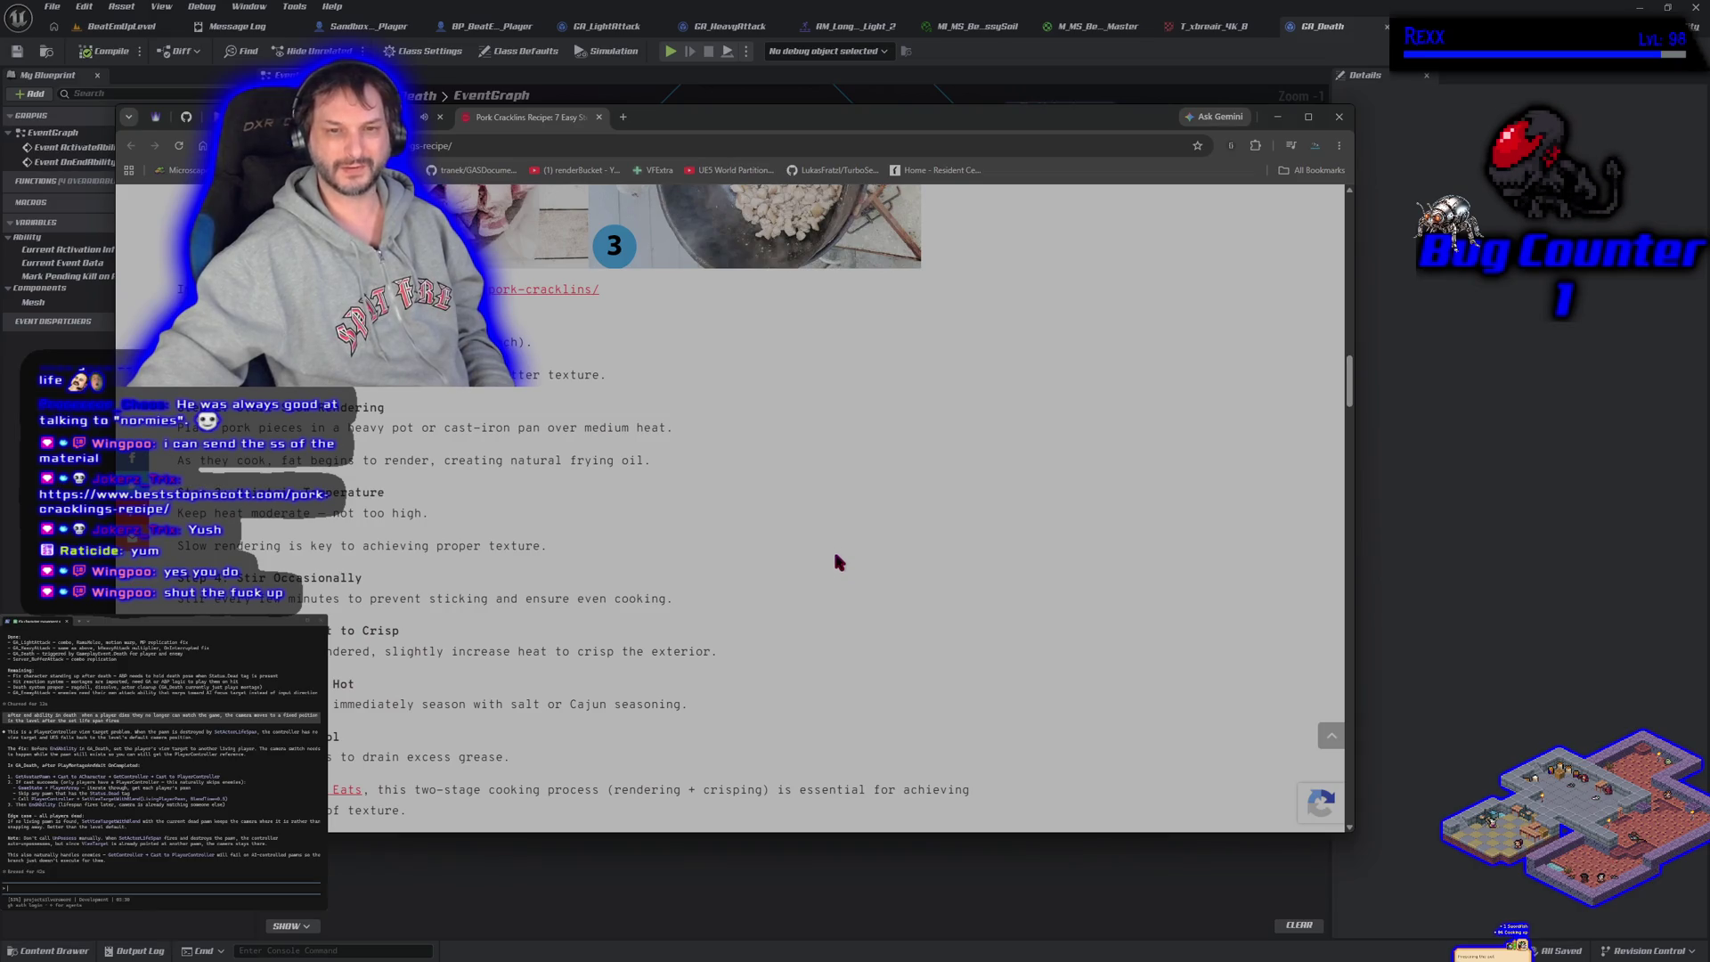
{"action": "scroll", "coordinate": [838, 561], "scroll_direction": "down", "scroll_amount": 1}
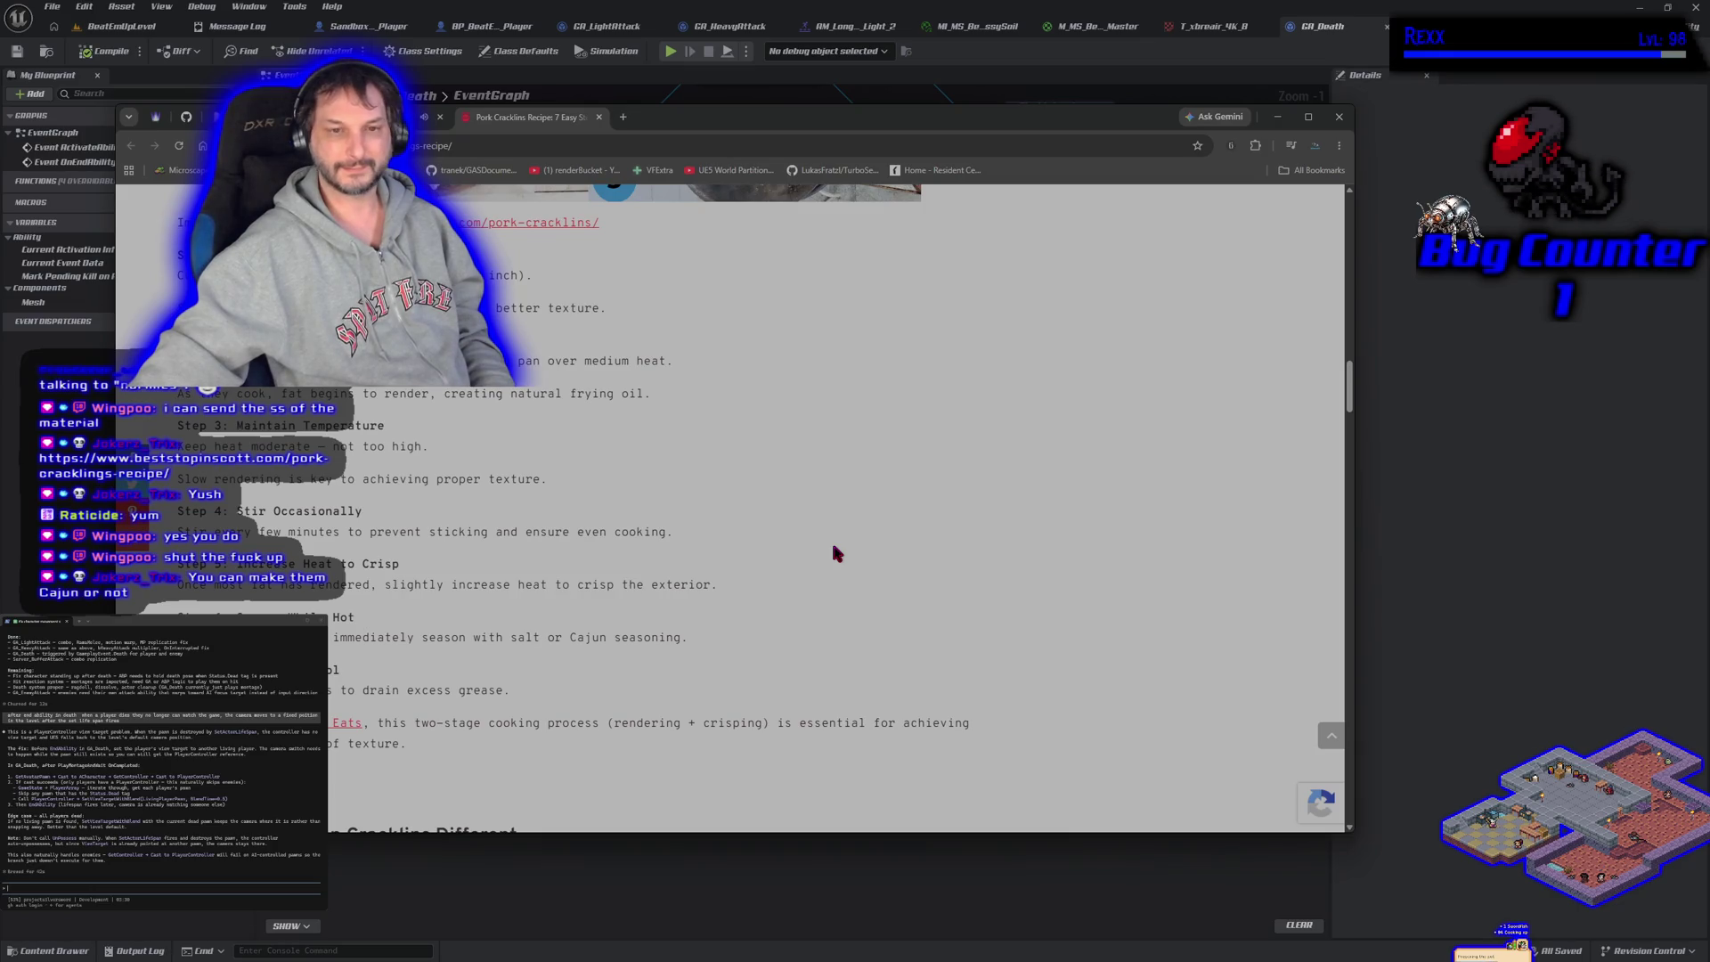
{"action": "scroll", "coordinate": [834, 549], "scroll_direction": "up", "scroll_amount": 1}
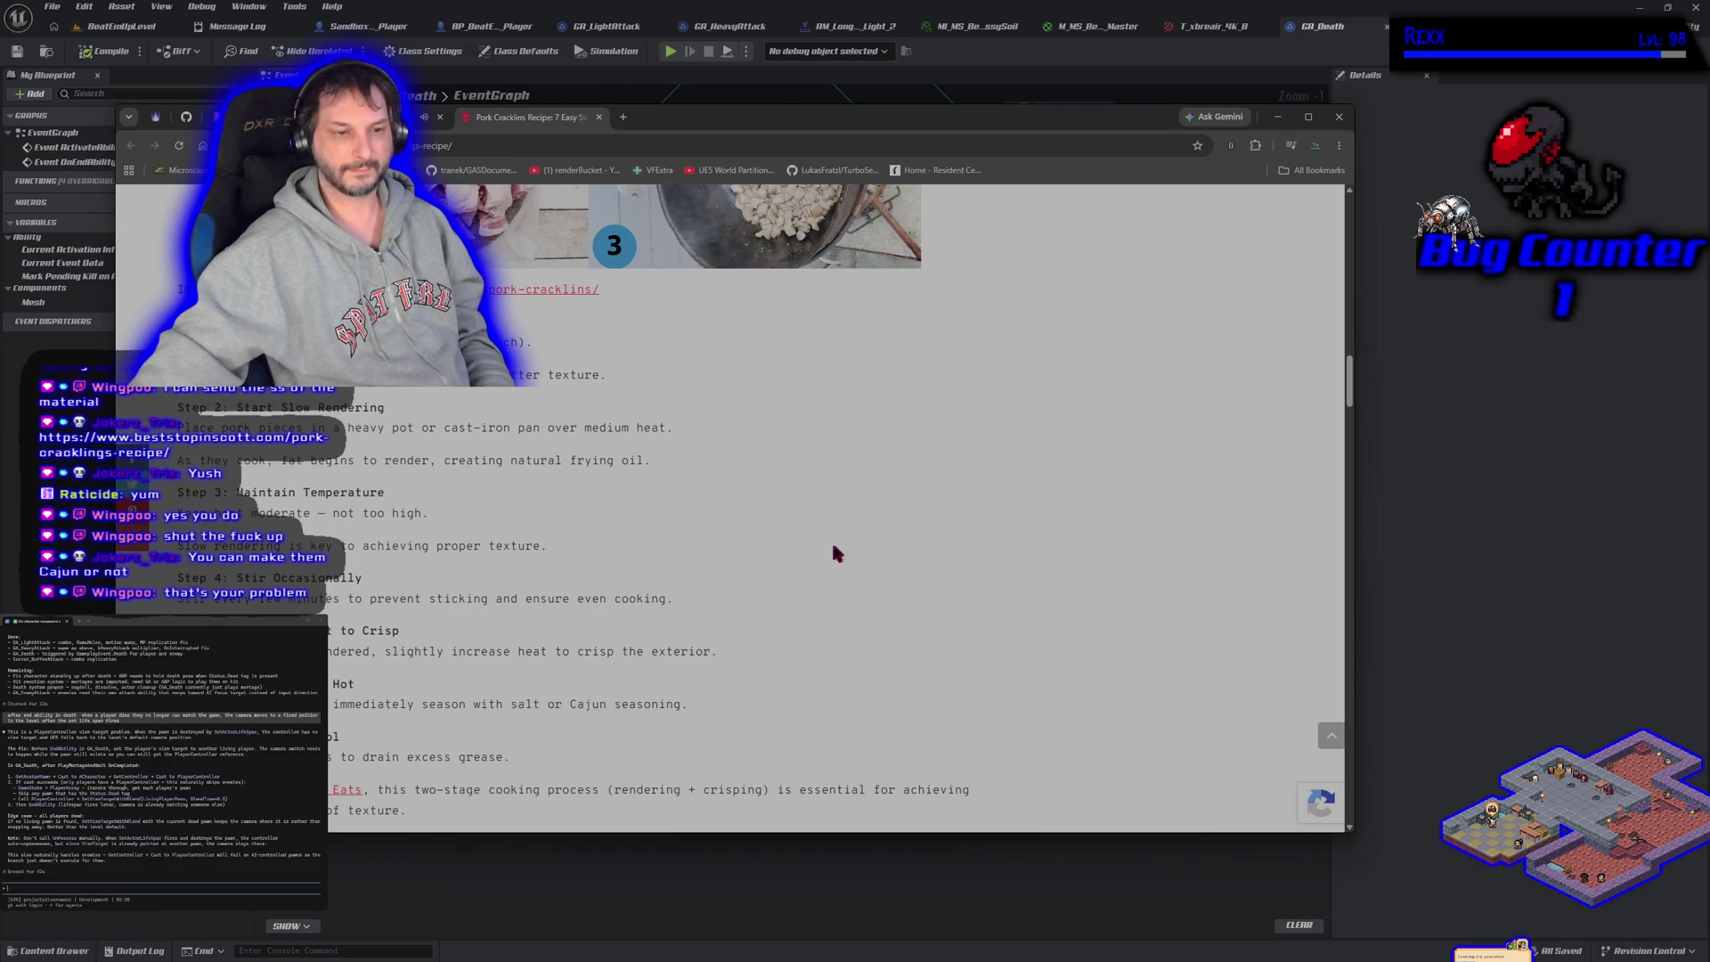
{"action": "scroll", "coordinate": [835, 552], "scroll_direction": "down", "scroll_amount": 4}
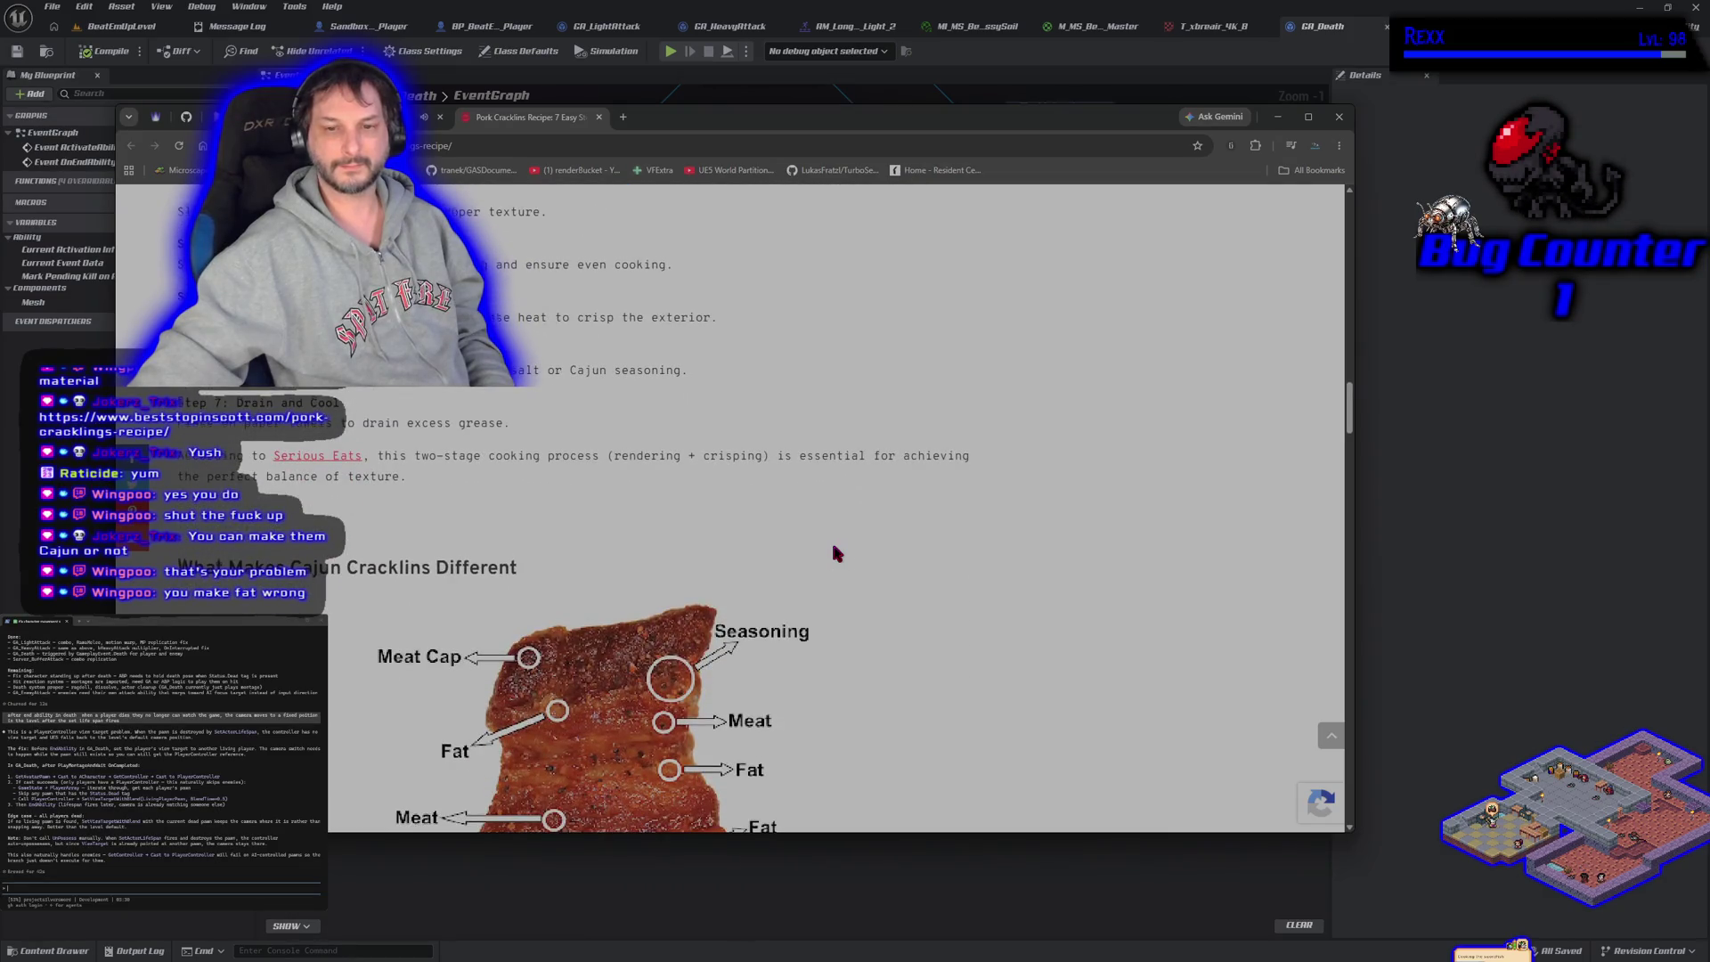
{"action": "scroll", "coordinate": [834, 547], "scroll_direction": "down", "scroll_amount": 3}
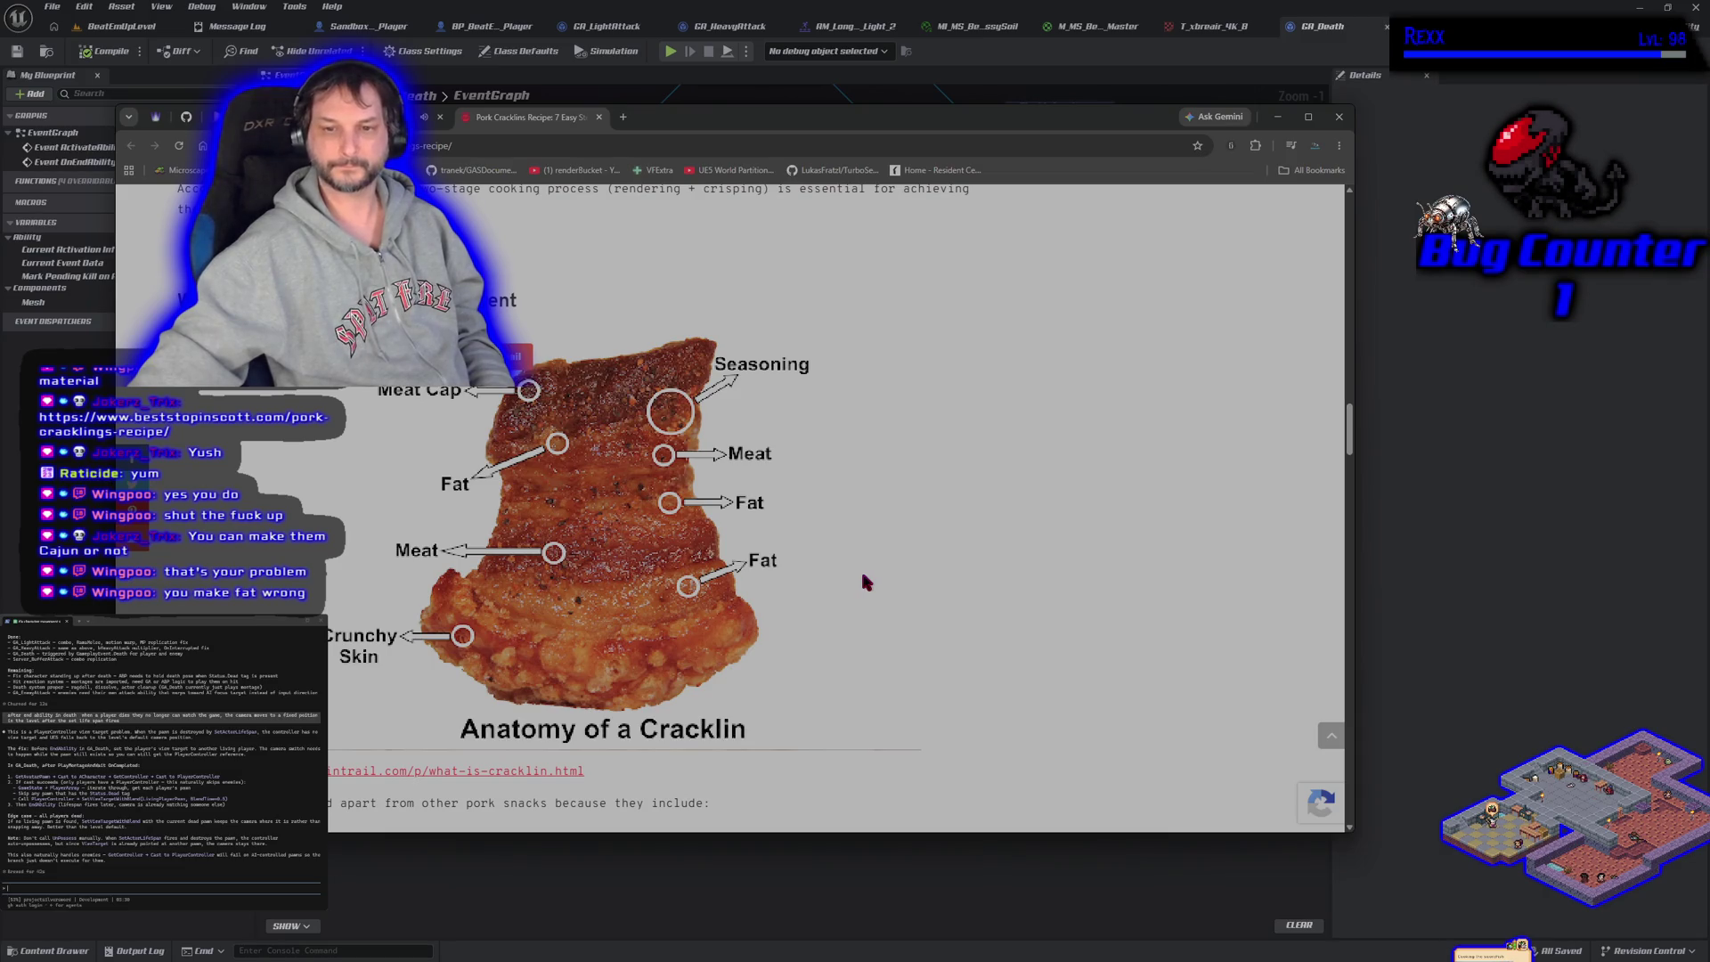
{"action": "scroll", "coordinate": [861, 572], "scroll_direction": "down", "scroll_amount": 4}
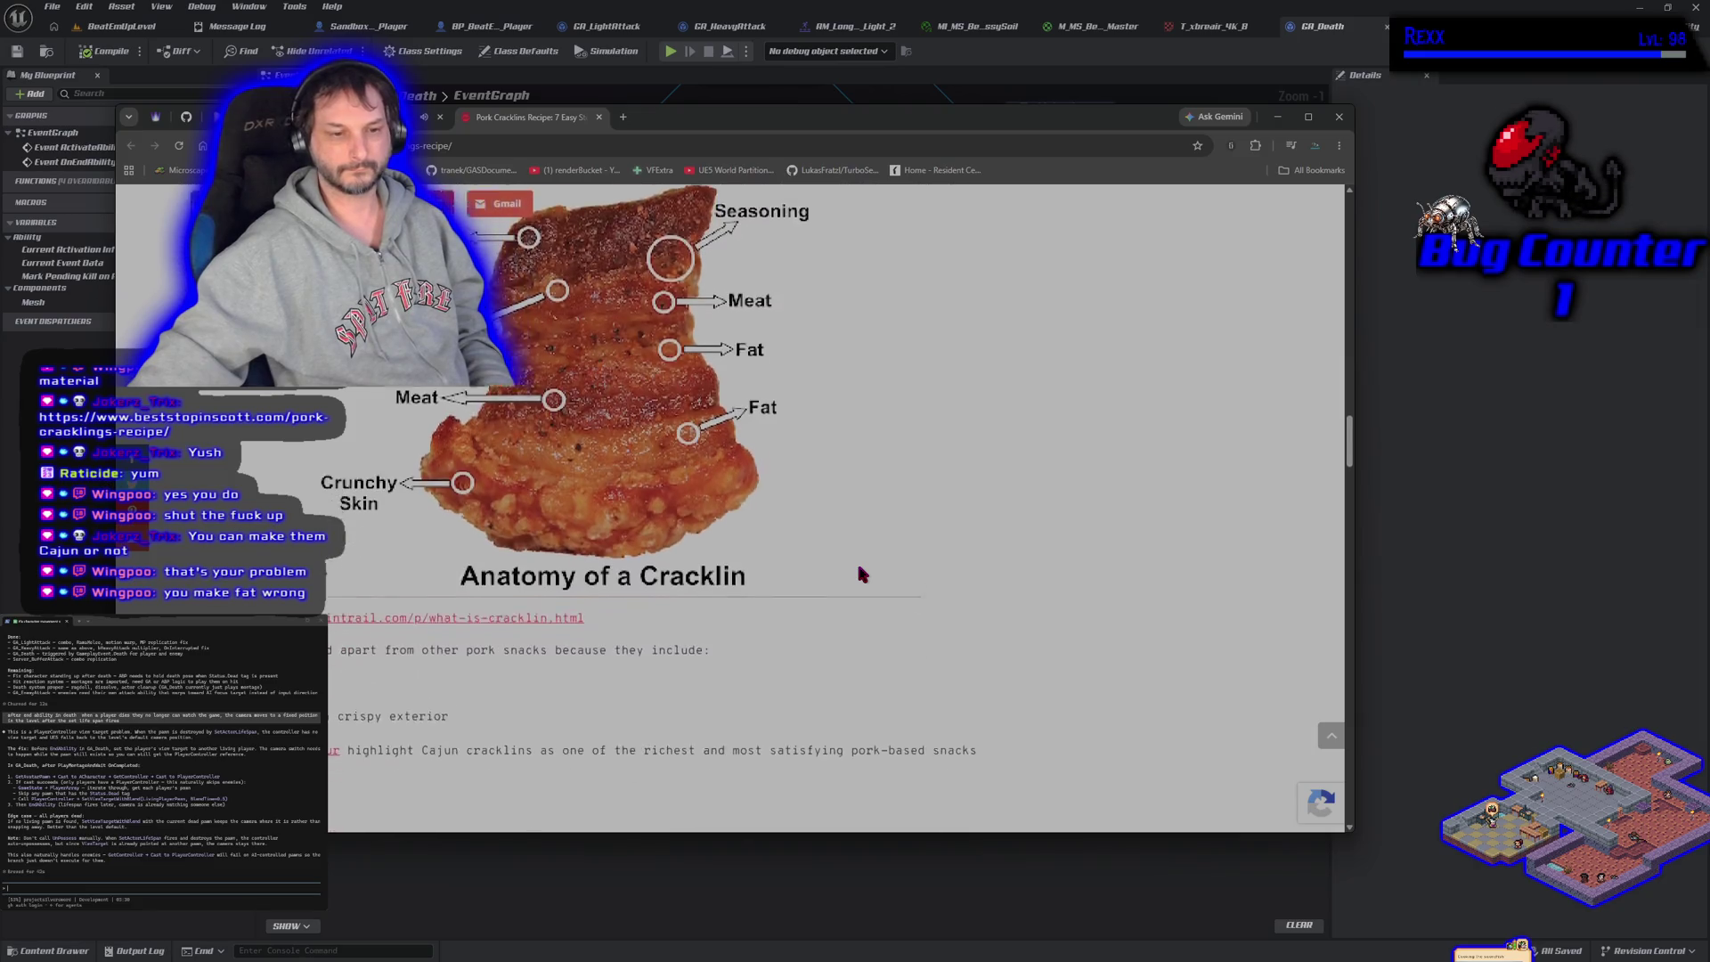
{"action": "scroll", "coordinate": [857, 567], "scroll_direction": "down", "scroll_amount": 2}
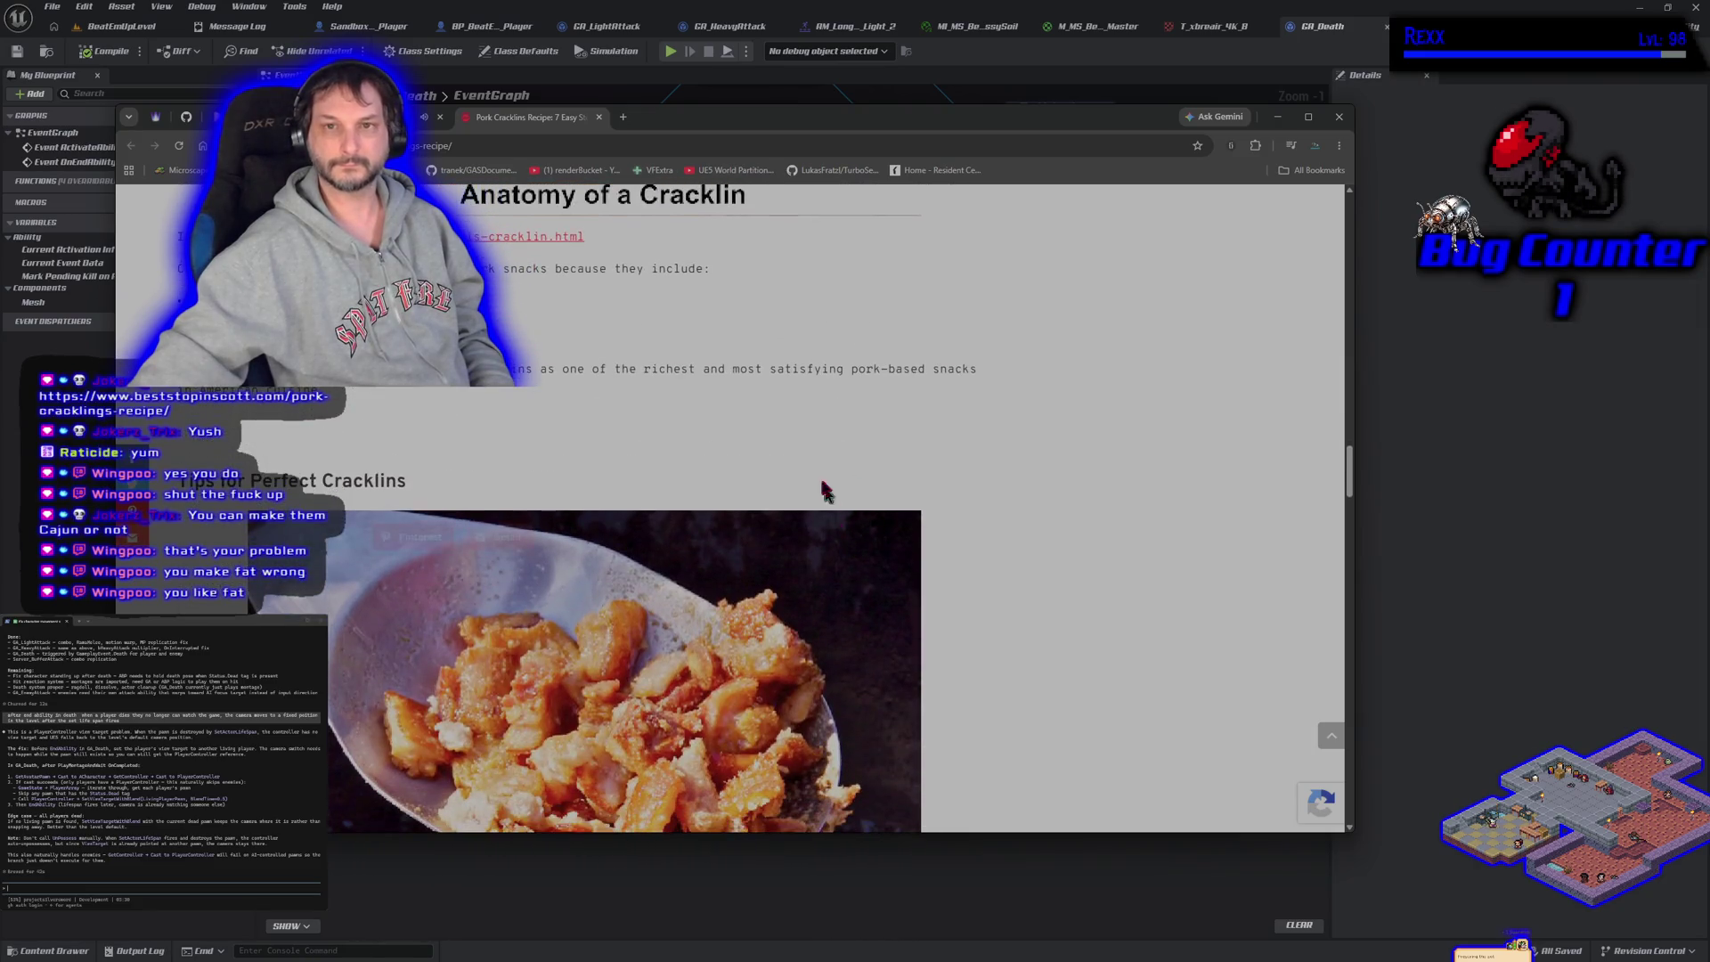
{"action": "left_click", "coordinate": [601, 119]}
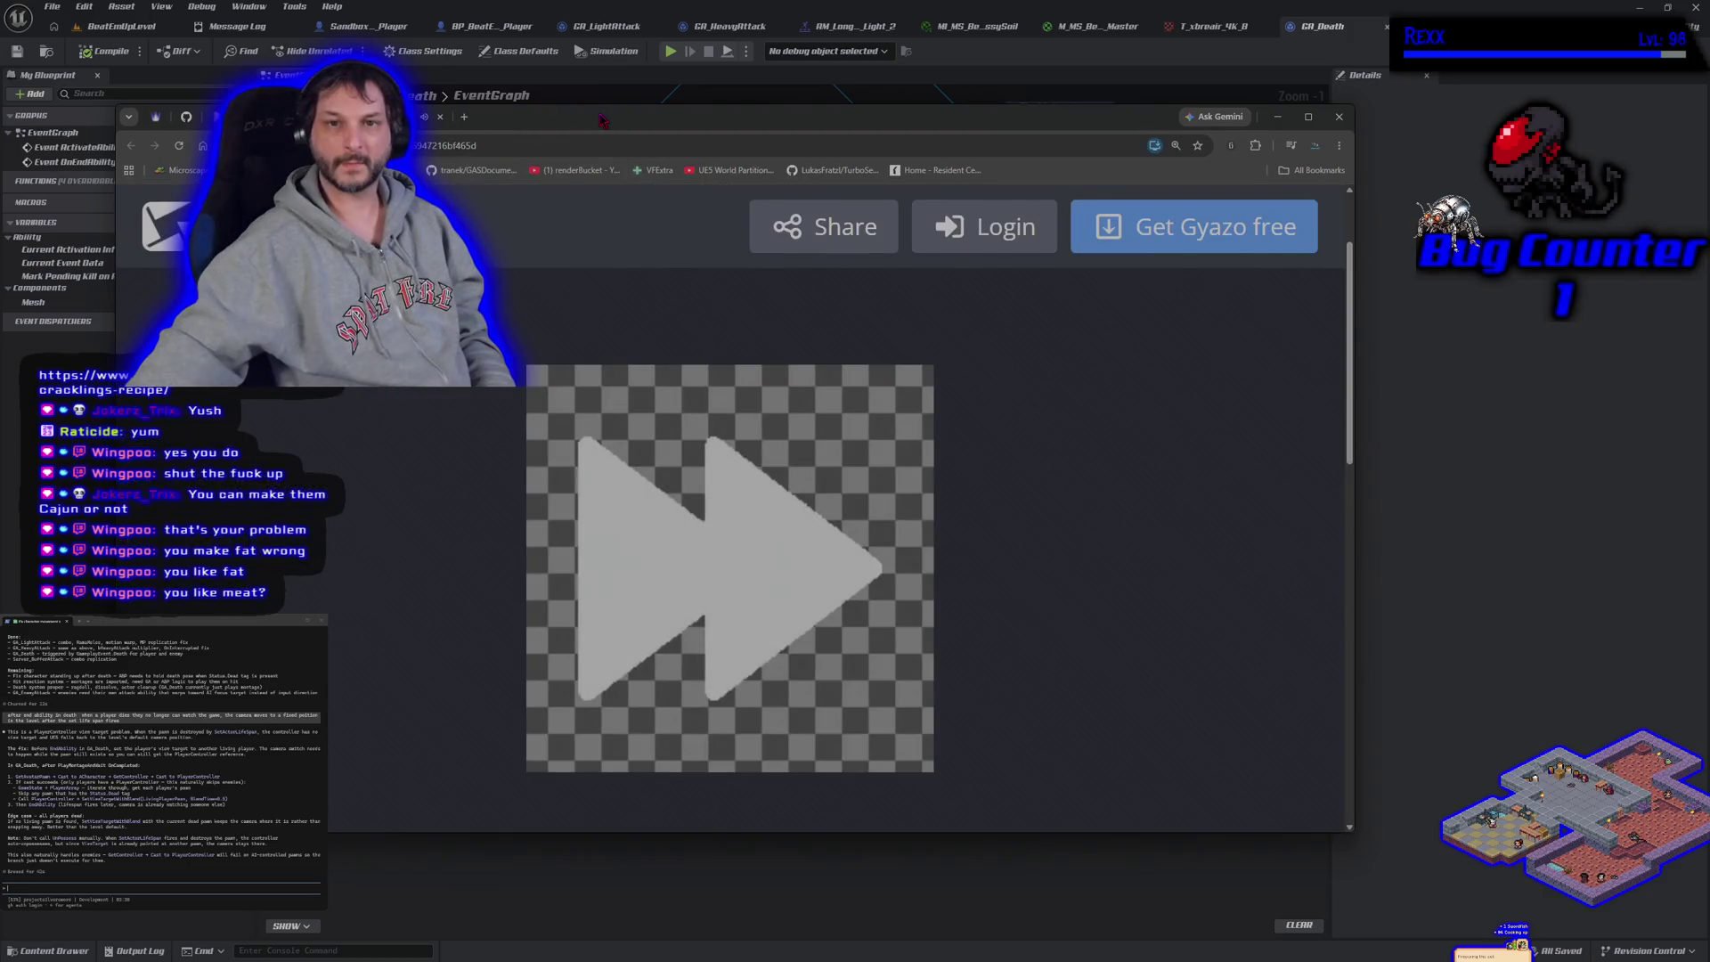
{"action": "mouse_move", "coordinate": [601, 120]}
{"action": "left_mouse_down"}
{"action": "mouse_move", "coordinate": [639, 180]}
{"action": "mouse_move", "coordinate": [642, 278]}
{"action": "mouse_move", "coordinate": [643, 206]}
{"action": "left_mouse_up"}
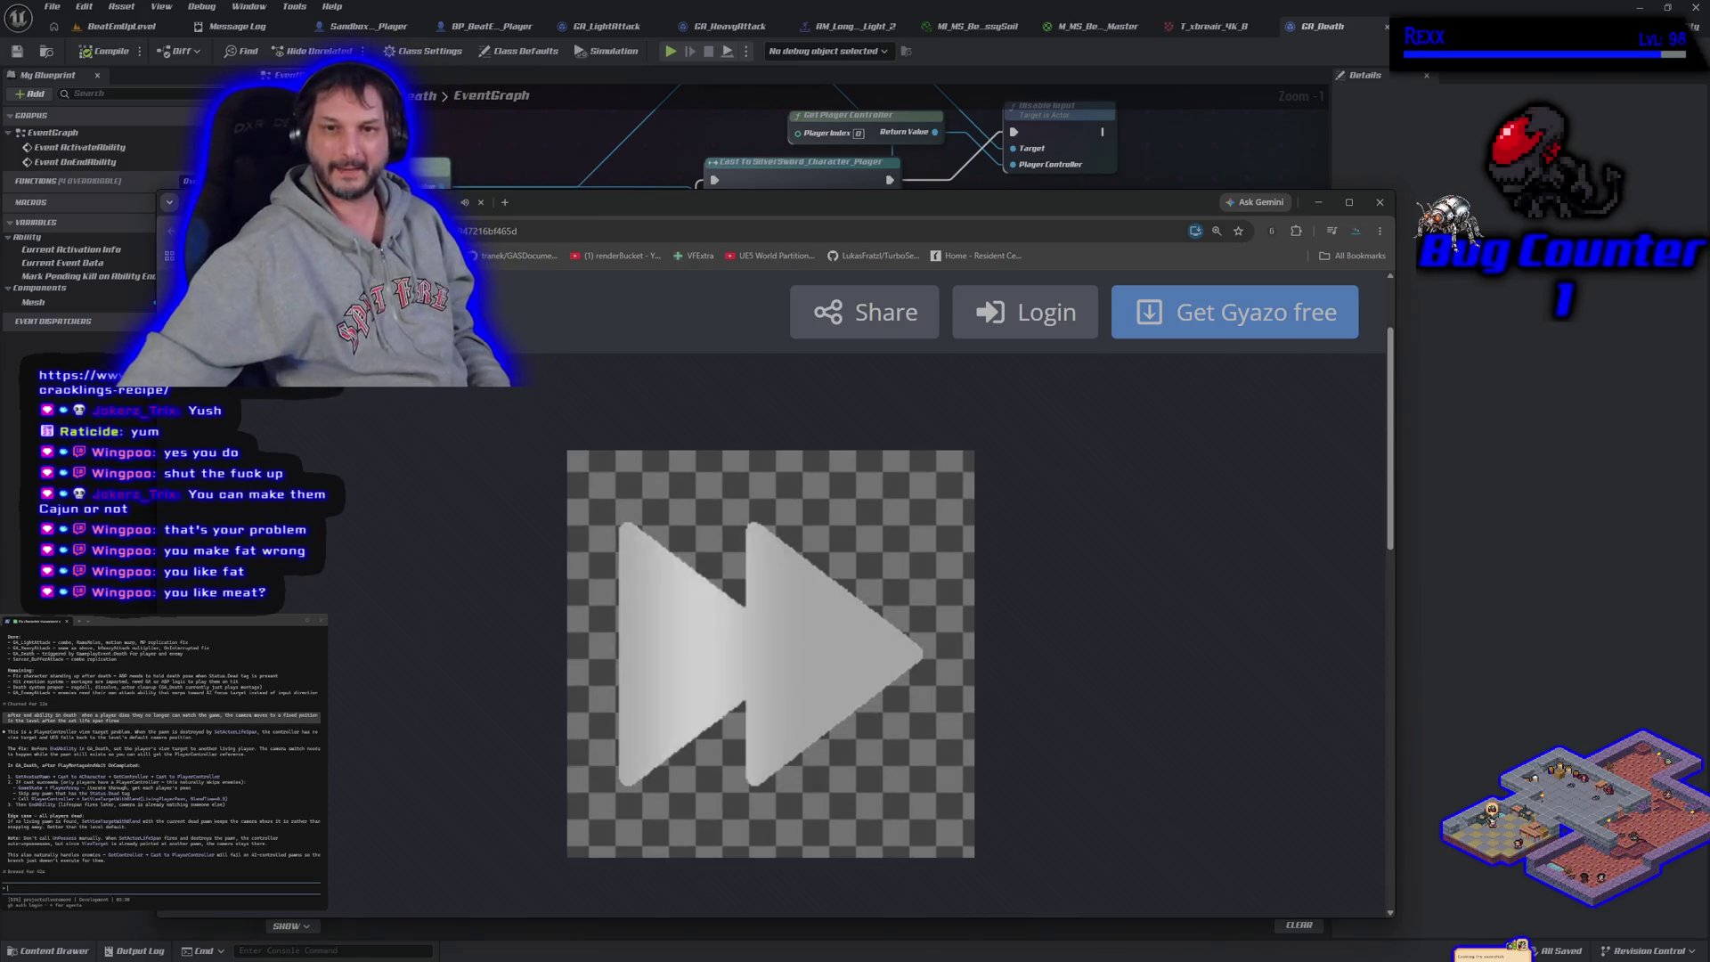
{"action": "left_click_drag", "start_coordinate": [695, 206], "coordinate": [692, 171]}
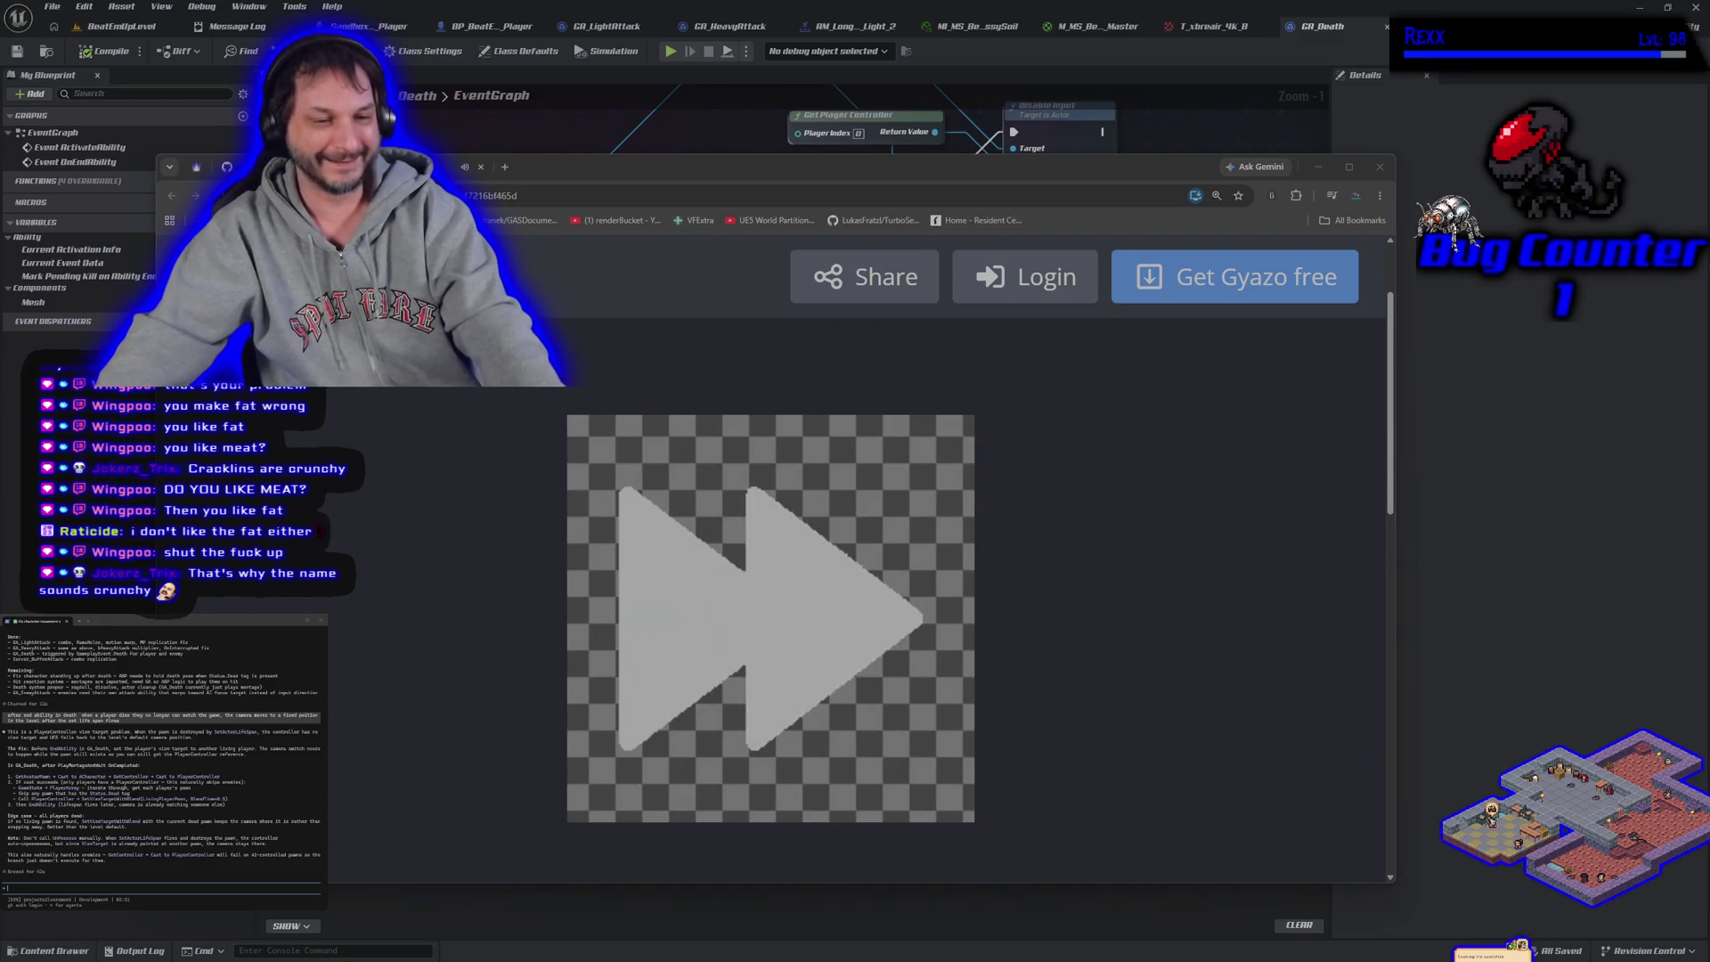
{"action": "left_click_drag", "start_coordinate": [619, 171], "coordinate": [588, 167]}
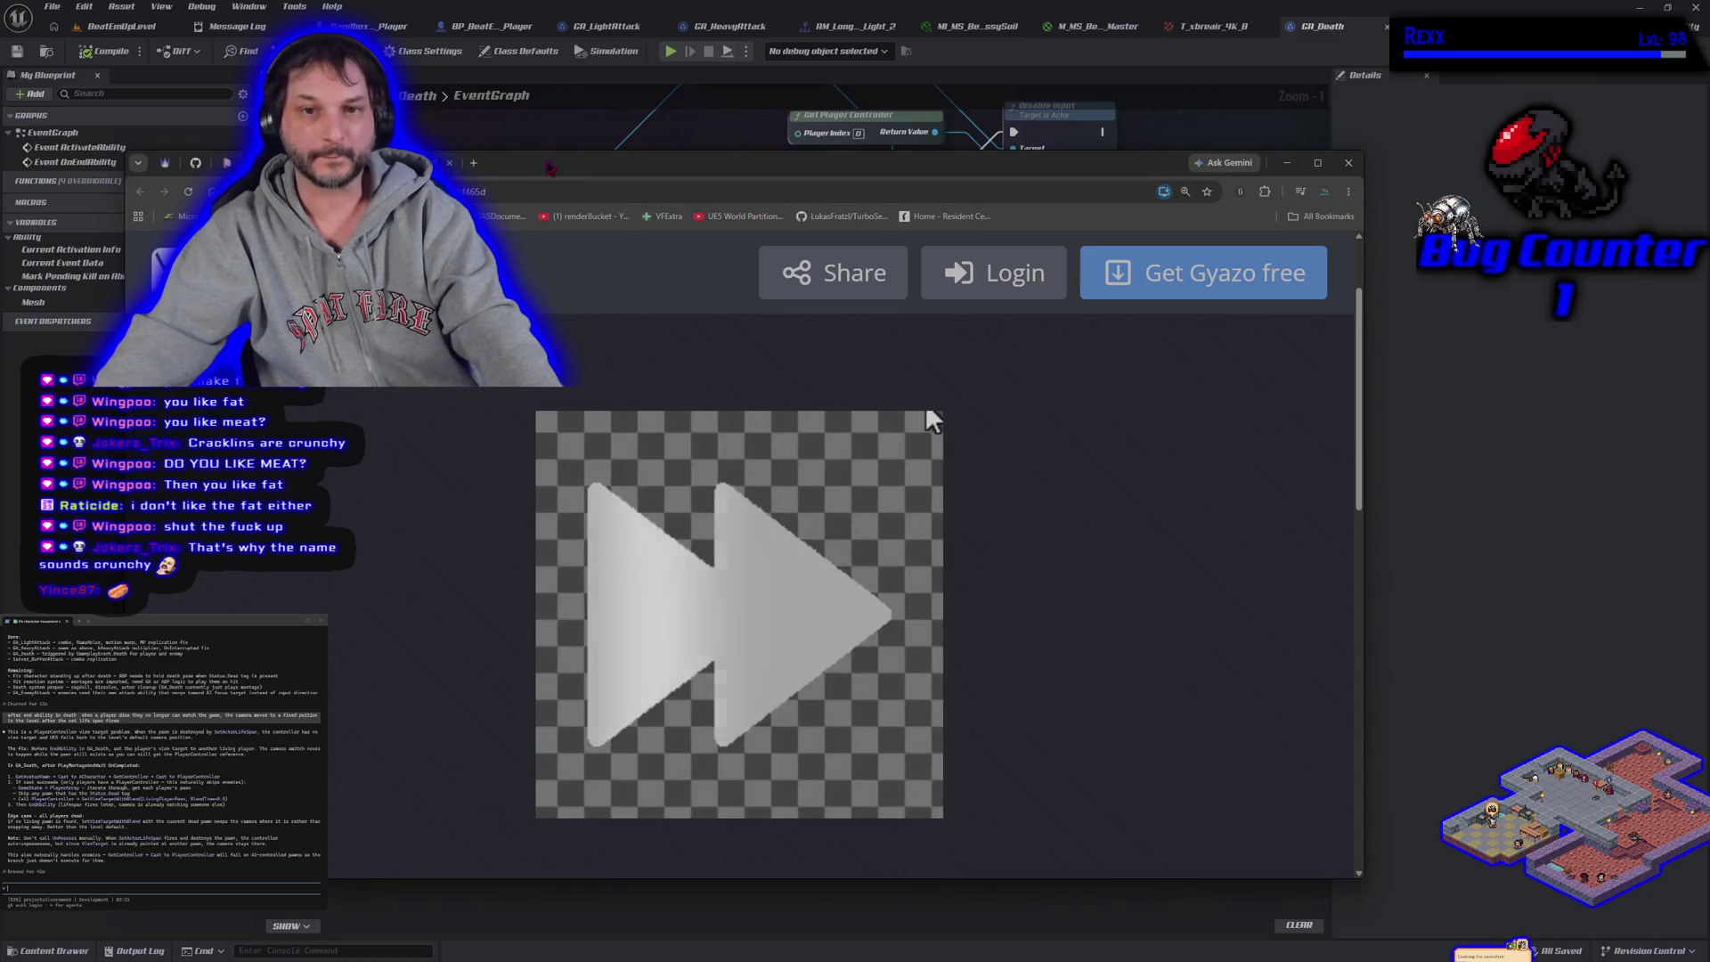
{"action": "key", "text": "ctrl+w"}
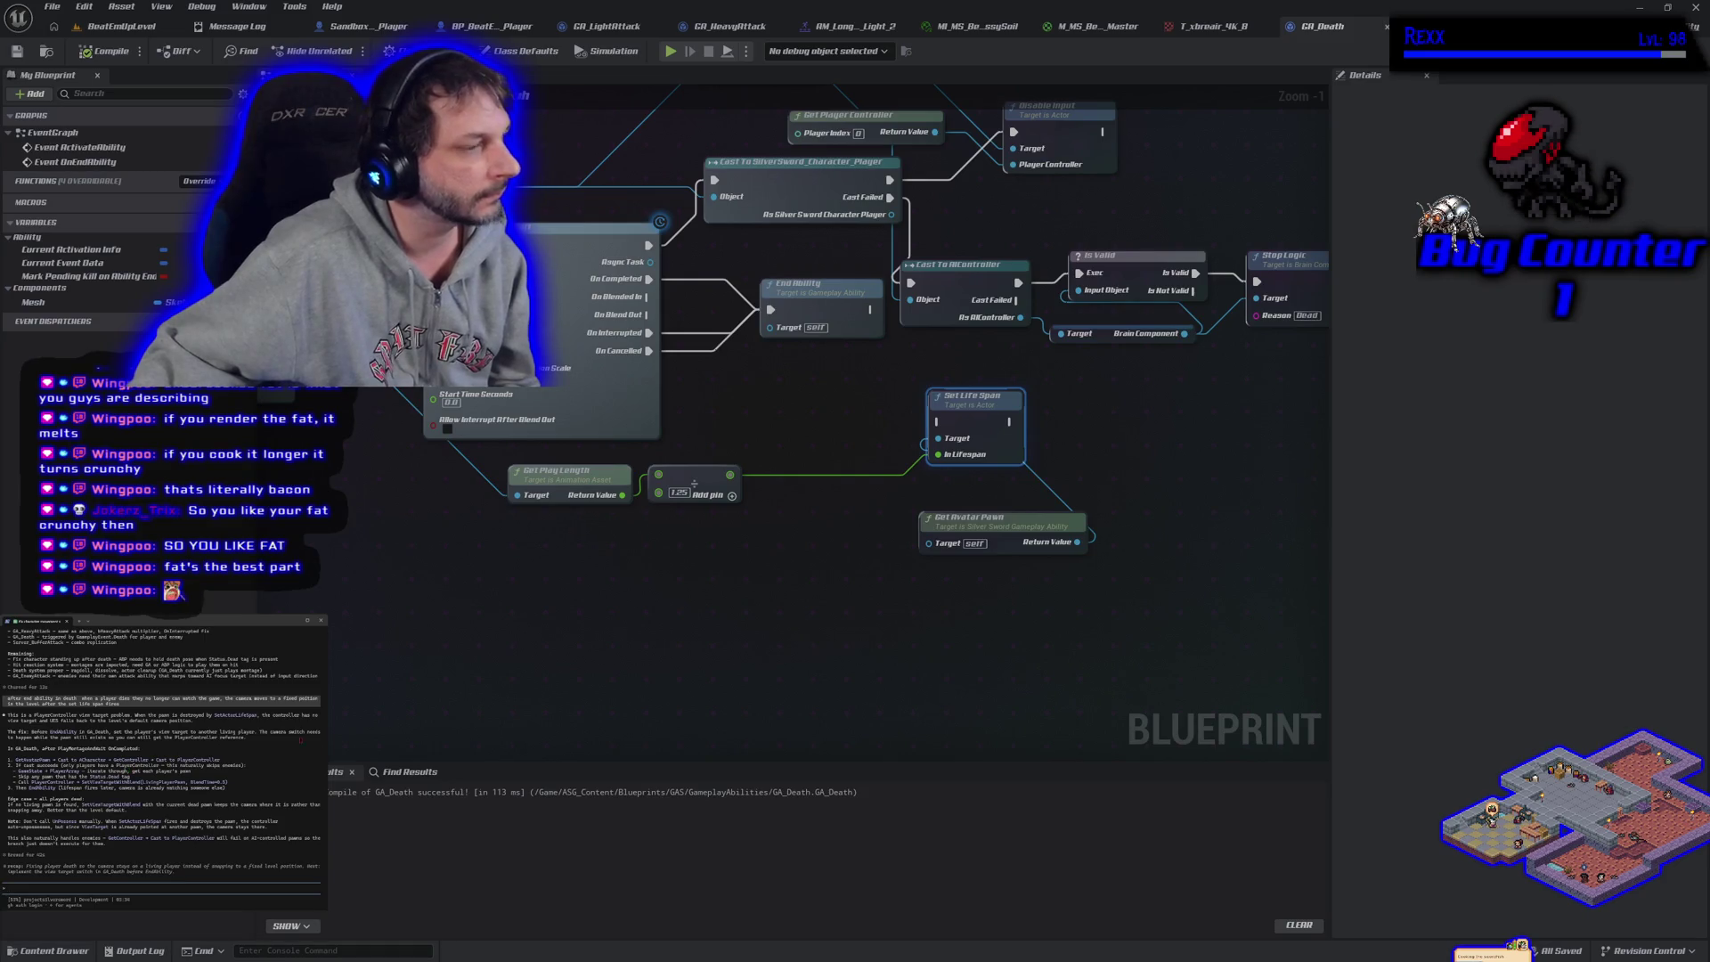
Move the End Ability node up beside the Set Life Span node
{"action": "left_click_drag", "start_coordinate": [767, 433], "coordinate": [607, 363]}
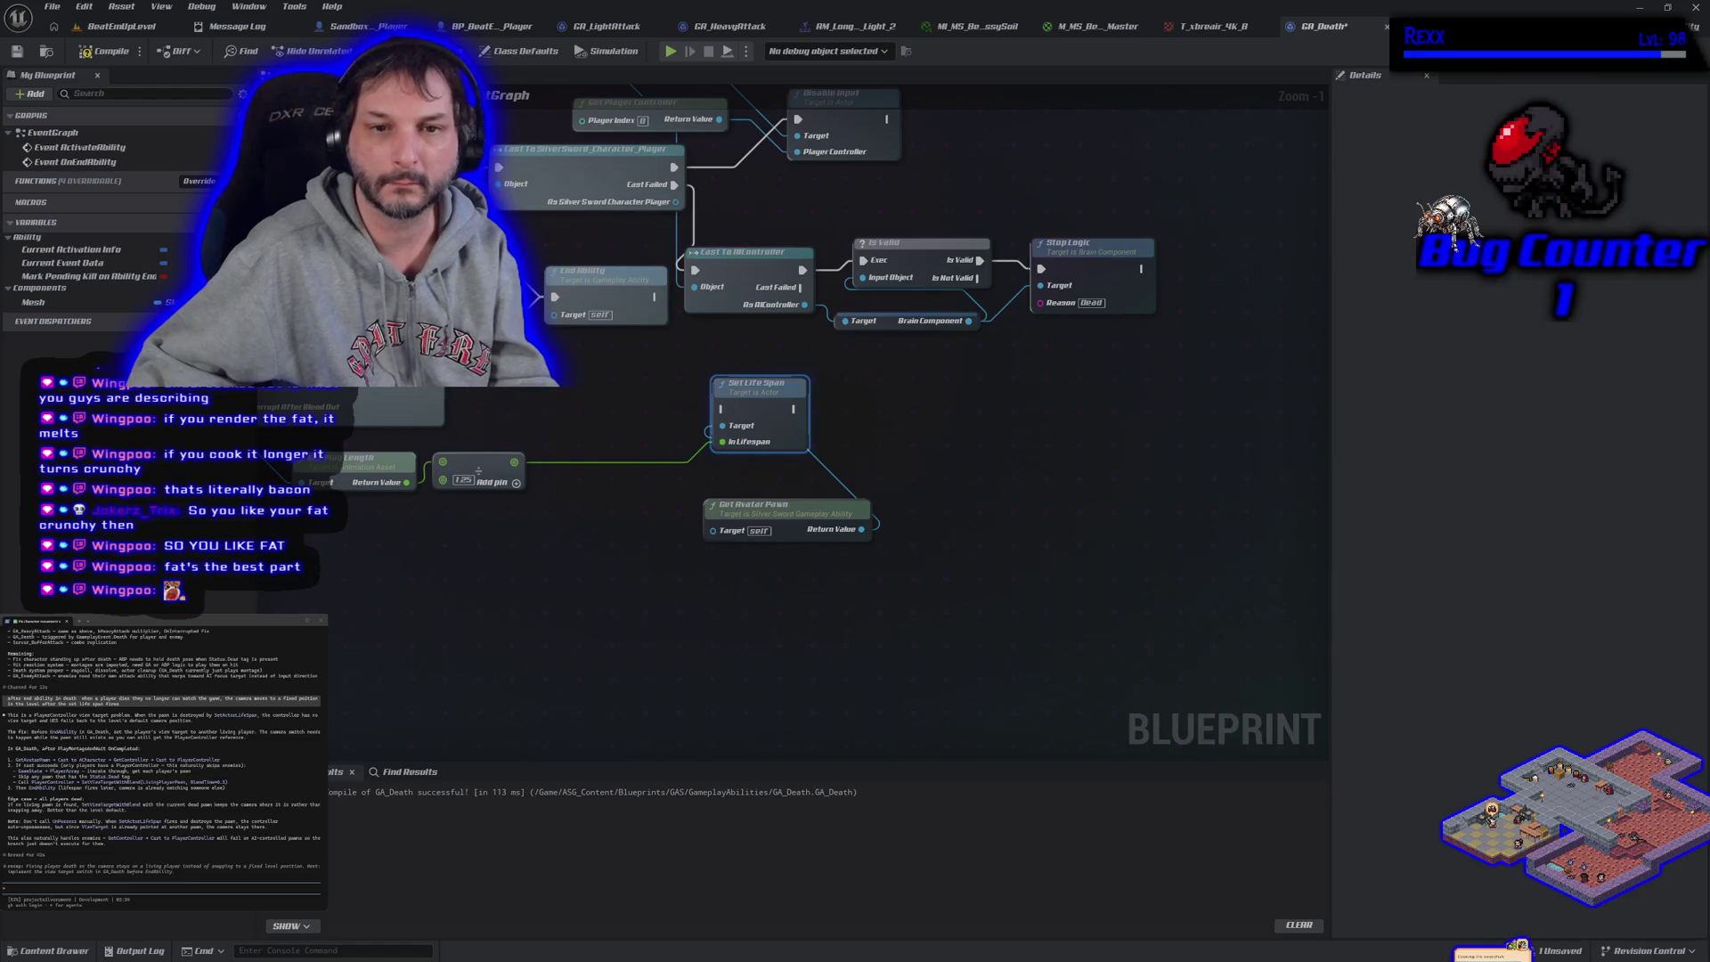
{"action": "mouse_move", "coordinate": [595, 299]}
{"action": "left_mouse_down"}
{"action": "mouse_move", "coordinate": [604, 411]}
{"action": "mouse_move", "coordinate": [564, 423]}
{"action": "left_mouse_up"}
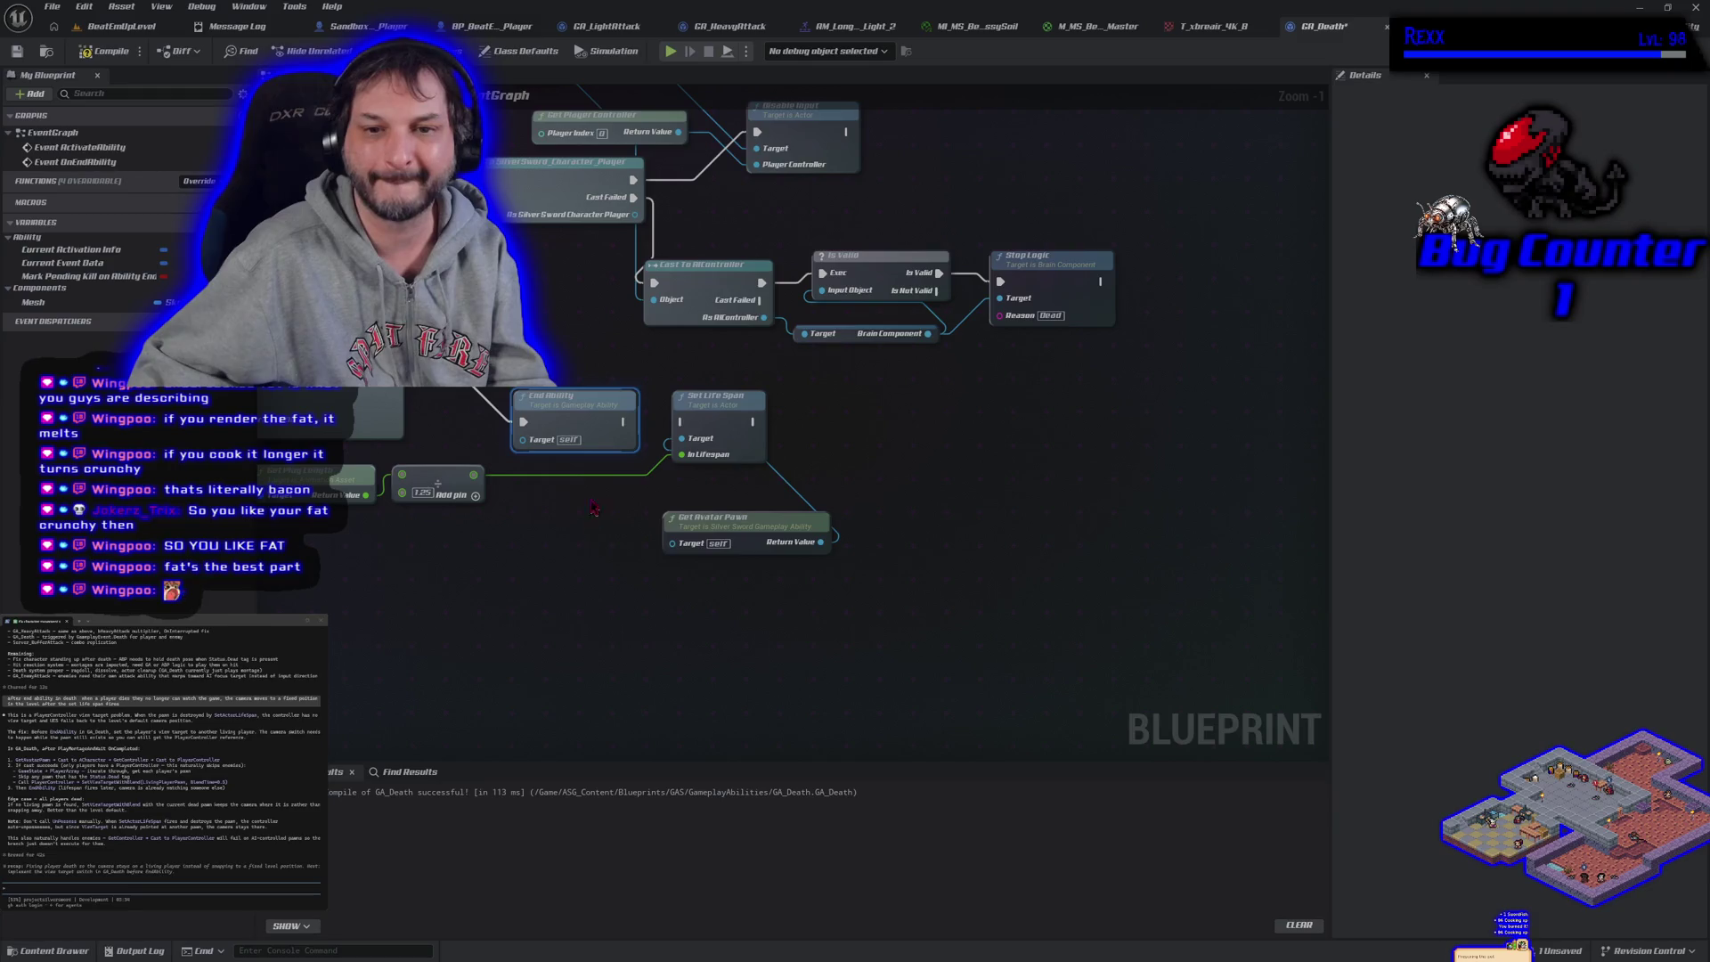
{"action": "left_click_drag", "start_coordinate": [570, 396], "coordinate": [524, 304]}
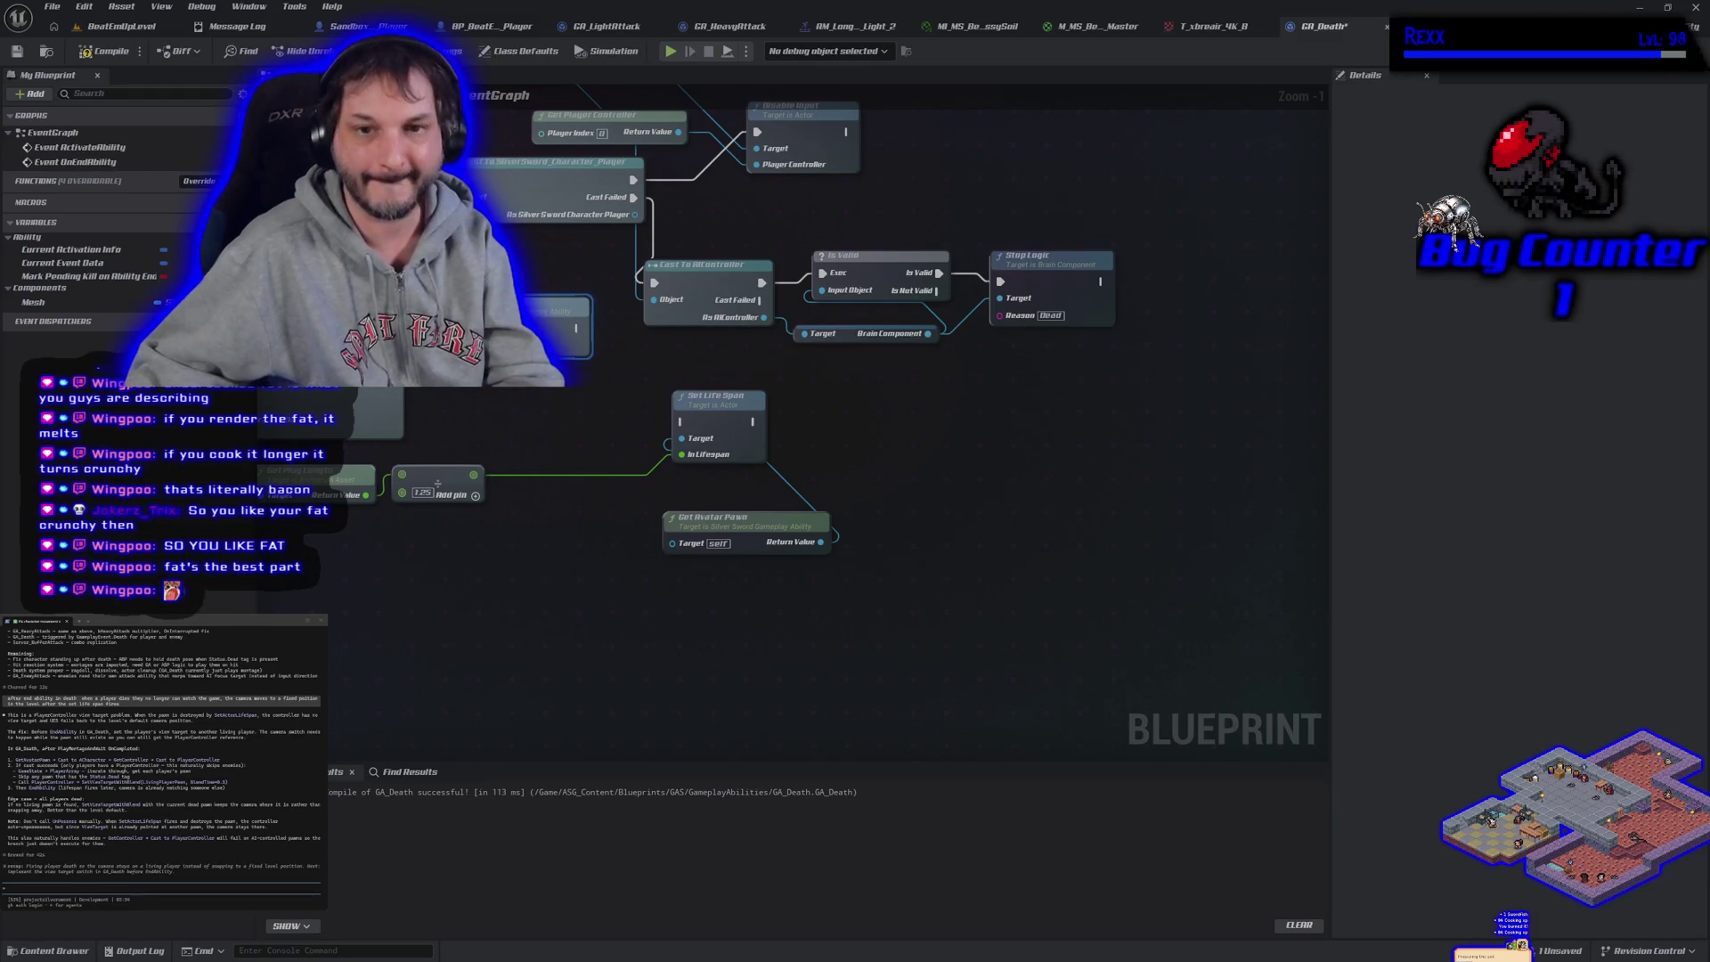
{"action": "mouse_move", "coordinate": [528, 398]}
{"action": "left_mouse_down"}
{"action": "mouse_move", "coordinate": [540, 328]}
{"action": "mouse_move", "coordinate": [521, 328]}
{"action": "mouse_move", "coordinate": [608, 394]}
{"action": "left_mouse_up"}
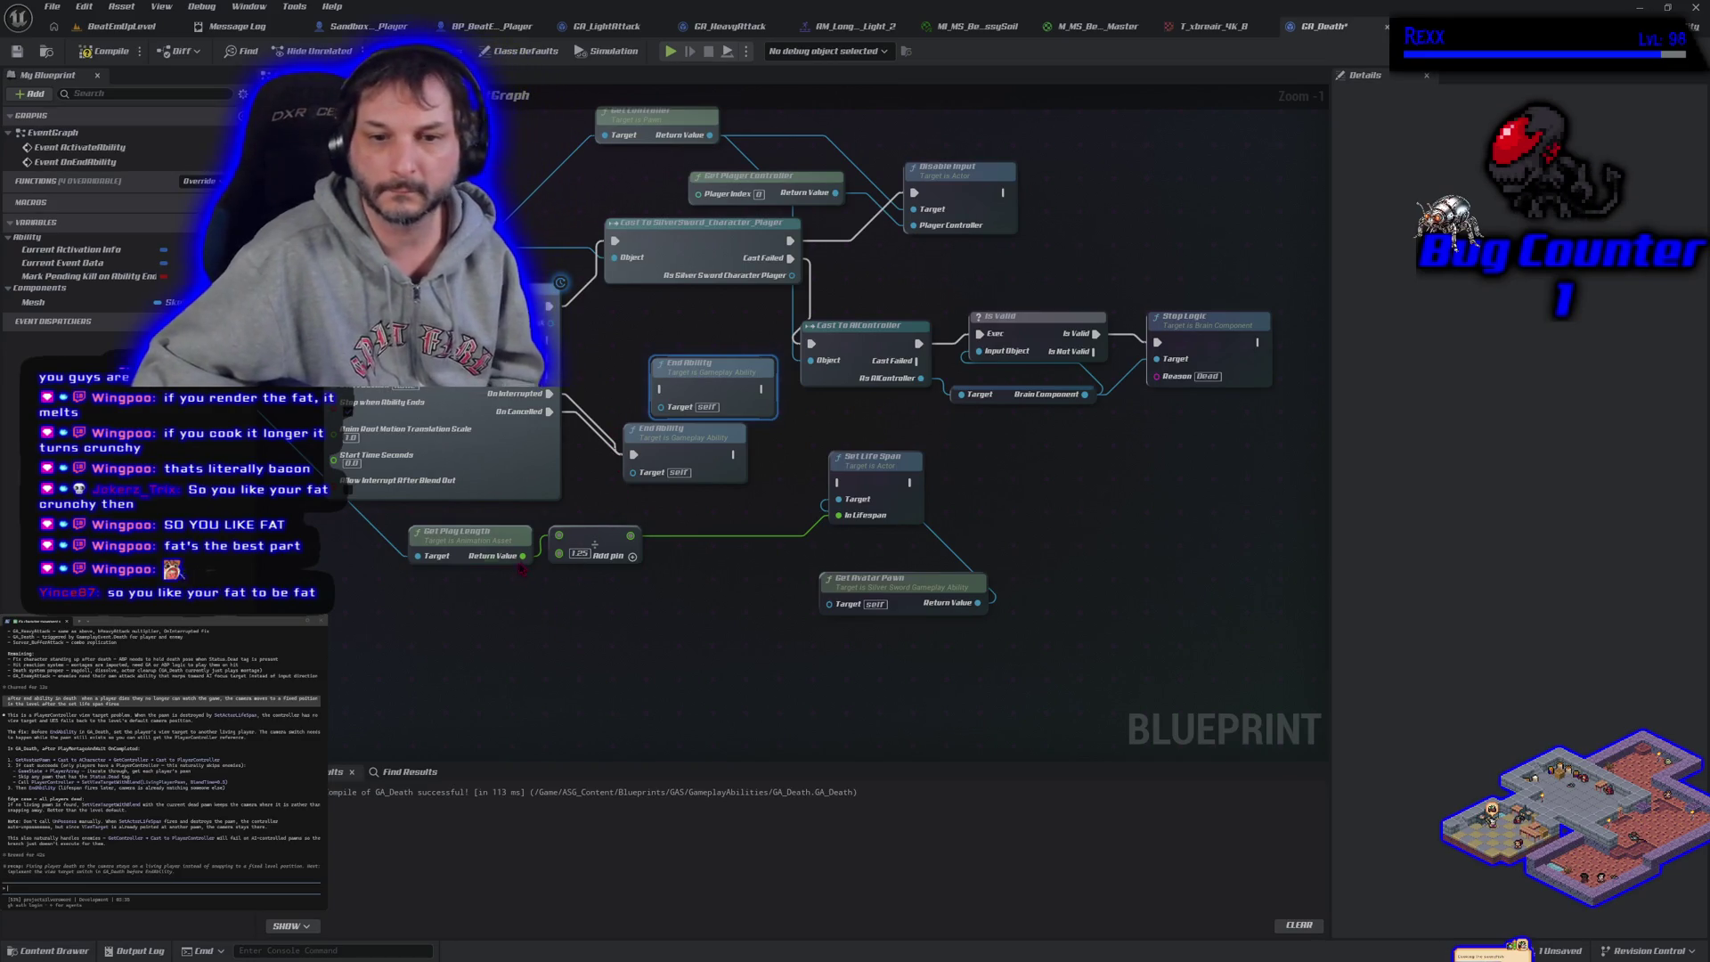
Paste a copy of the Get Avatar Pawn node at the graph's lower left
{"action": "left_click_drag", "start_coordinate": [407, 240], "coordinate": [531, 236]}
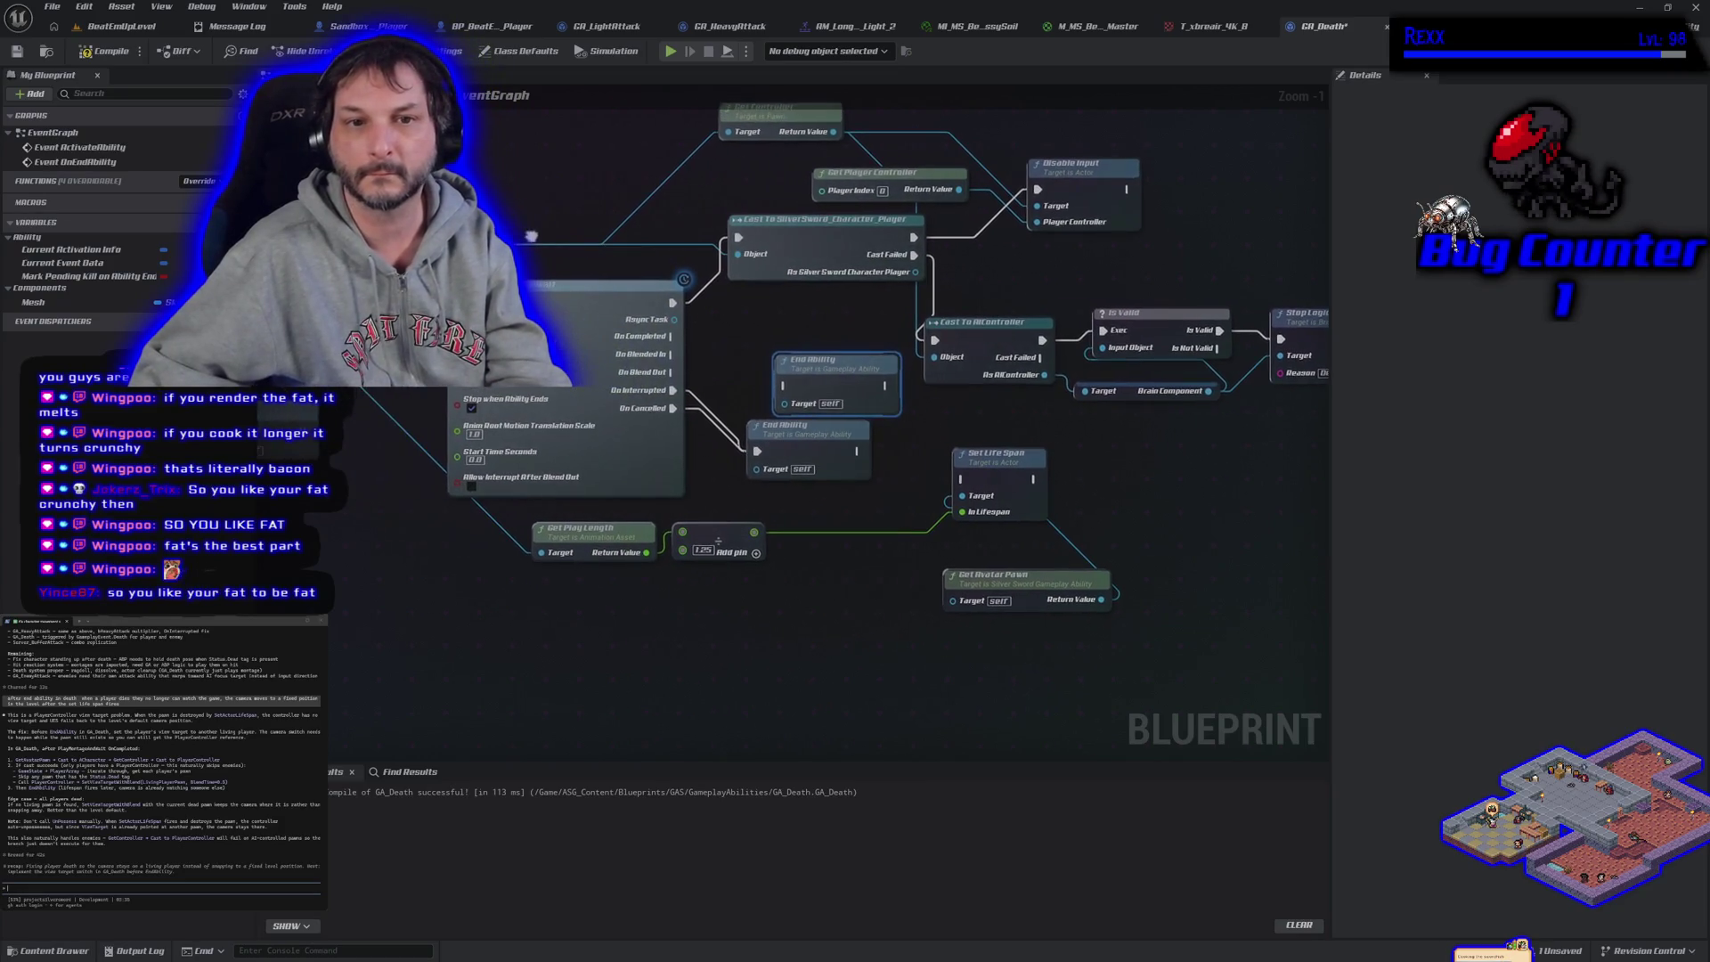
{"action": "left_click", "coordinate": [446, 664]}
{"action": "key", "text": "ctrl+v"}
{"action": "mouse_move", "coordinate": [579, 662]}
{"action": "left_mouse_down"}
{"action": "mouse_move", "coordinate": [474, 604]}
{"action": "mouse_move", "coordinate": [455, 567]}
{"action": "left_mouse_up"}
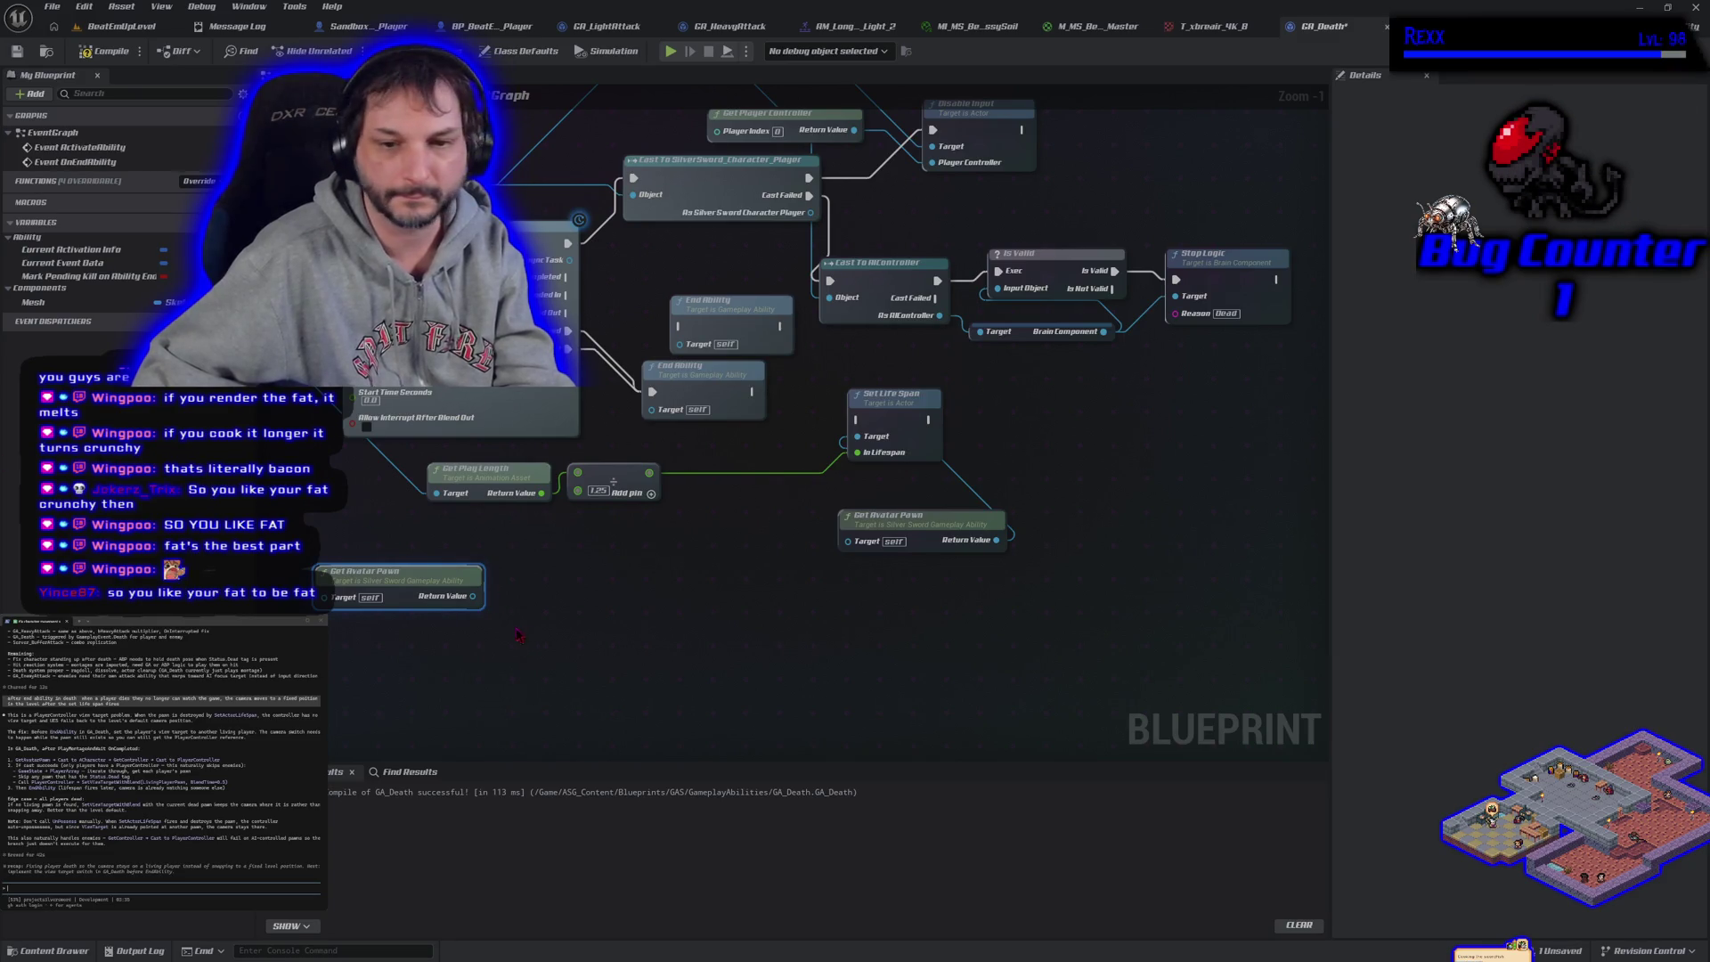
Promote the cast's character output to a new As Character variable, then compile and save GA_Death
{"action": "left_click_drag", "start_coordinate": [473, 597], "coordinate": [506, 590]}
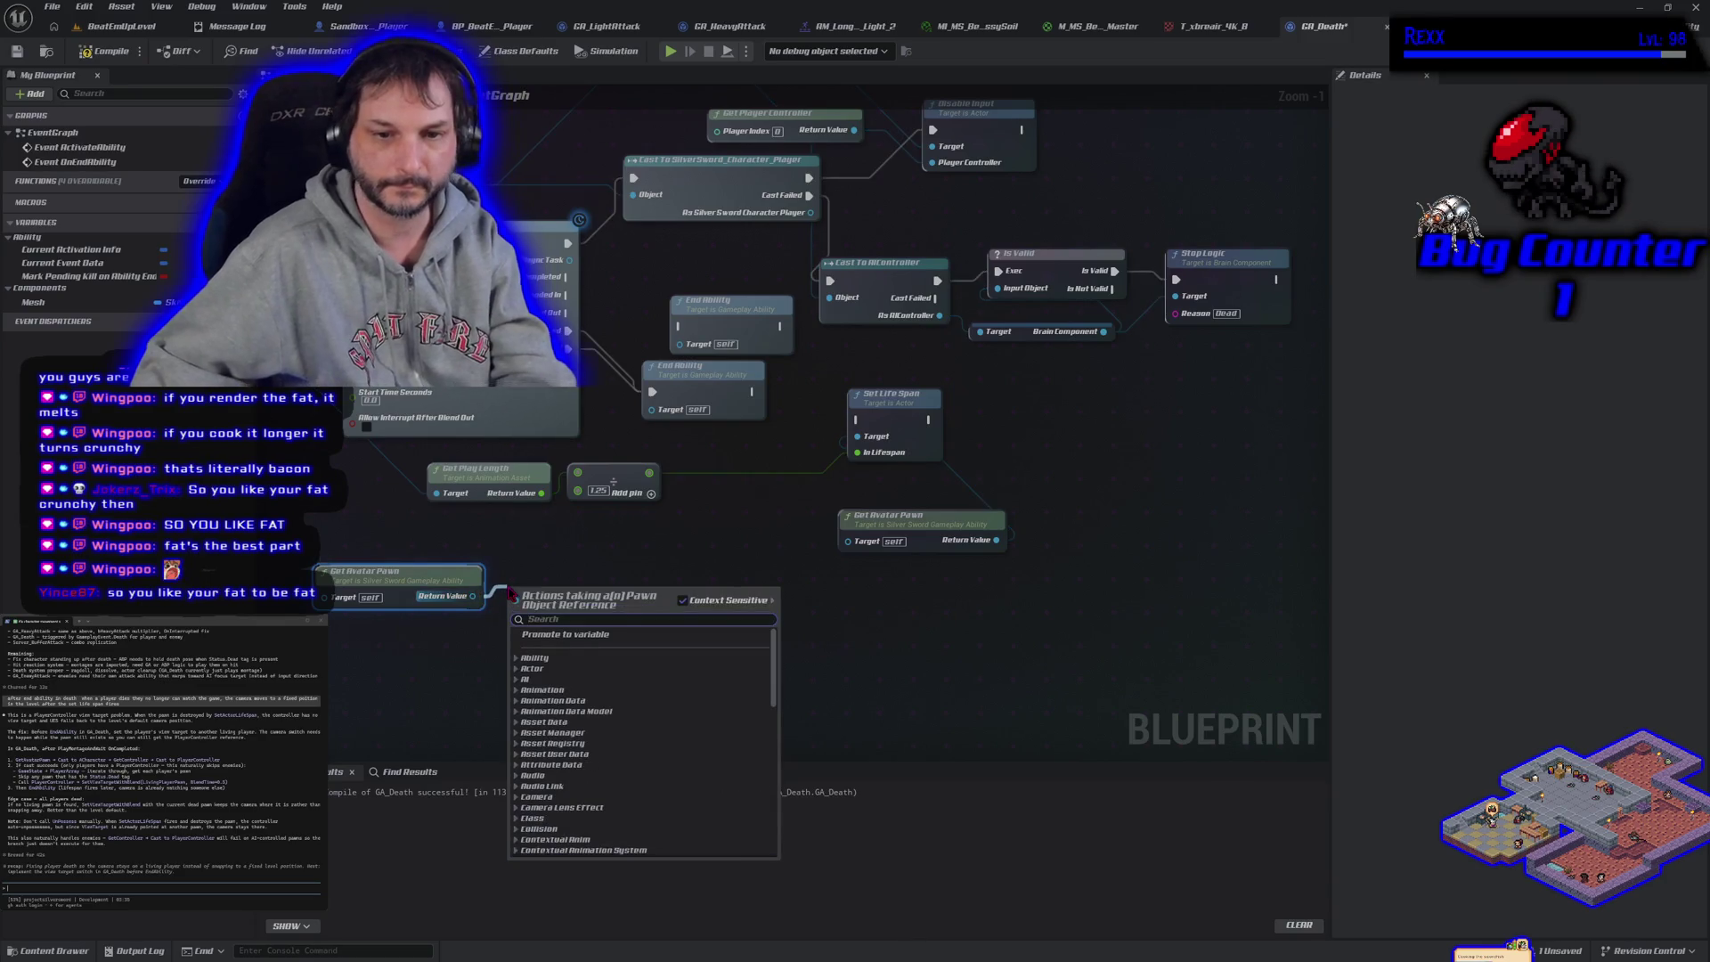
{"action": "left_click_drag", "start_coordinate": [401, 571], "coordinate": [592, 404]}
{"action": "scroll", "coordinate": [638, 586], "scroll_direction": "down", "scroll_amount": 2}
{"action": "mouse_move", "coordinate": [637, 585]}
{"action": "left_mouse_down"}
{"action": "mouse_move", "coordinate": [1078, 656]}
{"action": "mouse_move", "coordinate": [1152, 580]}
{"action": "mouse_move", "coordinate": [1043, 582]}
{"action": "mouse_move", "coordinate": [436, 480]}
{"action": "left_mouse_up"}
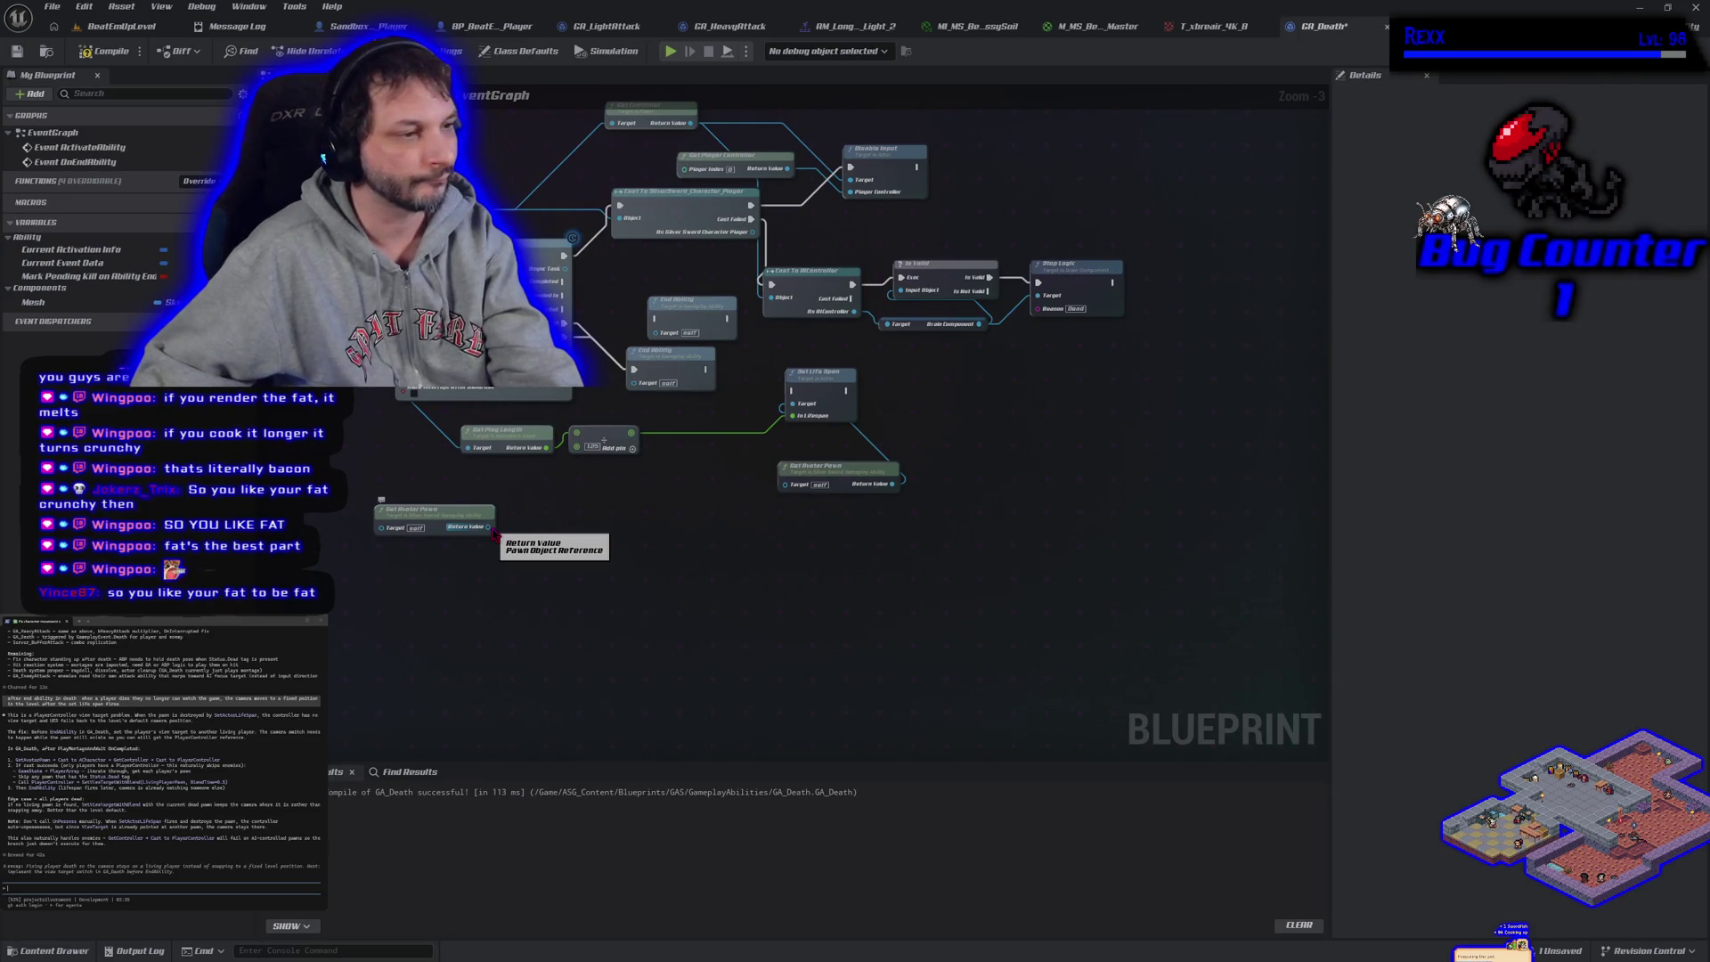
{"action": "mouse_move", "coordinate": [334, 508]}
{"action": "left_mouse_down"}
{"action": "mouse_move", "coordinate": [502, 498]}
{"action": "mouse_move", "coordinate": [1046, 607]}
{"action": "mouse_move", "coordinate": [759, 578]}
{"action": "left_mouse_up"}
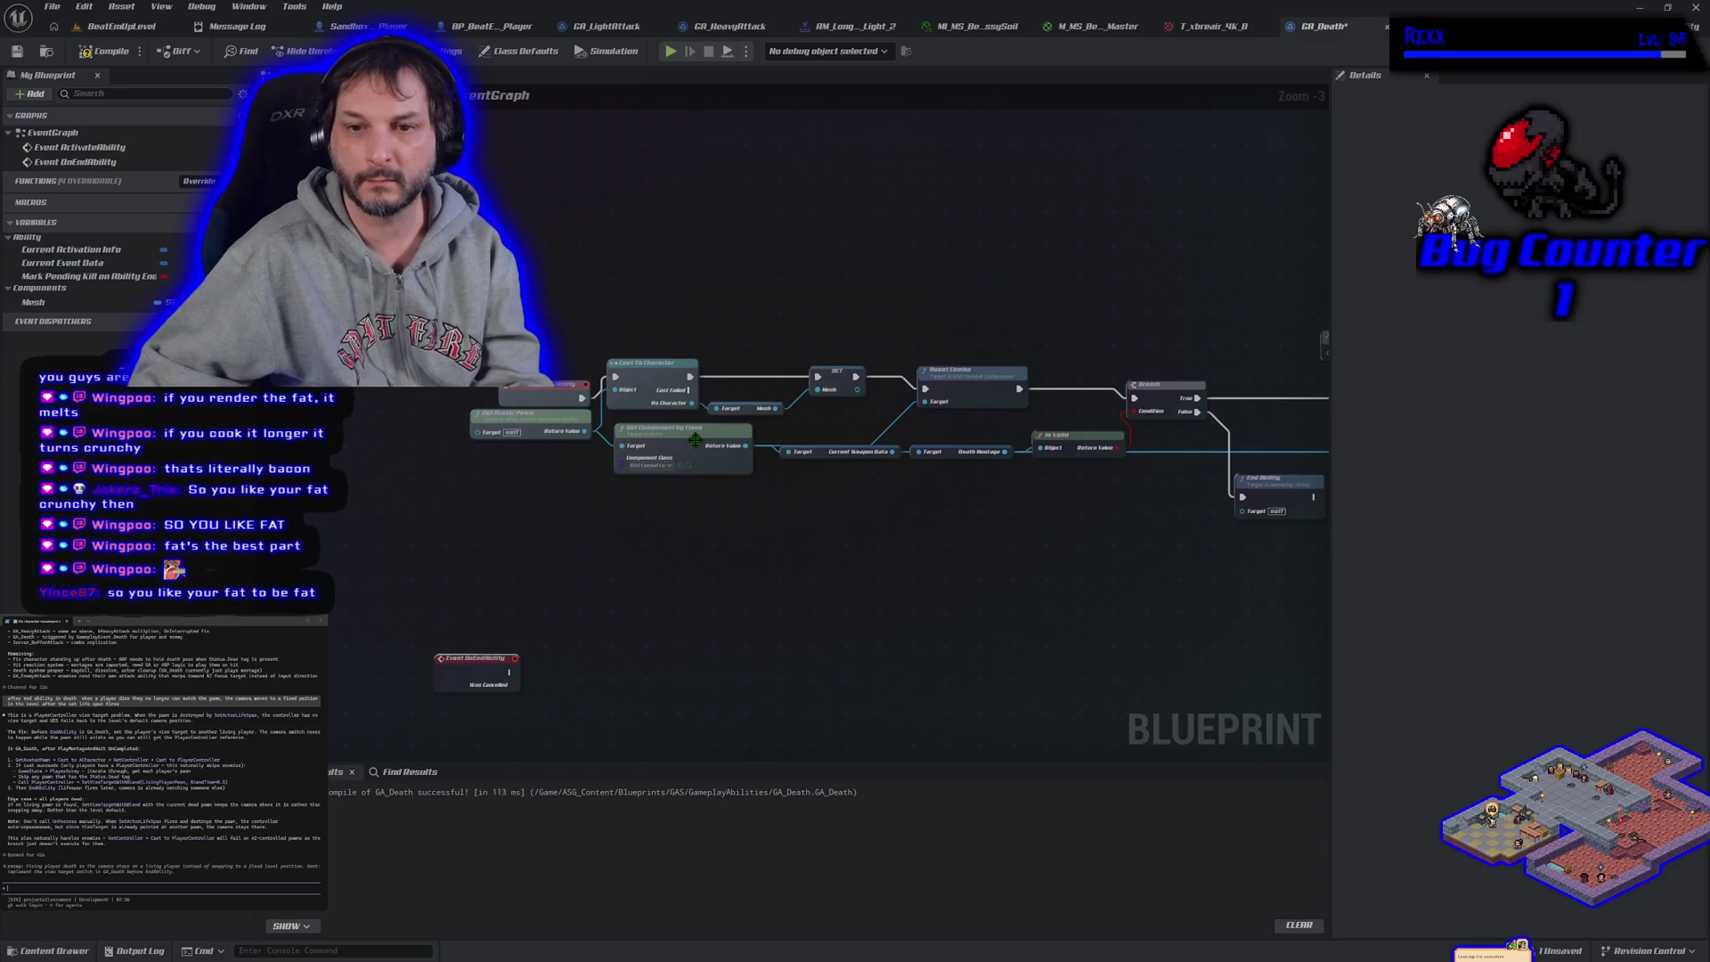
{"action": "left_click", "coordinate": [756, 412]}
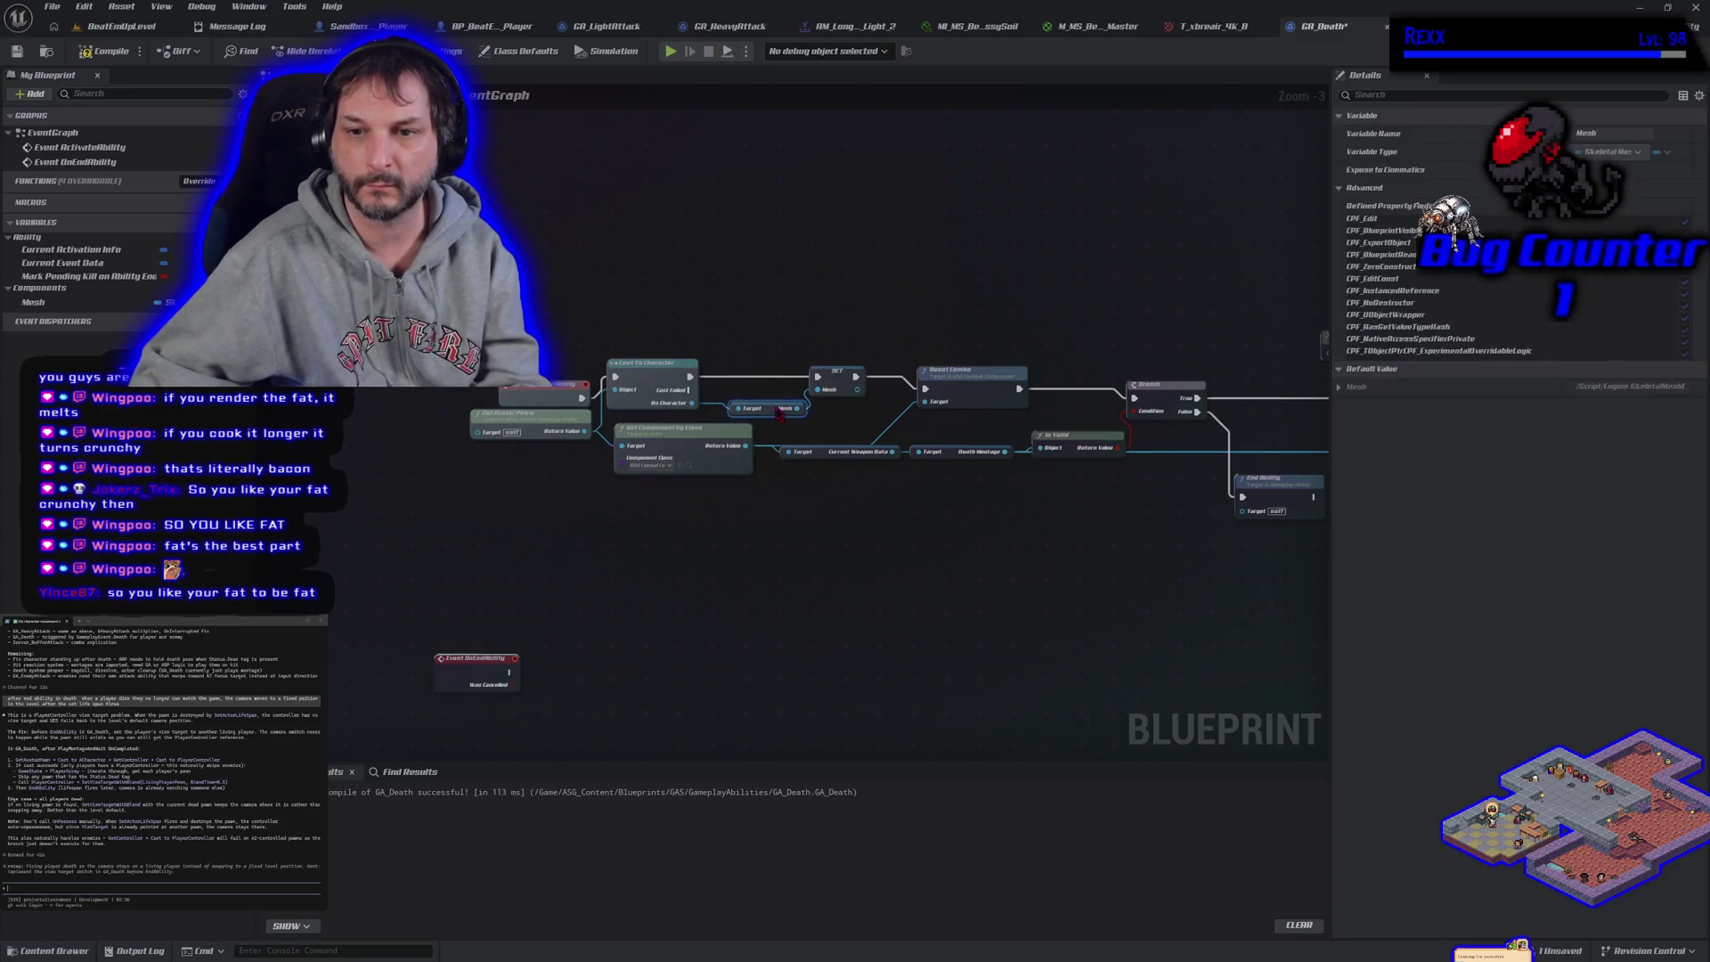
{"action": "mouse_move", "coordinate": [717, 408]}
{"action": "left_mouse_down"}
{"action": "mouse_move", "coordinate": [755, 383]}
{"action": "mouse_move", "coordinate": [724, 377]}
{"action": "mouse_move", "coordinate": [817, 381]}
{"action": "left_mouse_up"}
{"action": "left_click", "coordinate": [766, 427]}
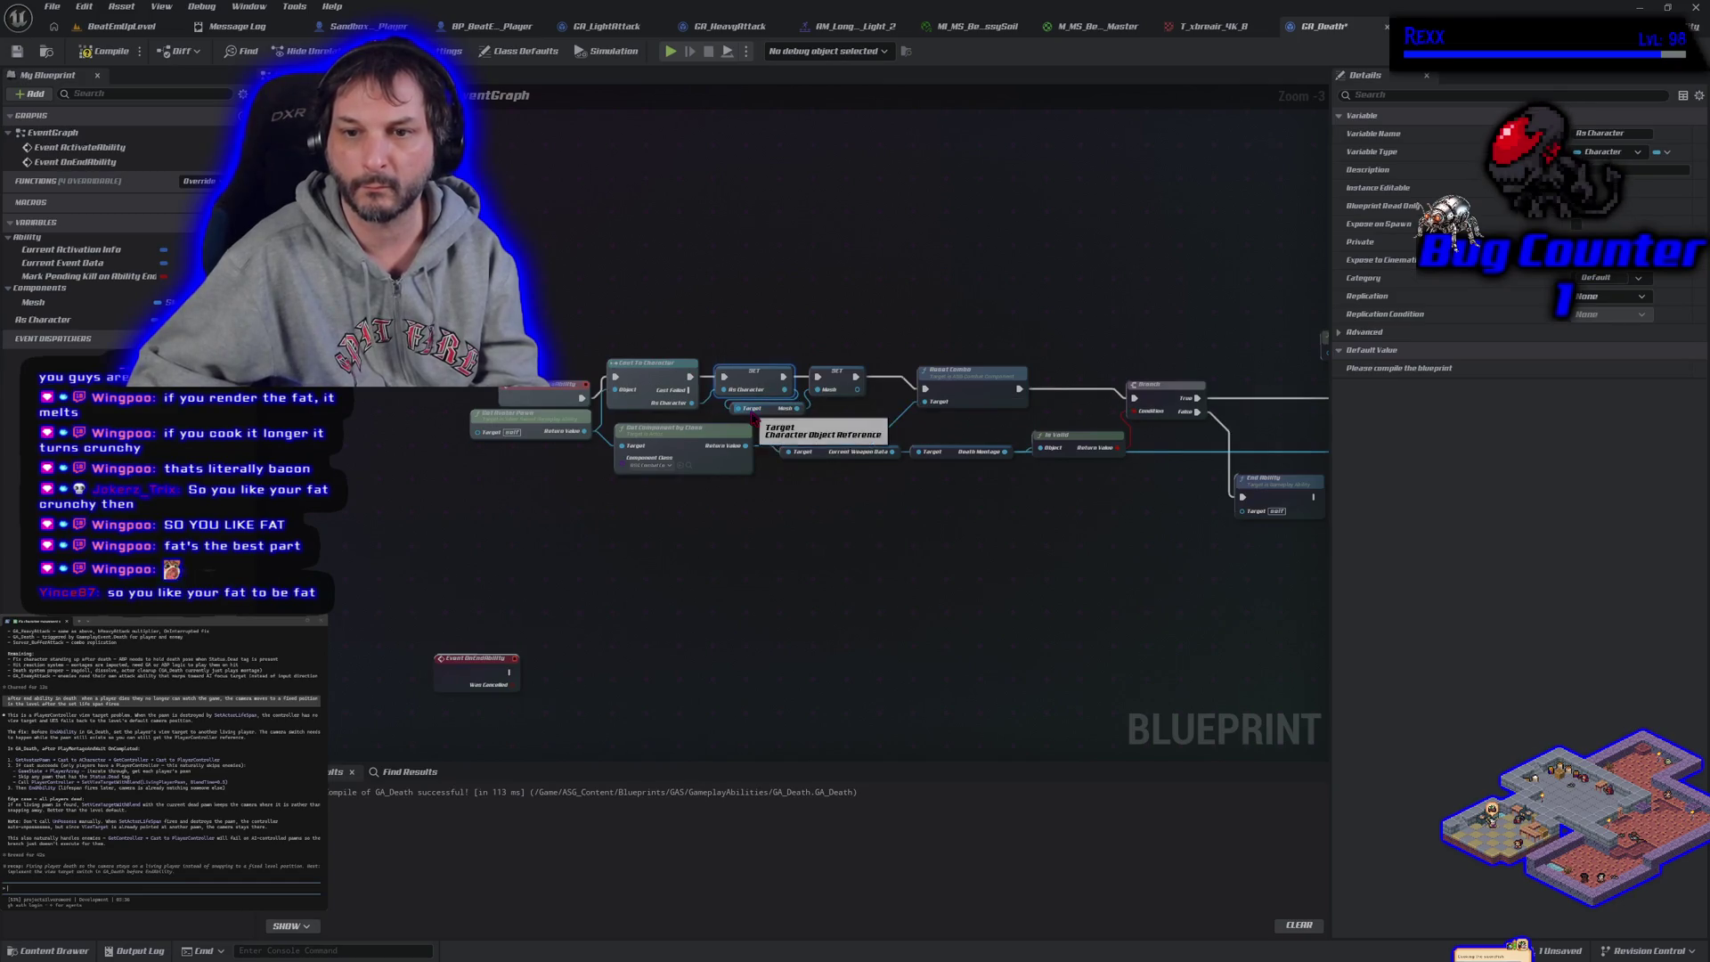
{"action": "left_click", "coordinate": [105, 51]}
{"action": "left_click", "coordinate": [17, 51]}
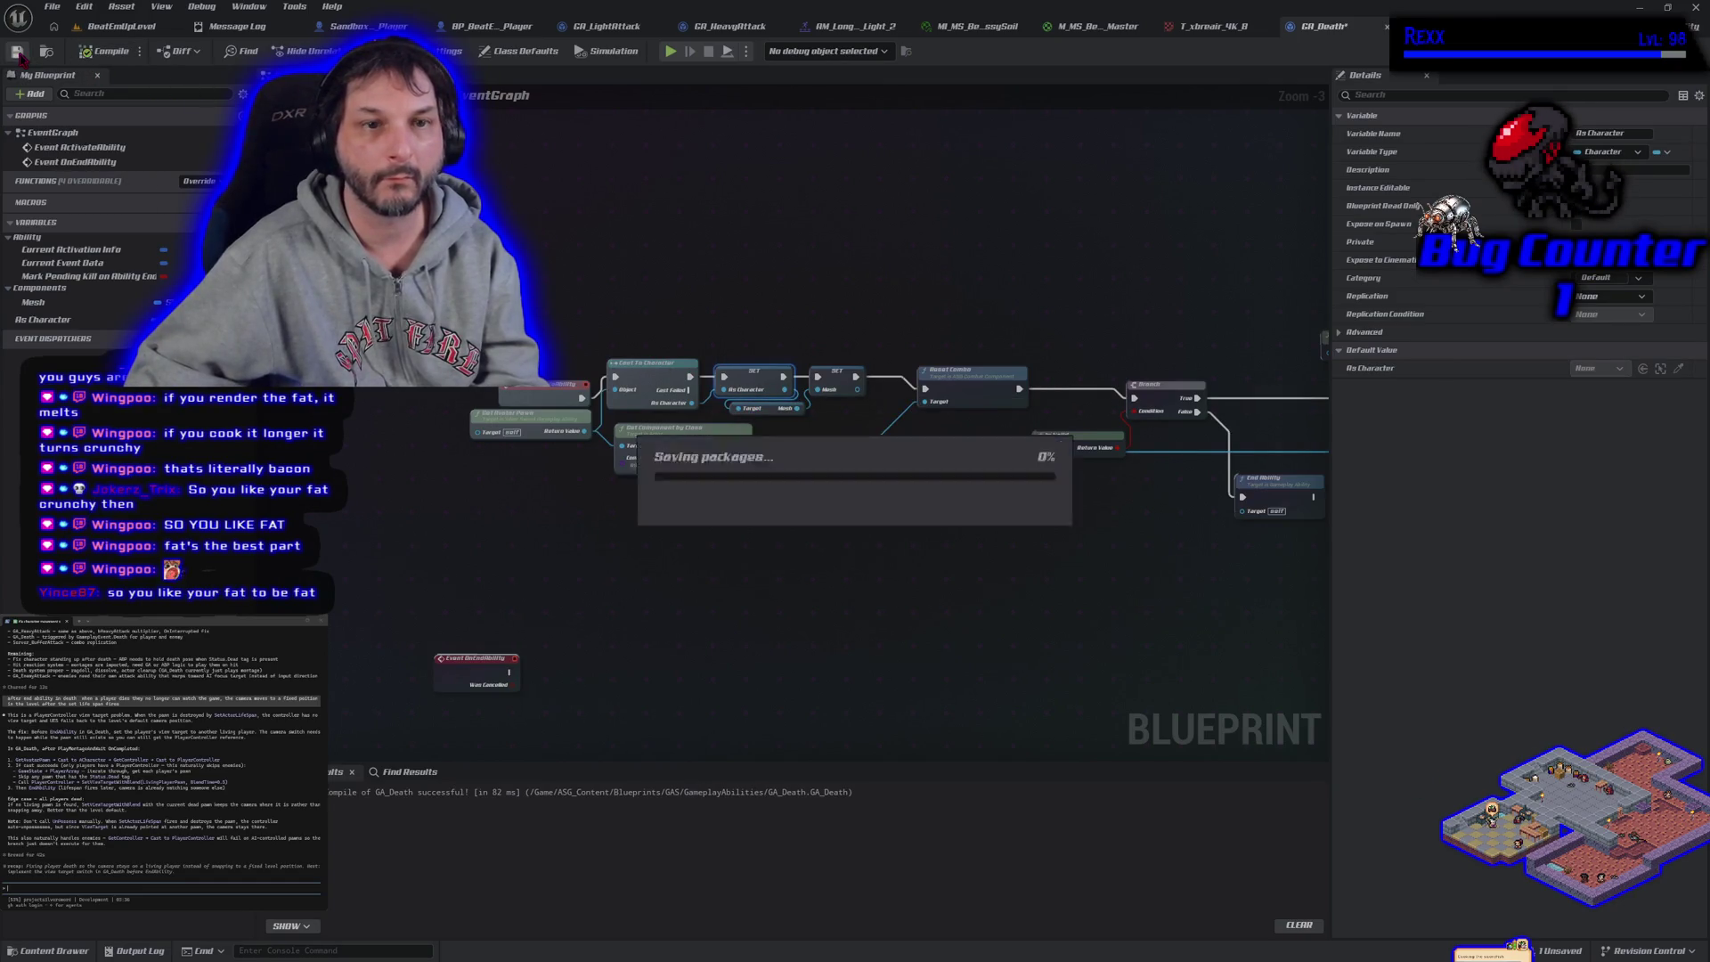
Drop a Get As Character node into the empty area below the existing nodes
{"action": "left_click_drag", "start_coordinate": [1043, 472], "coordinate": [772, 624]}
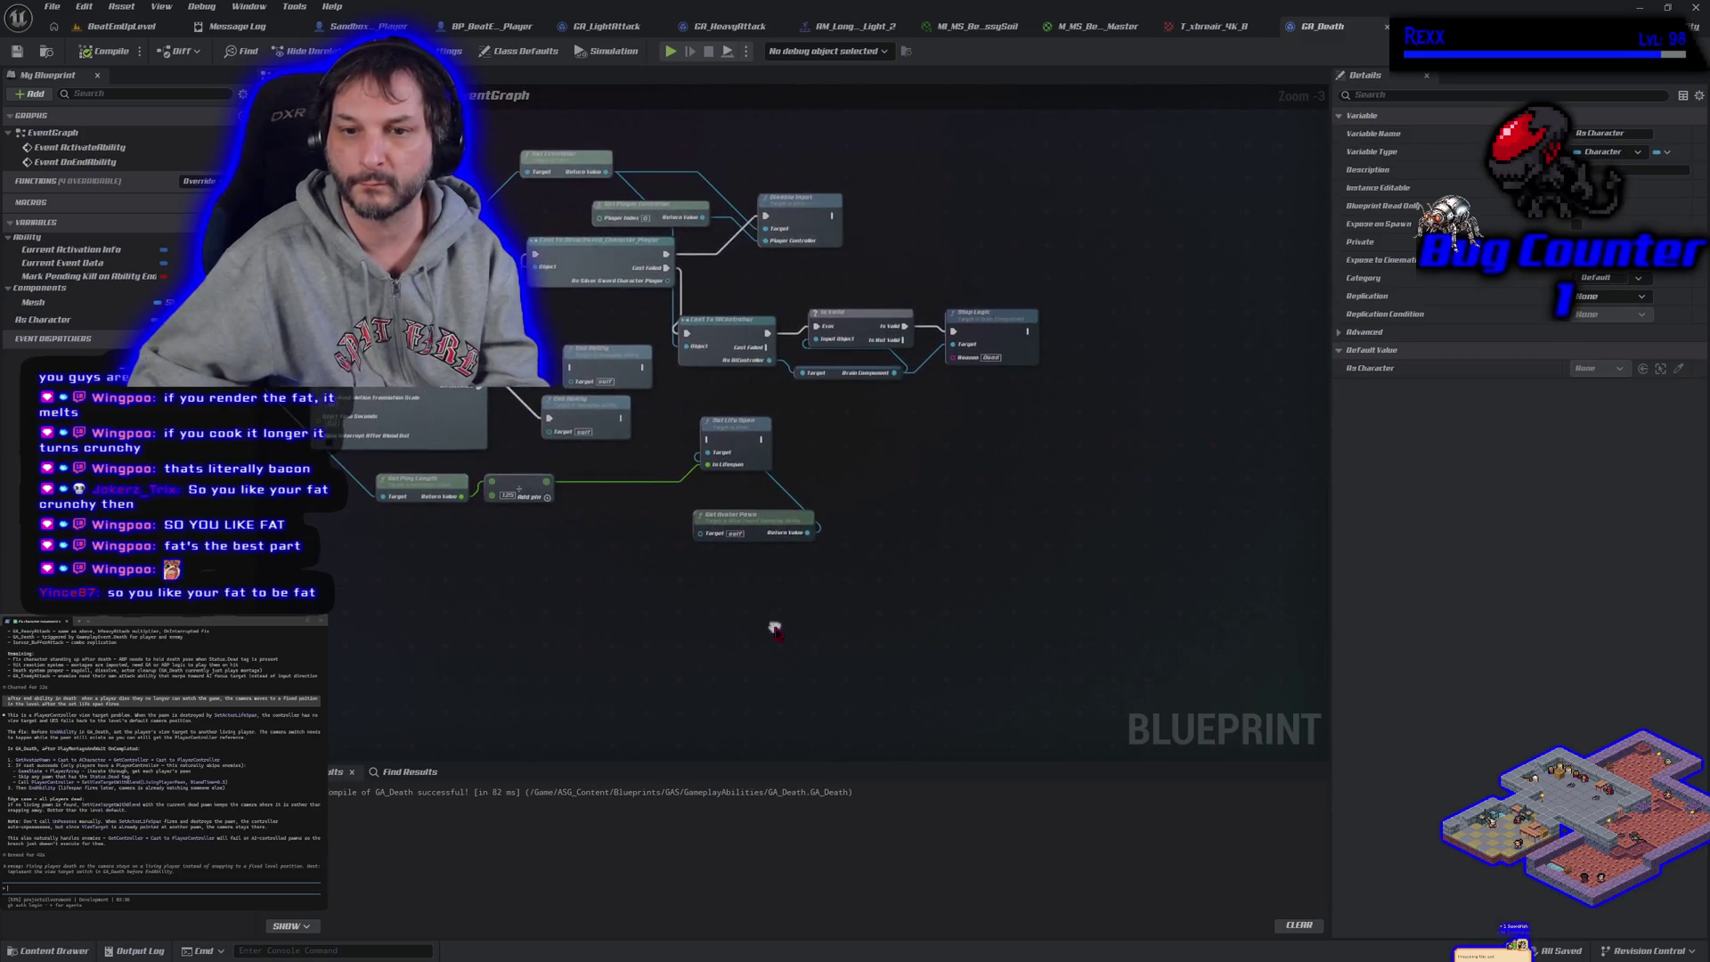
{"action": "left_click_drag", "start_coordinate": [42, 319], "coordinate": [456, 582]}
{"action": "left_click", "coordinate": [499, 595]}
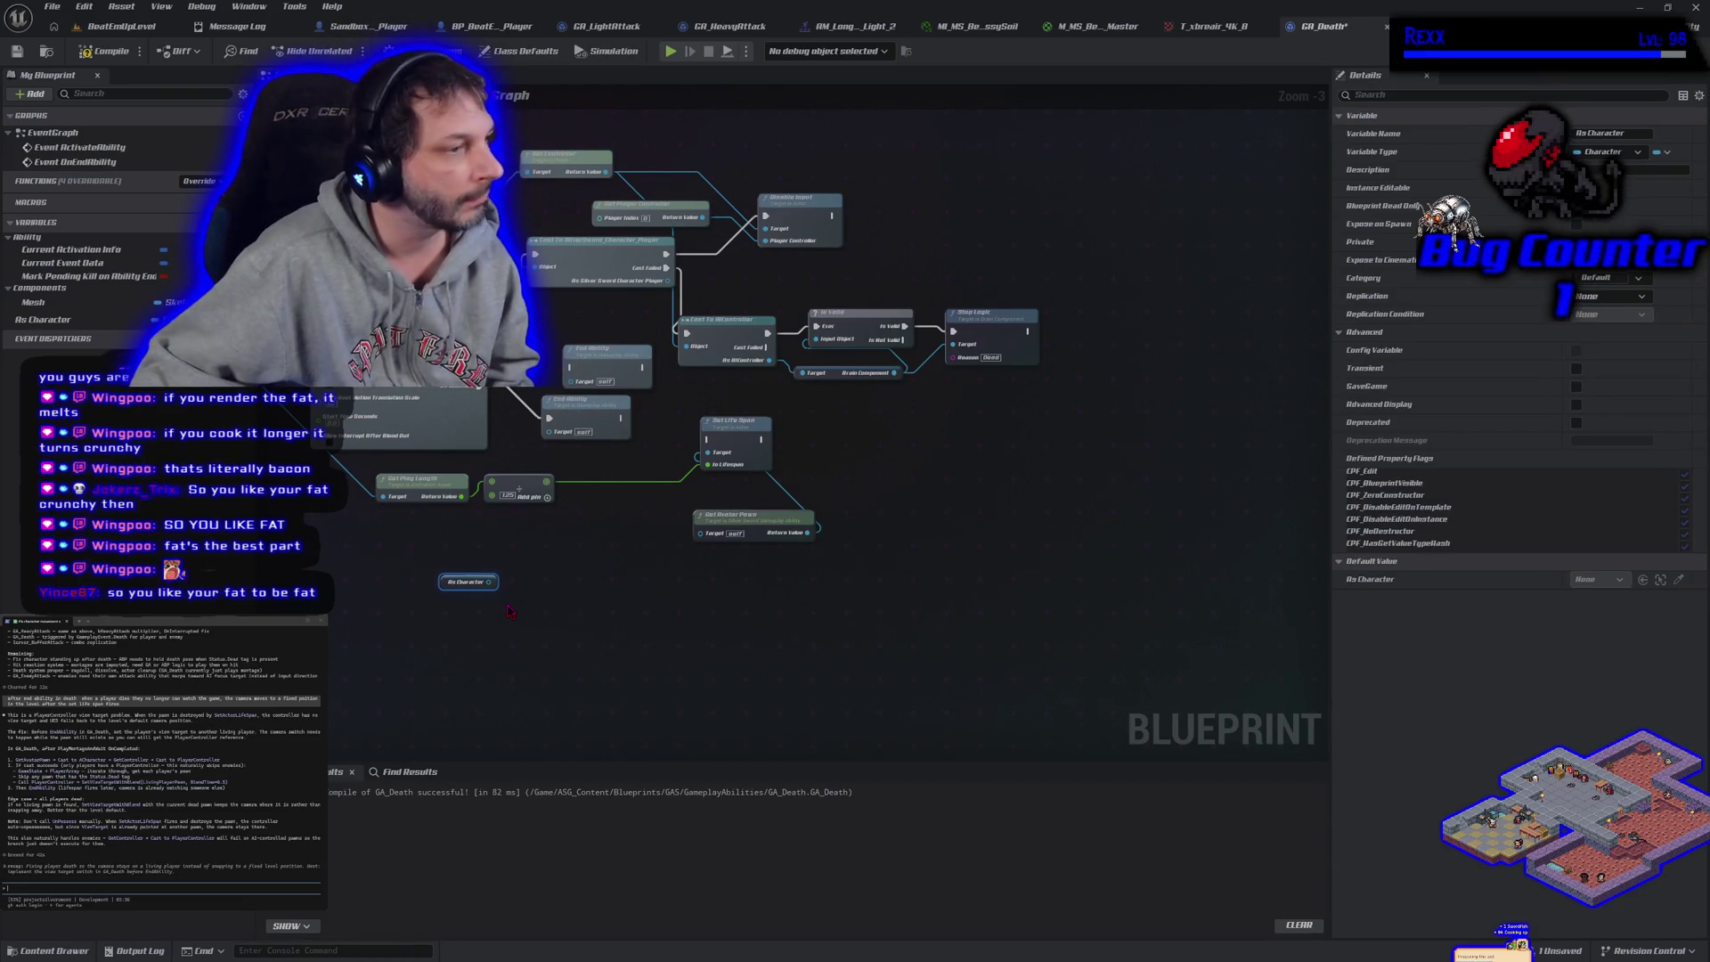
Add a Get Controller node fed by the As Character getter
{"action": "left_click_drag", "start_coordinate": [487, 584], "coordinate": [540, 586]}
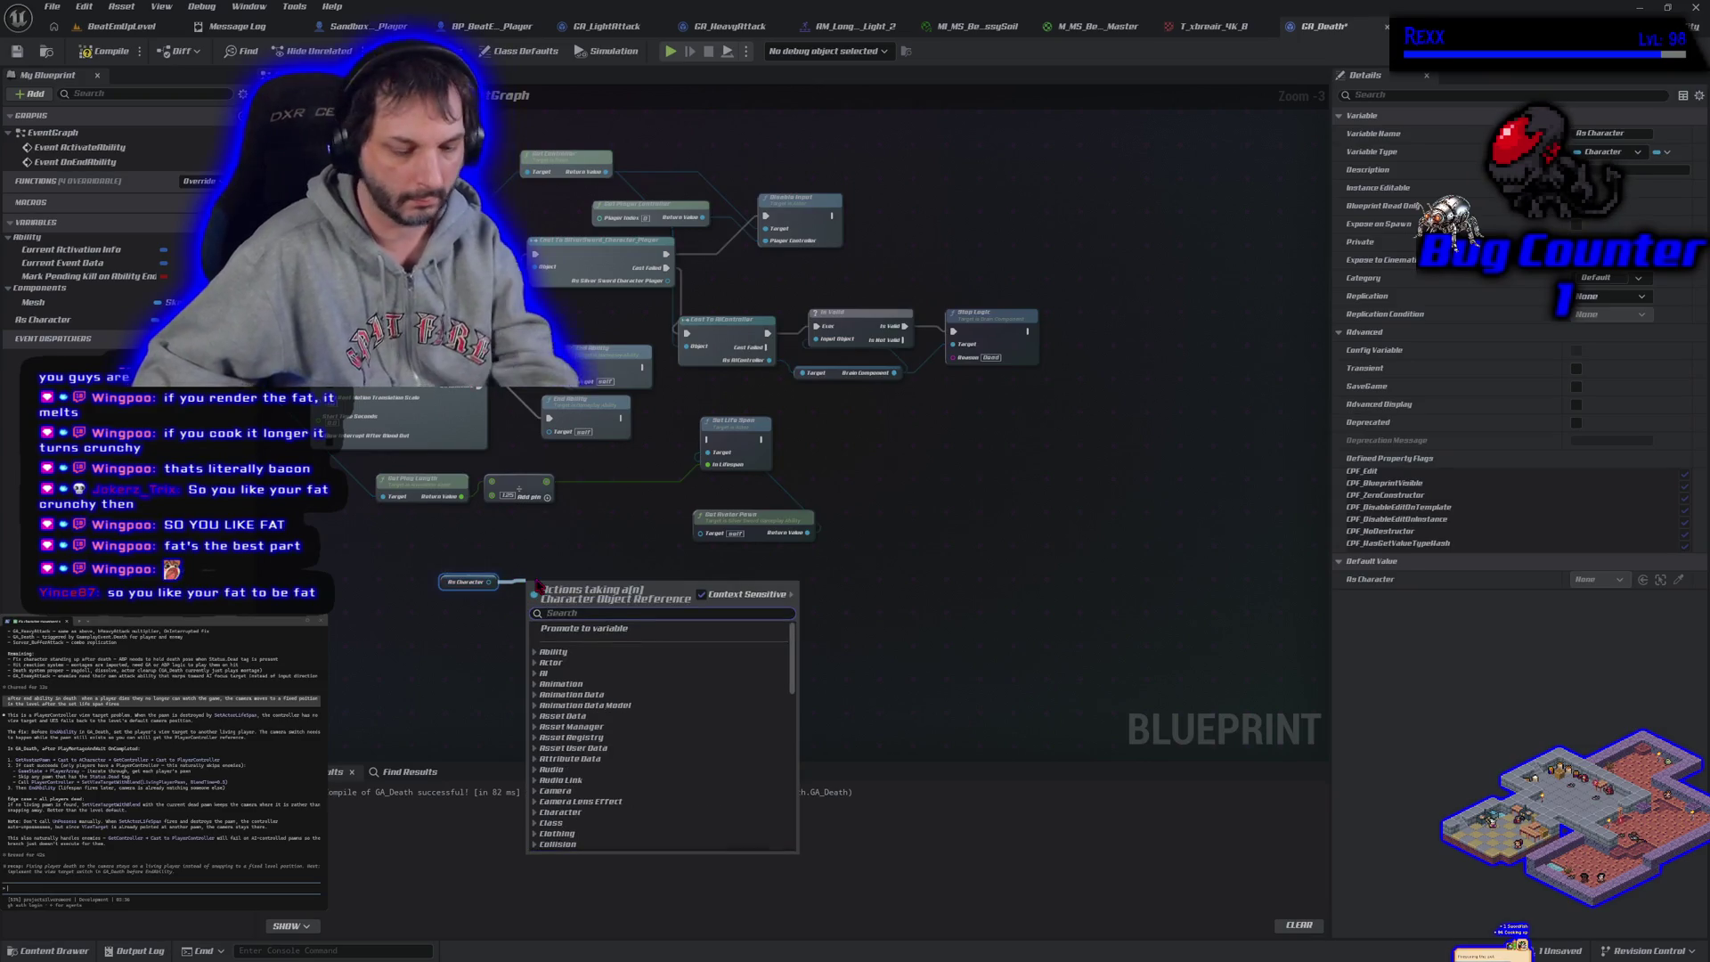
{"action": "type", "text": "get control"}
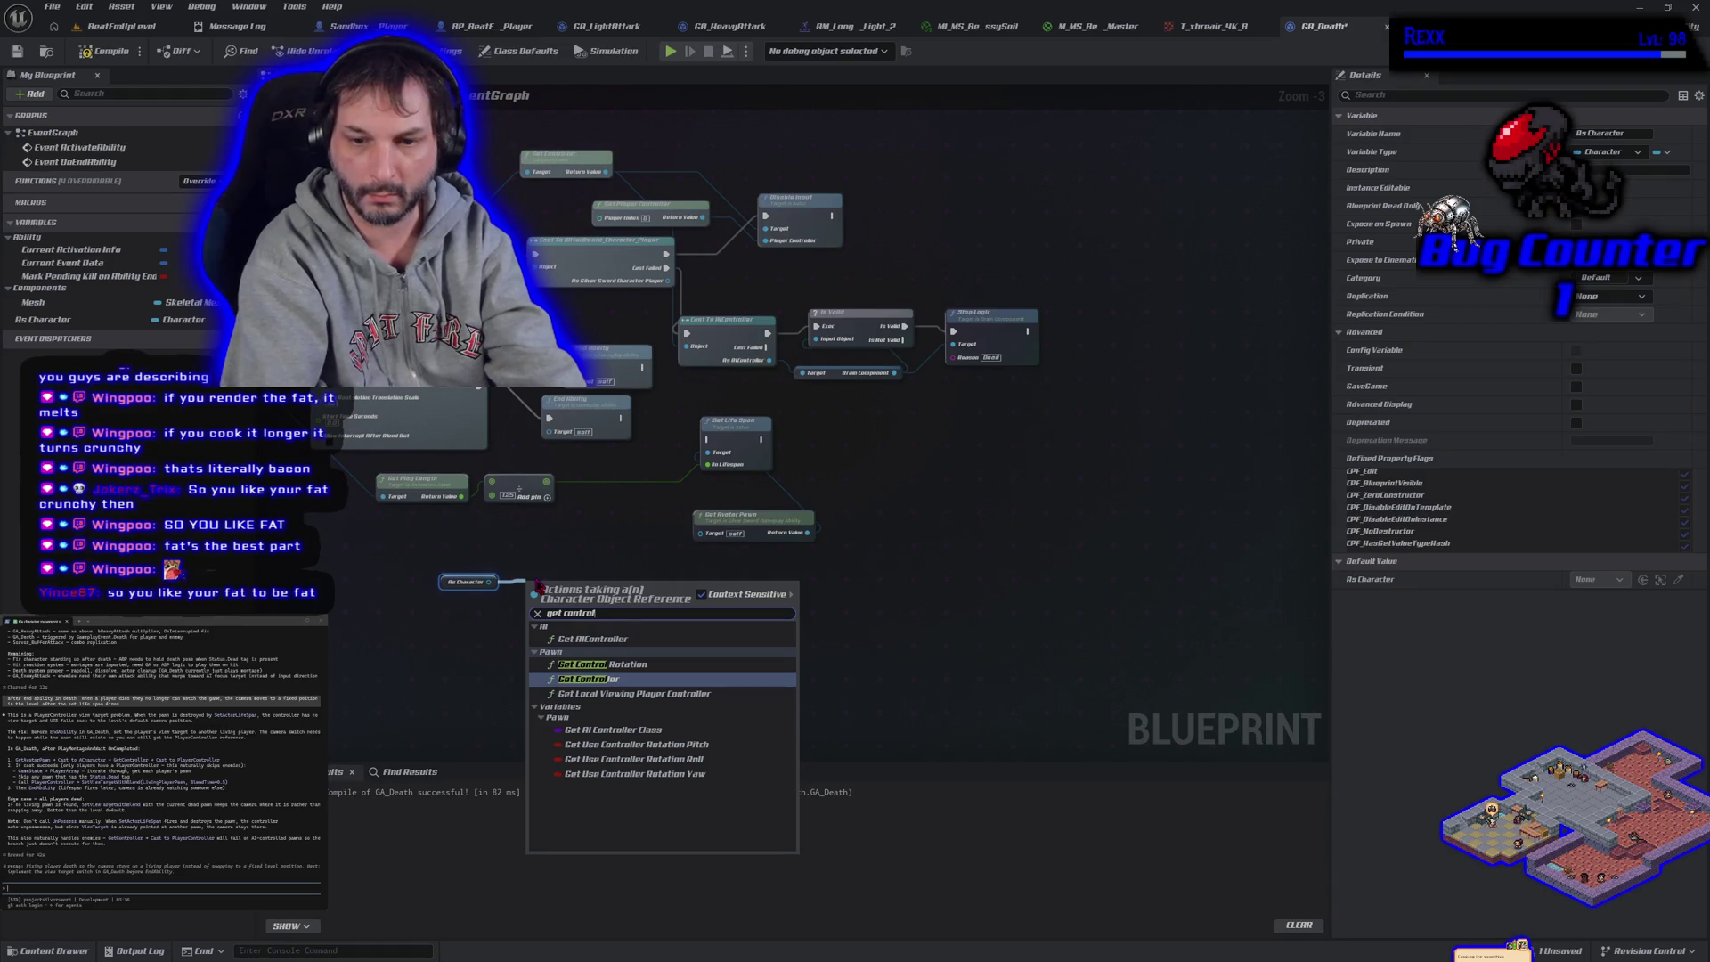
{"action": "key", "text": "Return"}
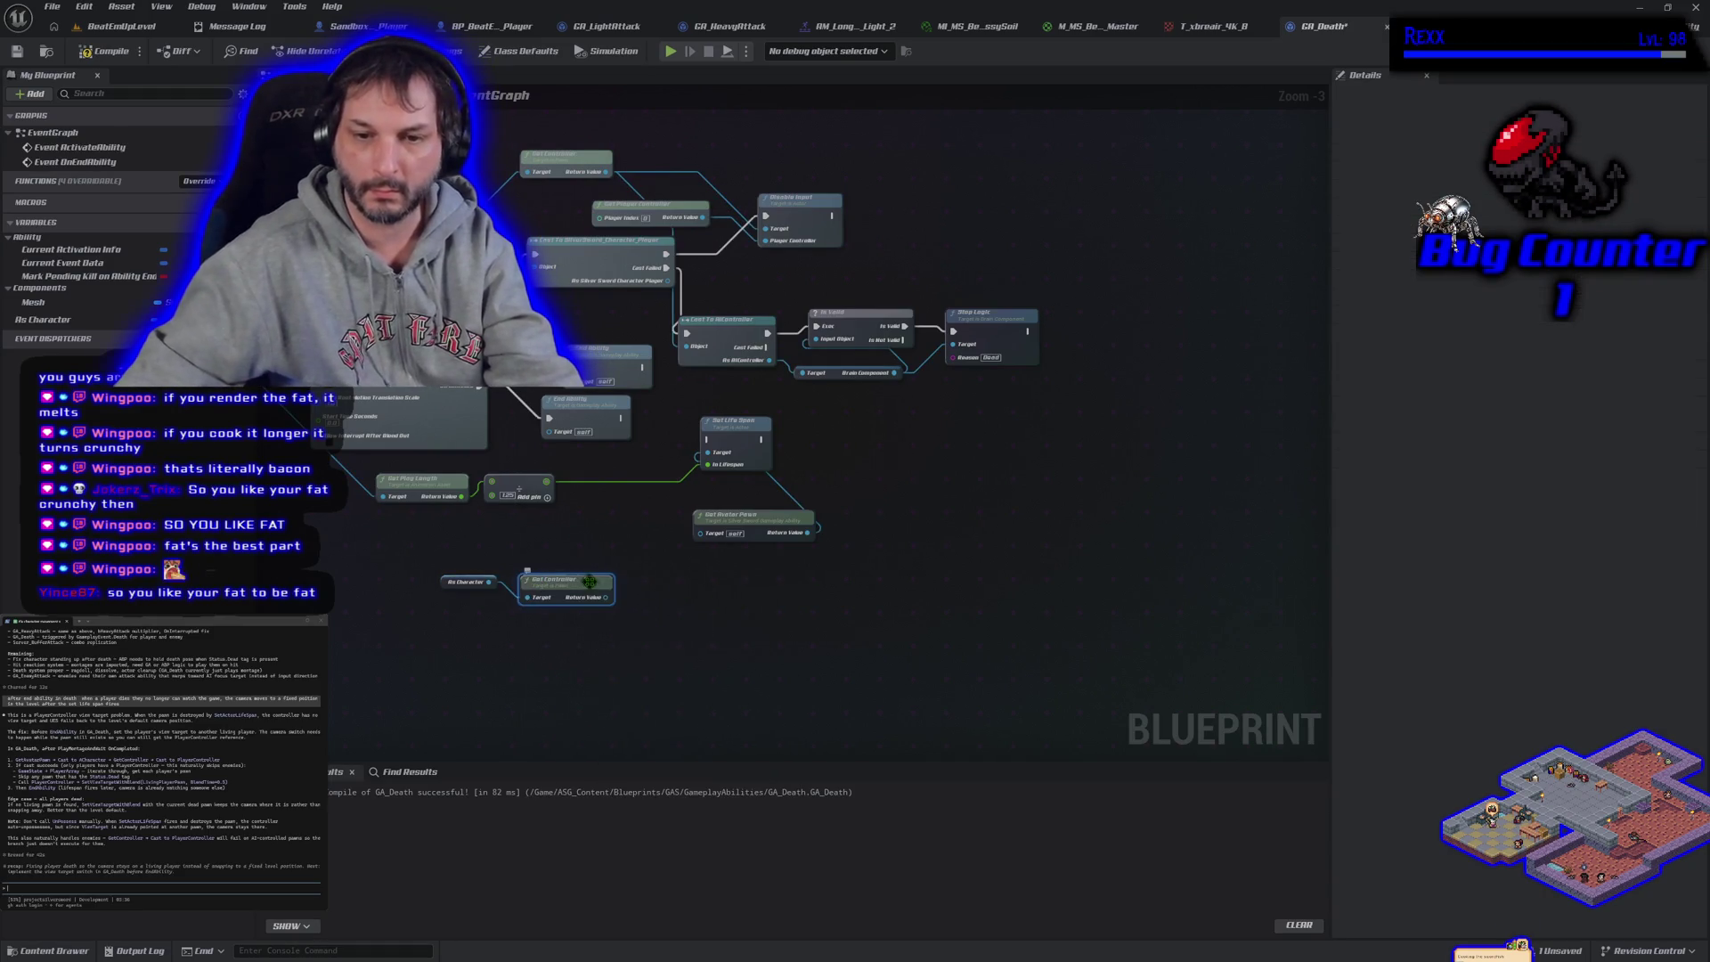
Cast the controller to PlayerController after End Ability, and paste a second End Ability node
{"action": "left_click_drag", "start_coordinate": [609, 600], "coordinate": [641, 595]}
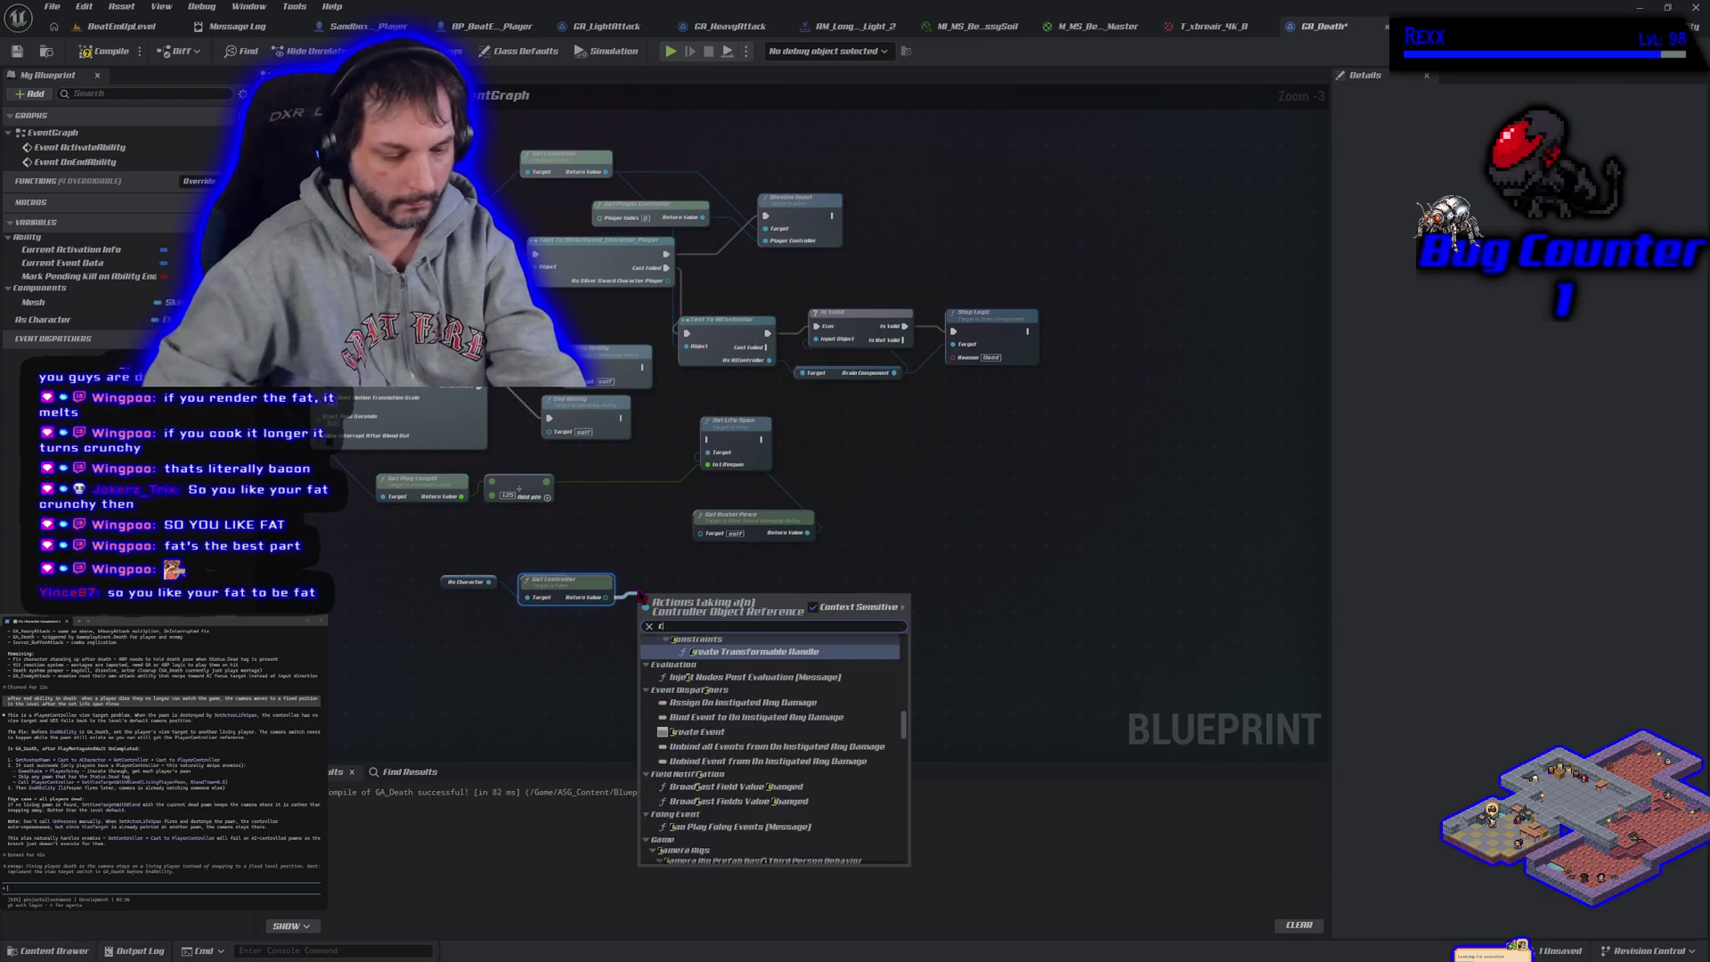
{"action": "type", "text": "cast to player"}
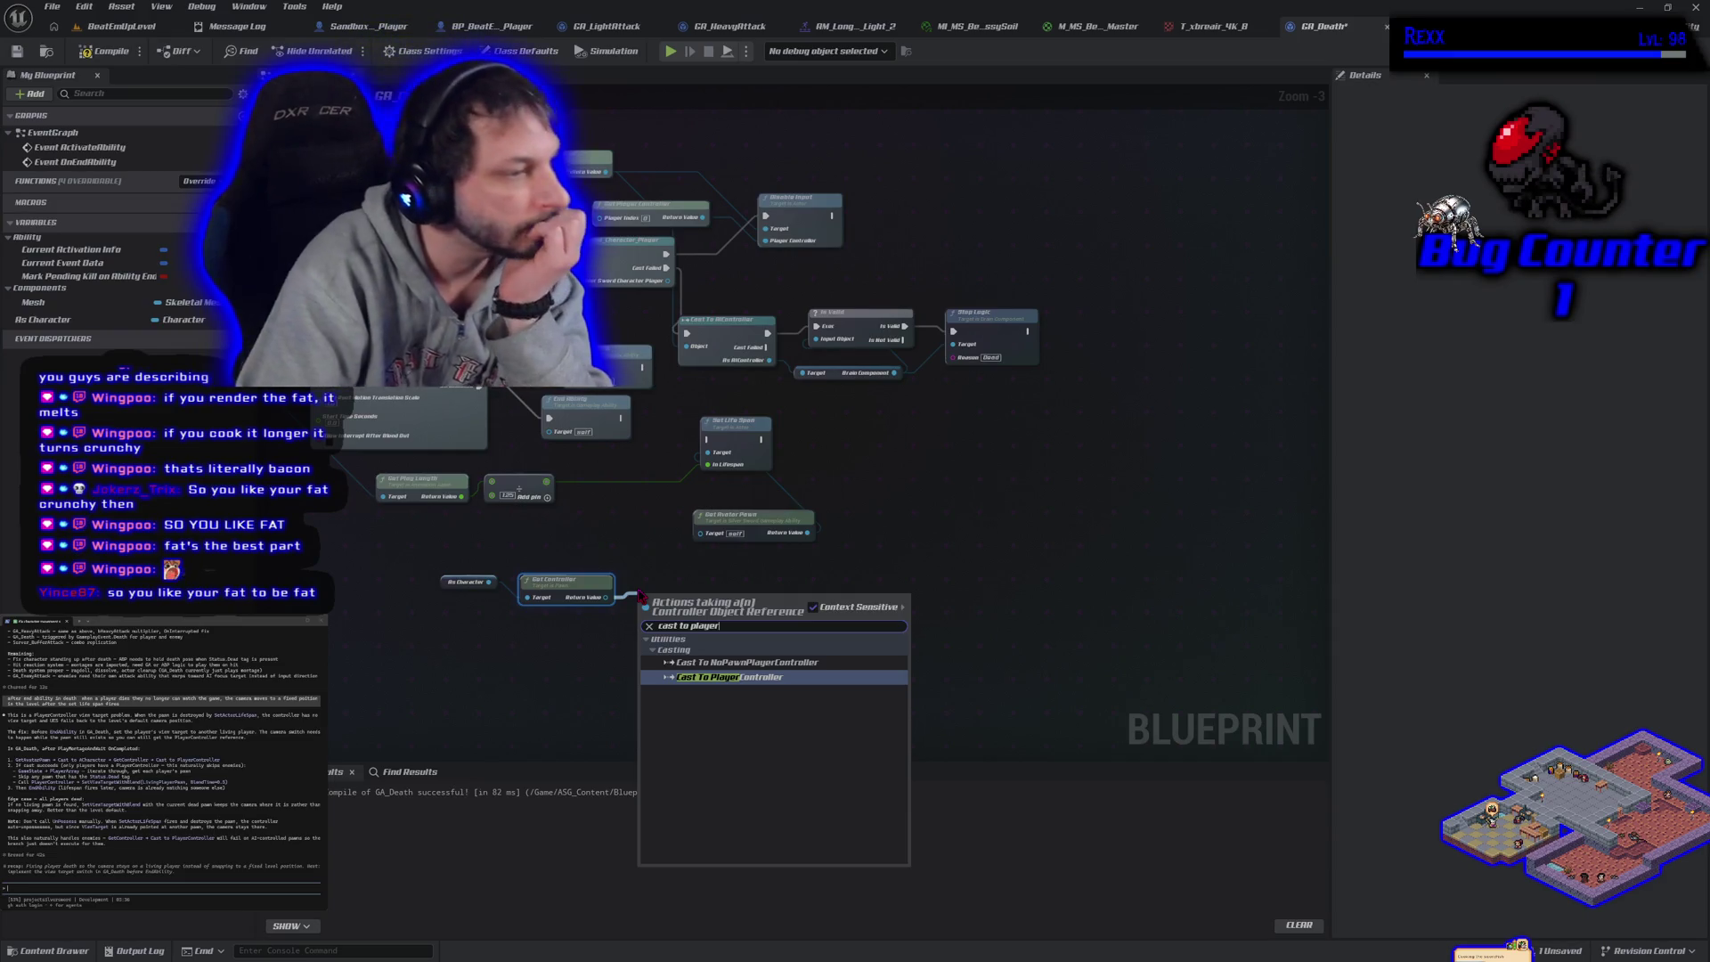
{"action": "key", "text": "Return"}
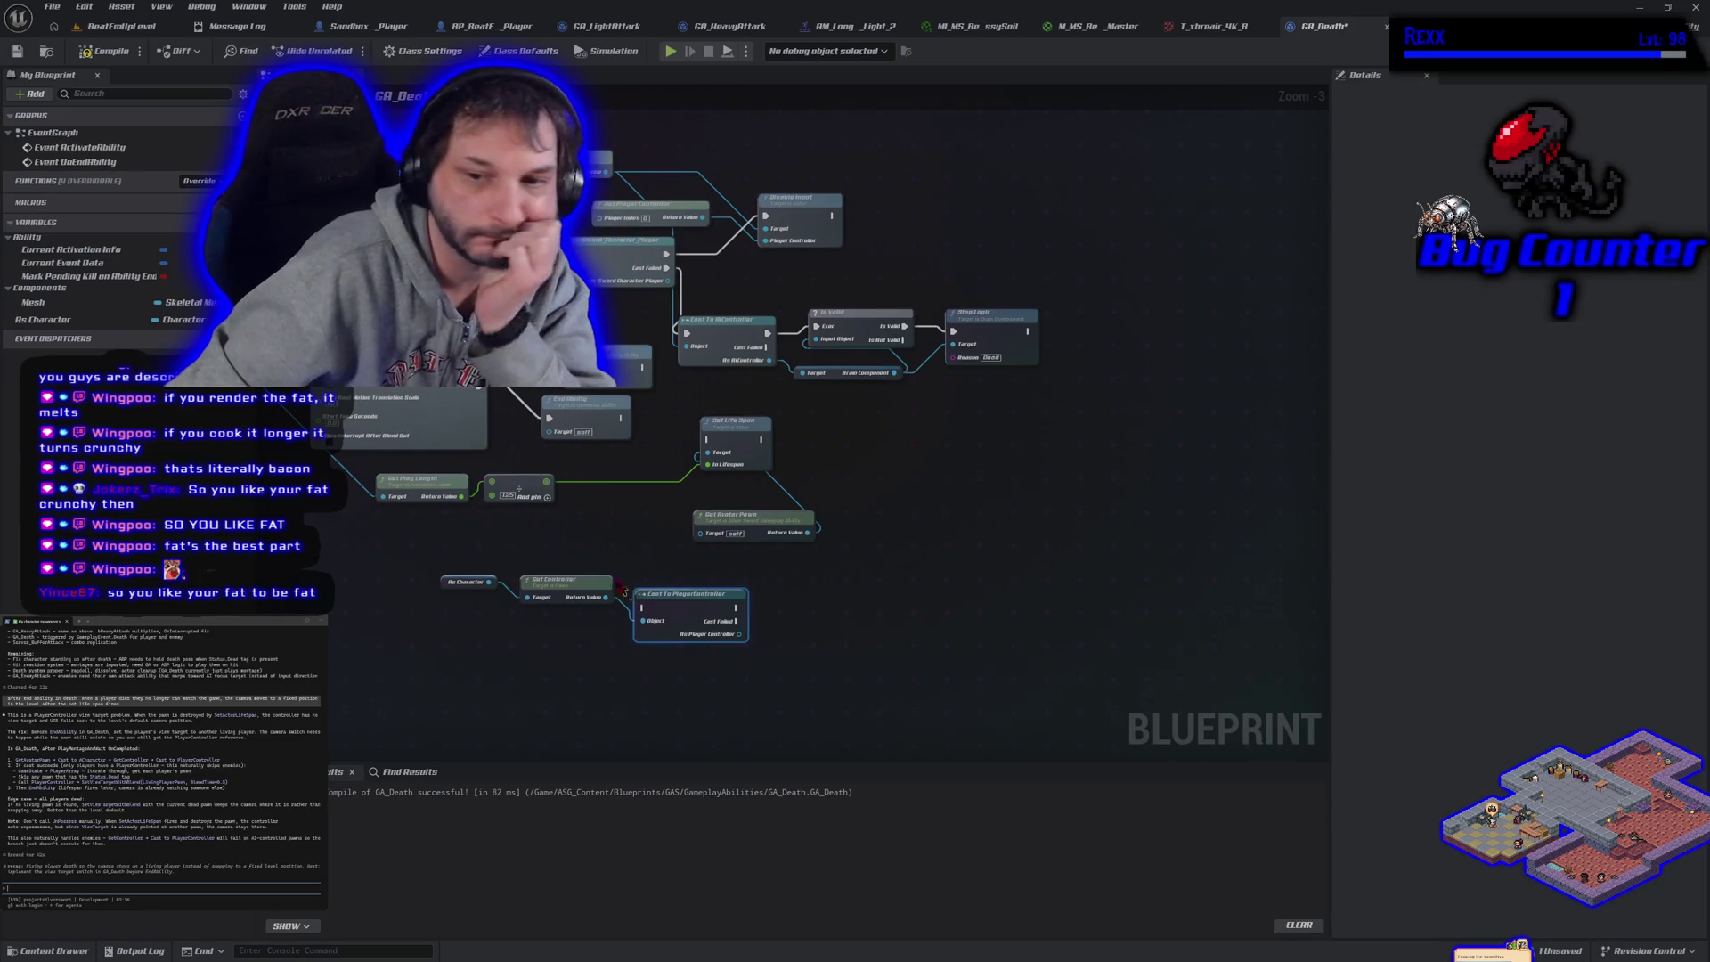
{"action": "left_click_drag", "start_coordinate": [677, 601], "coordinate": [663, 558]}
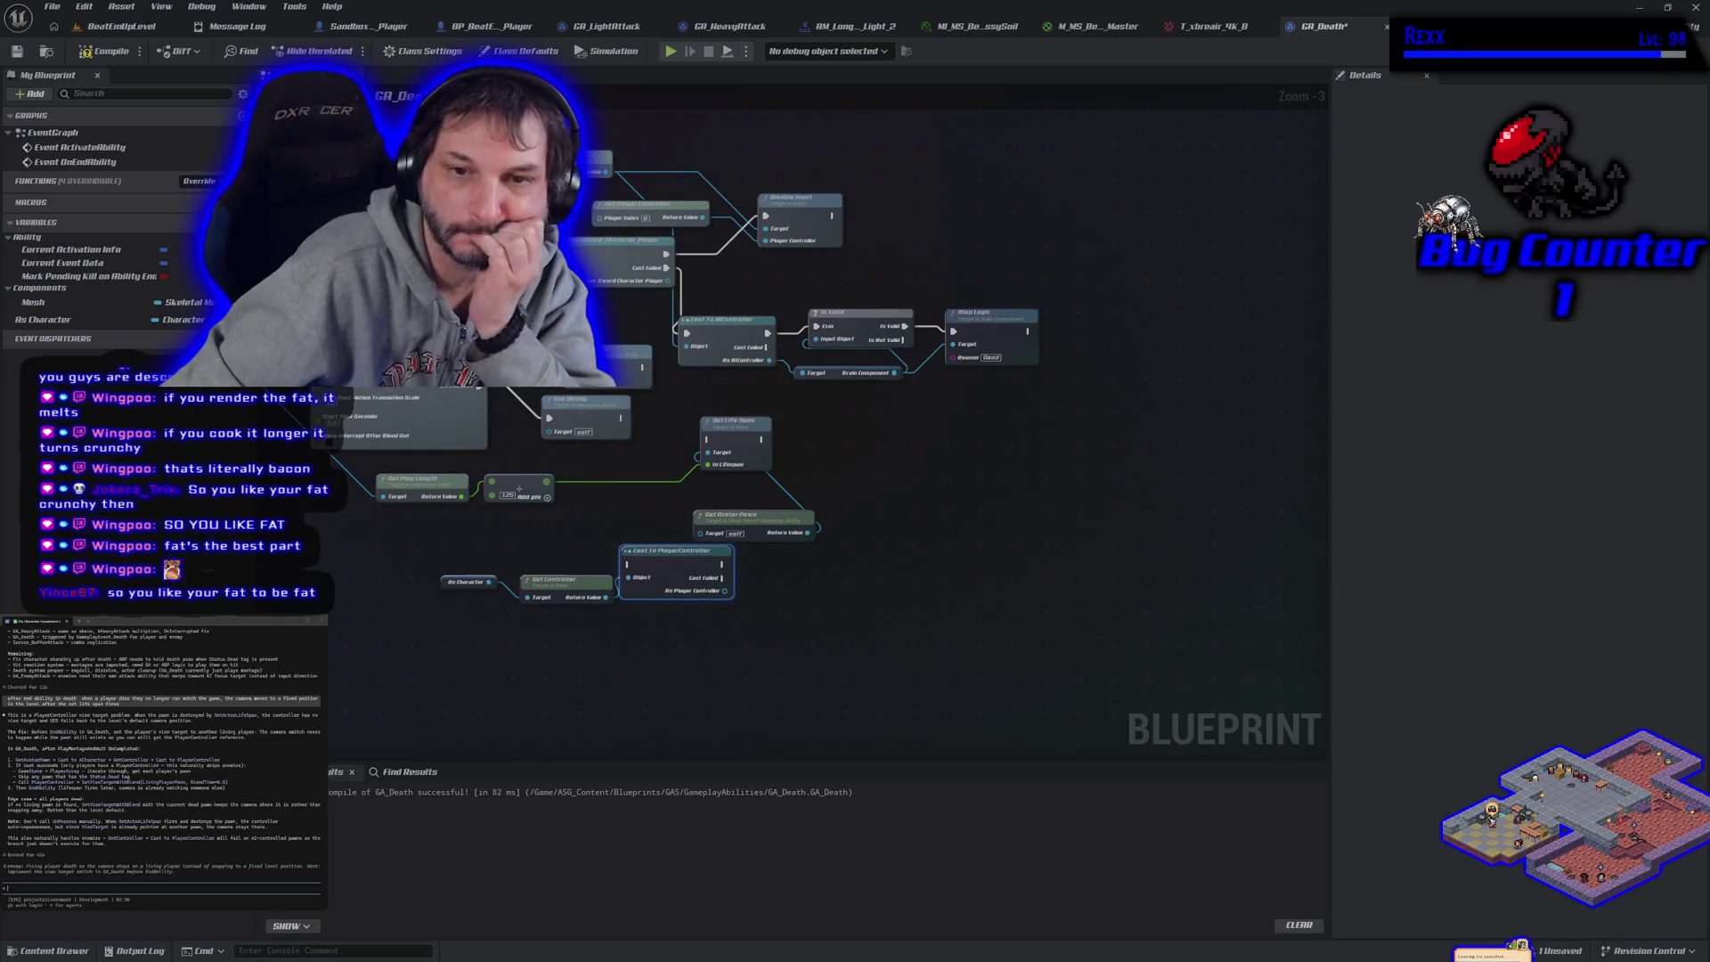
{"action": "mouse_move", "coordinate": [621, 418]}
{"action": "left_mouse_down"}
{"action": "mouse_move", "coordinate": [613, 445]}
{"action": "mouse_move", "coordinate": [704, 579]}
{"action": "mouse_move", "coordinate": [629, 563]}
{"action": "left_mouse_up"}
{"action": "key", "text": "ctrl+v"}
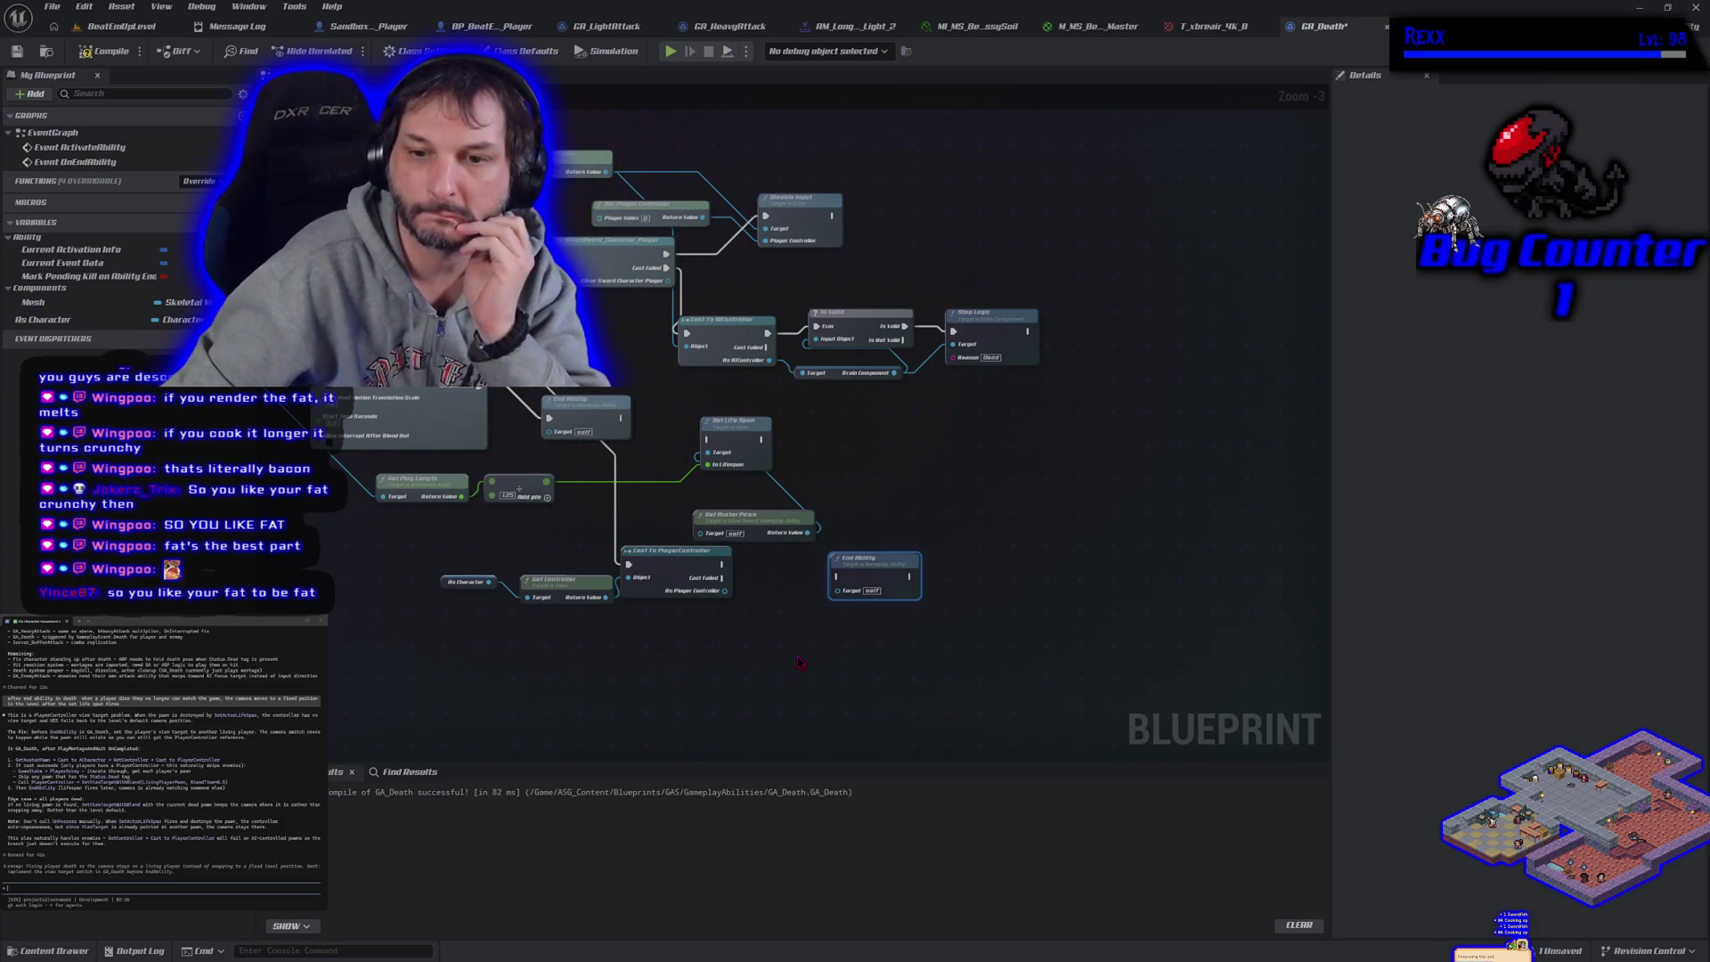
Add a Get Game State node and pull a Get Player Array getter from its Return Value
{"action": "right_click", "coordinate": [724, 638]}
{"action": "type", "text": "get"}
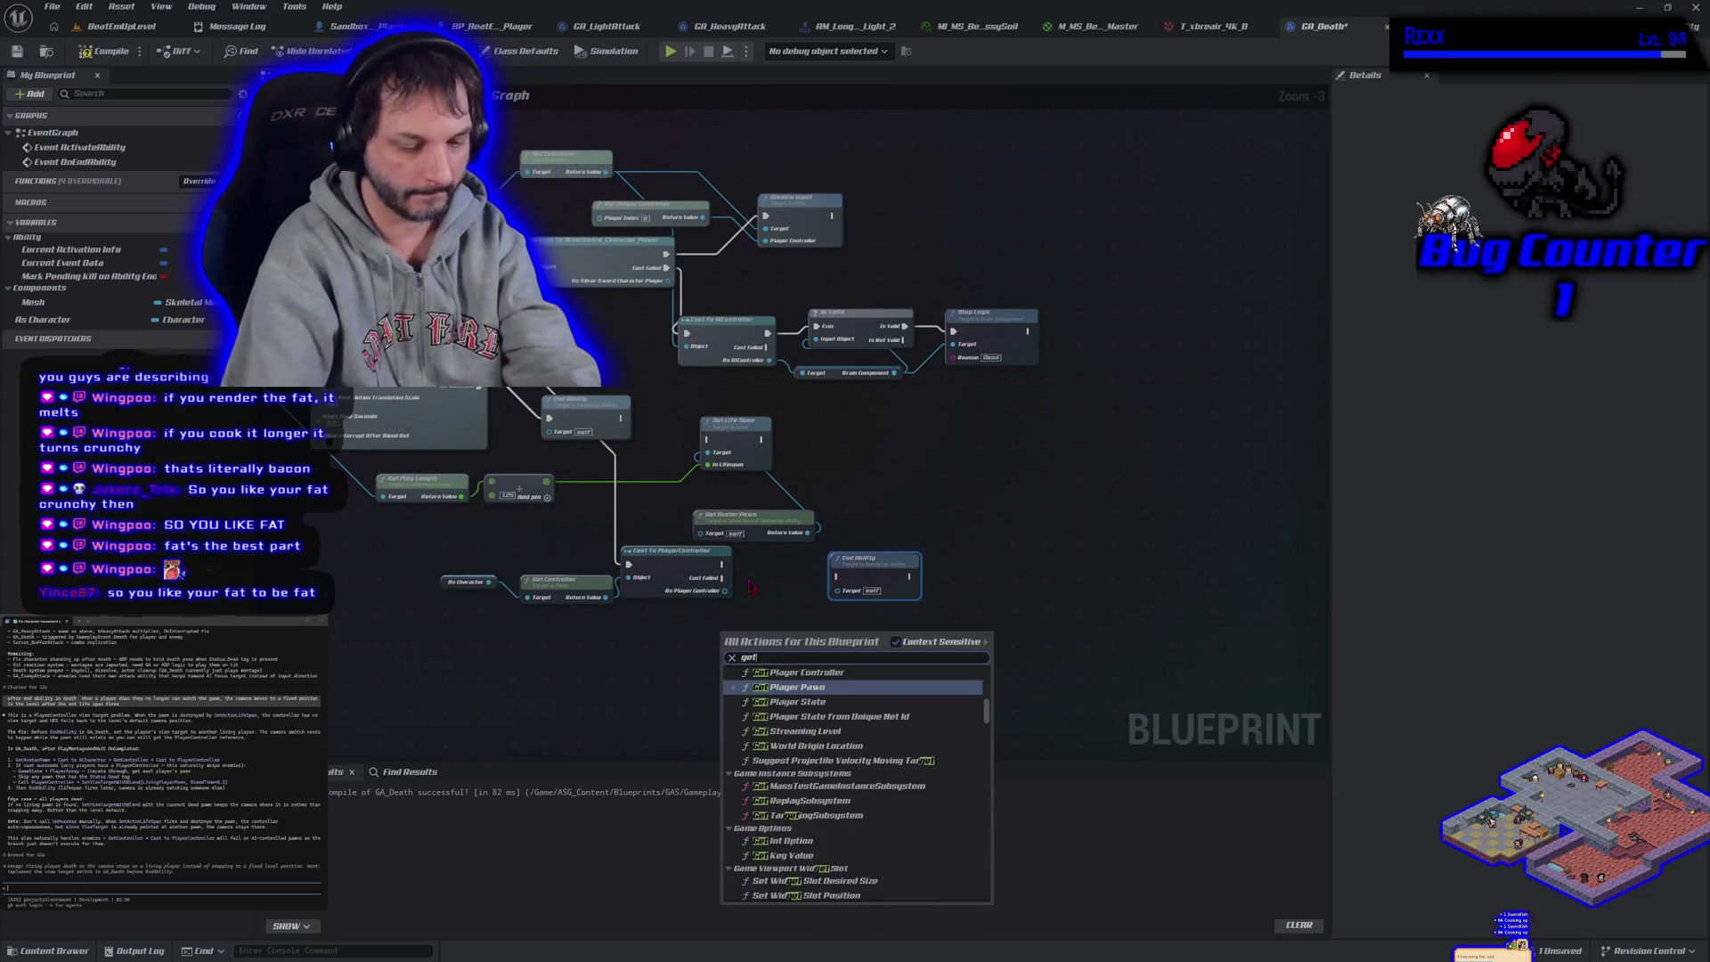
{"action": "type", "text": " game state"}
{"action": "key", "text": "Return"}
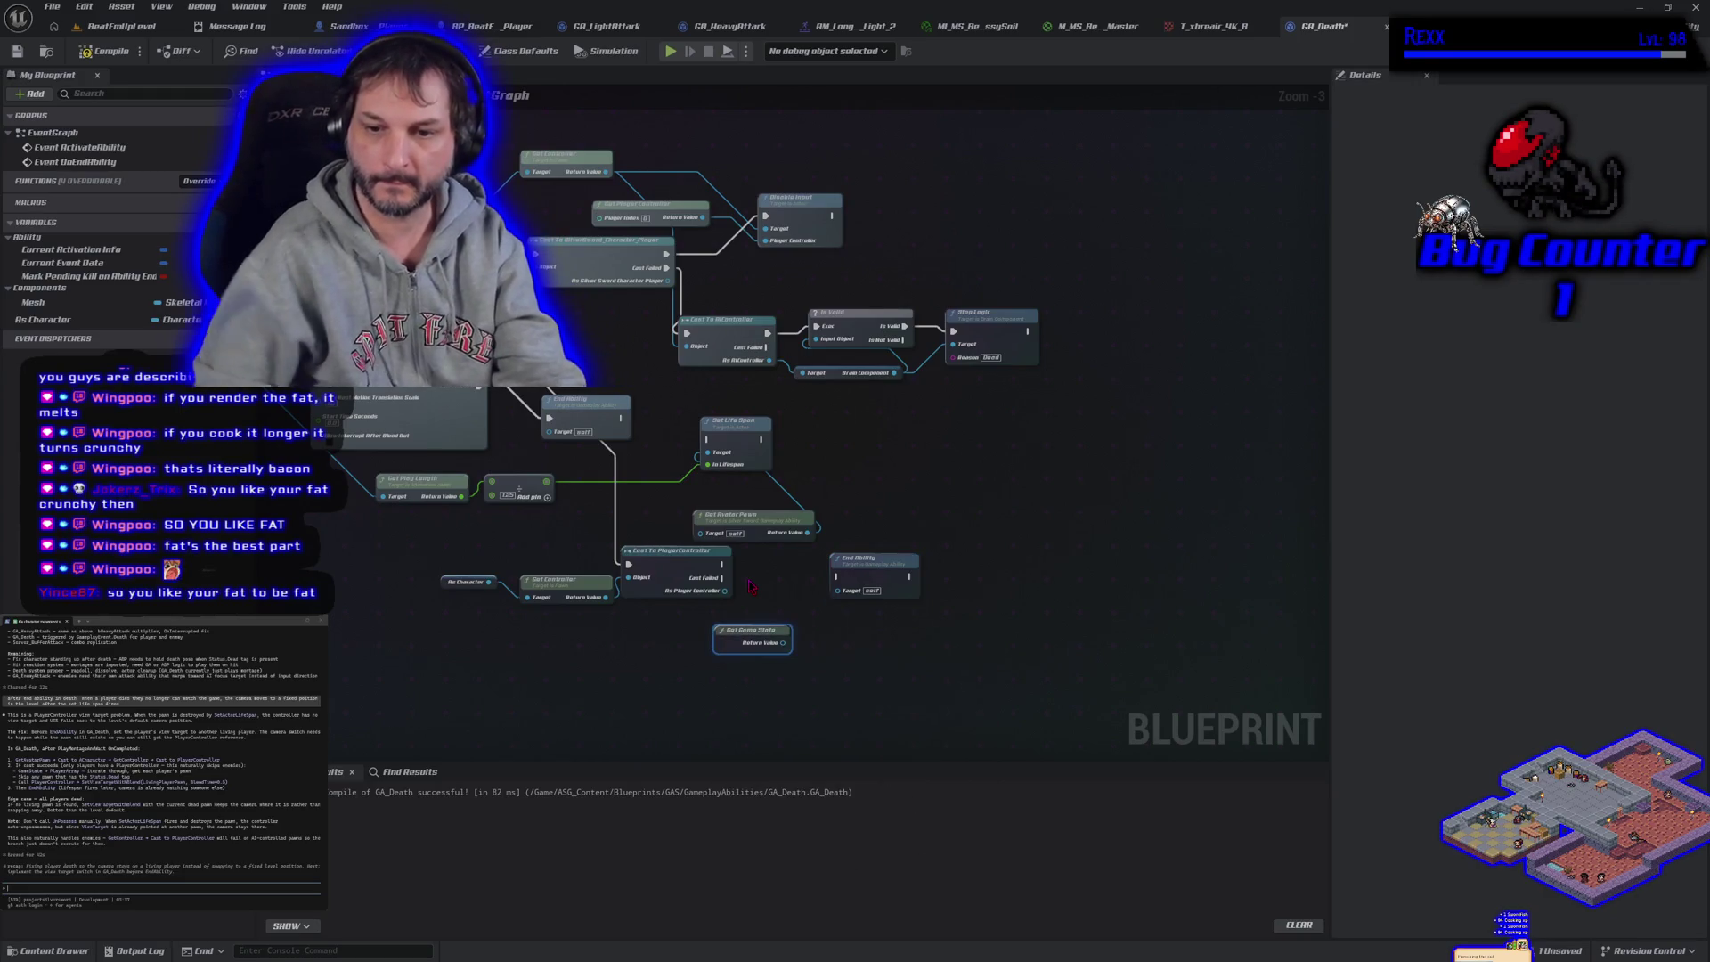
{"action": "left_click_drag", "start_coordinate": [783, 642], "coordinate": [824, 646]}
{"action": "type", "text": "get player arra"}
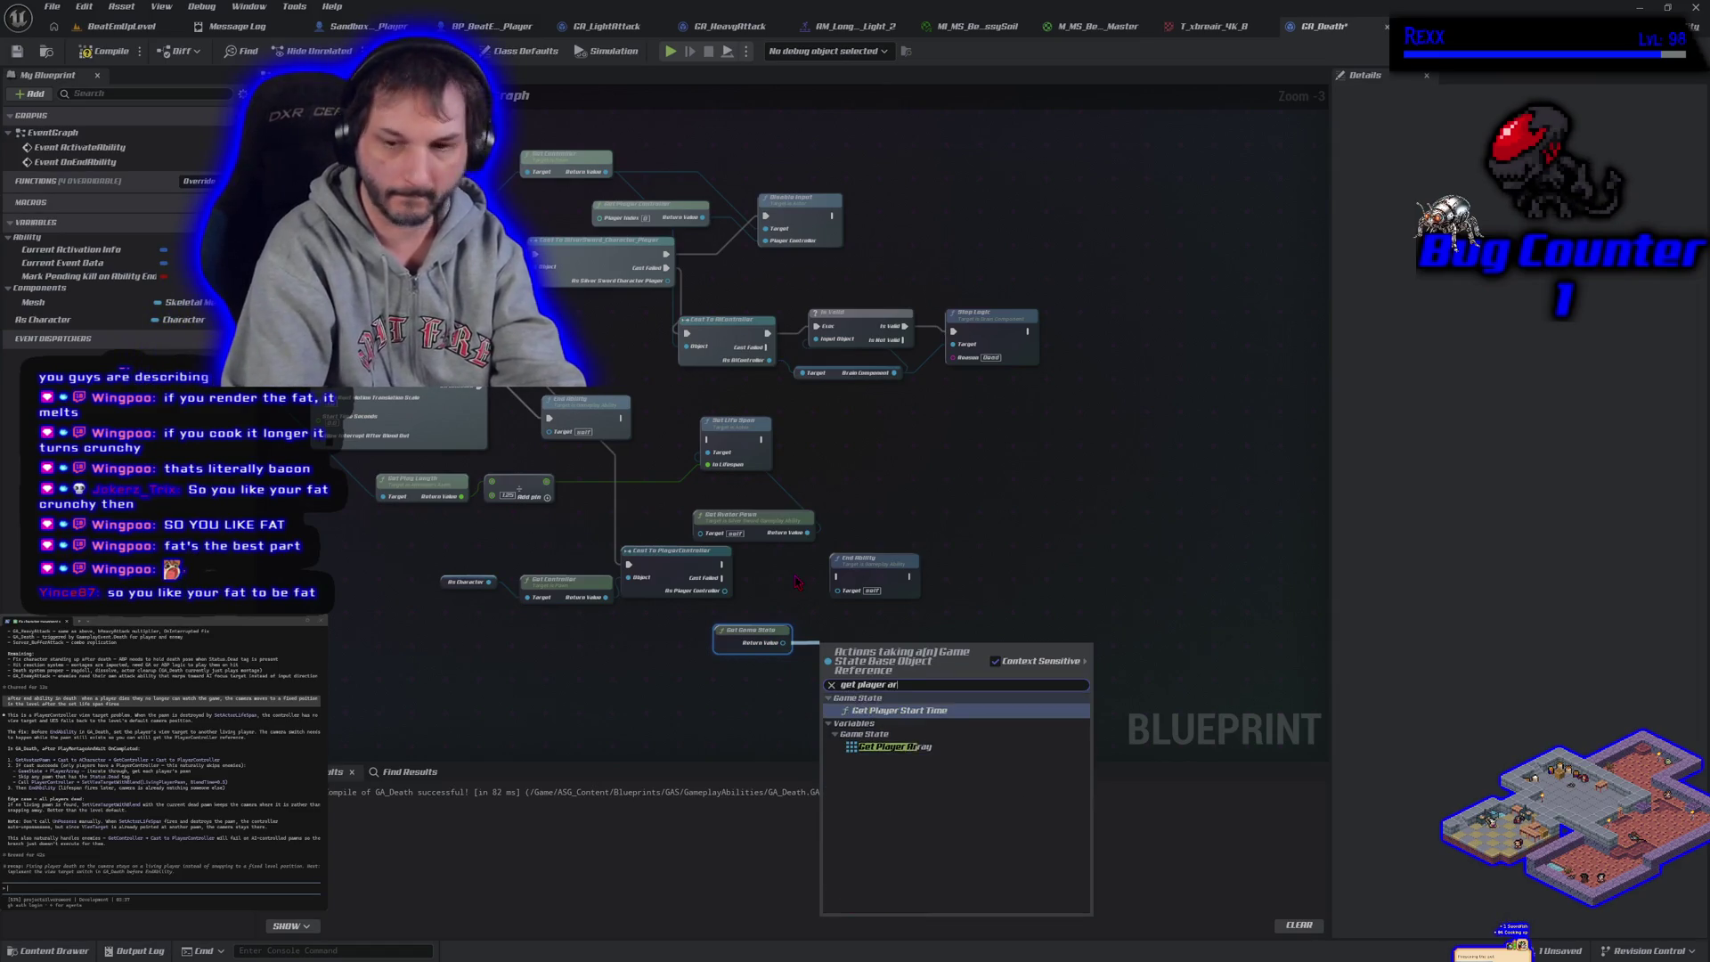
{"action": "key", "text": "Return"}
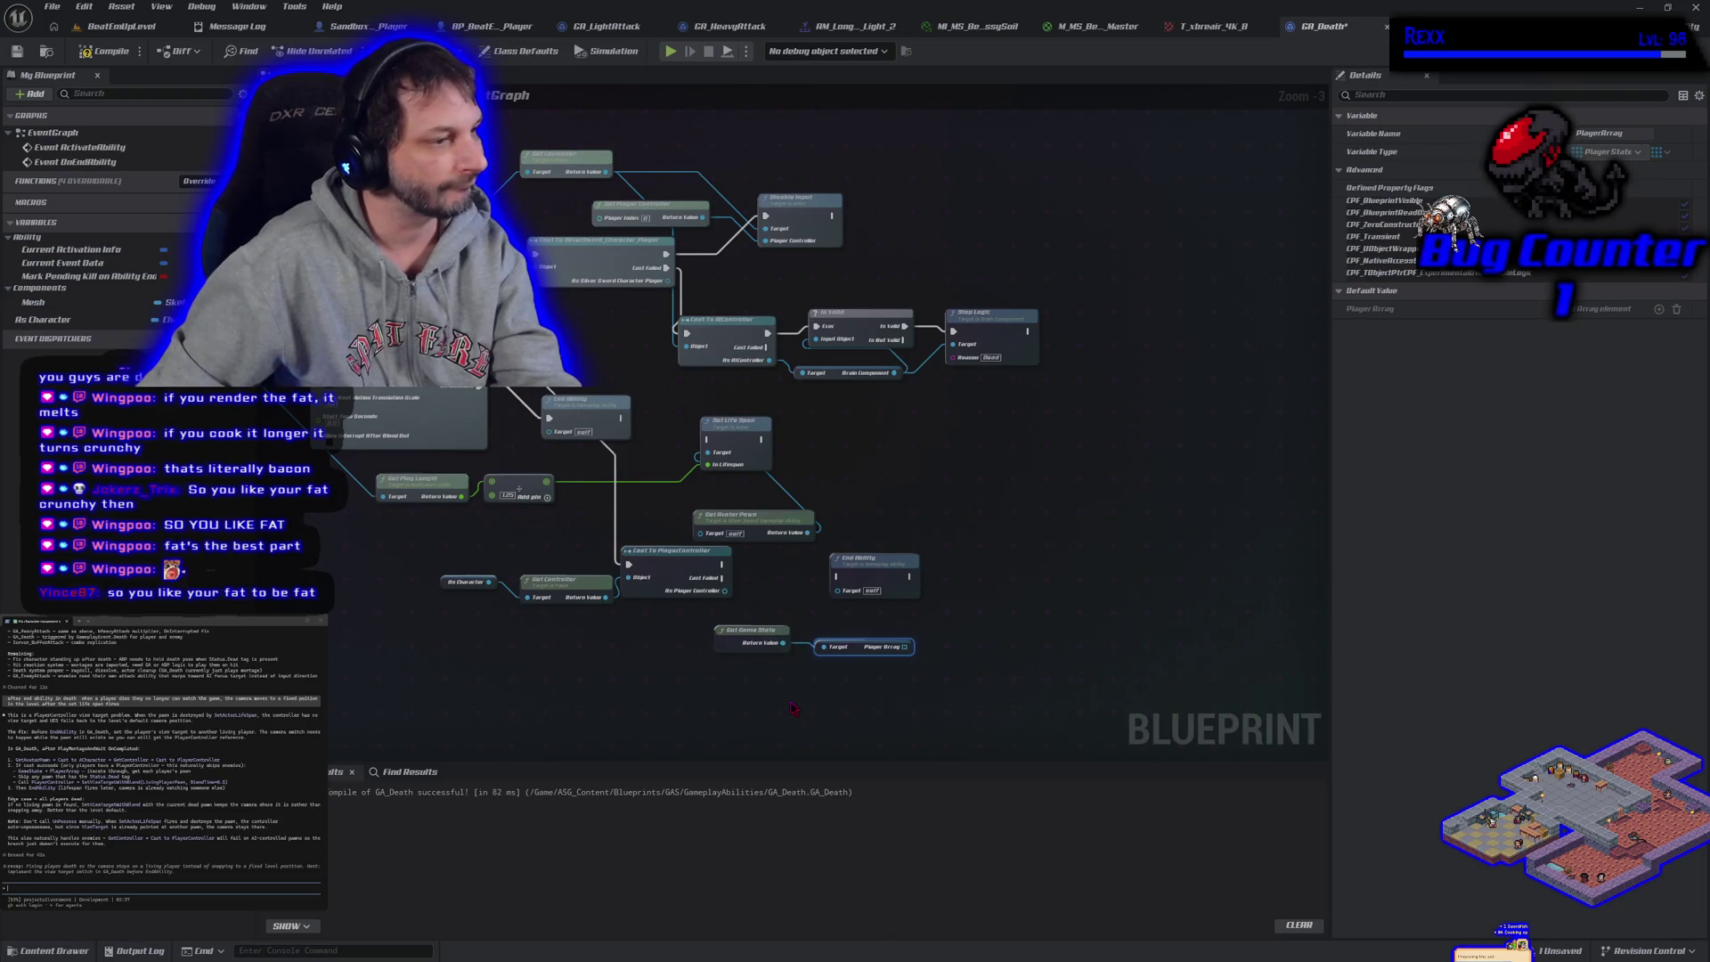
Feed the Player Array into a new For Each Loop node
{"action": "left_click_drag", "start_coordinate": [906, 650], "coordinate": [941, 644]}
{"action": "type", "text": "for ea"}
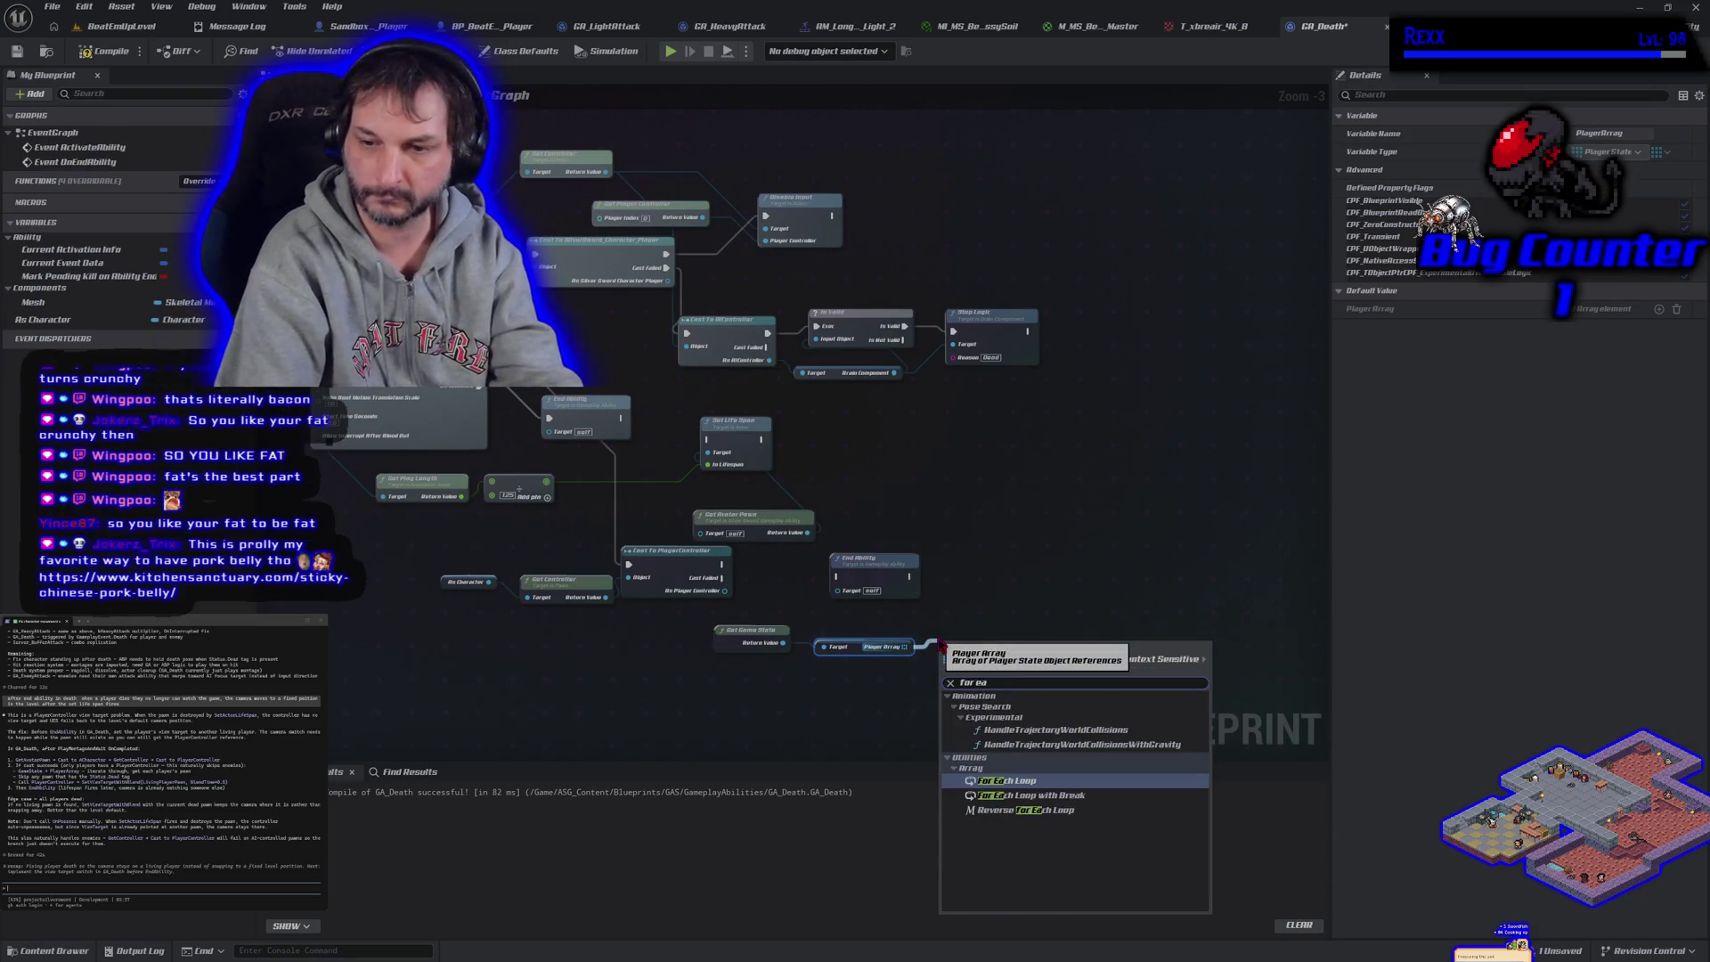
{"action": "key", "text": "Return"}
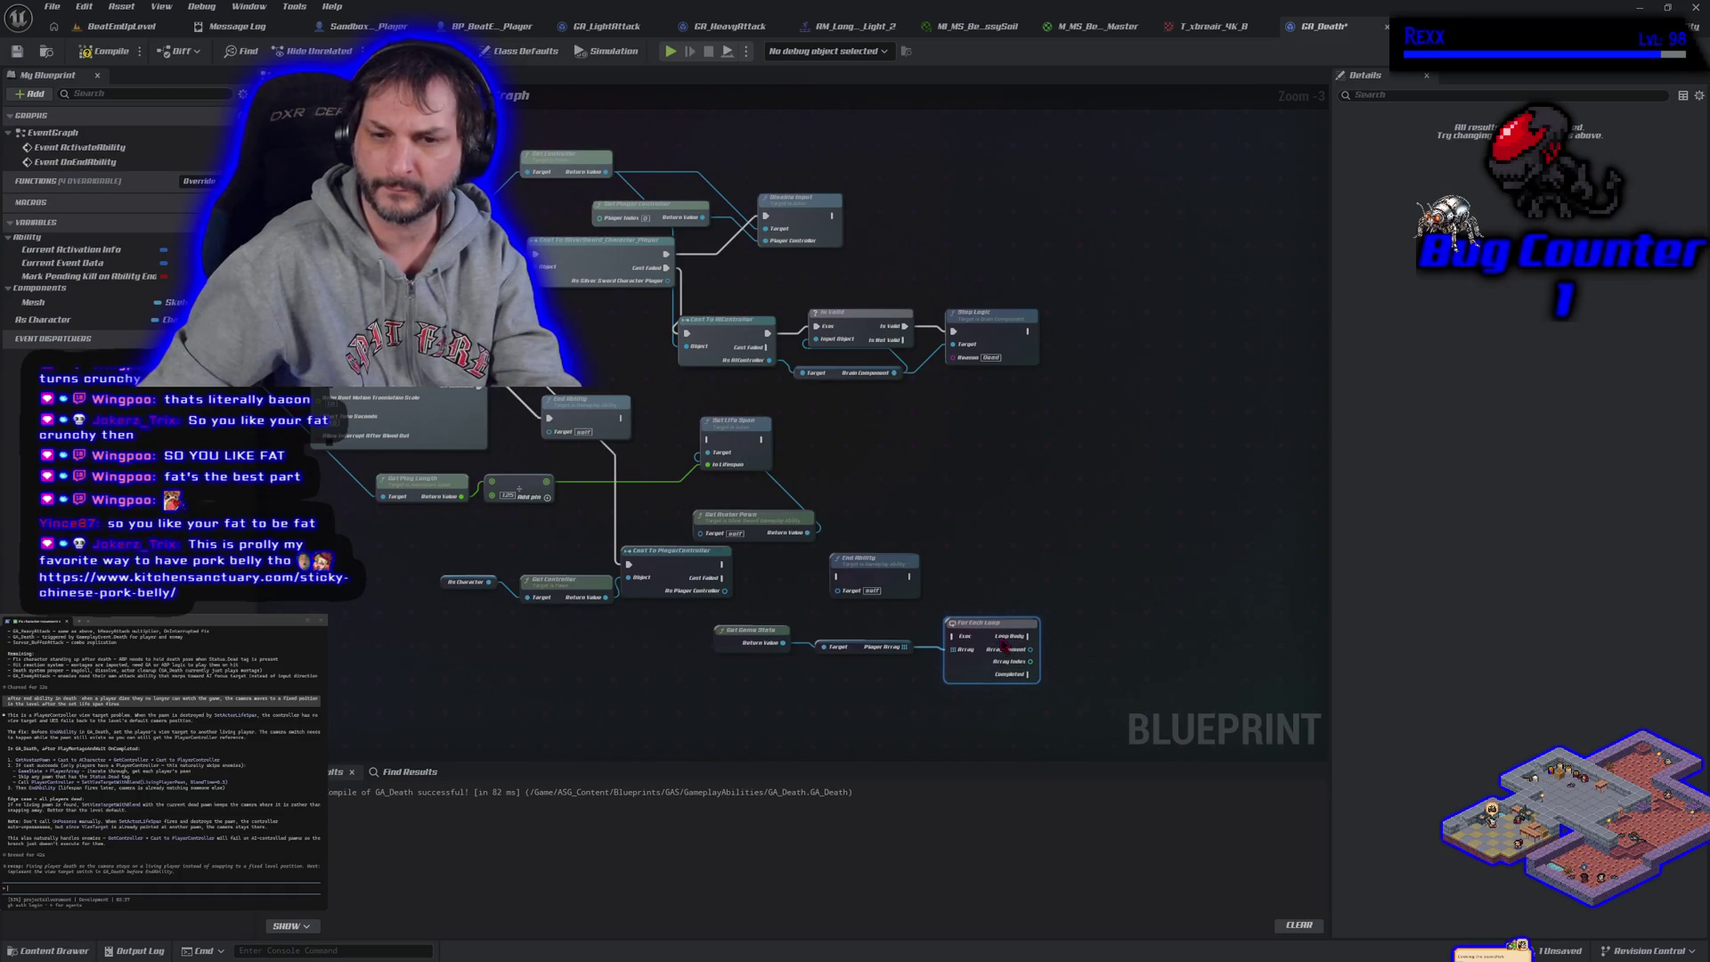
Run the loop after the PlayerController cast and test each Array Element for the Status.Dead tag
{"action": "left_click_drag", "start_coordinate": [722, 564], "coordinate": [964, 644]}
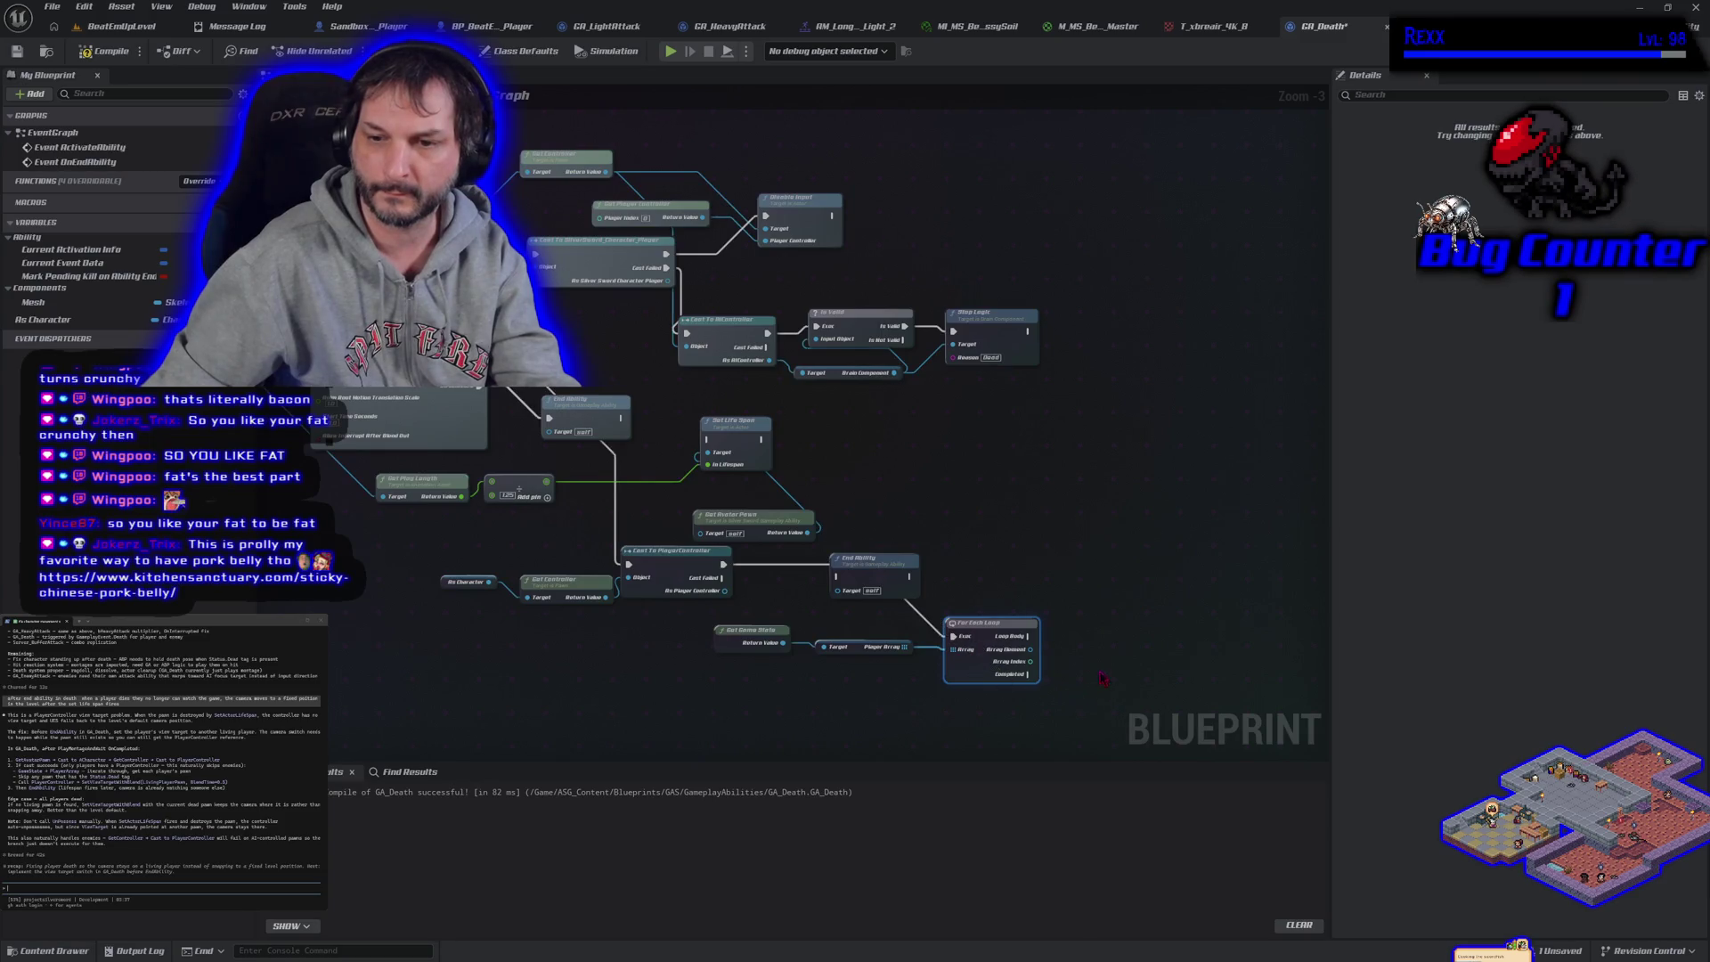
{"action": "left_click_drag", "start_coordinate": [898, 581], "coordinate": [1085, 581]}
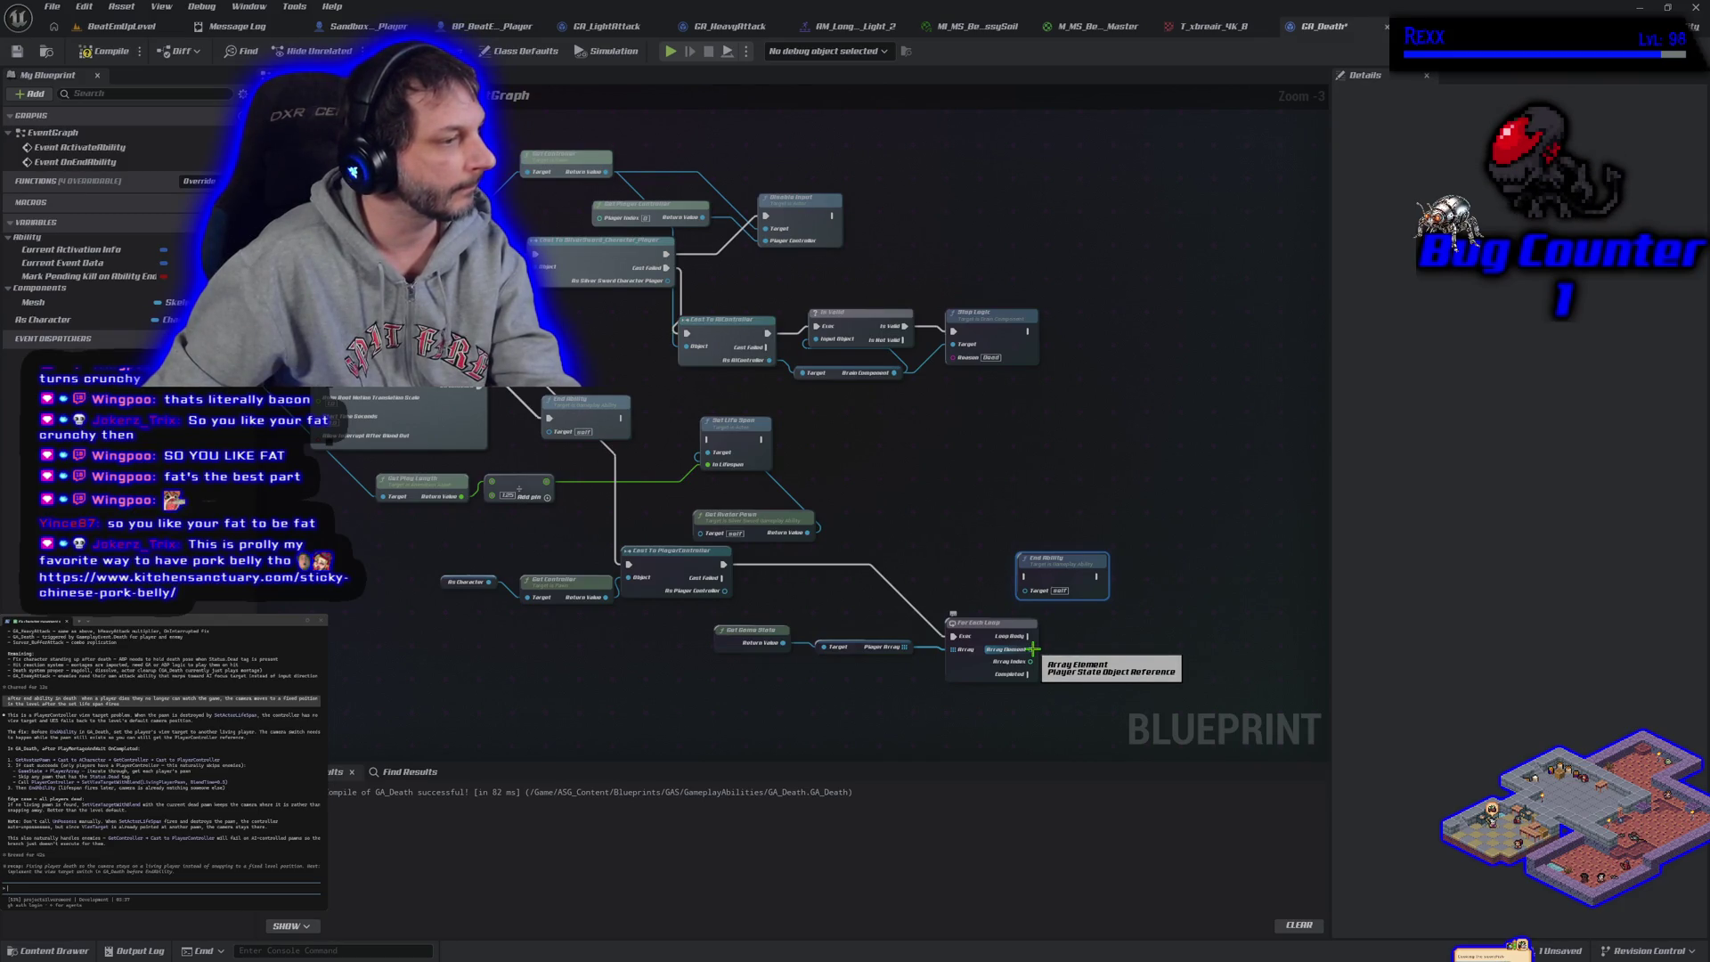
{"action": "left_click_drag", "start_coordinate": [1032, 648], "coordinate": [1060, 653]}
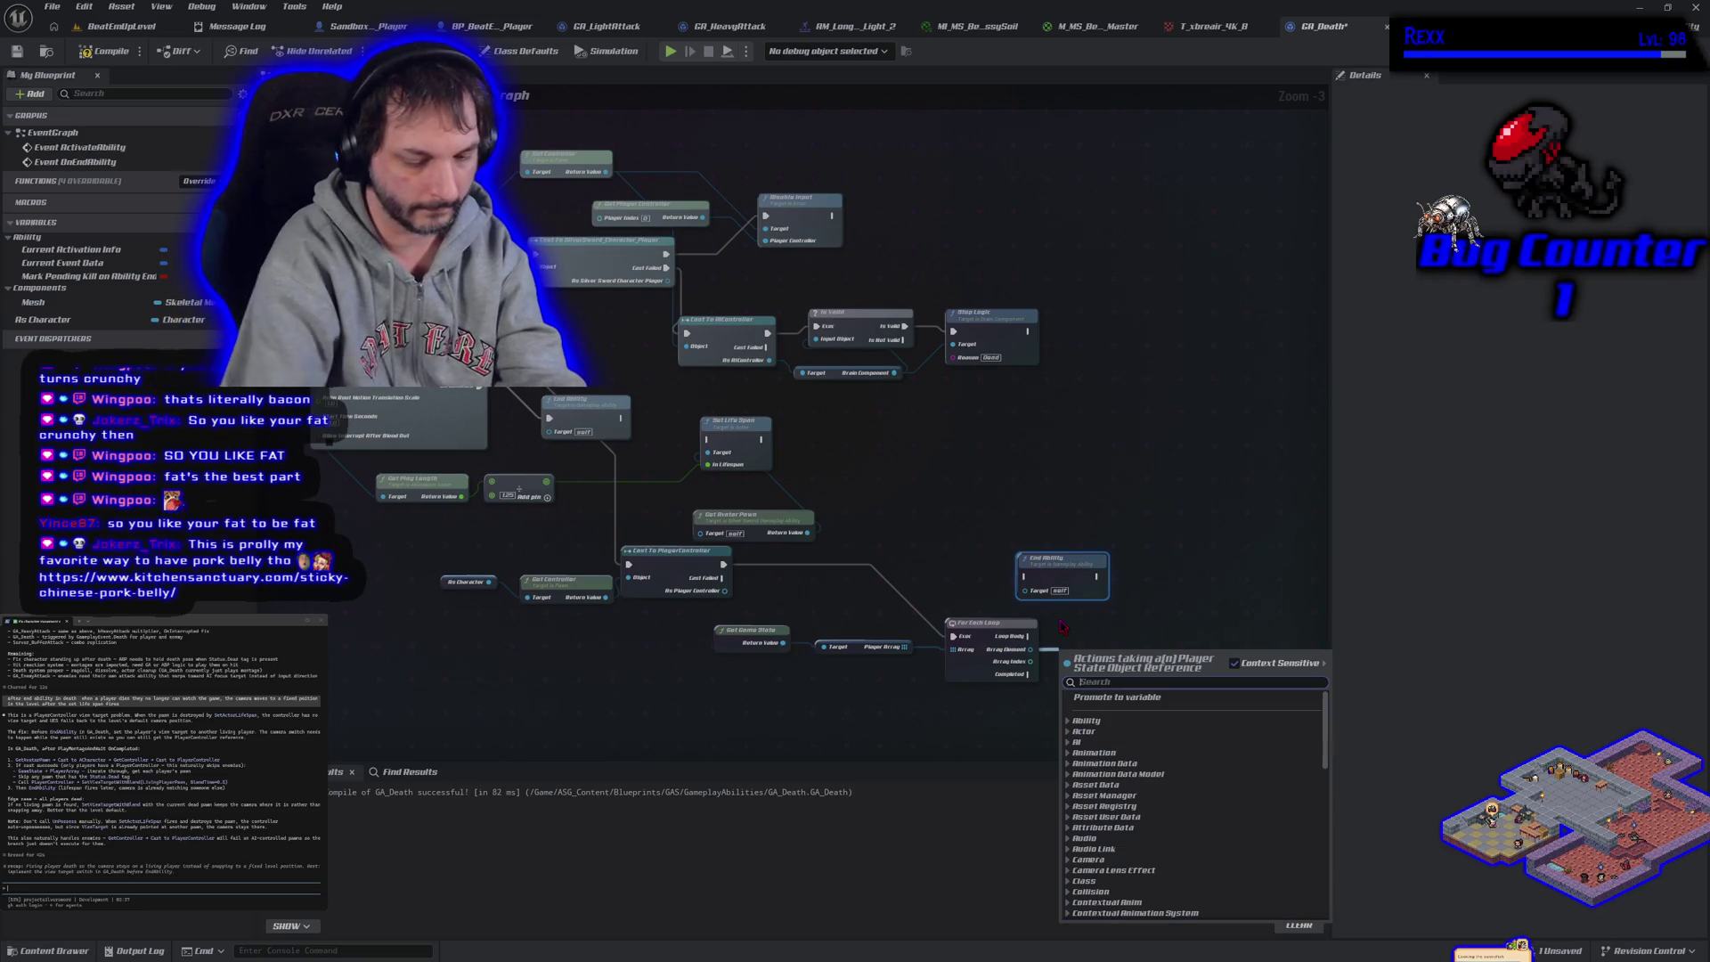
{"action": "type", "text": "has gamepl"}
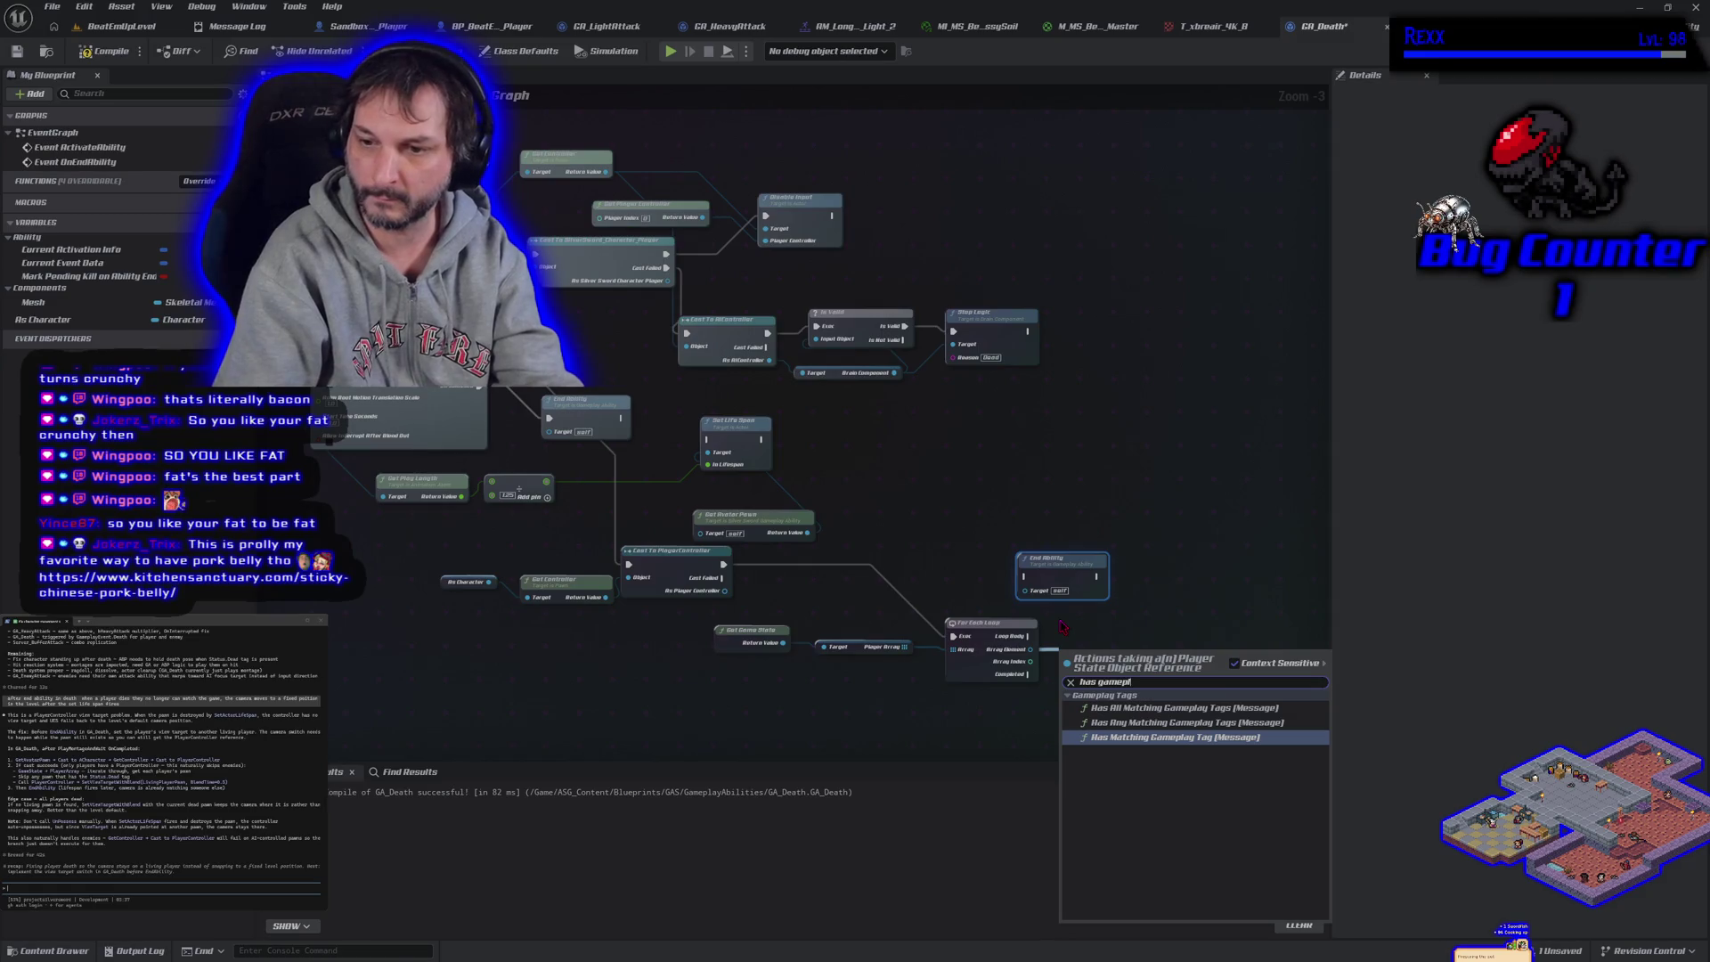
{"action": "key", "text": "Return"}
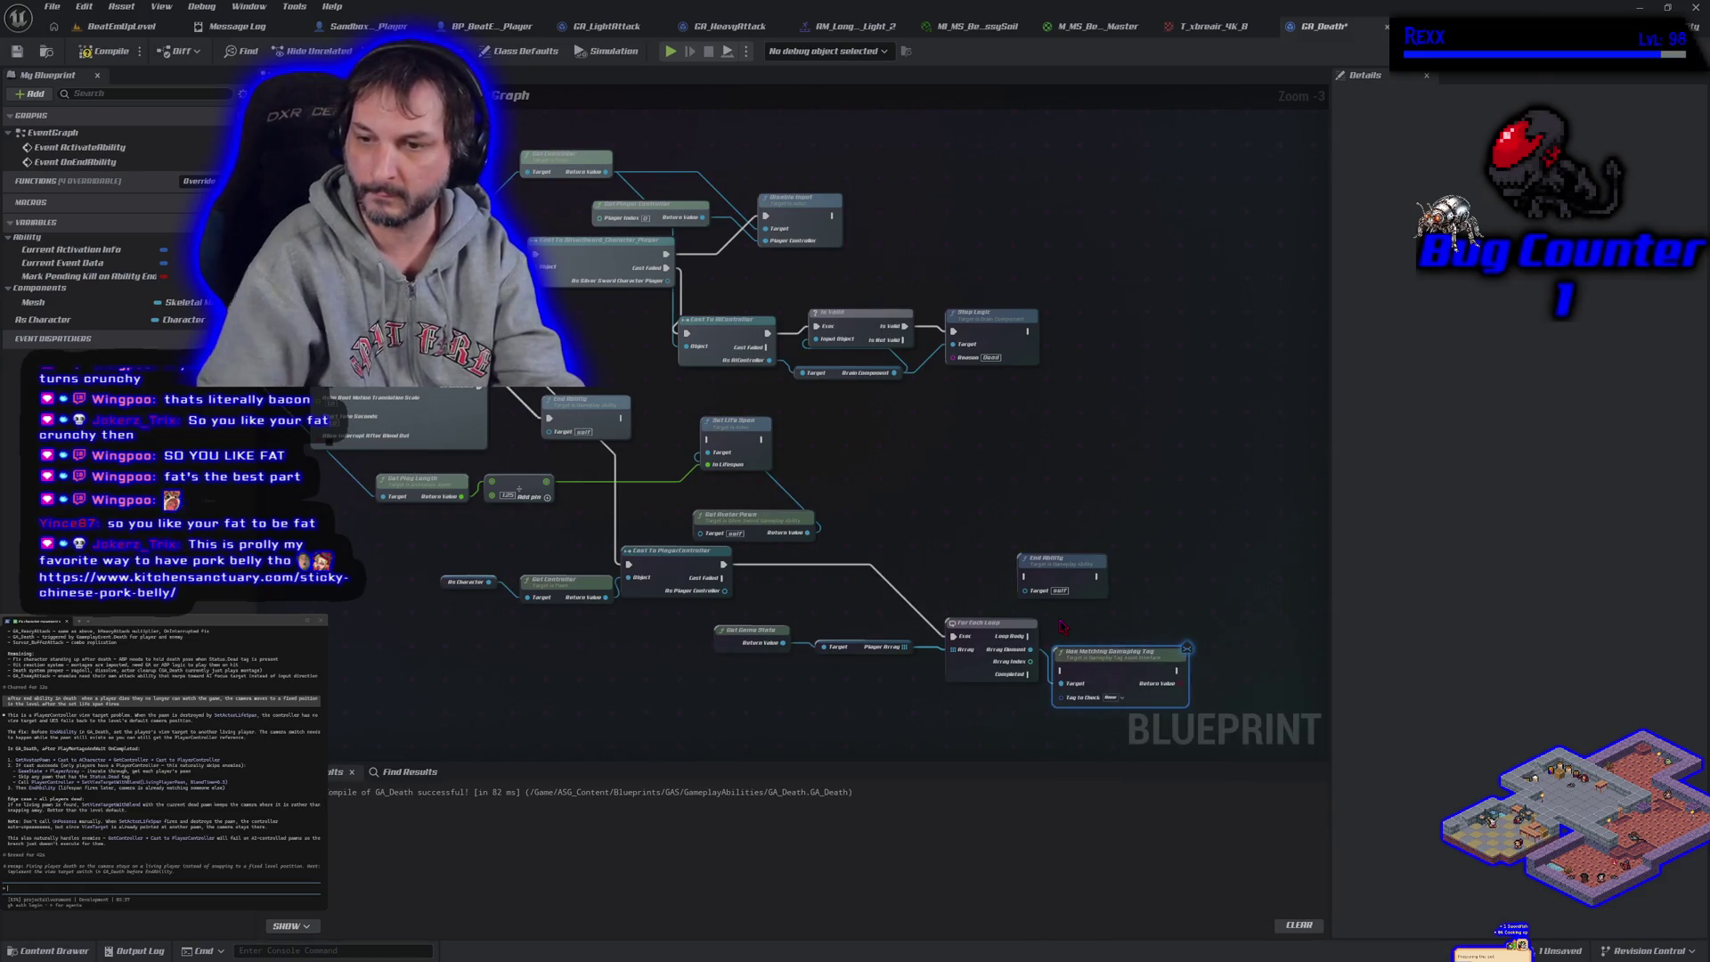
{"action": "left_click", "coordinate": [1113, 698]}
{"action": "type", "text": "dead"}
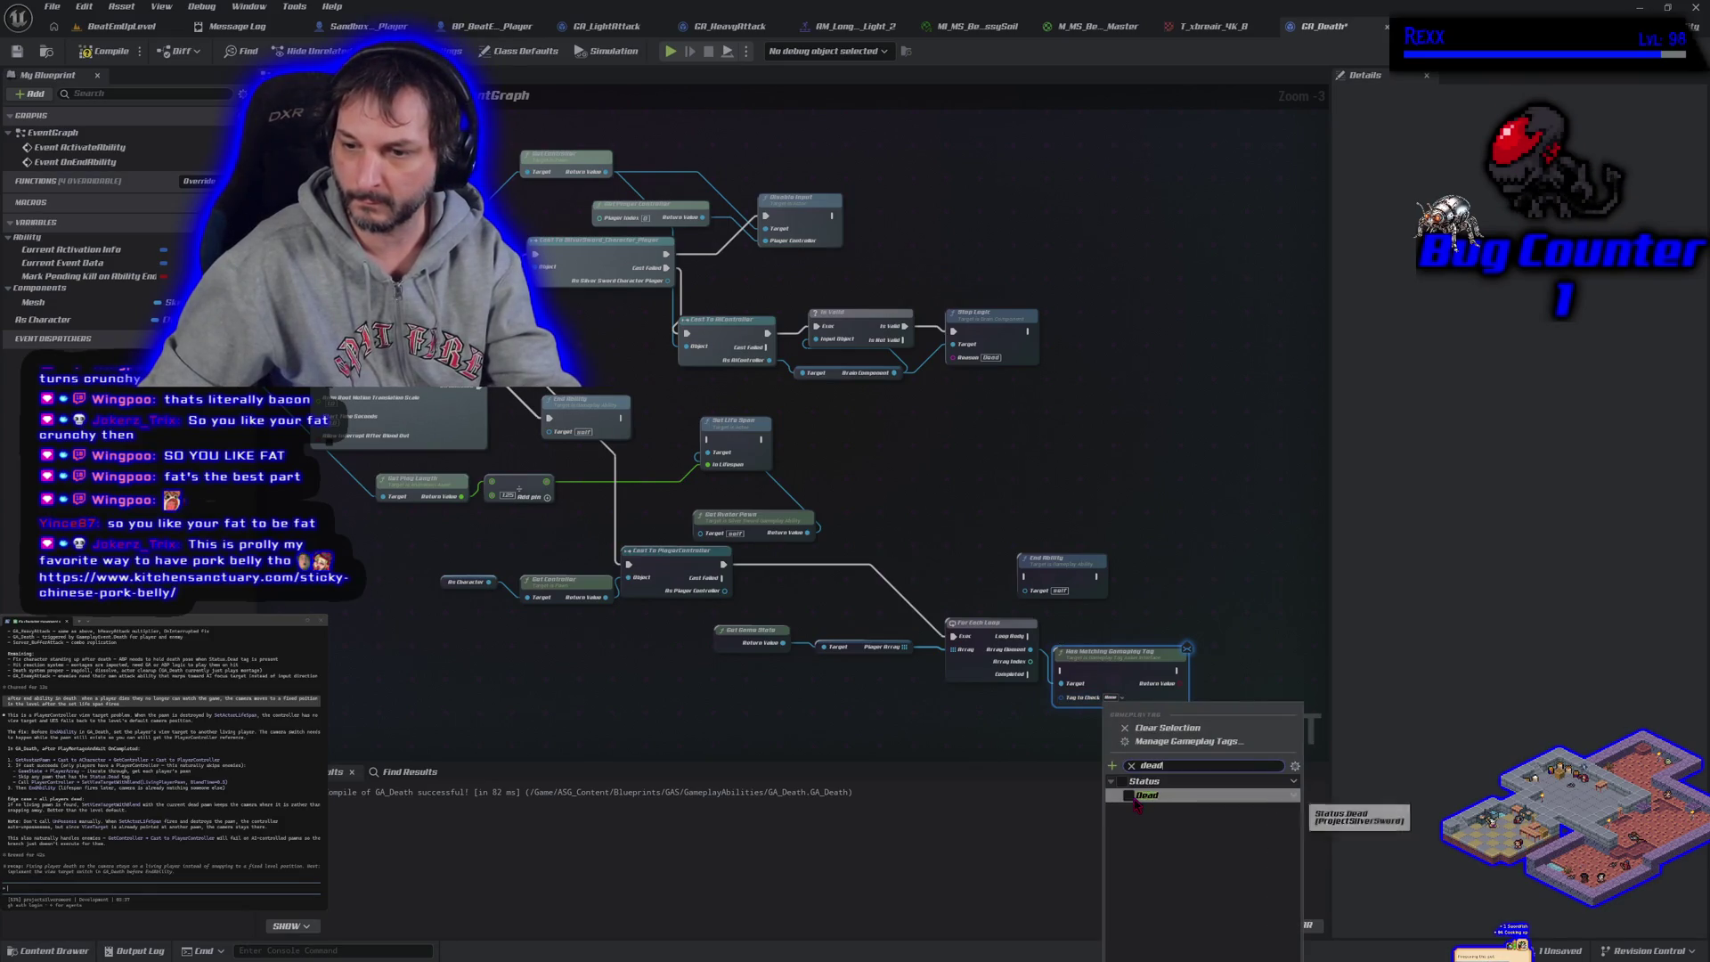
{"action": "left_click", "coordinate": [1140, 795]}
Tidy the graph, moving End Ability up-right and lining the tag check beside the loop
{"action": "left_click_drag", "start_coordinate": [1120, 638], "coordinate": [953, 589]}
{"action": "left_click_drag", "start_coordinate": [915, 527], "coordinate": [994, 496]}
{"action": "left_click", "coordinate": [953, 605]}
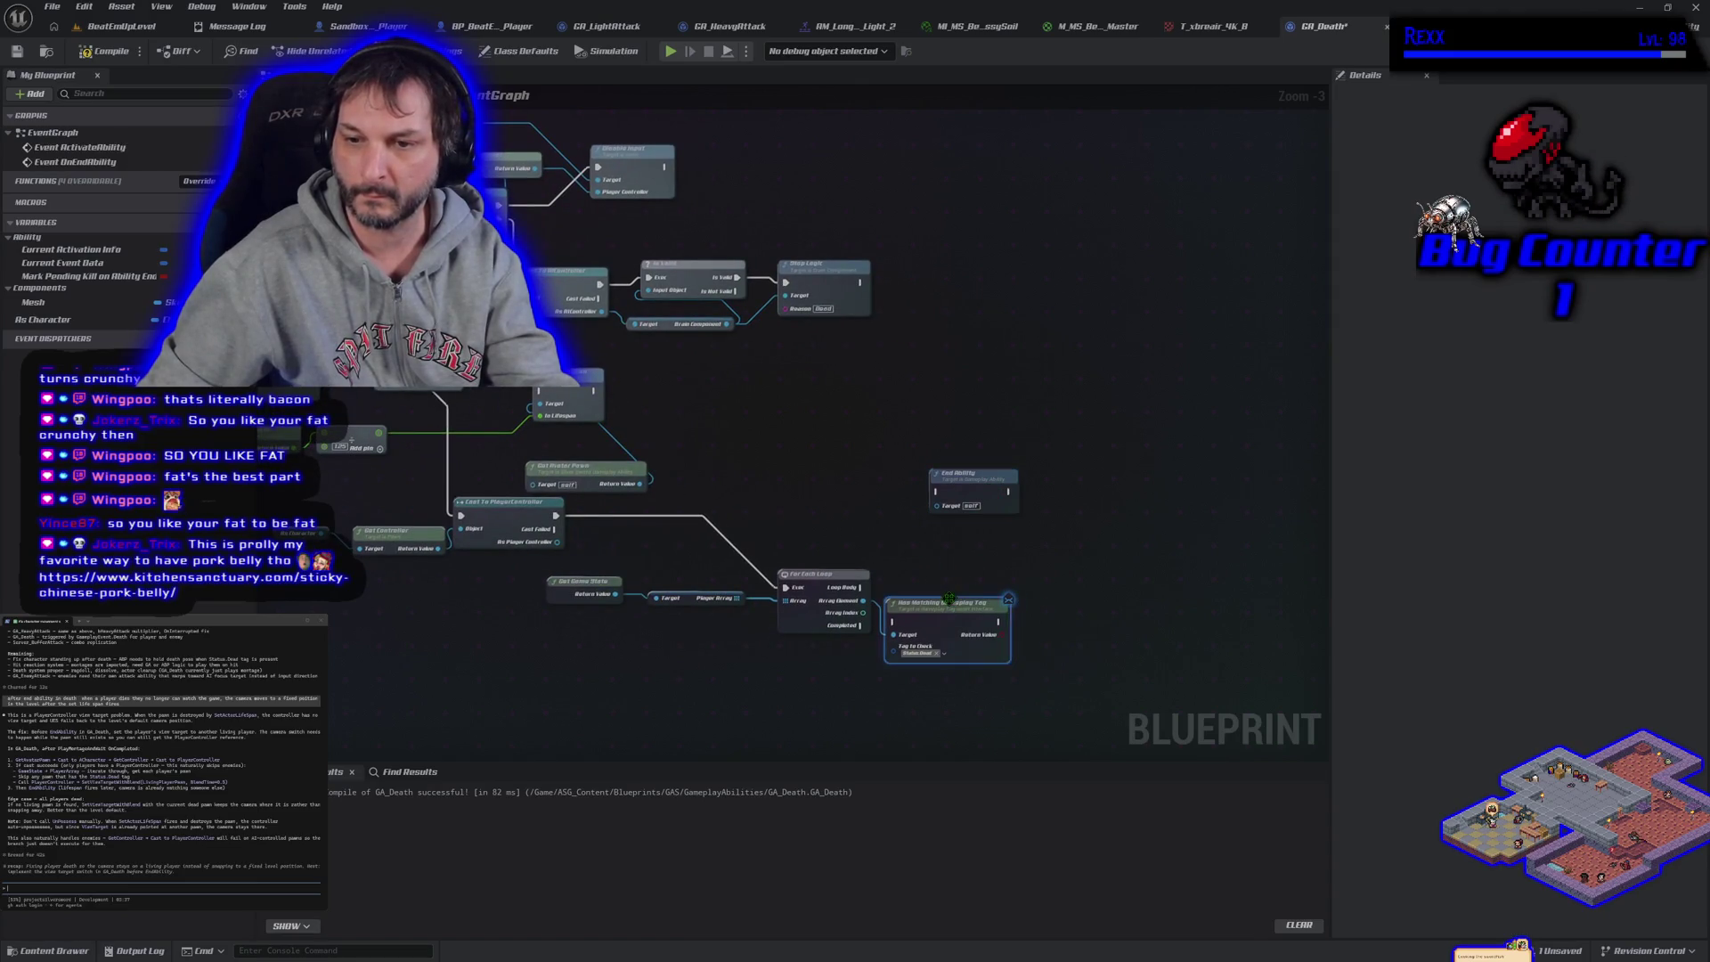
{"action": "mouse_move", "coordinate": [947, 604]}
{"action": "left_mouse_down"}
{"action": "mouse_move", "coordinate": [947, 570]}
{"action": "mouse_move", "coordinate": [896, 583]}
{"action": "left_mouse_up"}
{"action": "key", "text": "Escape"}
{"action": "left_click", "coordinate": [789, 452]}
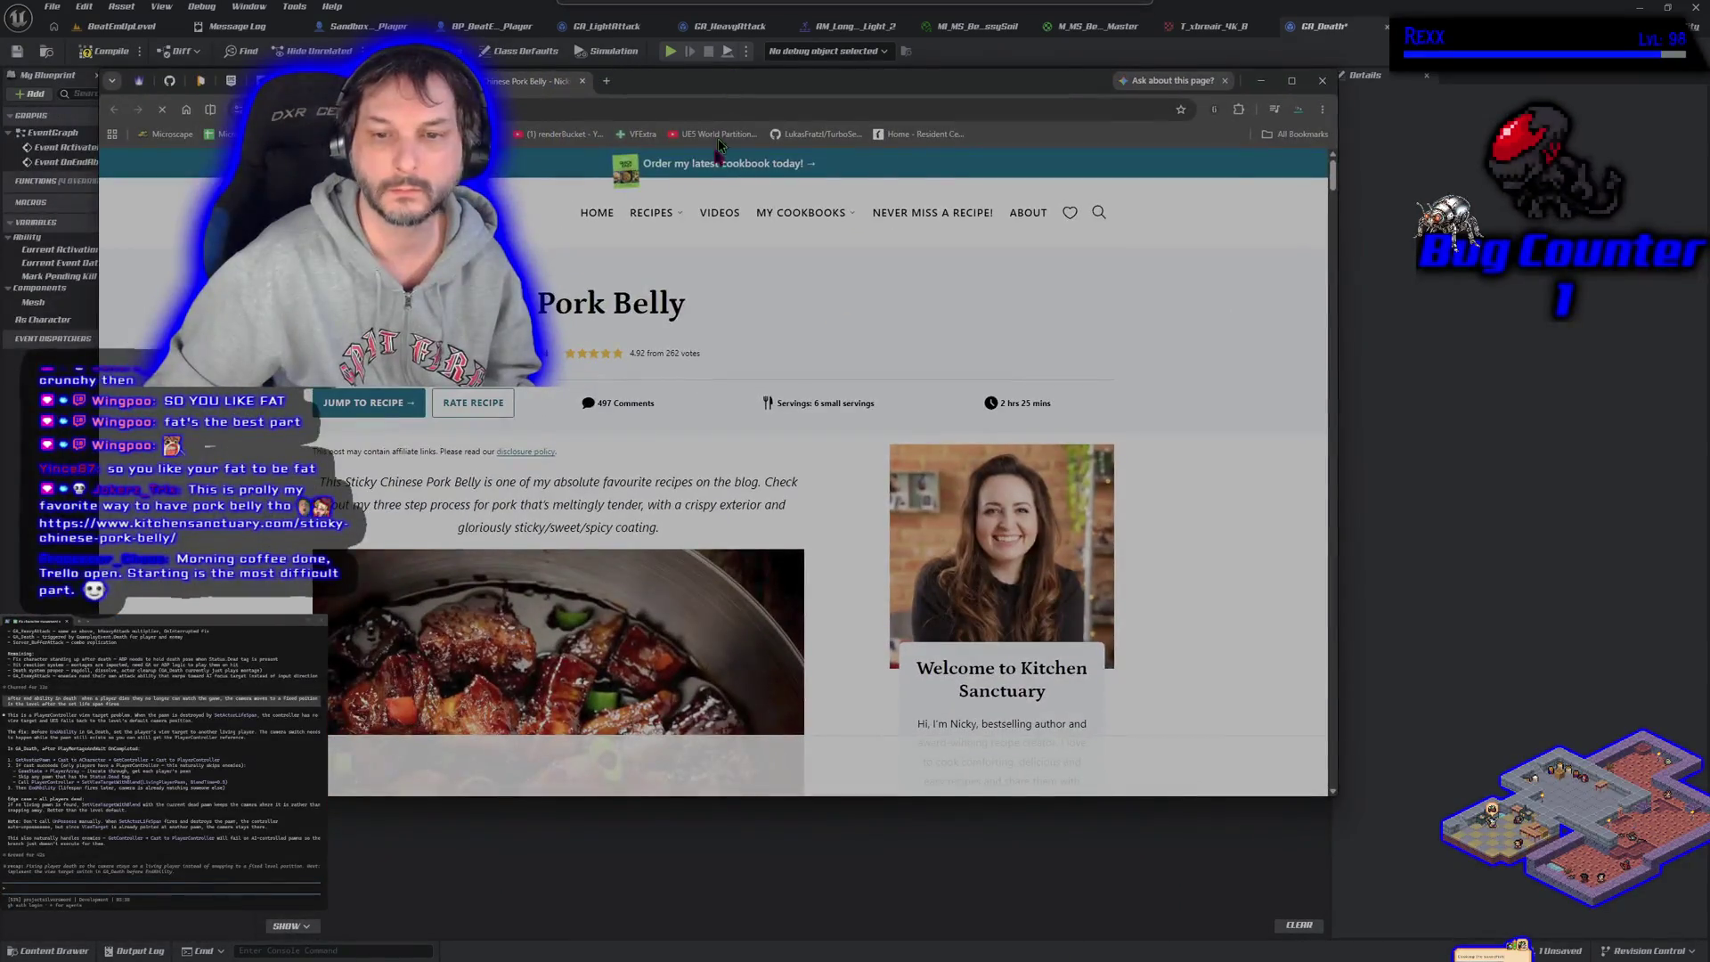
Scroll through the Sticky Chinese Pork Belly recipe page and dismiss its popup
{"action": "scroll", "coordinate": [404, 485], "scroll_direction": "down", "scroll_amount": 3}
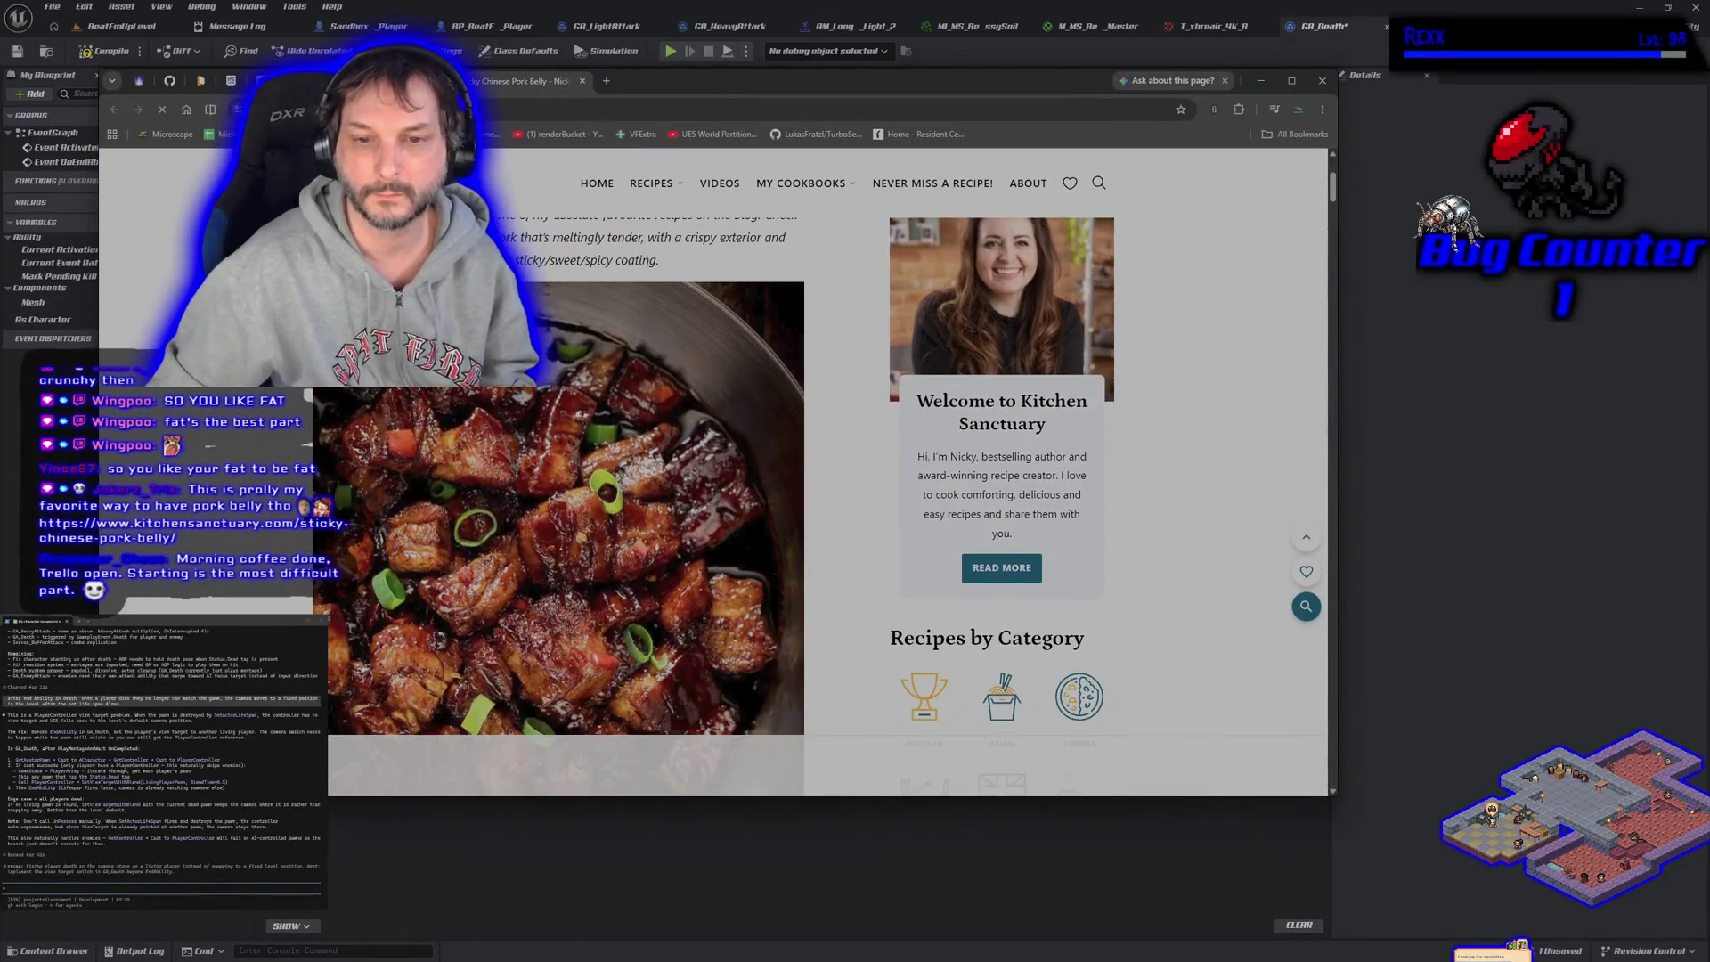
{"action": "scroll", "coordinate": [558, 499], "scroll_direction": "down", "scroll_amount": 3}
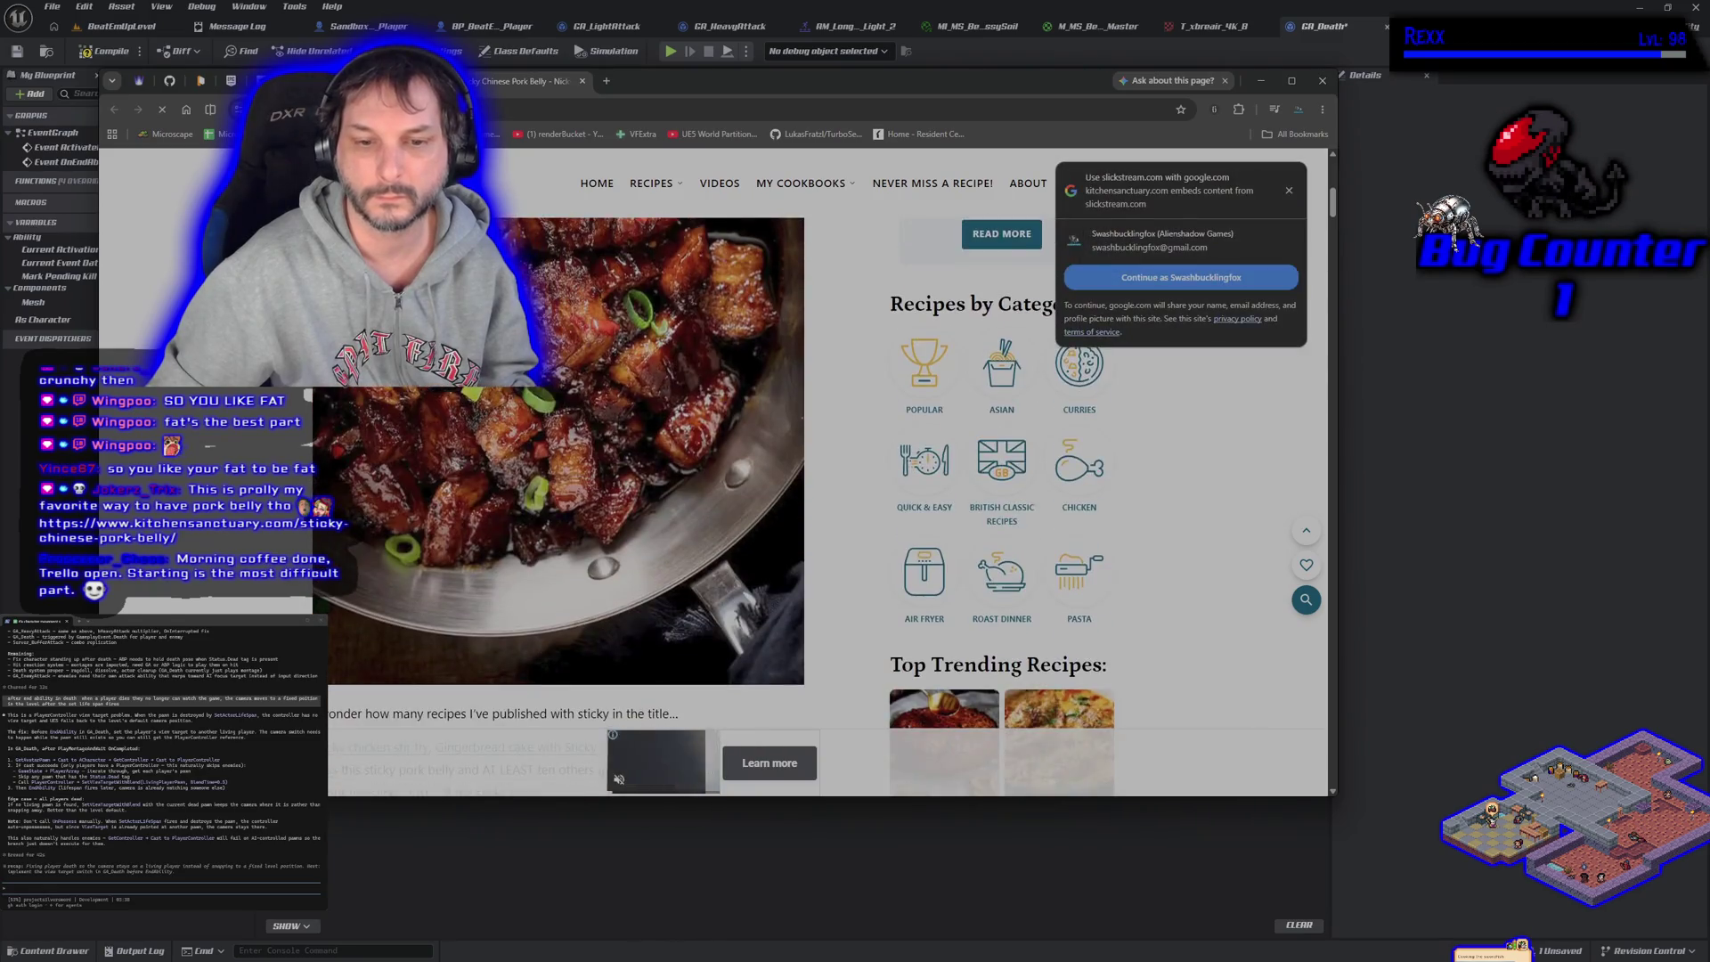
{"action": "scroll", "coordinate": [559, 499], "scroll_direction": "down", "scroll_amount": 8}
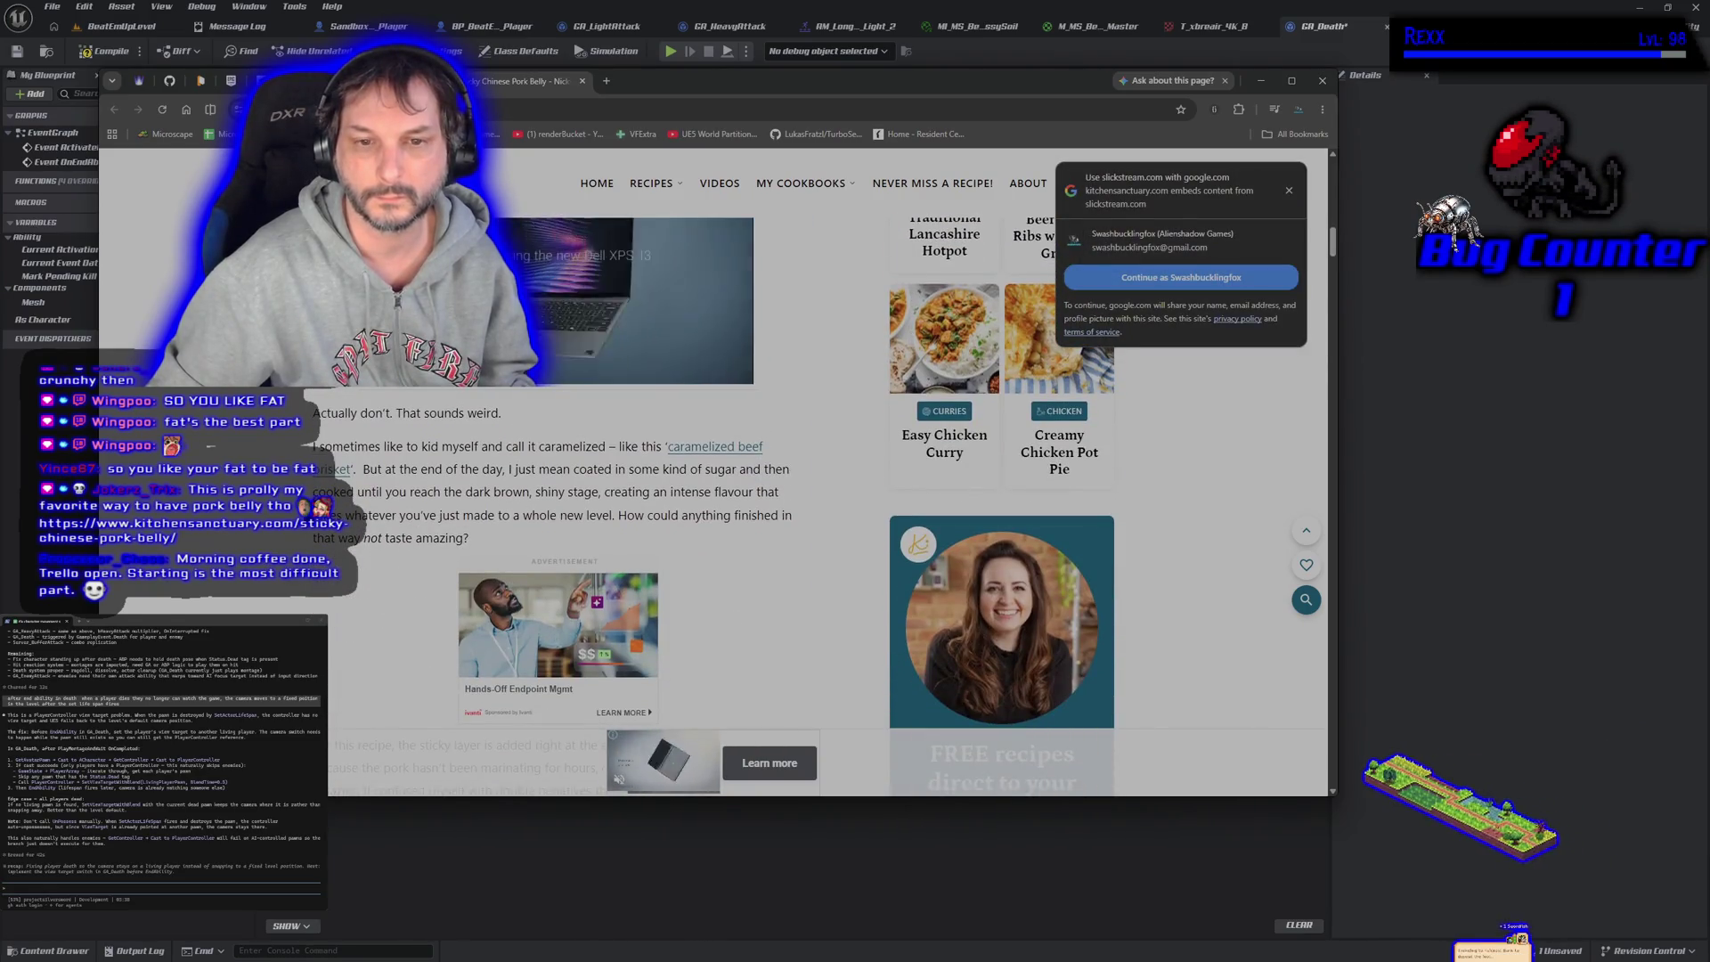
{"action": "scroll", "coordinate": [558, 499], "scroll_direction": "up", "scroll_amount": 10}
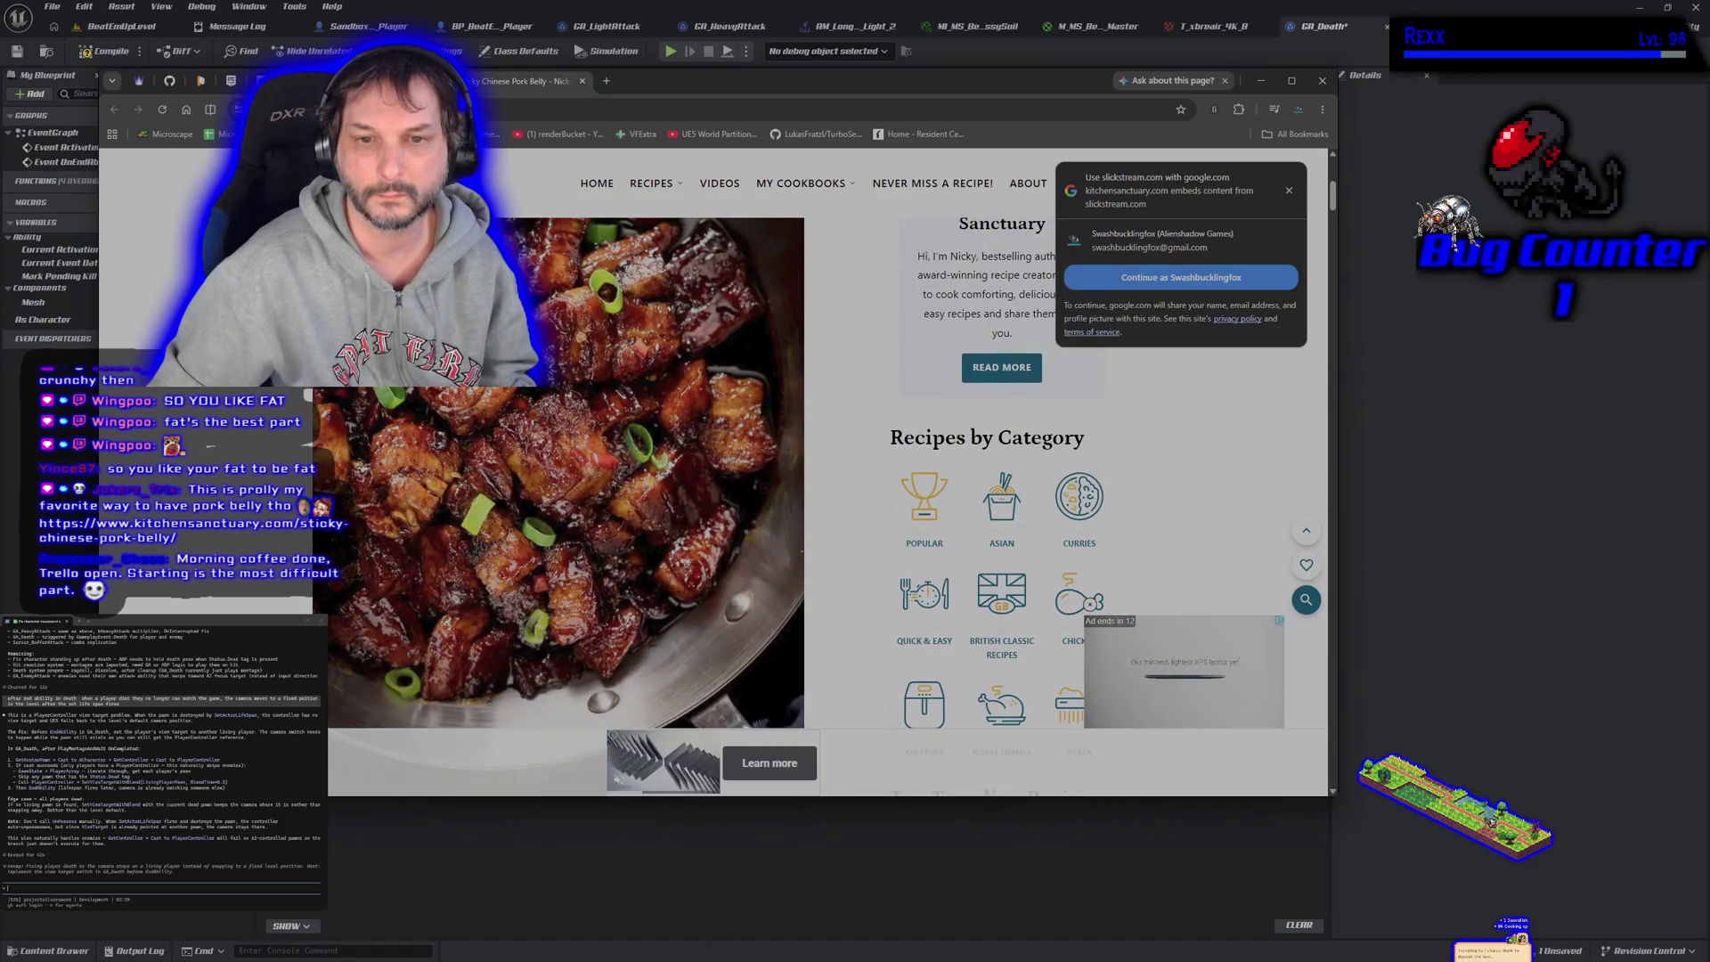
{"action": "scroll", "coordinate": [558, 499], "scroll_direction": "down", "scroll_amount": 10}
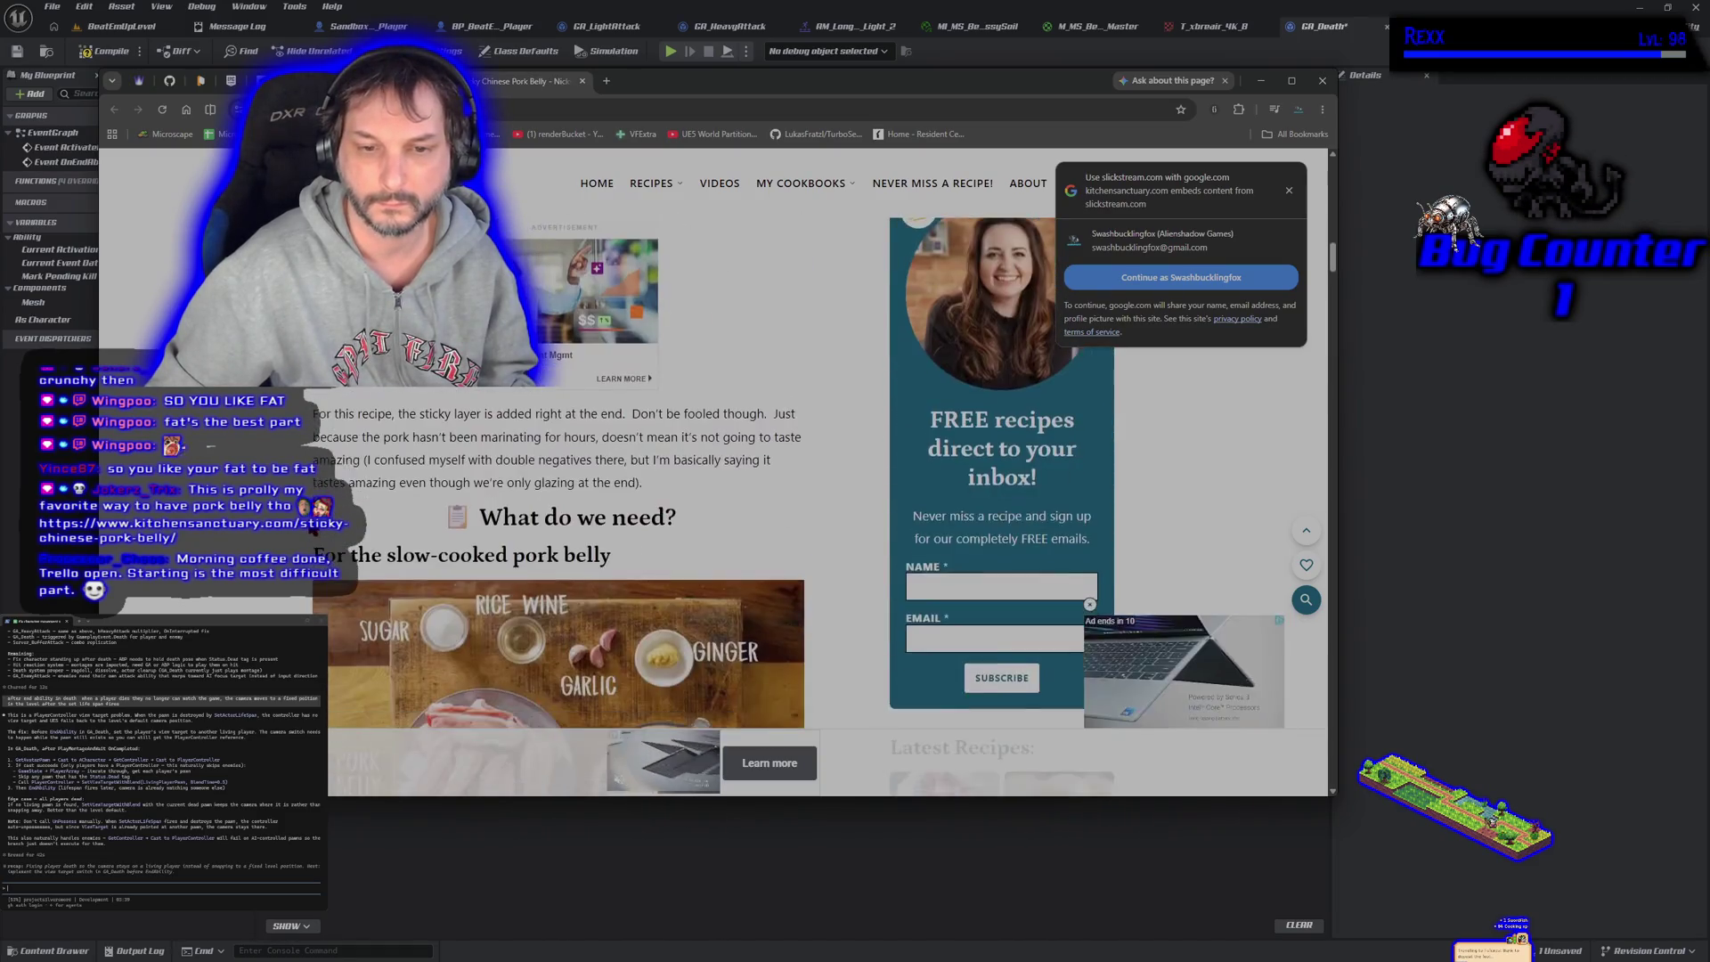
{"action": "scroll", "coordinate": [559, 498], "scroll_direction": "down", "scroll_amount": 5}
{"action": "scroll", "coordinate": [558, 499], "scroll_direction": "up", "scroll_amount": 2}
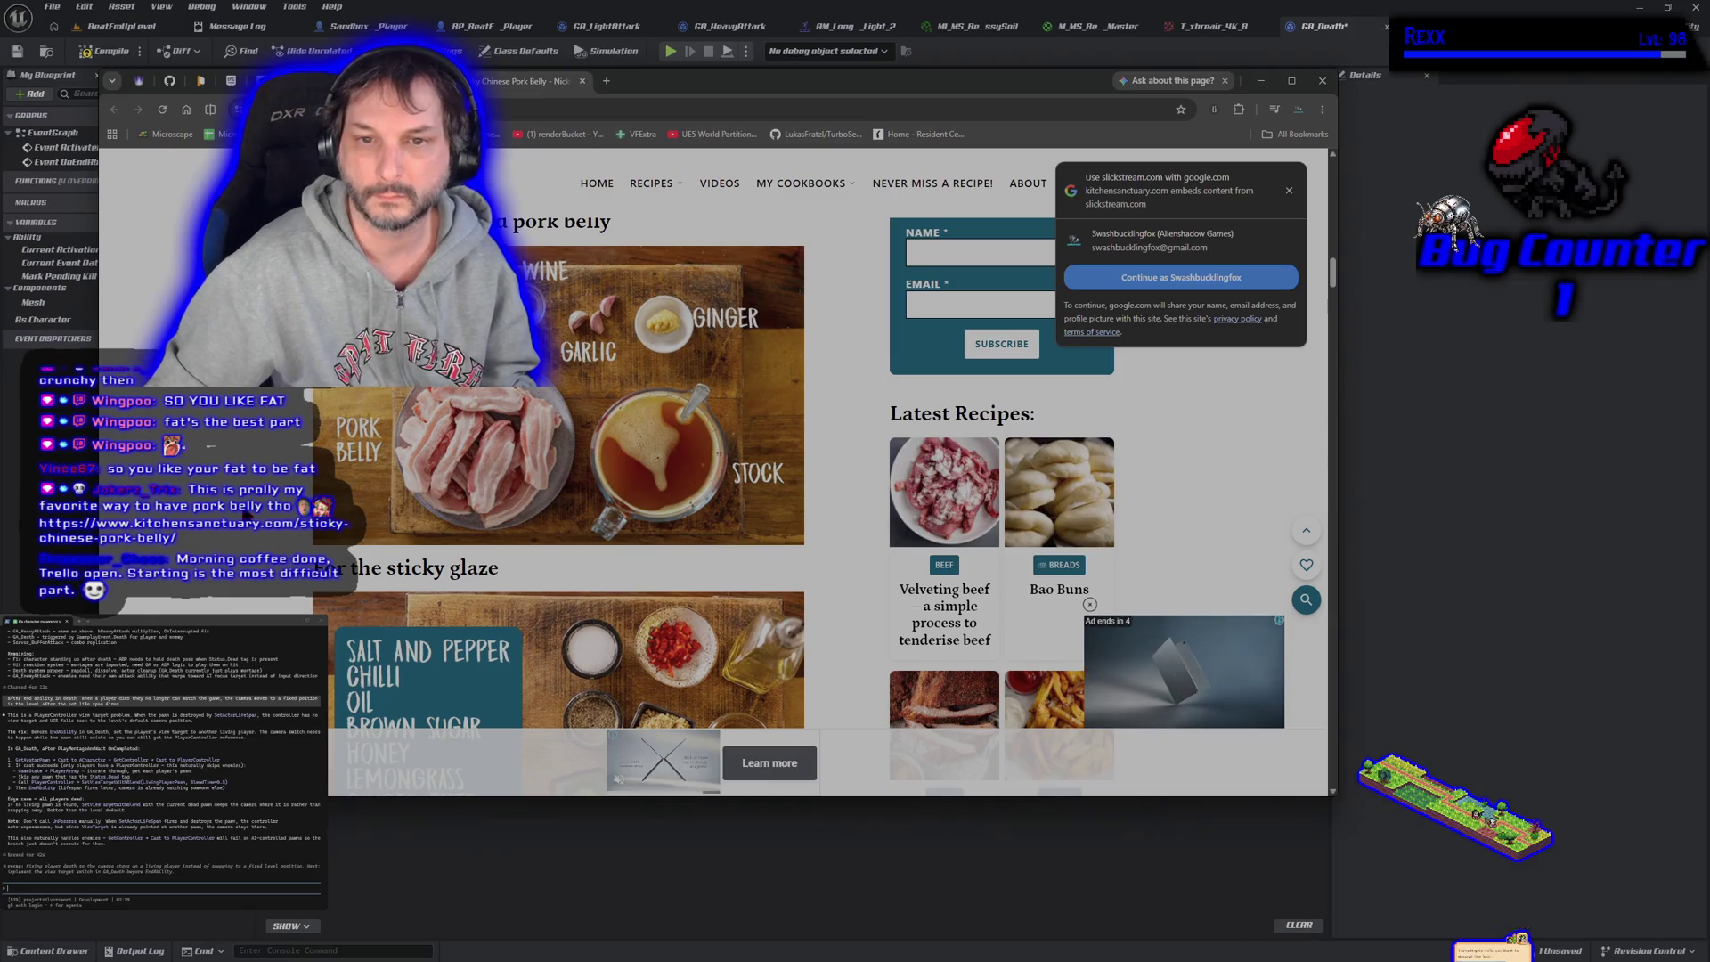
{"action": "scroll", "coordinate": [559, 506], "scroll_direction": "down", "scroll_amount": 4}
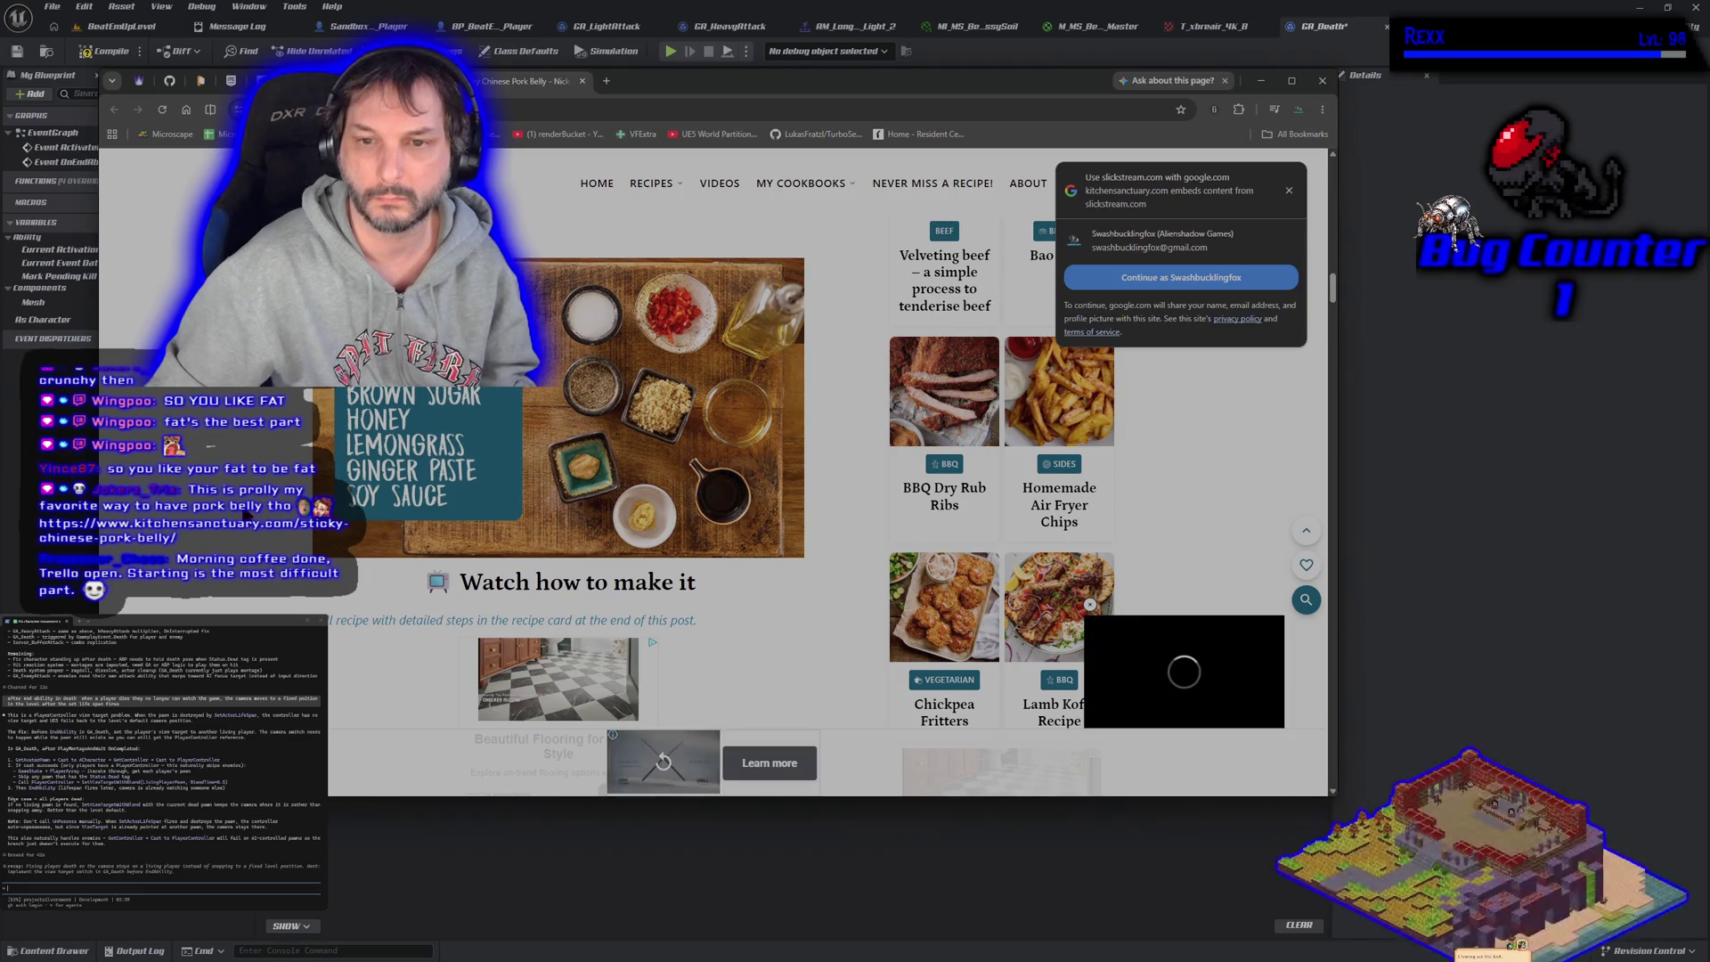
{"action": "scroll", "coordinate": [559, 506], "scroll_direction": "up", "scroll_amount": 4}
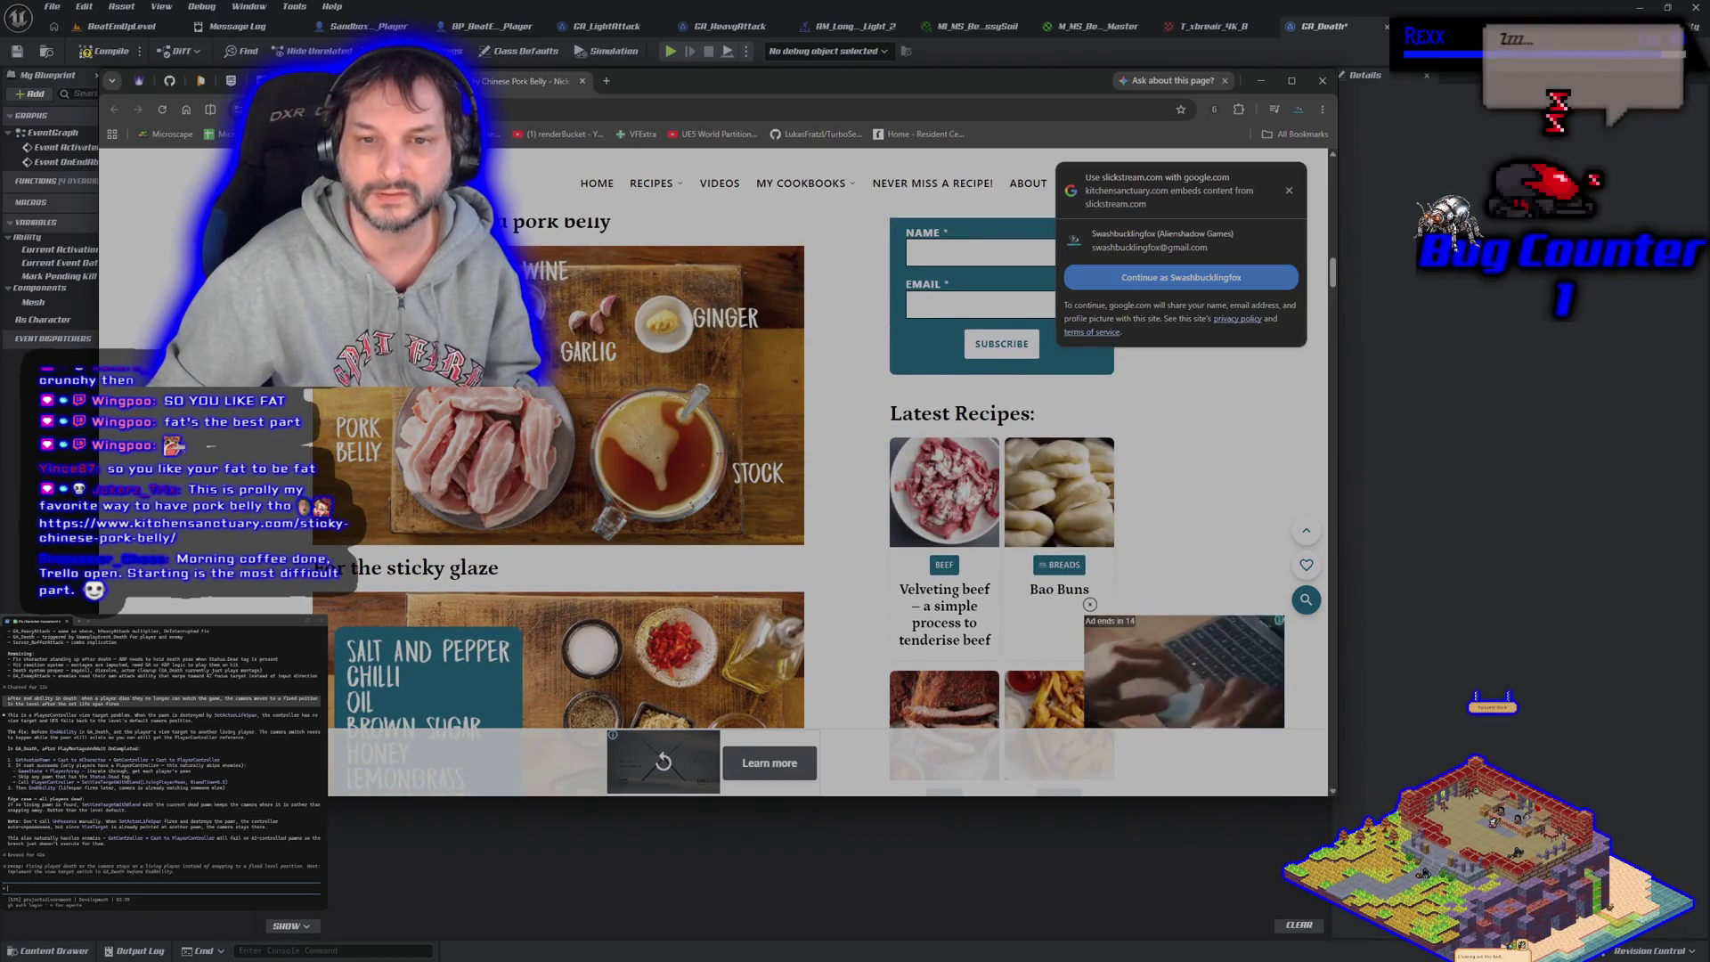
{"action": "scroll", "coordinate": [559, 506], "scroll_direction": "down", "scroll_amount": 10}
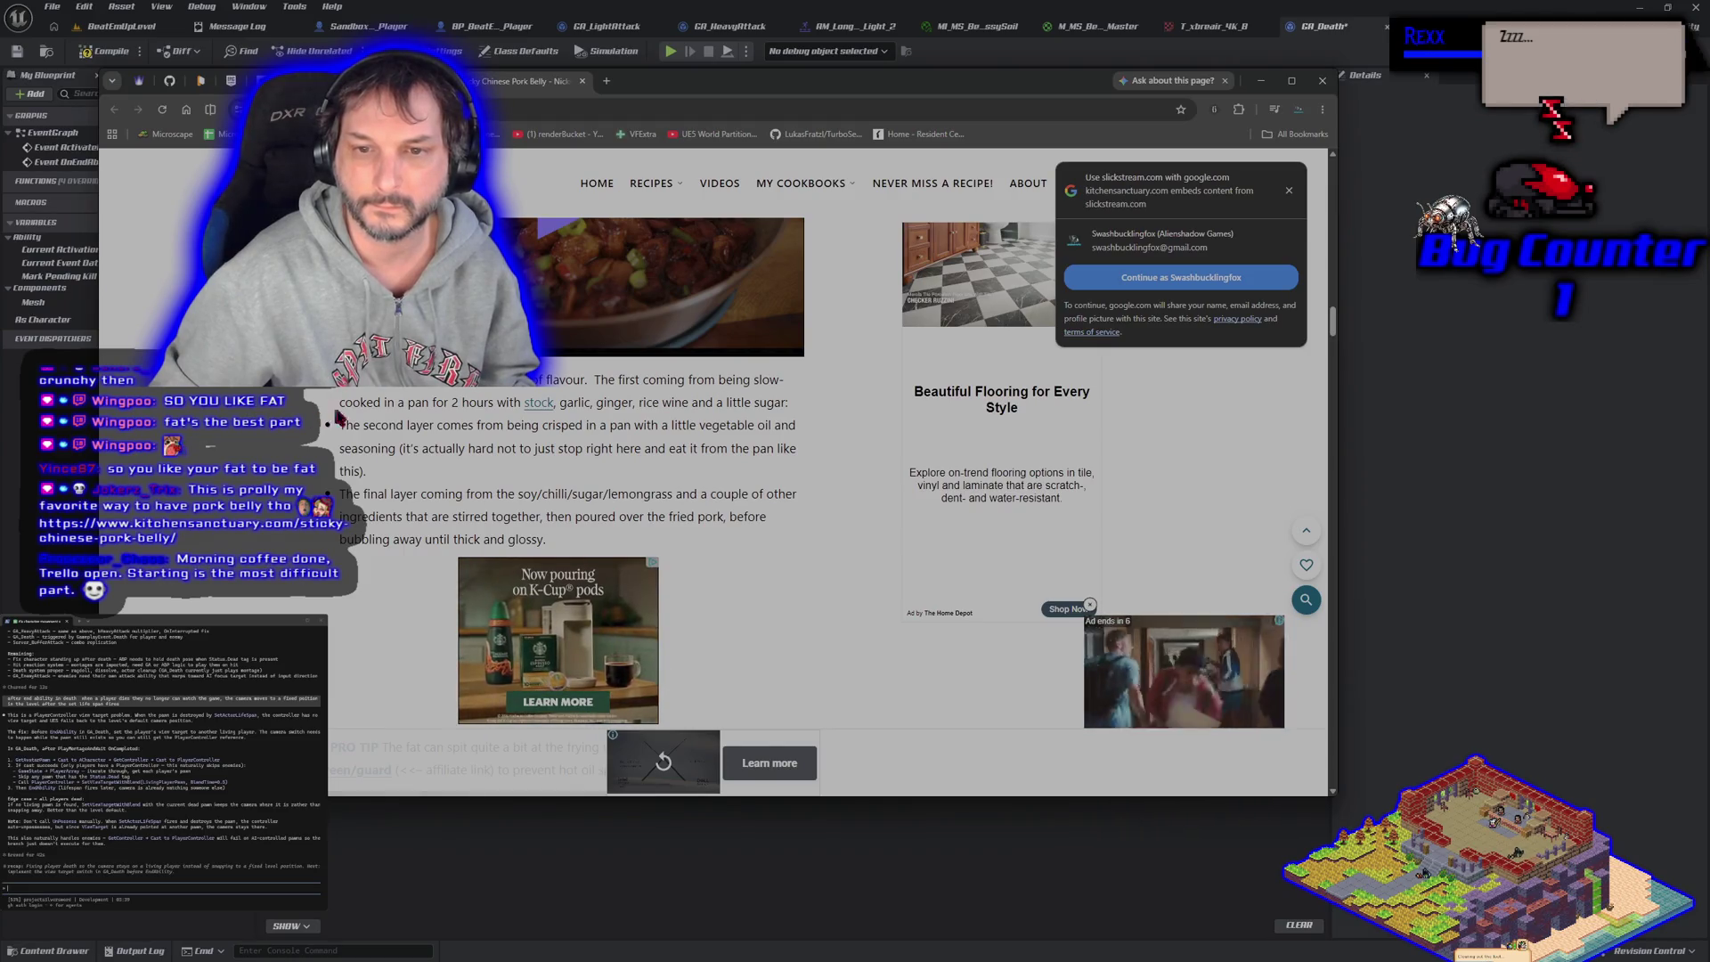
{"action": "scroll", "coordinate": [264, 446], "scroll_direction": "down", "scroll_amount": 10}
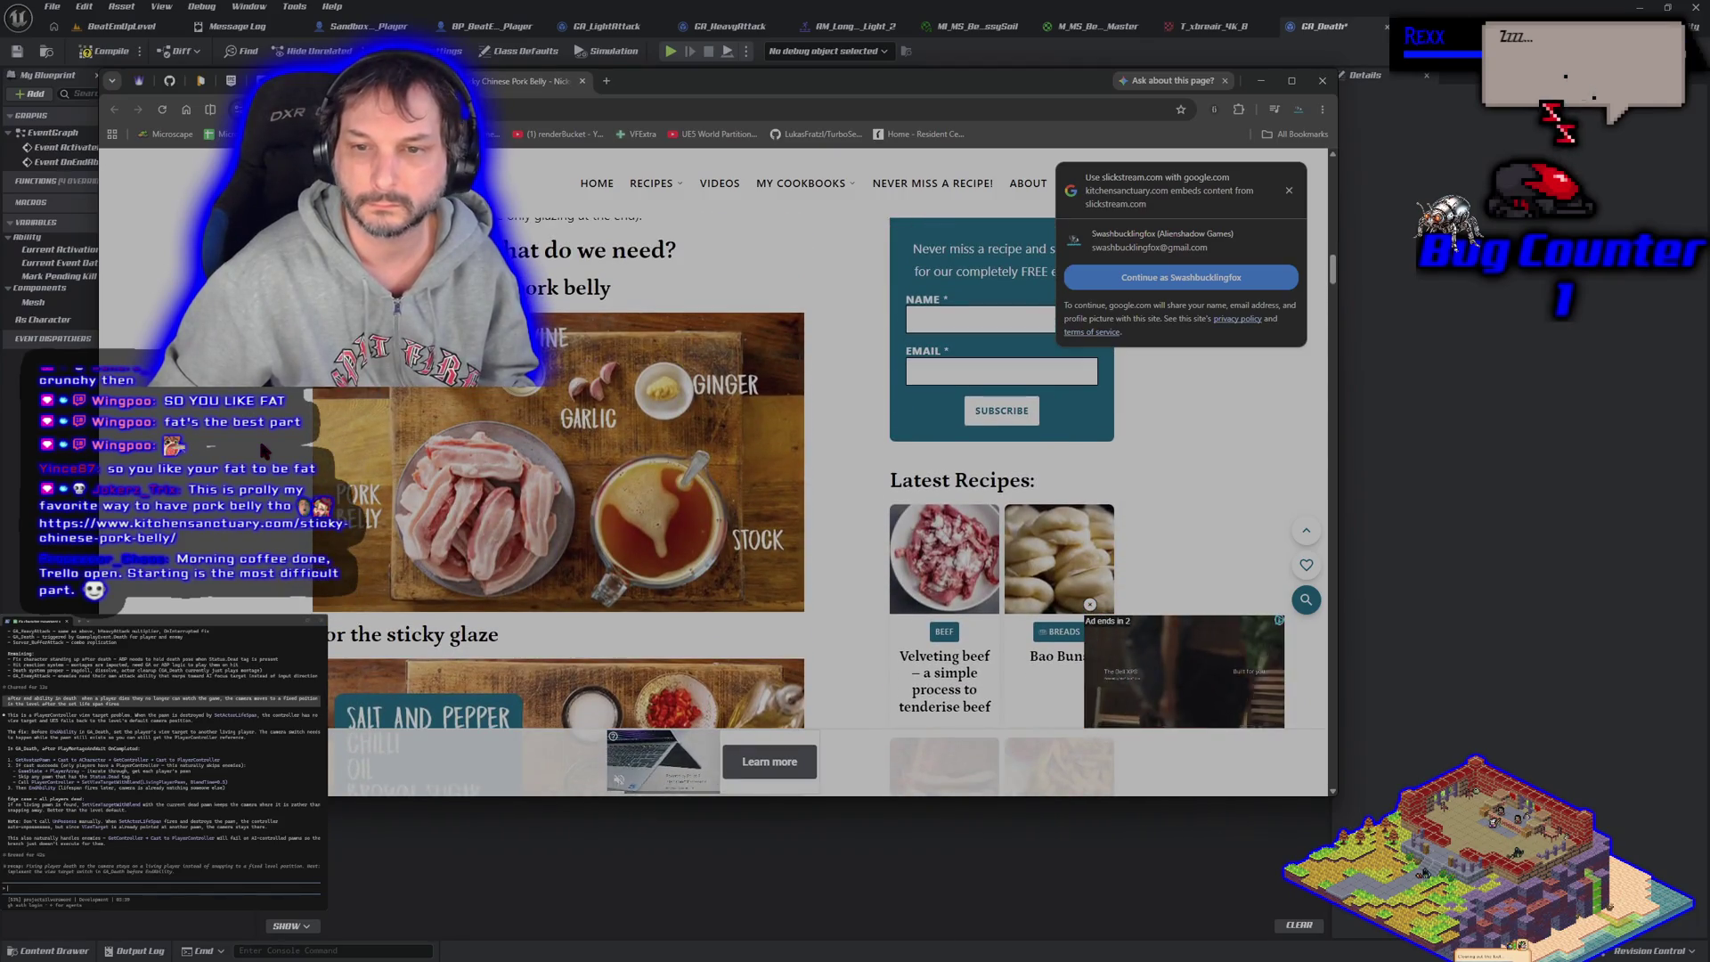
{"action": "scroll", "coordinate": [641, 425], "scroll_direction": "down", "scroll_amount": 2}
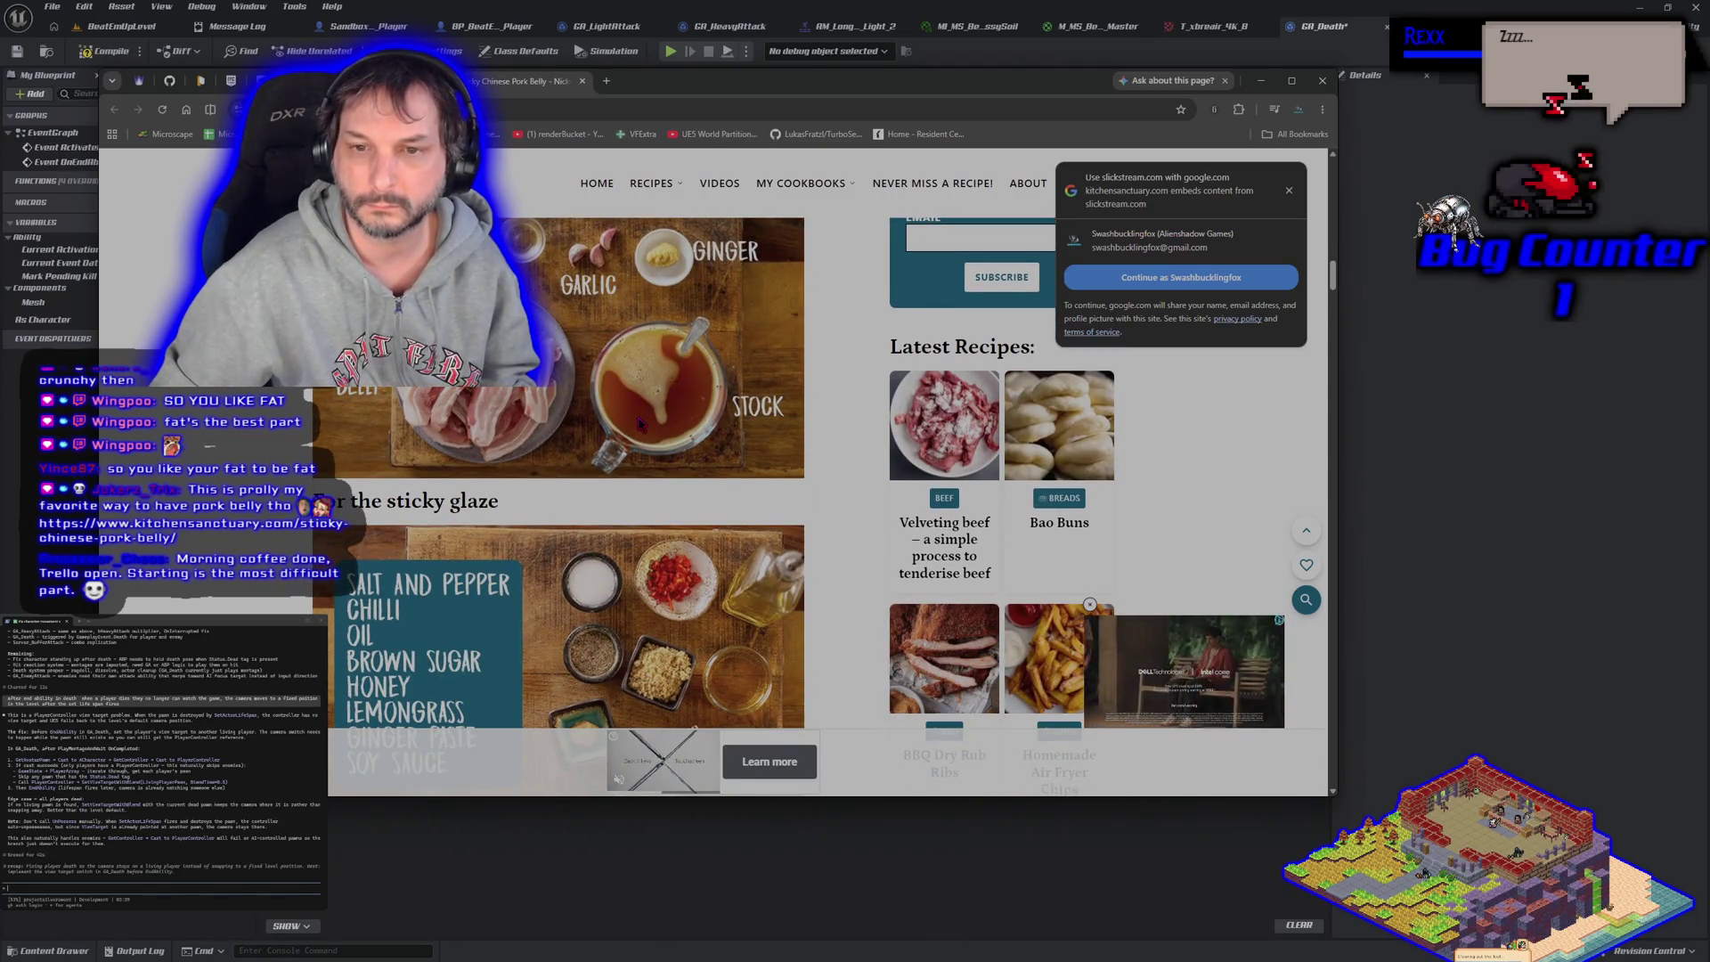
{"action": "scroll", "coordinate": [641, 424], "scroll_direction": "up", "scroll_amount": 1}
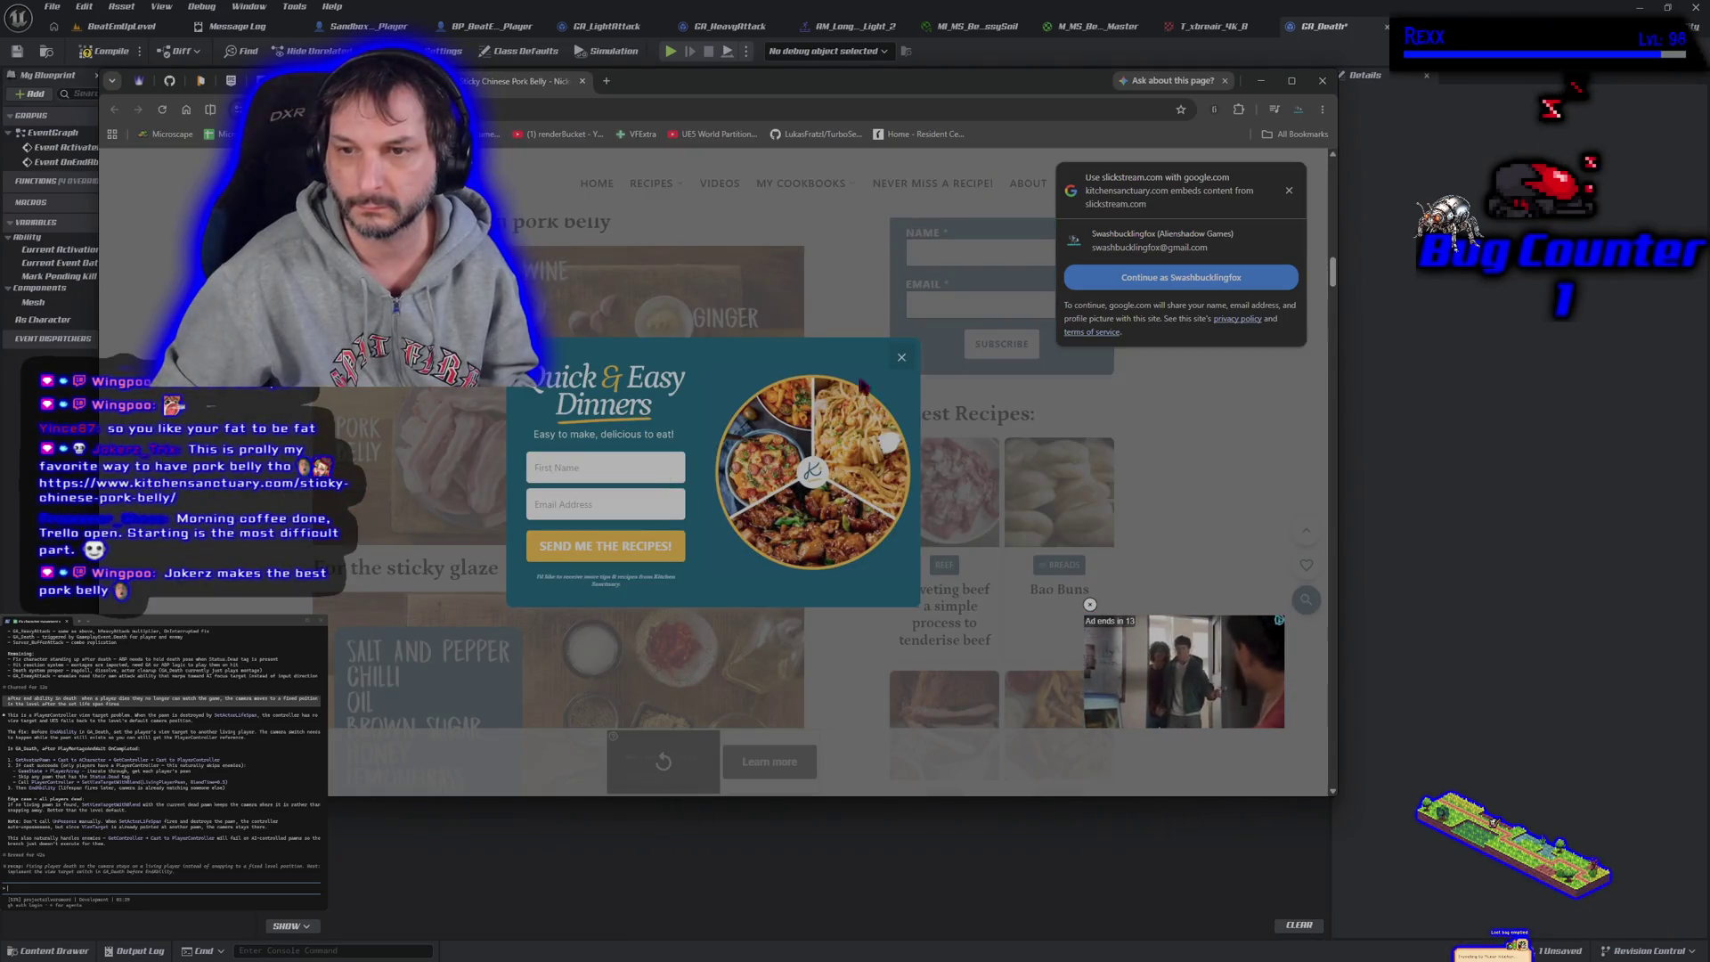
{"action": "left_click", "coordinate": [901, 357]}
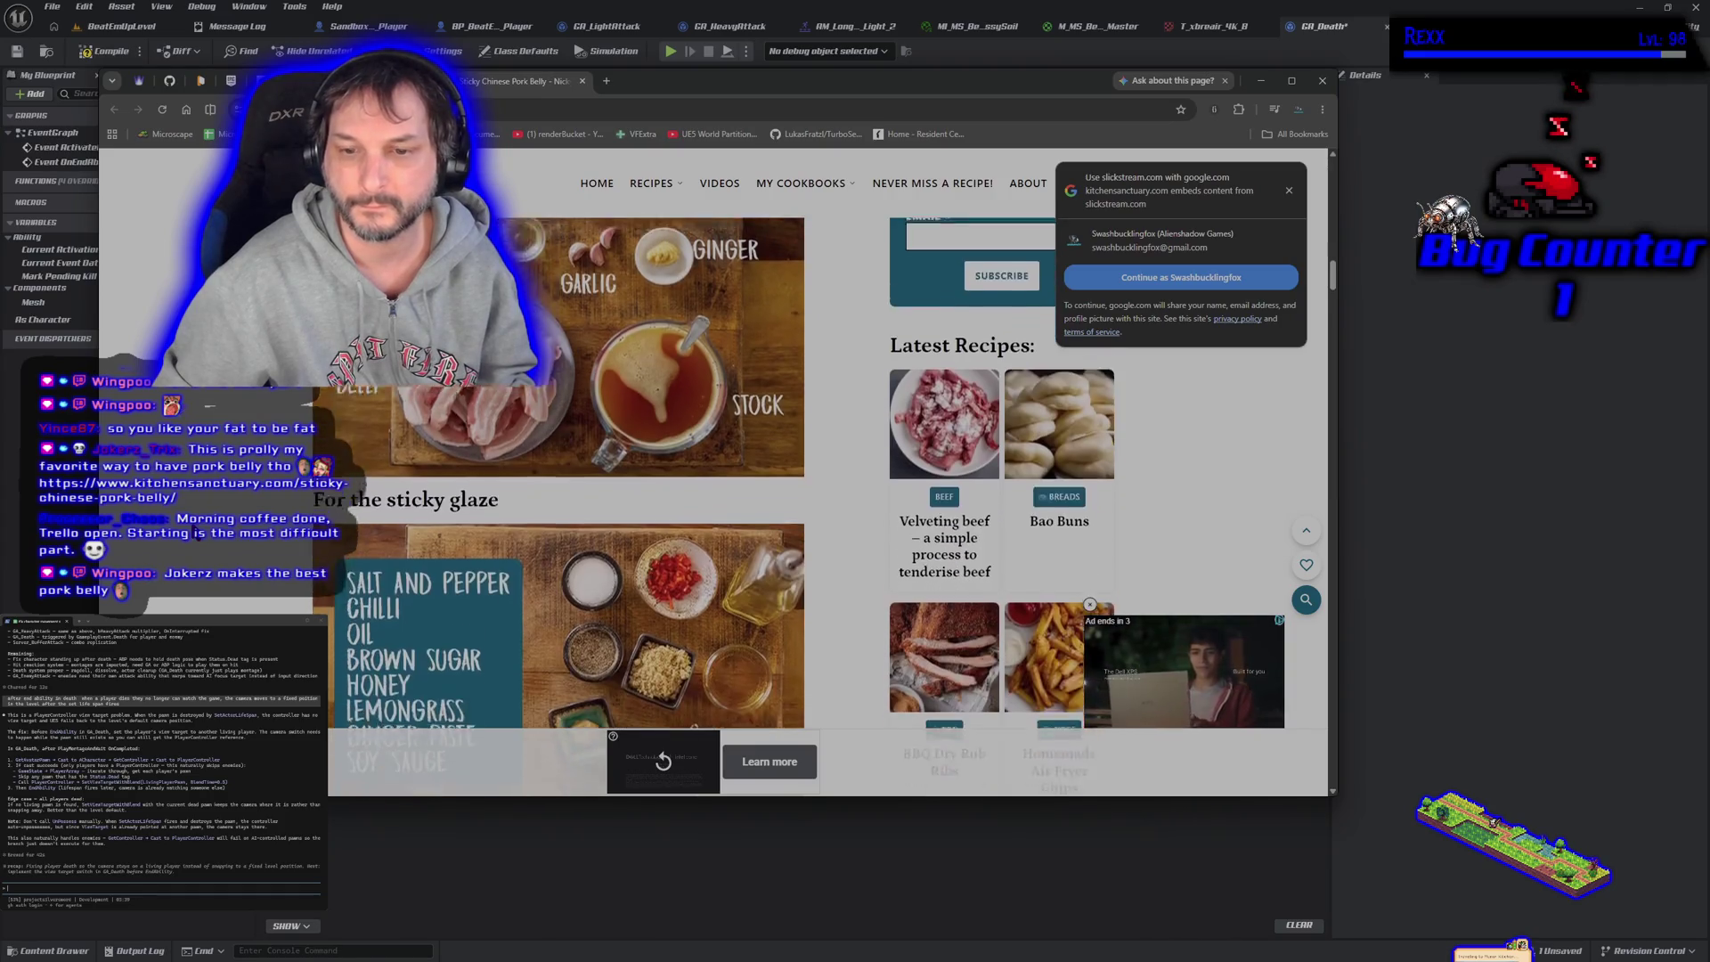
Close the recipe tab and the remaining Gyazo tab
{"action": "scroll", "coordinate": [197, 532], "scroll_direction": "down", "scroll_amount": 3}
{"action": "scroll", "coordinate": [197, 533], "scroll_direction": "up", "scroll_amount": 3}
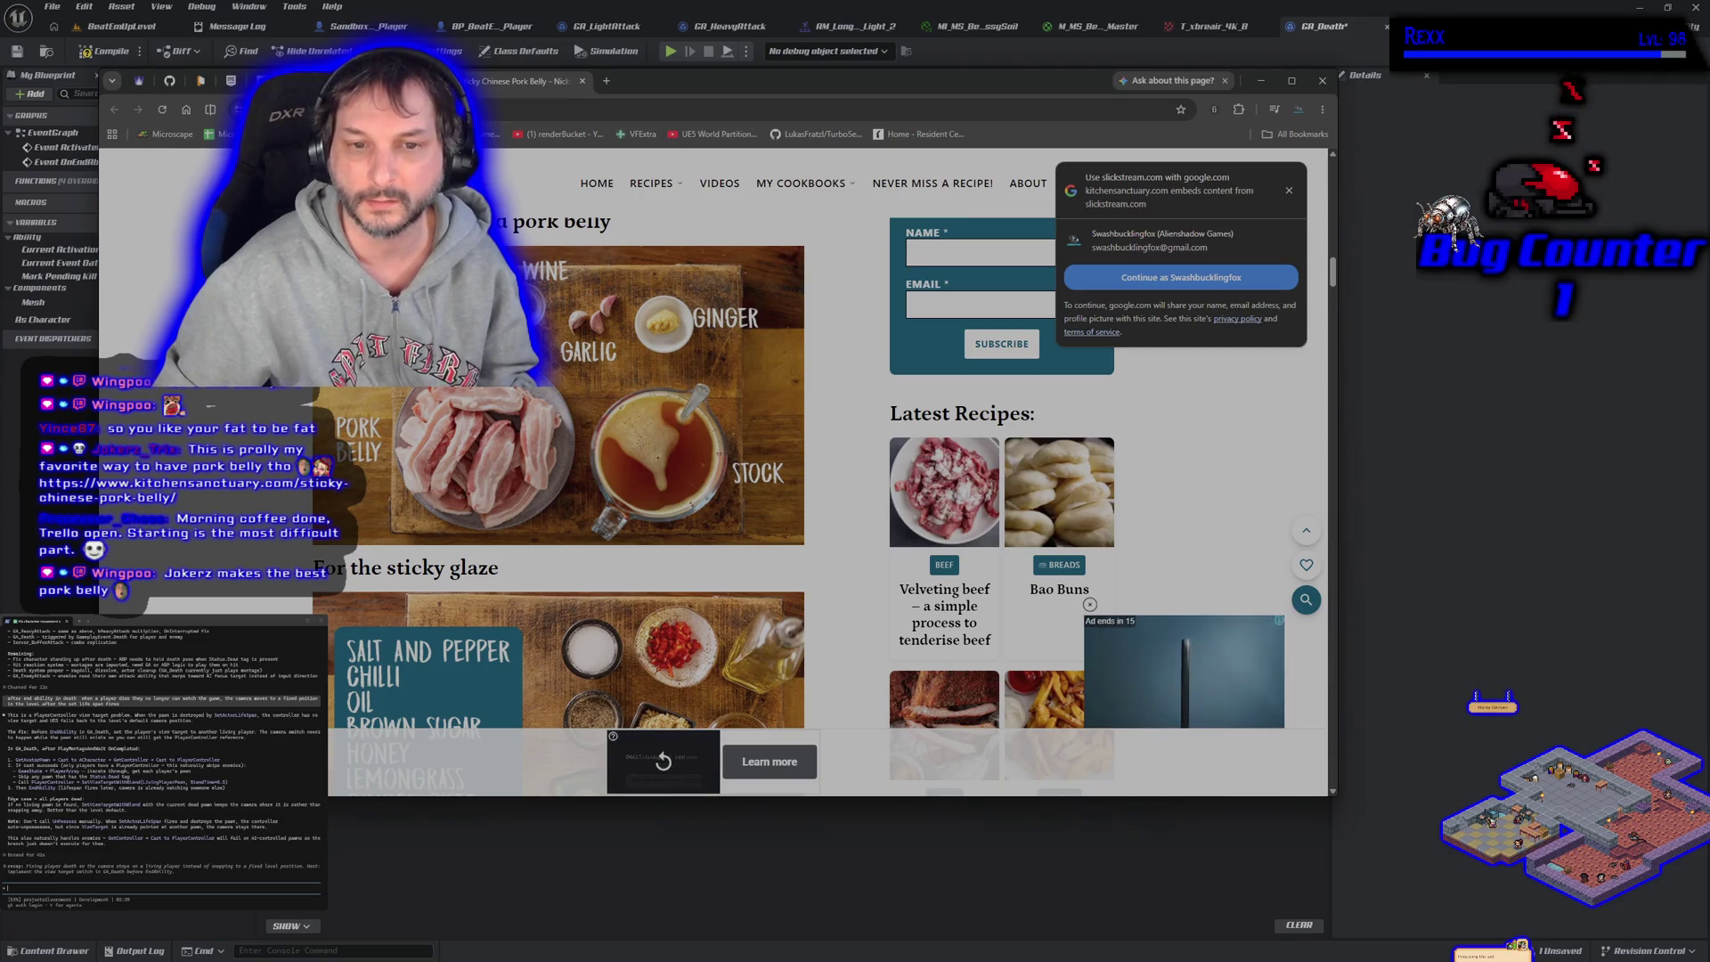
{"action": "left_click", "coordinate": [583, 82]}
{"action": "left_click", "coordinate": [583, 81]}
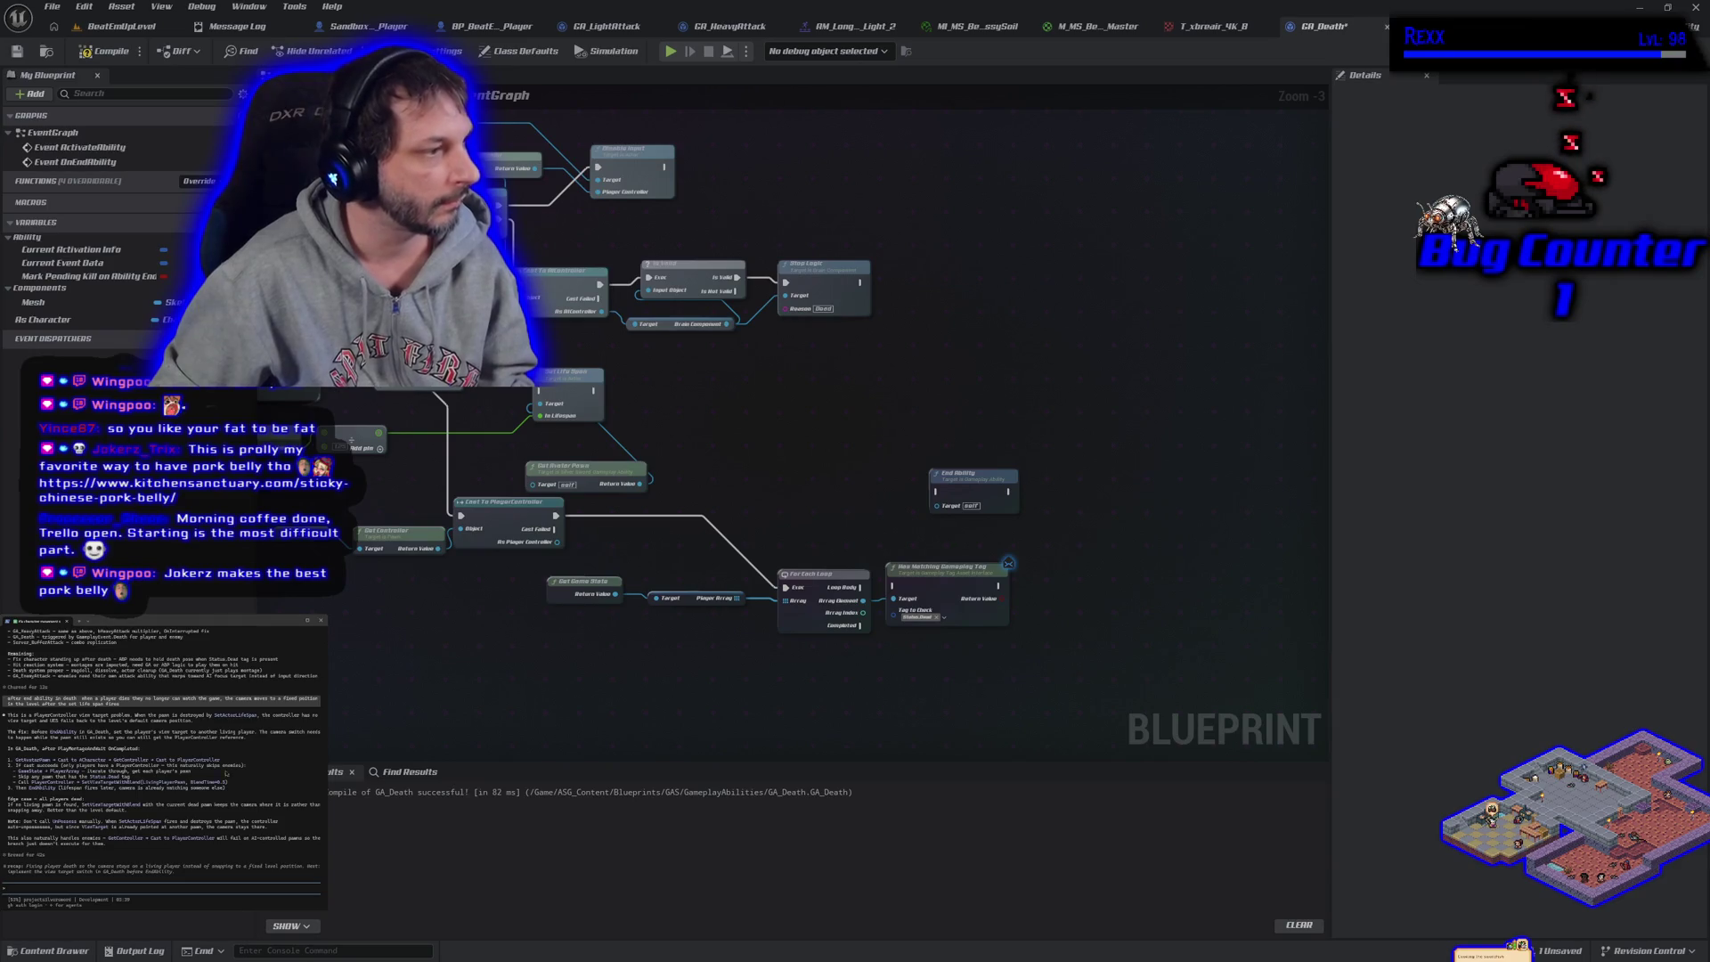
Place a Branch driven by the tag check result and wire the loop body into the check
{"action": "mouse_move", "coordinate": [746, 654]}
{"action": "left_mouse_down"}
{"action": "mouse_move", "coordinate": [500, 526]}
{"action": "mouse_move", "coordinate": [519, 532]}
{"action": "left_mouse_up"}
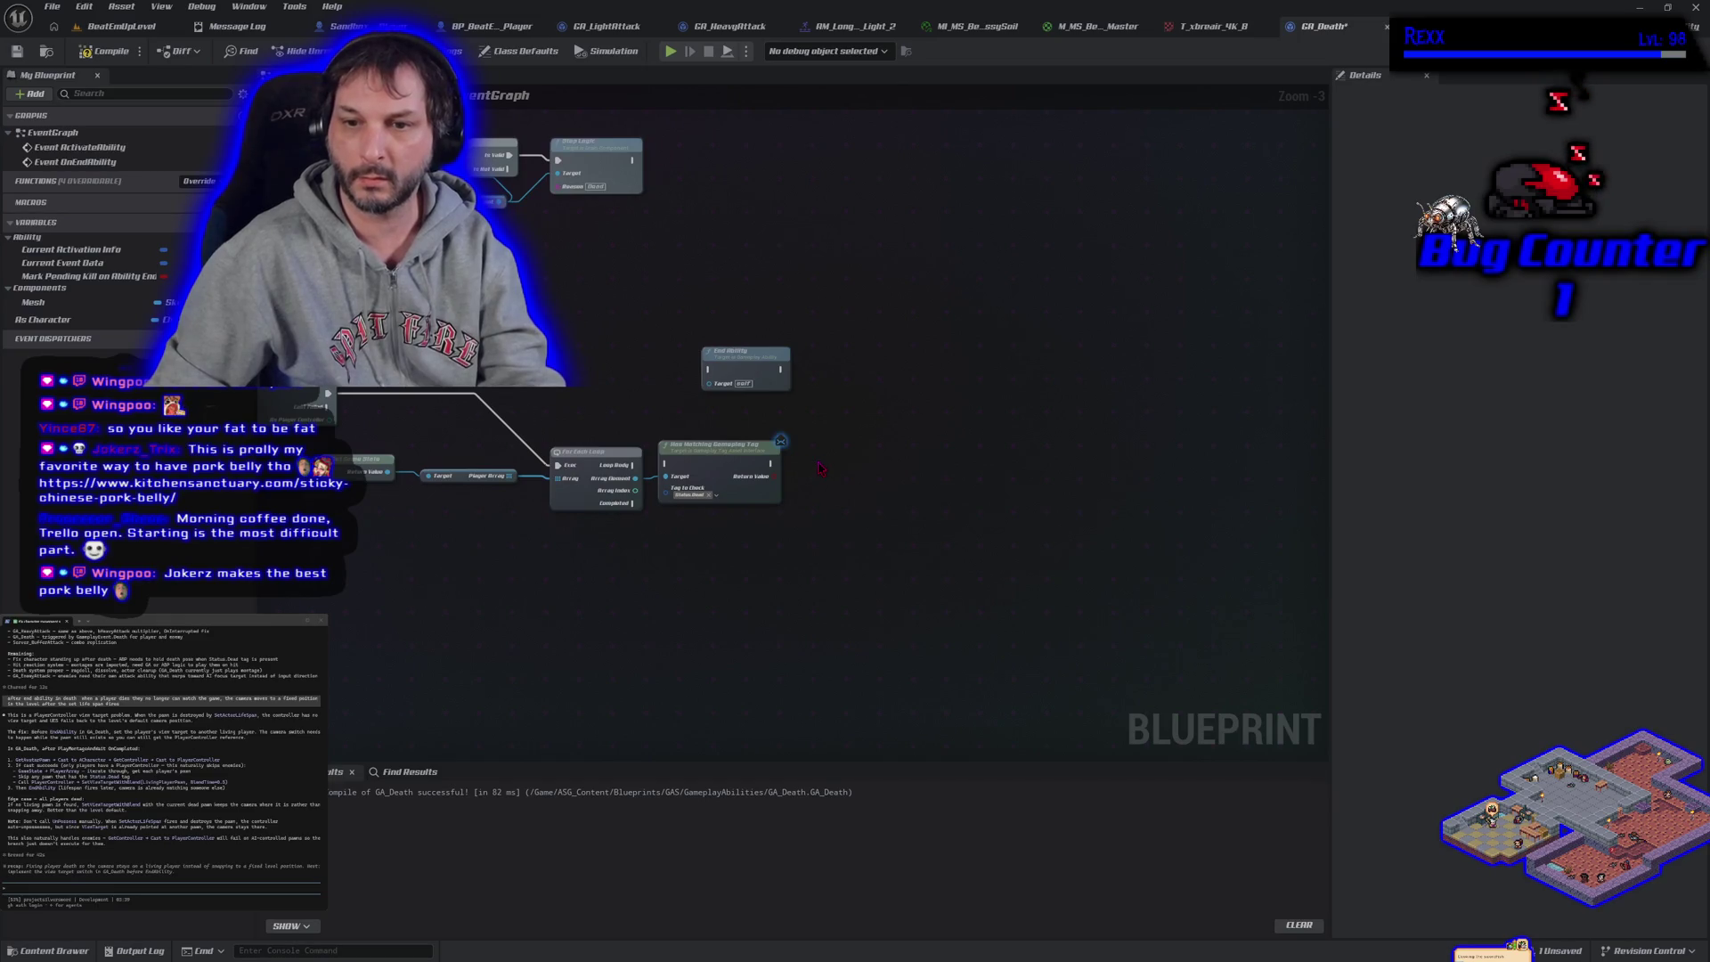
{"action": "left_click", "coordinate": [819, 471]}
{"action": "mouse_move", "coordinate": [775, 477]}
{"action": "left_mouse_down"}
{"action": "mouse_move", "coordinate": [827, 504]}
{"action": "mouse_move", "coordinate": [802, 481]}
{"action": "mouse_move", "coordinate": [839, 458]}
{"action": "left_mouse_up"}
{"action": "mouse_move", "coordinate": [633, 464]}
{"action": "left_mouse_down"}
{"action": "mouse_move", "coordinate": [677, 476]}
{"action": "mouse_move", "coordinate": [666, 464]}
{"action": "left_mouse_up"}
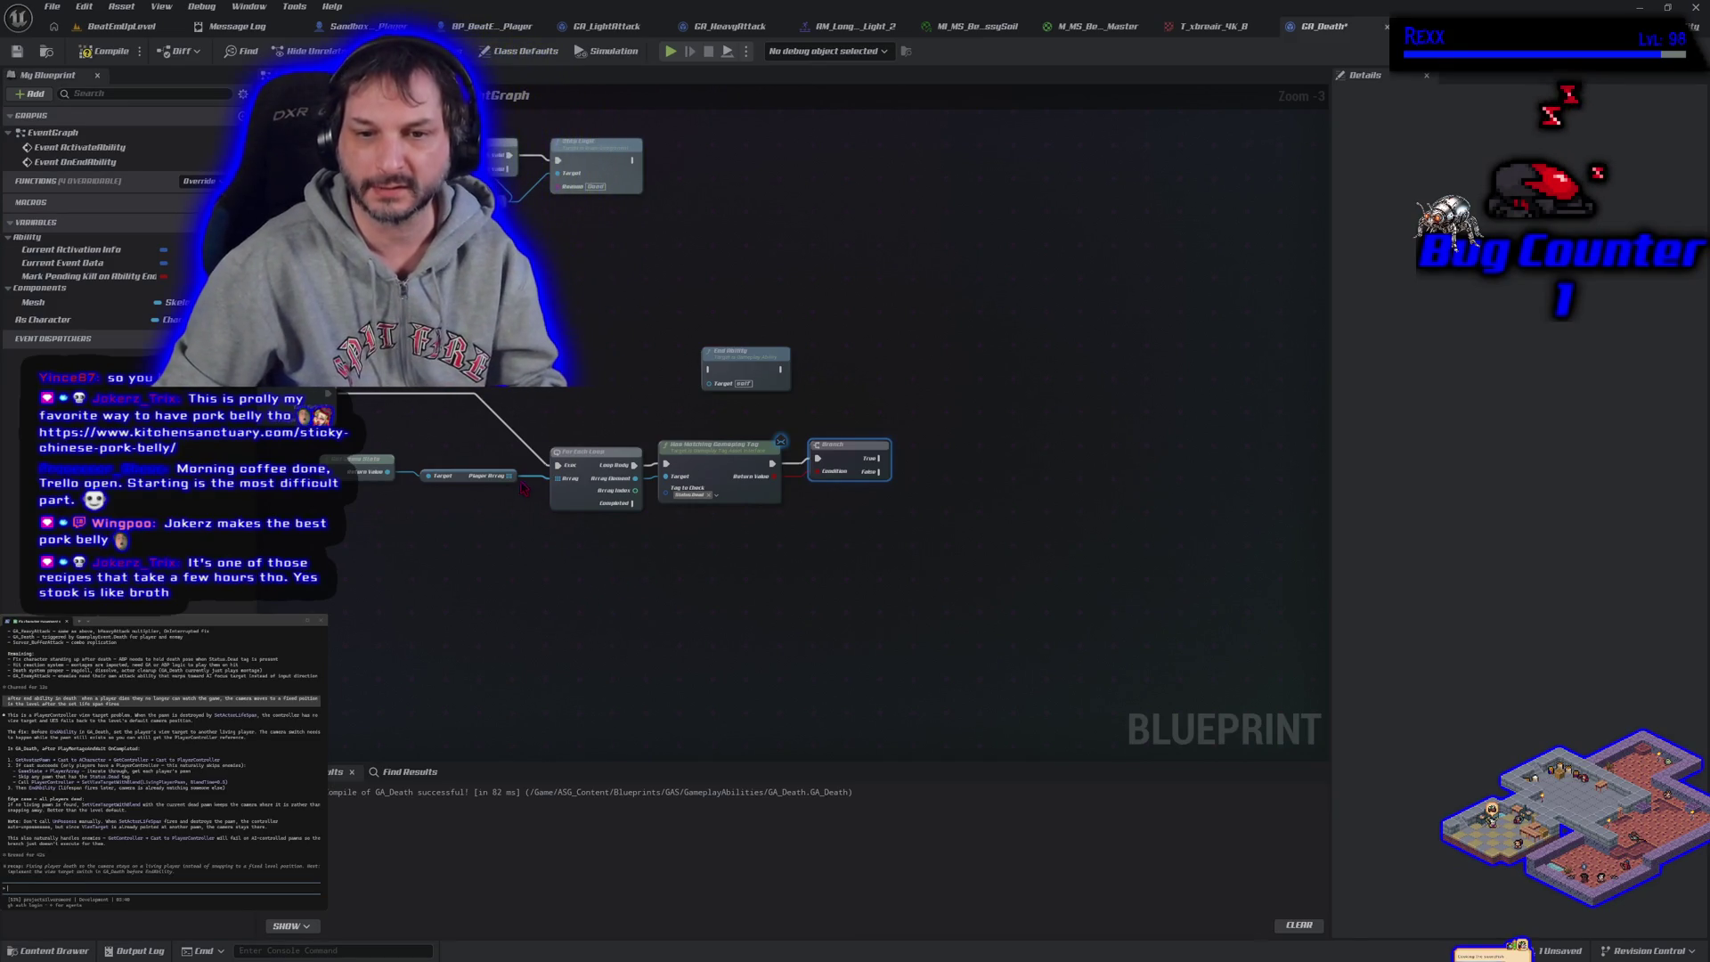
{"action": "left_click_drag", "start_coordinate": [508, 478], "coordinate": [535, 534]}
Swap in a For Each Loop with Break, route execution into it, and reposition the tag check and Branch
{"action": "type", "text": "for ea"}
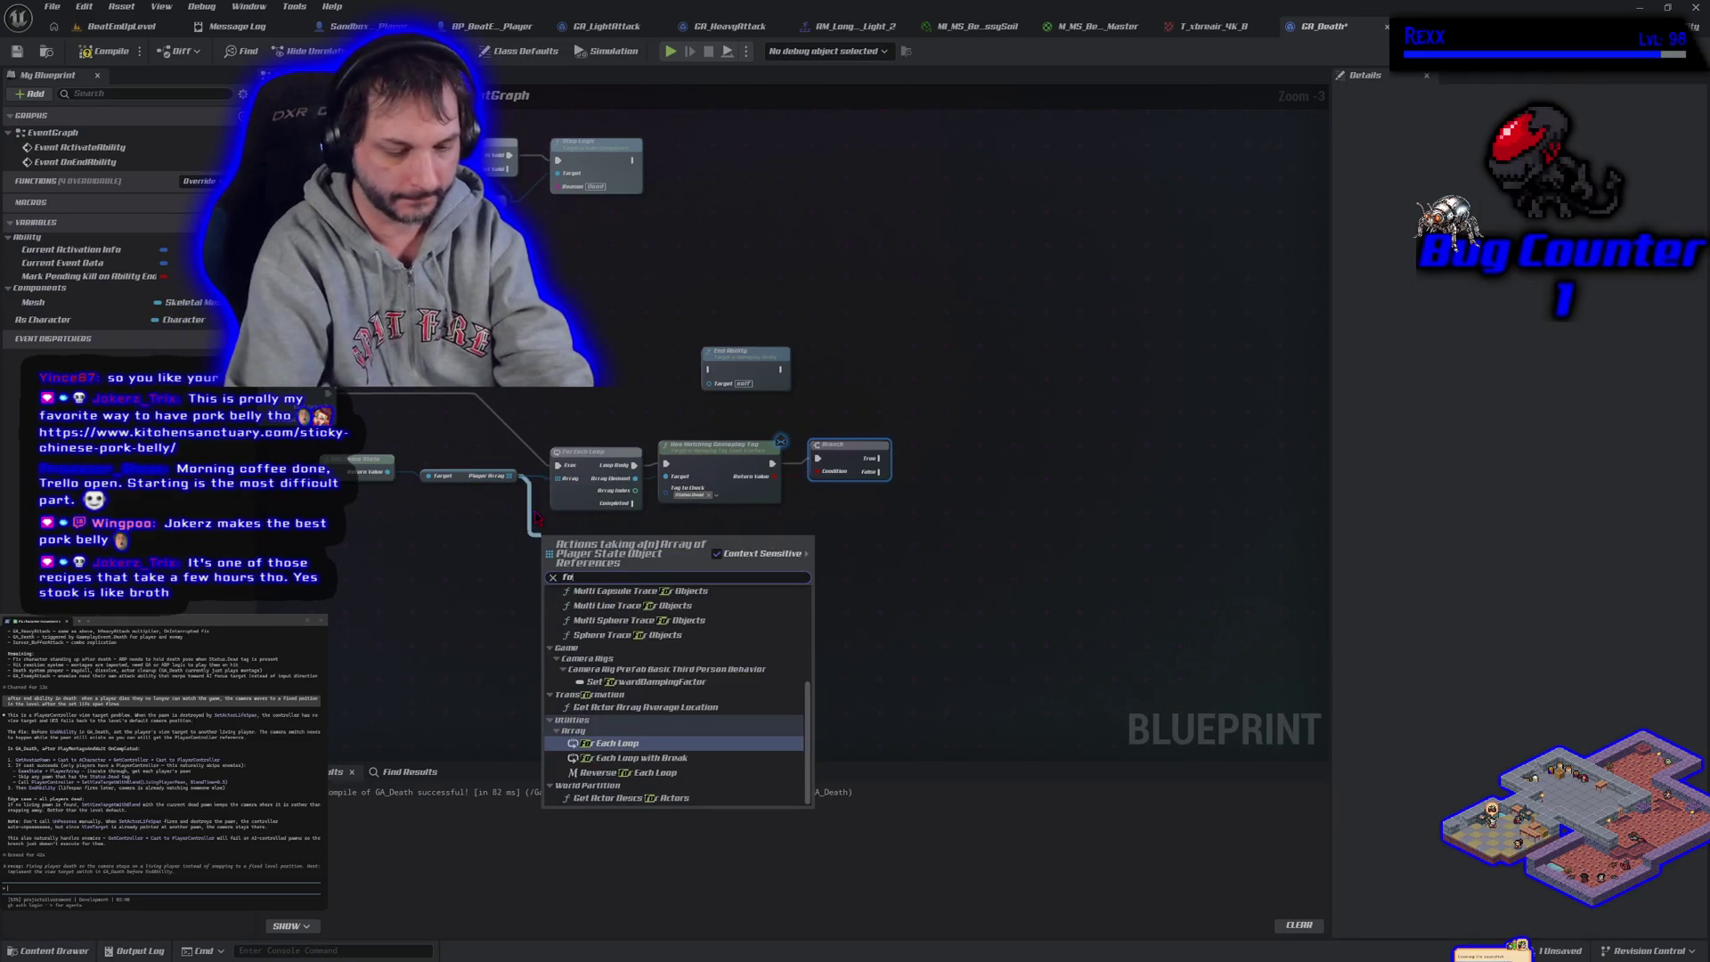
{"action": "key", "text": "Down"}
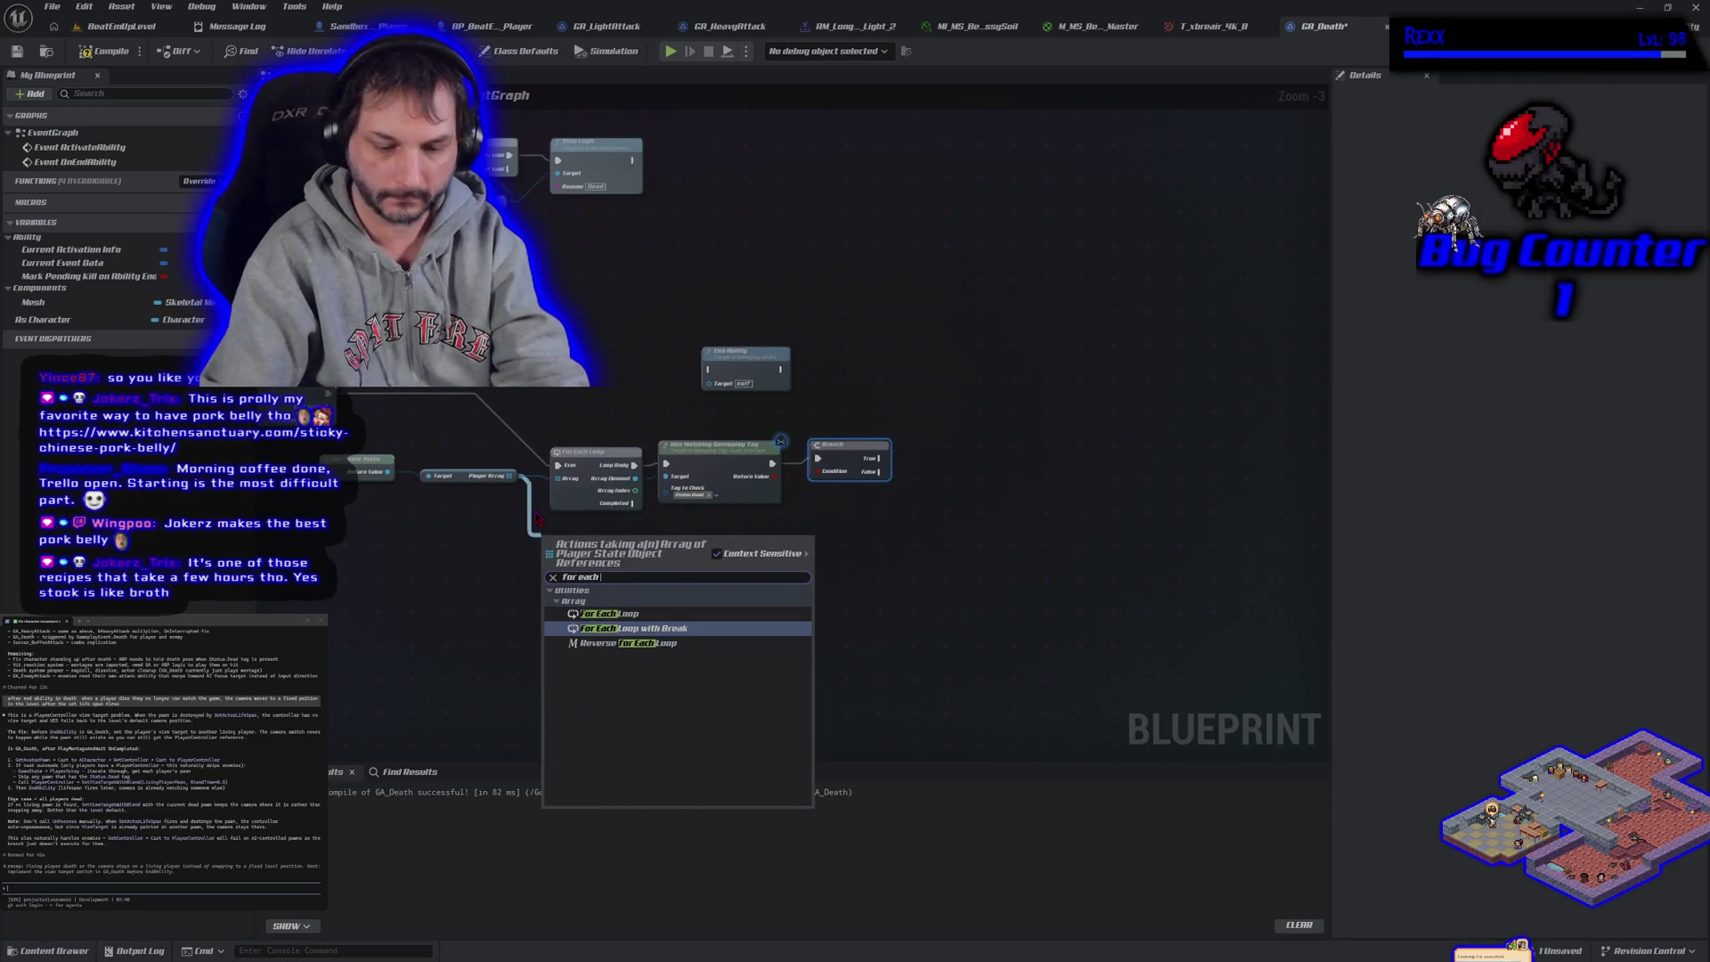
{"action": "key", "text": "Return"}
{"action": "left_click_drag", "start_coordinate": [499, 538], "coordinate": [505, 505]}
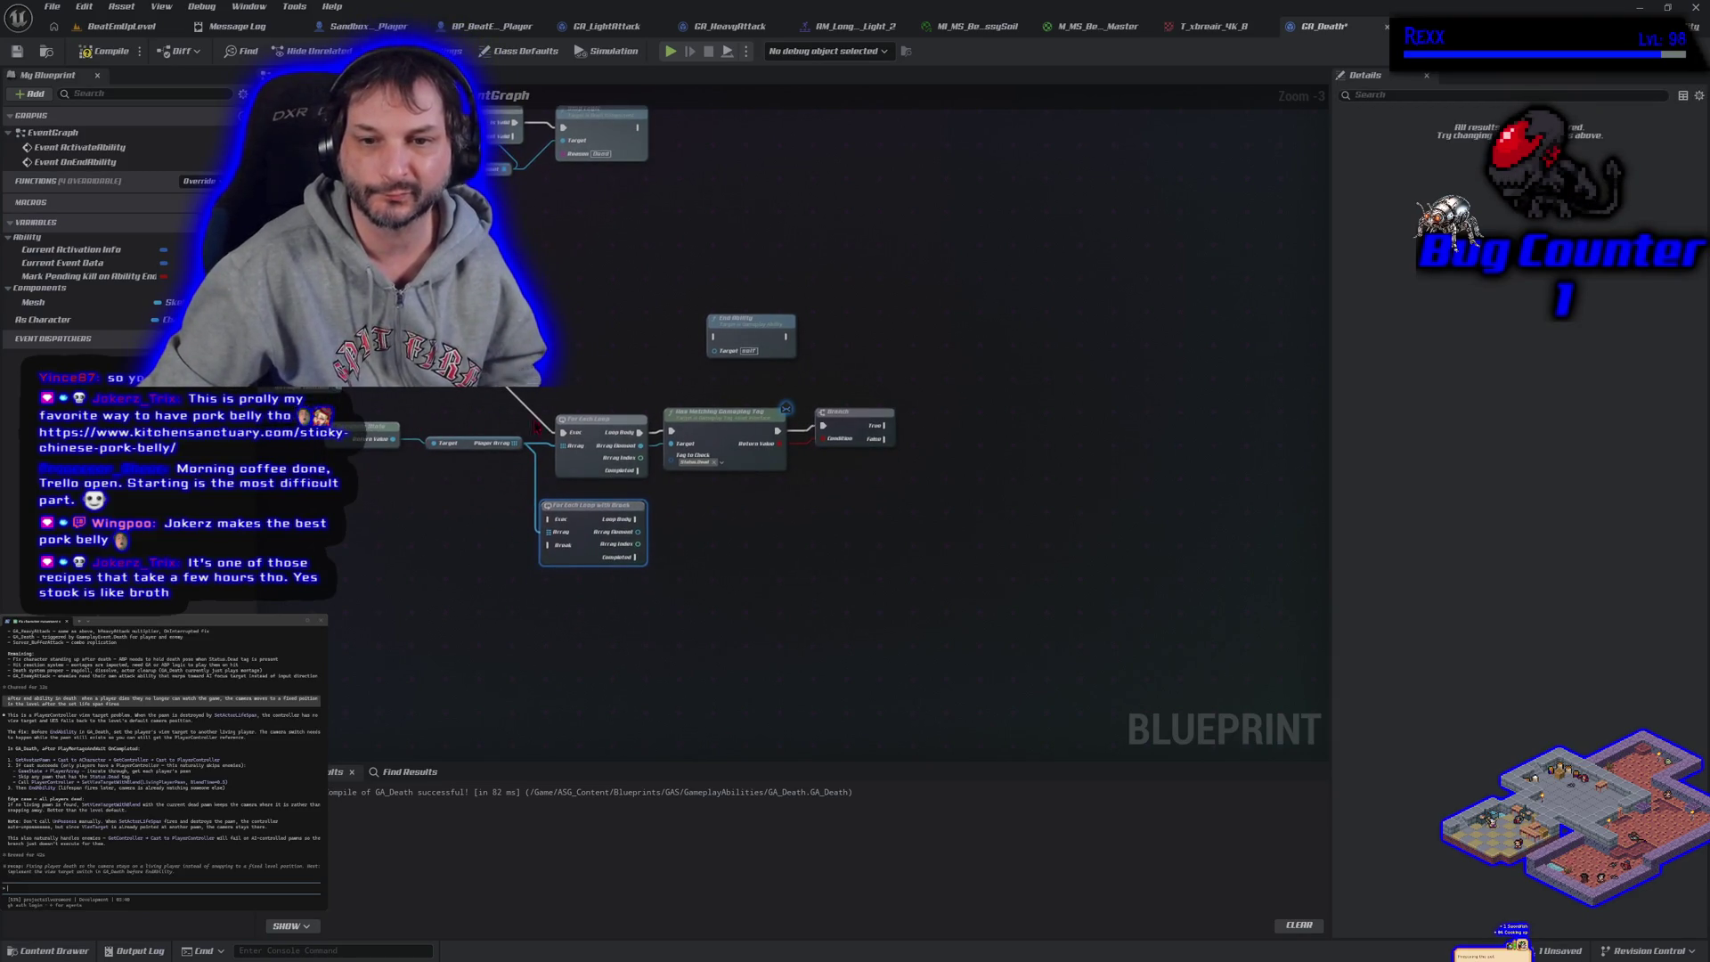
{"action": "left_click_drag", "start_coordinate": [563, 433], "coordinate": [555, 525]}
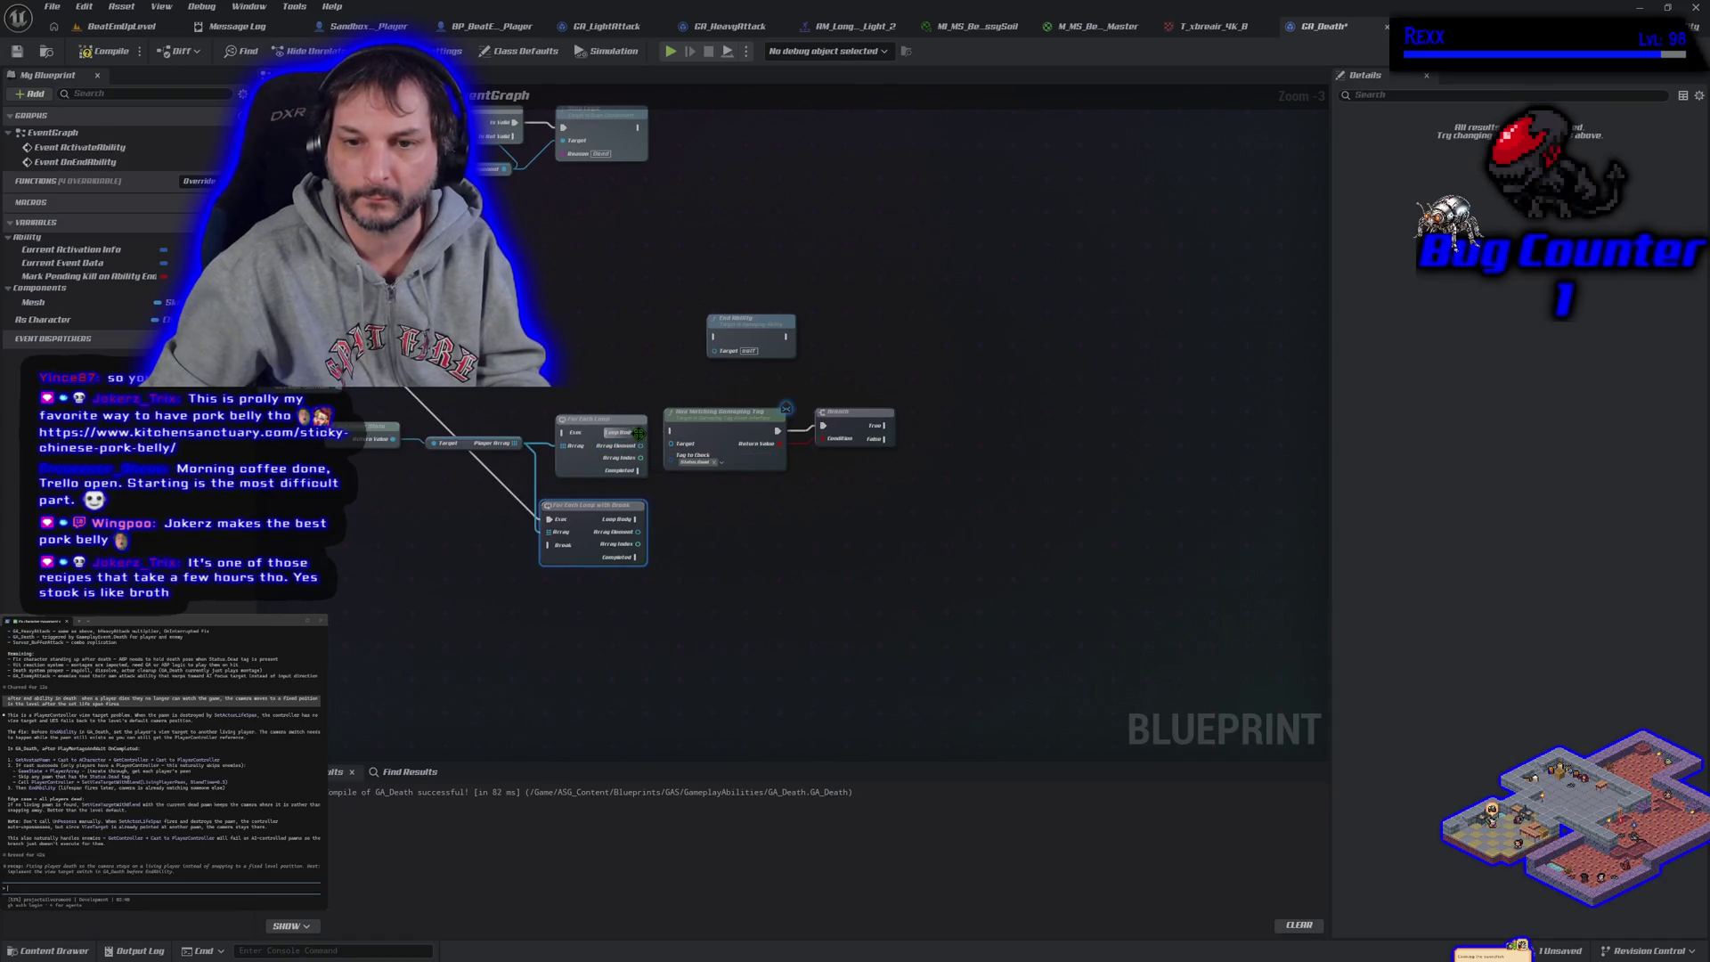
{"action": "mouse_move", "coordinate": [689, 405]}
{"action": "left_mouse_down"}
{"action": "mouse_move", "coordinate": [838, 436]}
{"action": "mouse_move", "coordinate": [761, 471]}
{"action": "mouse_move", "coordinate": [764, 520]}
{"action": "left_mouse_up"}
{"action": "mouse_move", "coordinate": [635, 519]}
{"action": "left_mouse_down"}
{"action": "mouse_move", "coordinate": [693, 521]}
{"action": "mouse_move", "coordinate": [696, 539]}
{"action": "left_mouse_up"}
{"action": "left_click", "coordinate": [655, 523]}
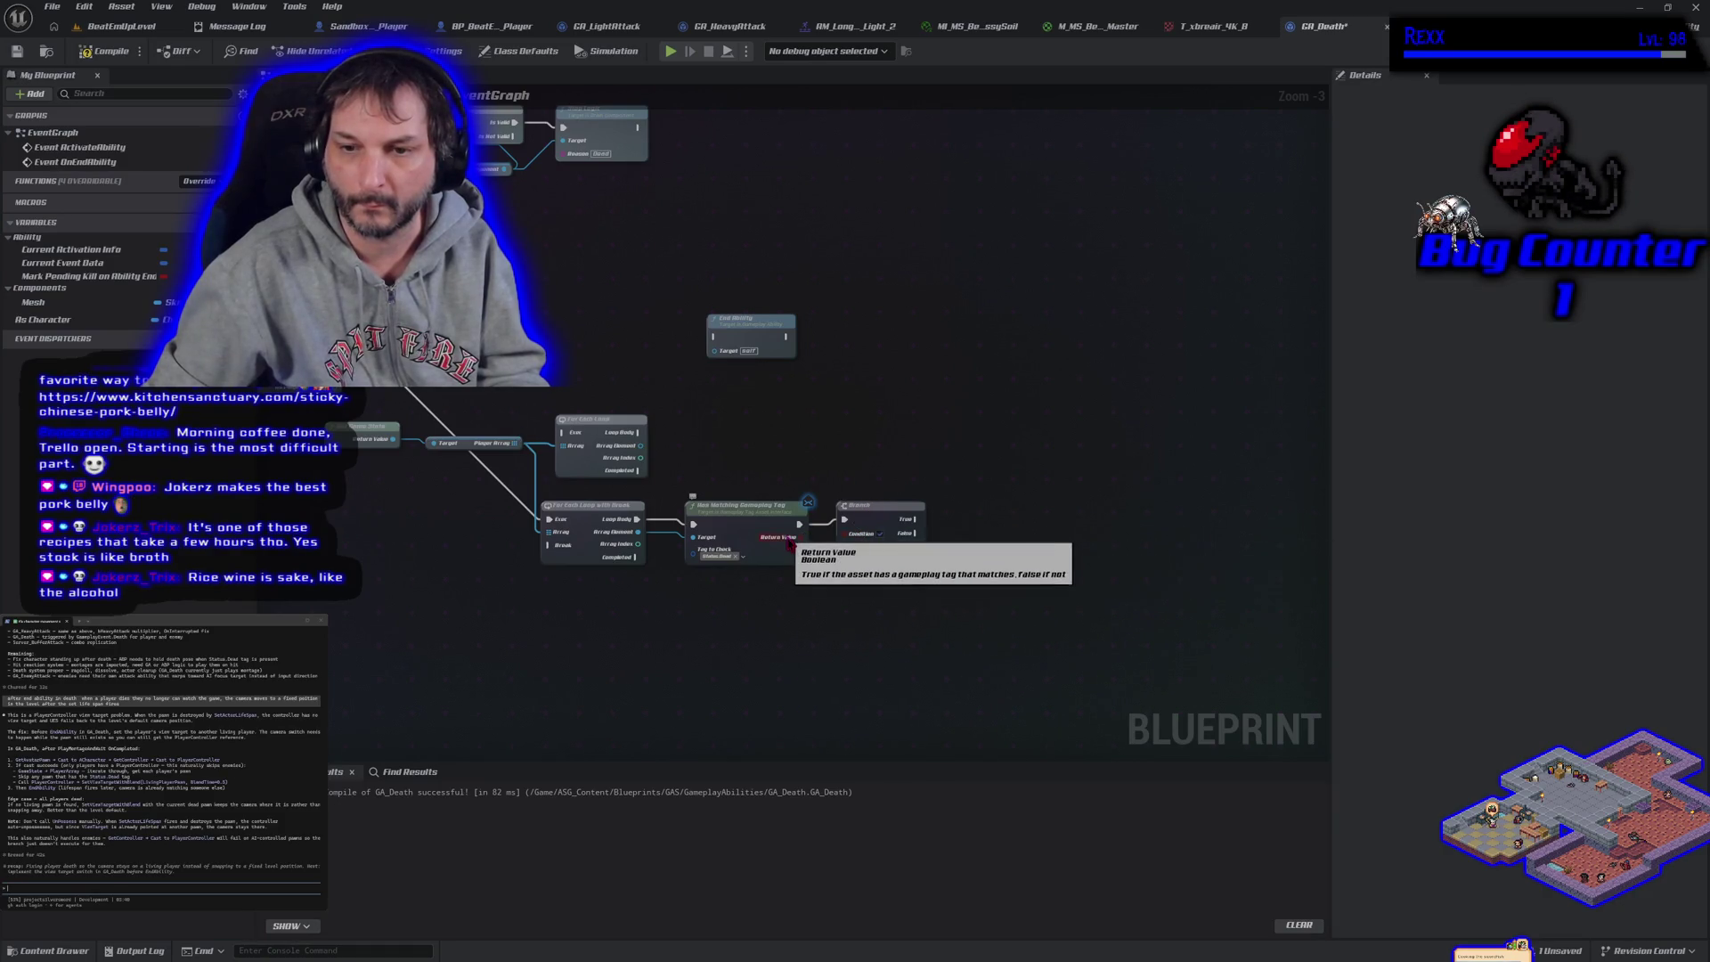
Connect the tag check result to the Branch Condition and move End Ability further down
{"action": "mouse_move", "coordinate": [801, 541]}
{"action": "left_mouse_down"}
{"action": "mouse_move", "coordinate": [843, 533]}
{"action": "mouse_move", "coordinate": [580, 585]}
{"action": "mouse_move", "coordinate": [549, 545]}
{"action": "left_mouse_up"}
{"action": "mouse_move", "coordinate": [747, 331]}
{"action": "left_mouse_down"}
{"action": "mouse_move", "coordinate": [751, 581]}
{"action": "mouse_move", "coordinate": [804, 619]}
{"action": "left_mouse_up"}
{"action": "left_click", "coordinate": [640, 557]}
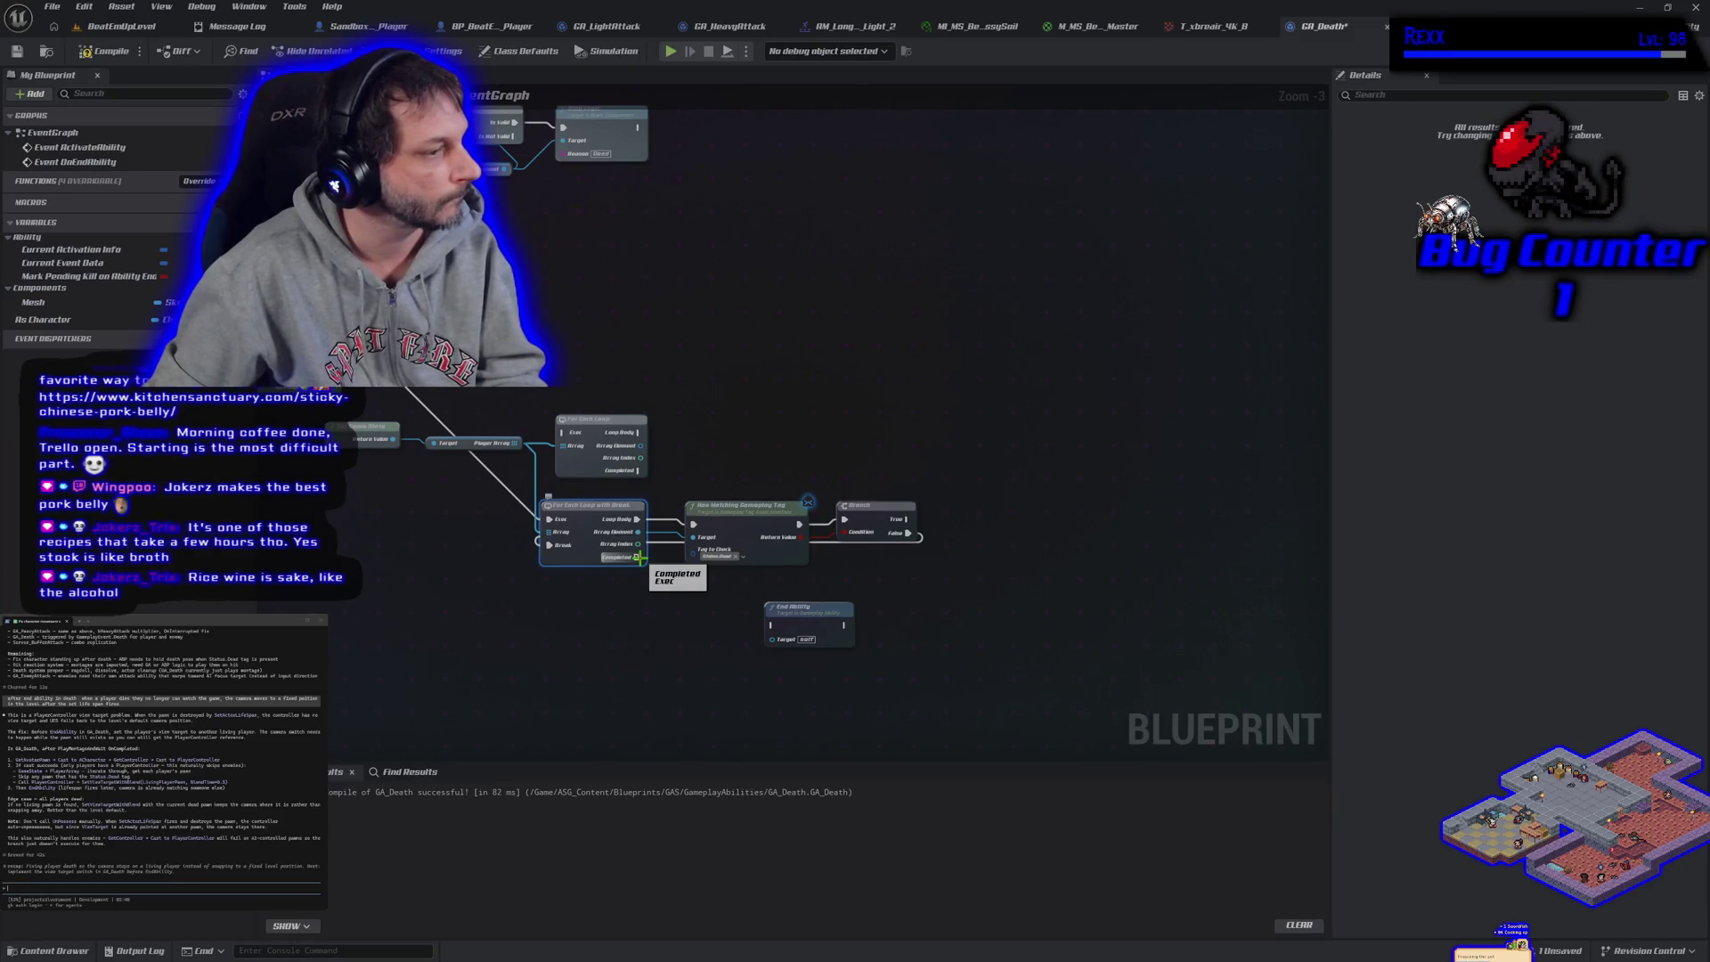
{"action": "left_click_drag", "start_coordinate": [639, 558], "coordinate": [655, 616]}
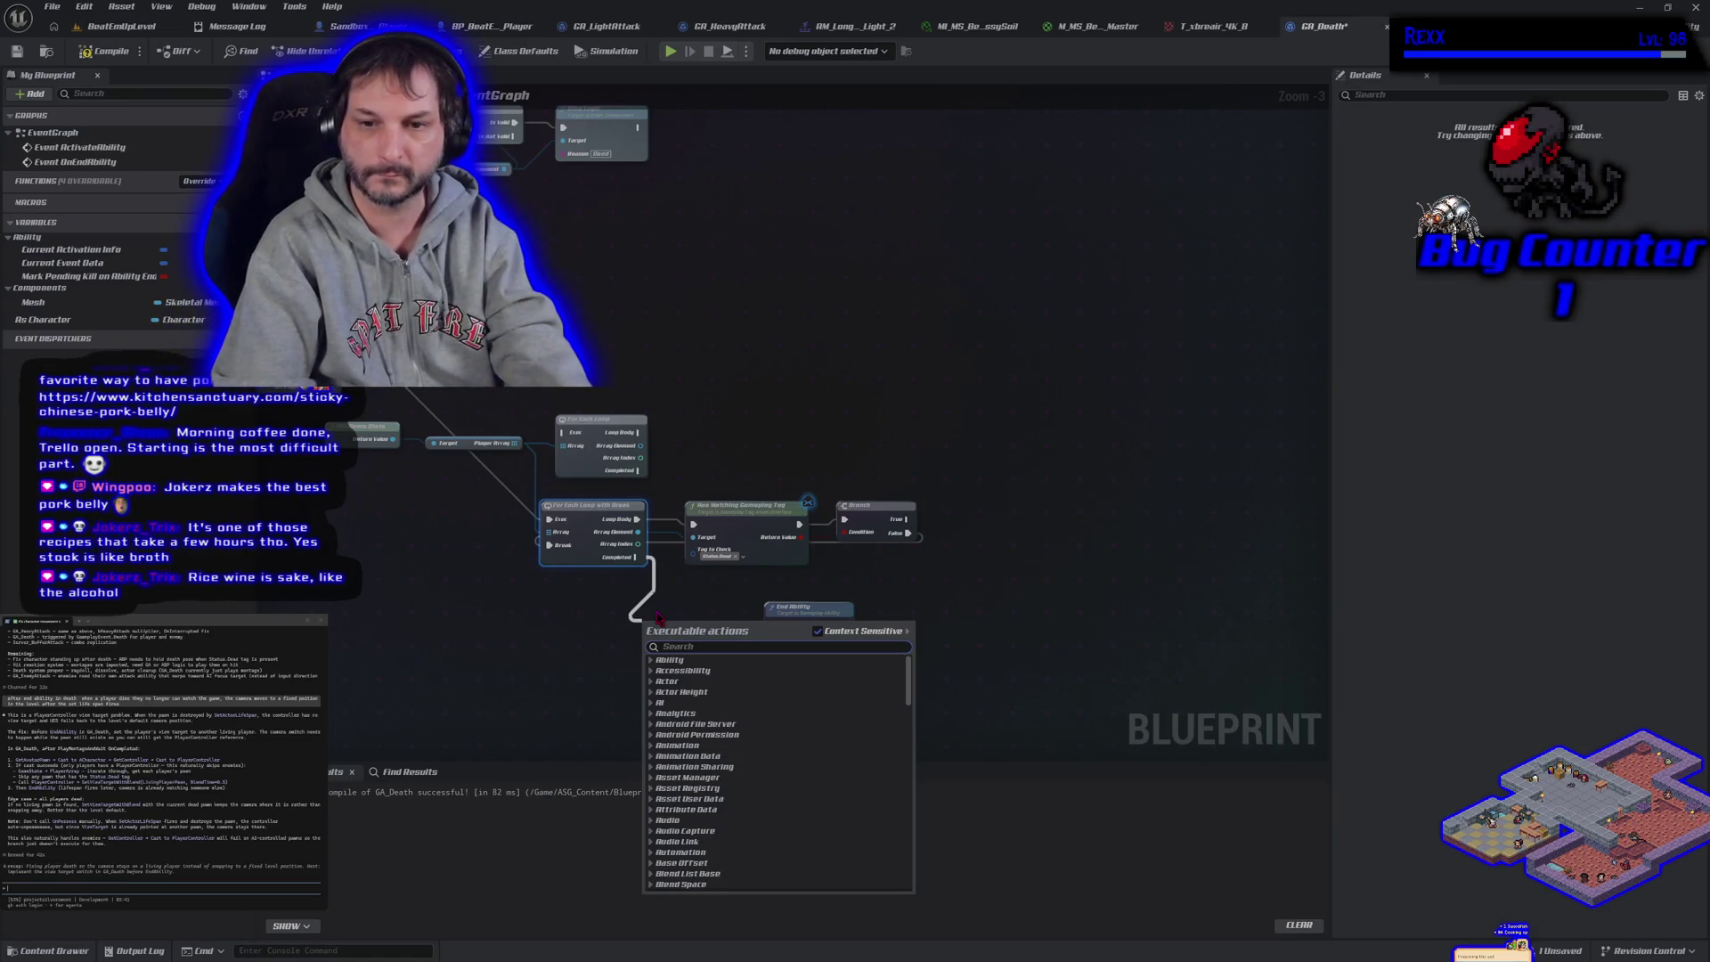
{"action": "left_click", "coordinate": [613, 628]}
{"action": "mouse_move", "coordinate": [613, 628]}
{"action": "left_mouse_down"}
{"action": "mouse_move", "coordinate": [698, 584]}
{"action": "mouse_move", "coordinate": [850, 617]}
{"action": "mouse_move", "coordinate": [732, 532]}
{"action": "left_mouse_up"}
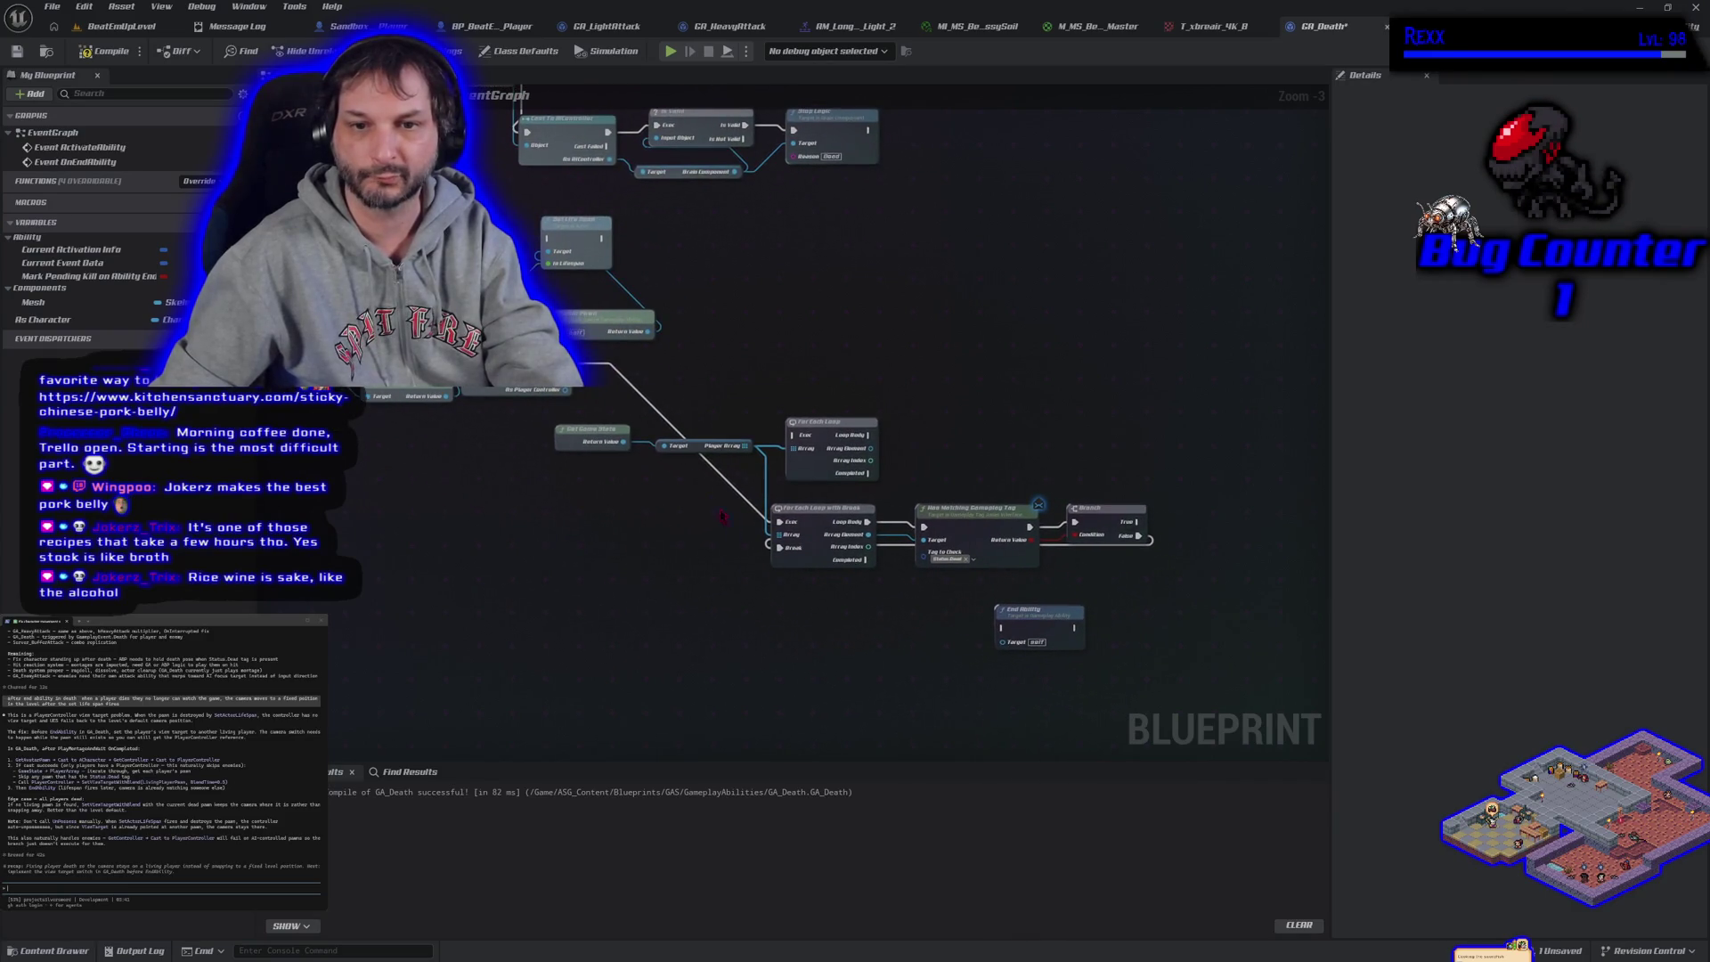
{"action": "mouse_move", "coordinate": [567, 392]}
{"action": "left_mouse_down"}
{"action": "mouse_move", "coordinate": [592, 417]}
{"action": "mouse_move", "coordinate": [663, 629]}
{"action": "mouse_move", "coordinate": [765, 626]}
{"action": "left_mouse_up"}
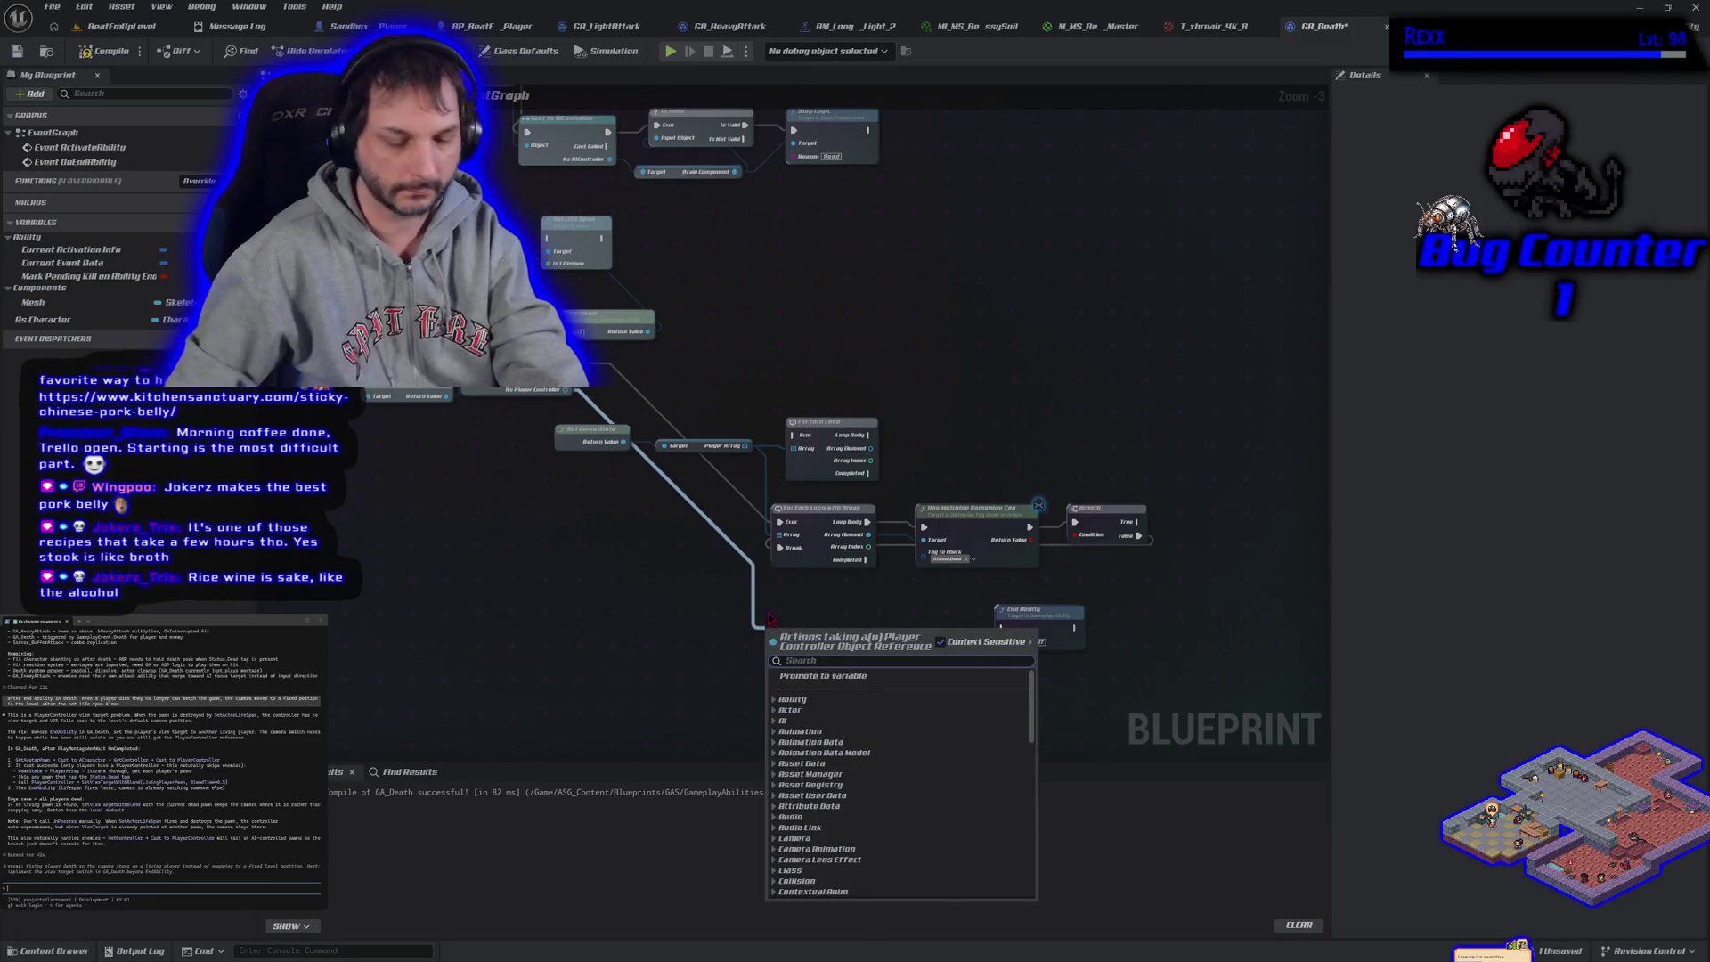
Add Set View Target with Blend on loop Completed, targeting Array Element with 0.5 blend time
{"action": "type", "text": "get view tar"}
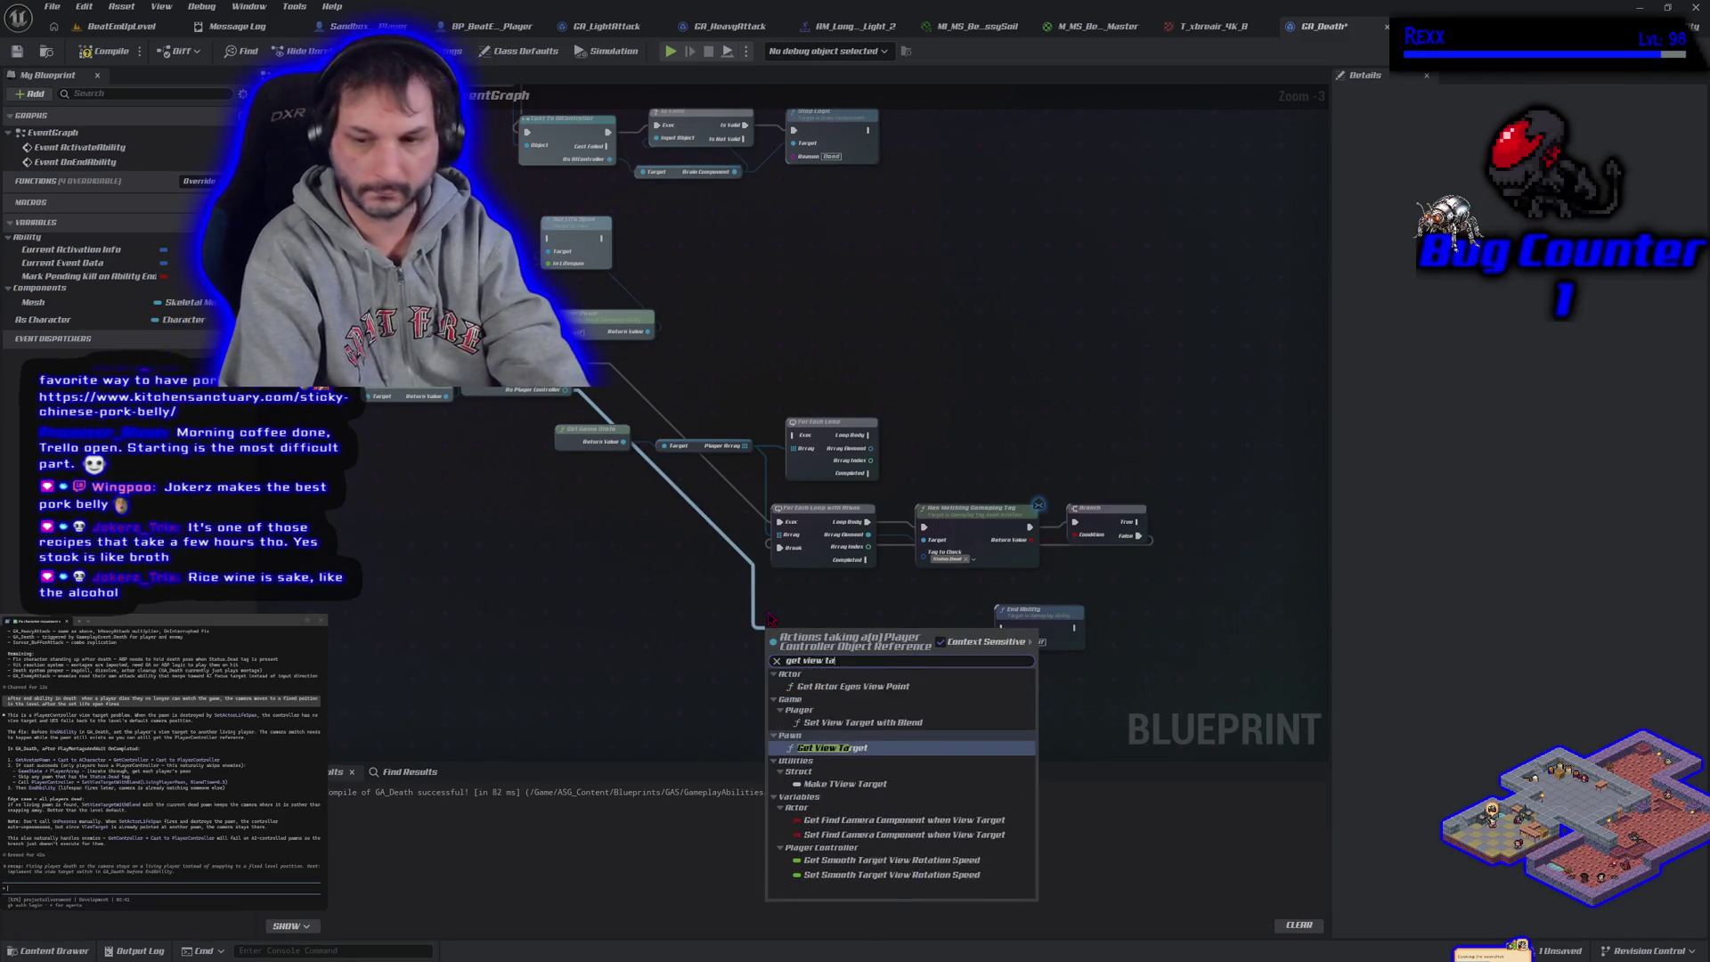
{"action": "key", "text": "Up"}
{"action": "key", "text": "Return"}
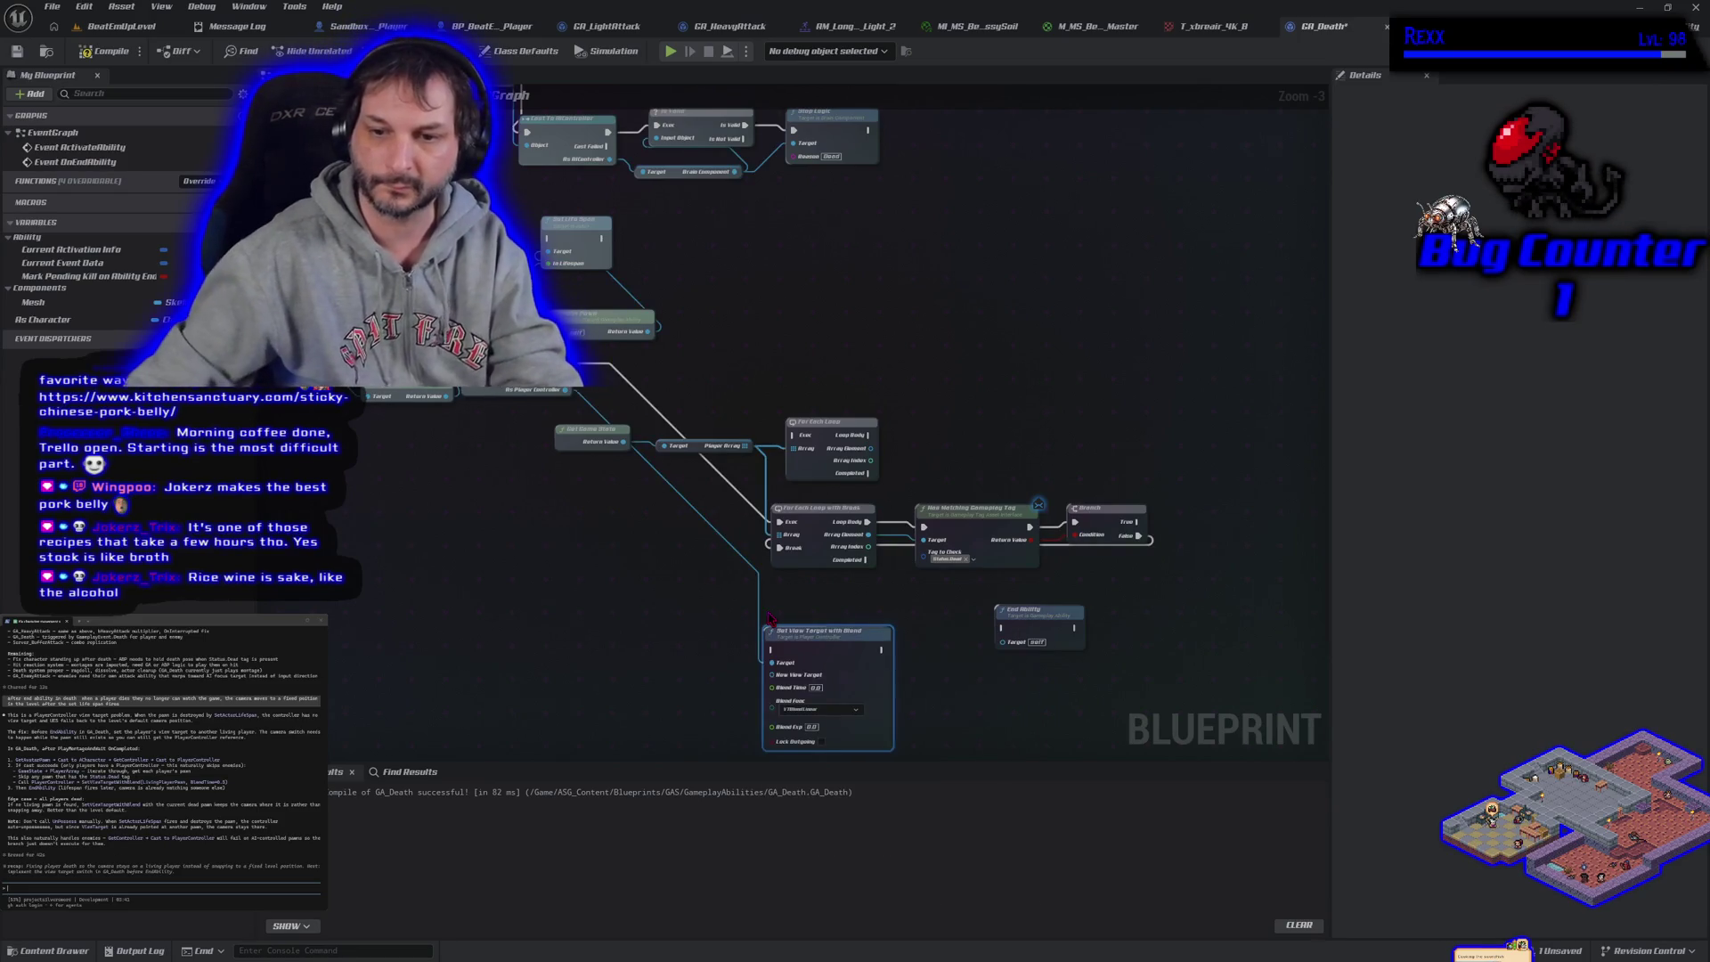
{"action": "left_click_drag", "start_coordinate": [806, 626], "coordinate": [807, 611]}
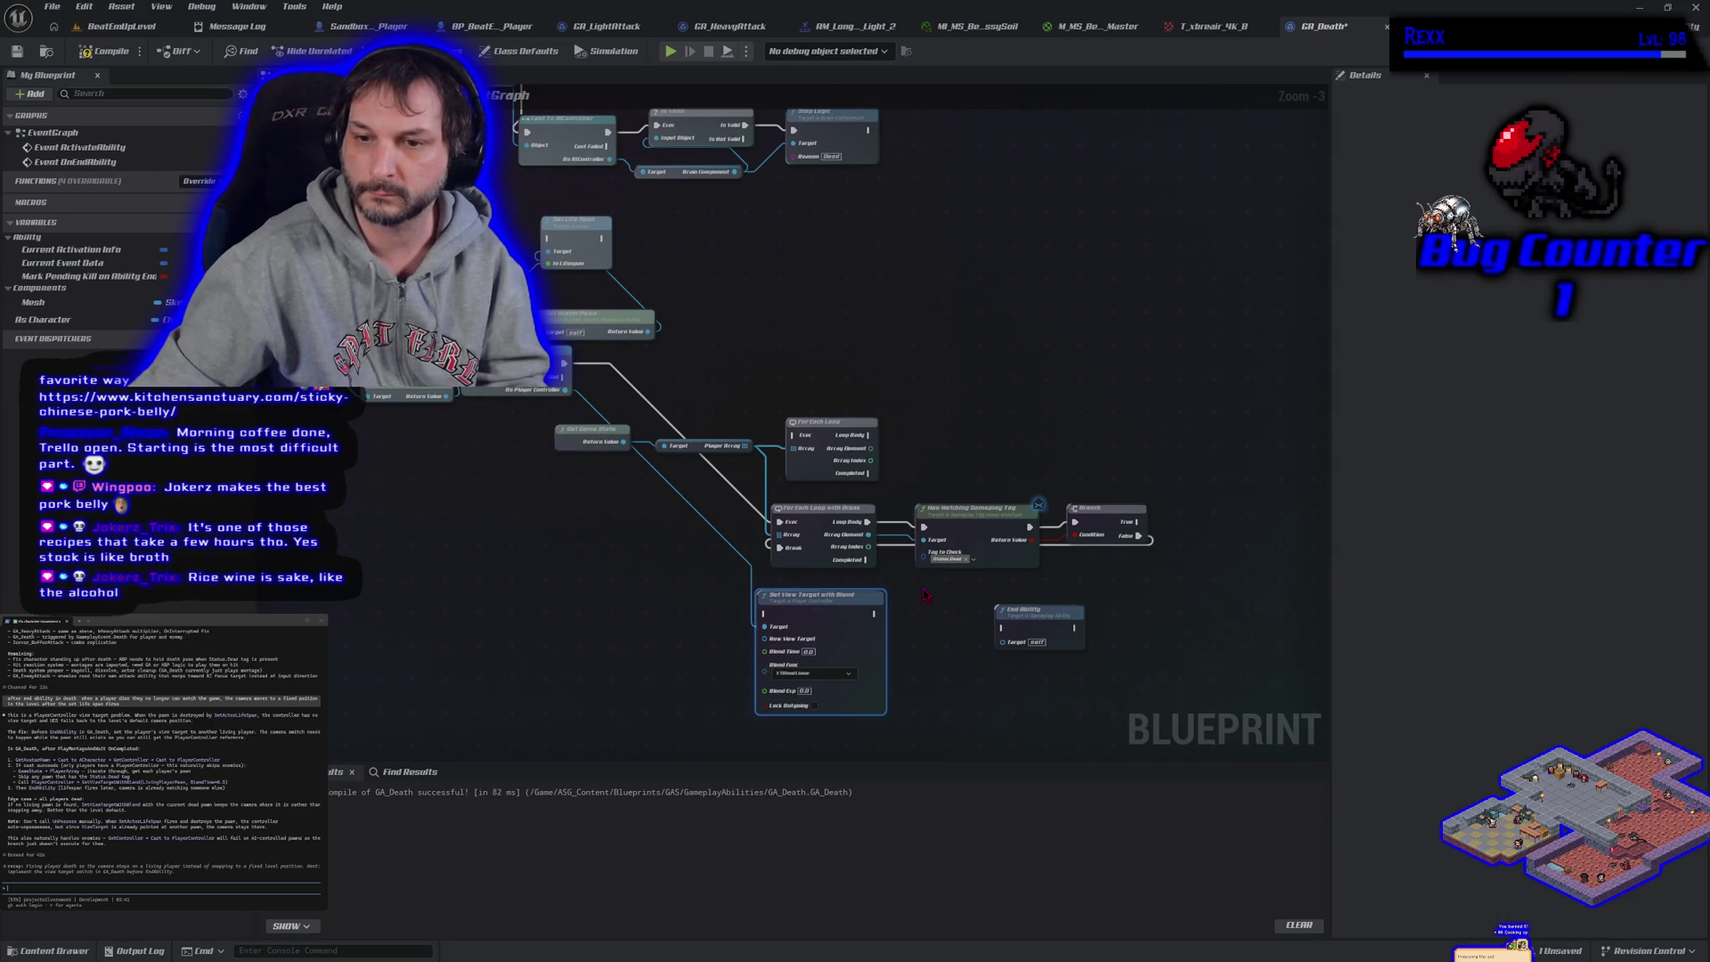
{"action": "left_click_drag", "start_coordinate": [867, 560], "coordinate": [764, 614]}
{"action": "mouse_move", "coordinate": [869, 534]}
{"action": "left_mouse_down"}
{"action": "mouse_move", "coordinate": [797, 634]}
{"action": "mouse_move", "coordinate": [772, 640]}
{"action": "left_mouse_up"}
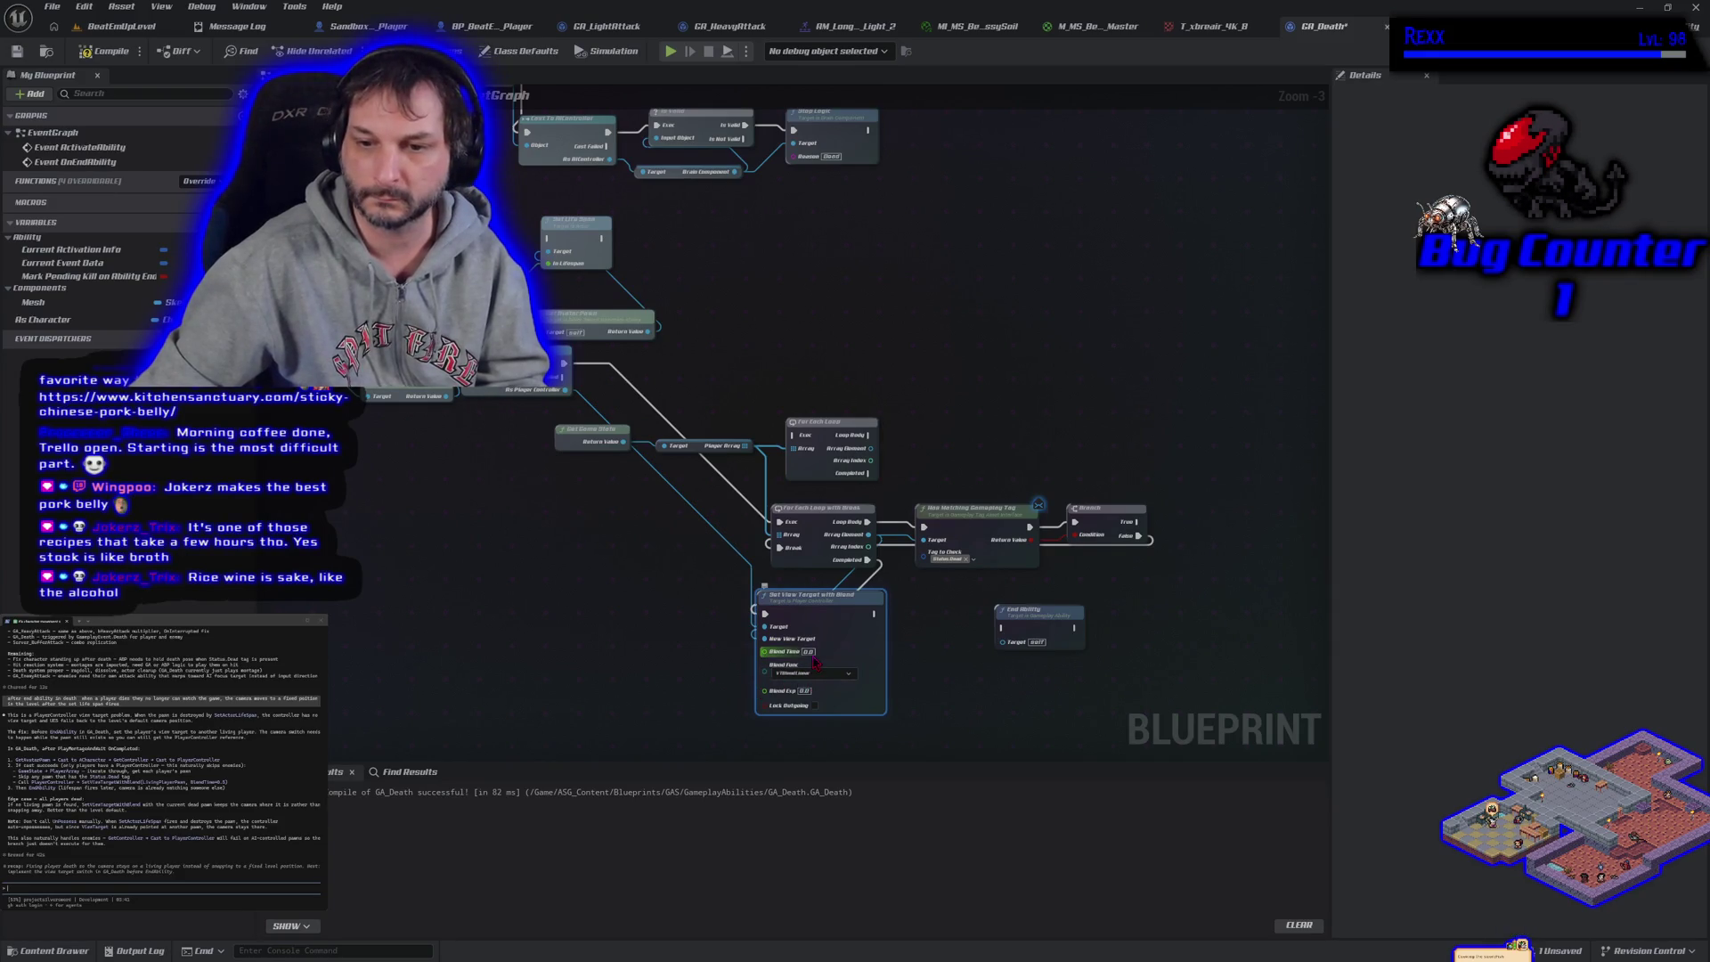
{"action": "left_click_drag", "start_coordinate": [808, 652], "coordinate": [853, 655]}
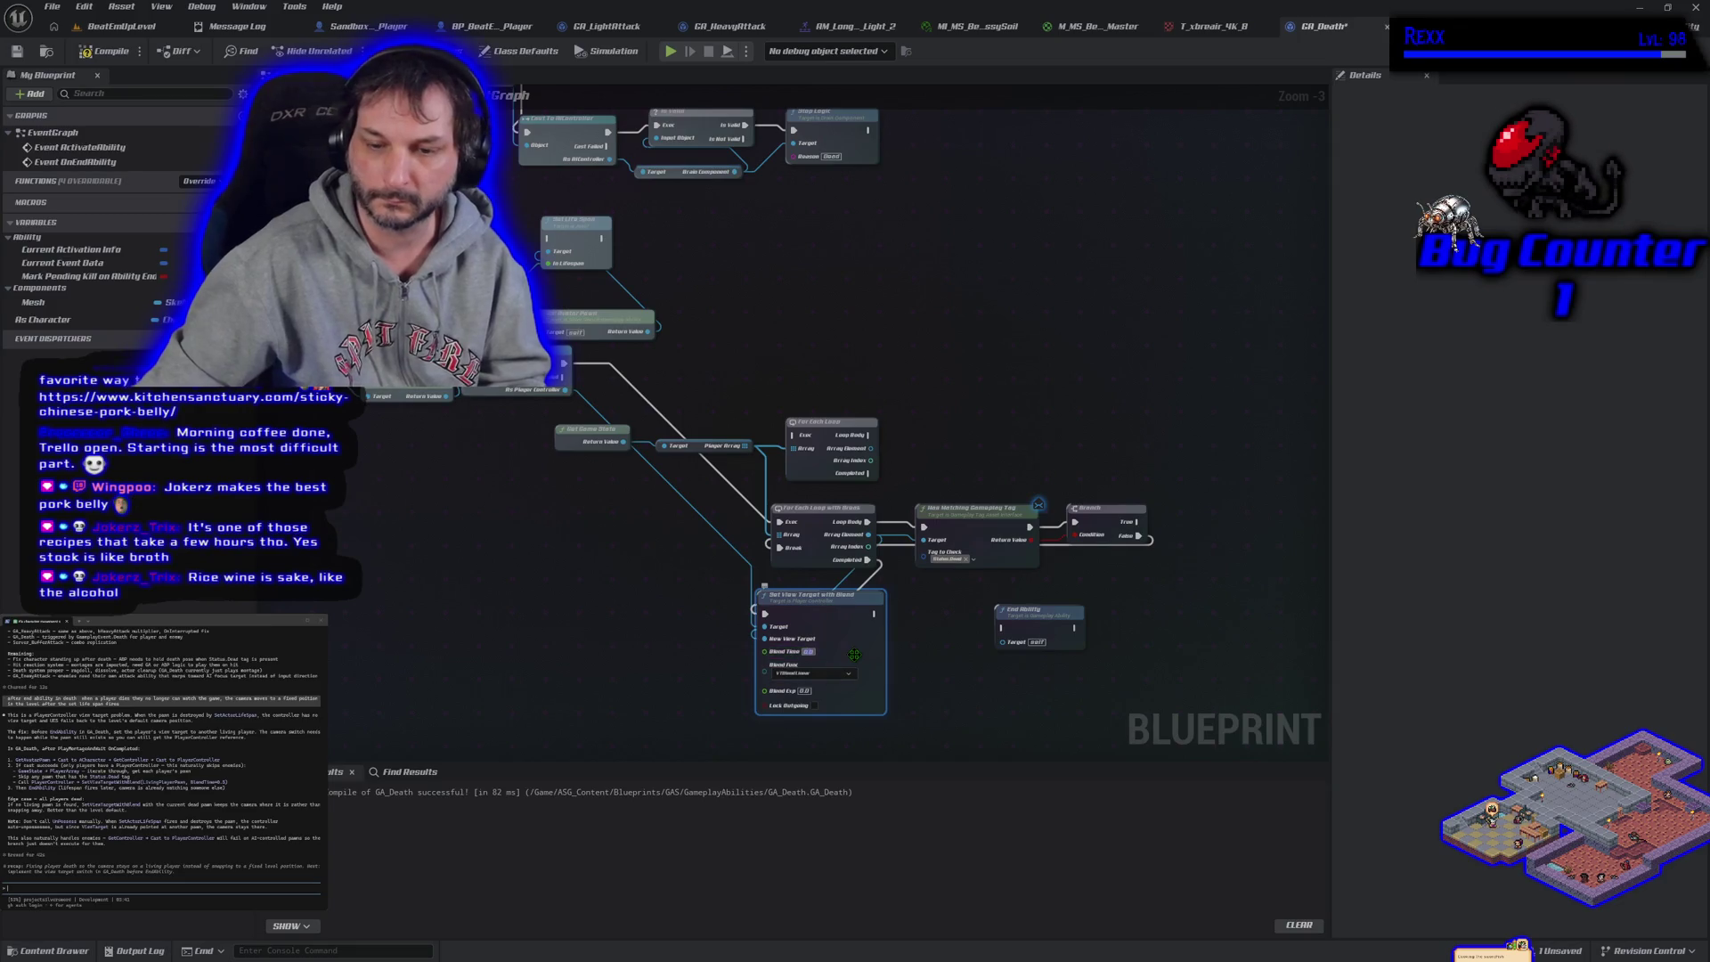
{"action": "left_click", "coordinate": [682, 638]}
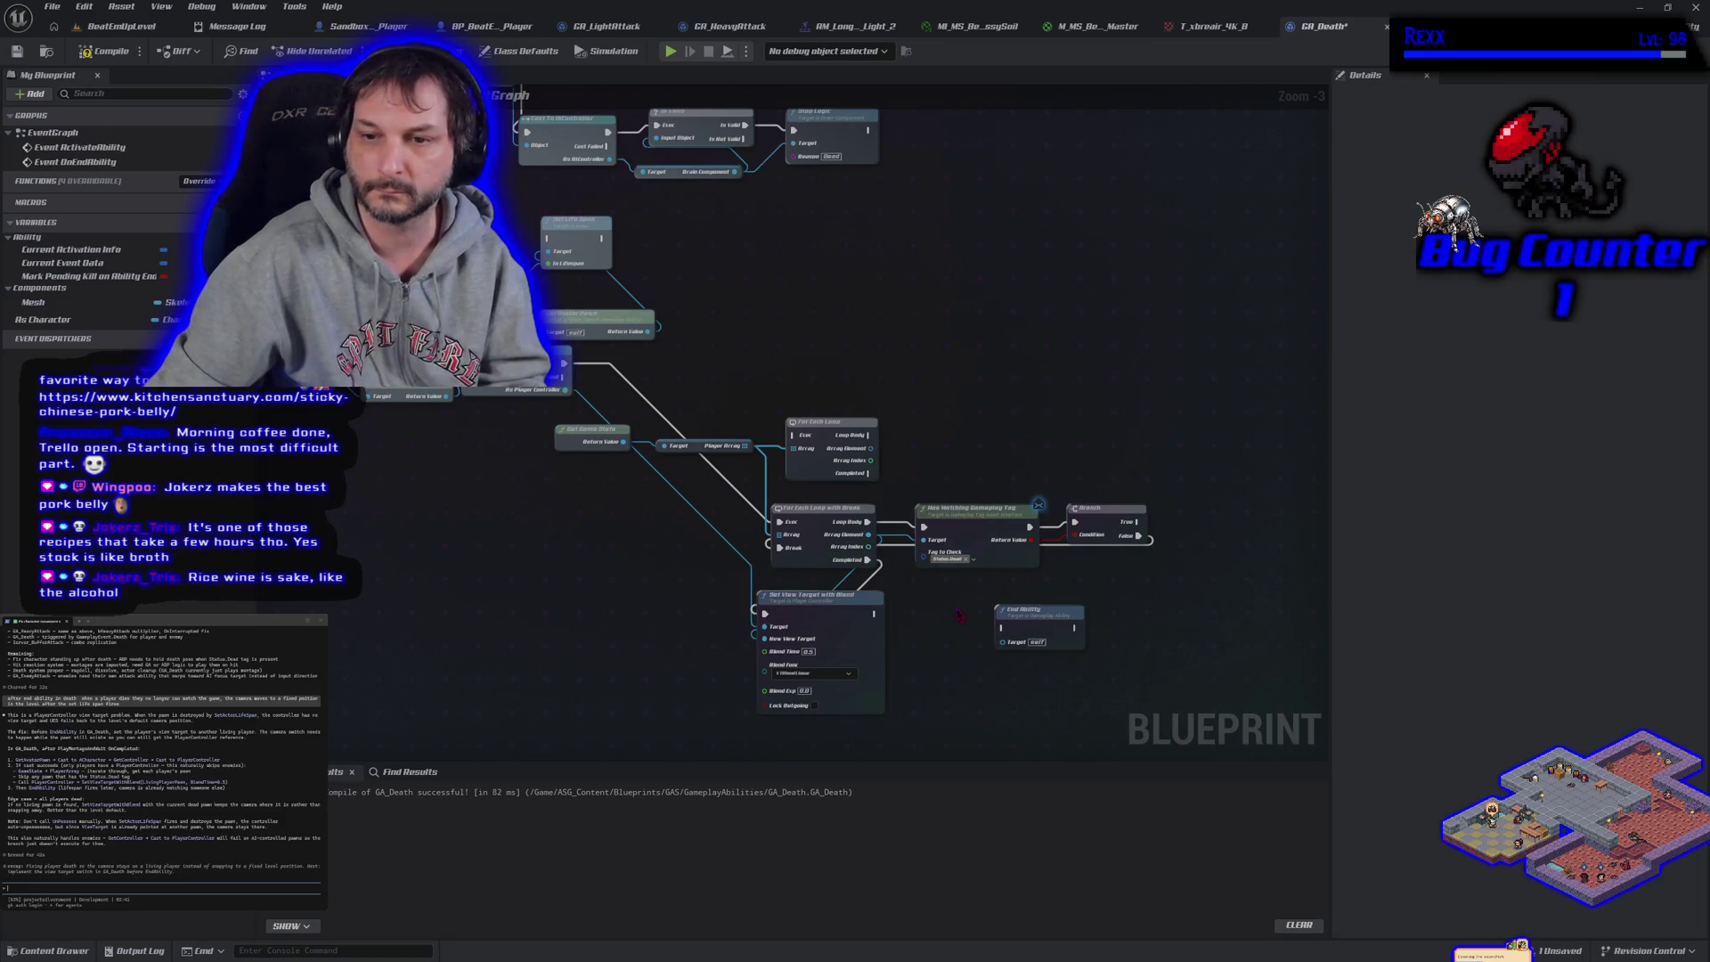
{"action": "mouse_move", "coordinate": [1038, 621]}
{"action": "left_mouse_down"}
{"action": "mouse_move", "coordinate": [929, 629]}
{"action": "mouse_move", "coordinate": [950, 627]}
{"action": "left_mouse_up"}
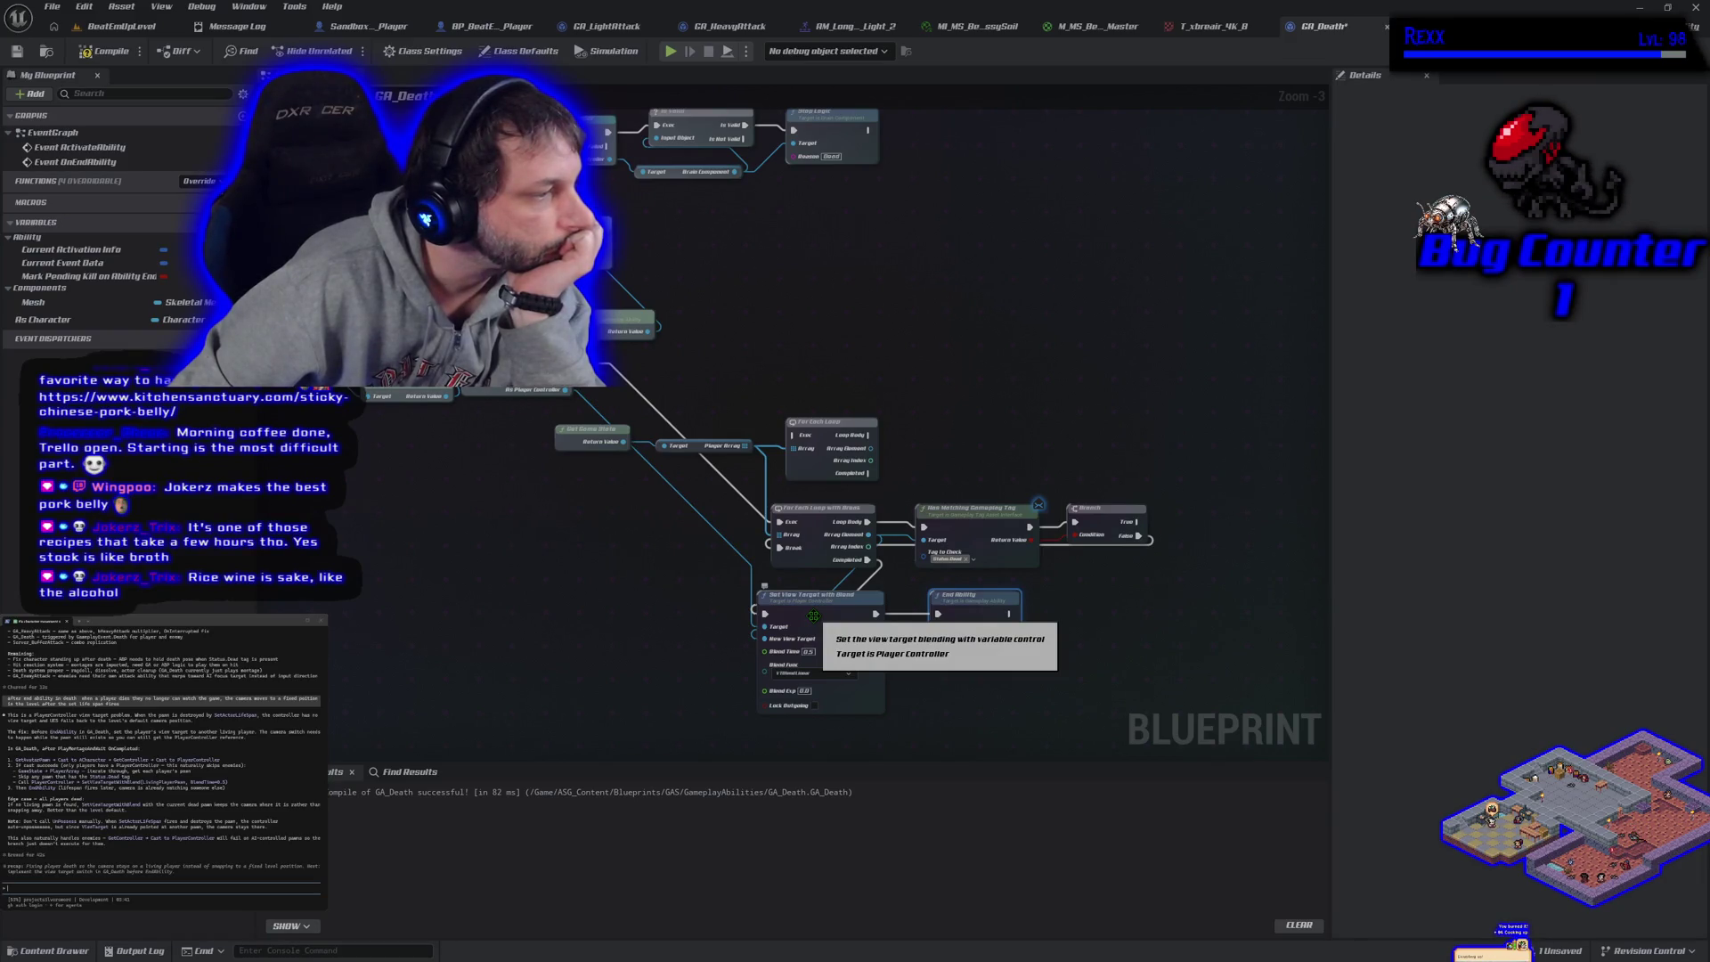
Wire End Ability after Set View Target, save GA_Death, and switch to BeatEmUpLevel
{"action": "mouse_move", "coordinate": [682, 565]}
{"action": "left_mouse_down"}
{"action": "mouse_move", "coordinate": [695, 520]}
{"action": "mouse_move", "coordinate": [752, 500]}
{"action": "mouse_move", "coordinate": [710, 557]}
{"action": "left_mouse_up"}
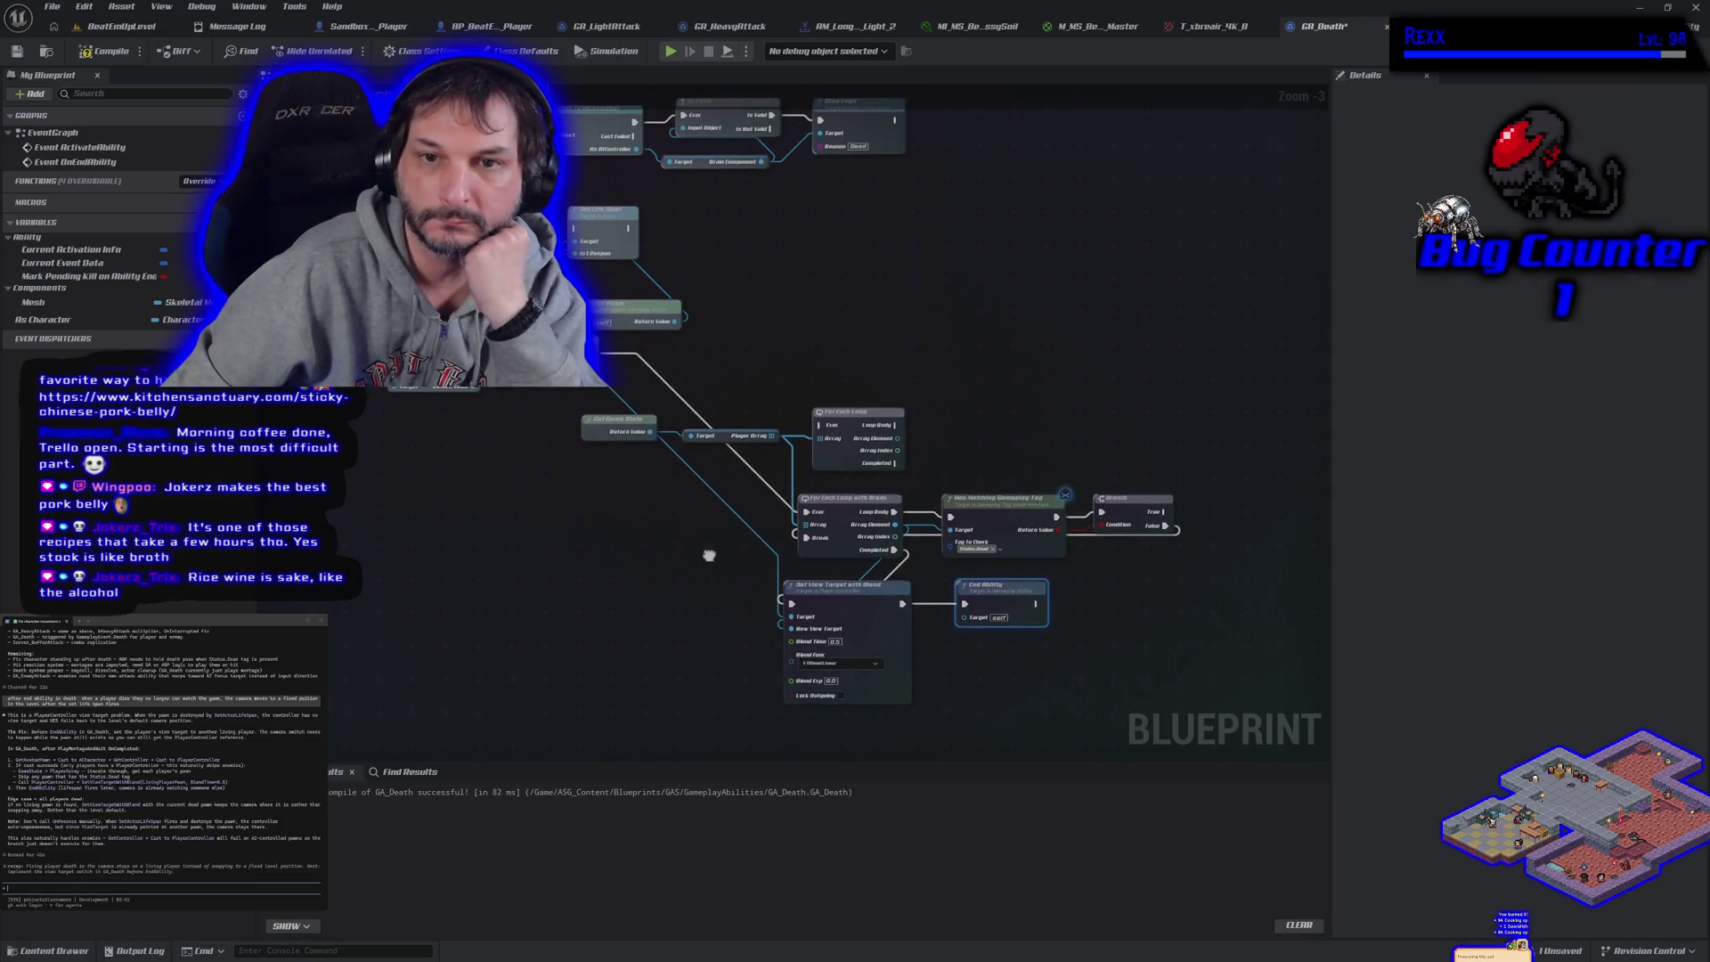
{"action": "mouse_move", "coordinate": [624, 294]}
{"action": "left_mouse_down"}
{"action": "mouse_move", "coordinate": [704, 343]}
{"action": "mouse_move", "coordinate": [745, 315]}
{"action": "left_mouse_up"}
{"action": "mouse_move", "coordinate": [1094, 641]}
{"action": "left_mouse_down"}
{"action": "mouse_move", "coordinate": [855, 481]}
{"action": "mouse_move", "coordinate": [638, 264]}
{"action": "left_mouse_up"}
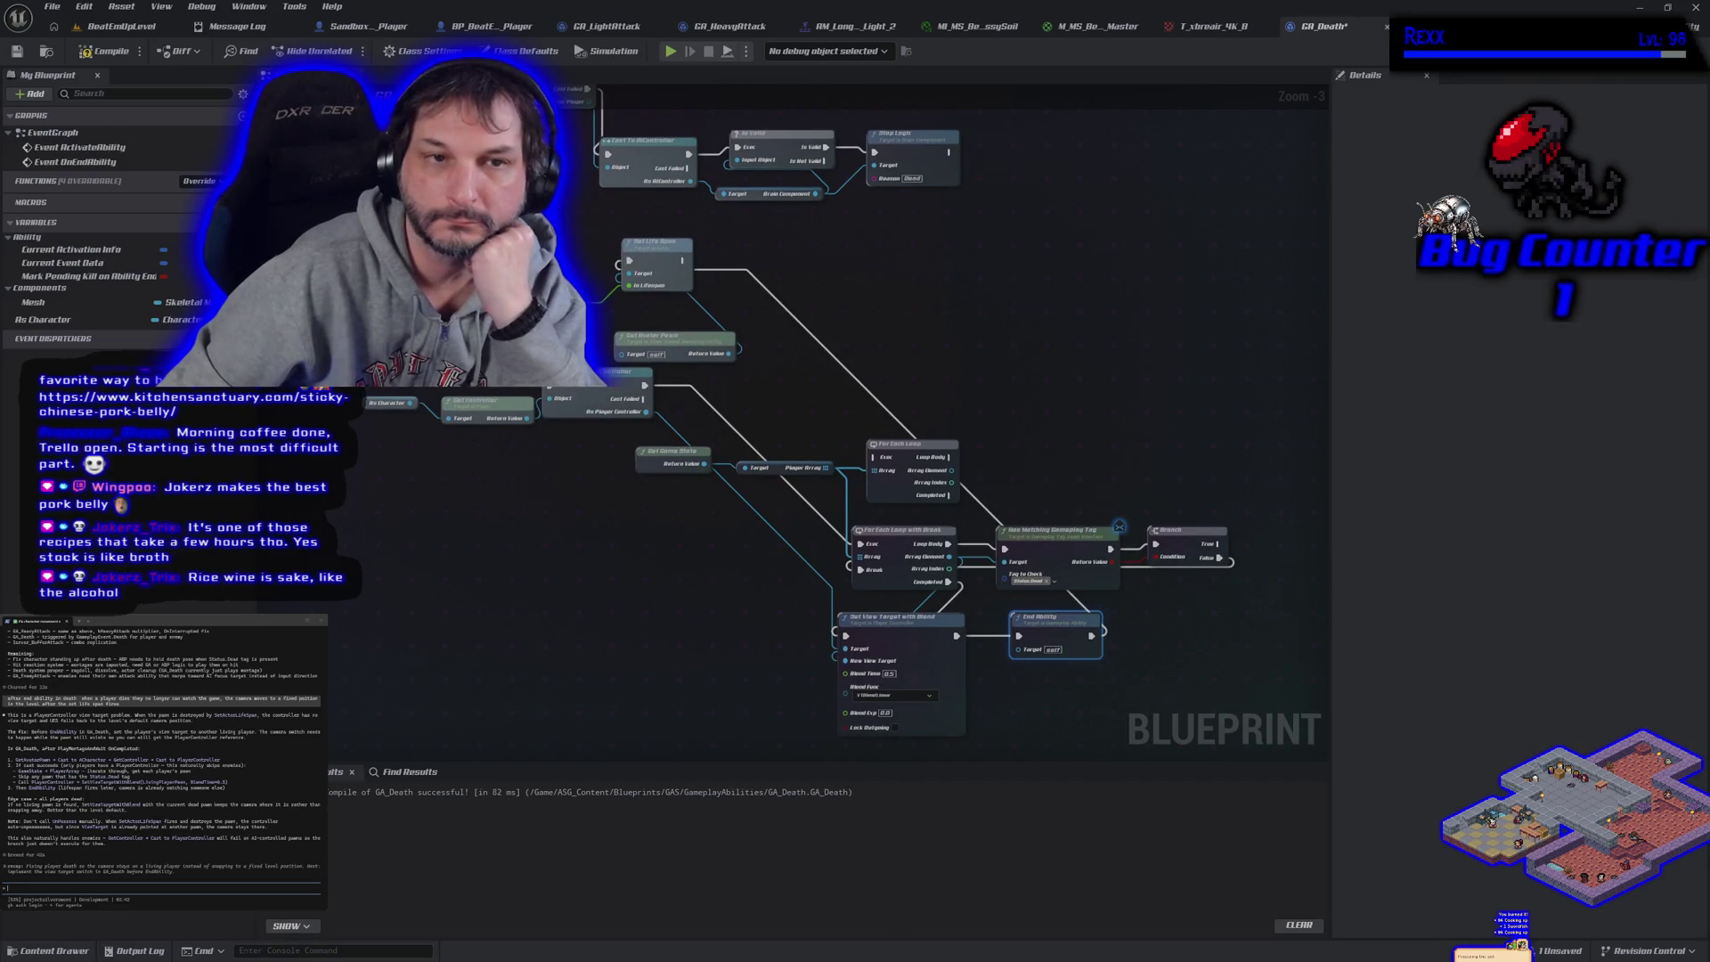
{"action": "left_click", "coordinate": [16, 51]}
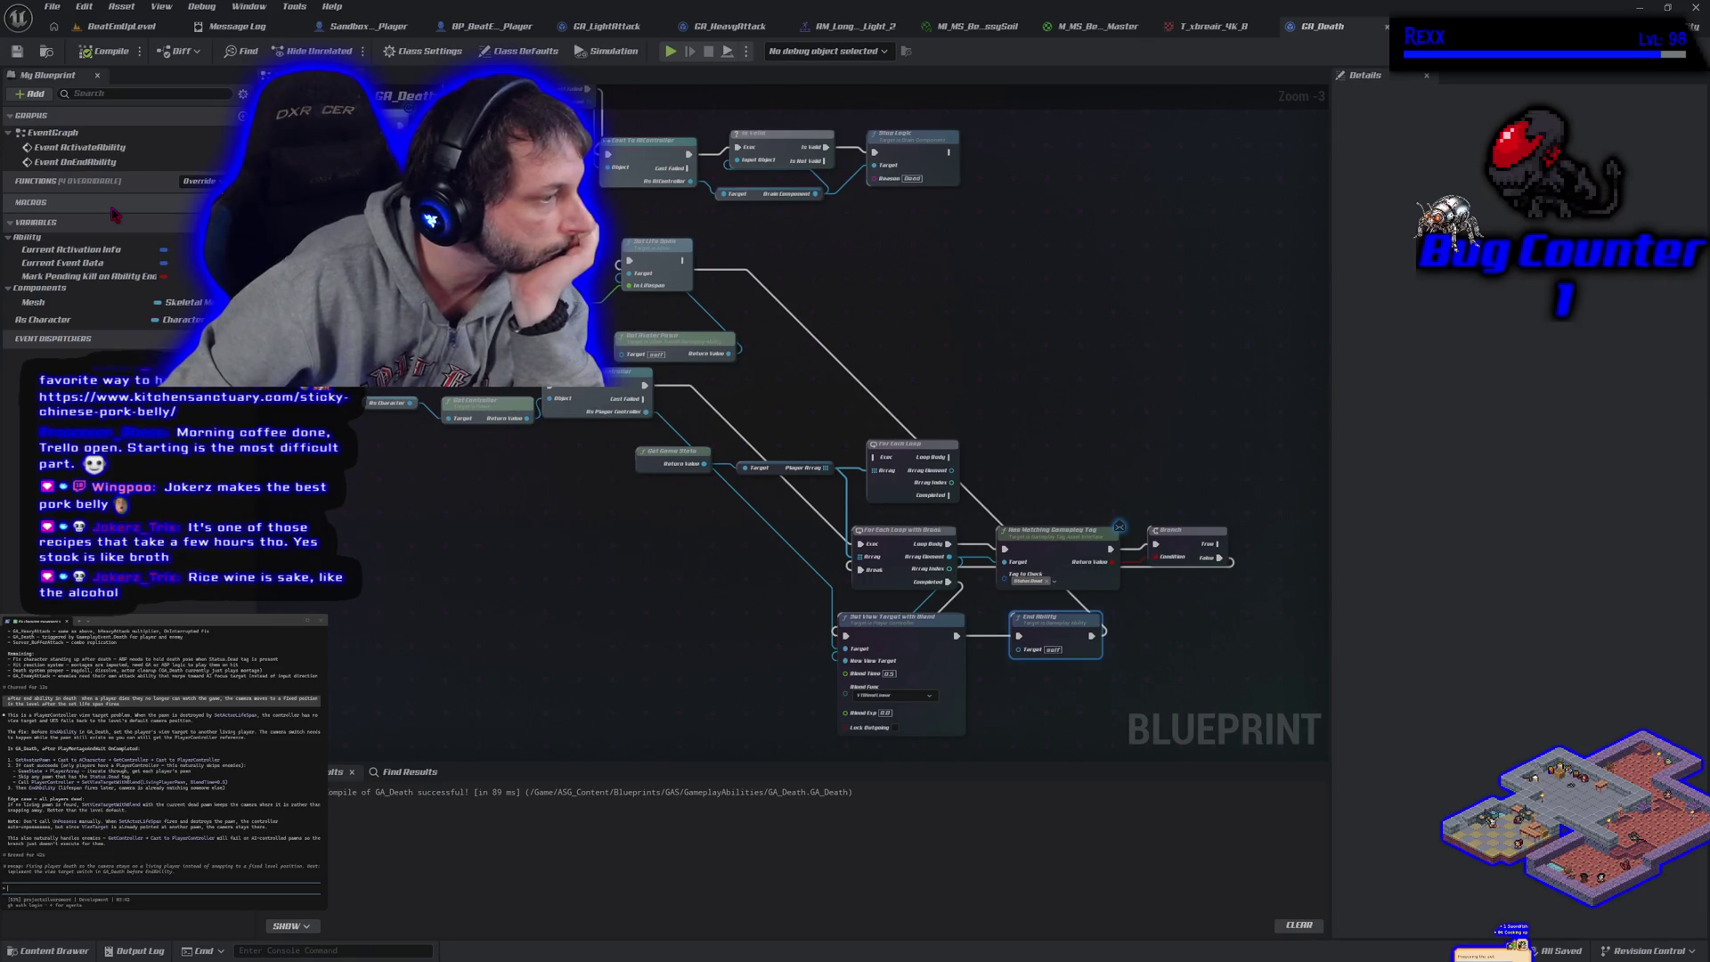
{"action": "left_click", "coordinate": [105, 26]}
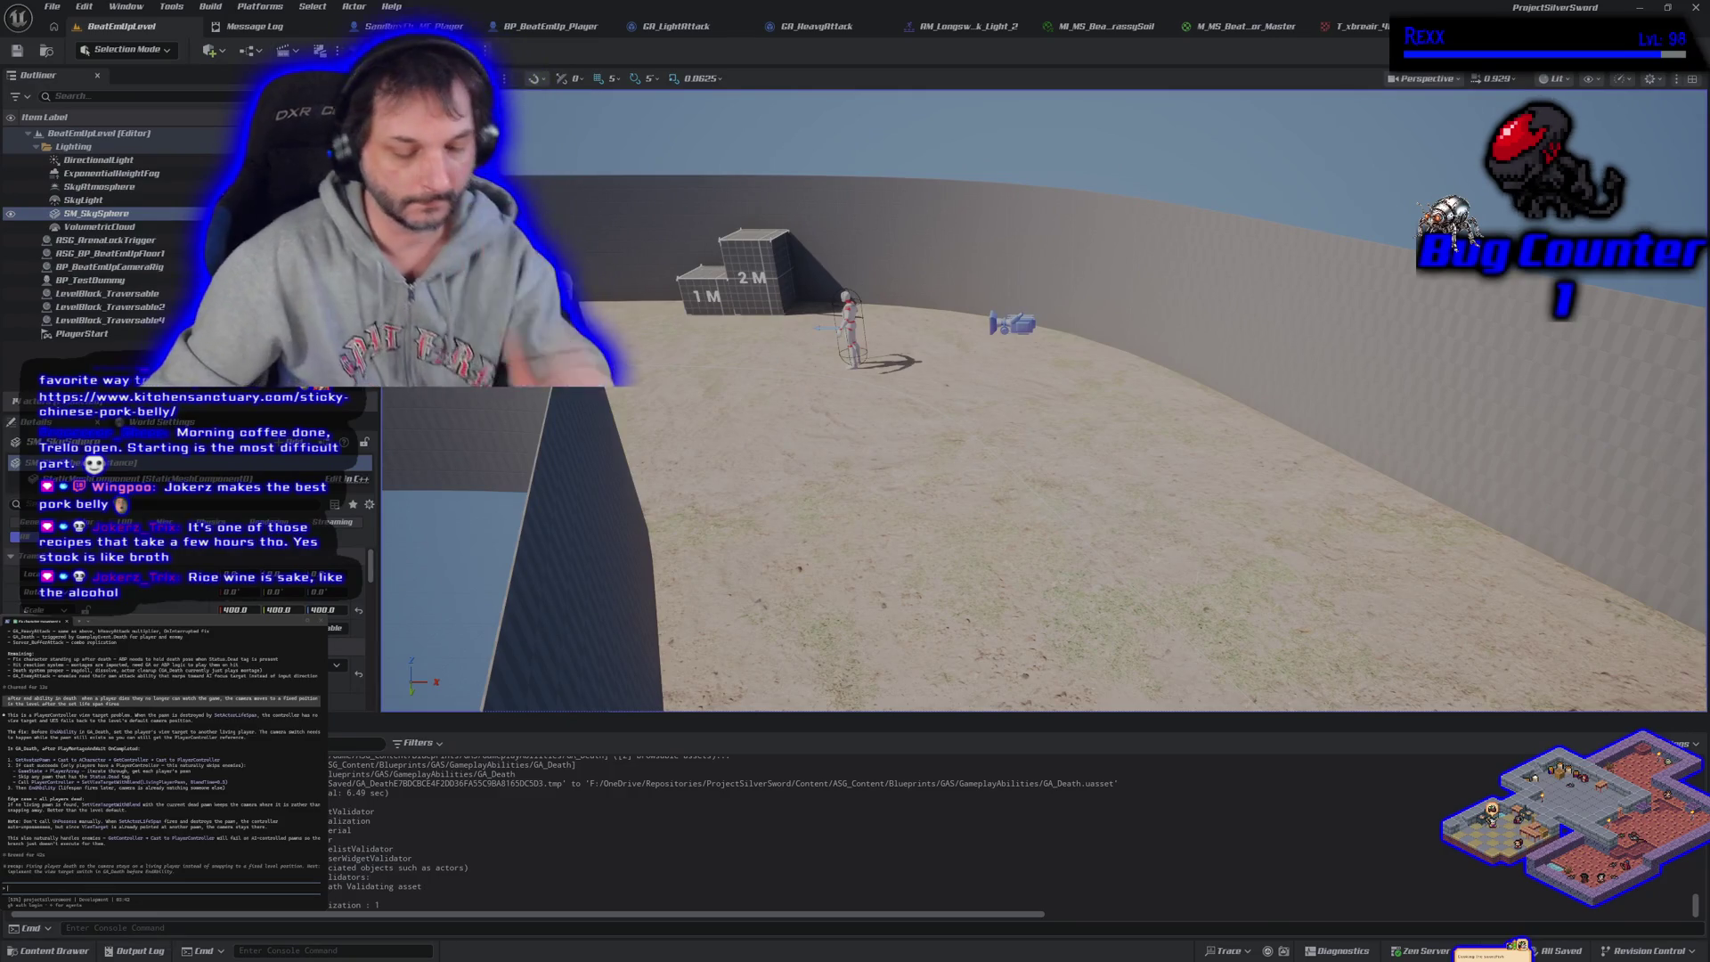
Run and stop a play-in-editor test, then switch to the SandboxCharacter_CMC_Player Blueprint
{"action": "key", "text": "alt+p"}
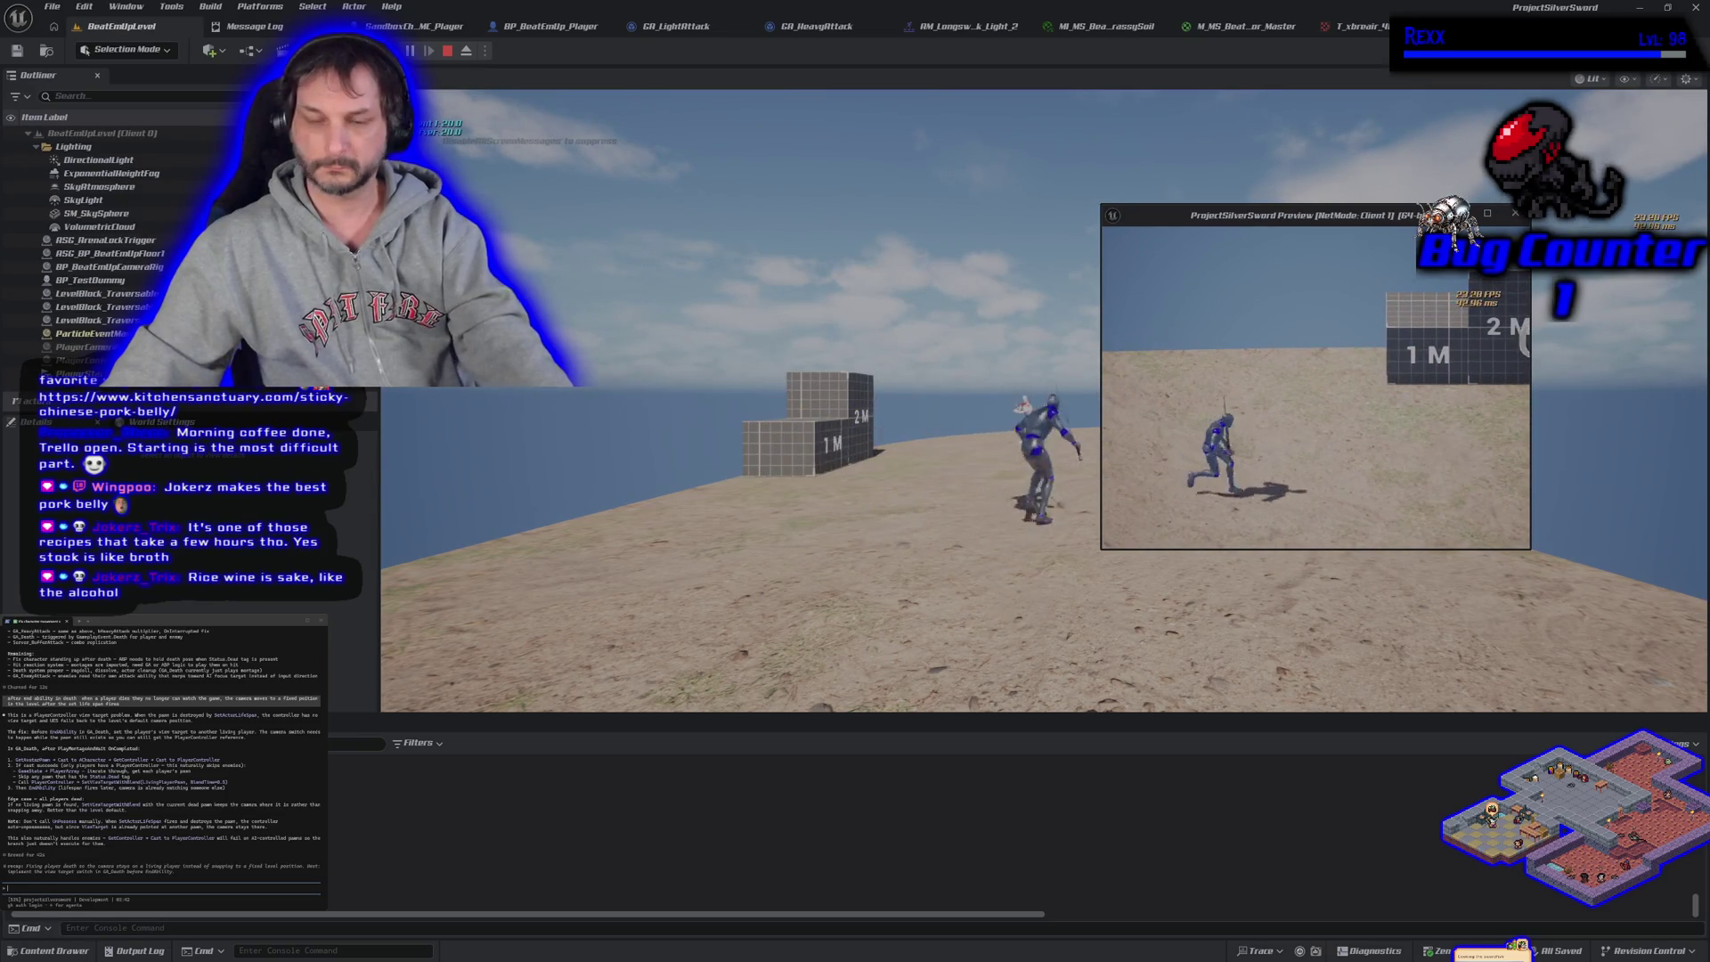
{"action": "key", "text": "Escape"}
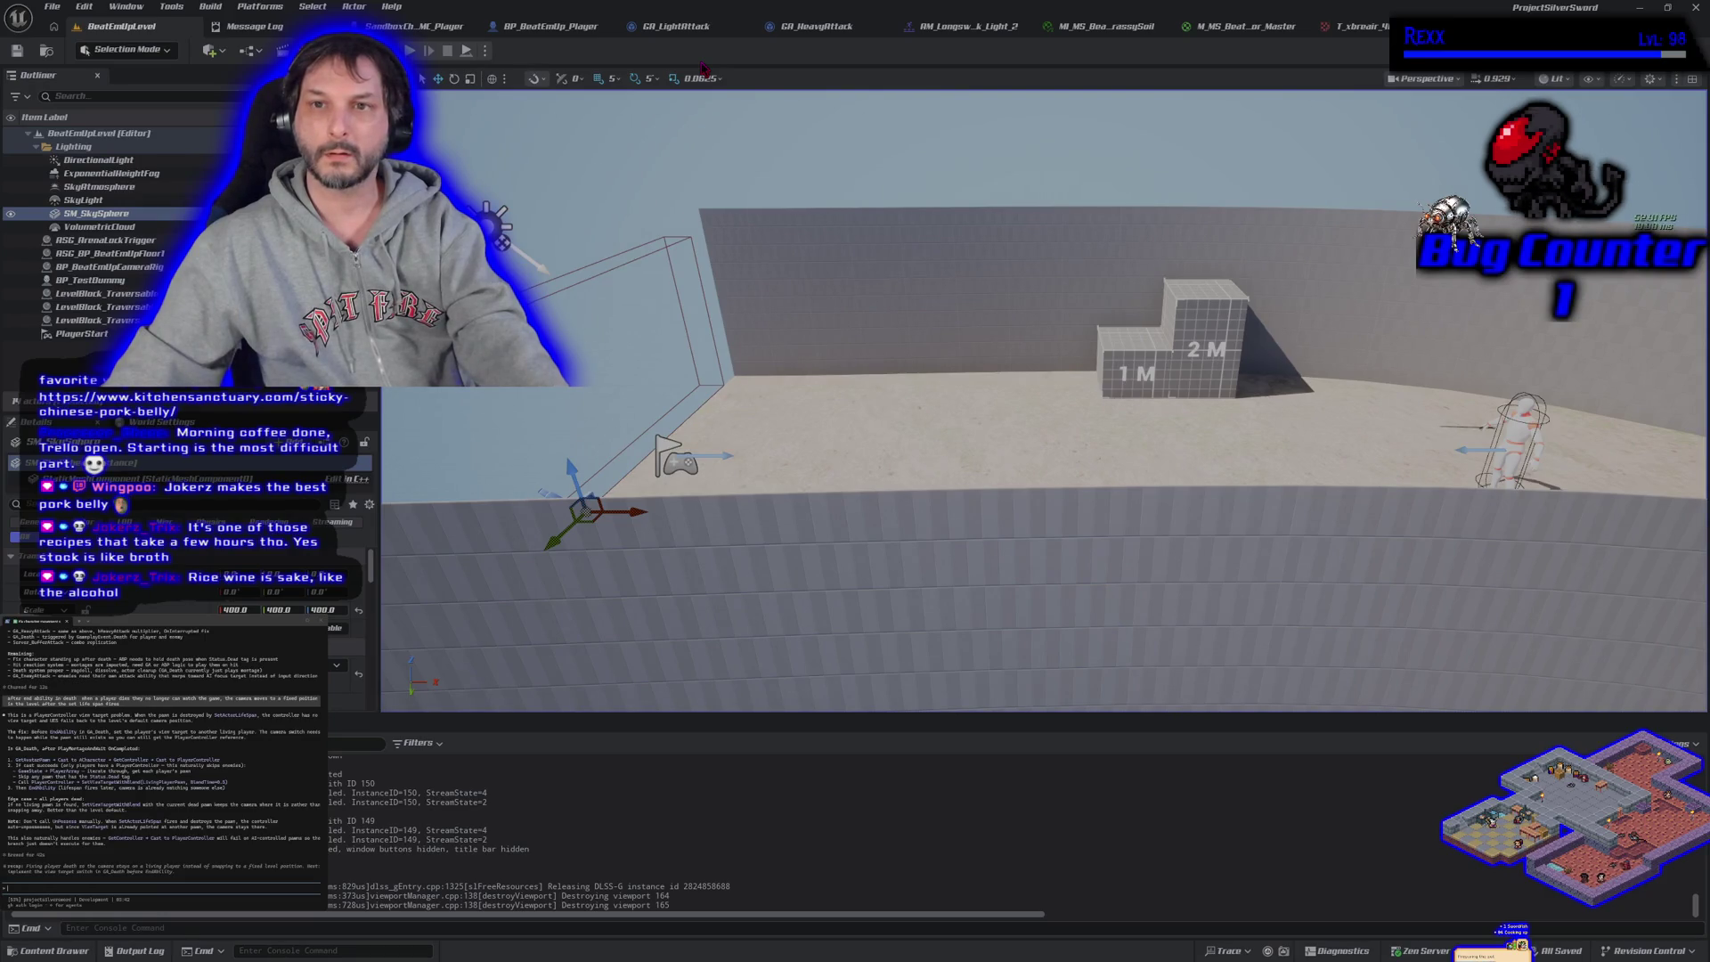
{"action": "left_click", "coordinate": [414, 26]}
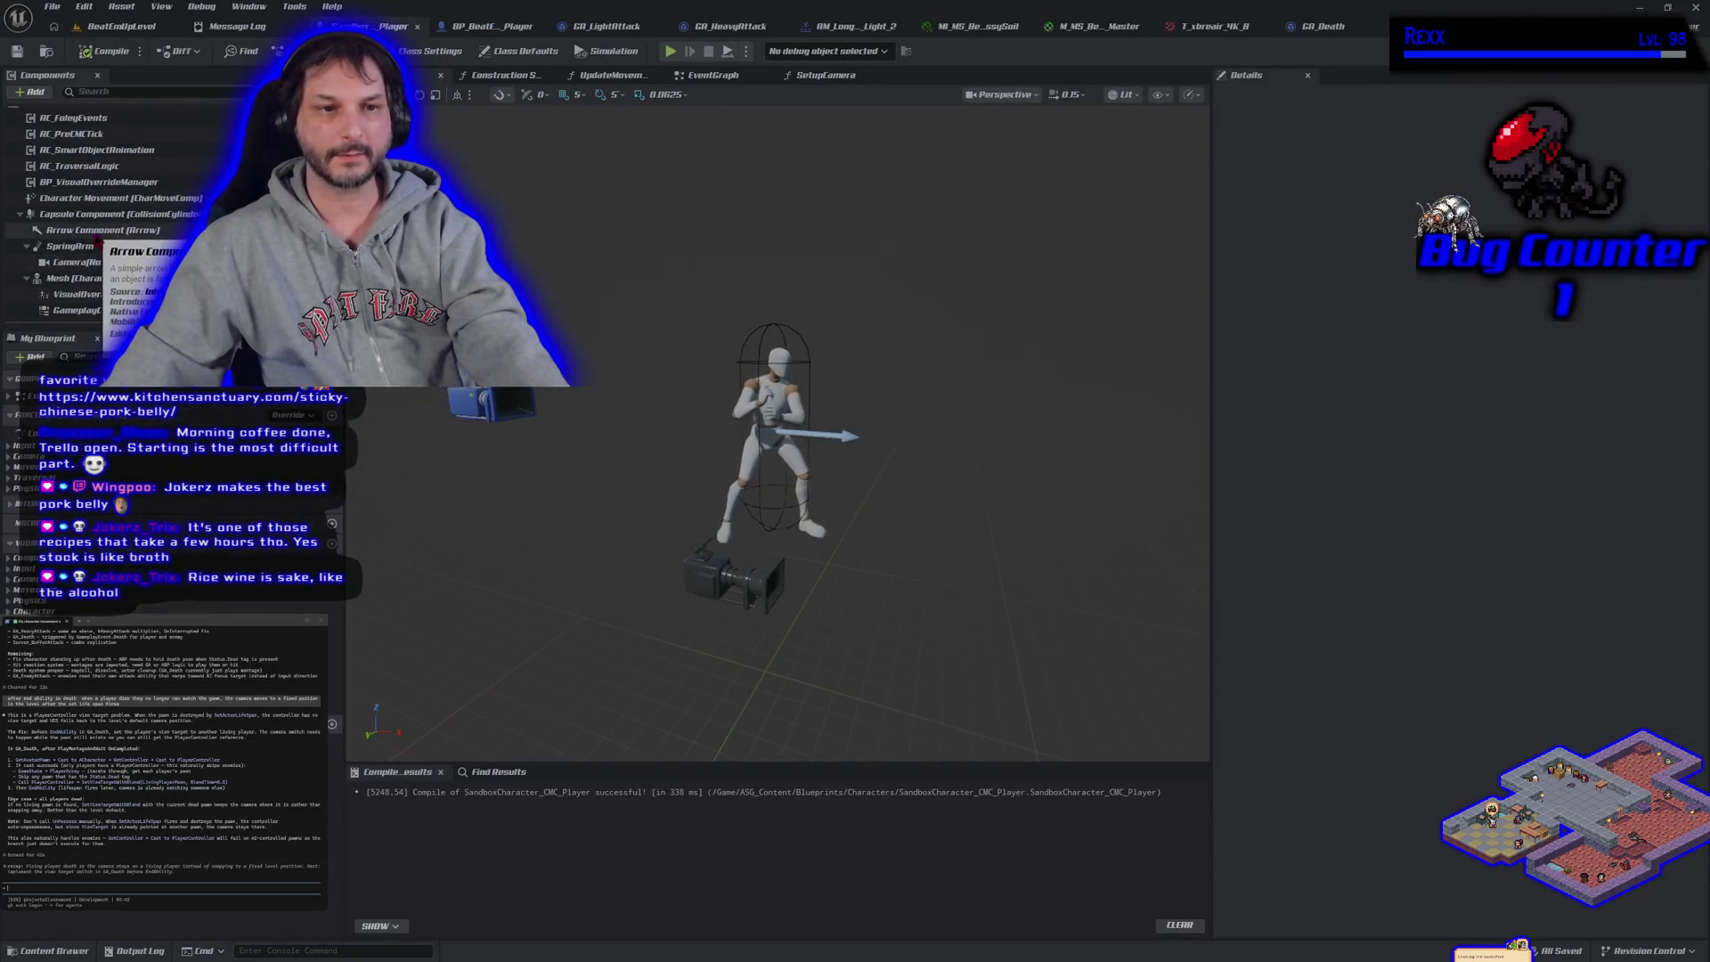
Reparent GameplayCamera under SpringArm, delete the Camera component, and compile
{"action": "scroll", "coordinate": [125, 274], "scroll_direction": "down", "scroll_amount": 1}
{"action": "left_click", "coordinate": [122, 279]}
{"action": "left_click_drag", "start_coordinate": [122, 279], "coordinate": [123, 263]}
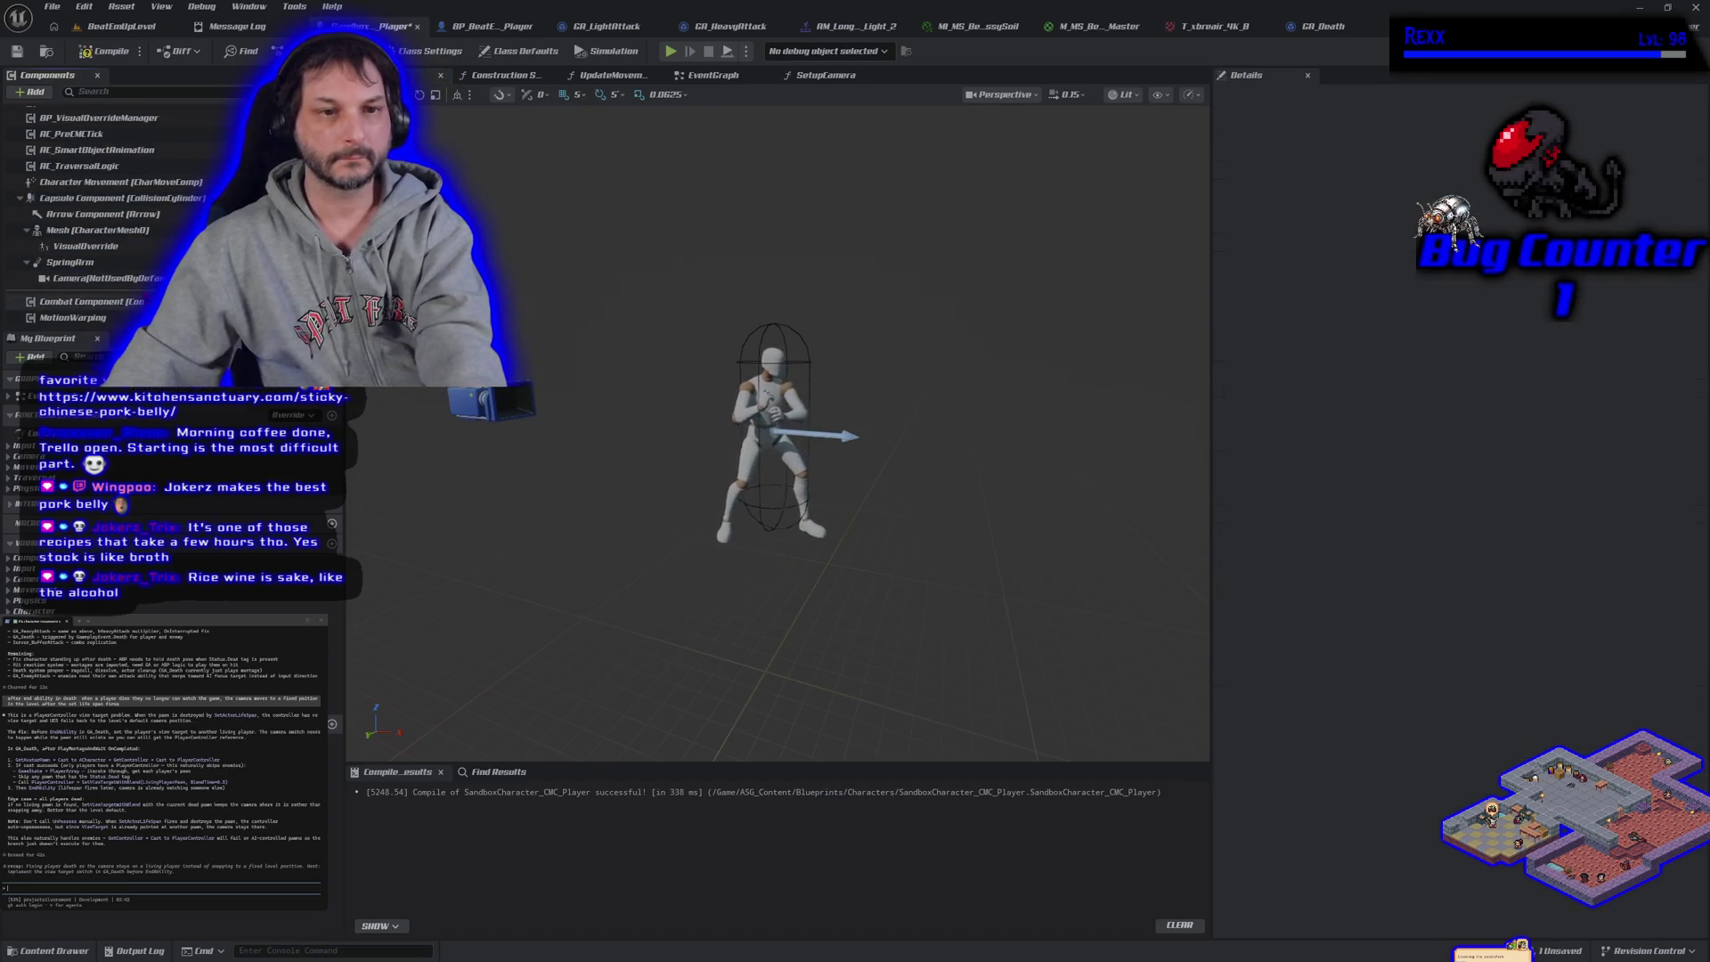
{"action": "right_click", "coordinate": [147, 280]}
{"action": "left_click", "coordinate": [205, 374]}
{"action": "left_click", "coordinate": [100, 51]}
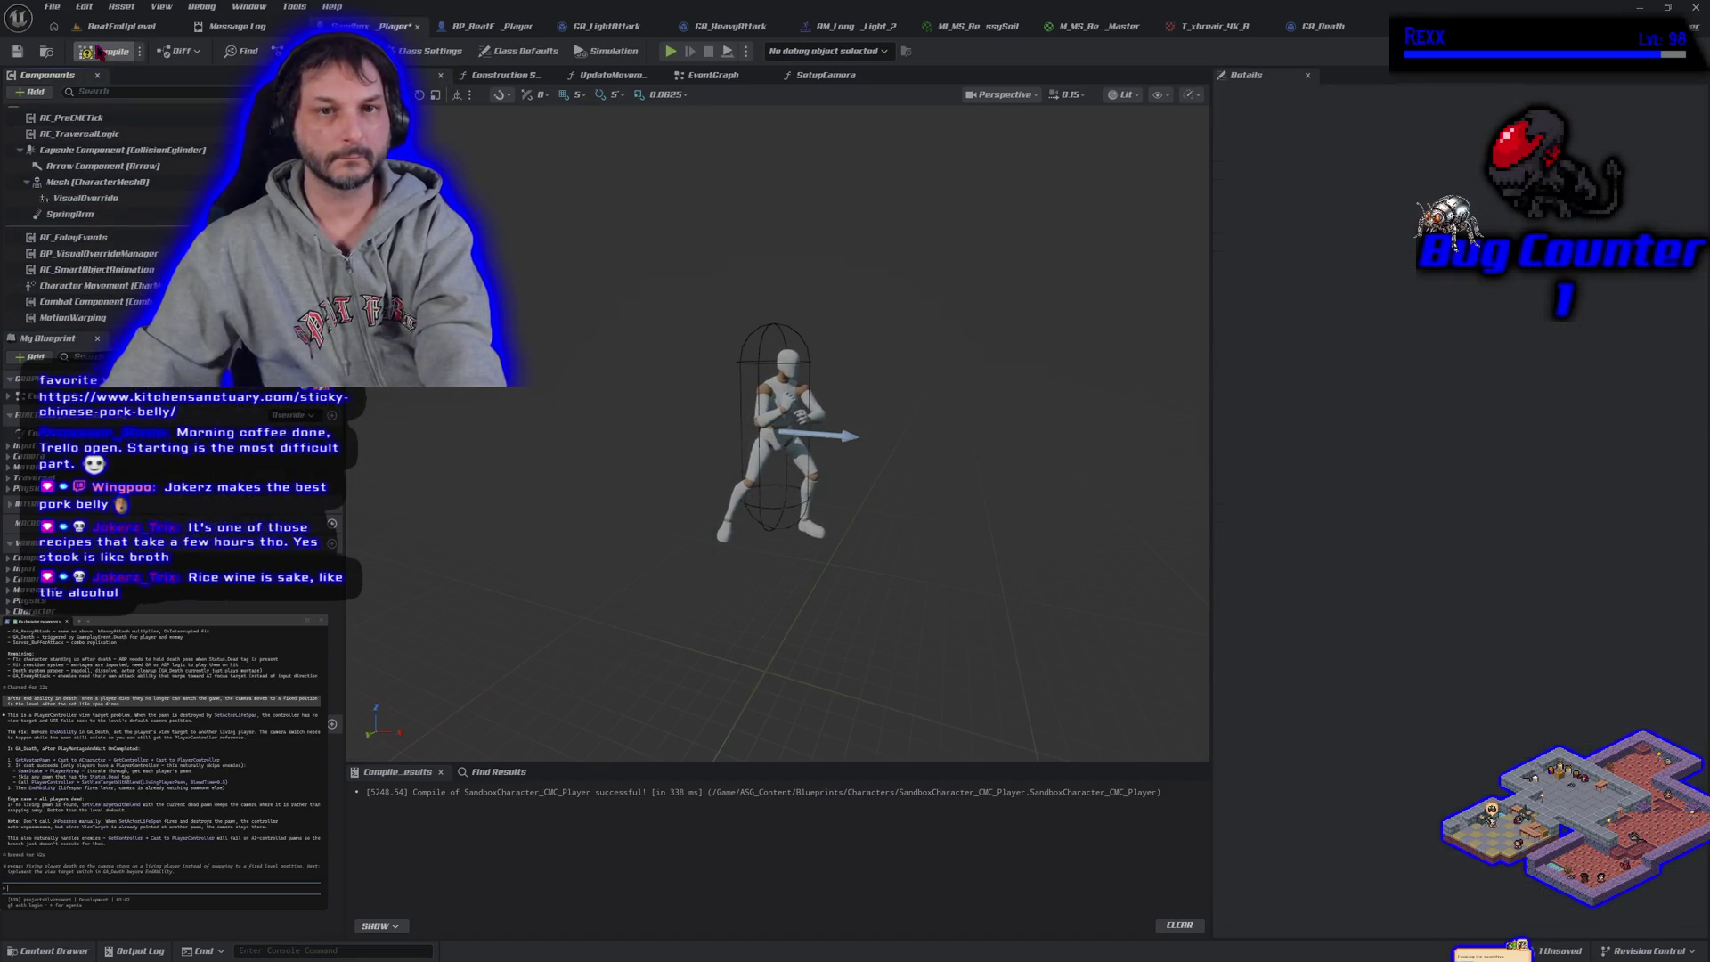
{"action": "left_click", "coordinate": [664, 796]}
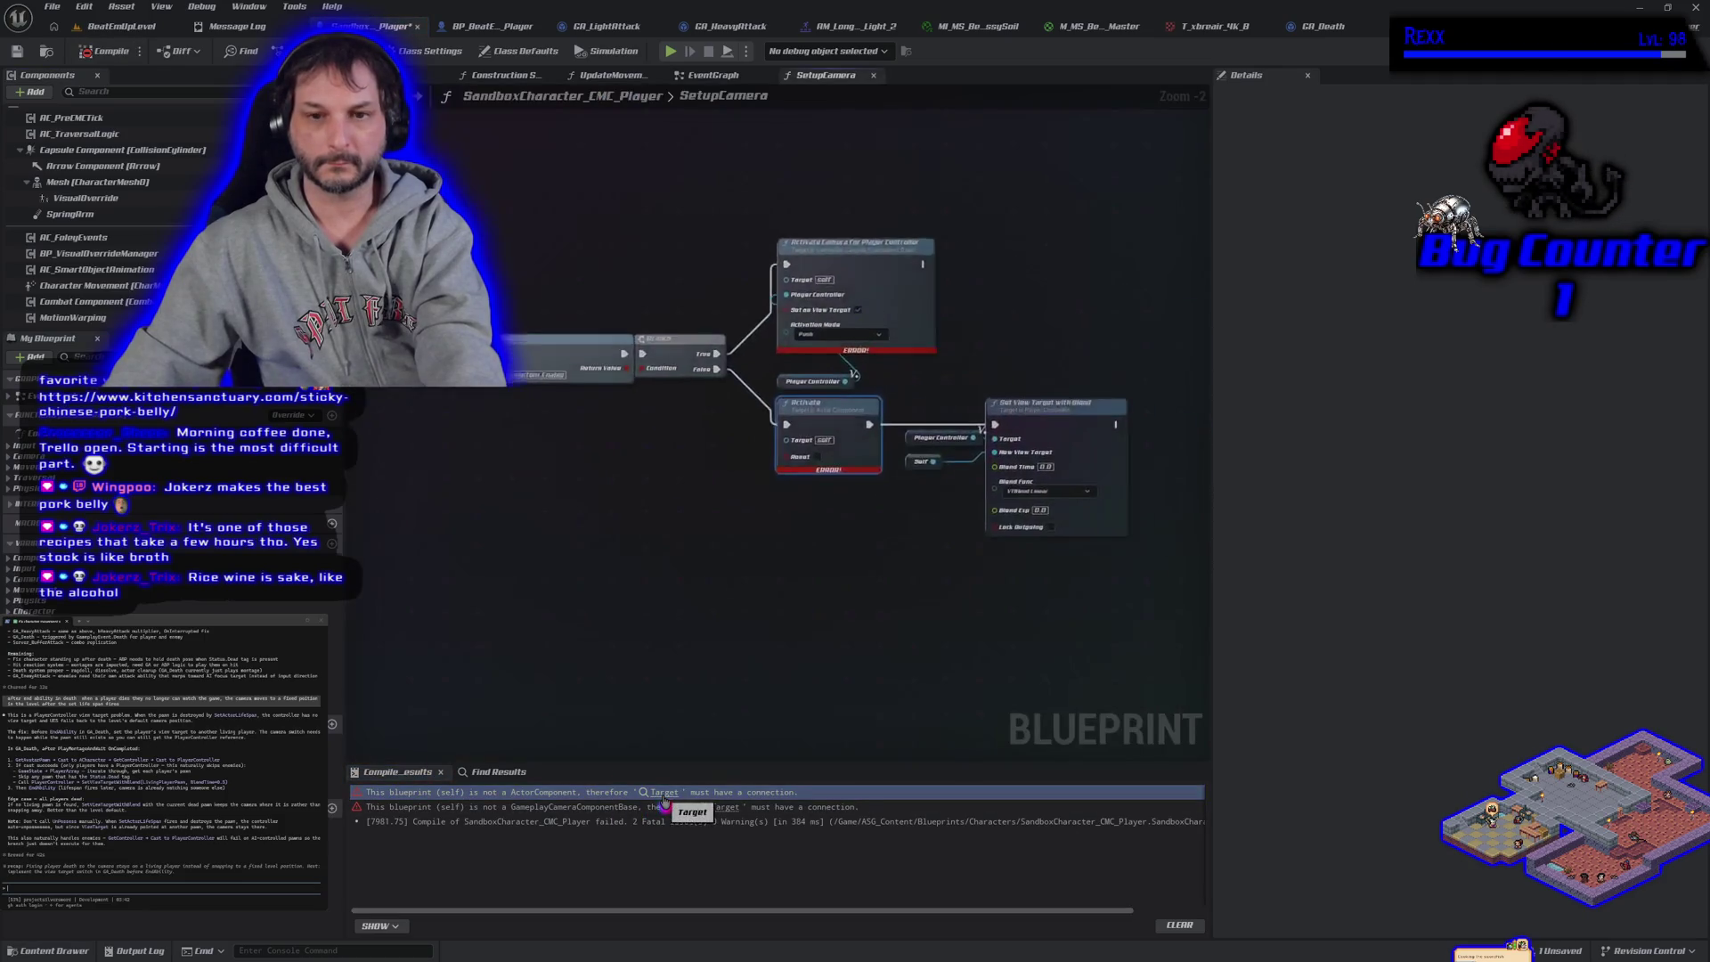
Undo both camera changes and return to BeatEmUpLevel
{"action": "left_click_drag", "start_coordinate": [836, 560], "coordinate": [991, 575]}
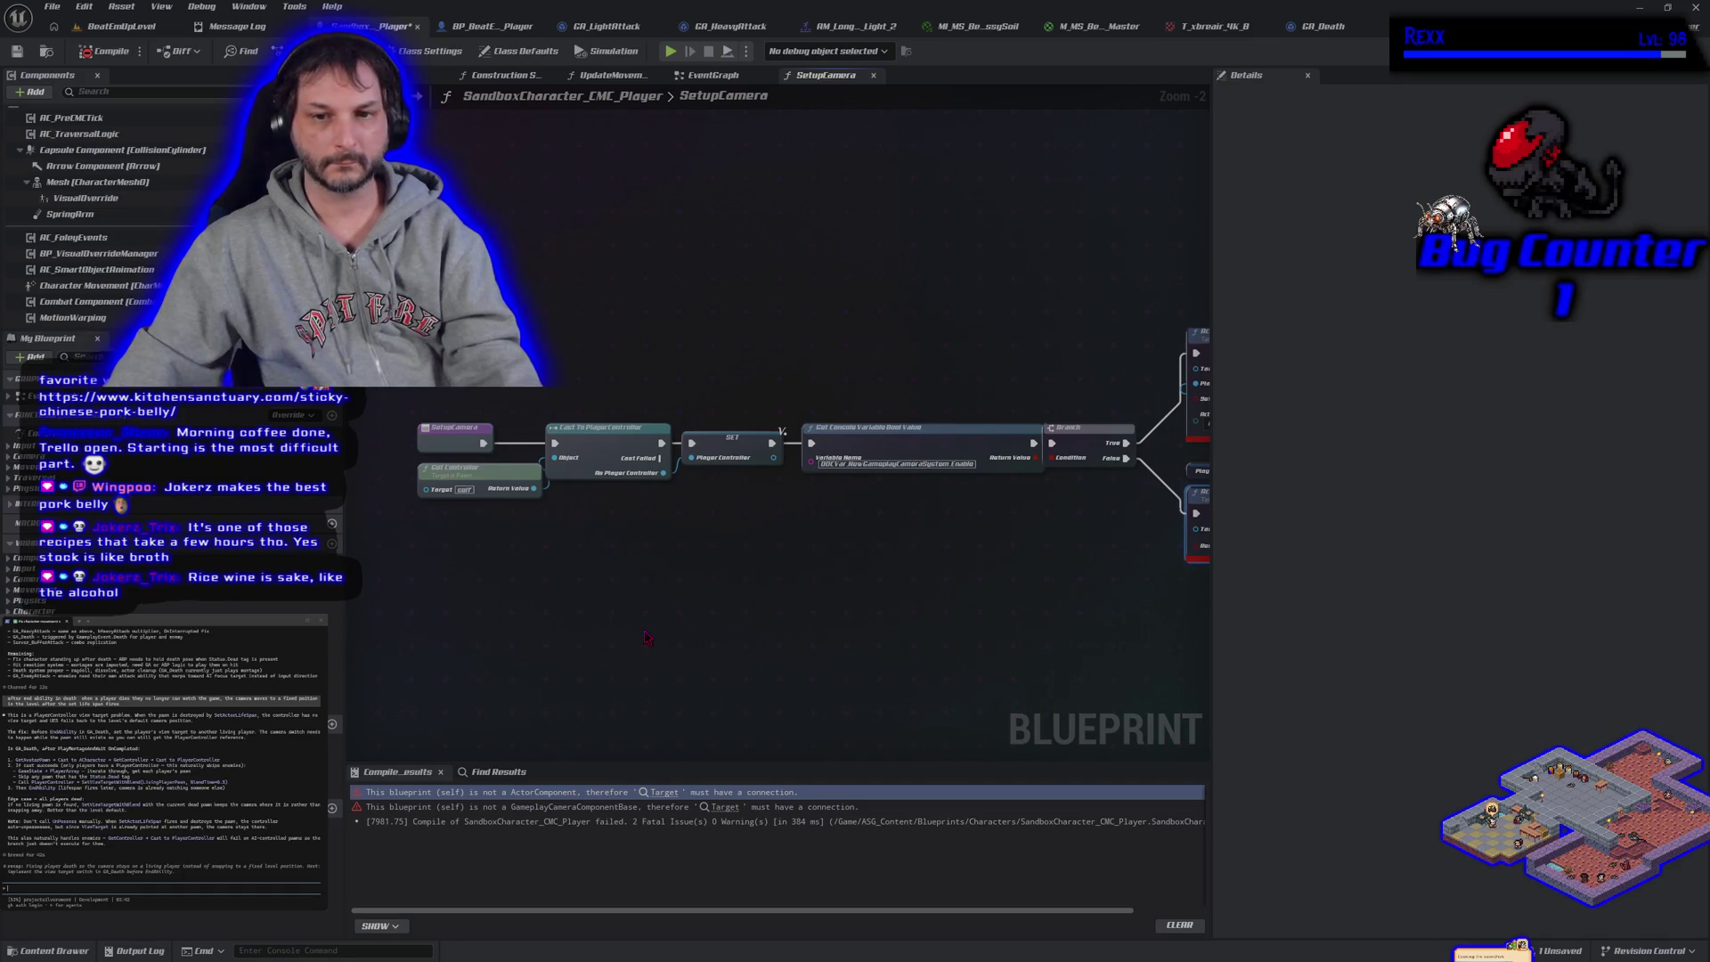
{"action": "key", "text": "ctrl+z"}
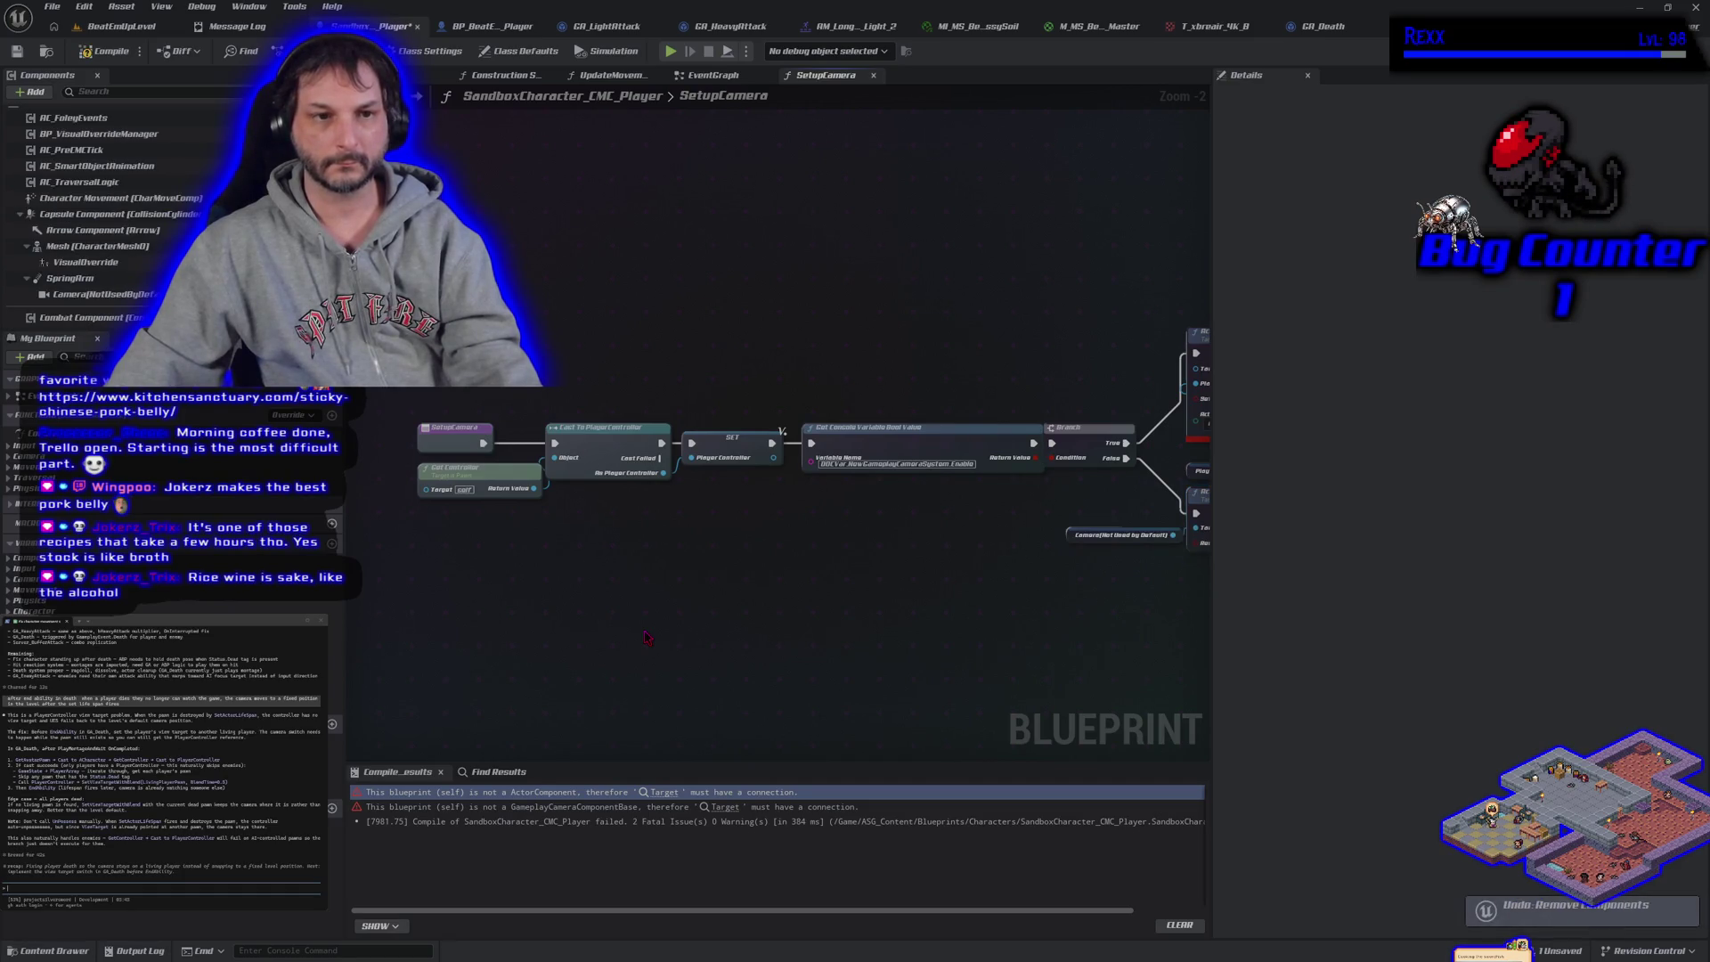
{"action": "key", "text": "ctrl+z"}
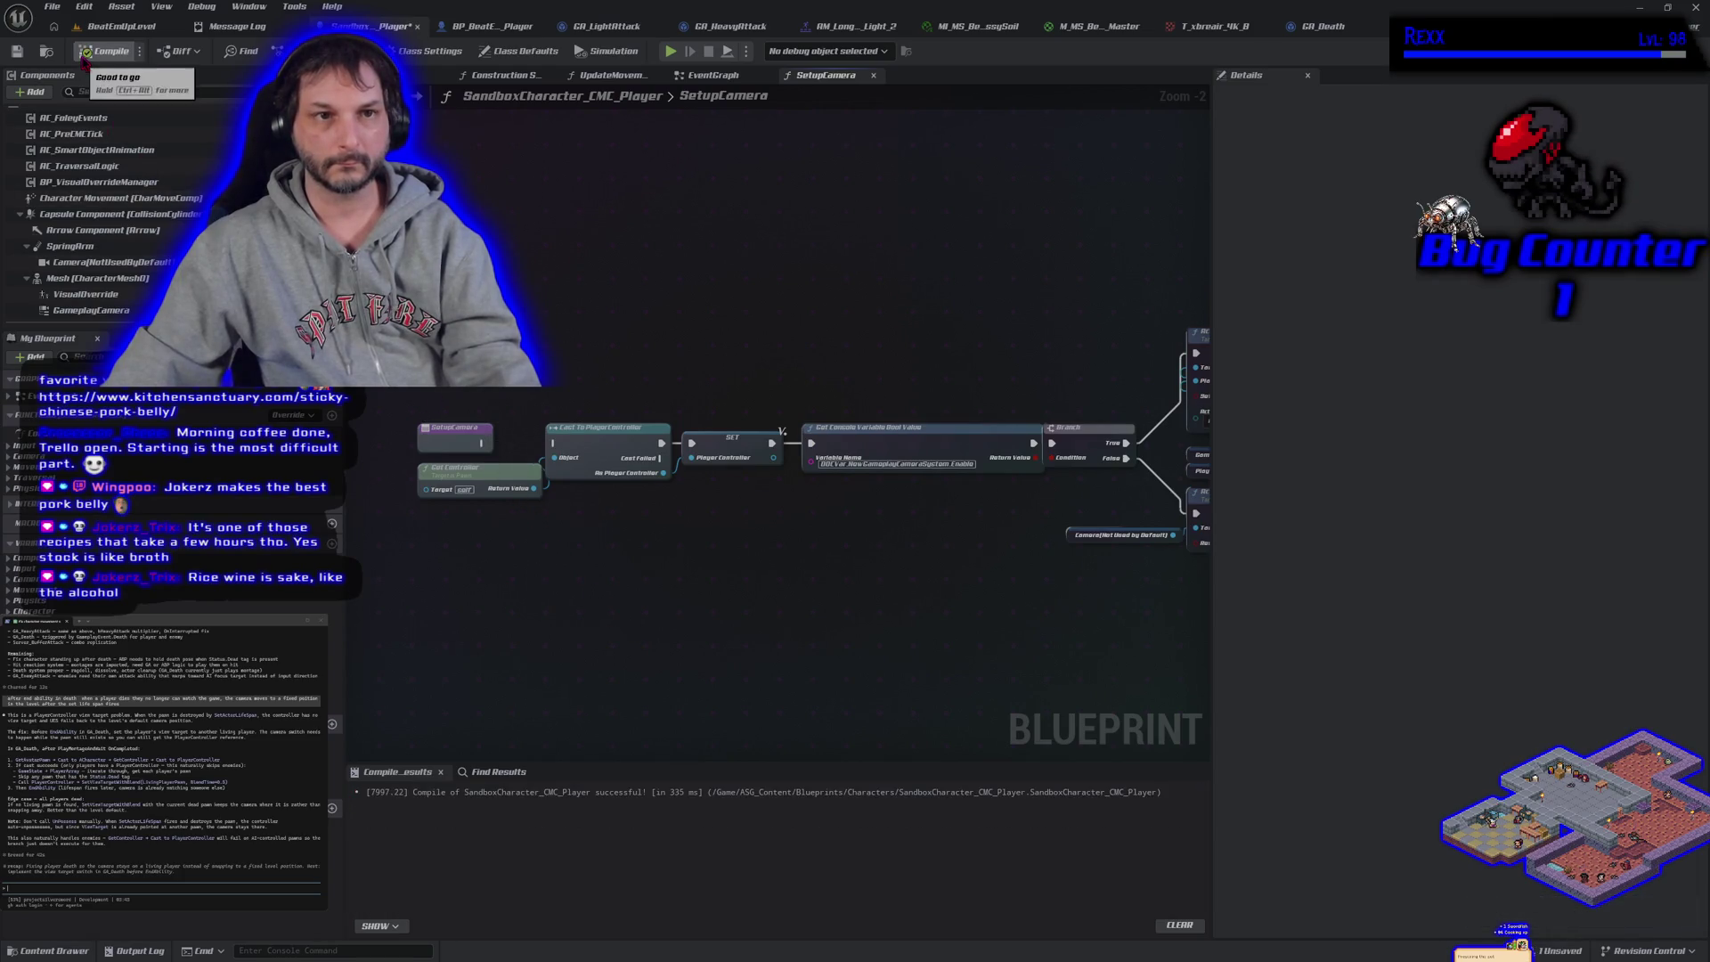
{"action": "left_click", "coordinate": [116, 26]}
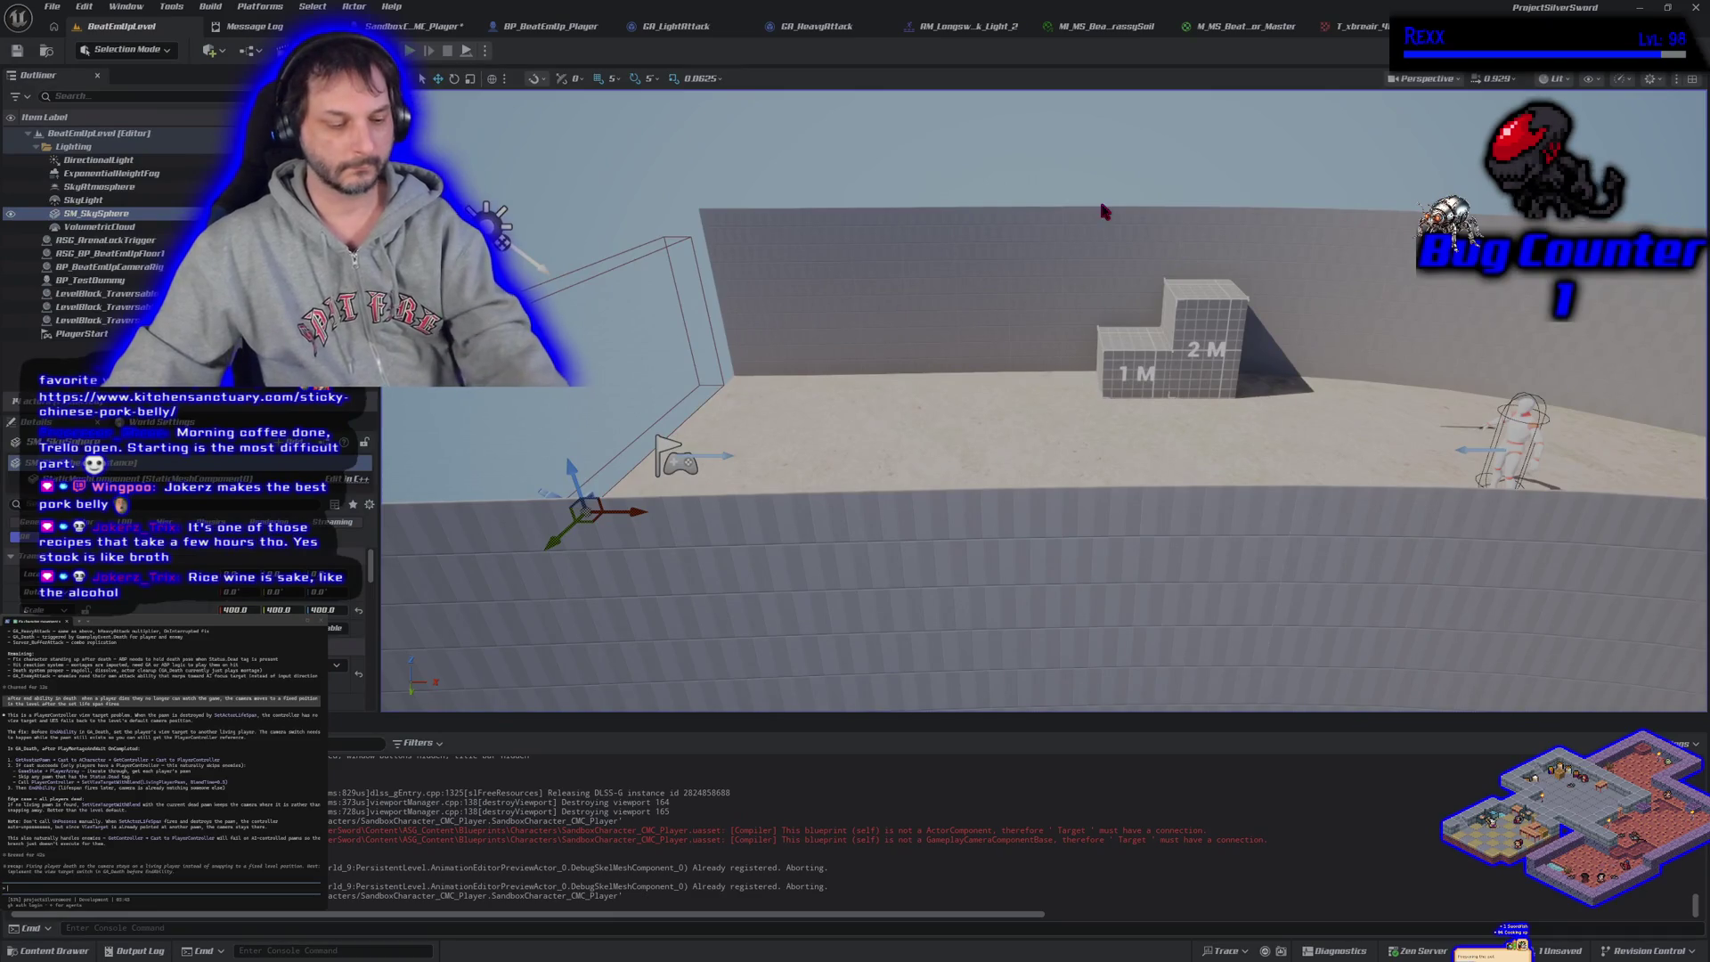
Play-test the level again, then go back to the character Blueprint's SetupCamera graph
{"action": "key", "text": "alt+p"}
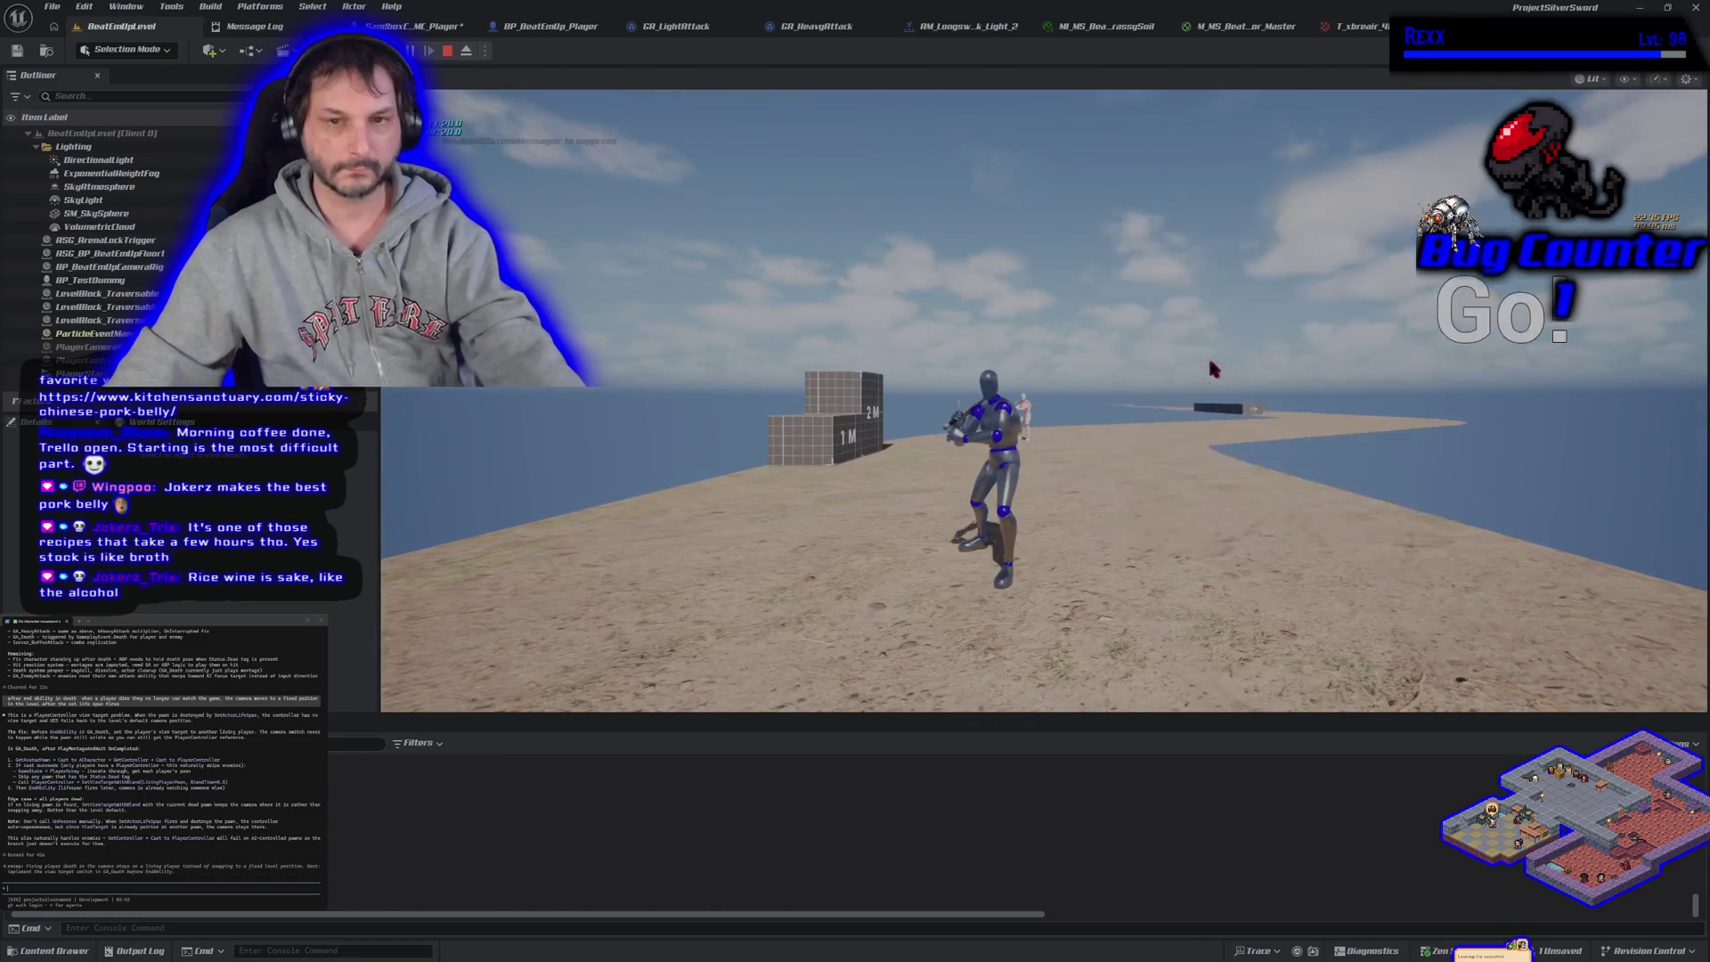
{"action": "key", "text": "Escape"}
{"action": "left_click", "coordinate": [437, 26]}
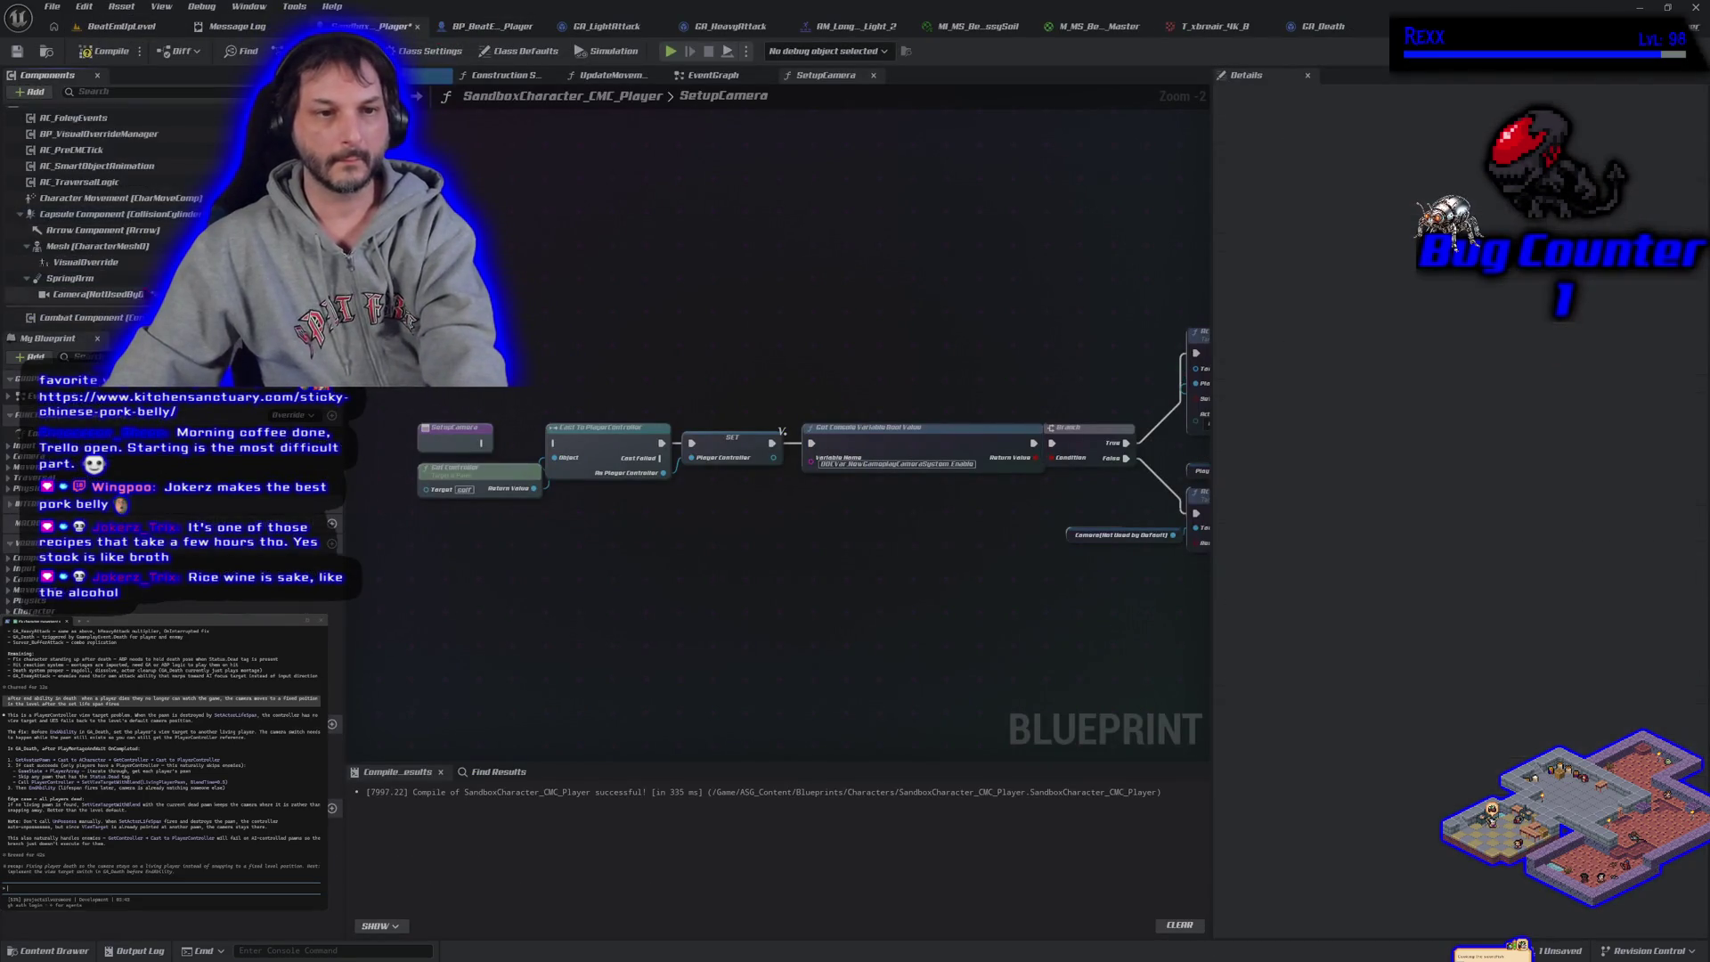
Delete the unused Camera component under SpringArm and play-test BeatEmUpLevel once more
{"action": "left_click_drag", "start_coordinate": [129, 268], "coordinate": [125, 256]}
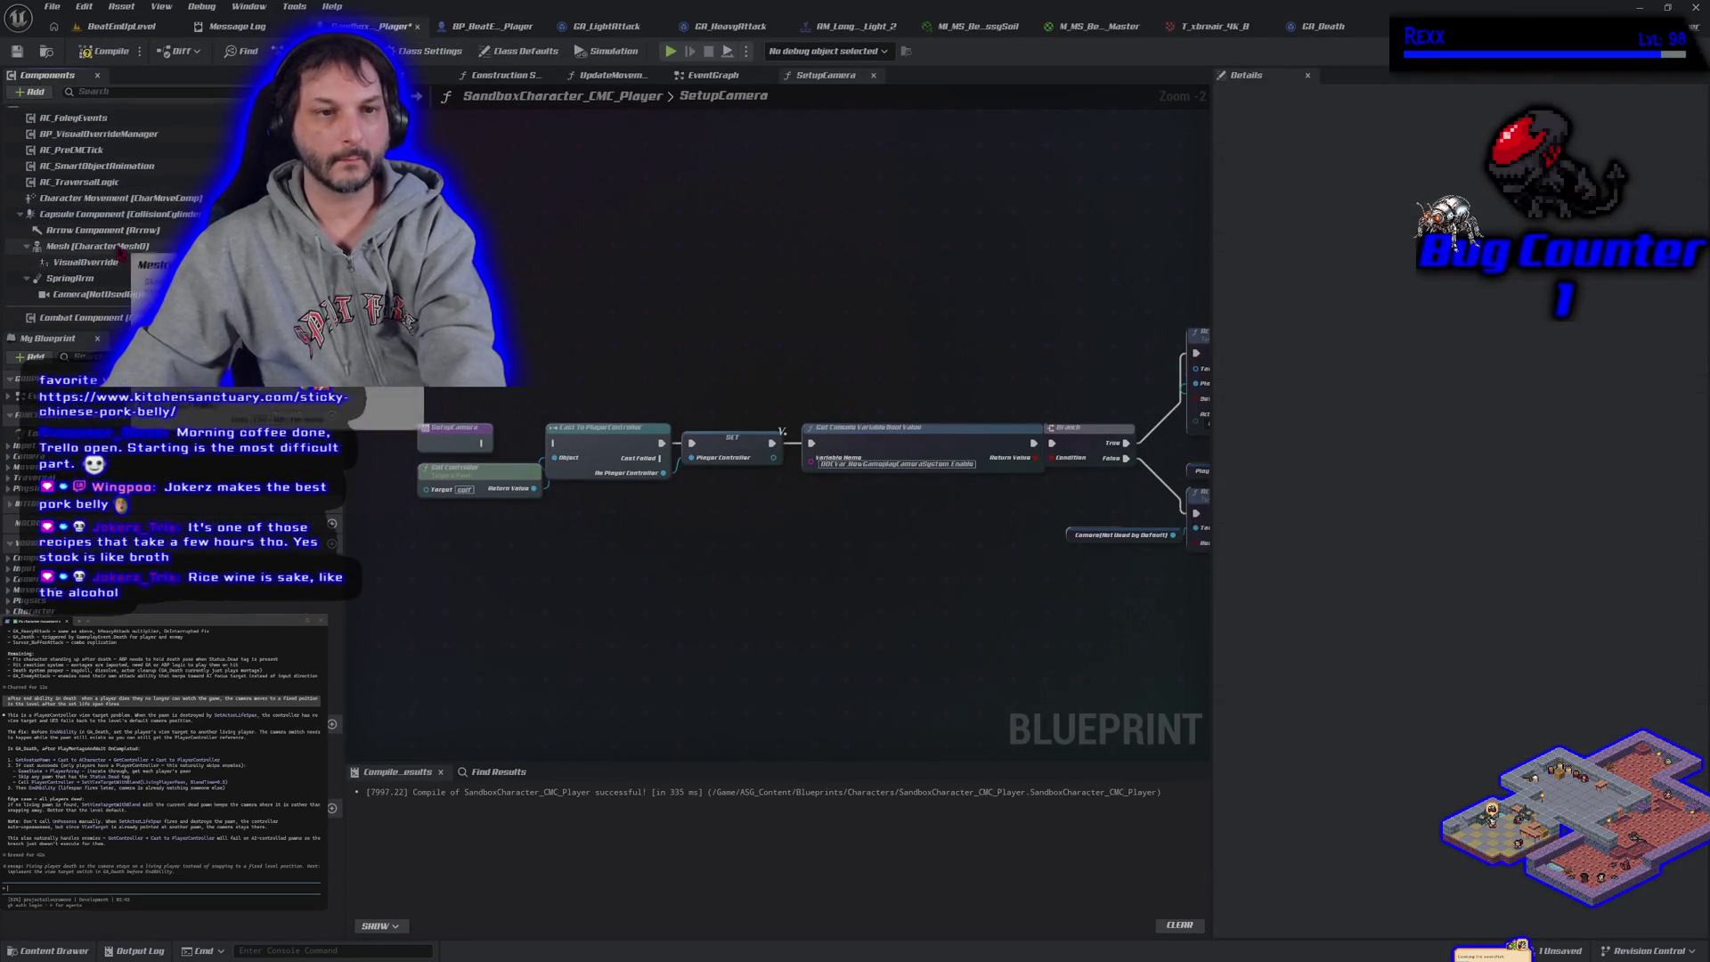
{"action": "left_click", "coordinate": [117, 300]}
{"action": "key", "text": "Delete"}
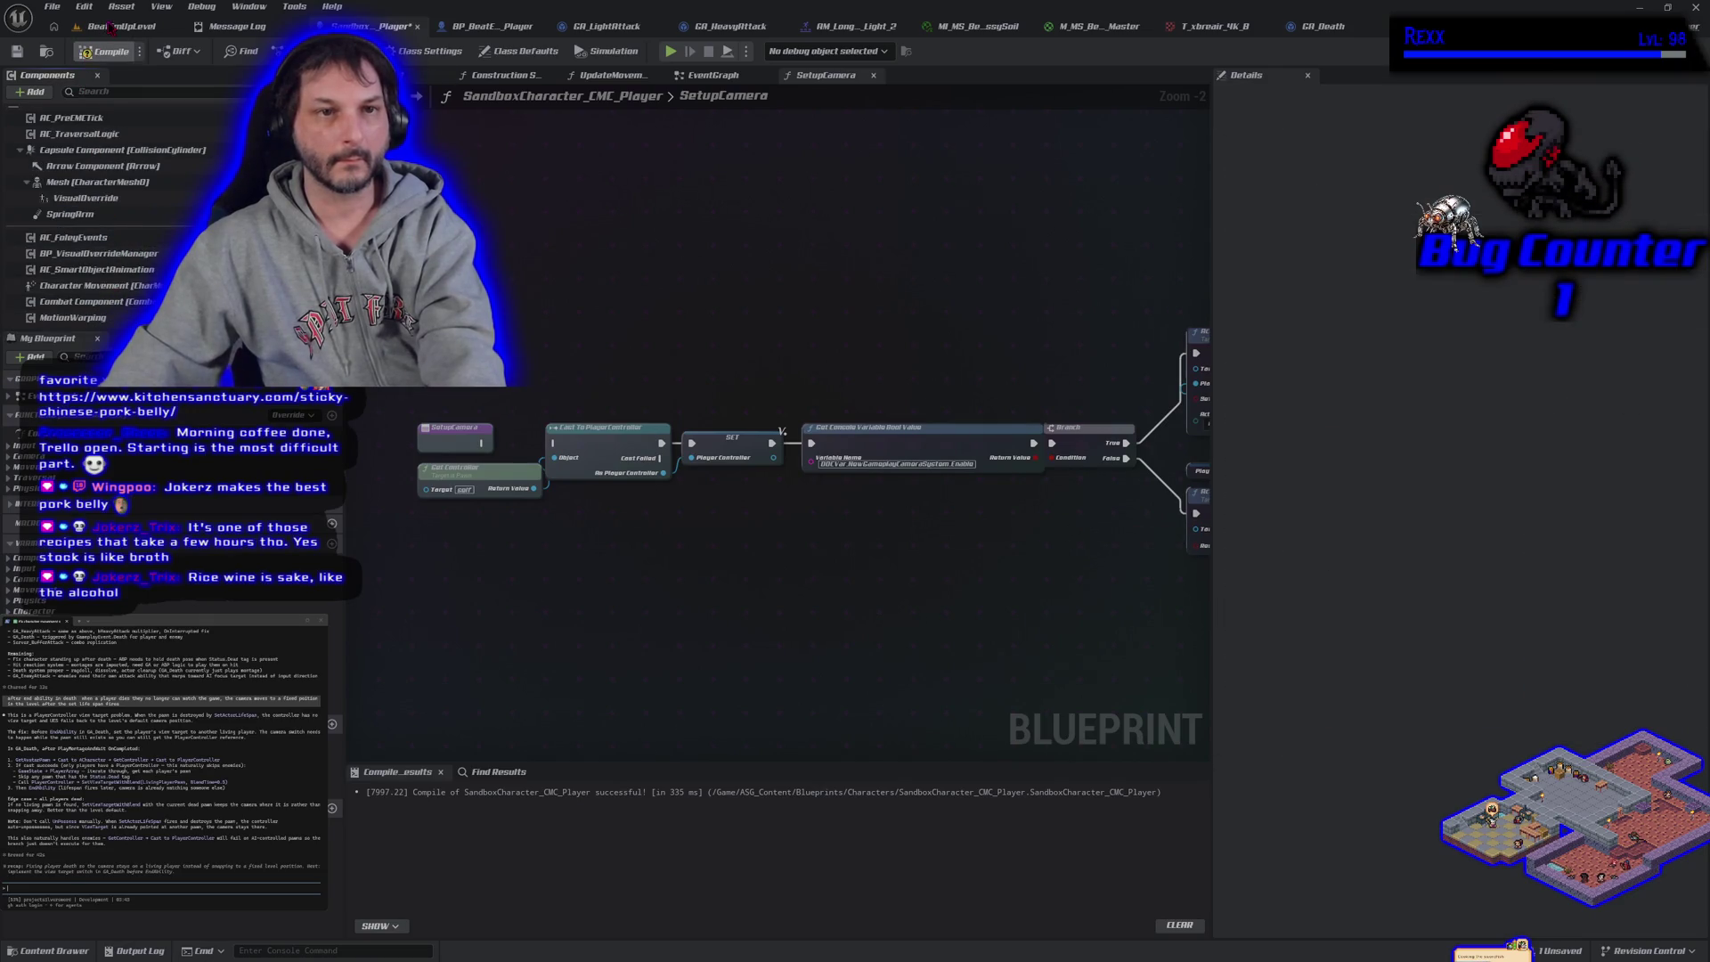
{"action": "left_click", "coordinate": [110, 27]}
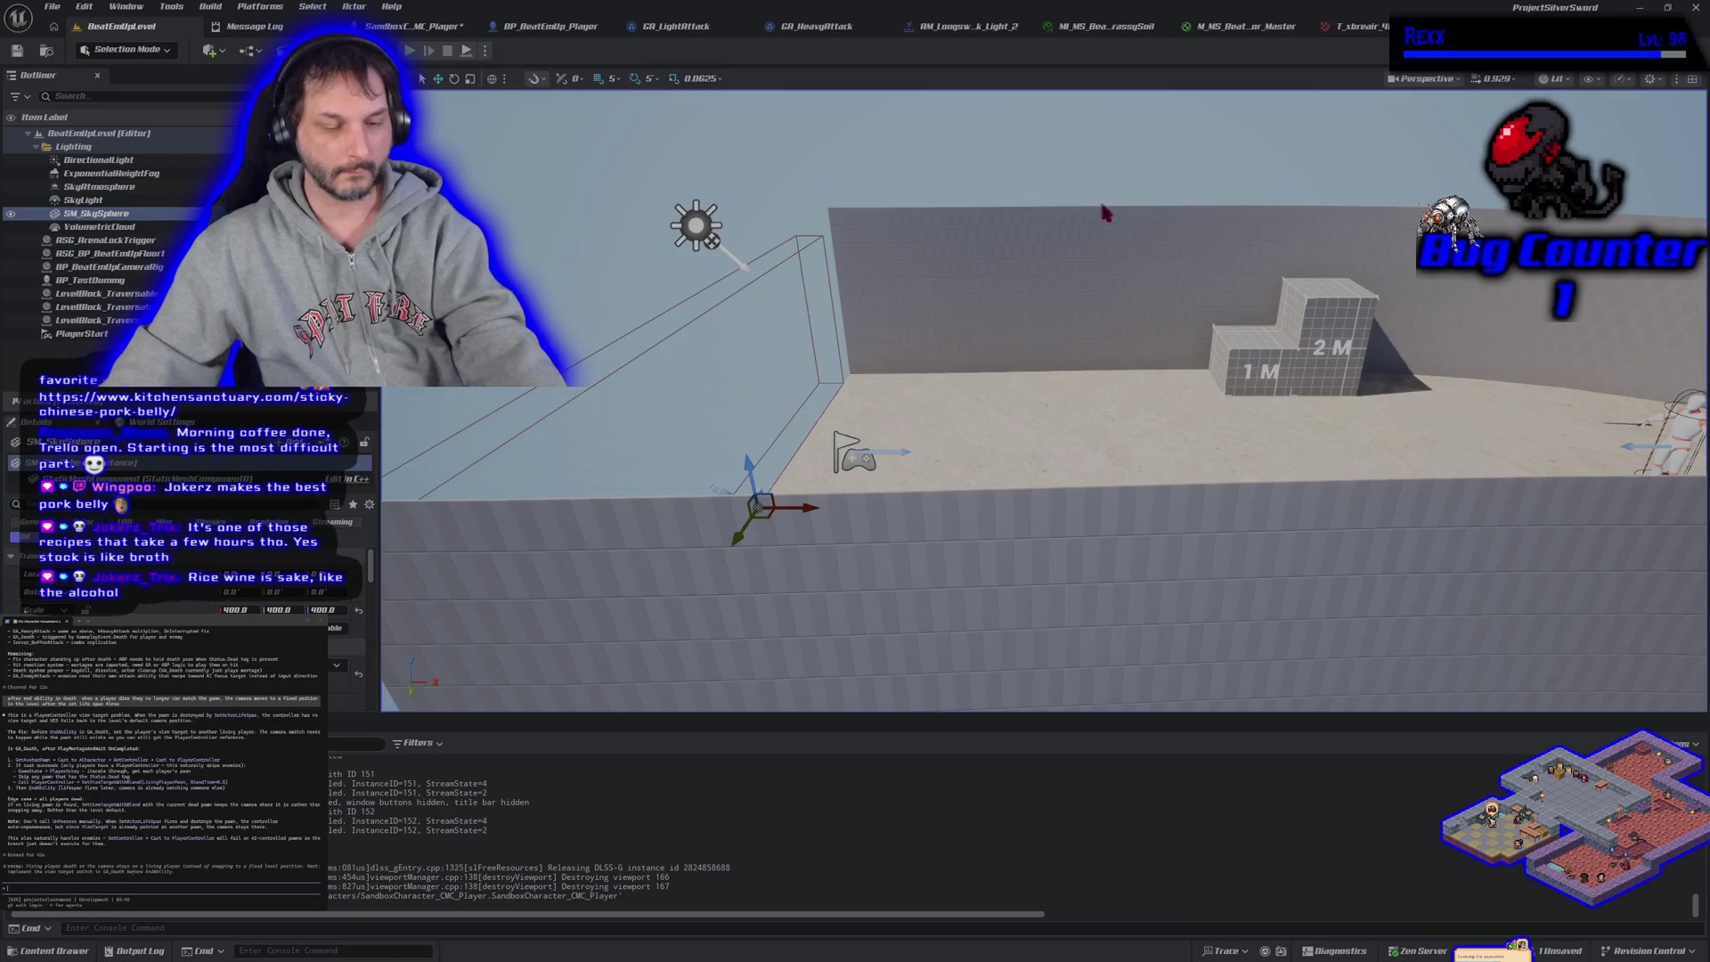
{"action": "key", "text": "alt+p"}
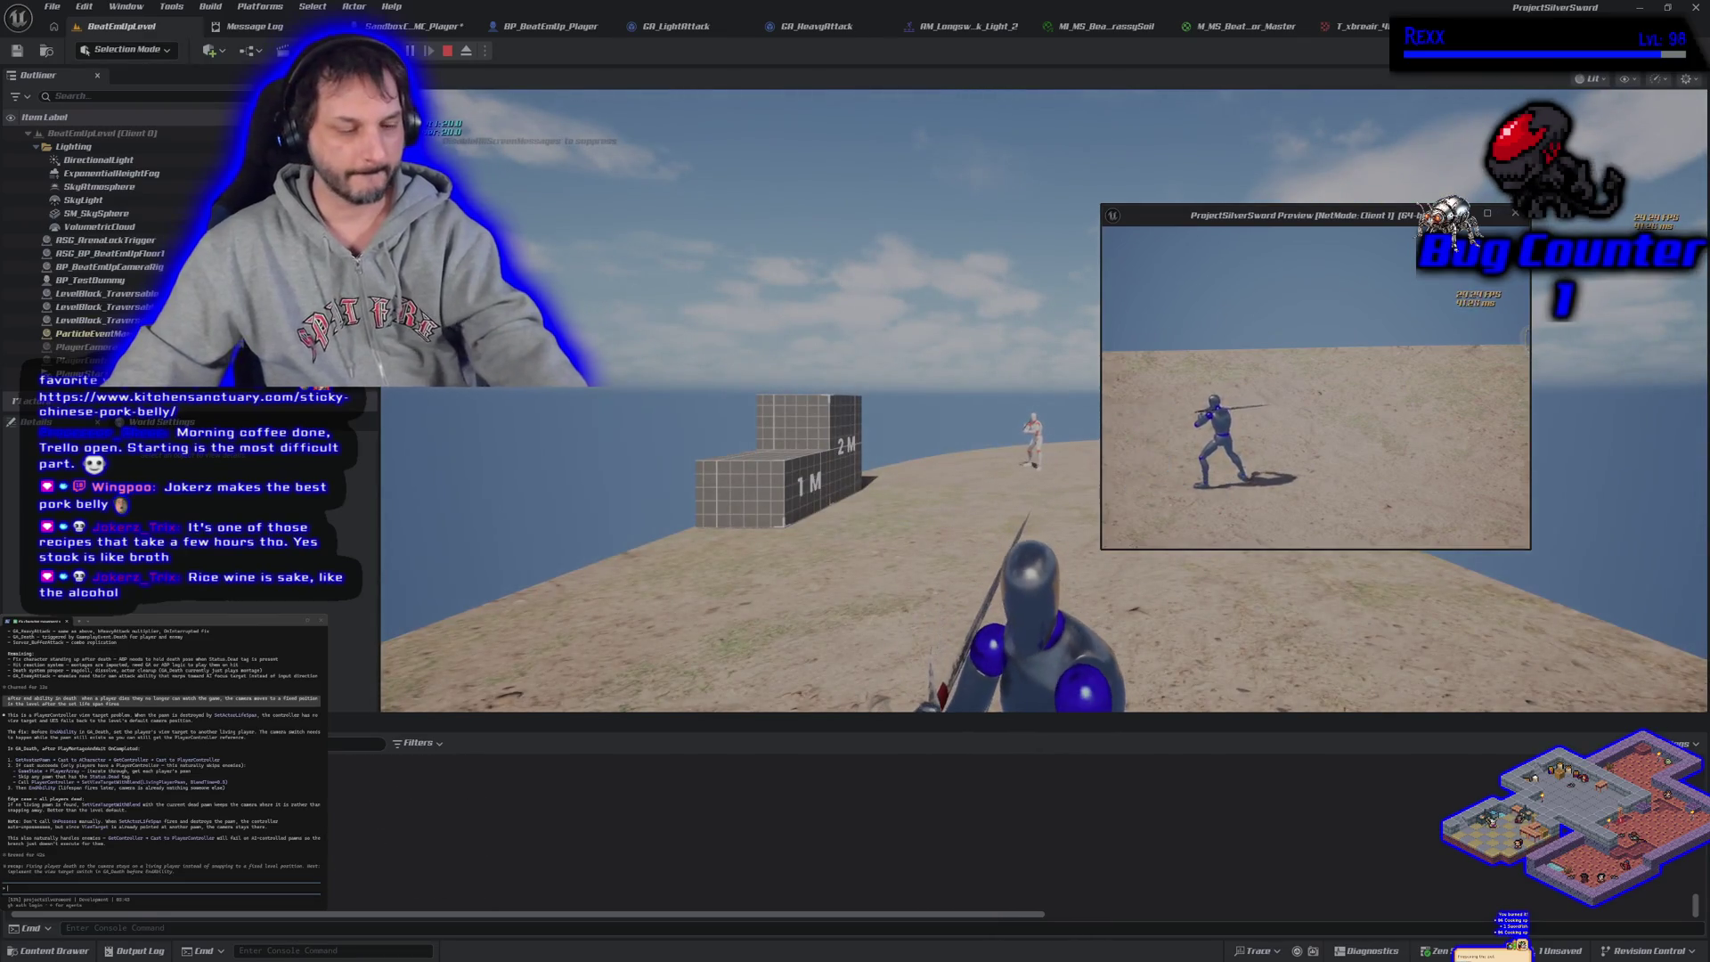
{"action": "key", "text": "Escape"}
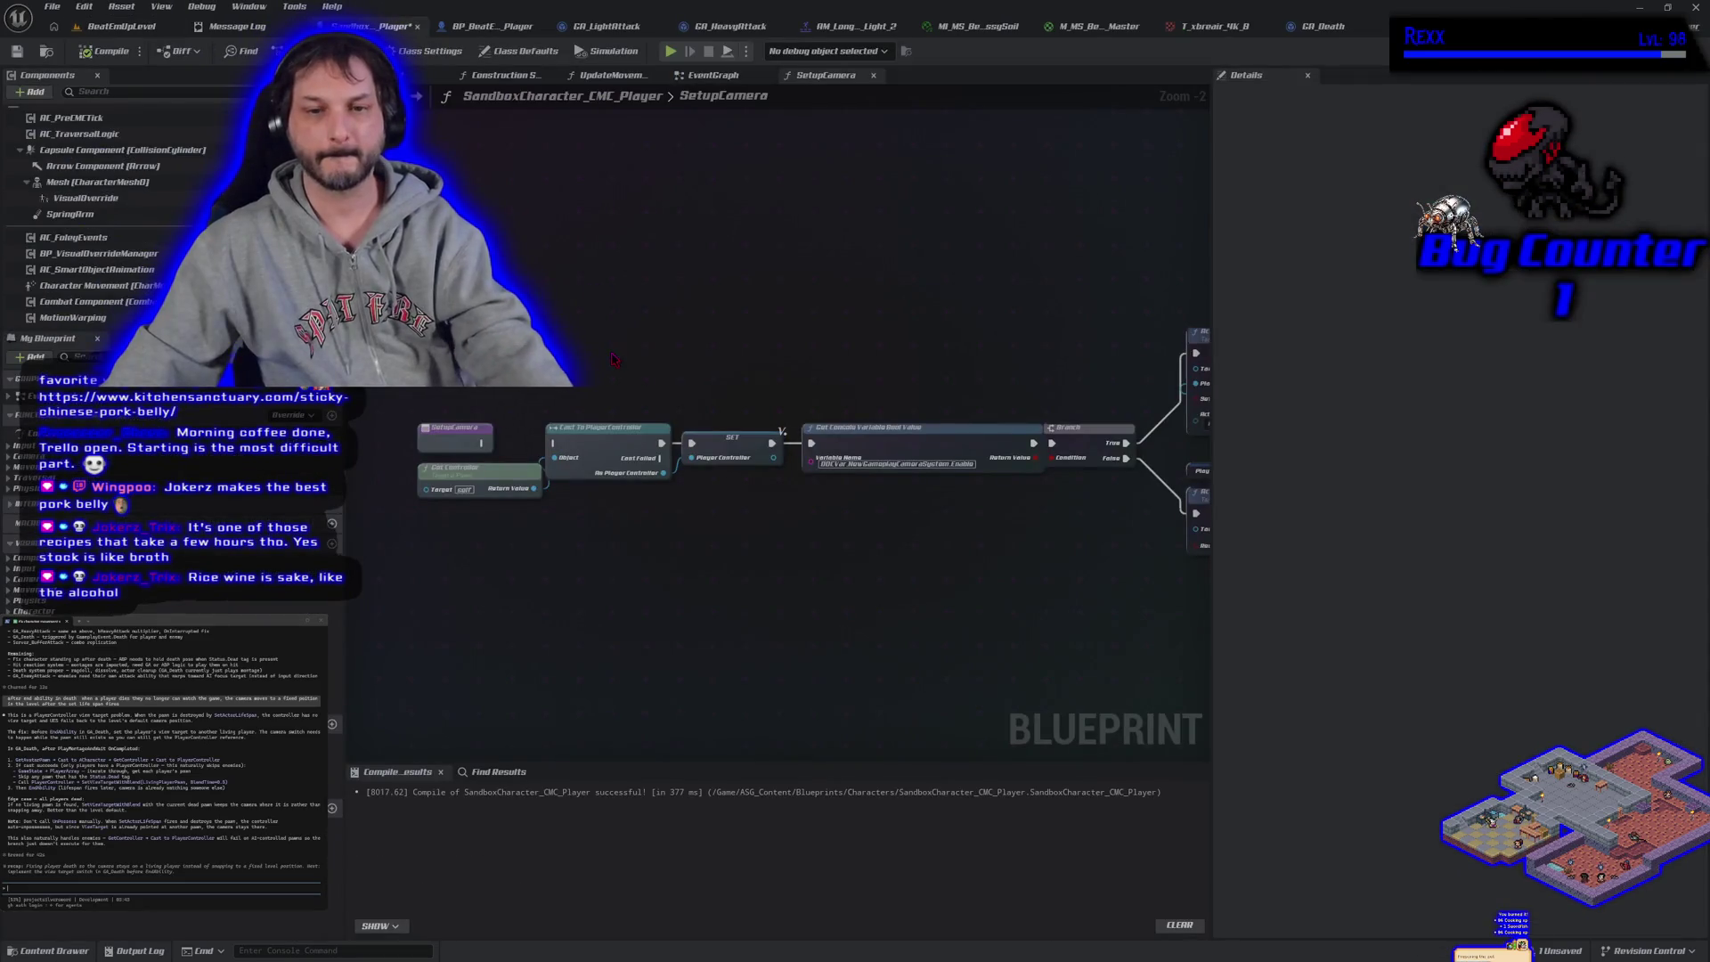
Undo the removal of the spring-arm Camera, save GA_Death, and go back to BeatEmUpLevel
{"action": "key", "text": "ctrl+z"}
{"action": "key", "text": "ctrl+z"}
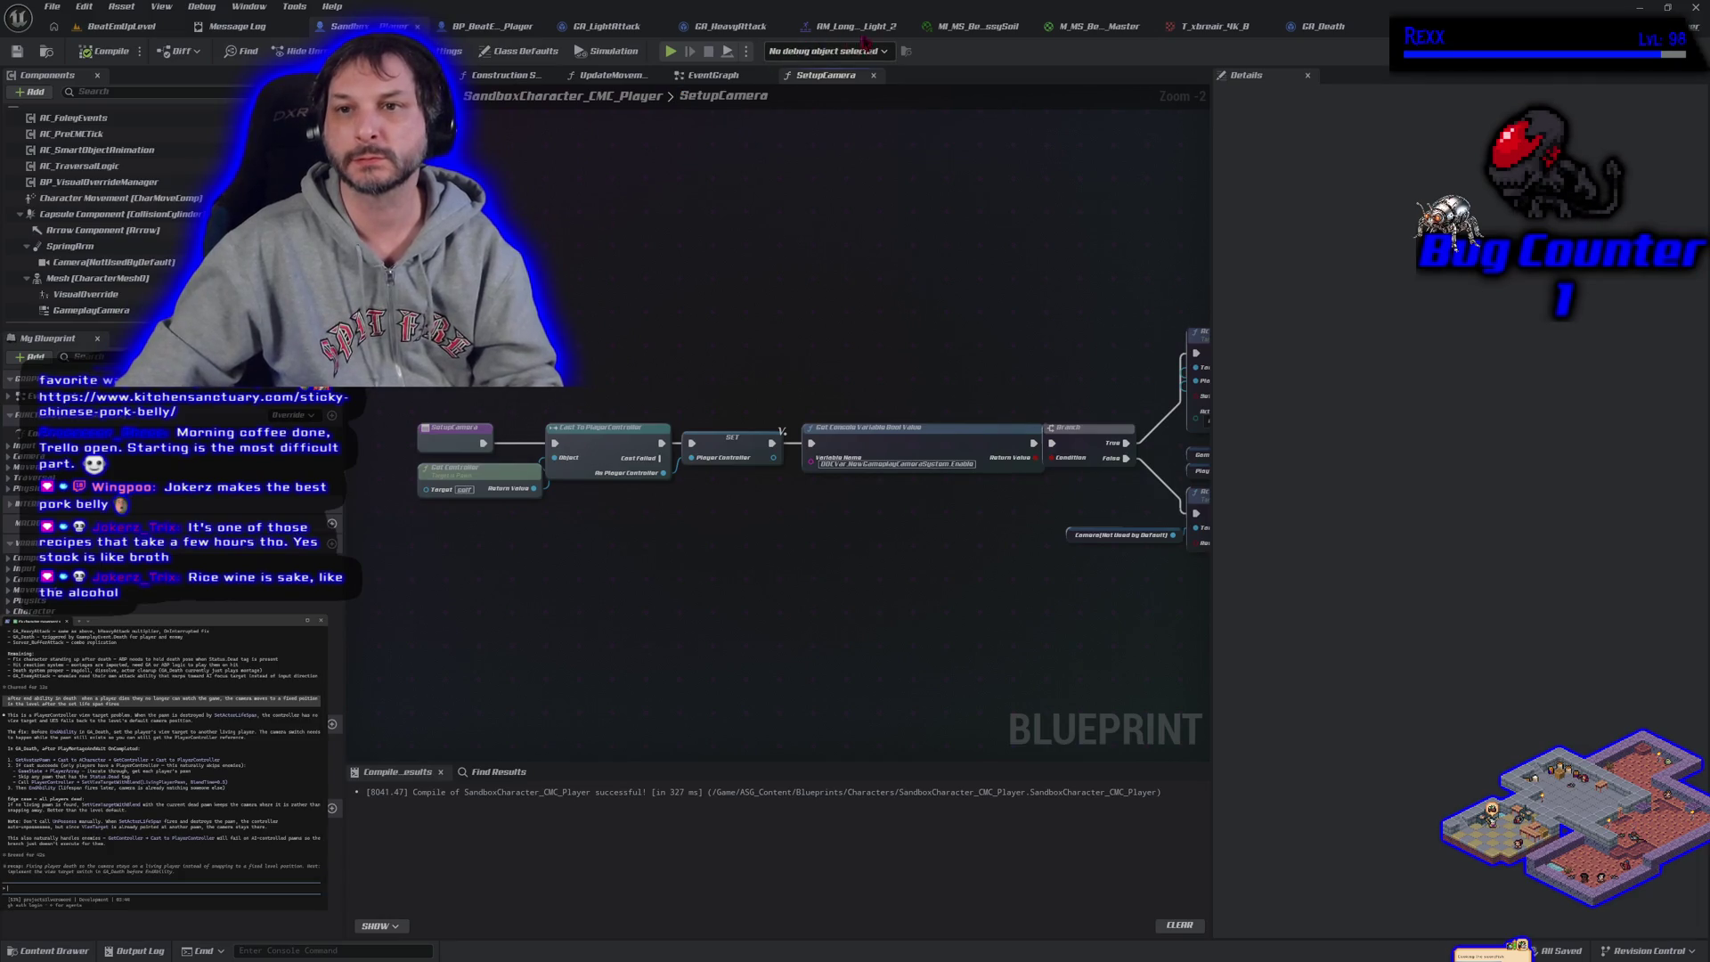
{"action": "left_click", "coordinate": [1318, 27]}
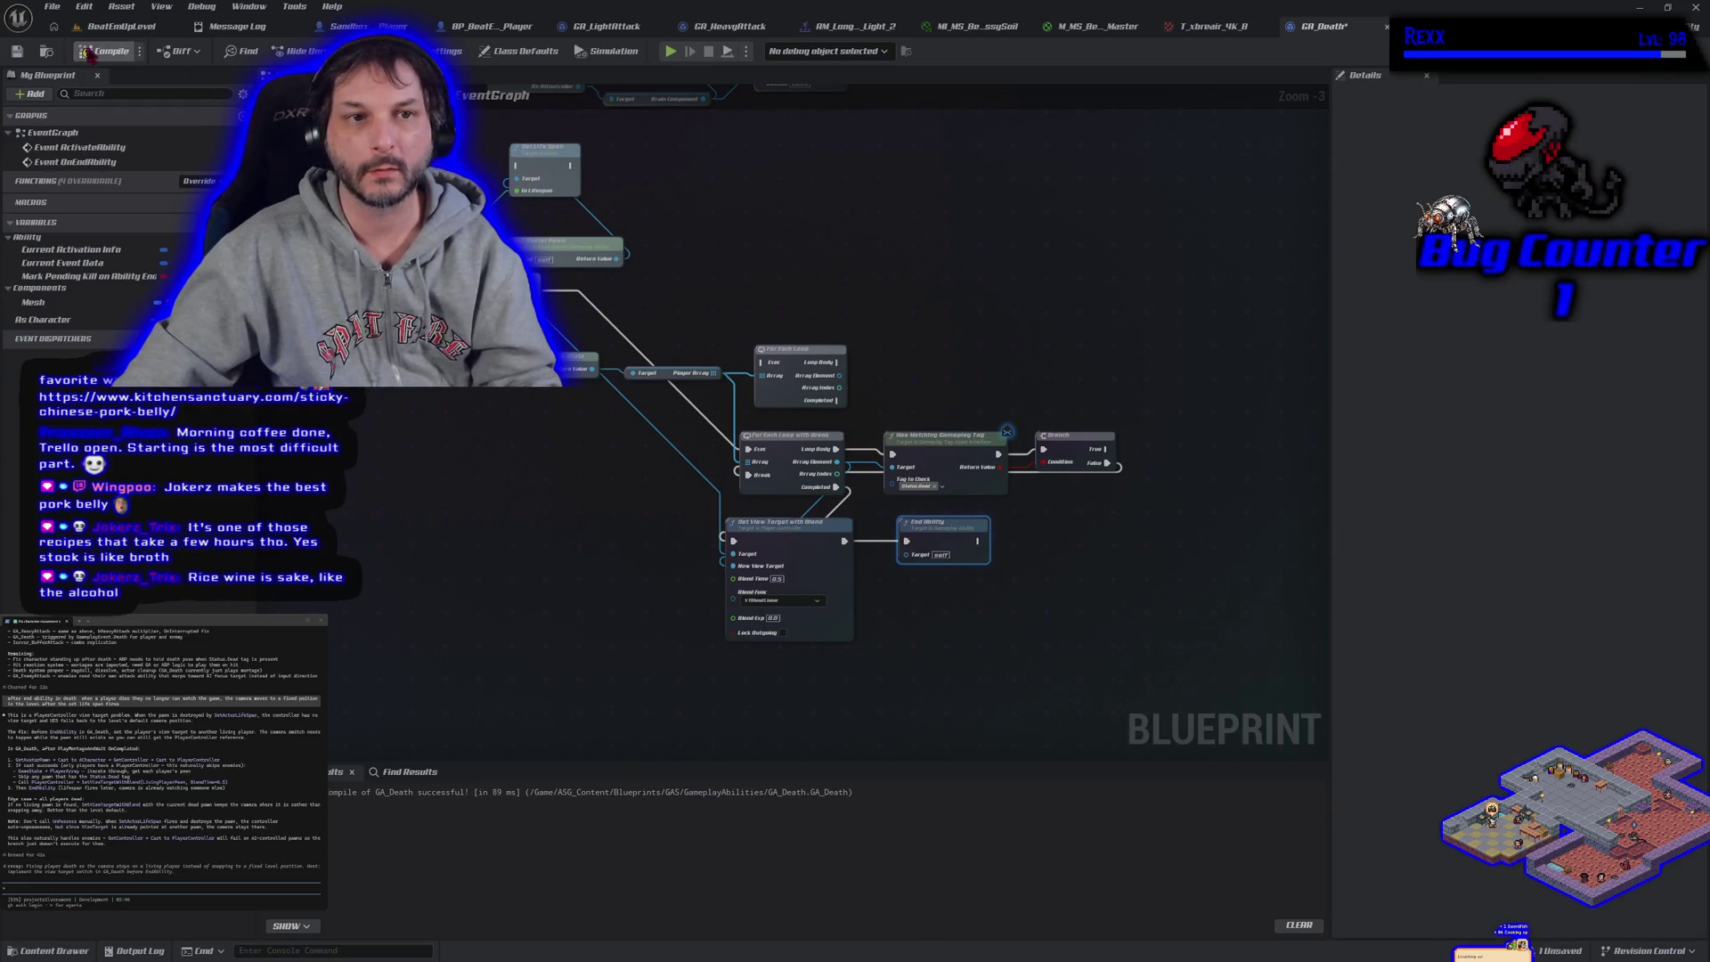
{"action": "left_click", "coordinate": [17, 51]}
{"action": "left_click", "coordinate": [124, 27]}
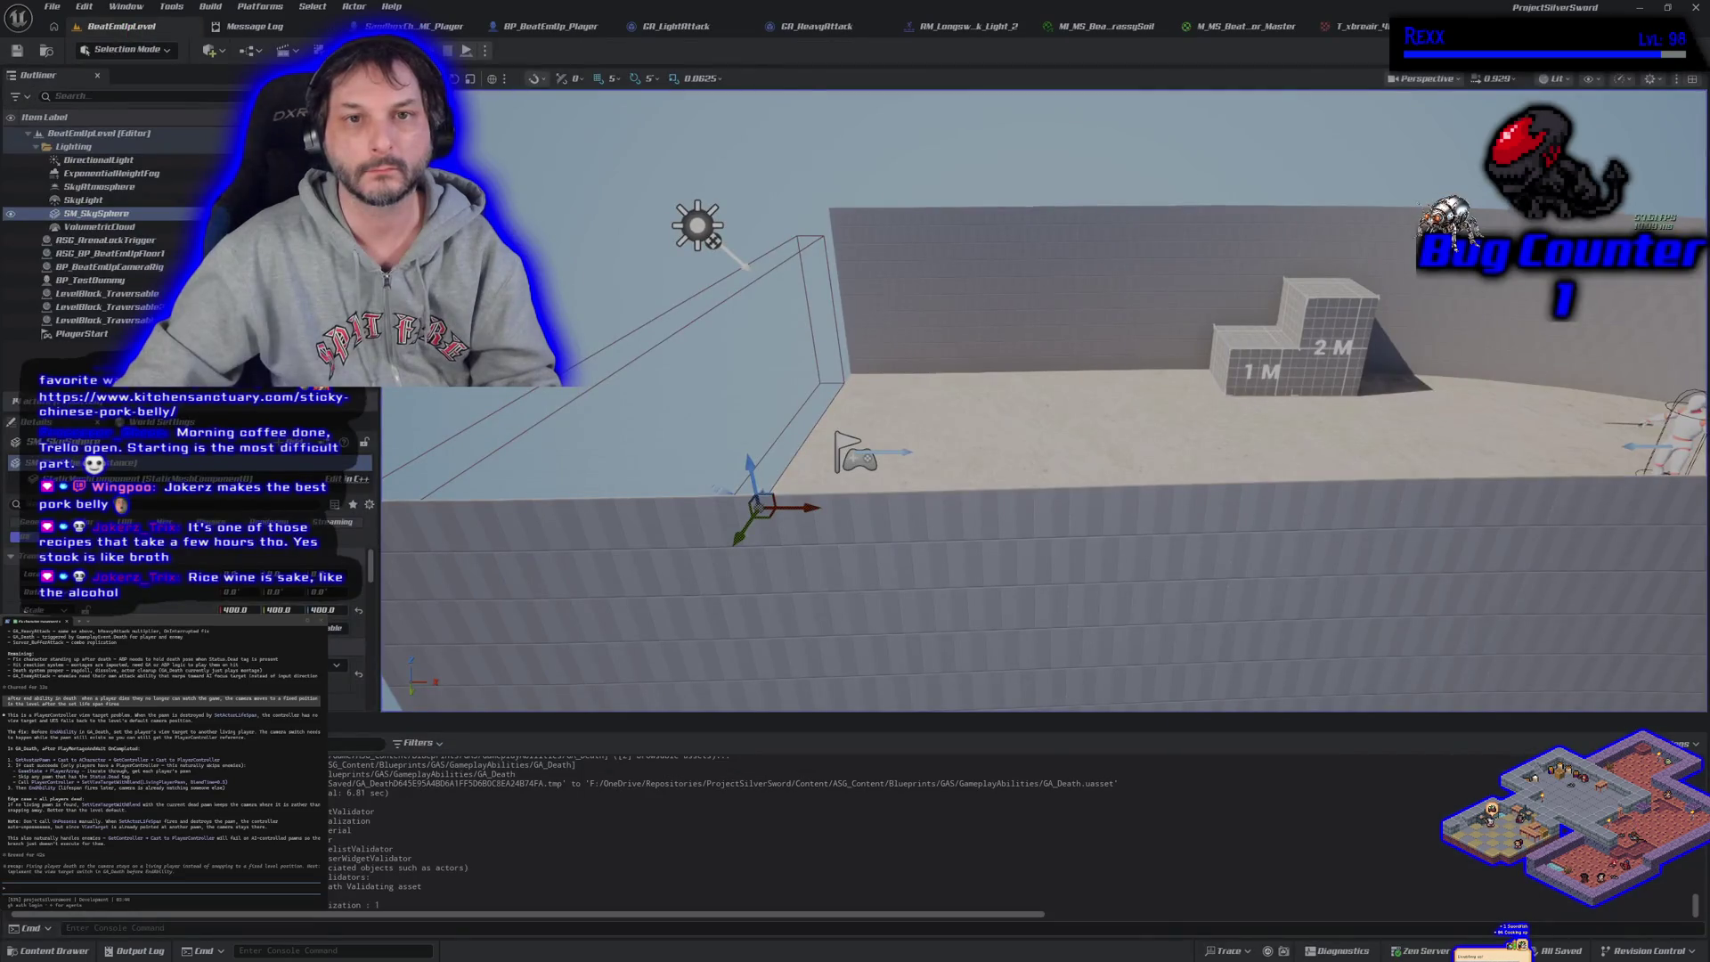
Run a two-player play test, then bring SandboxCharacter_CMC_Player's Activate Camera nodes into view
{"action": "key", "text": "alt+p"}
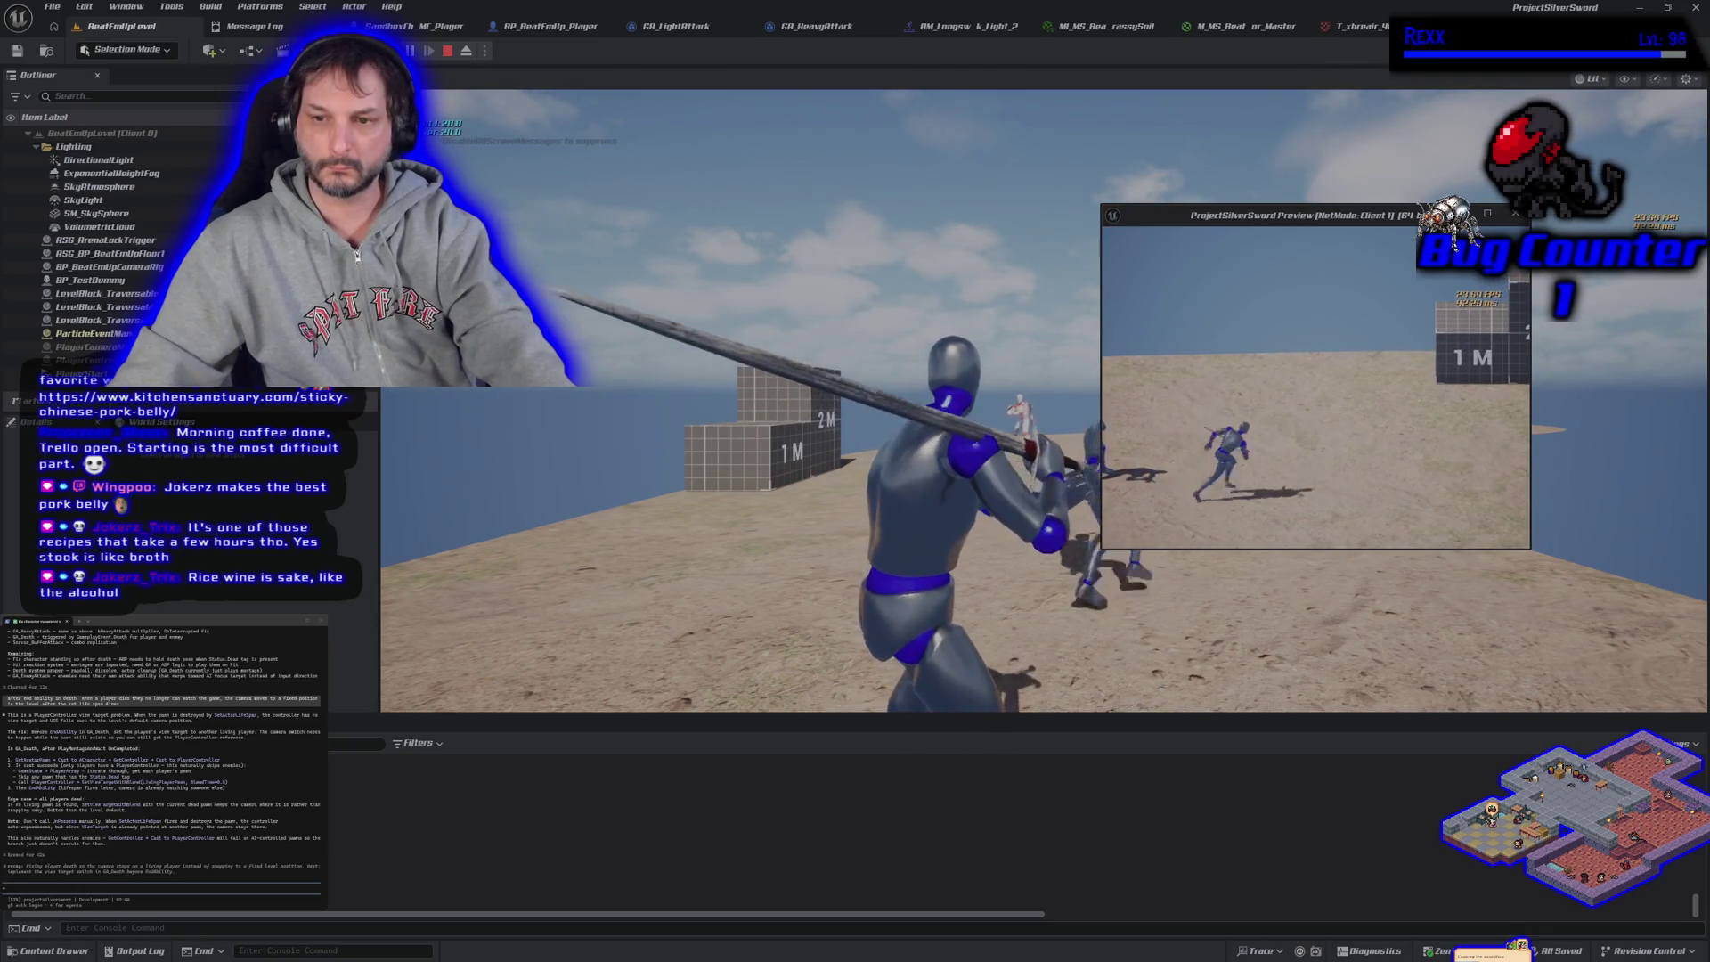
{"action": "key", "text": "Escape"}
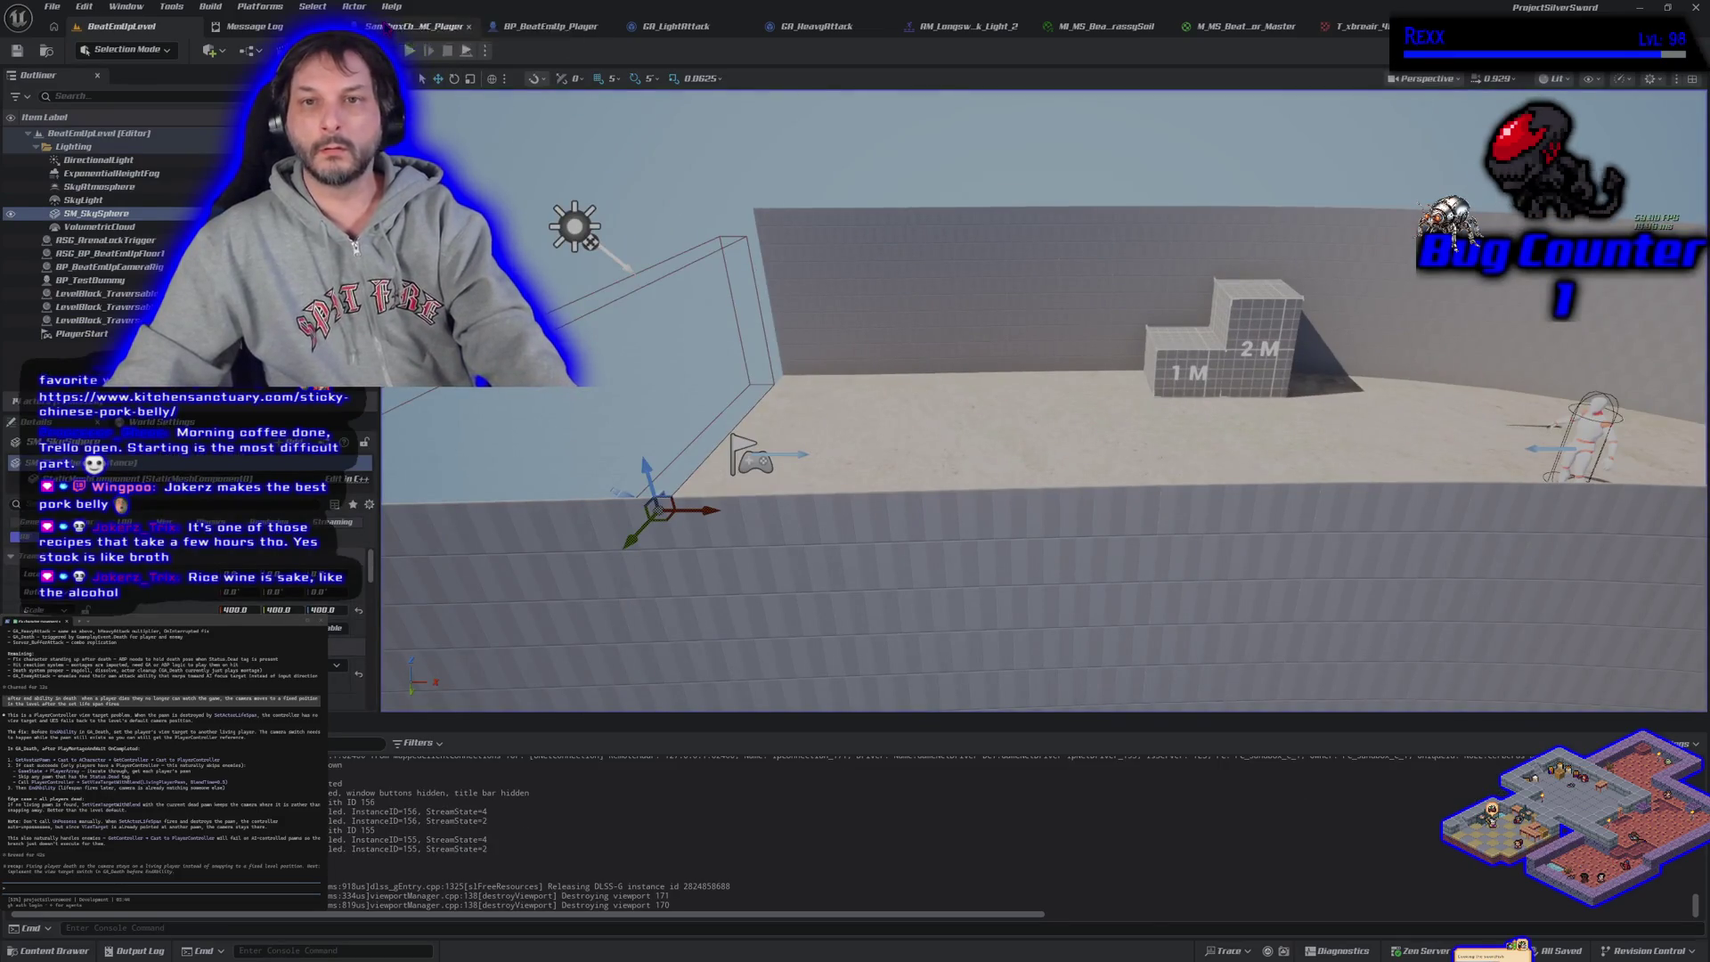
{"action": "left_click", "coordinate": [414, 26]}
{"action": "left_click_drag", "start_coordinate": [828, 602], "coordinate": [460, 458]}
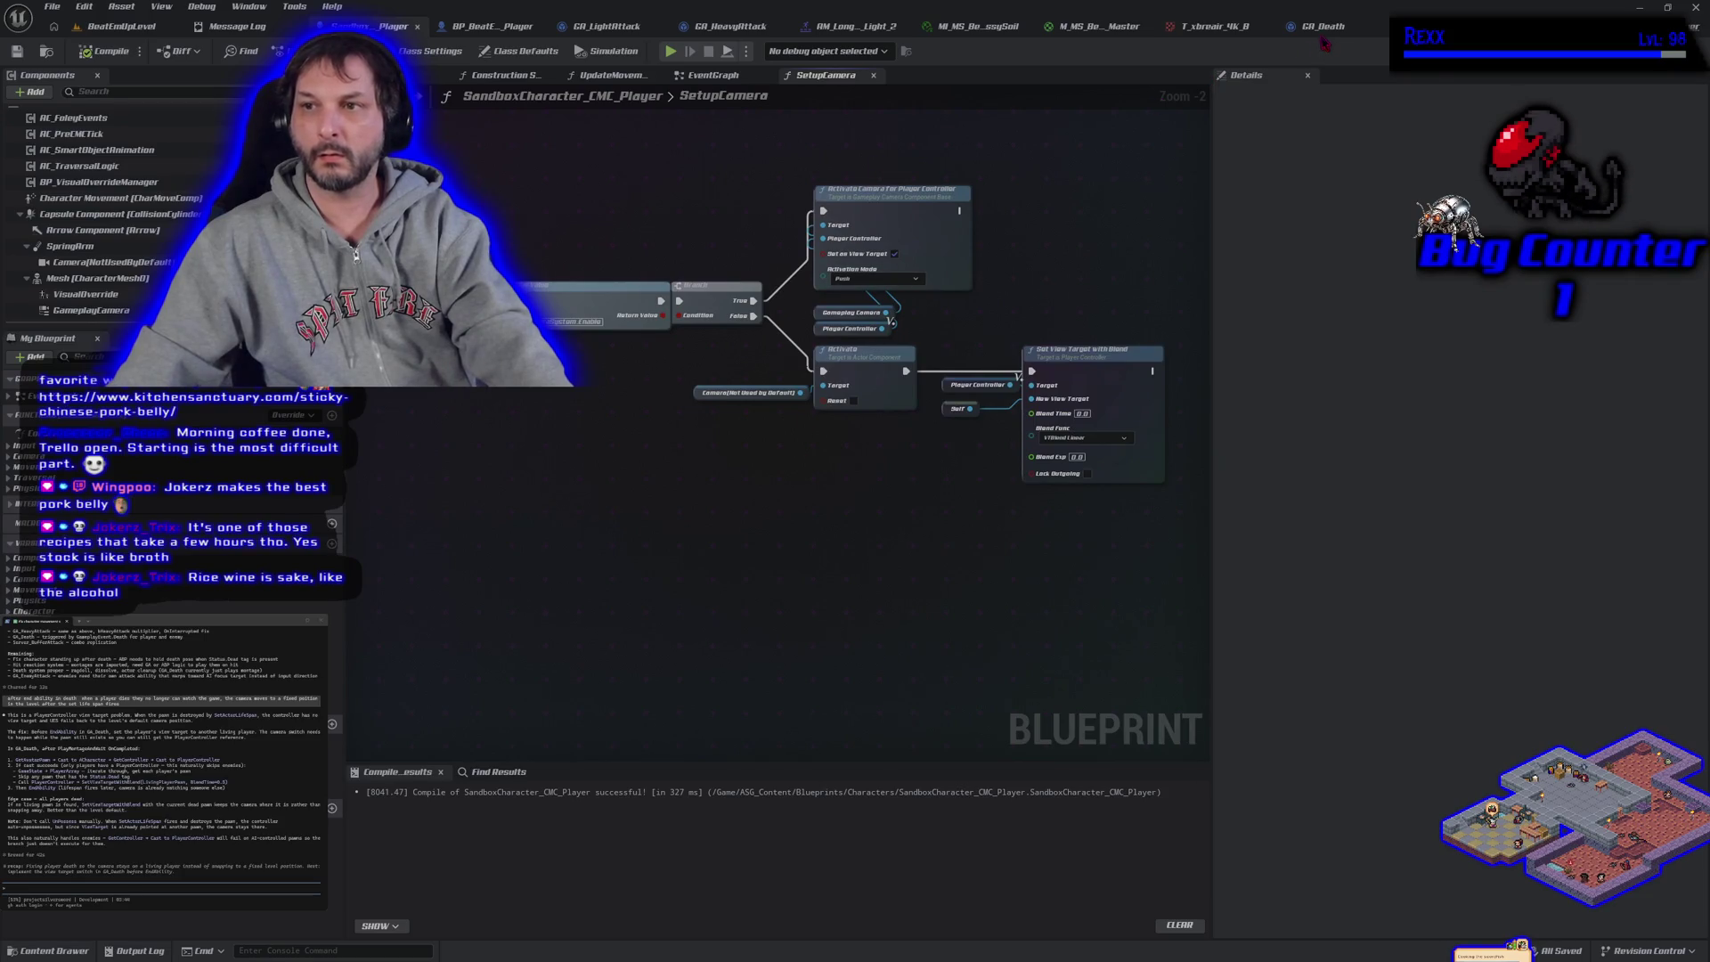
Switch to GA_Death and pan its EventGraph to center the player loop nodes
{"action": "left_click", "coordinate": [1325, 27]}
{"action": "mouse_move", "coordinate": [1056, 372]}
{"action": "left_mouse_down"}
{"action": "mouse_move", "coordinate": [864, 637]}
{"action": "mouse_move", "coordinate": [803, 648]}
{"action": "left_mouse_up"}
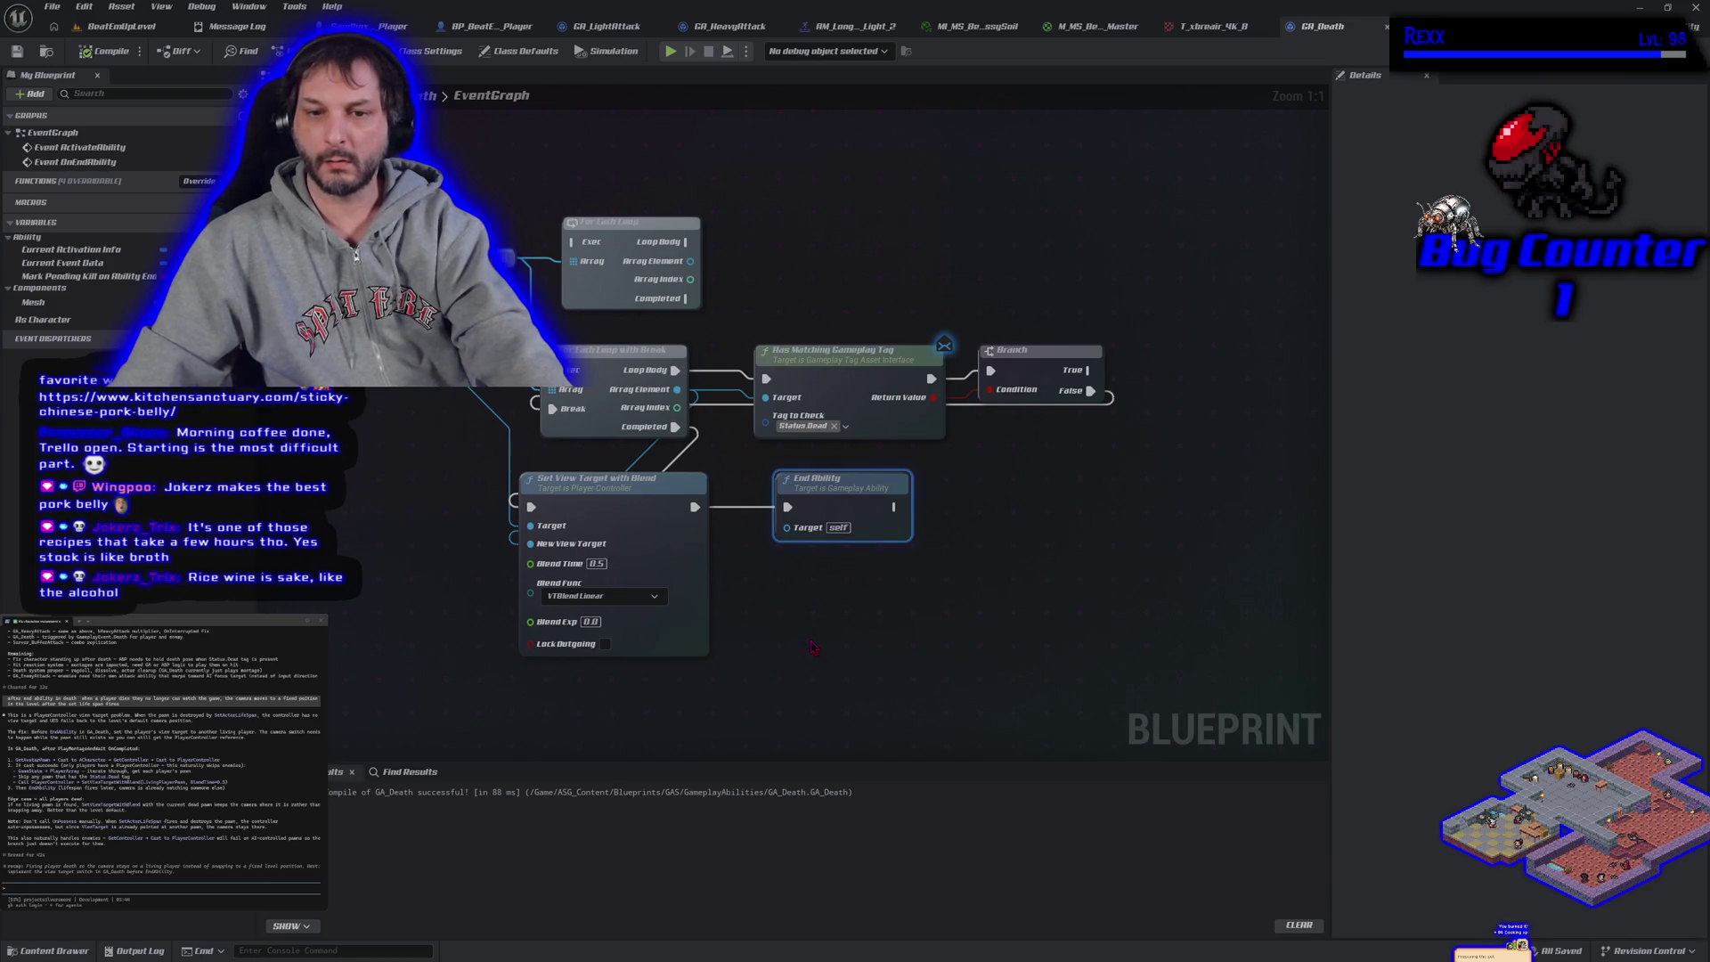
{"action": "left_click_drag", "start_coordinate": [814, 647], "coordinate": [969, 673]}
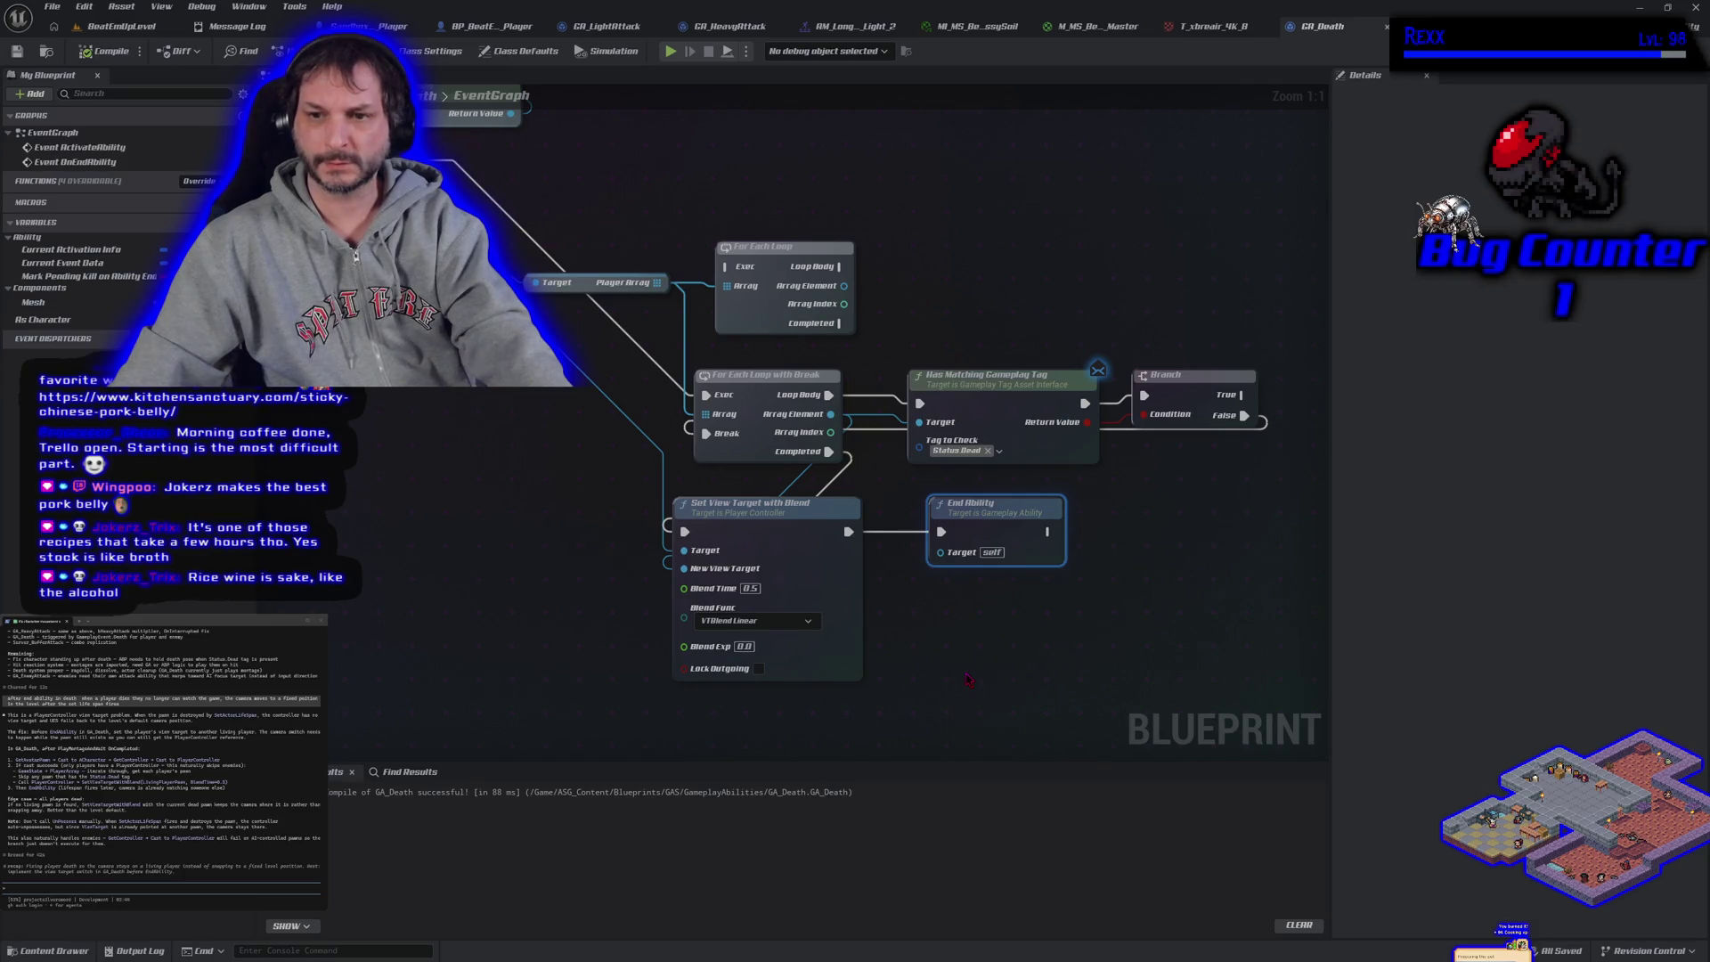
Move Set View Target with Blend beside Branch and shift the Loop Body and Array Element links to the upper loop
{"action": "left_click_drag", "start_coordinate": [970, 679], "coordinate": [874, 685]}
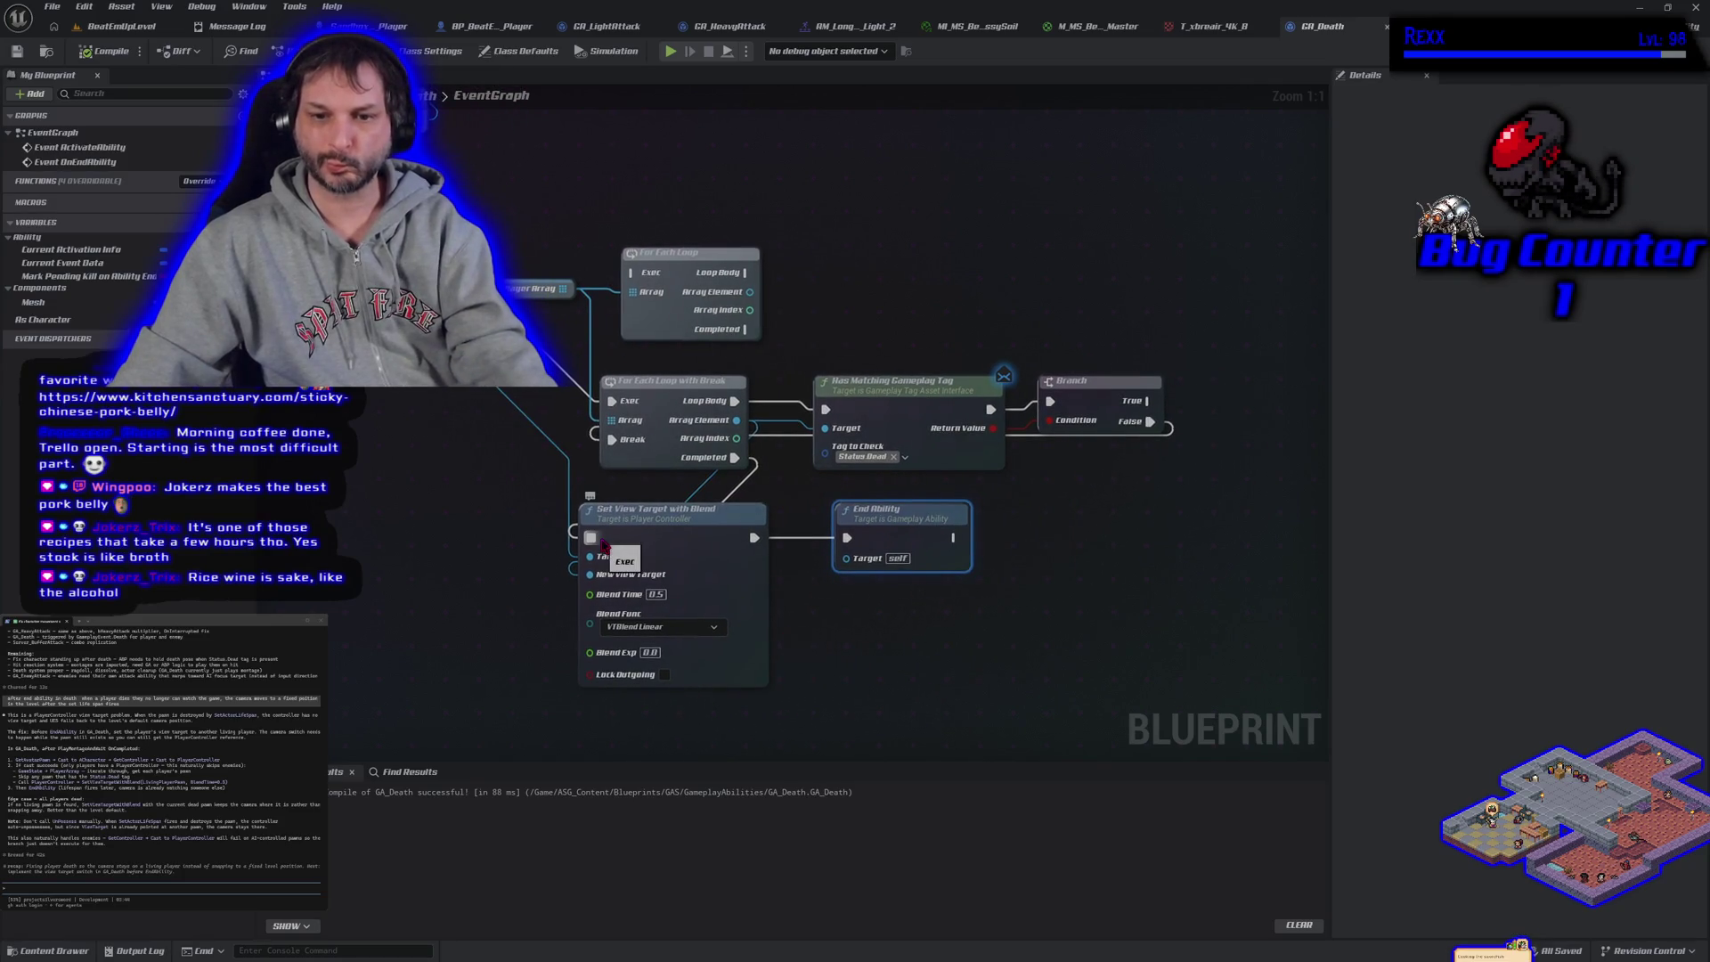
{"action": "mouse_move", "coordinate": [631, 535]}
{"action": "left_mouse_down"}
{"action": "mouse_move", "coordinate": [816, 539]}
{"action": "mouse_move", "coordinate": [1133, 394]}
{"action": "mouse_move", "coordinate": [1155, 267]}
{"action": "mouse_move", "coordinate": [1025, 267]}
{"action": "mouse_move", "coordinate": [1148, 269]}
{"action": "left_mouse_up"}
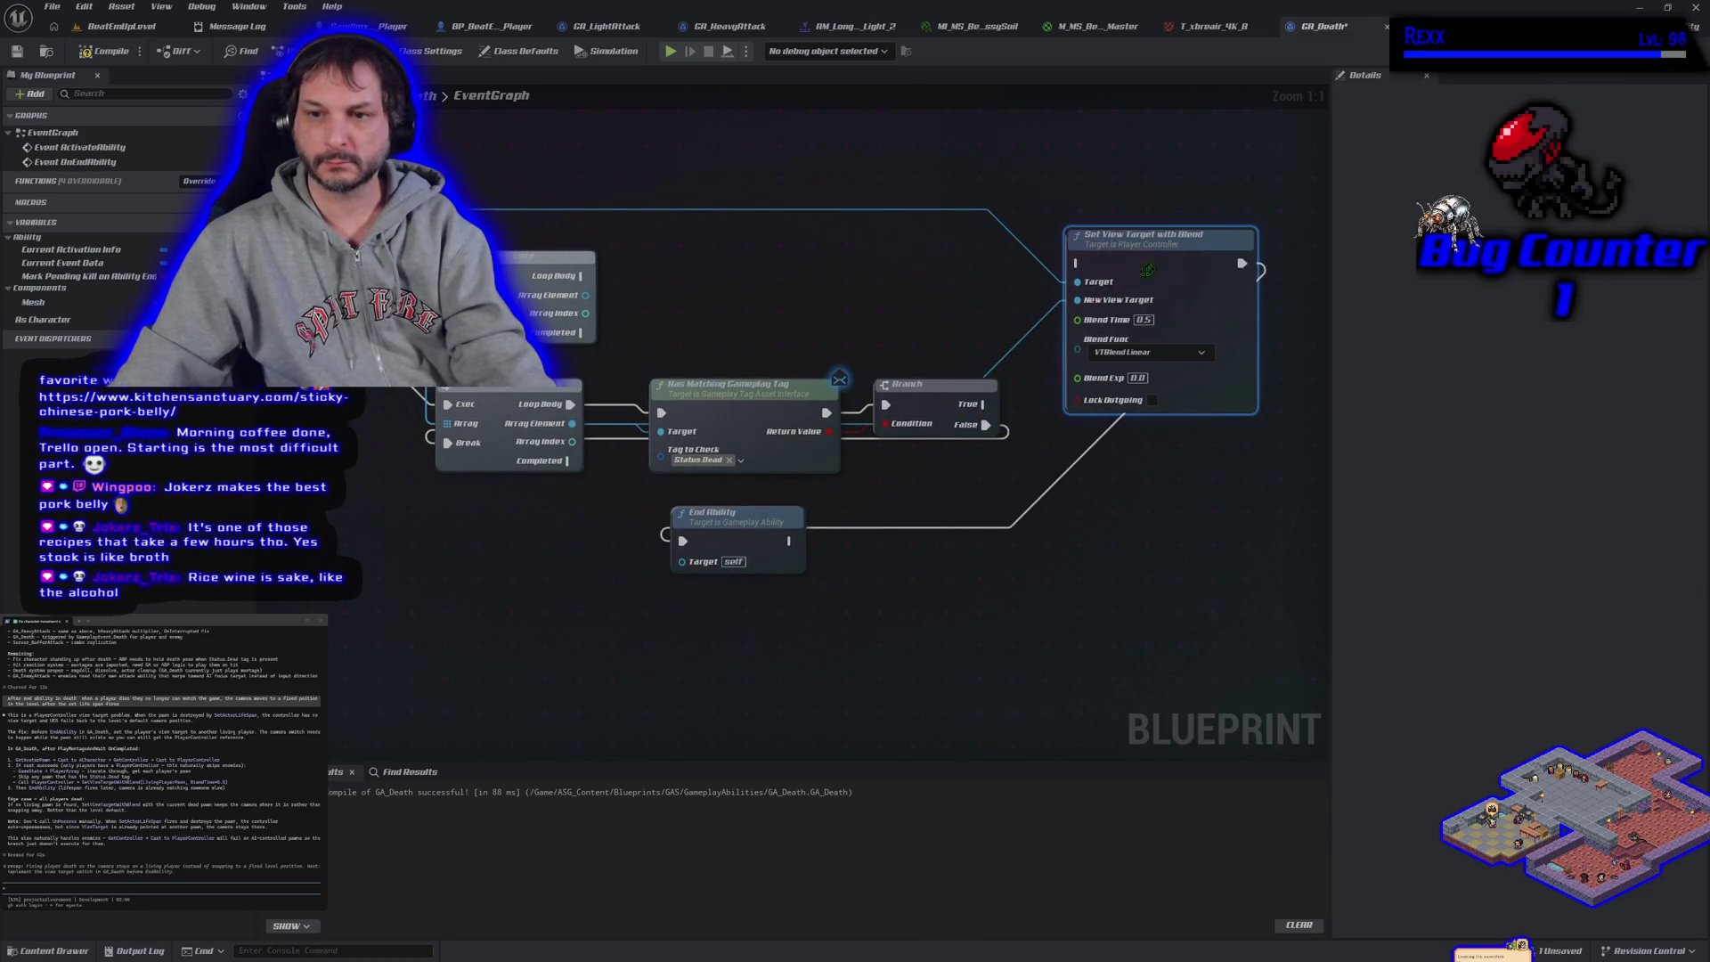
{"action": "left_click", "coordinate": [985, 426], "text": "alt"}
{"action": "left_click_drag", "start_coordinate": [455, 394], "coordinate": [447, 403]}
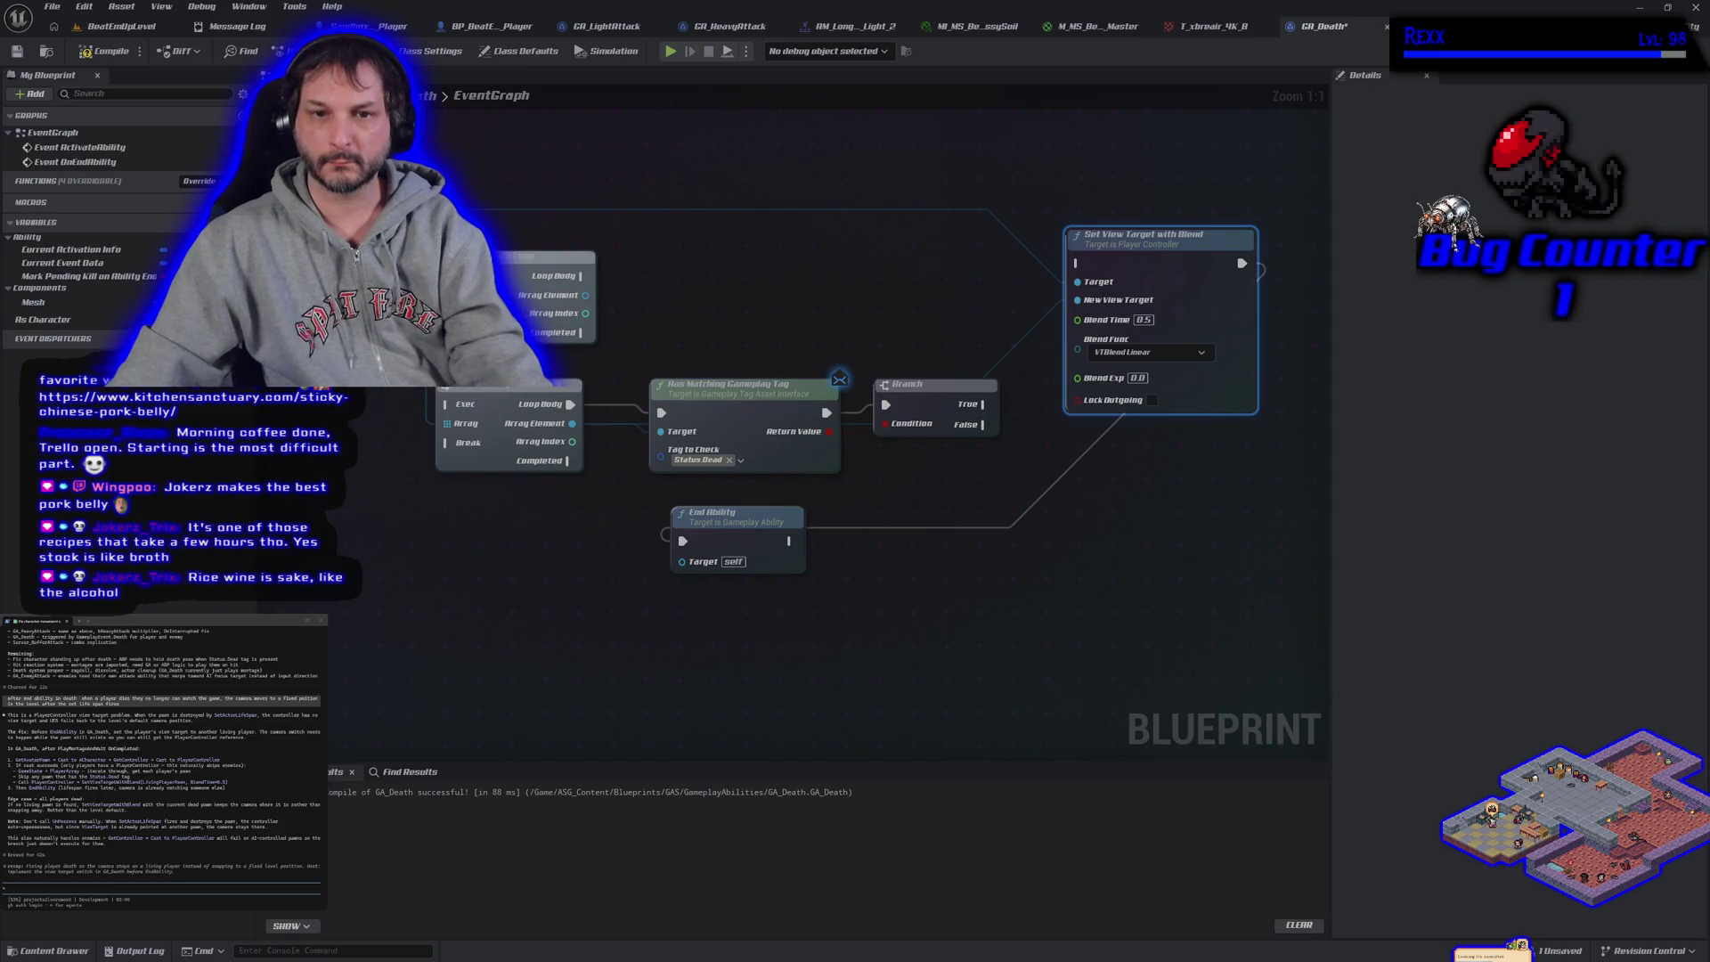
{"action": "left_click_drag", "start_coordinate": [571, 407], "coordinate": [581, 283]}
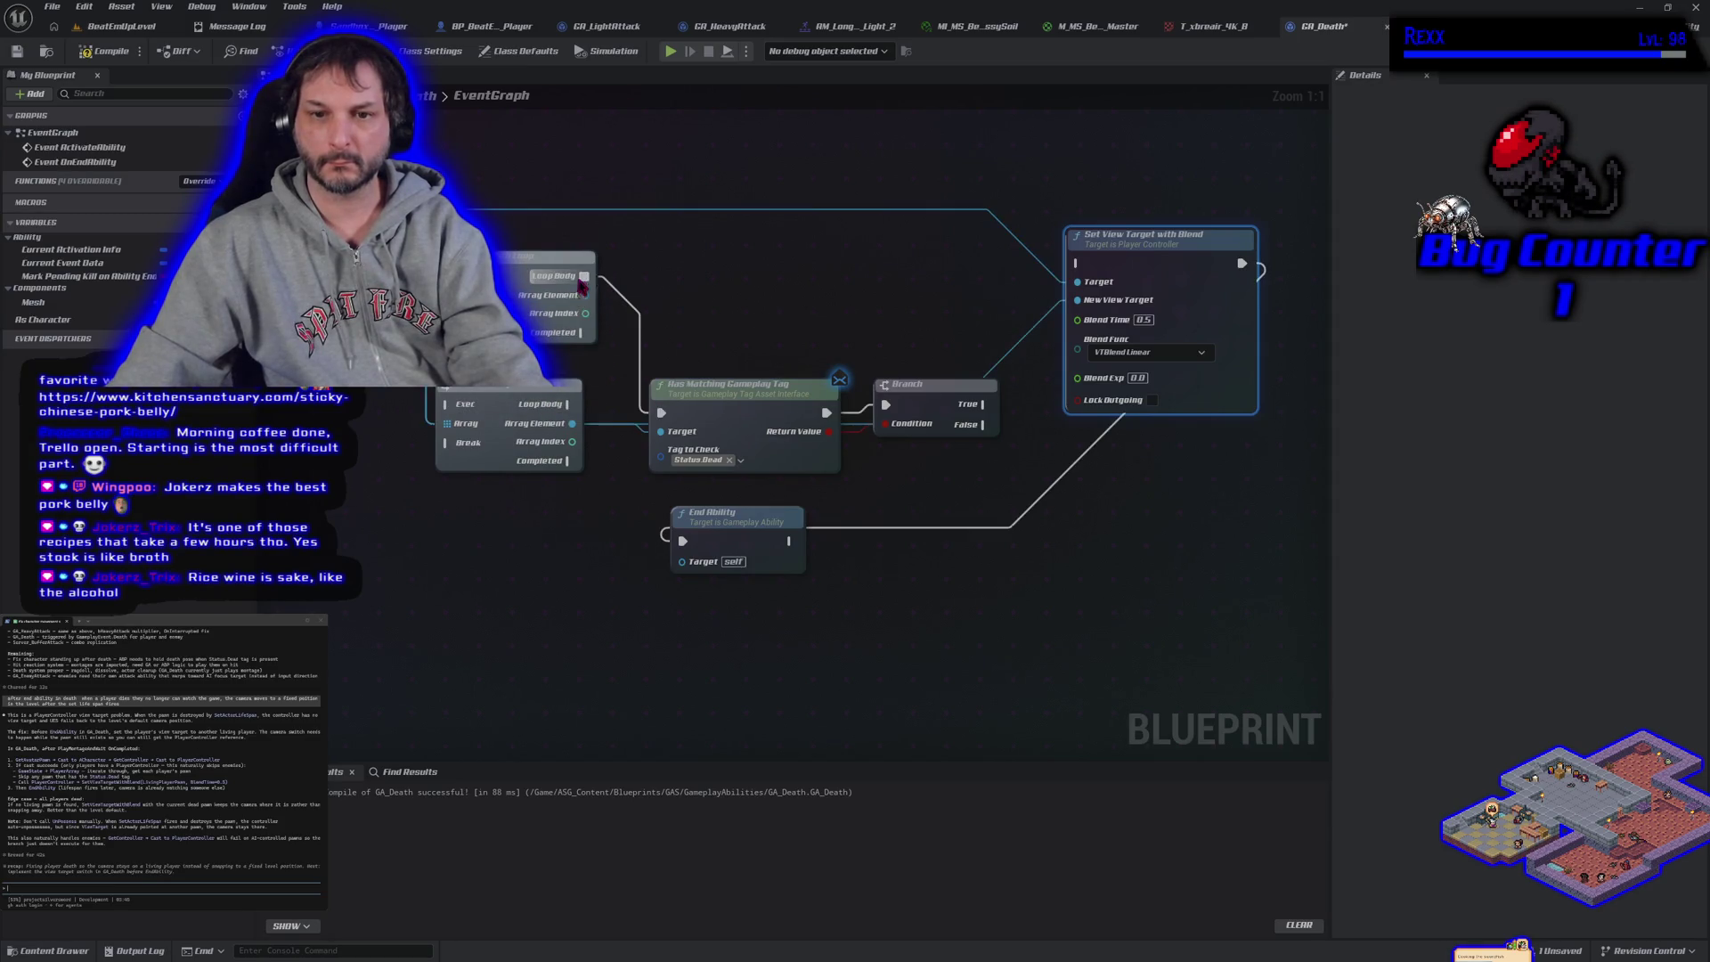
{"action": "left_click_drag", "start_coordinate": [572, 424], "coordinate": [586, 296]}
Chain End Ability after Set View Target, feed Branch False into it, and start a play test
{"action": "mouse_move", "coordinate": [774, 528]}
{"action": "left_mouse_down"}
{"action": "mouse_move", "coordinate": [1141, 510]}
{"action": "mouse_move", "coordinate": [1183, 258]}
{"action": "left_mouse_up"}
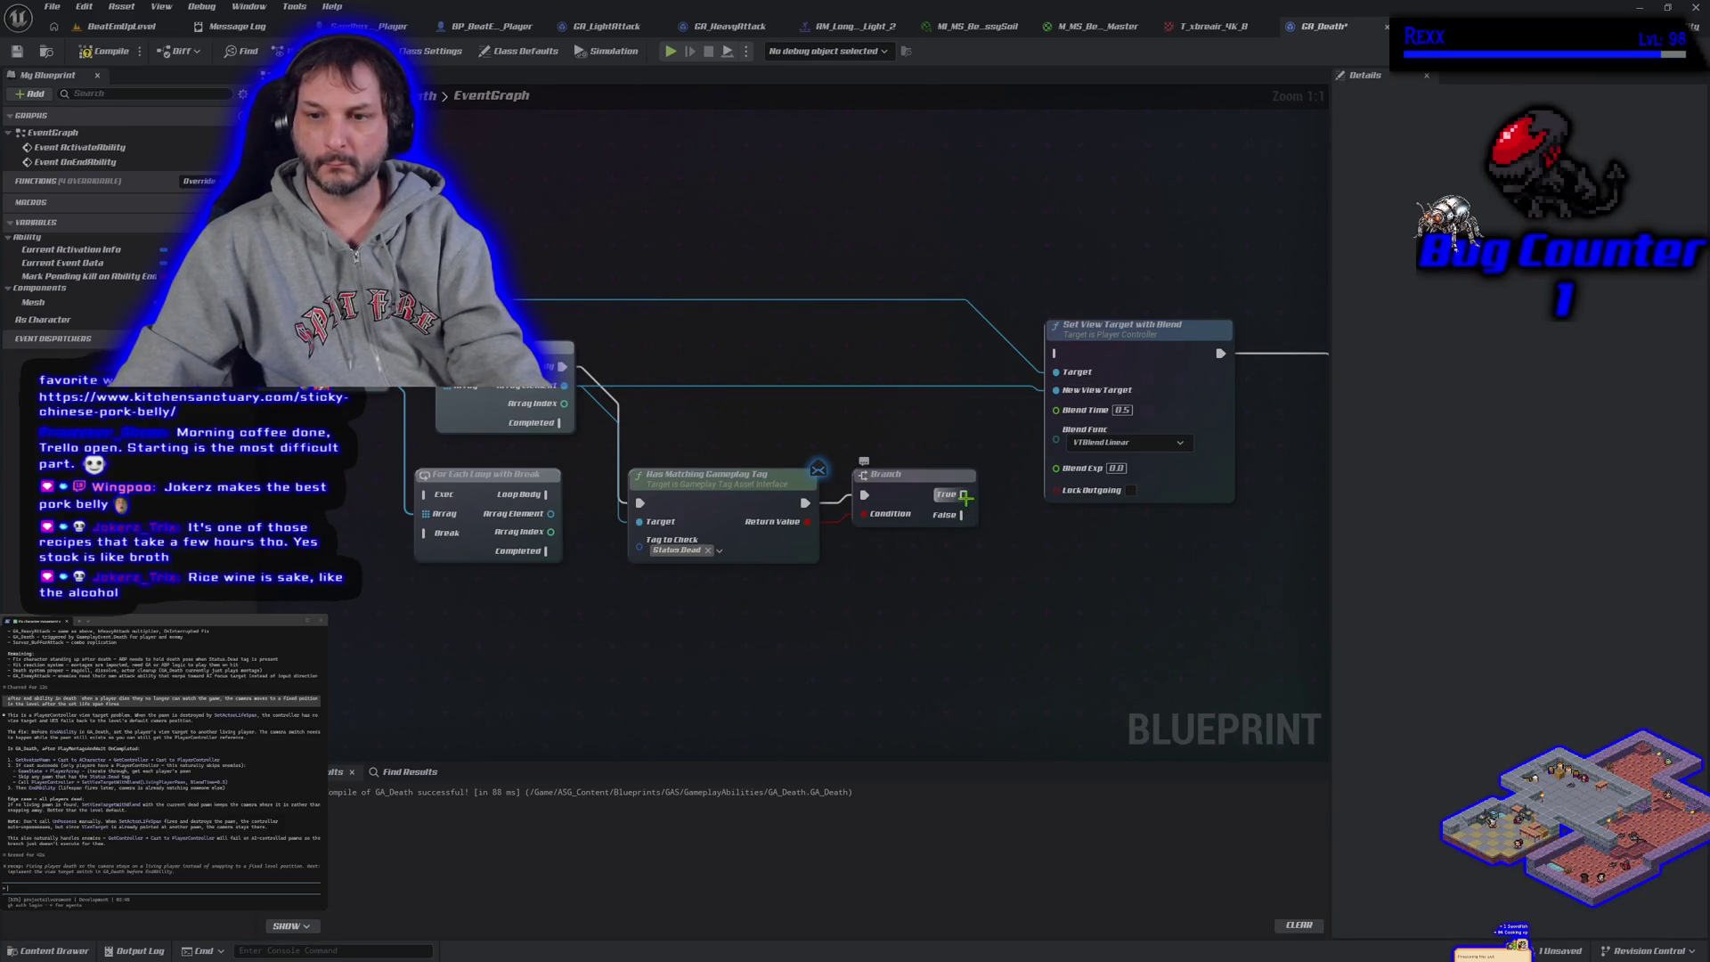
{"action": "mouse_move", "coordinate": [963, 515]}
{"action": "left_mouse_down"}
{"action": "mouse_move", "coordinate": [1069, 379]}
{"action": "mouse_move", "coordinate": [1057, 354]}
{"action": "left_mouse_up"}
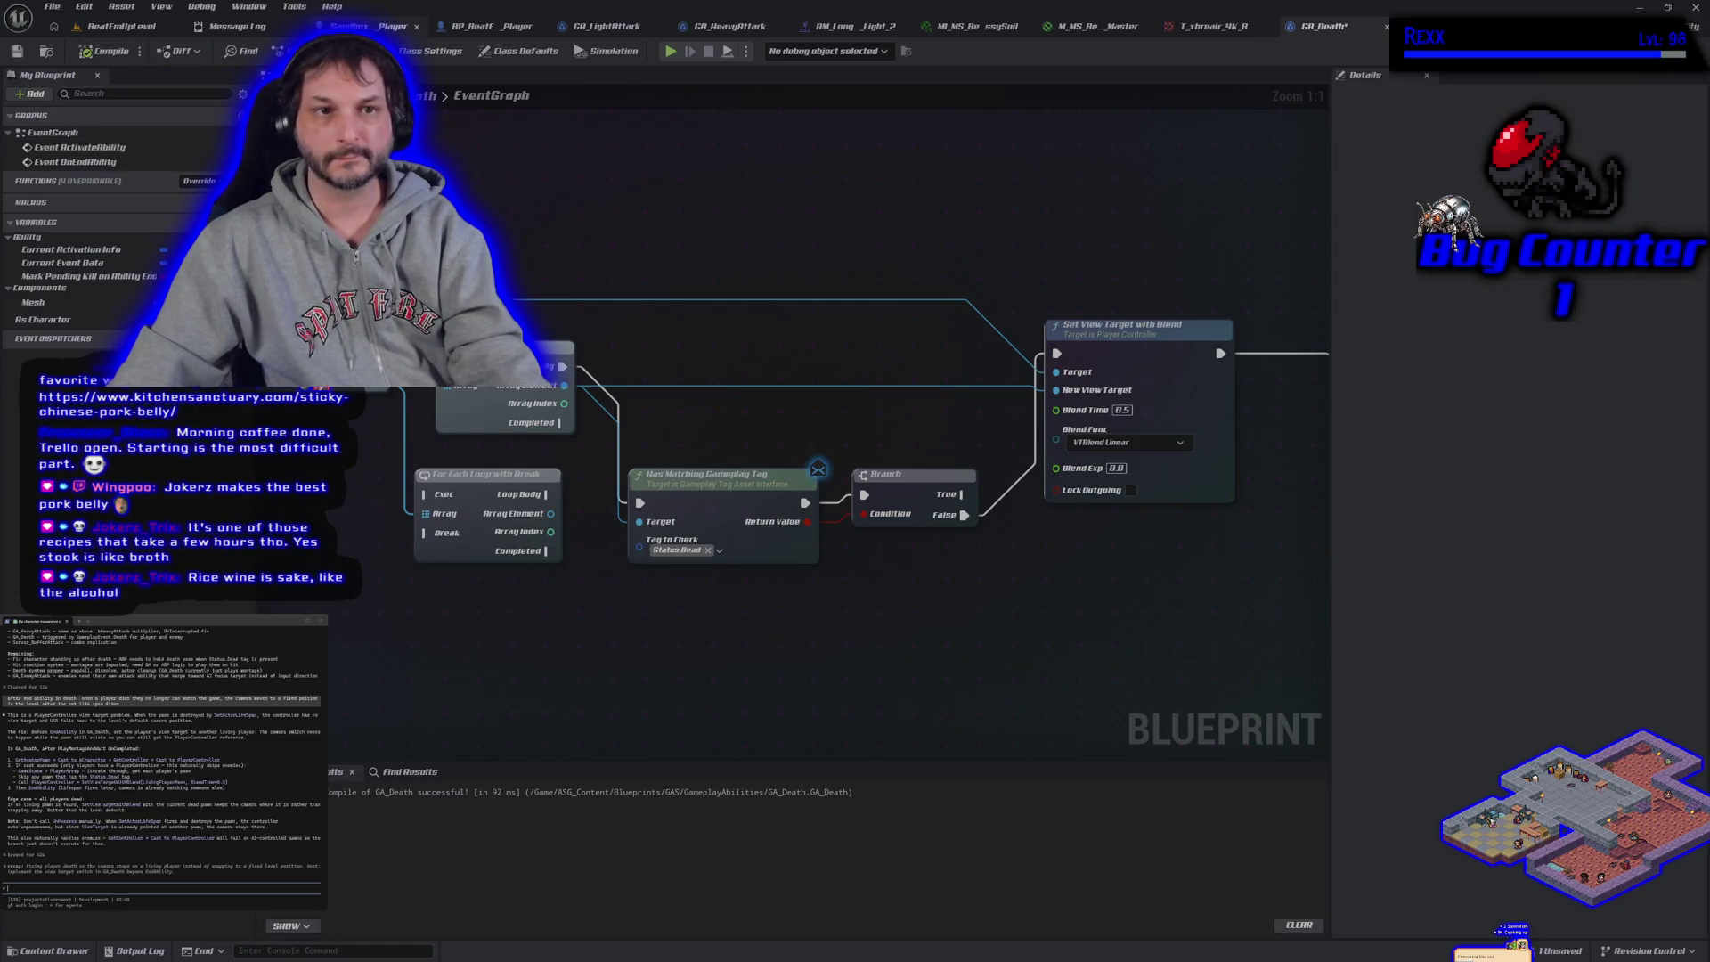
{"action": "left_click", "coordinate": [133, 27]}
{"action": "left_click", "coordinate": [410, 51]}
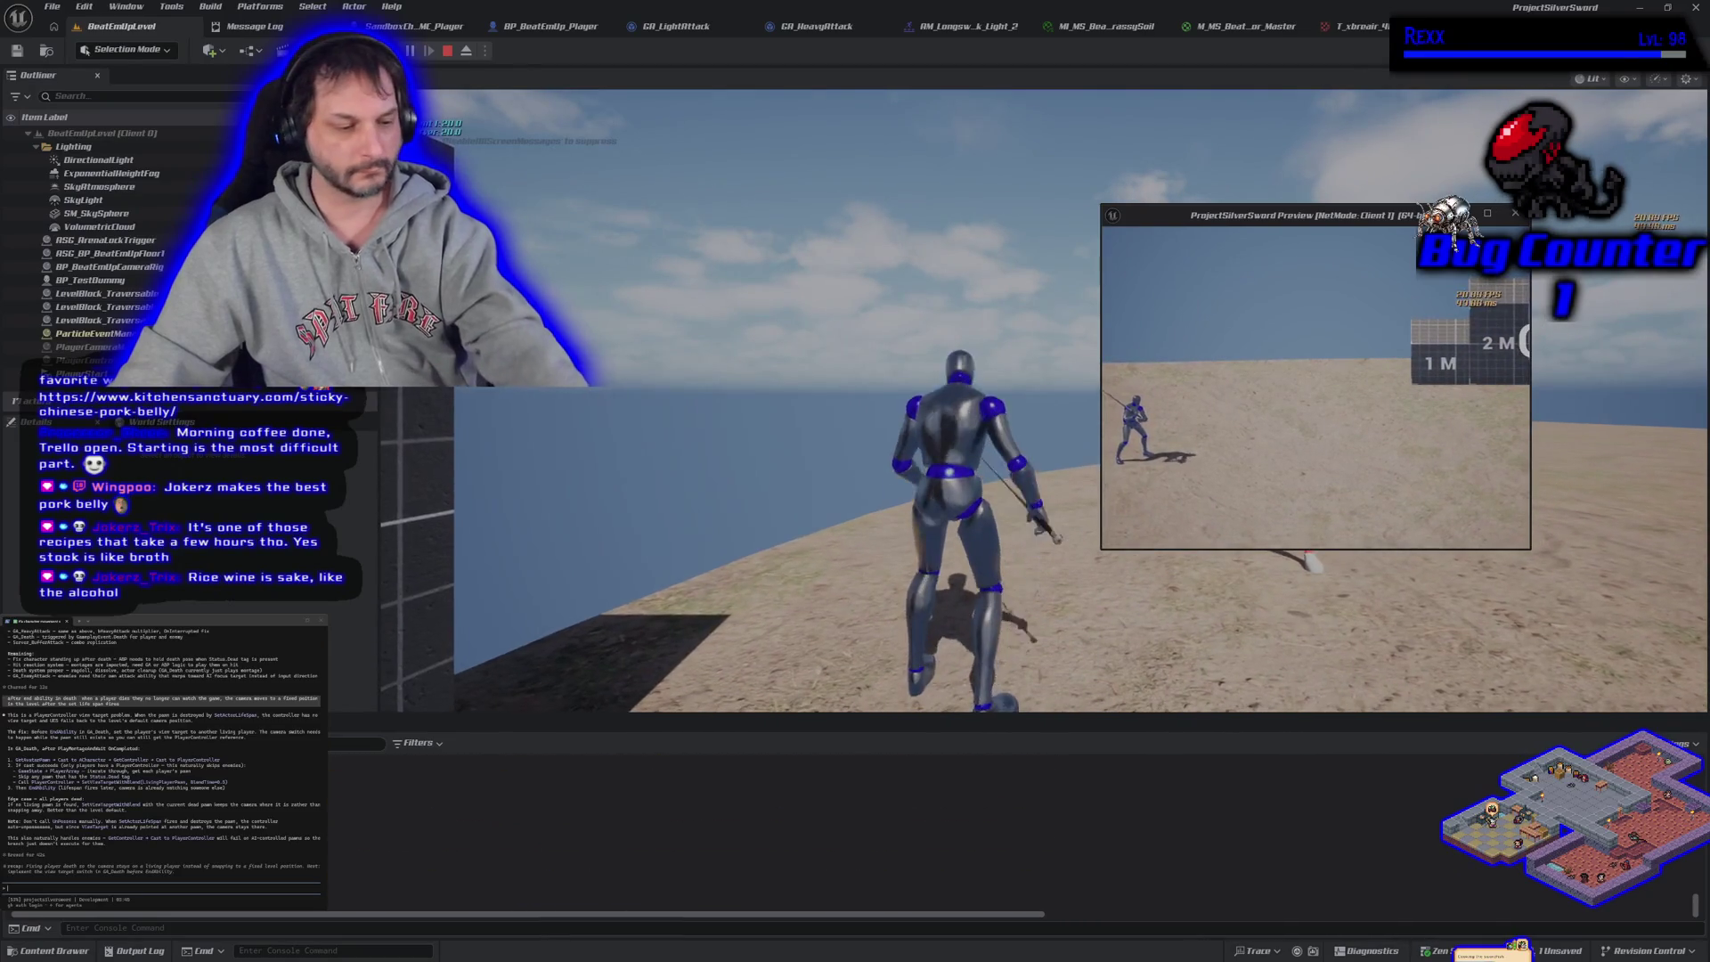
Stop the play test and go back to the SandboxCharacter_CMC_Player Blueprint
{"action": "key", "text": "Escape"}
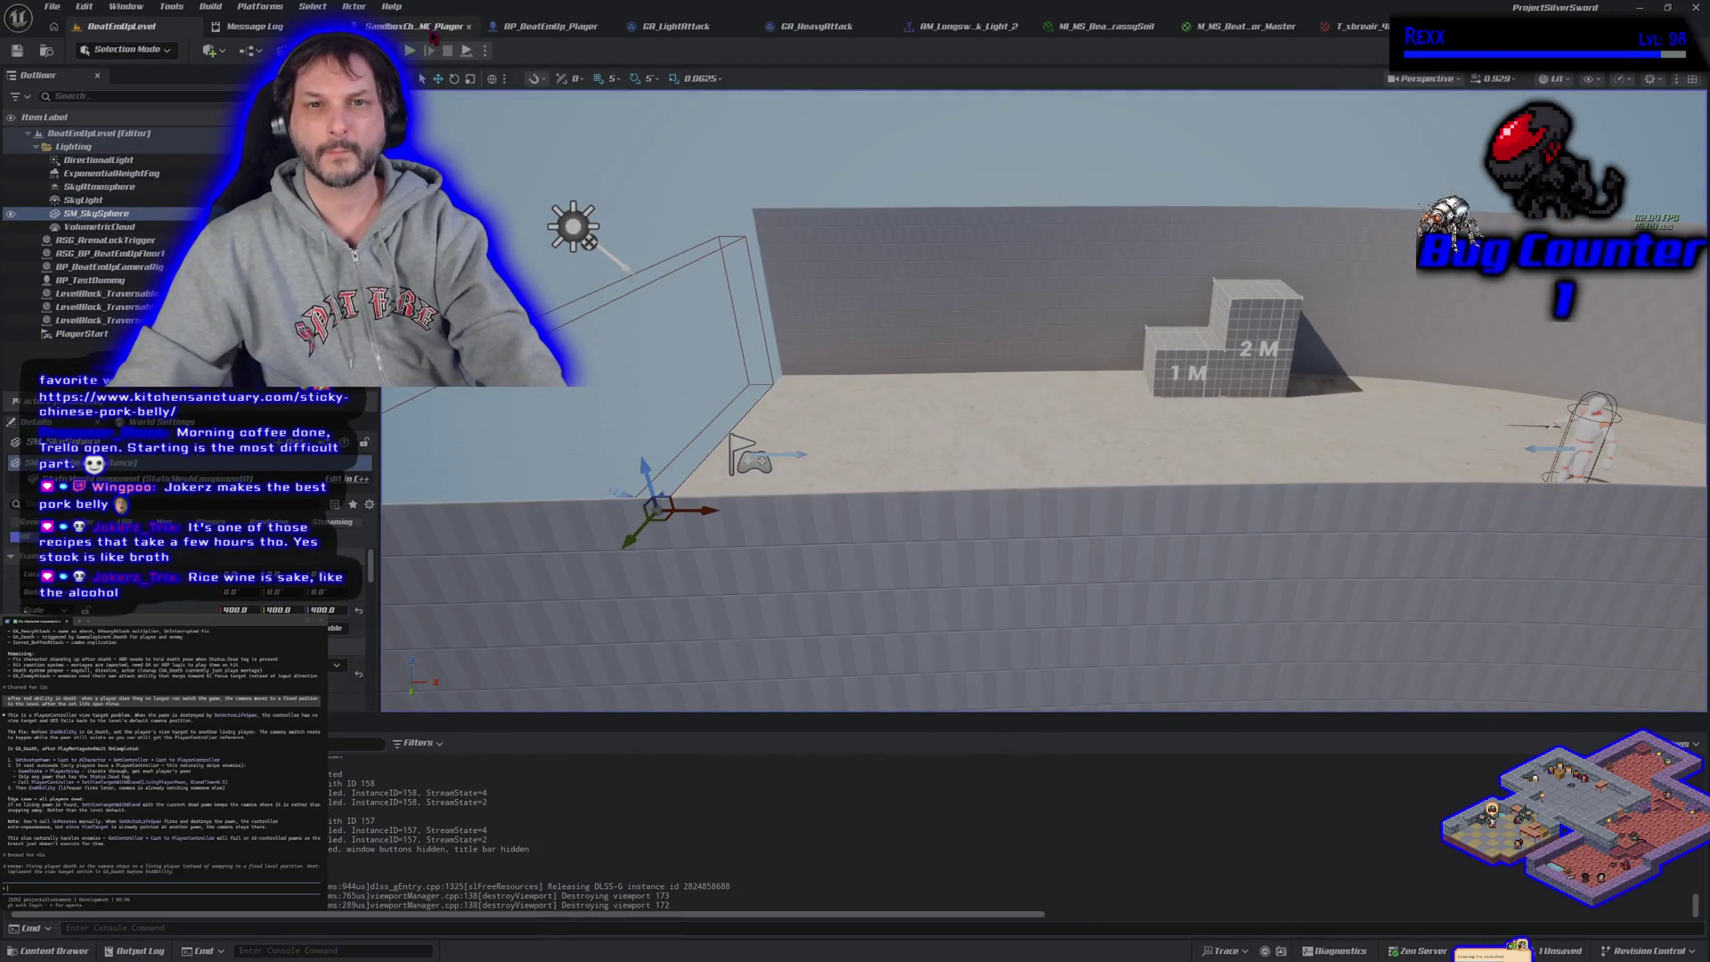
{"action": "left_click", "coordinate": [432, 34]}
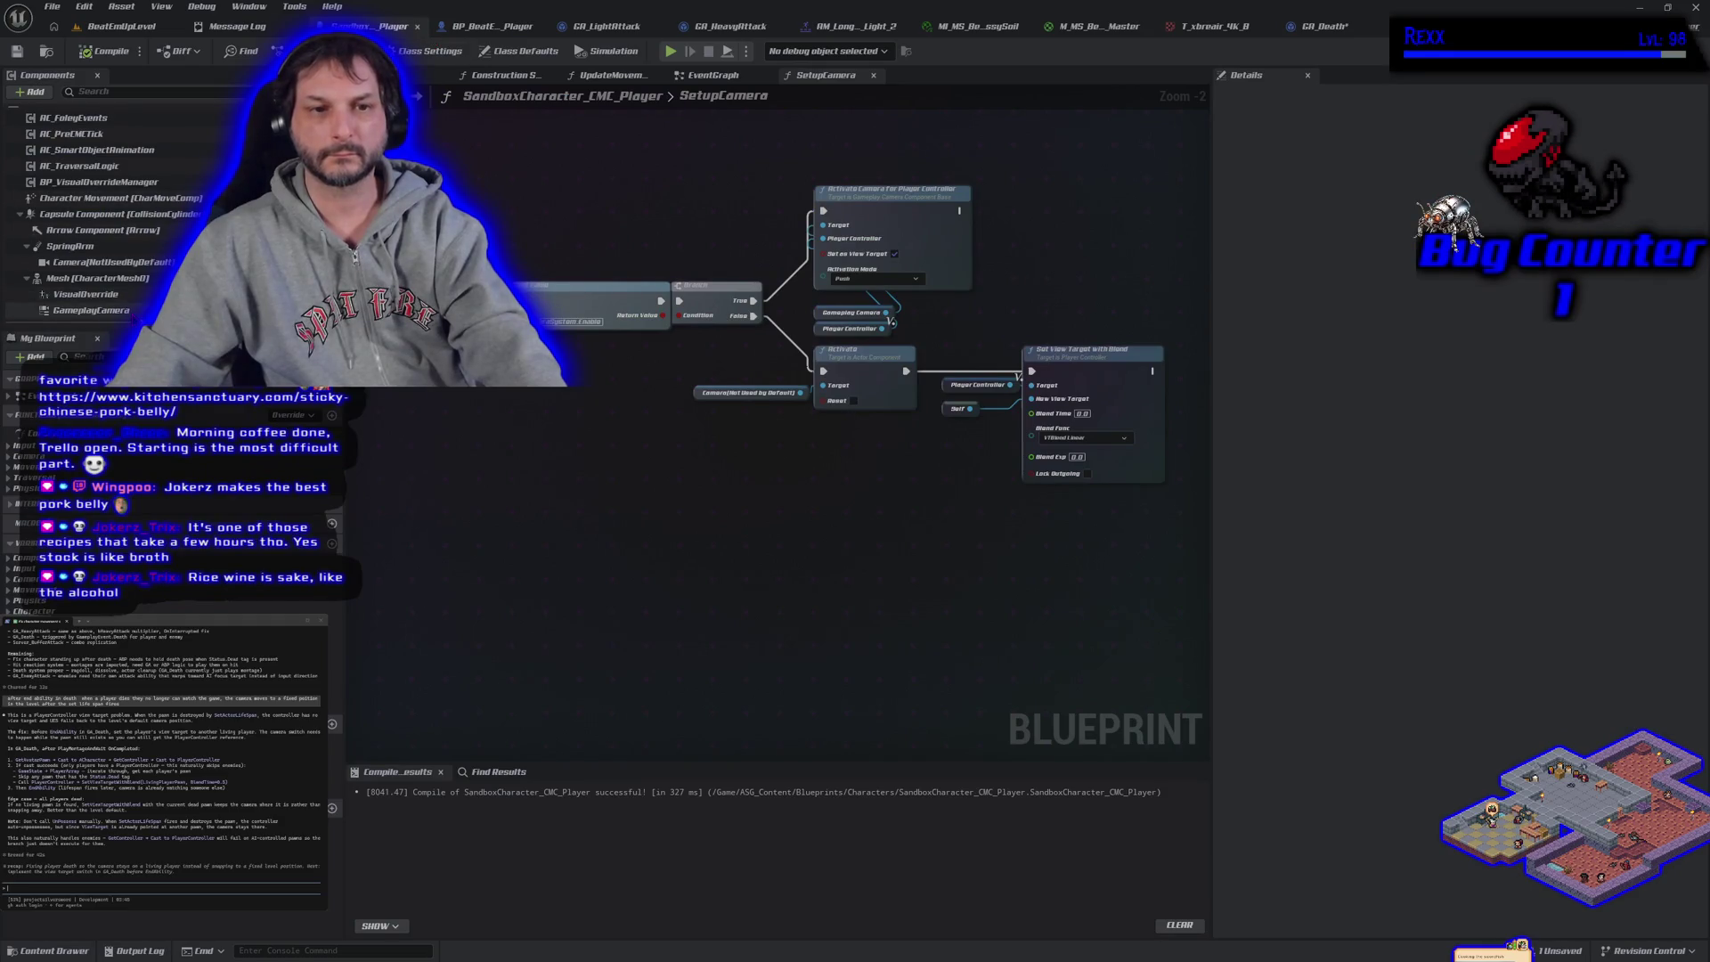
Inspect the GameplayCamera component, then run and stop a play-in-editor test in the level
{"action": "left_click", "coordinate": [89, 310]}
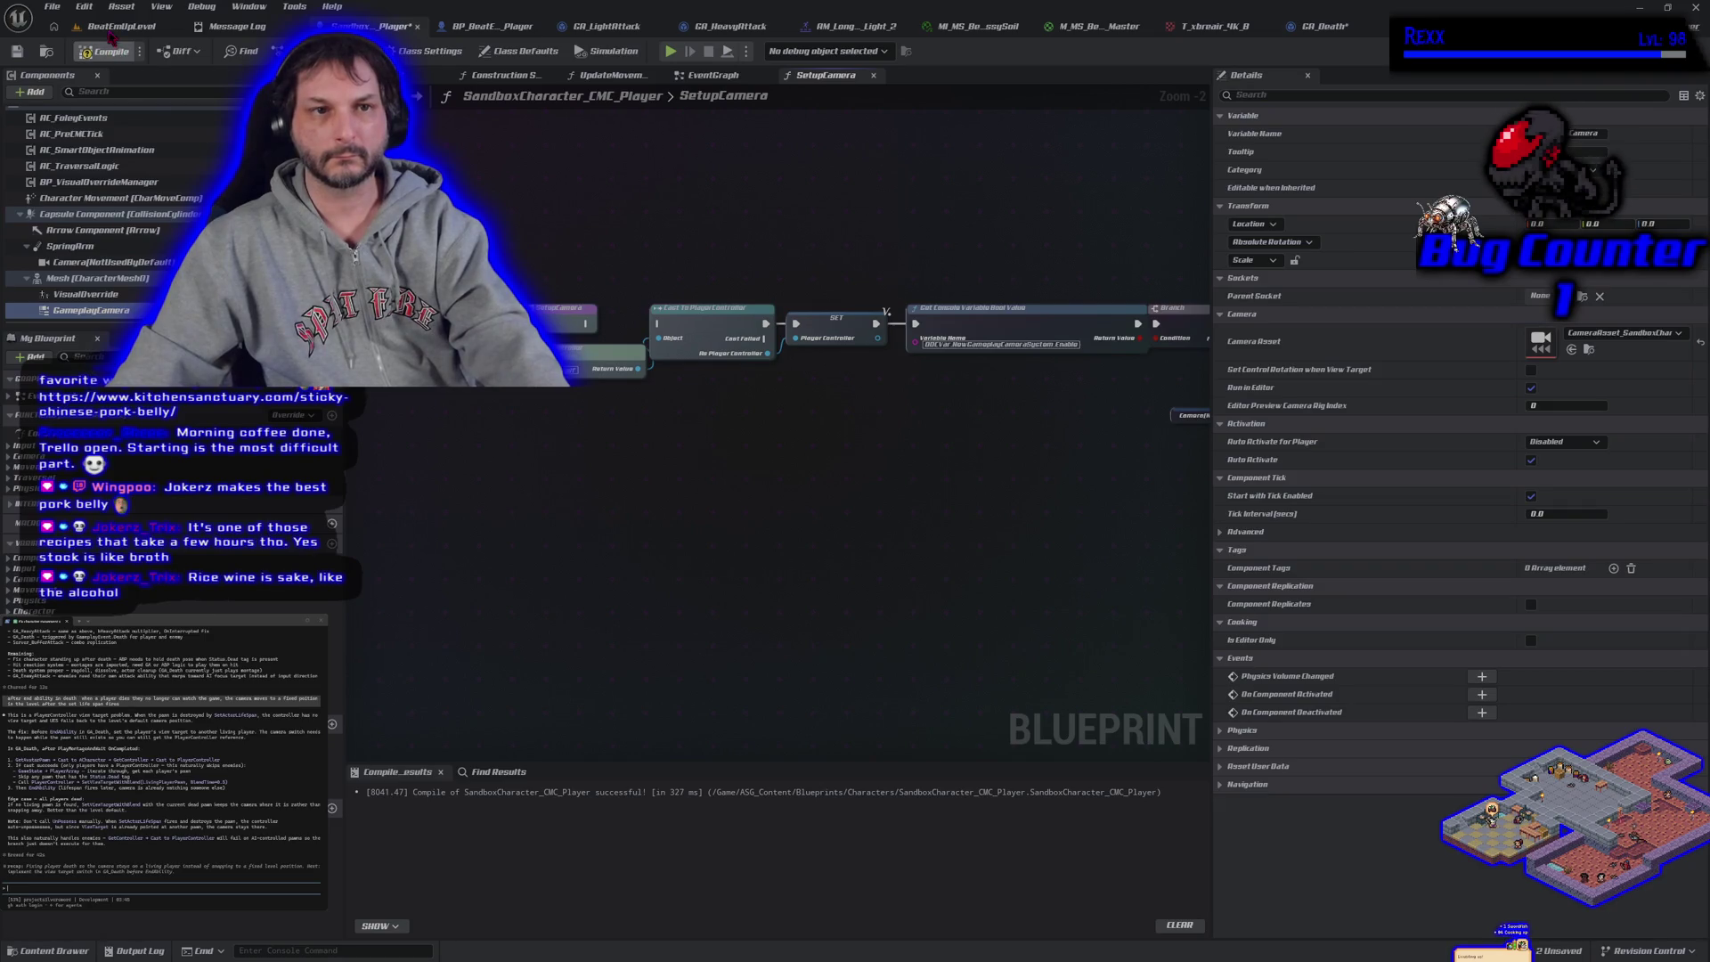
{"action": "left_click", "coordinate": [116, 26]}
{"action": "key", "text": "alt+p"}
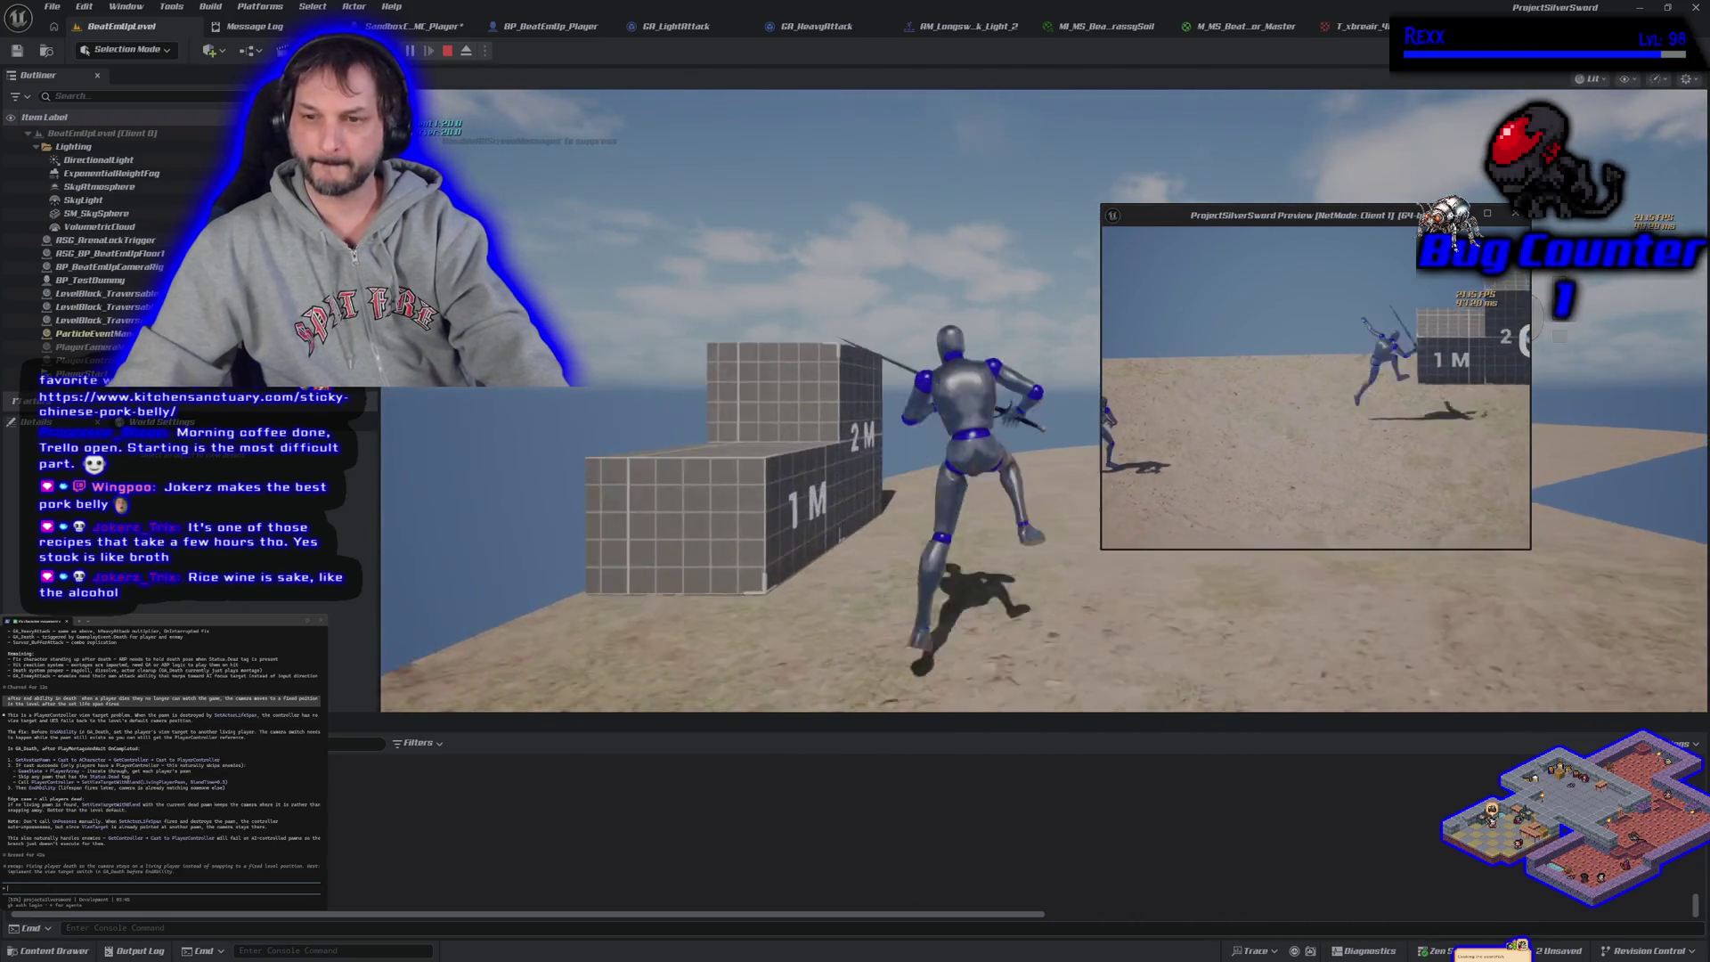
{"action": "key", "text": "Escape"}
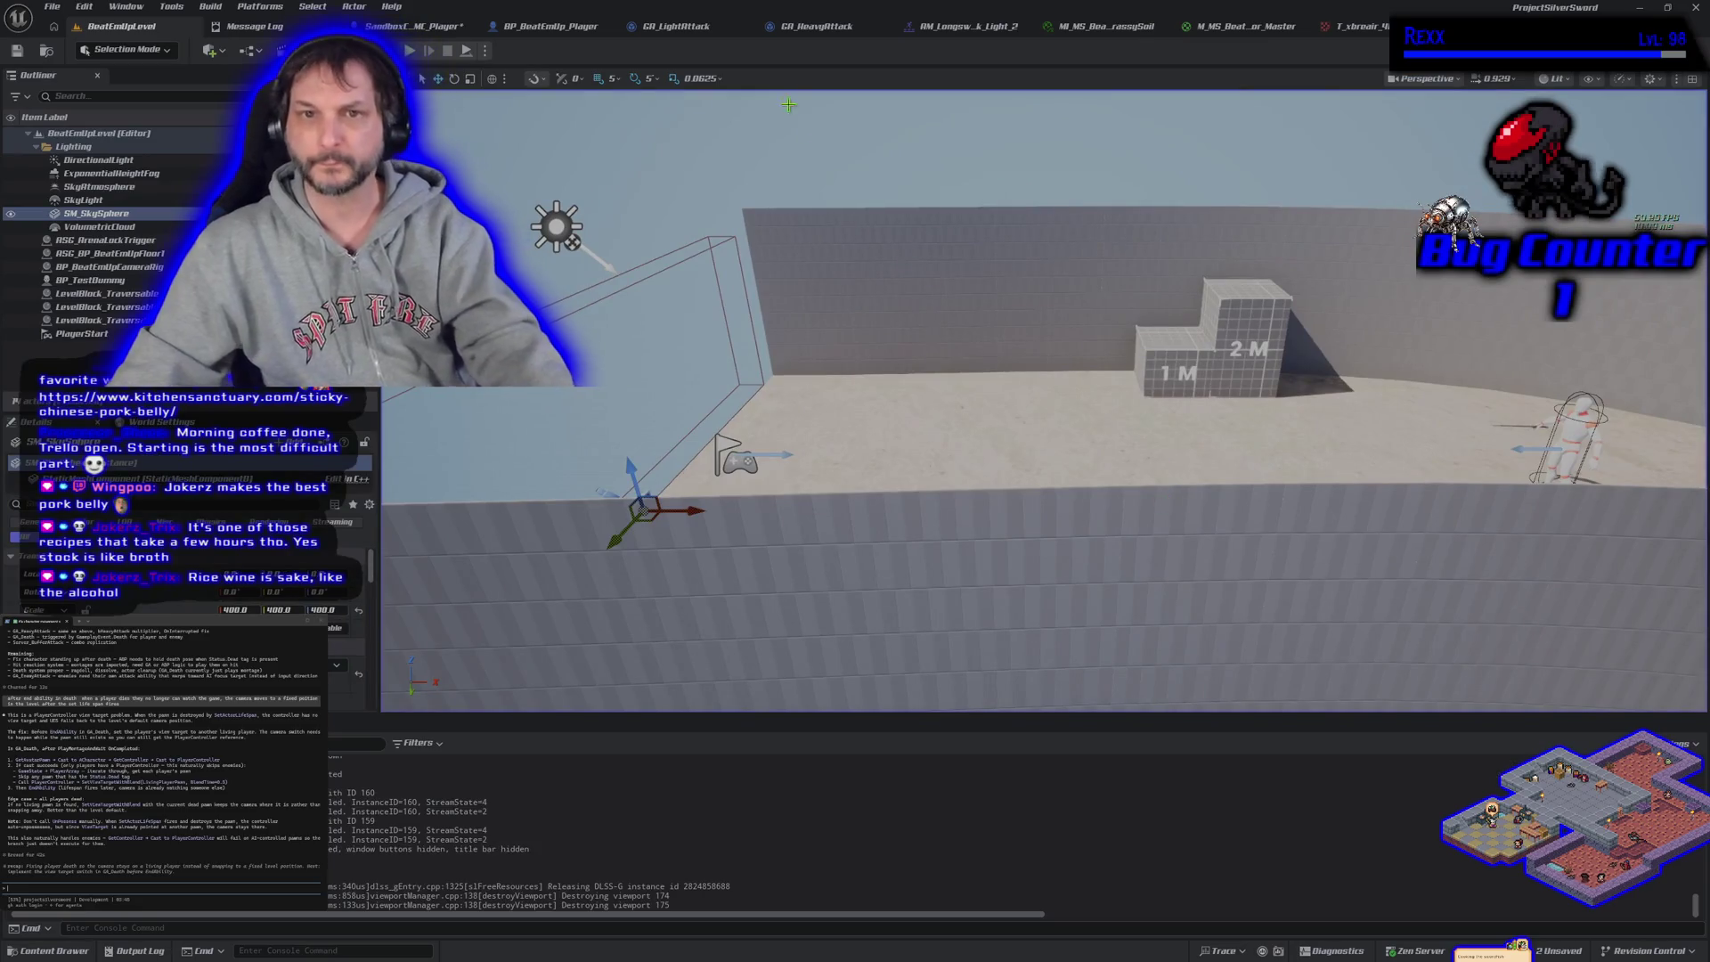
Delete the Camera under SpringArm in SandboxCharacter_CMC_Player and return to the level
{"action": "left_click", "coordinate": [414, 26]}
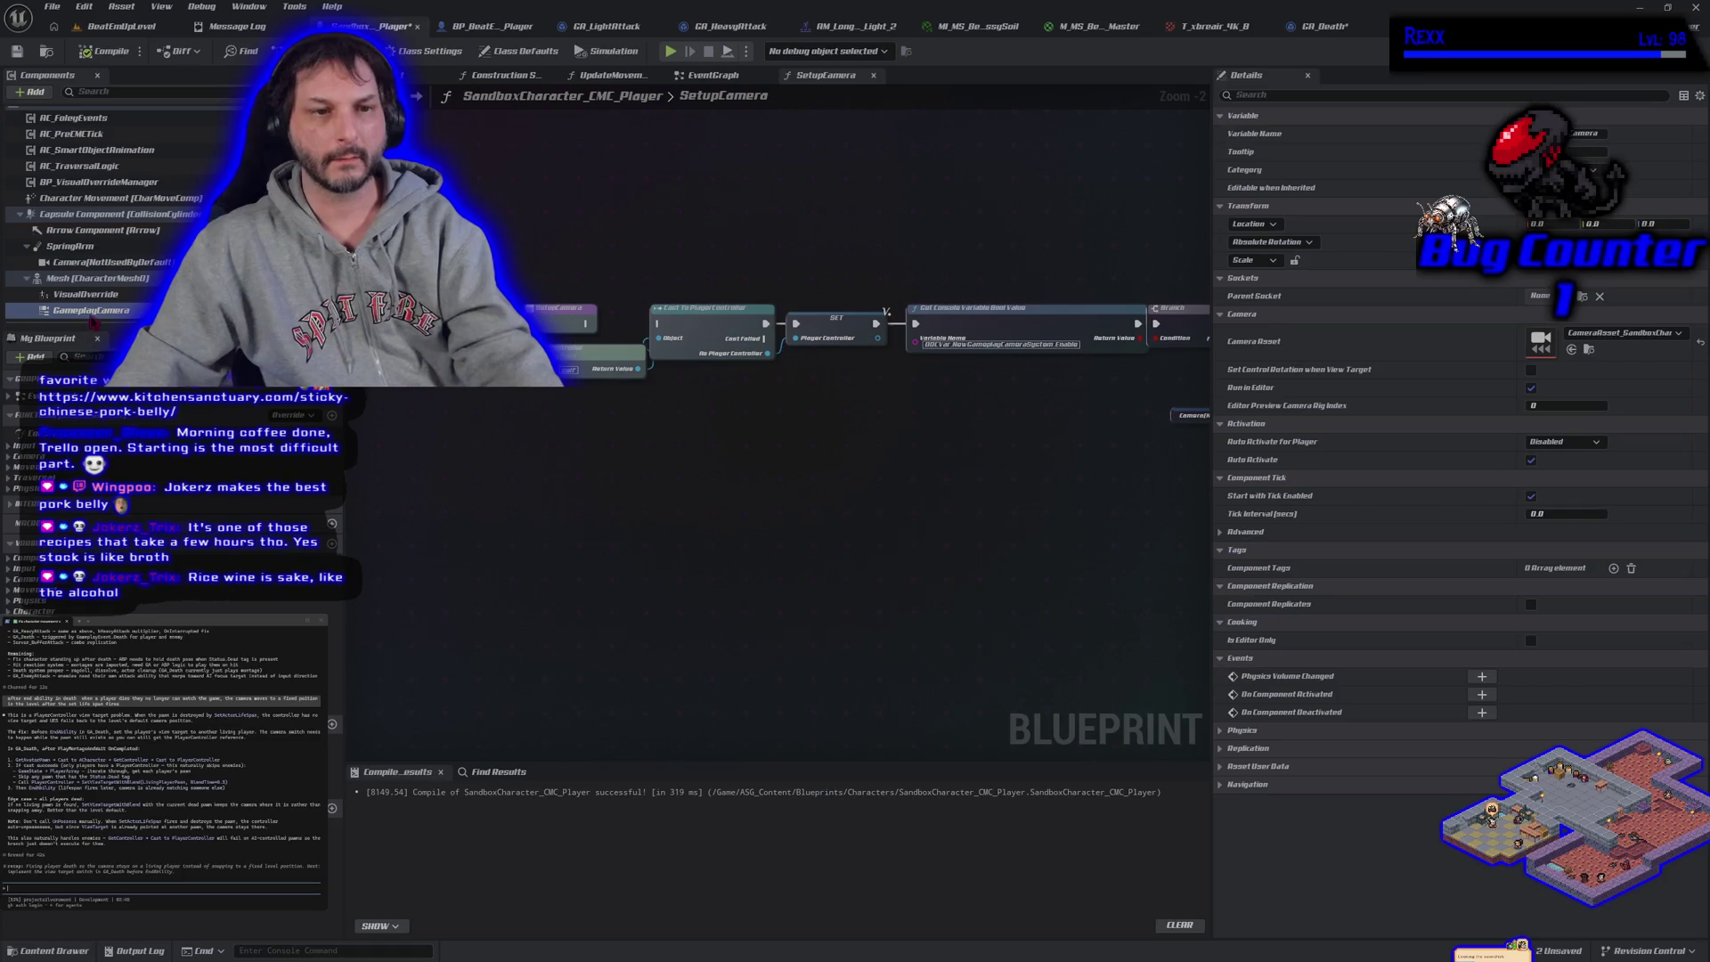
{"action": "key", "text": "Delete"}
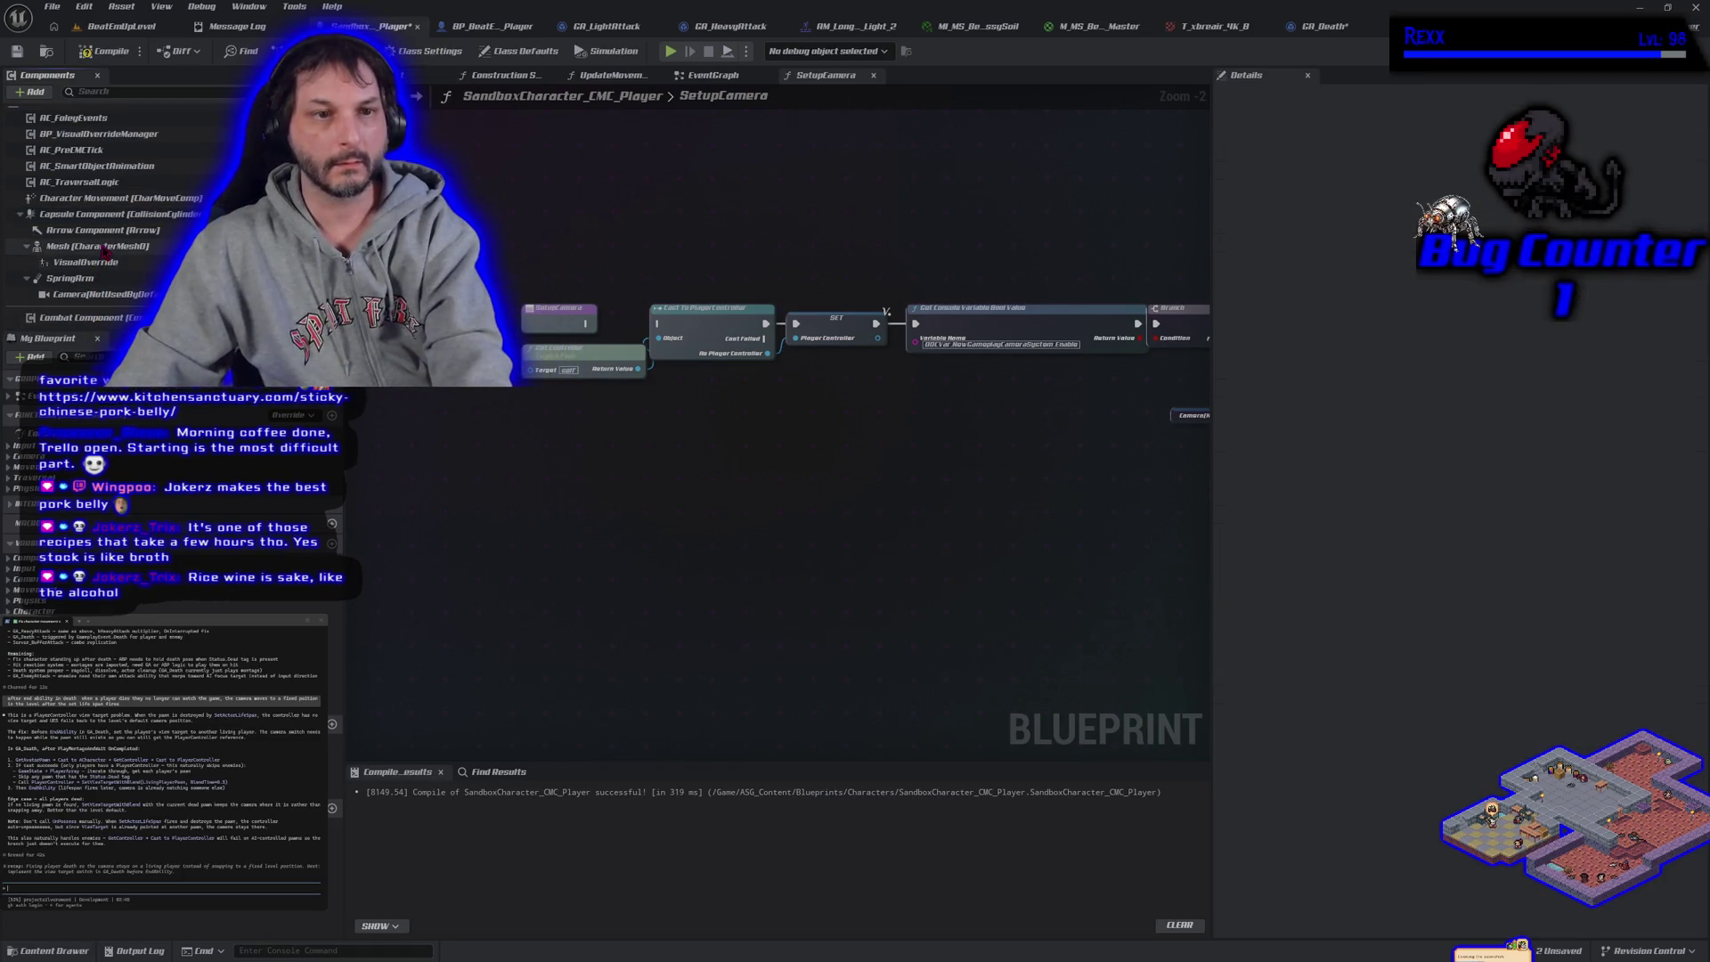
{"action": "left_click", "coordinate": [98, 294]}
{"action": "key", "text": "Delete"}
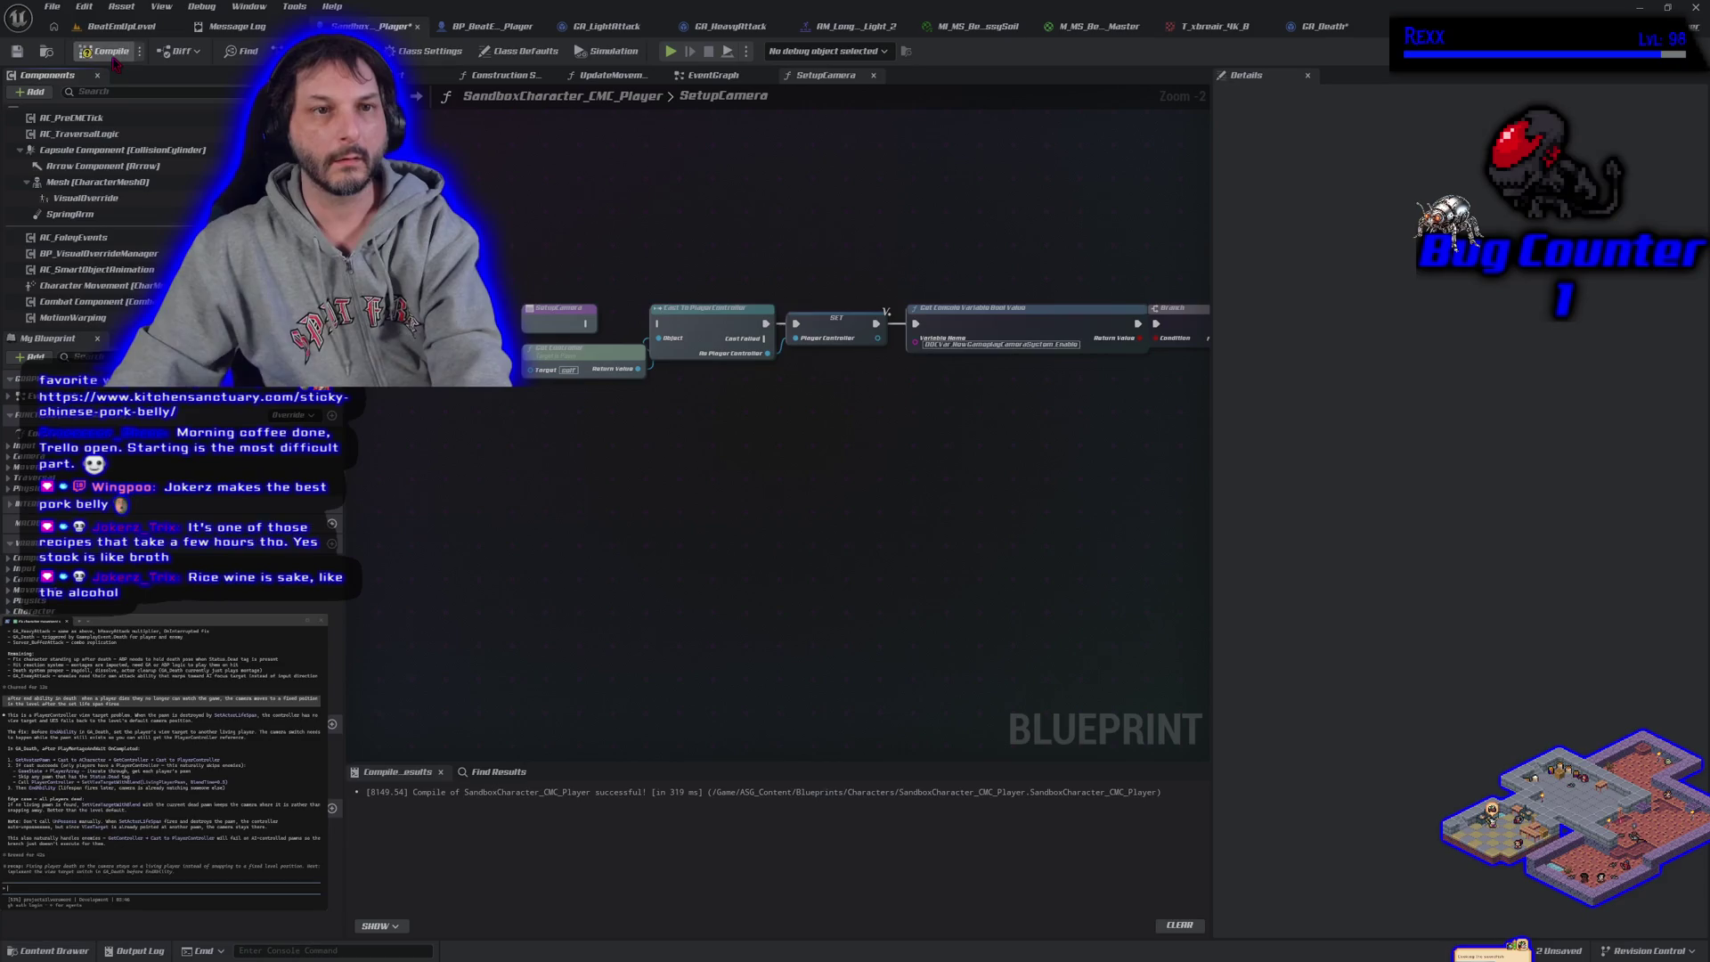
{"action": "left_click", "coordinate": [117, 26]}
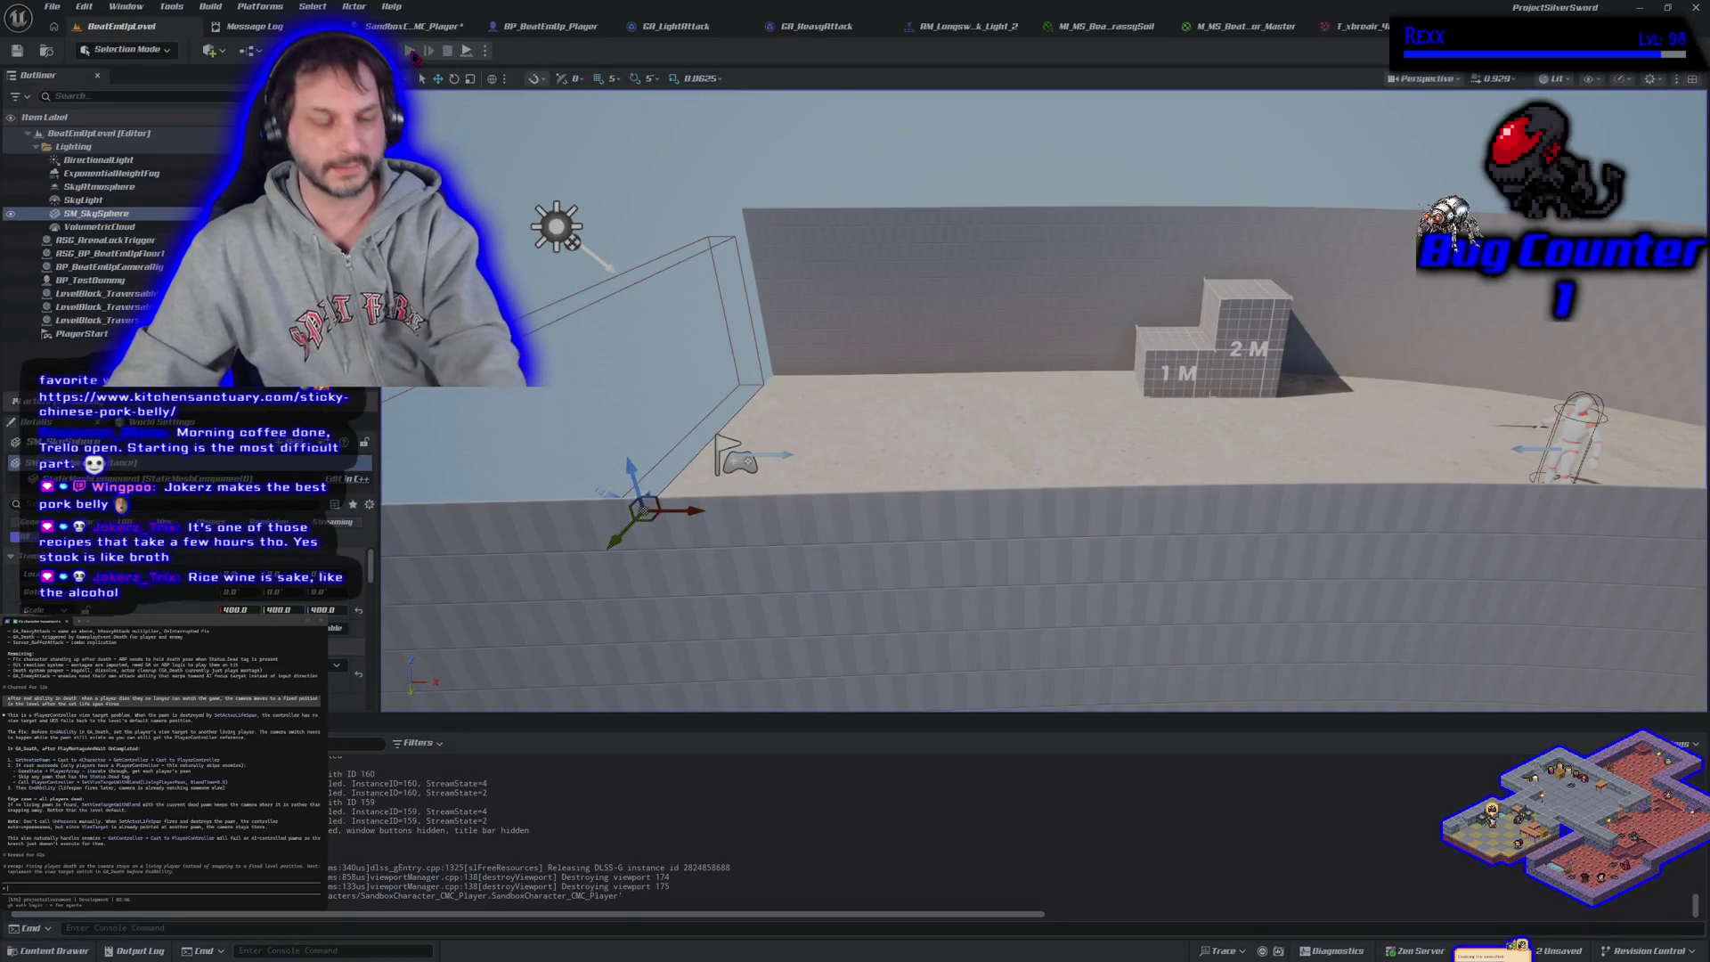
After a play test, restore the removed cameras, wire SetupCamera to Cast To PlayerController, and recompile
{"action": "left_click", "coordinate": [409, 51]}
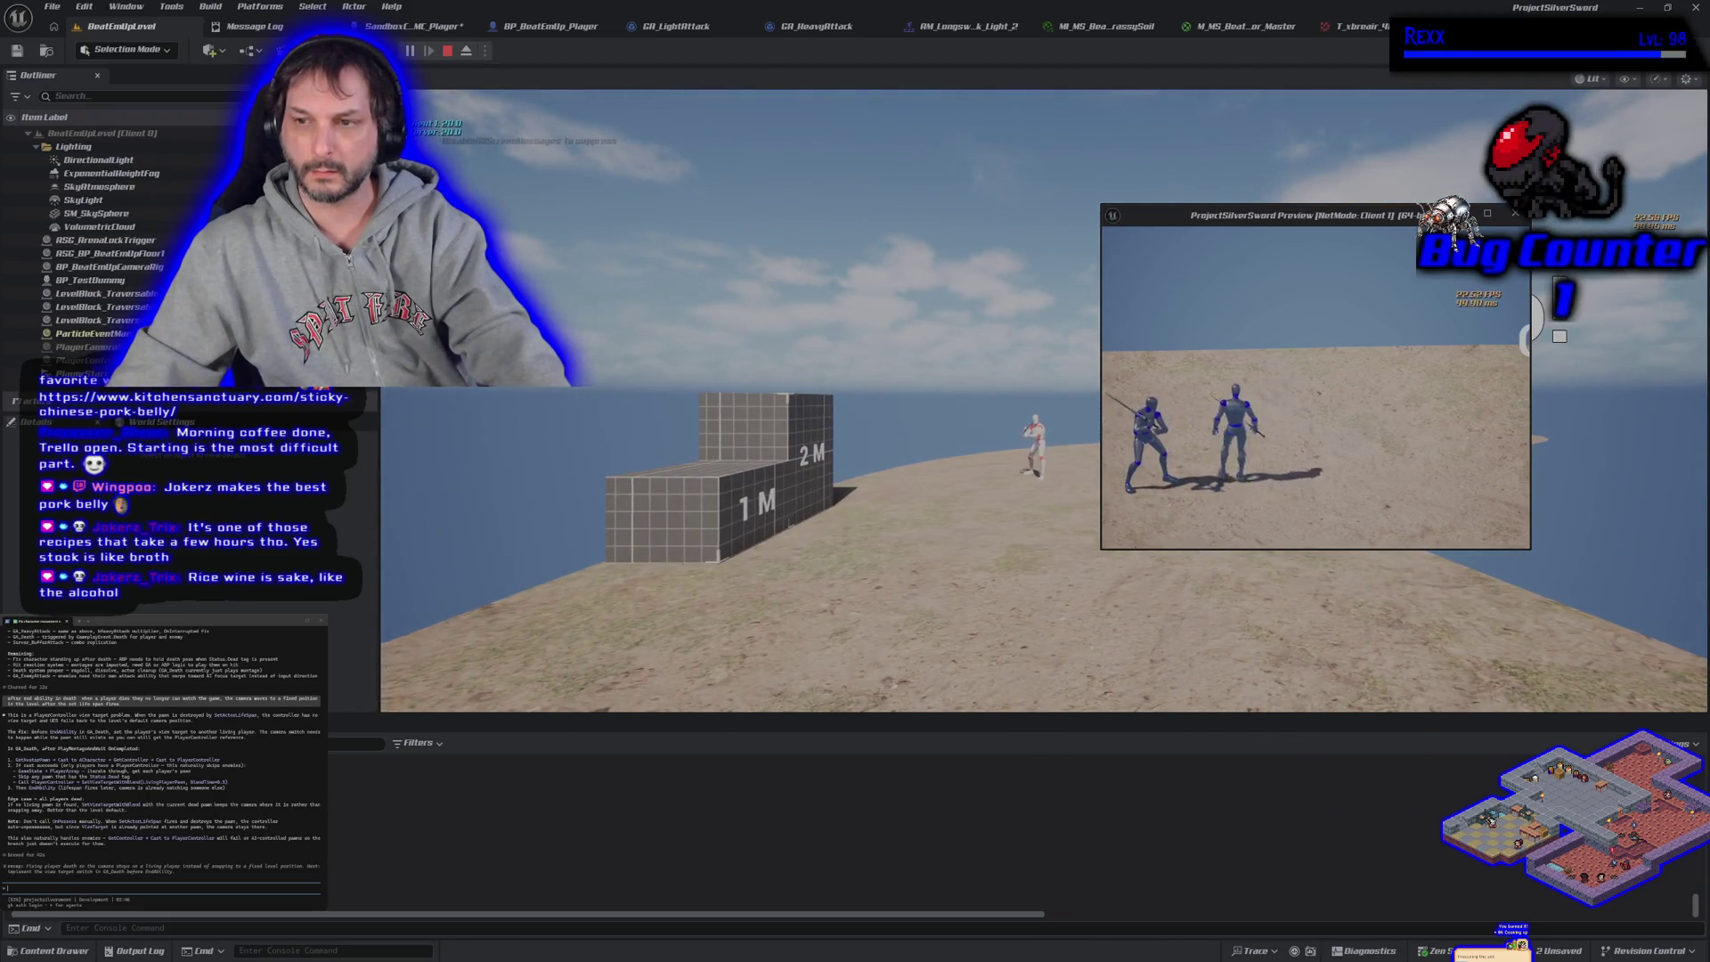
{"action": "key", "text": "Escape"}
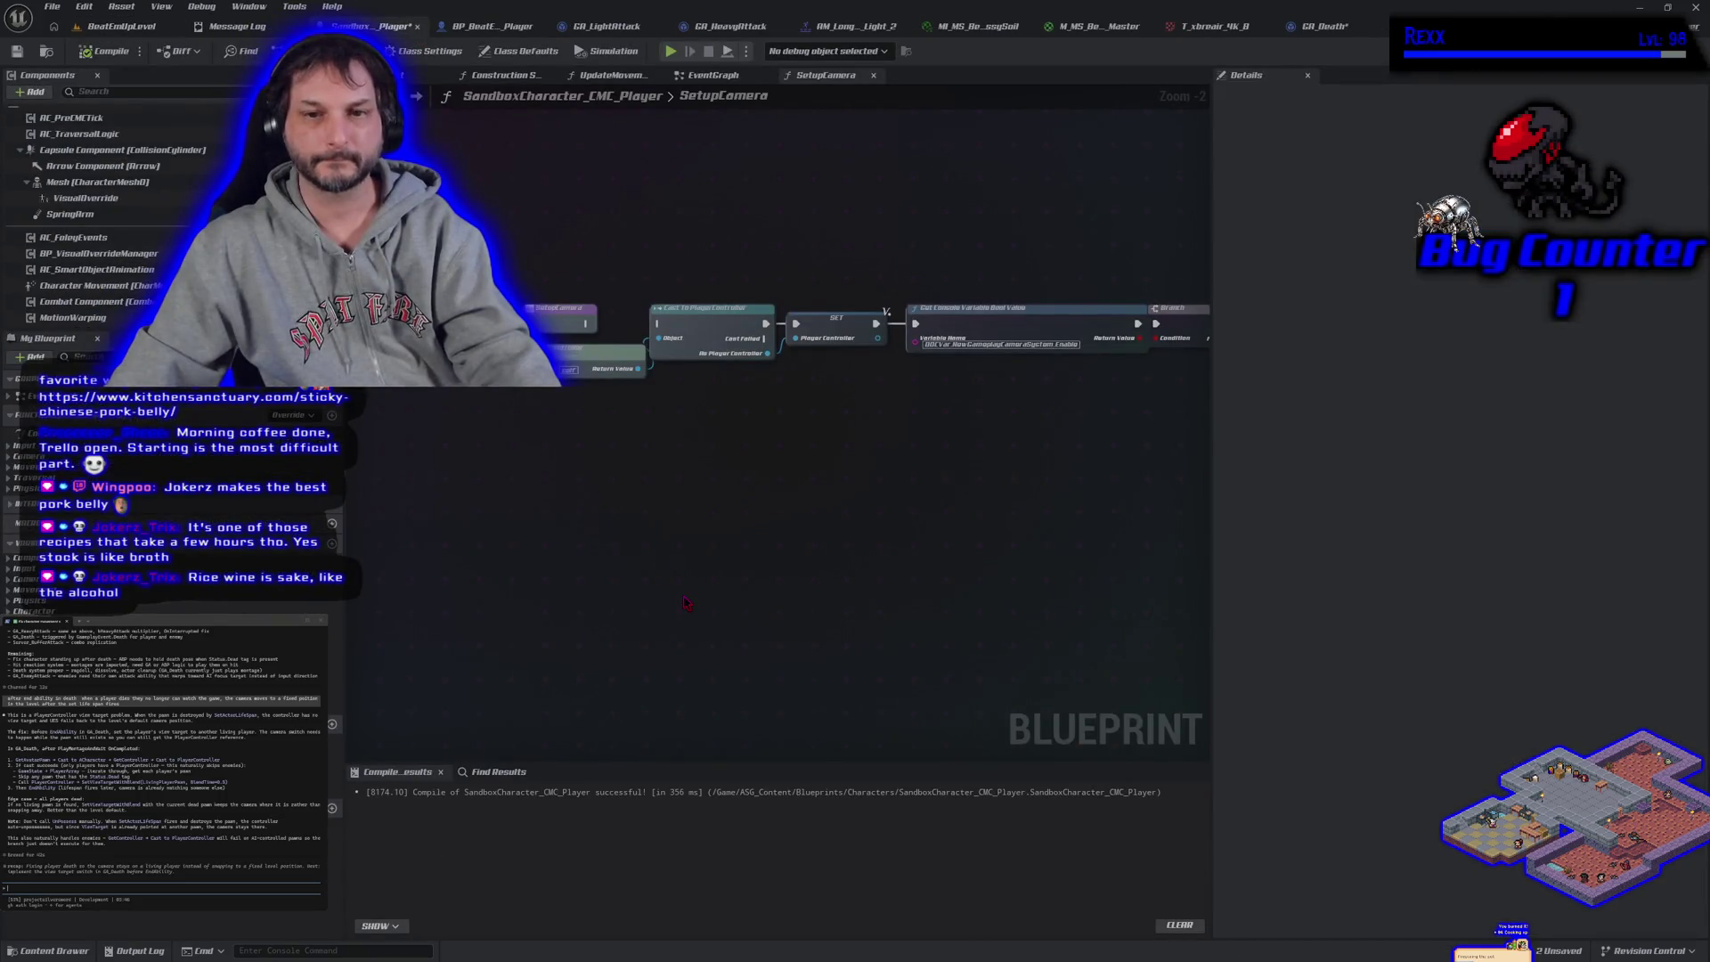
{"action": "key", "text": "ctrl+z"}
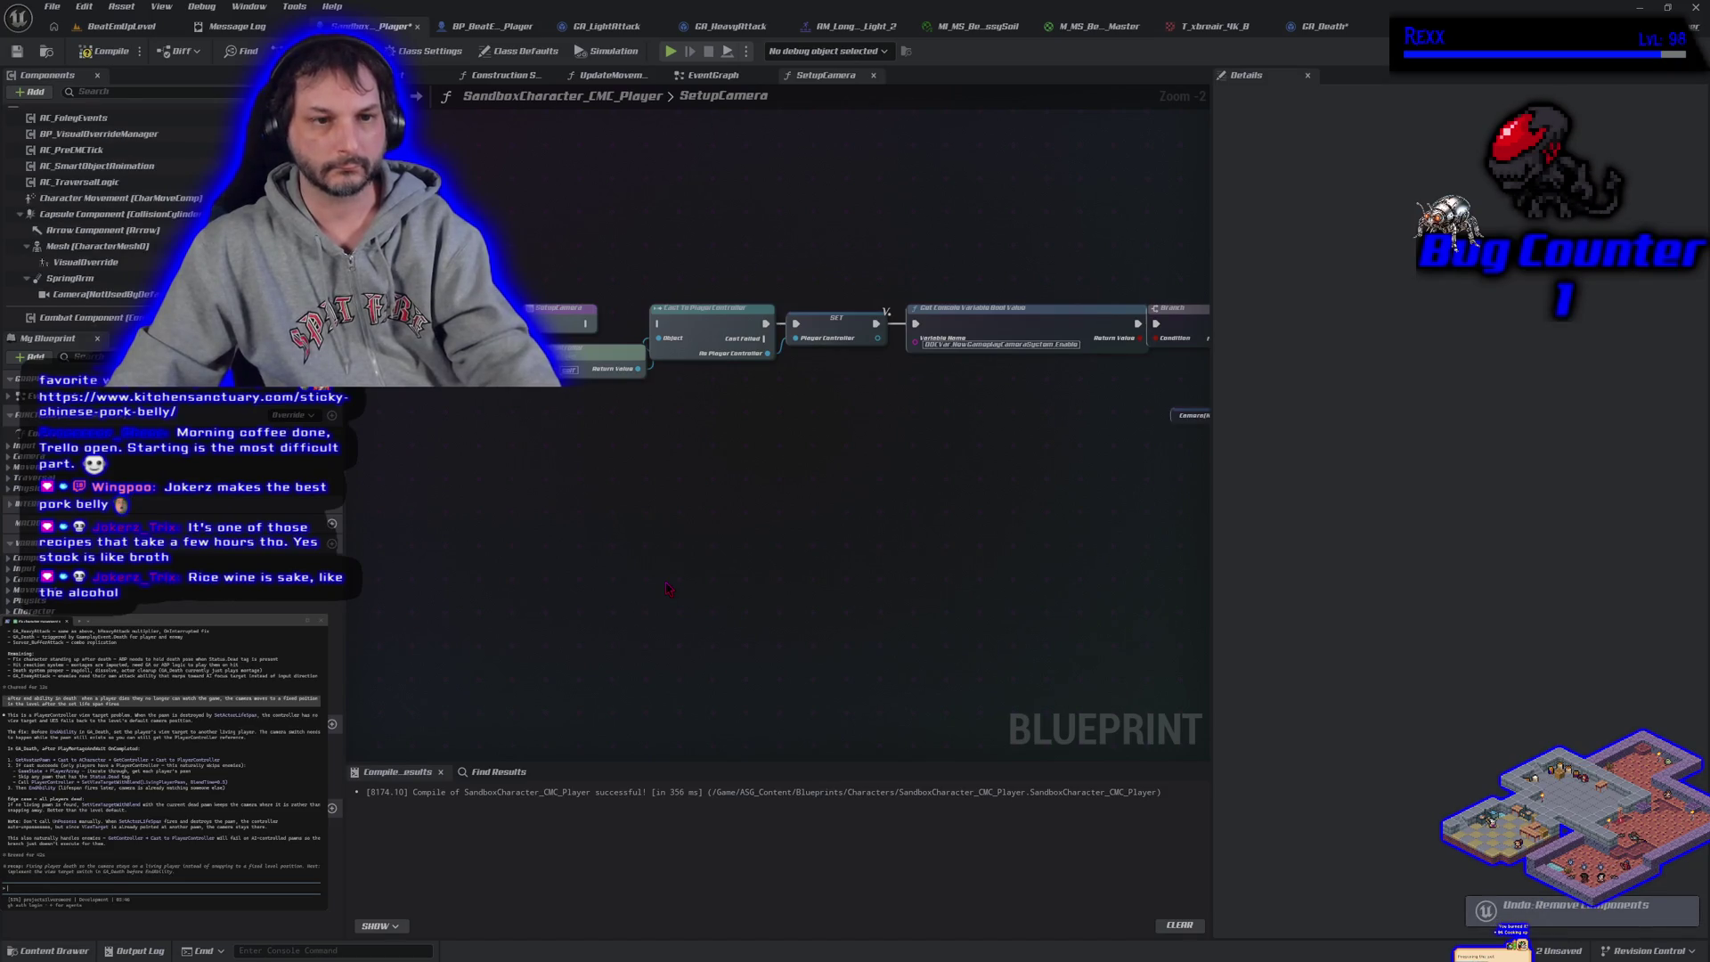
{"action": "left_click_drag", "start_coordinate": [585, 323], "coordinate": [658, 324]}
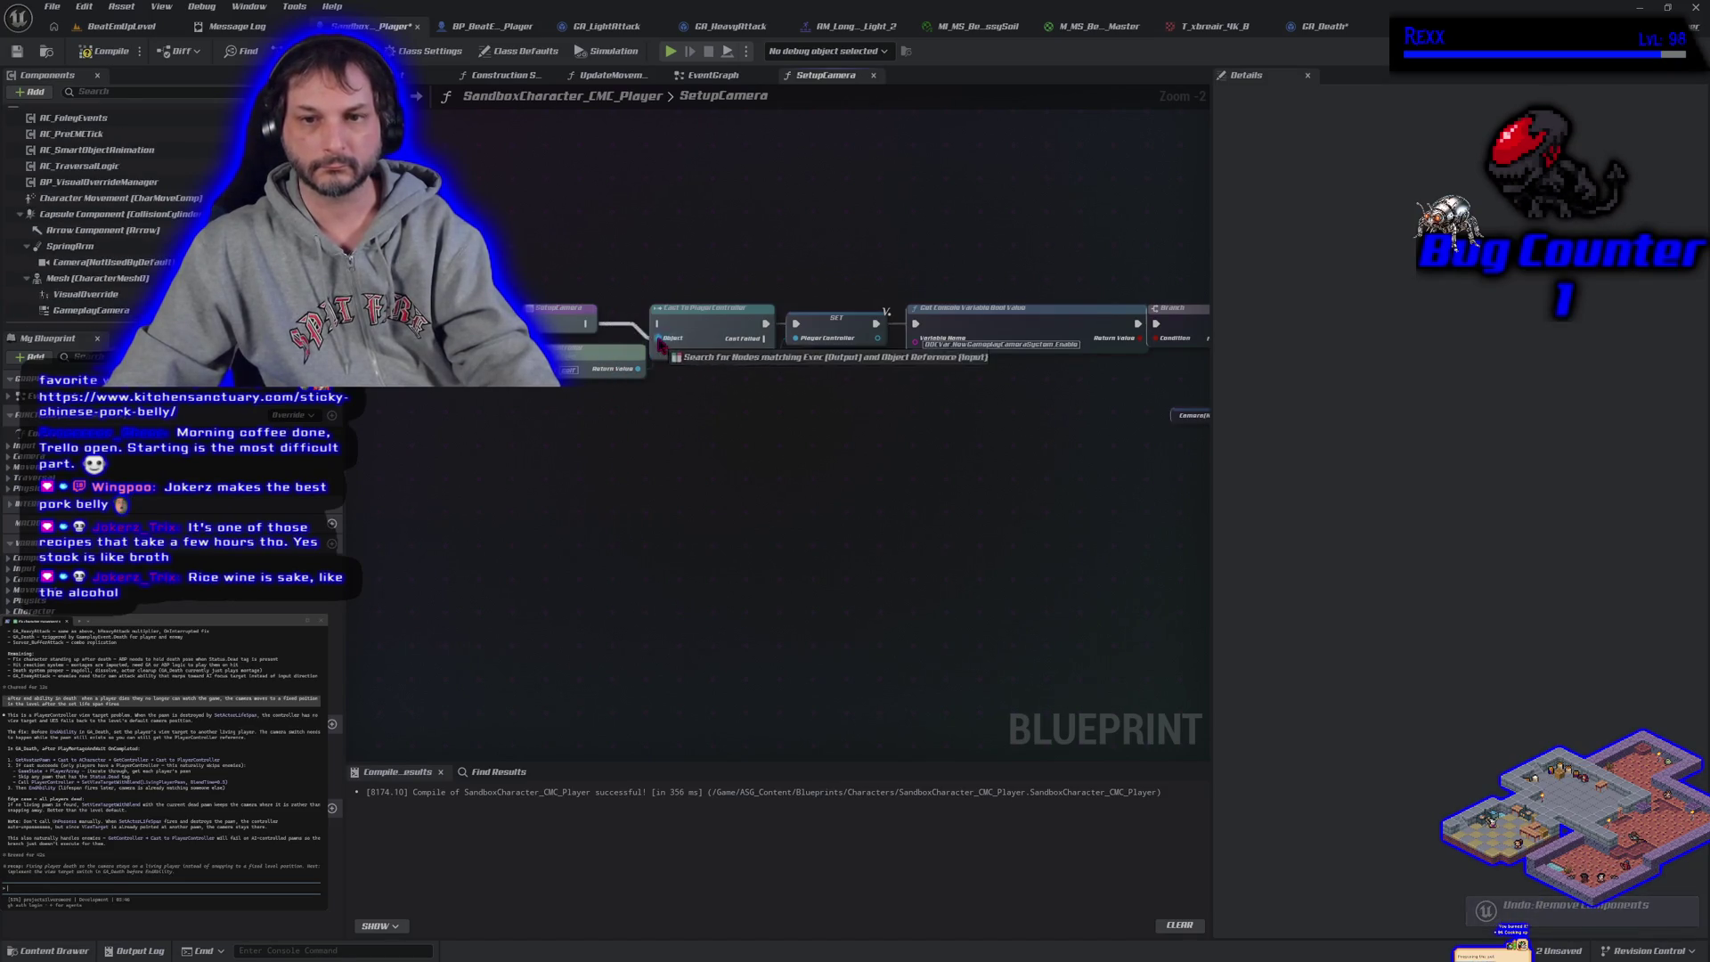
{"action": "left_click", "coordinate": [114, 51]}
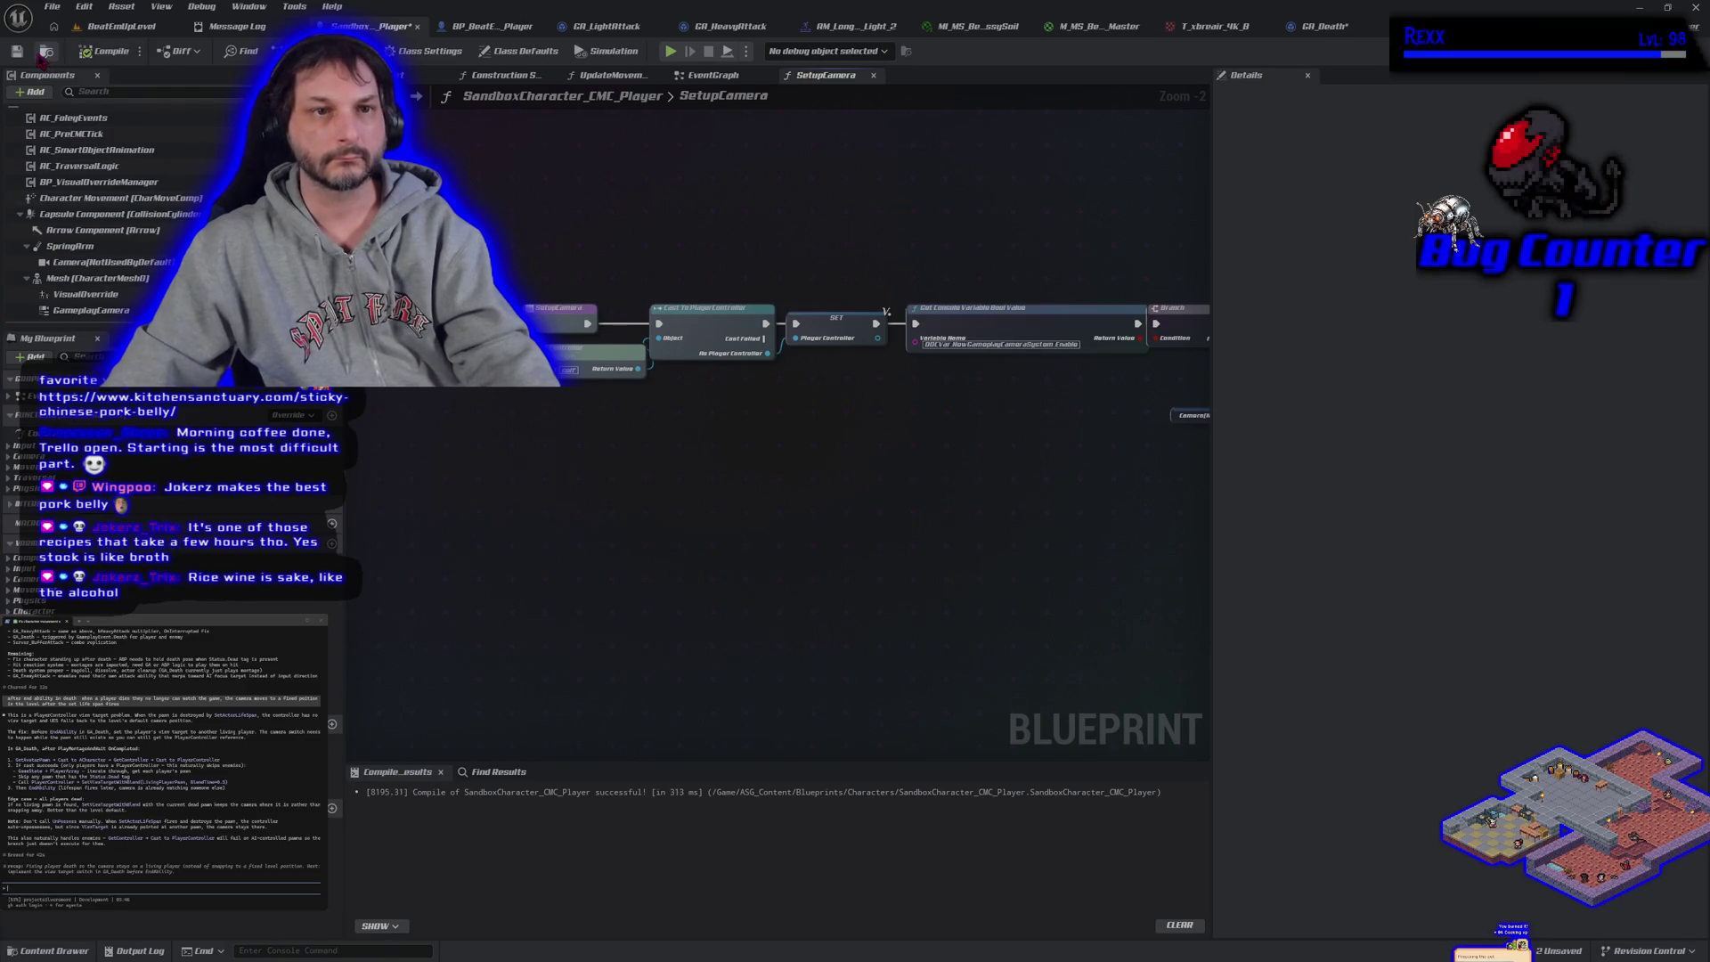
{"action": "left_click", "coordinate": [1327, 26]}
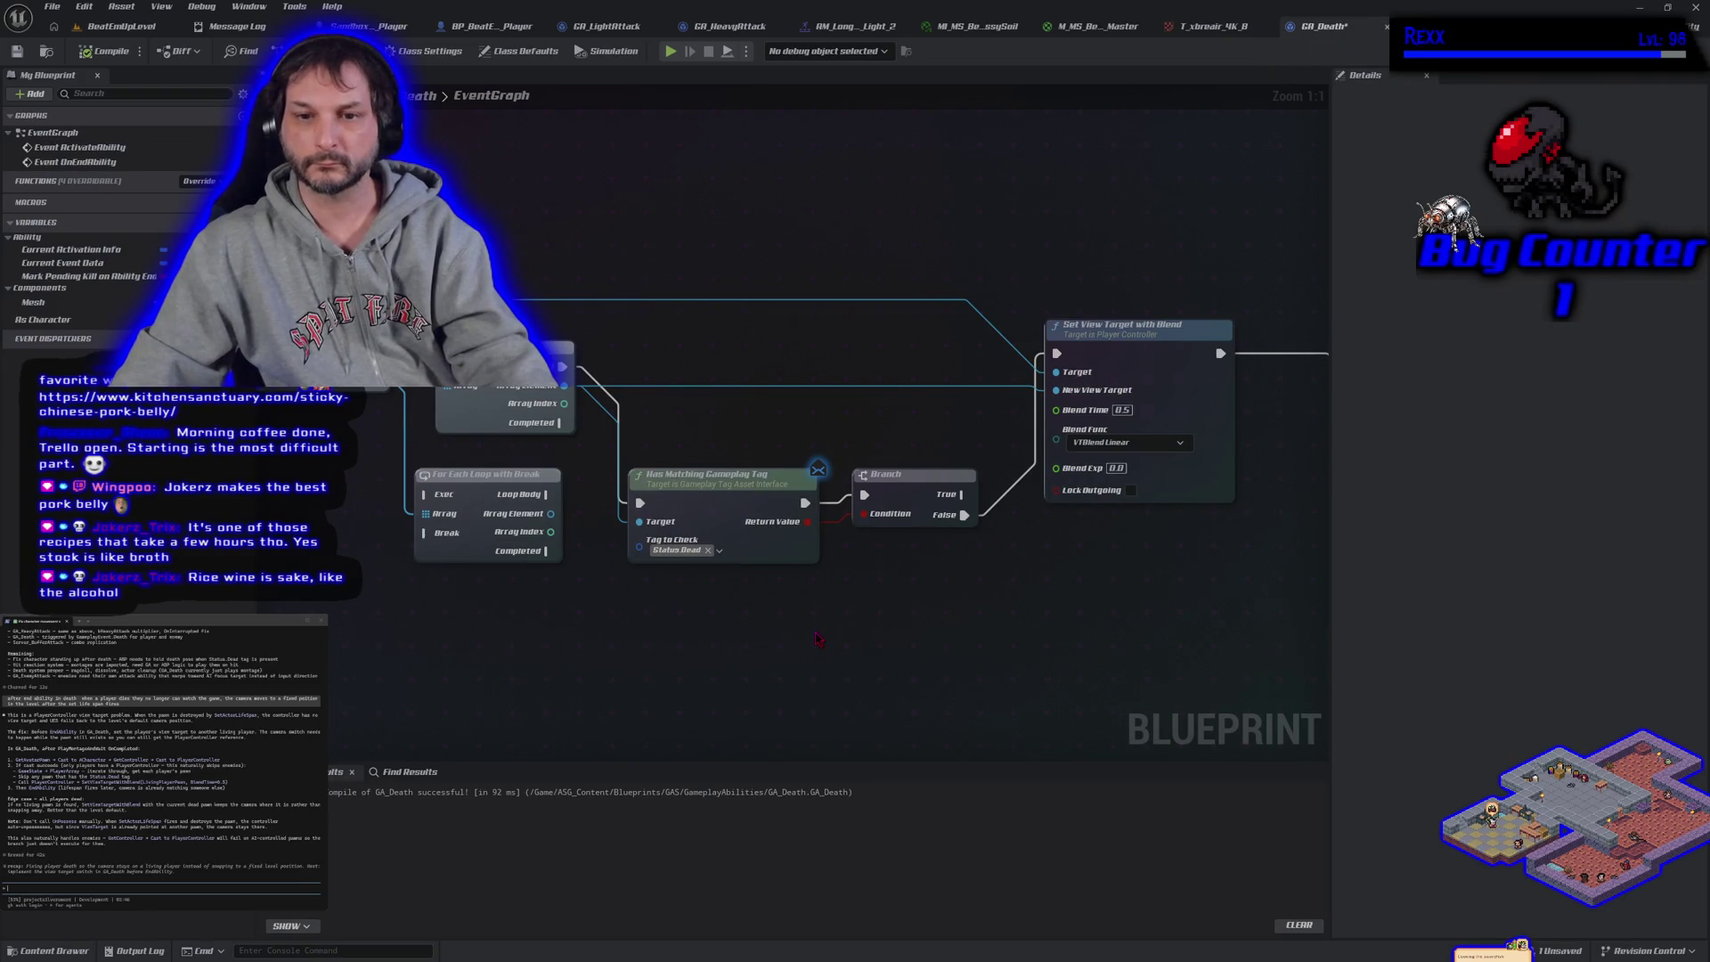
Zoom out and pan through the GA_Death EventGraph, frame all nodes, then return to BeatEmUpLevel
{"action": "scroll", "coordinate": [818, 638], "scroll_direction": "down", "scroll_amount": 3}
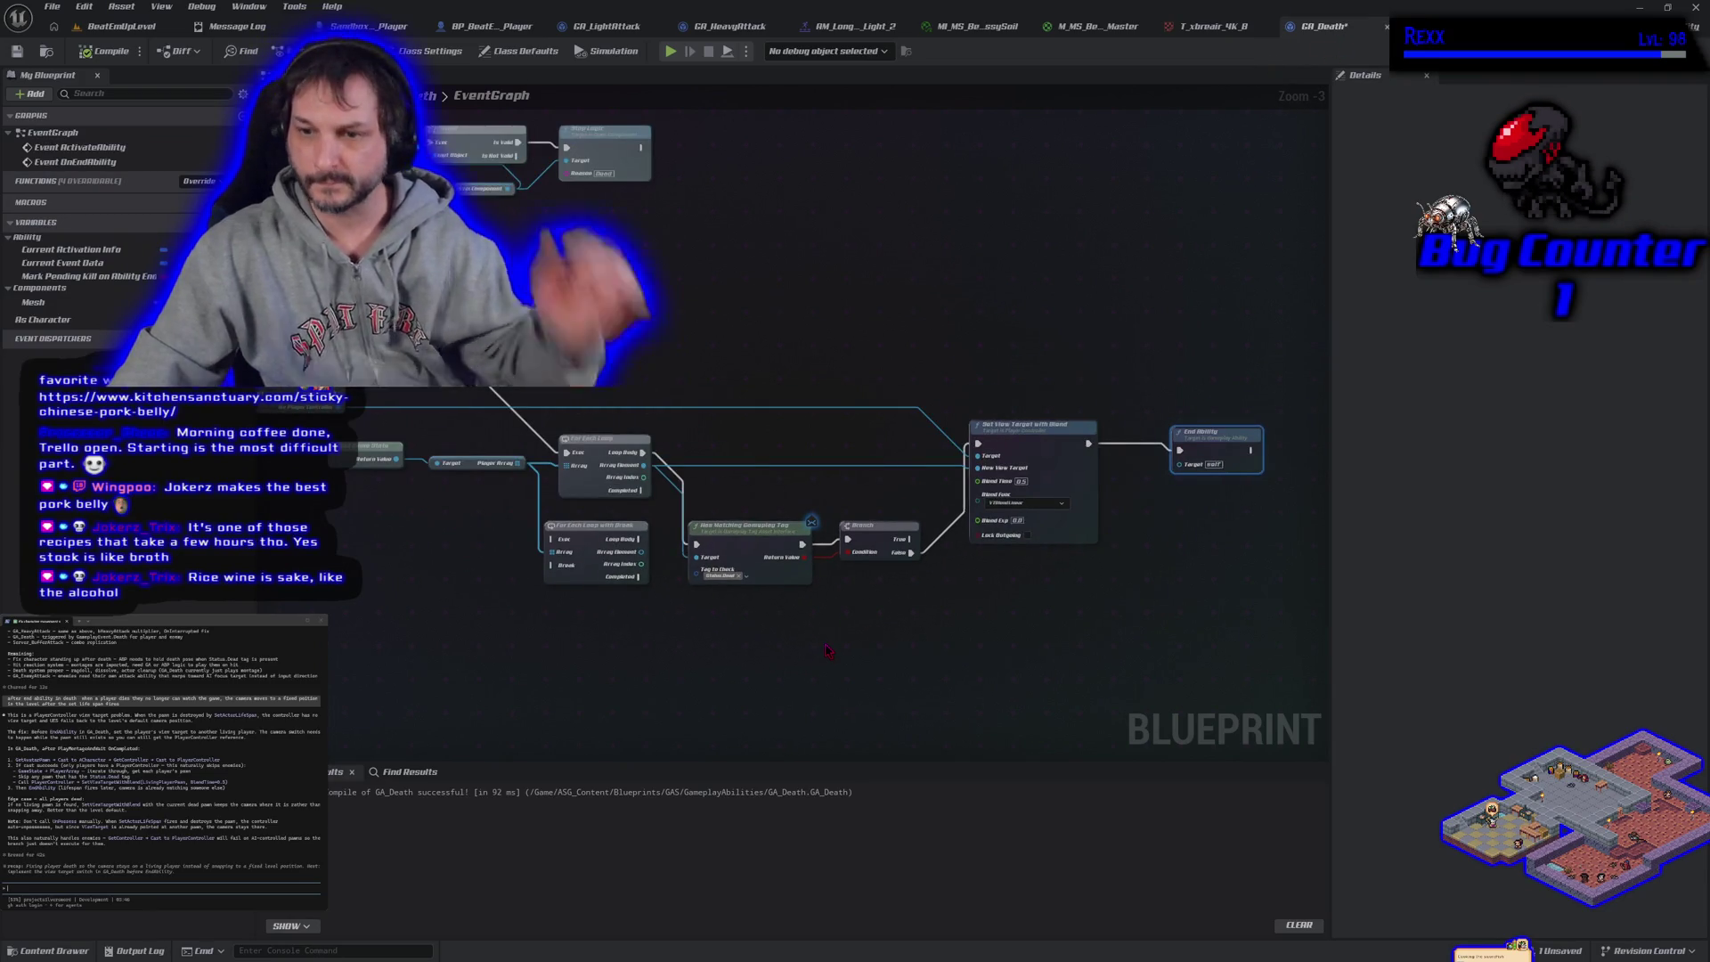
{"action": "mouse_move", "coordinate": [824, 670]}
{"action": "left_mouse_down"}
{"action": "mouse_move", "coordinate": [794, 641]}
{"action": "mouse_move", "coordinate": [832, 638]}
{"action": "mouse_move", "coordinate": [885, 671]}
{"action": "mouse_move", "coordinate": [861, 631]}
{"action": "mouse_move", "coordinate": [926, 665]}
{"action": "left_mouse_up"}
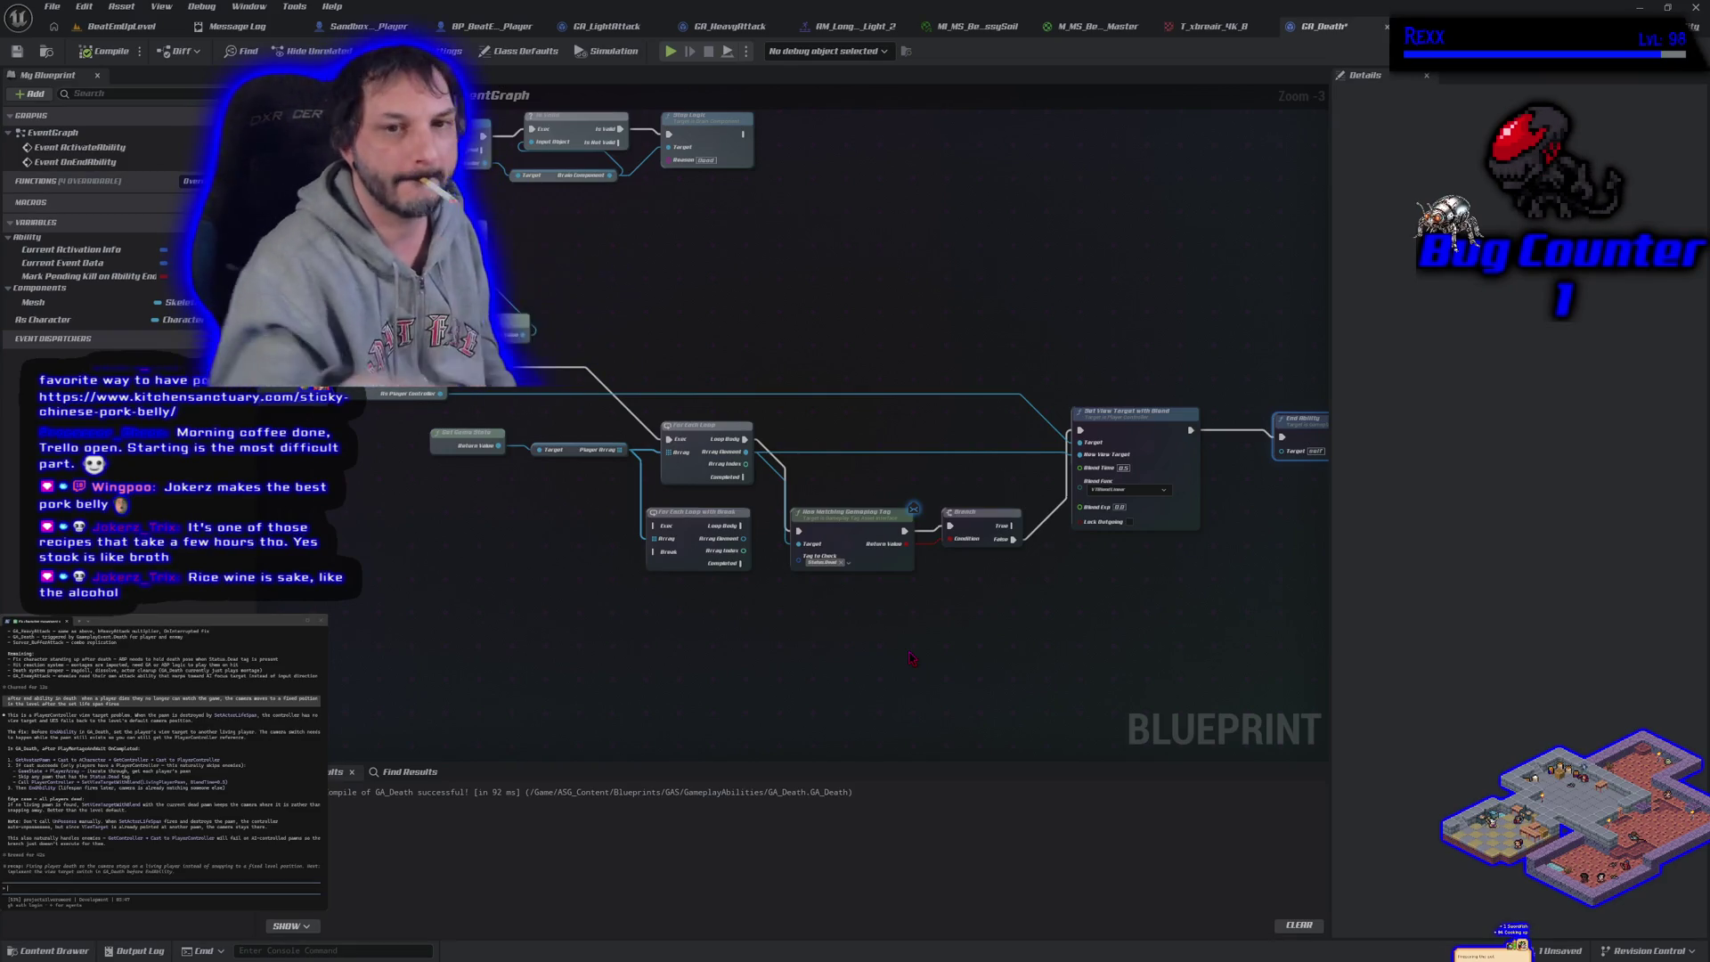
{"action": "key", "text": "Home"}
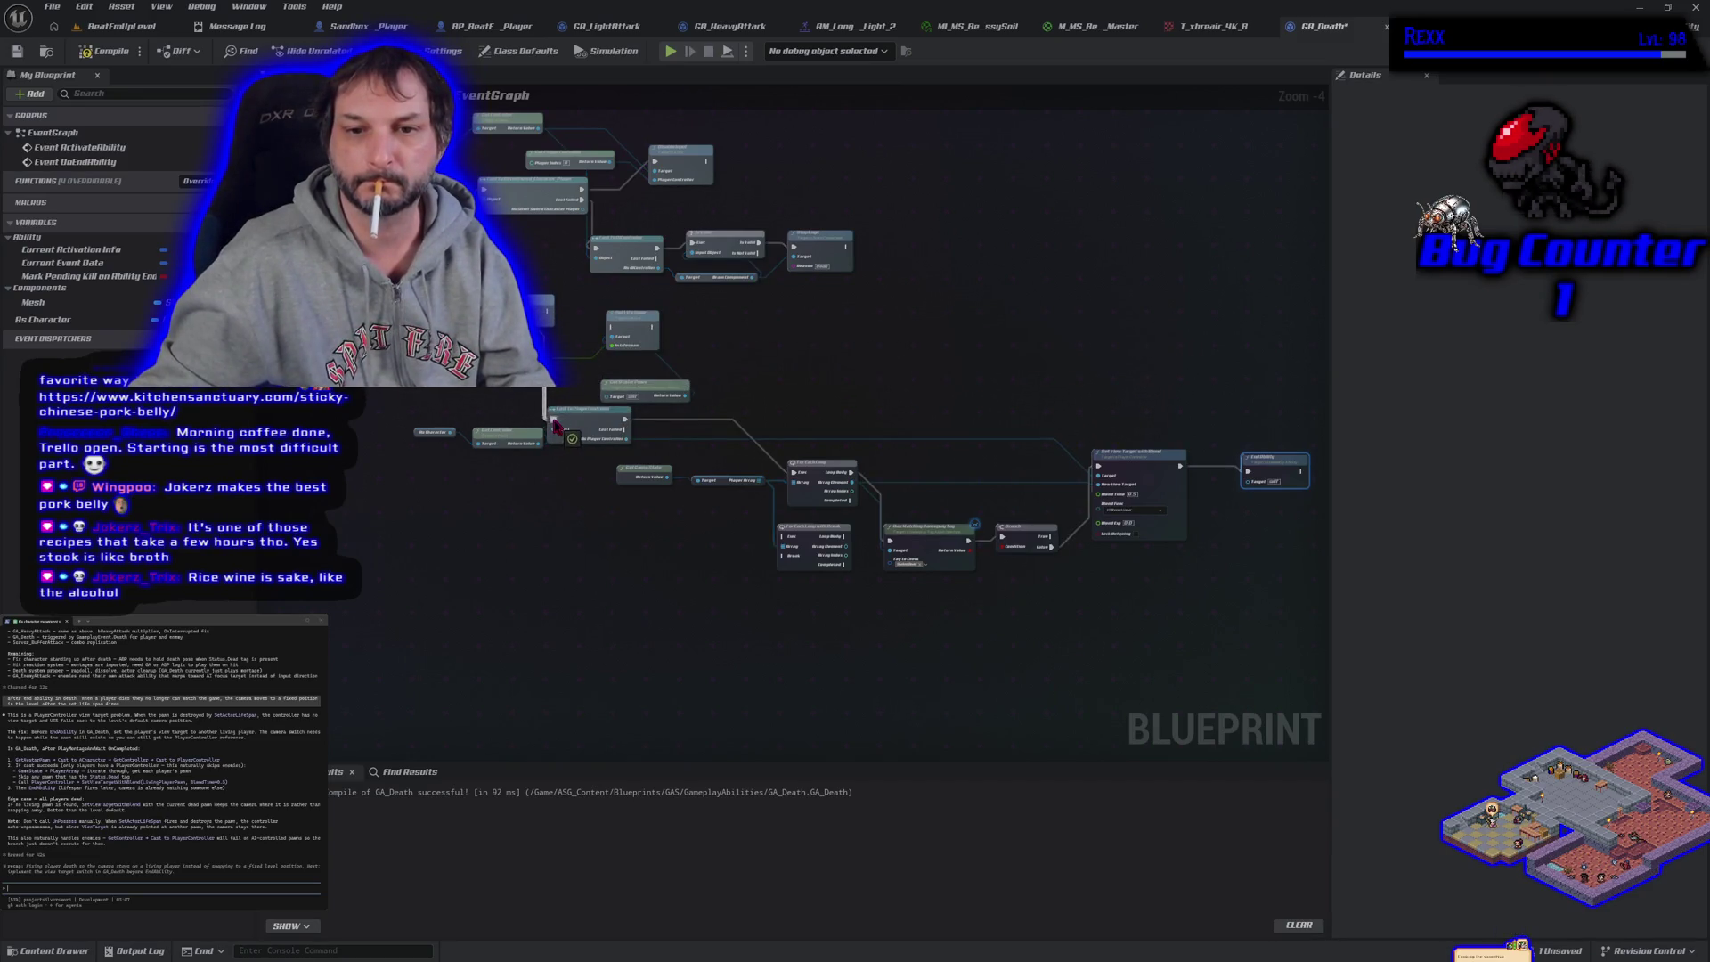
{"action": "left_click", "coordinate": [108, 33]}
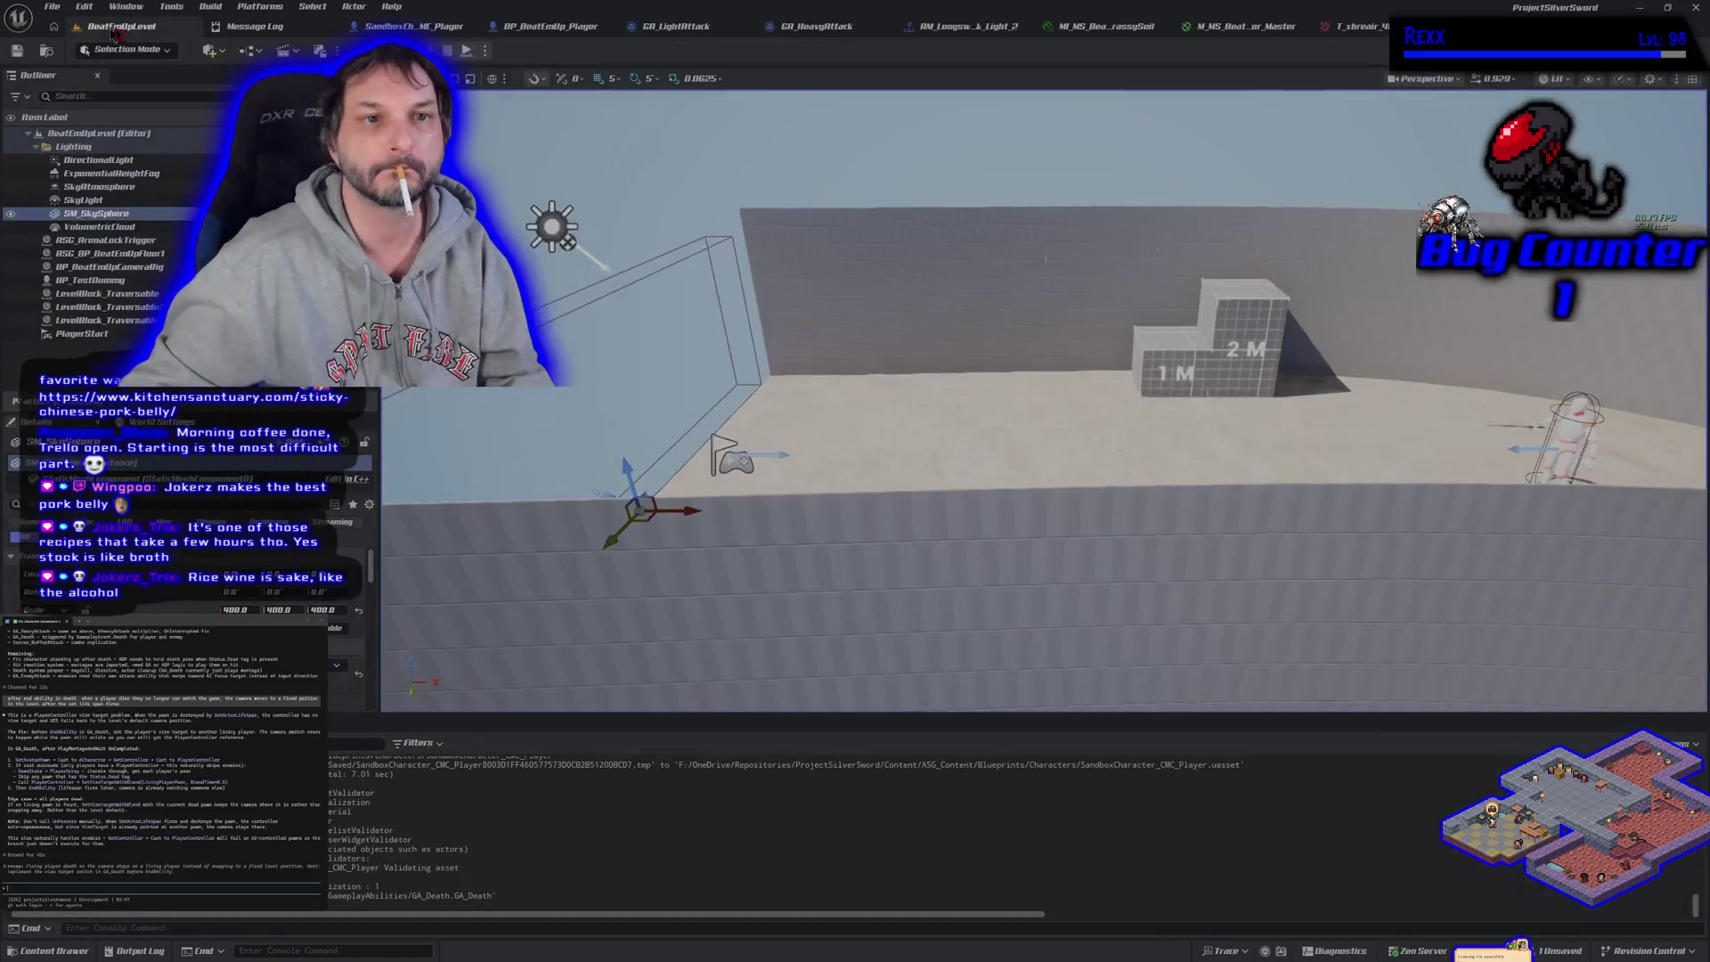
Run two back-to-back play-in-editor tests, then switch back to the GA_Death graph
{"action": "key", "text": "alt+p"}
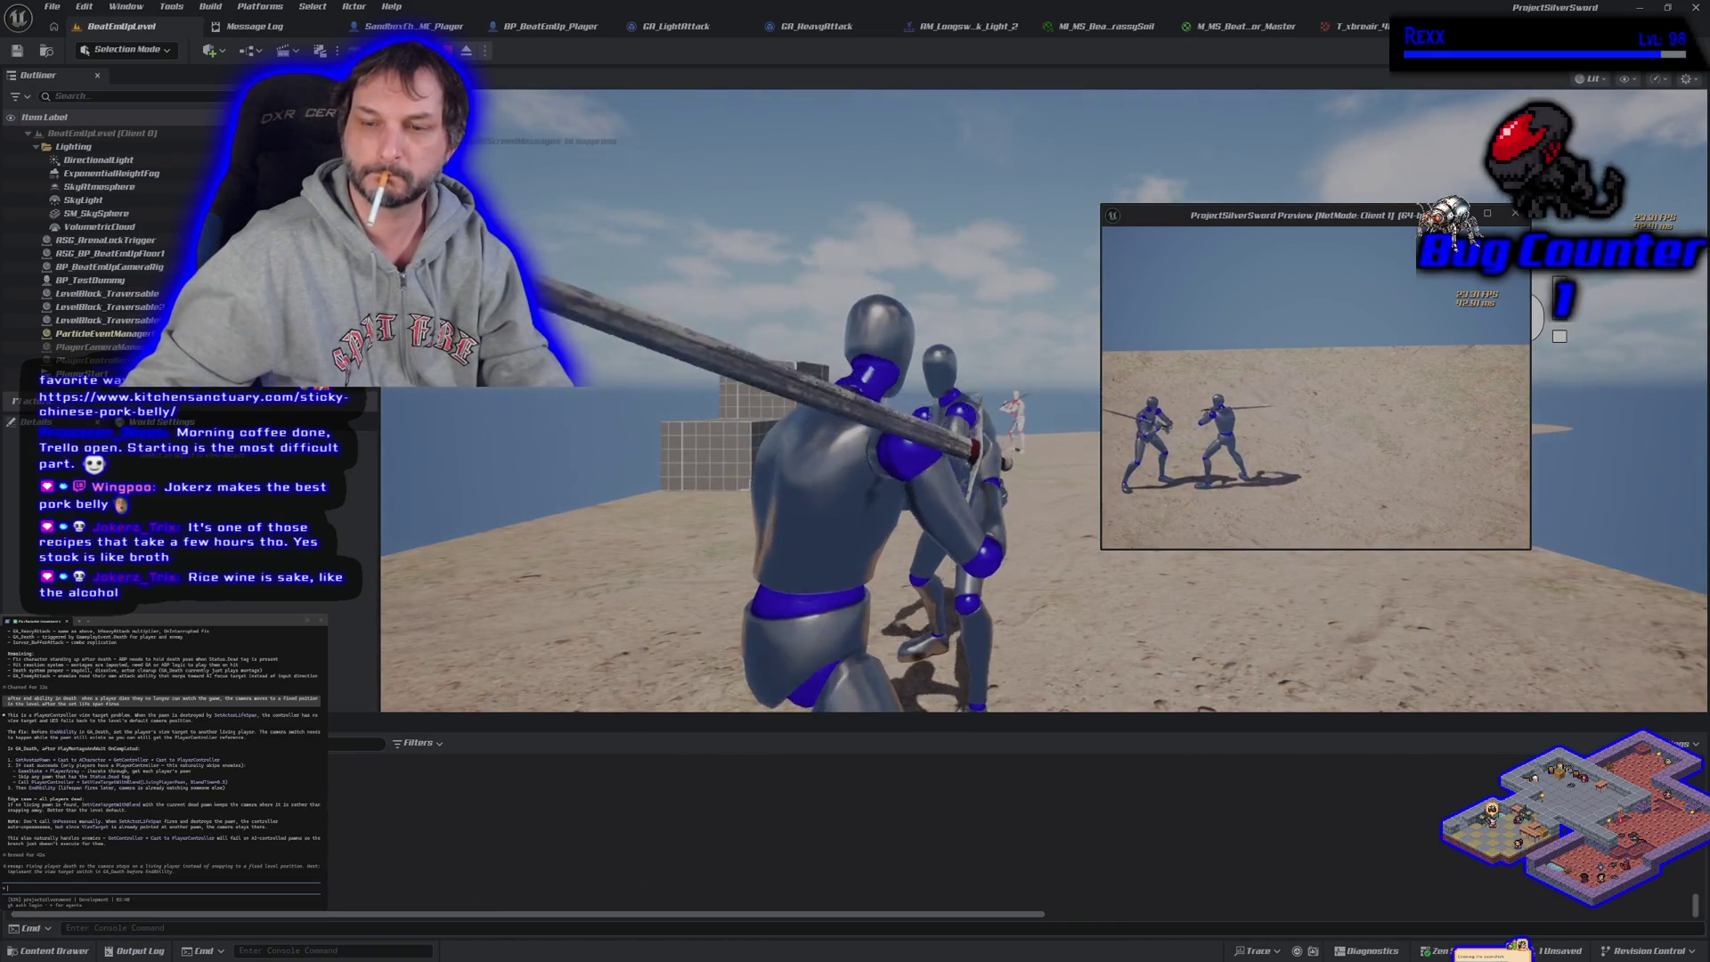
{"action": "key", "text": "Escape"}
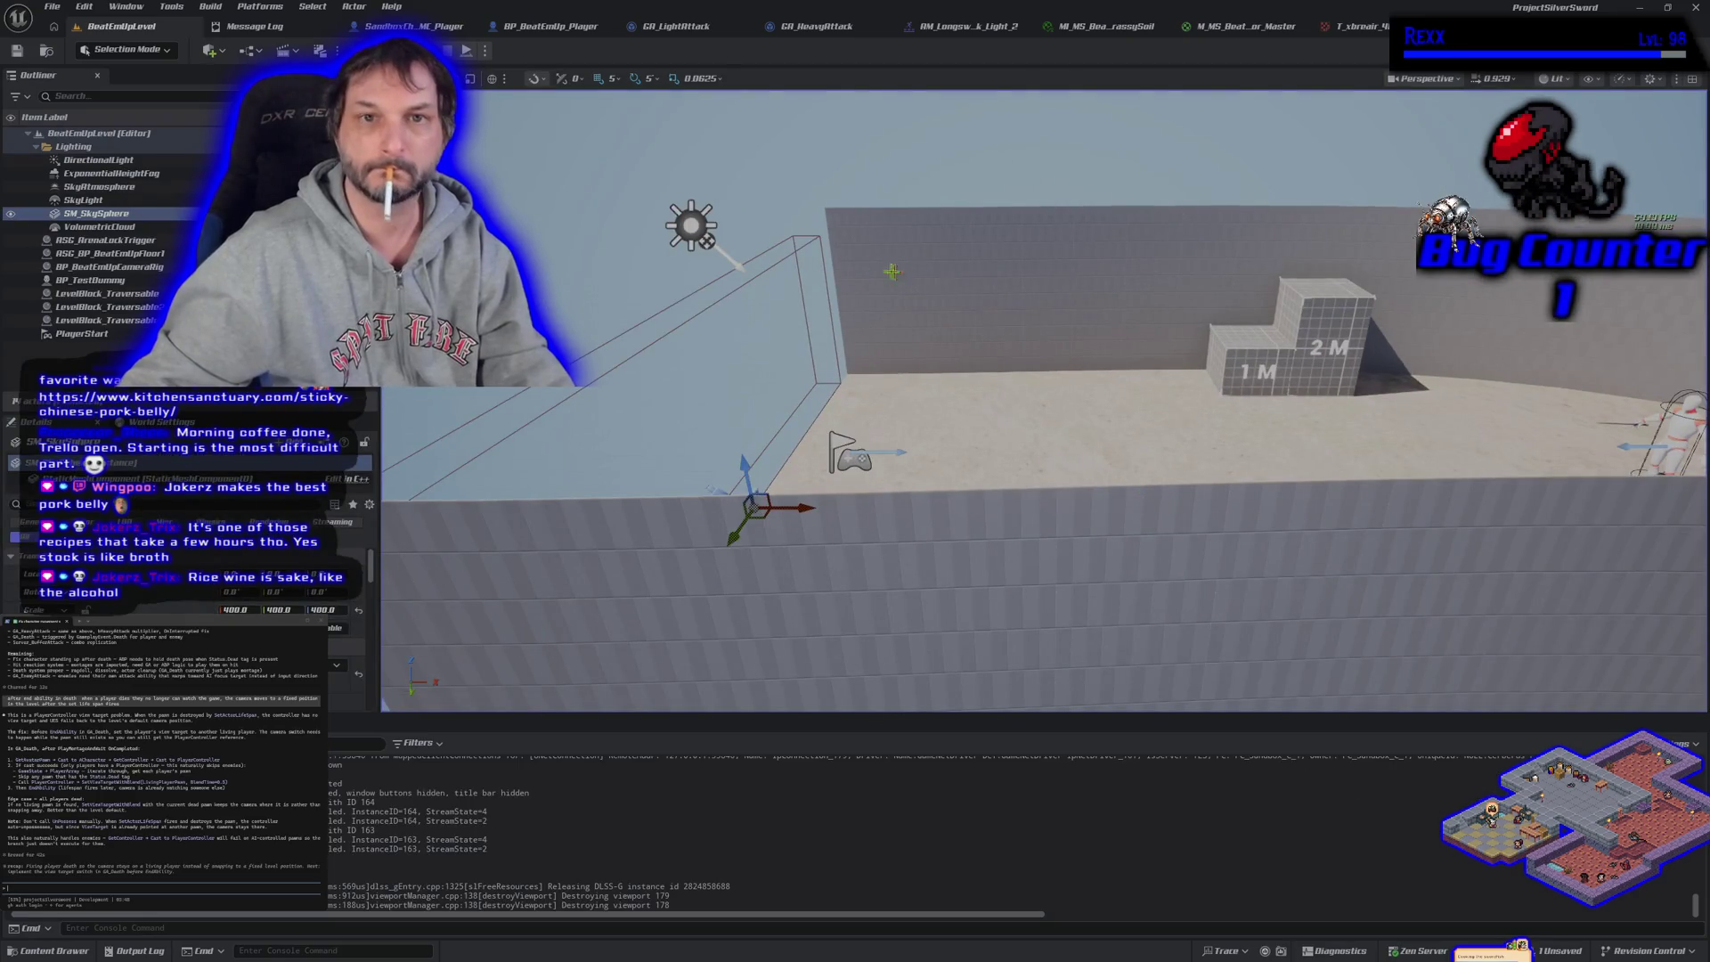
{"action": "key", "text": "alt+p"}
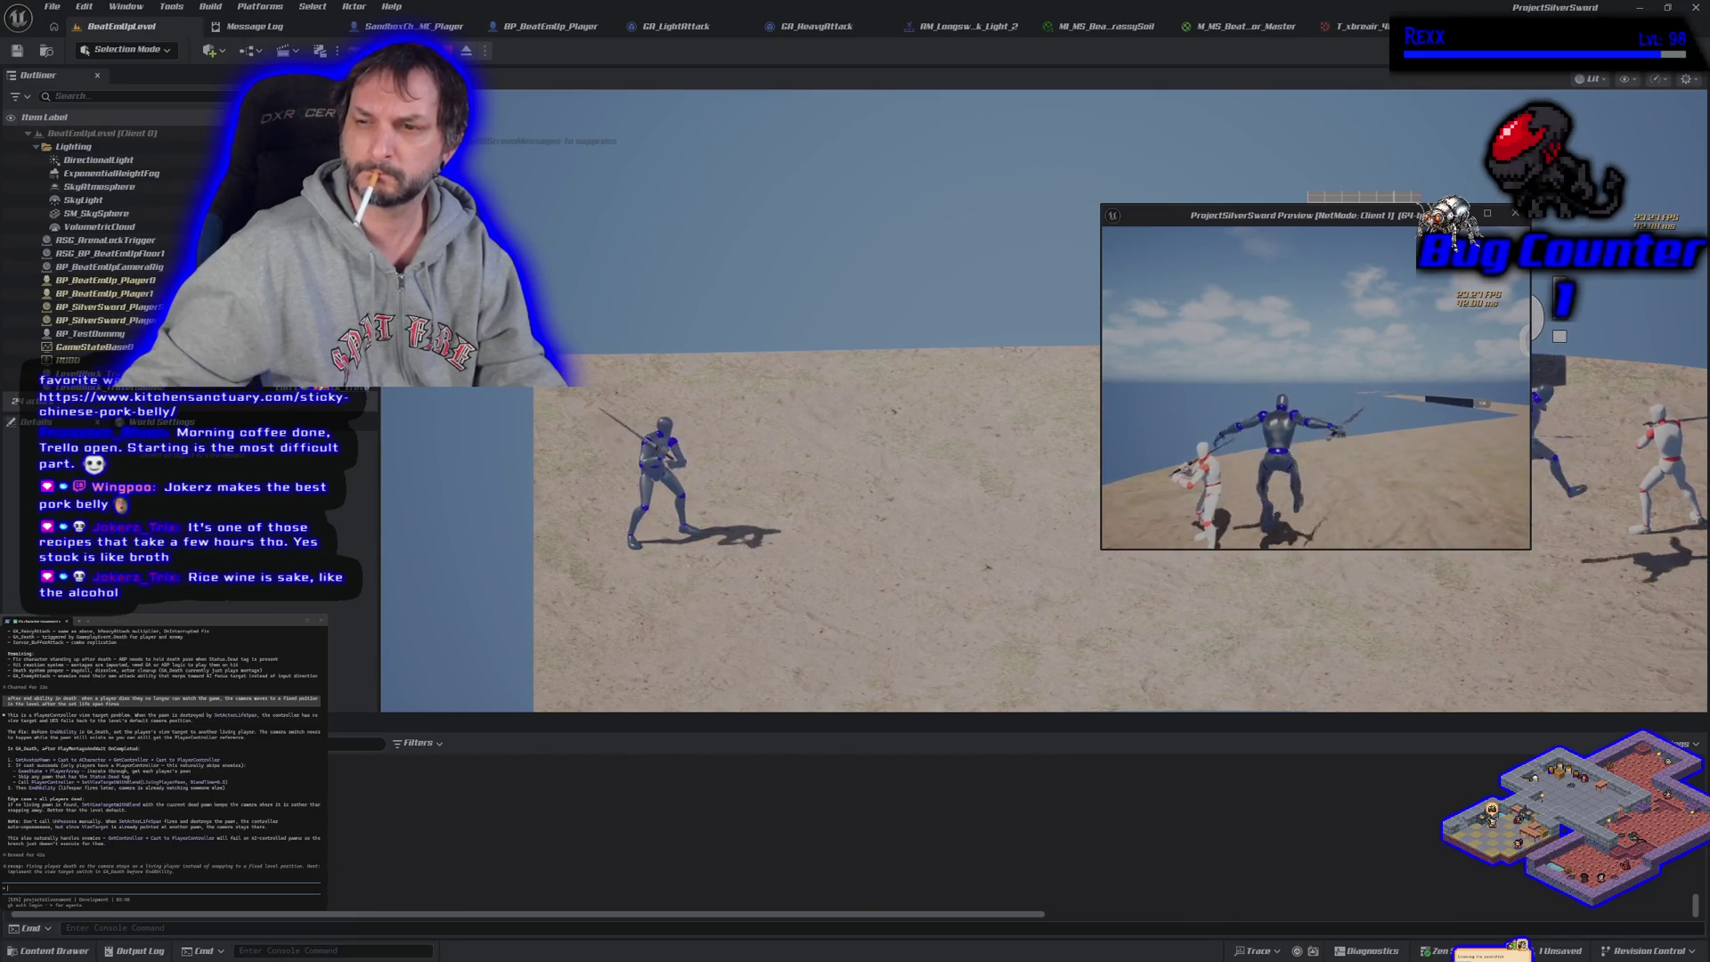
{"action": "key", "text": "Escape"}
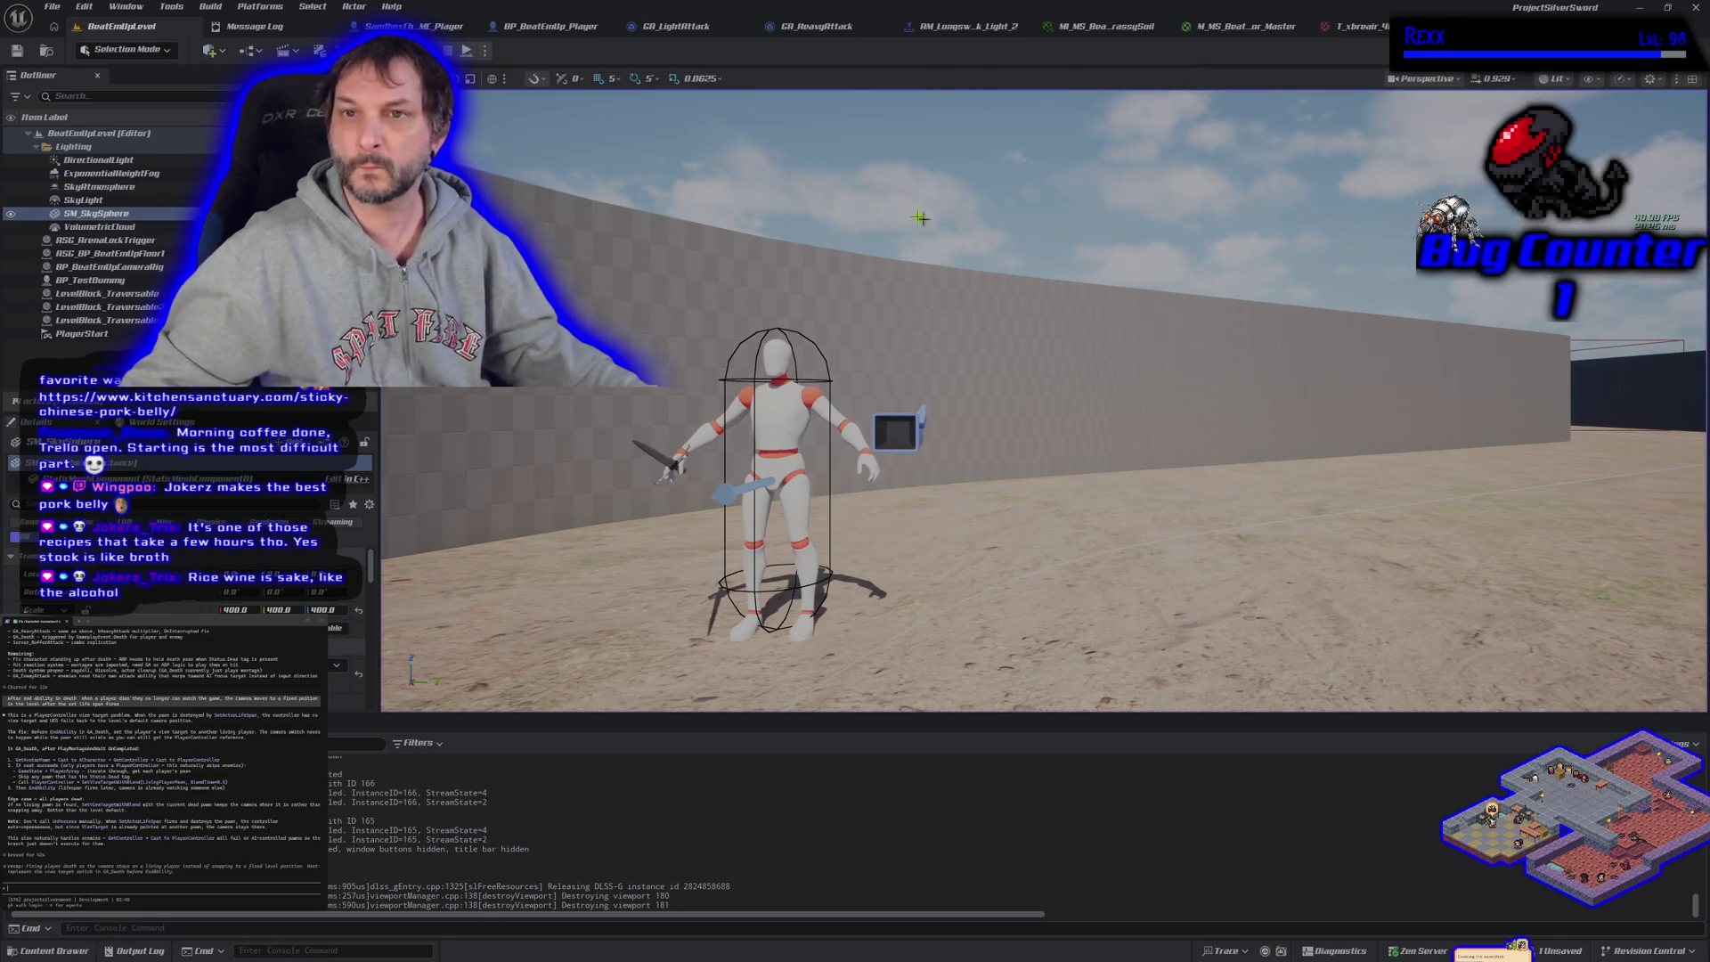
{"action": "key", "text": "alt+Tab"}
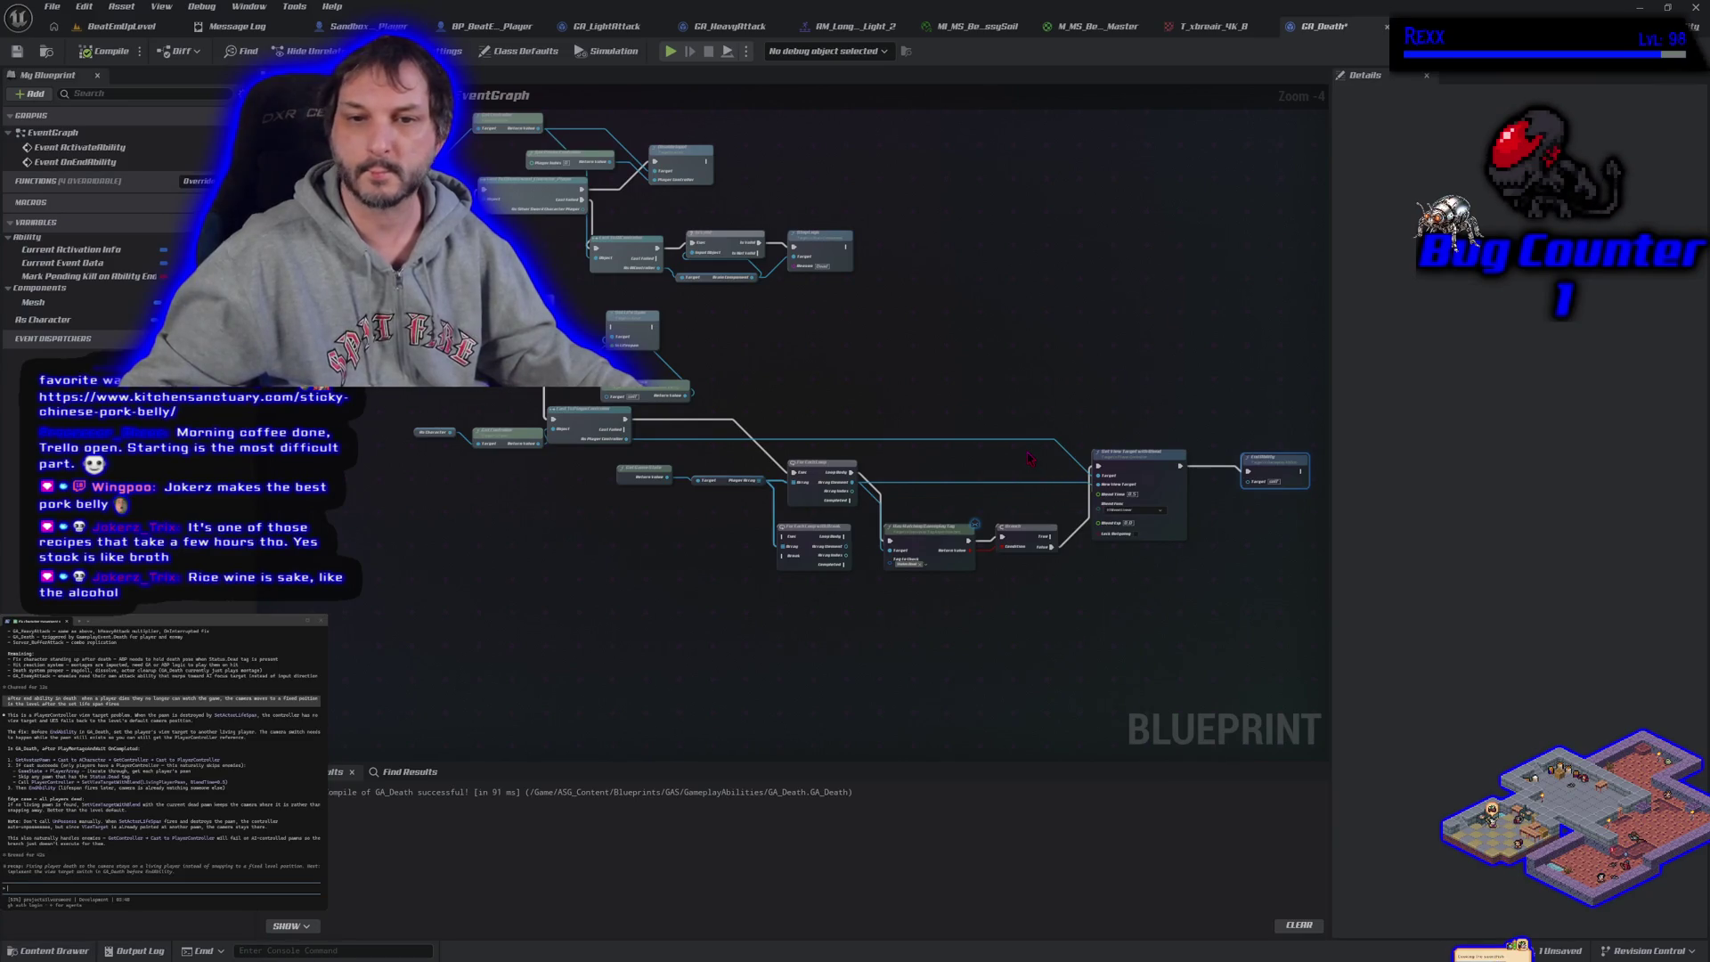
Duplicate the EndAbility node and place the copy further right in the graph
{"action": "key", "text": "ctrl+c"}
{"action": "key", "text": "ctrl+v"}
{"action": "left_click_drag", "start_coordinate": [802, 325], "coordinate": [1155, 332]}
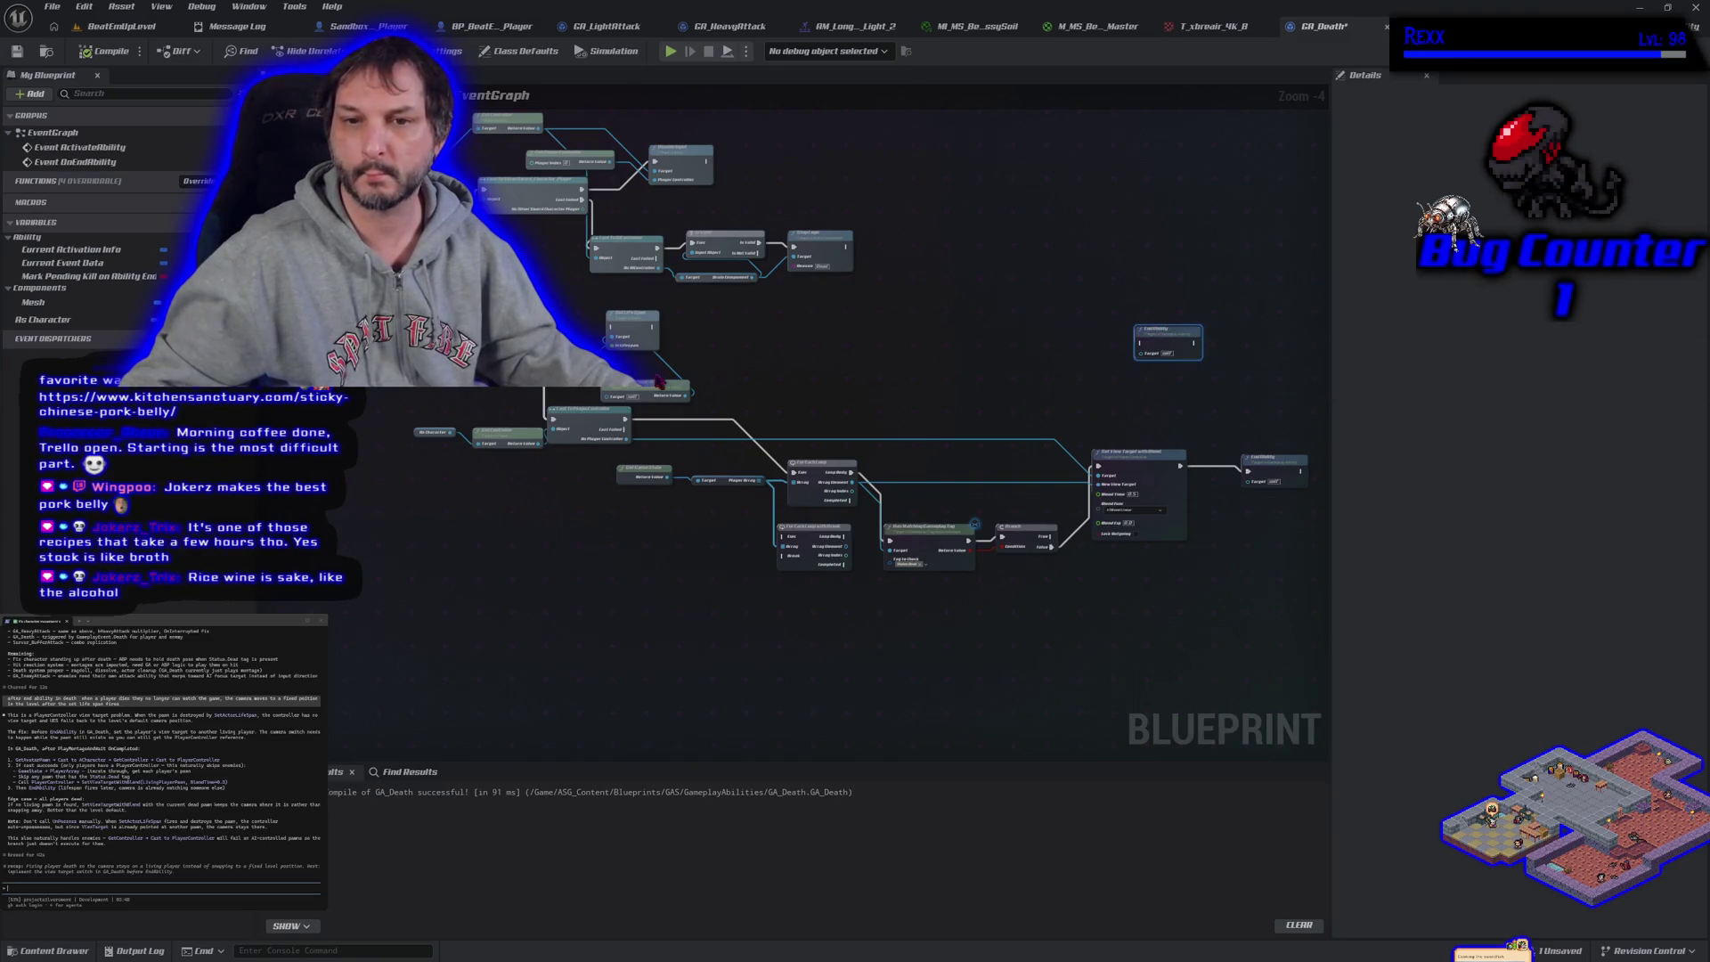
{"action": "left_click_drag", "start_coordinate": [645, 334], "coordinate": [767, 370]}
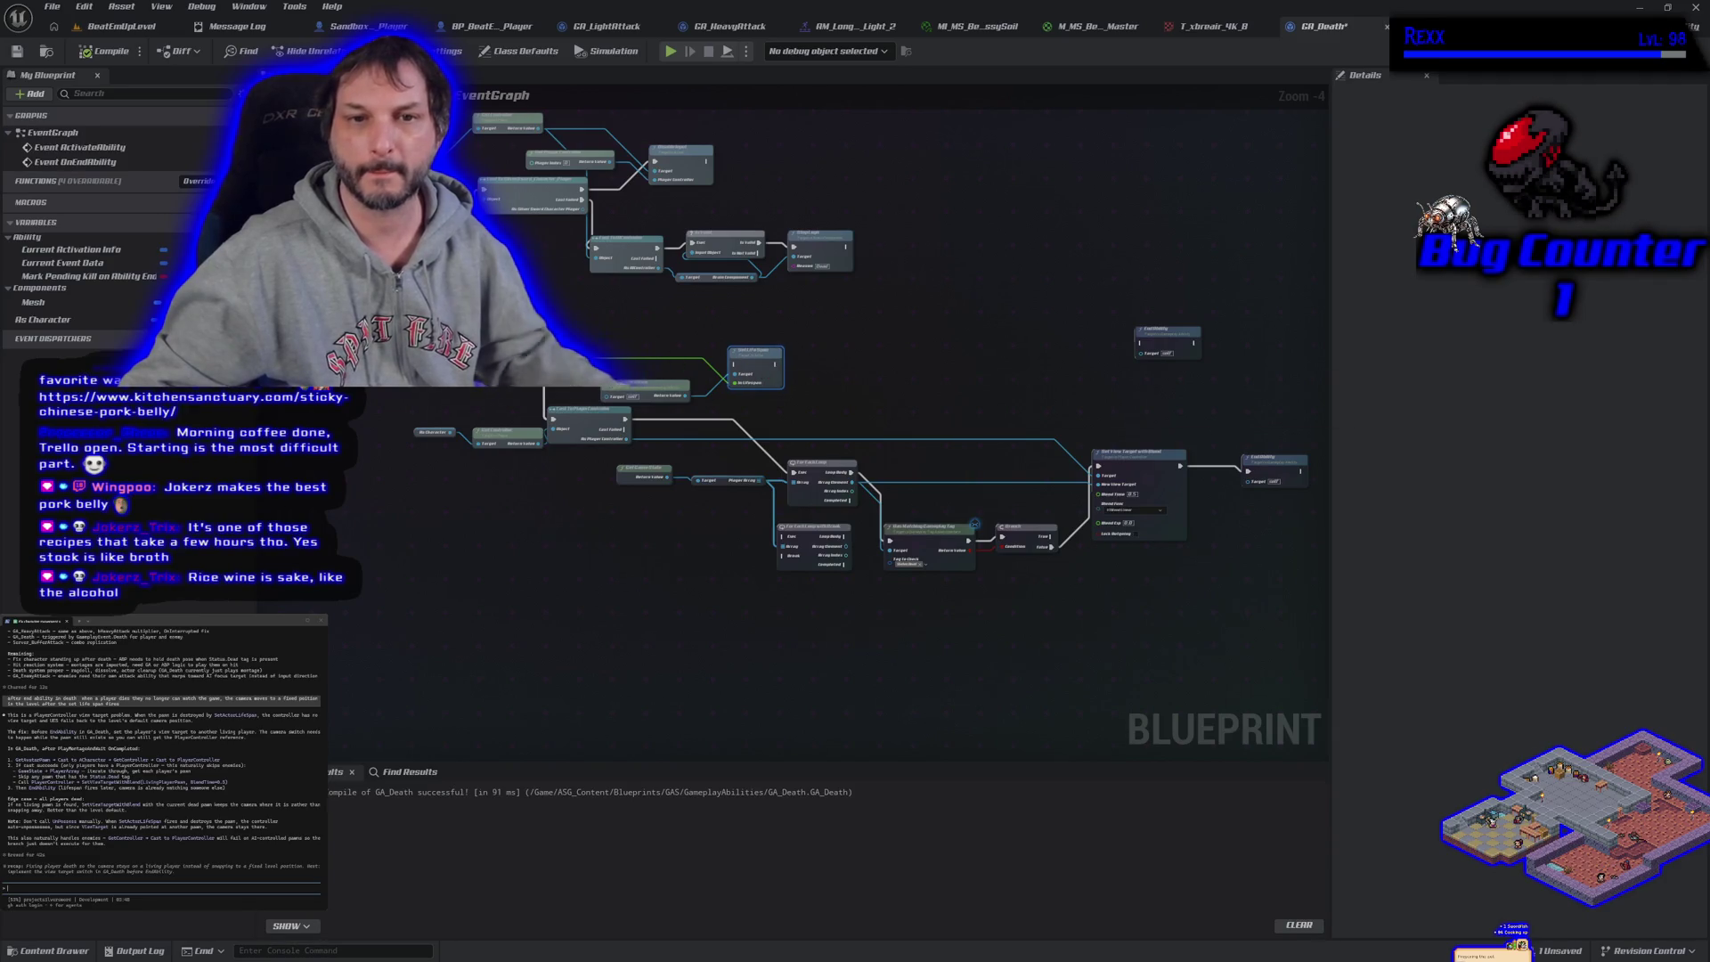
{"action": "left_click", "coordinate": [514, 556]}
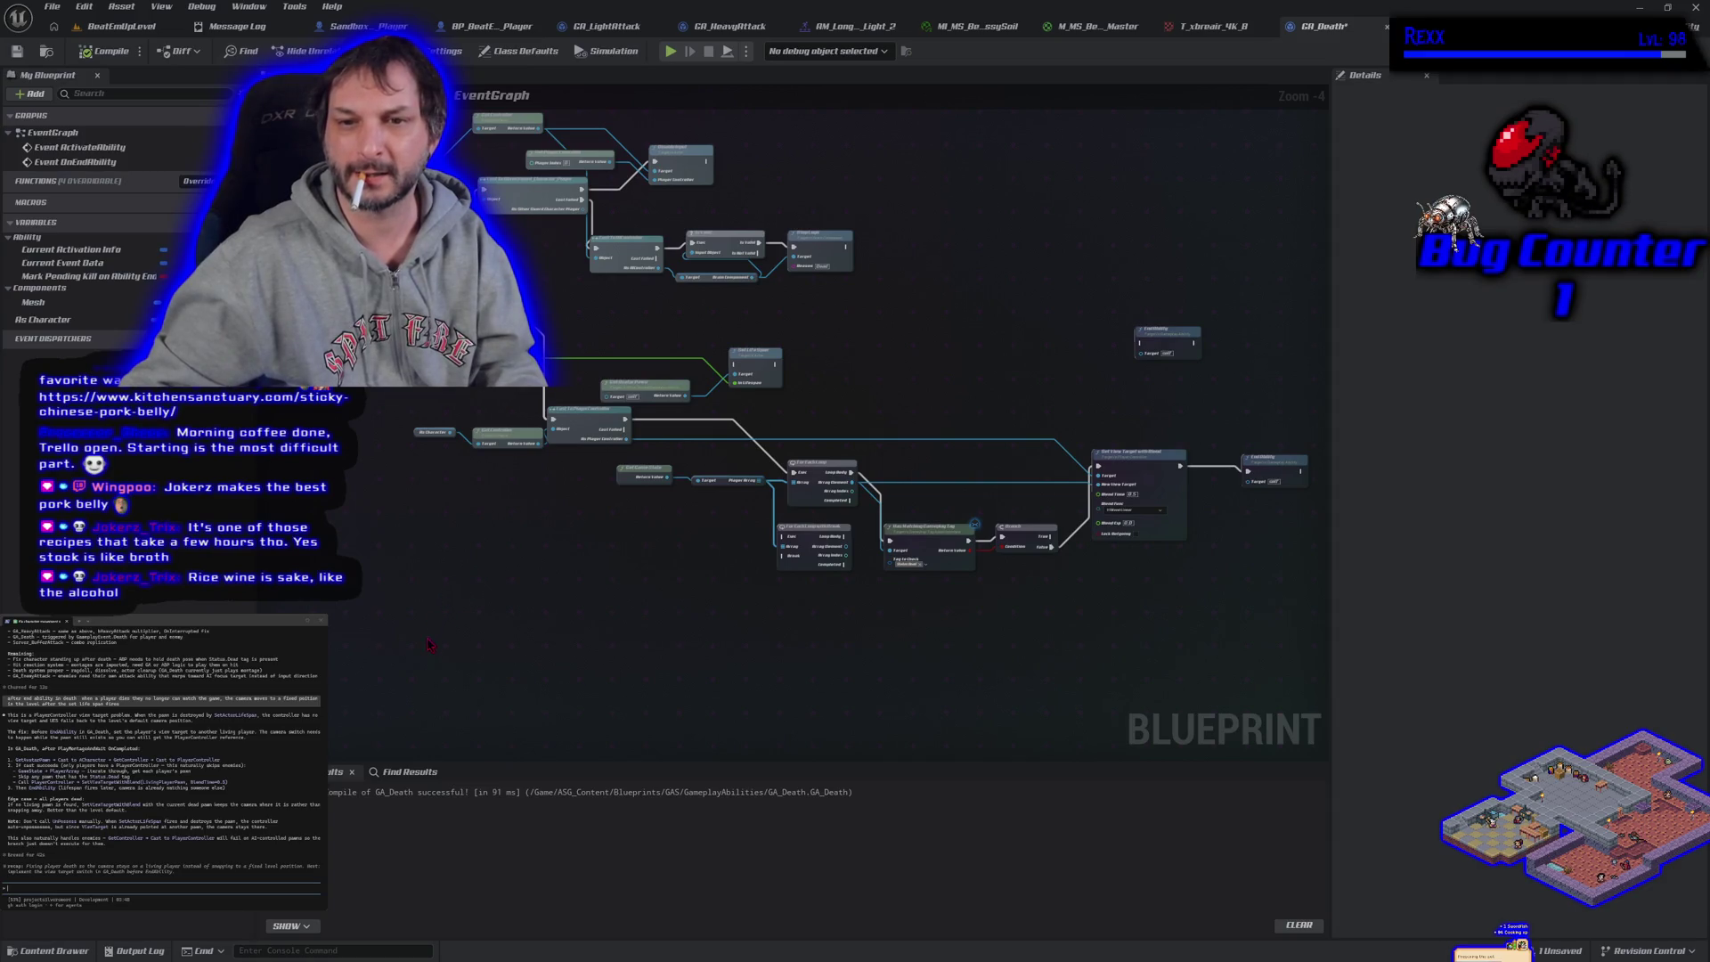
Copy all the death-camera nodes and submit them as a prompt in the terminal assistant
{"action": "mouse_move", "coordinate": [417, 704]}
{"action": "left_mouse_down"}
{"action": "mouse_move", "coordinate": [989, 515]}
{"action": "mouse_move", "coordinate": [1280, 458]}
{"action": "left_mouse_up"}
{"action": "right_click", "coordinate": [1169, 486]}
{"action": "left_click", "coordinate": [1209, 545]}
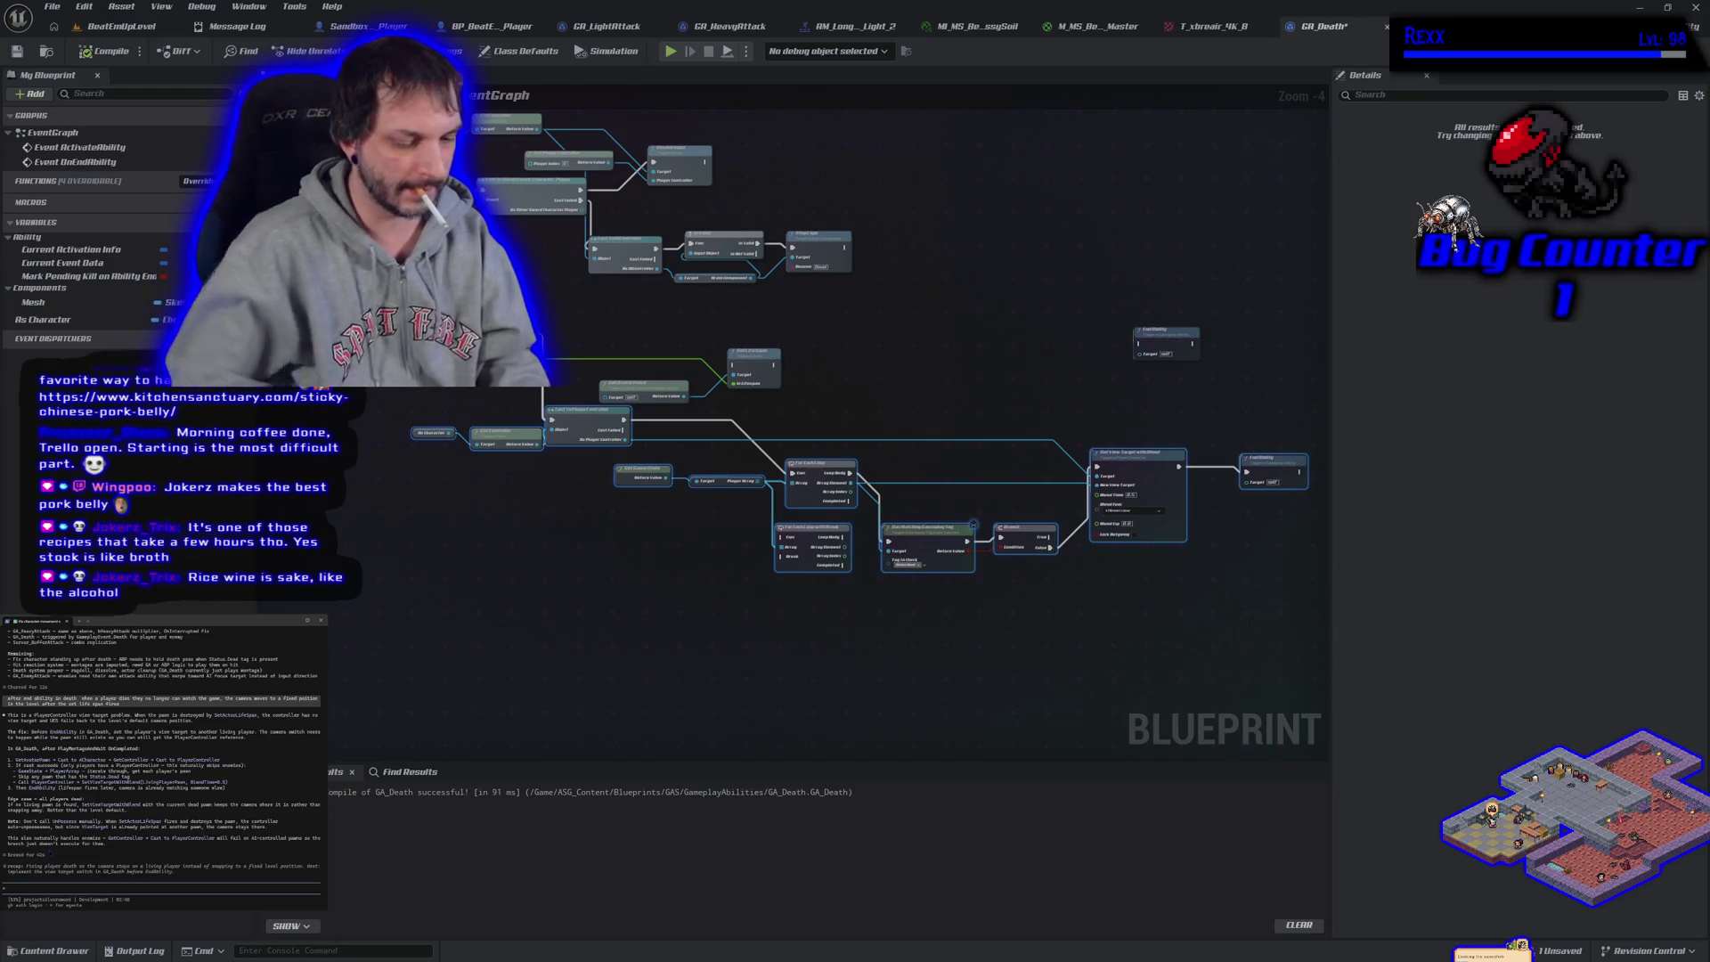
{"action": "key", "text": "ctrl+v"}
{"action": "key", "text": "Return"}
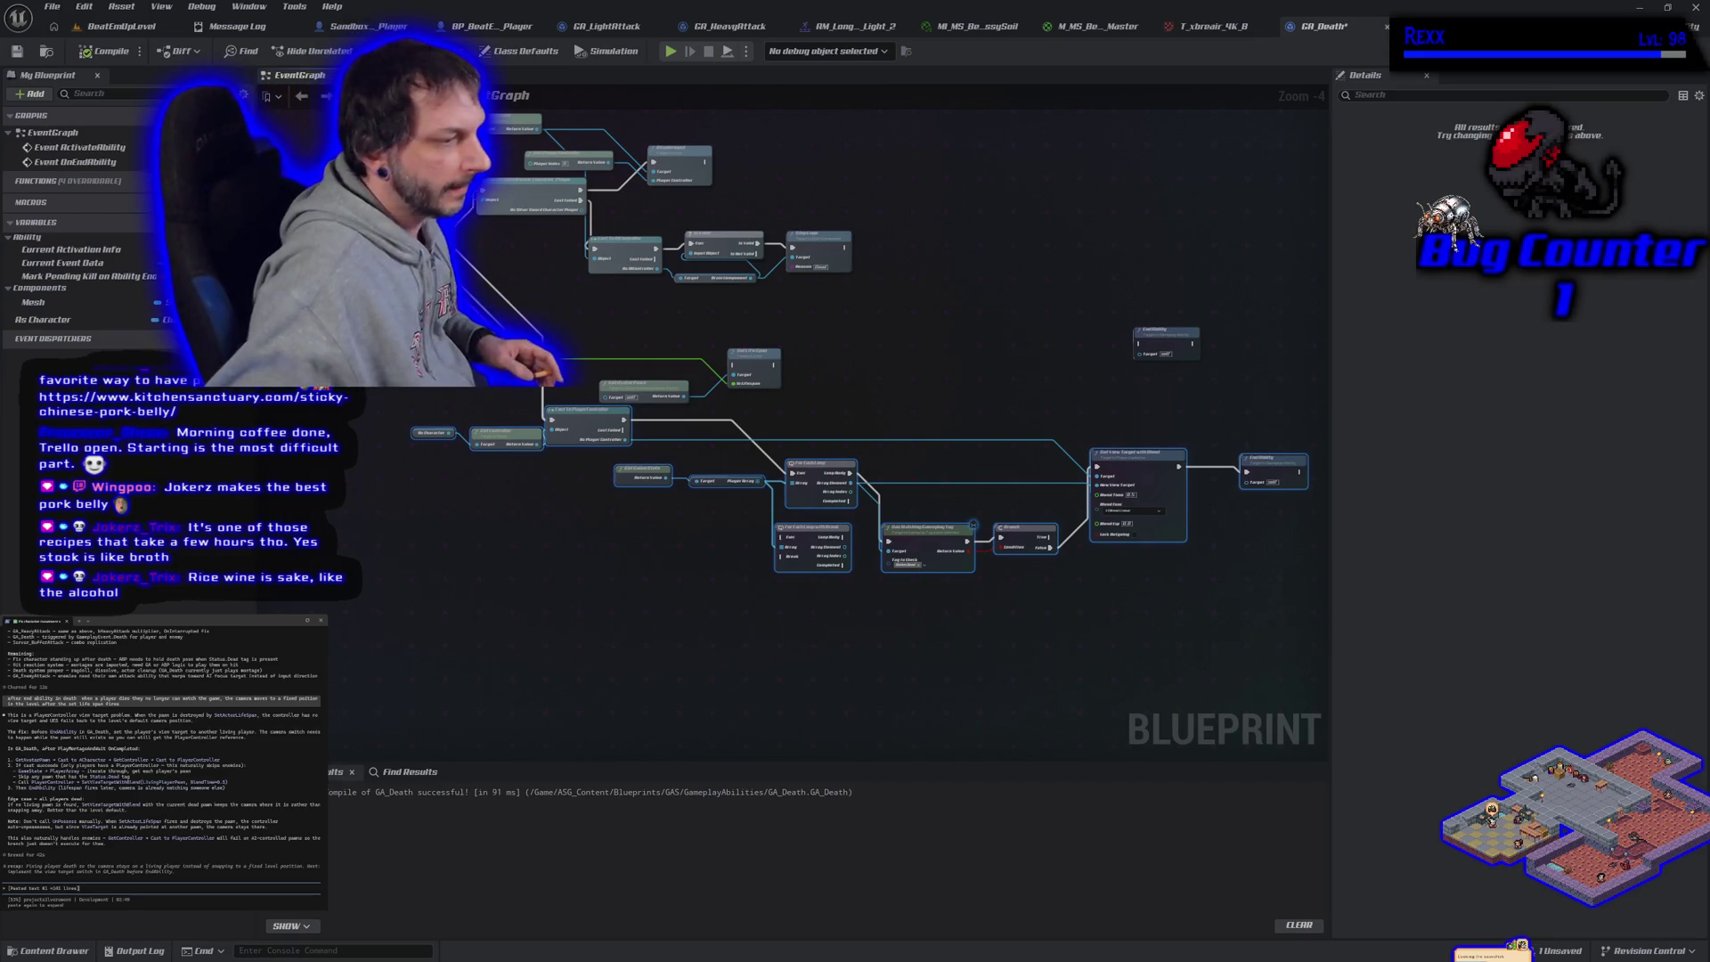
{"action": "key", "text": "Return"}
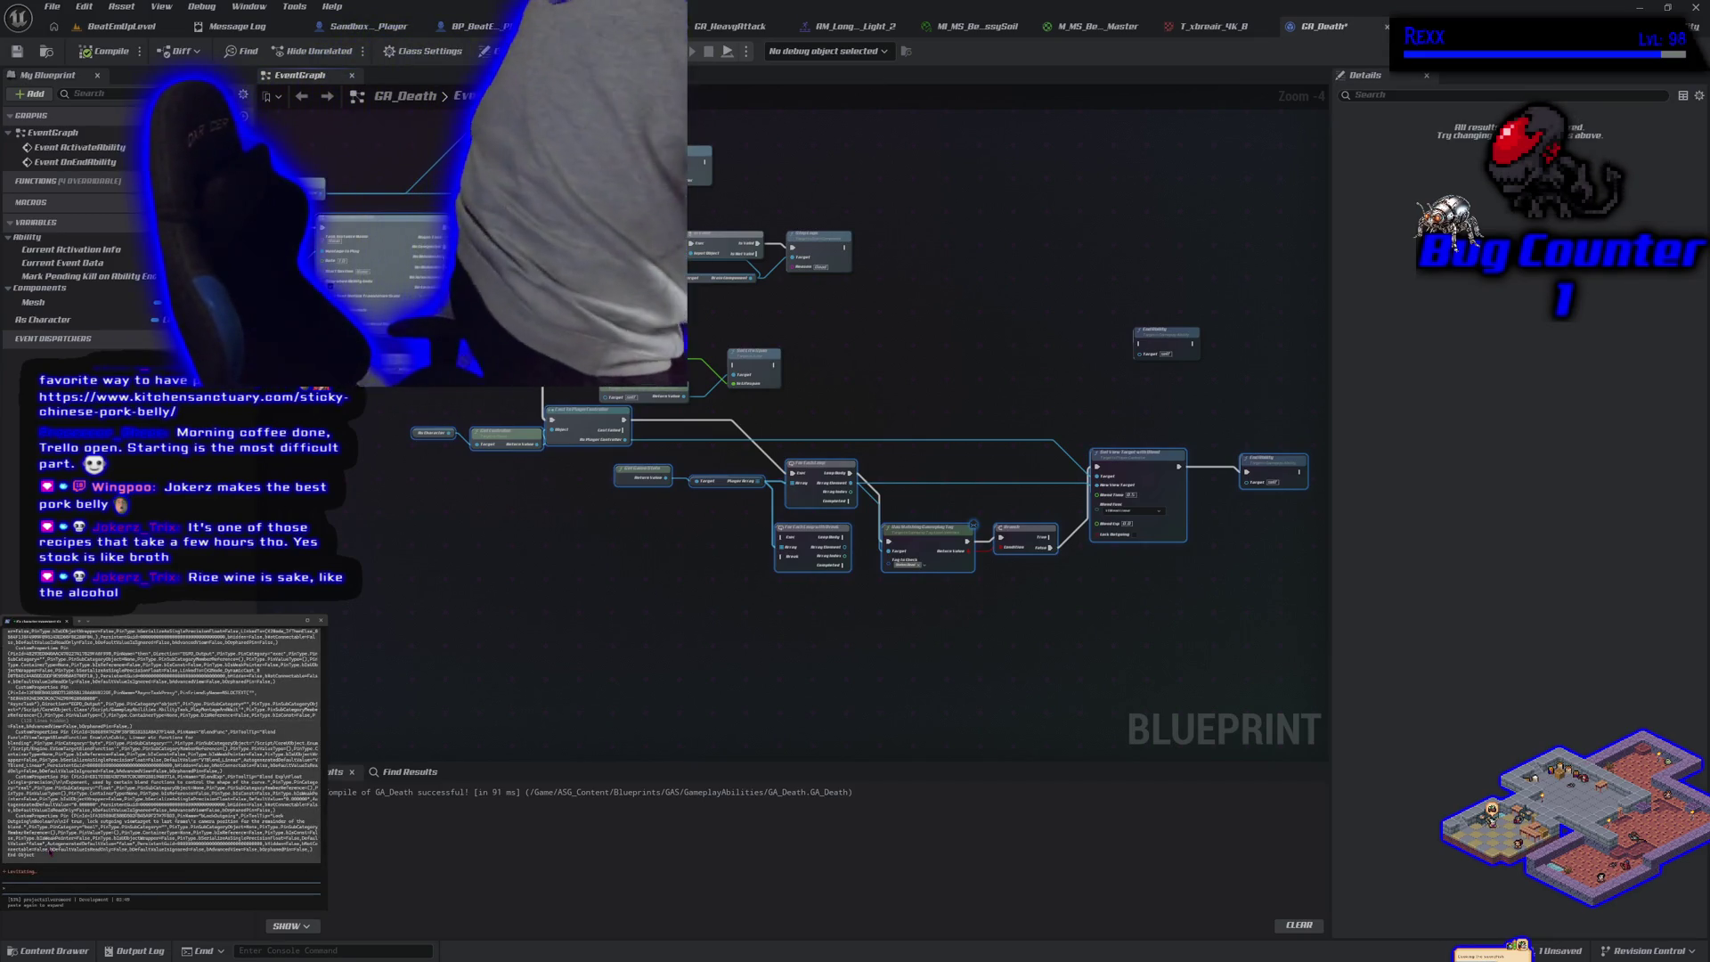
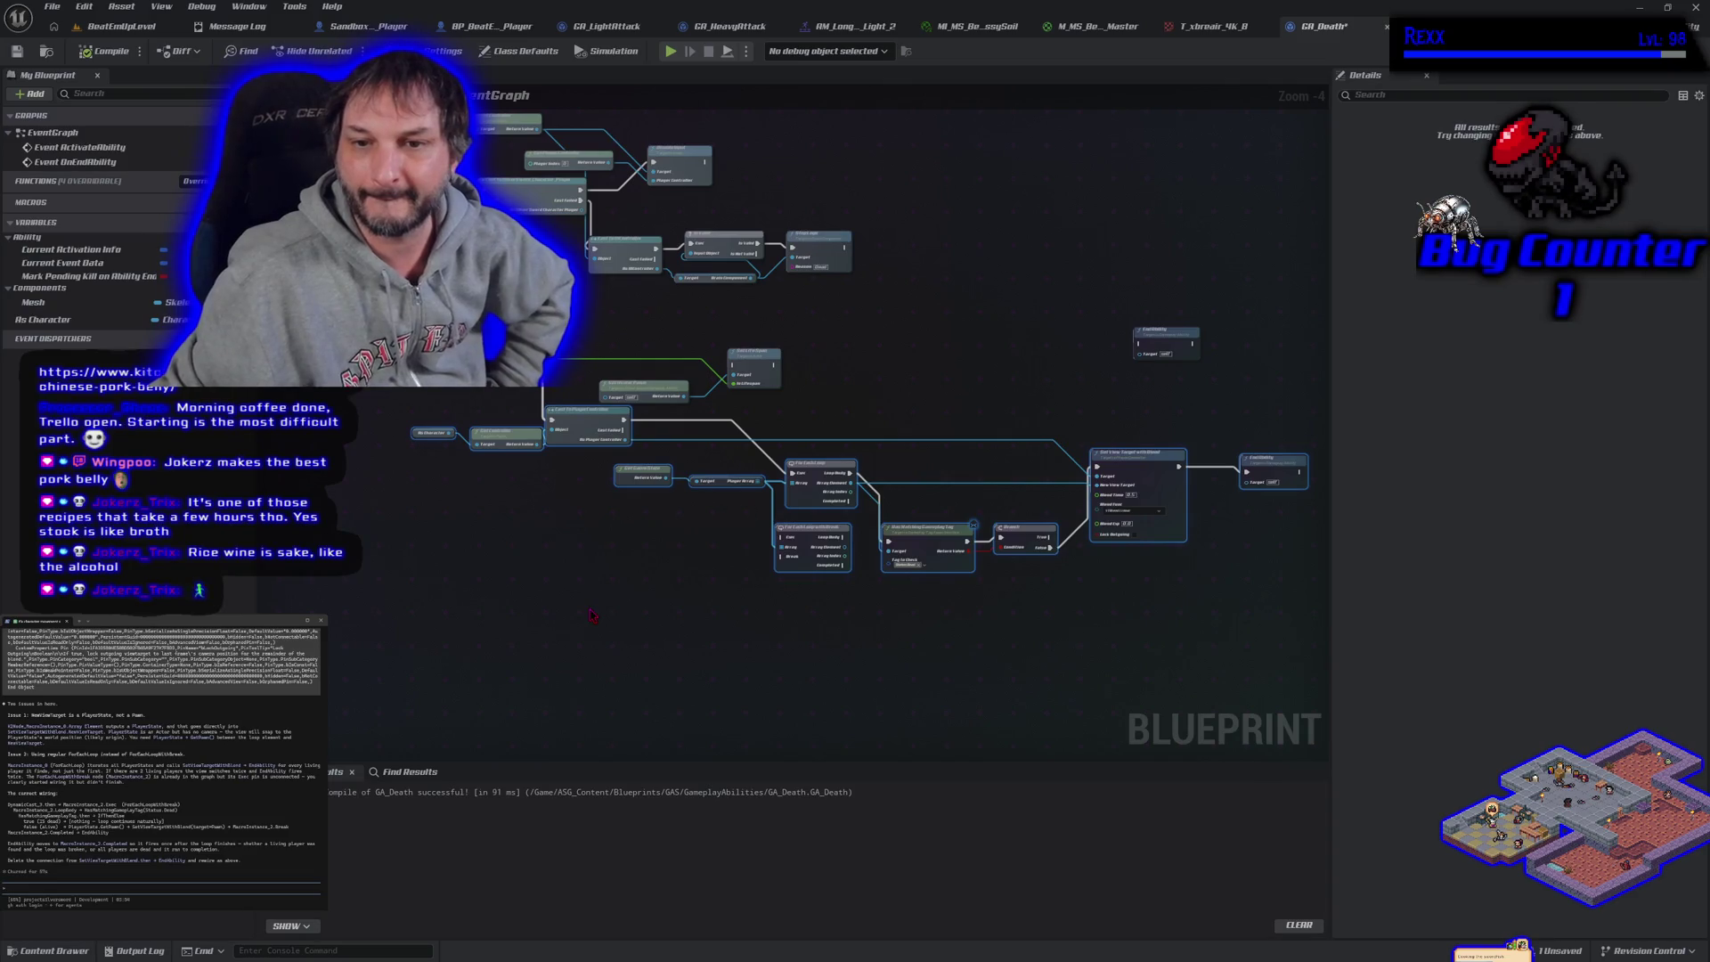
Move GA_Death's Loop Body wire onto For Each Loop with Break and break the old Array Element link
{"action": "scroll", "coordinate": [880, 633], "scroll_direction": "up", "scroll_amount": 1}
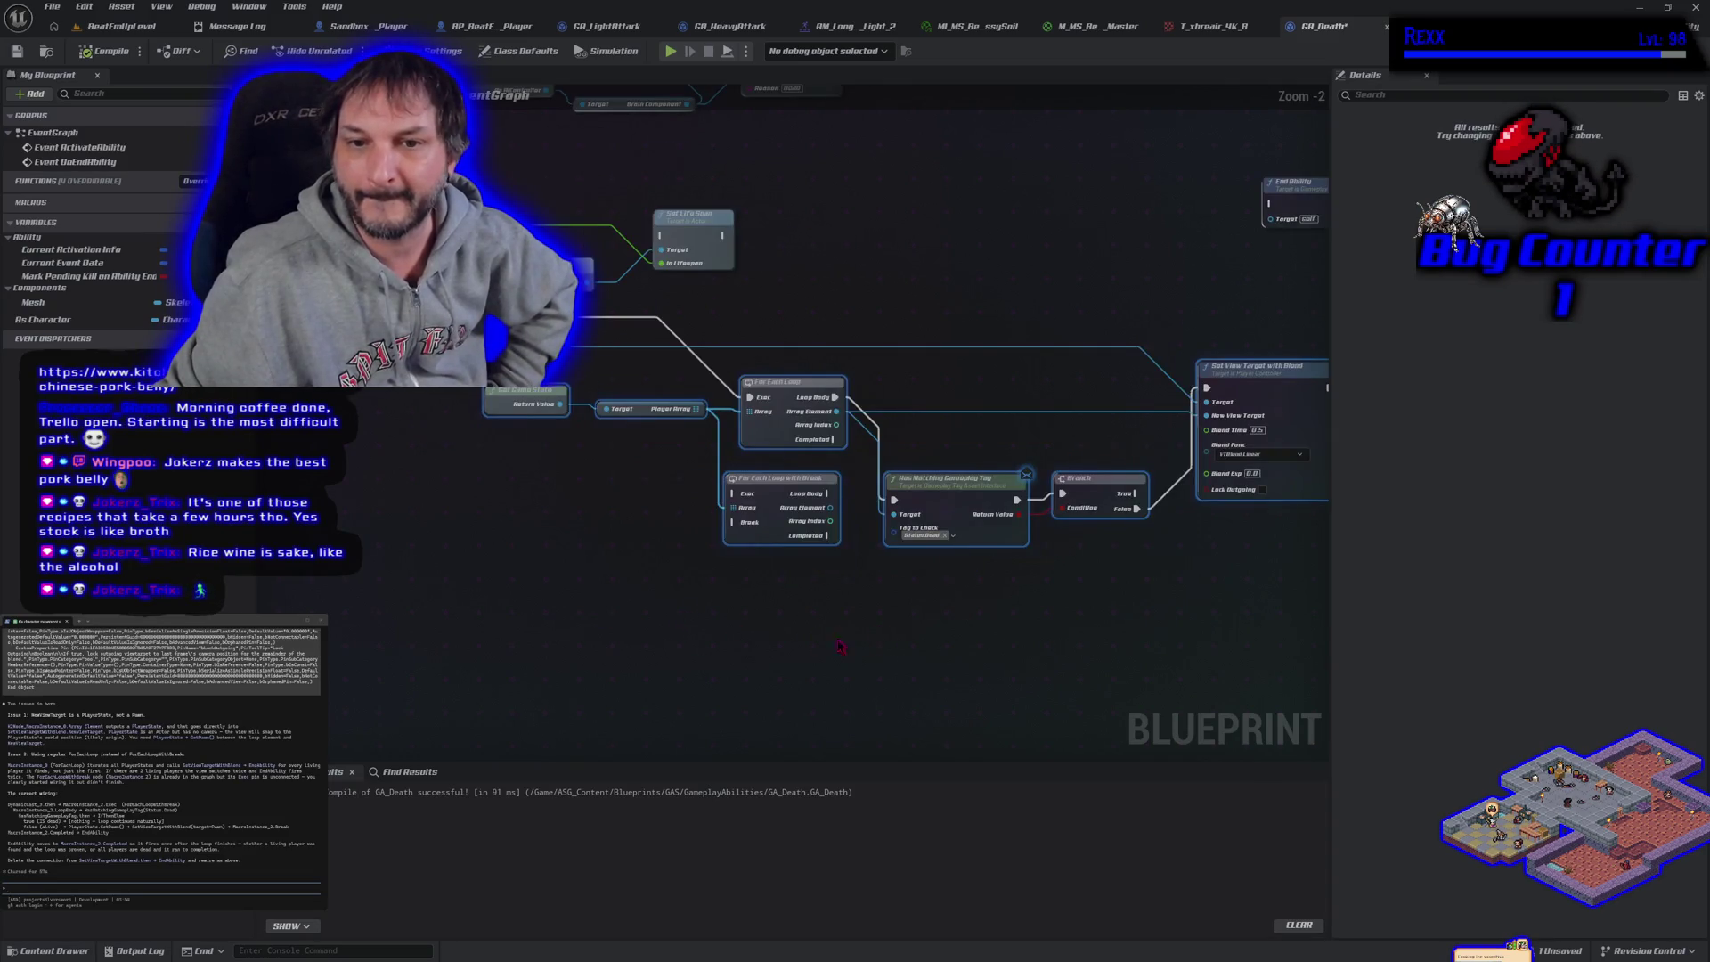
{"action": "scroll", "coordinate": [766, 634], "scroll_direction": "up", "scroll_amount": 1}
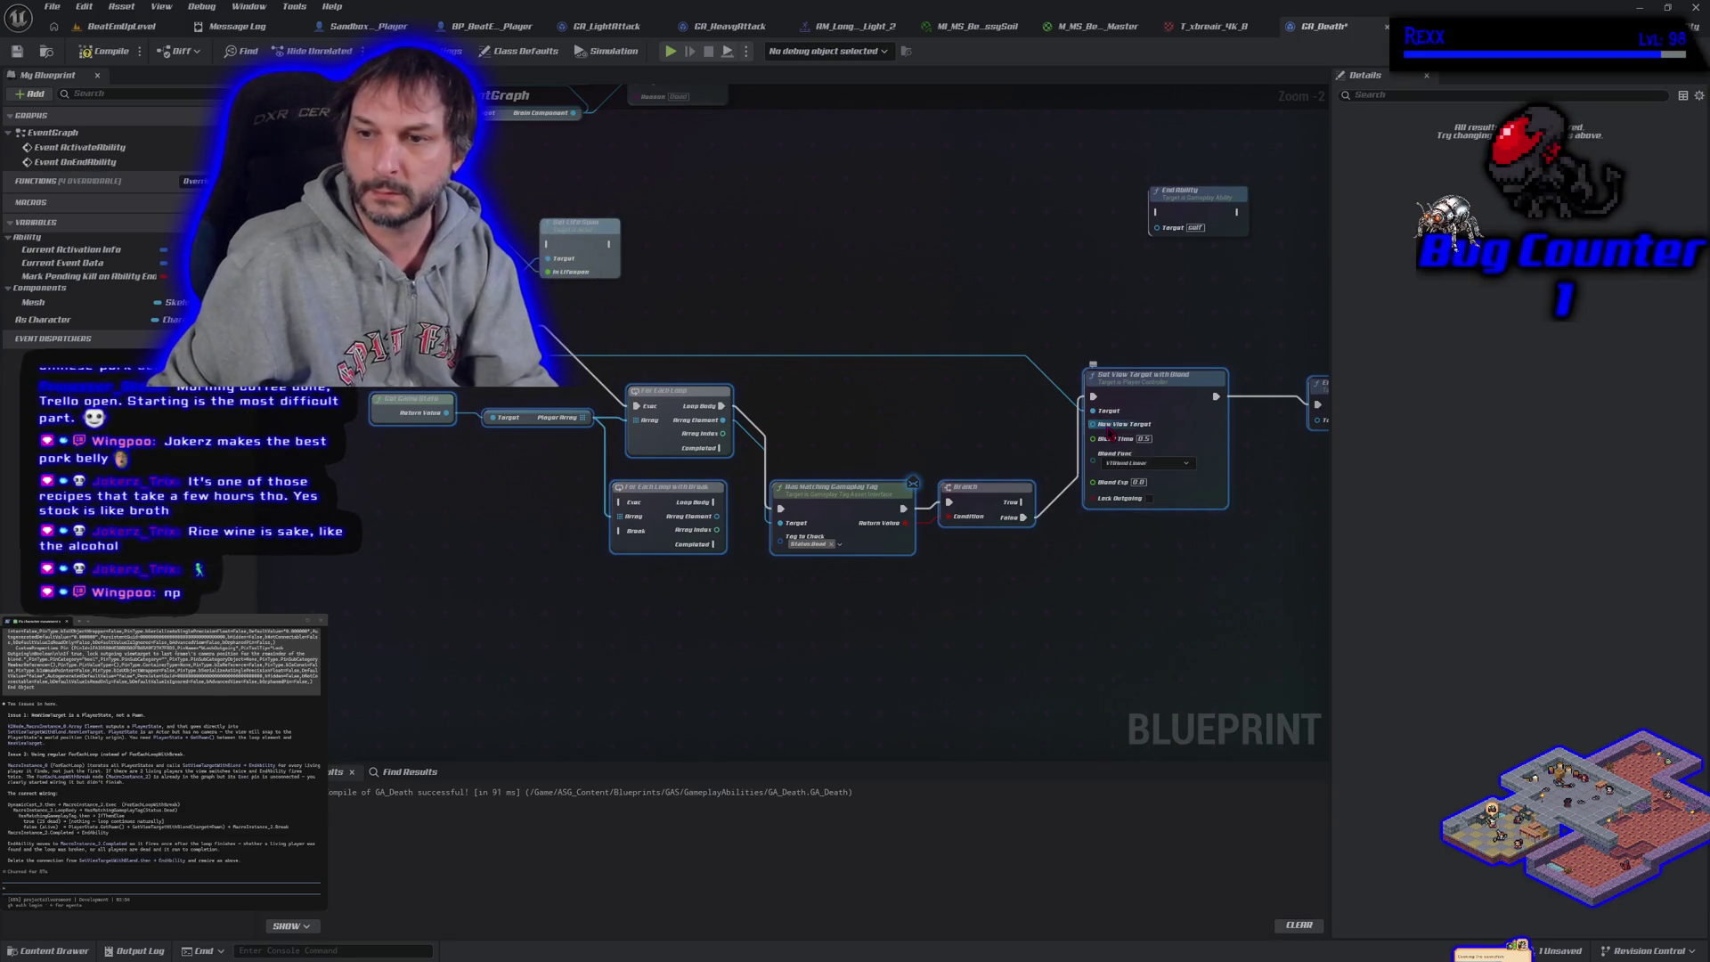
{"action": "left_click_drag", "start_coordinate": [1109, 432], "coordinate": [1207, 442]}
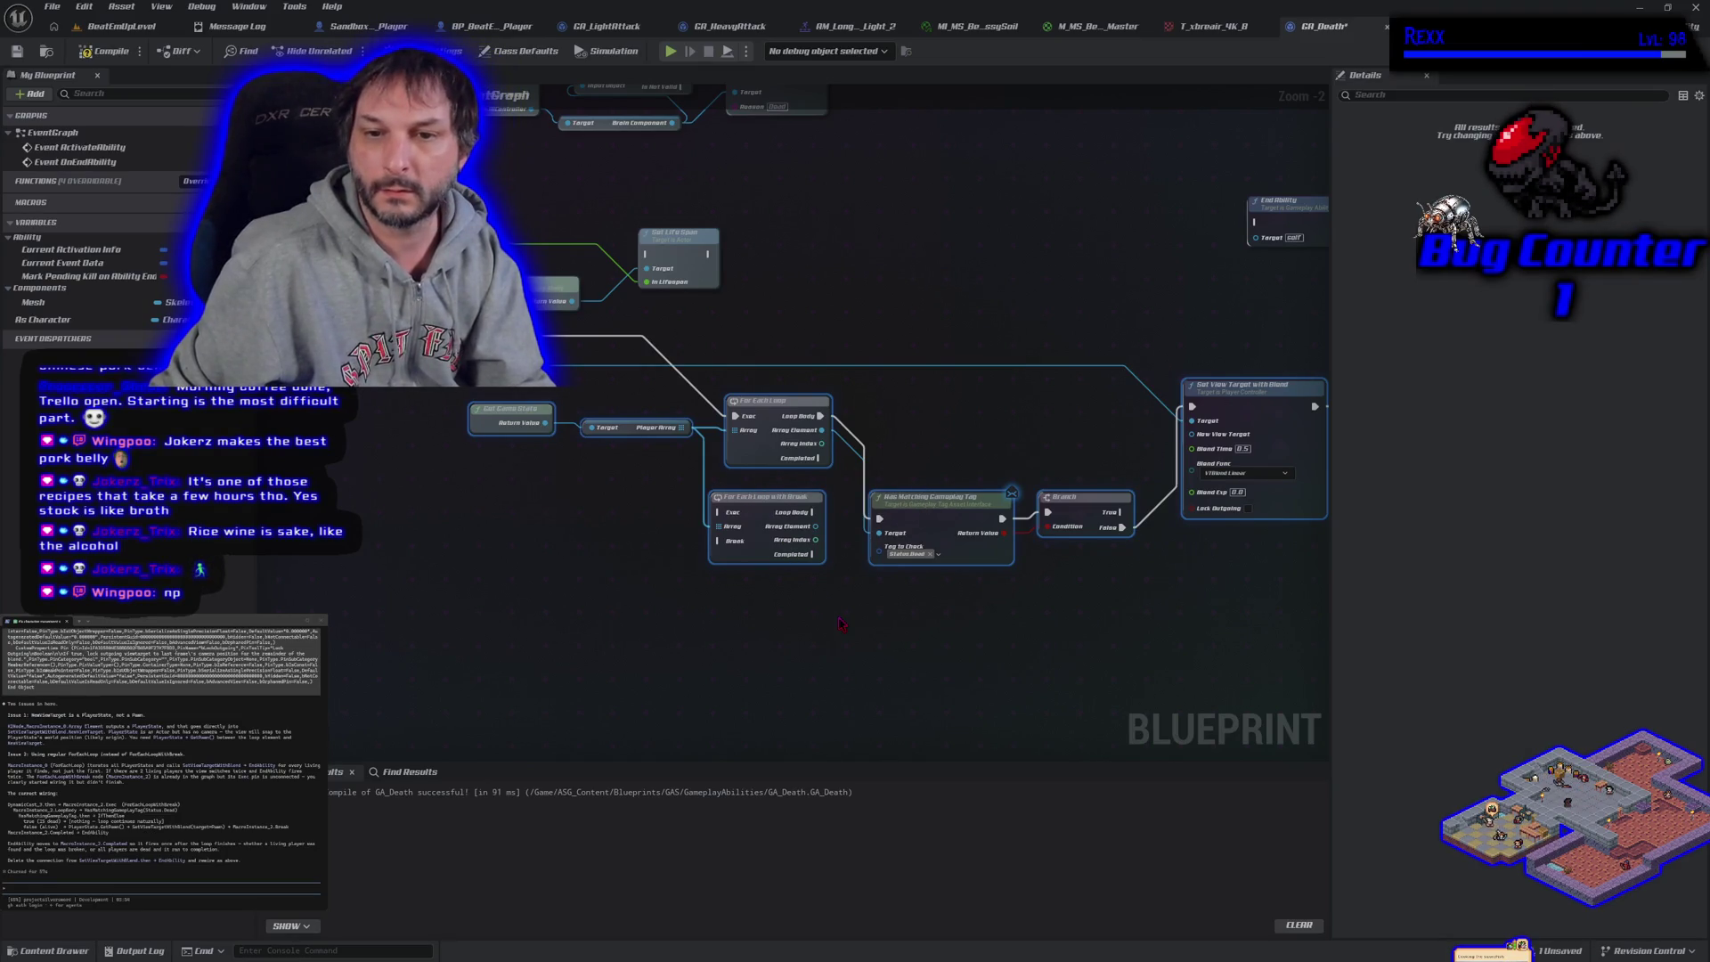
{"action": "mouse_move", "coordinate": [735, 416]}
{"action": "left_mouse_down"}
{"action": "mouse_move", "coordinate": [732, 539]}
{"action": "mouse_move", "coordinate": [719, 513]}
{"action": "left_mouse_up"}
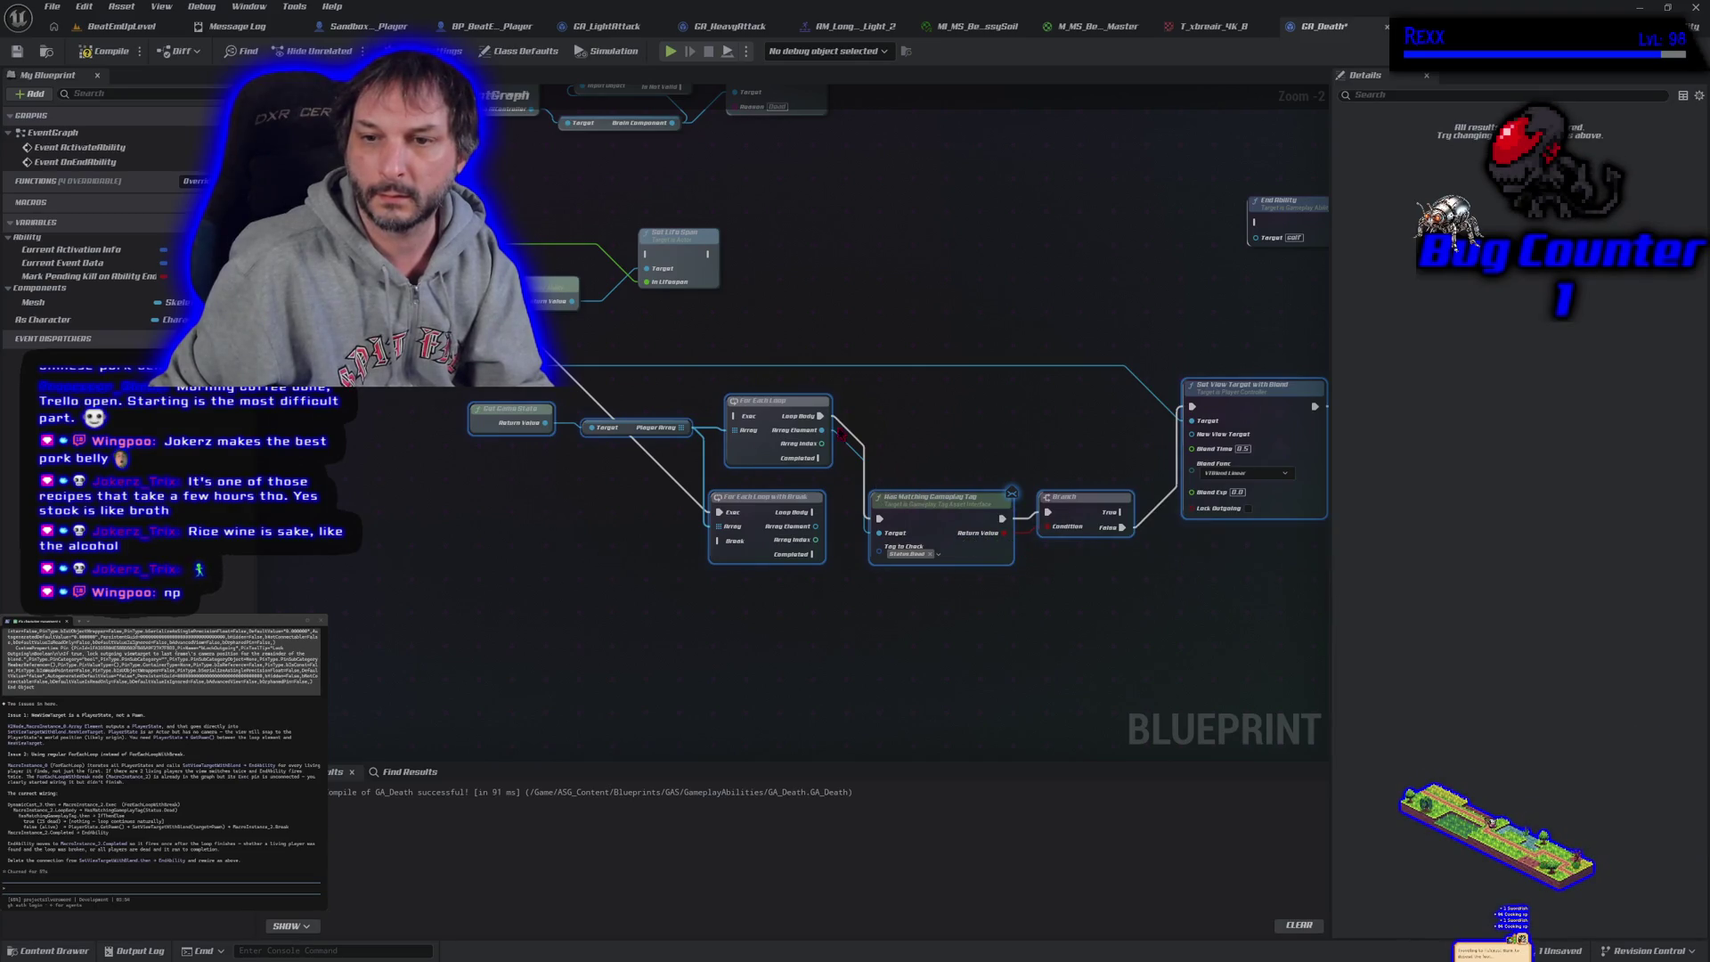
{"action": "mouse_move", "coordinate": [820, 416]}
{"action": "left_mouse_down"}
{"action": "mouse_move", "coordinate": [851, 521]}
{"action": "mouse_move", "coordinate": [816, 515]}
{"action": "left_mouse_up"}
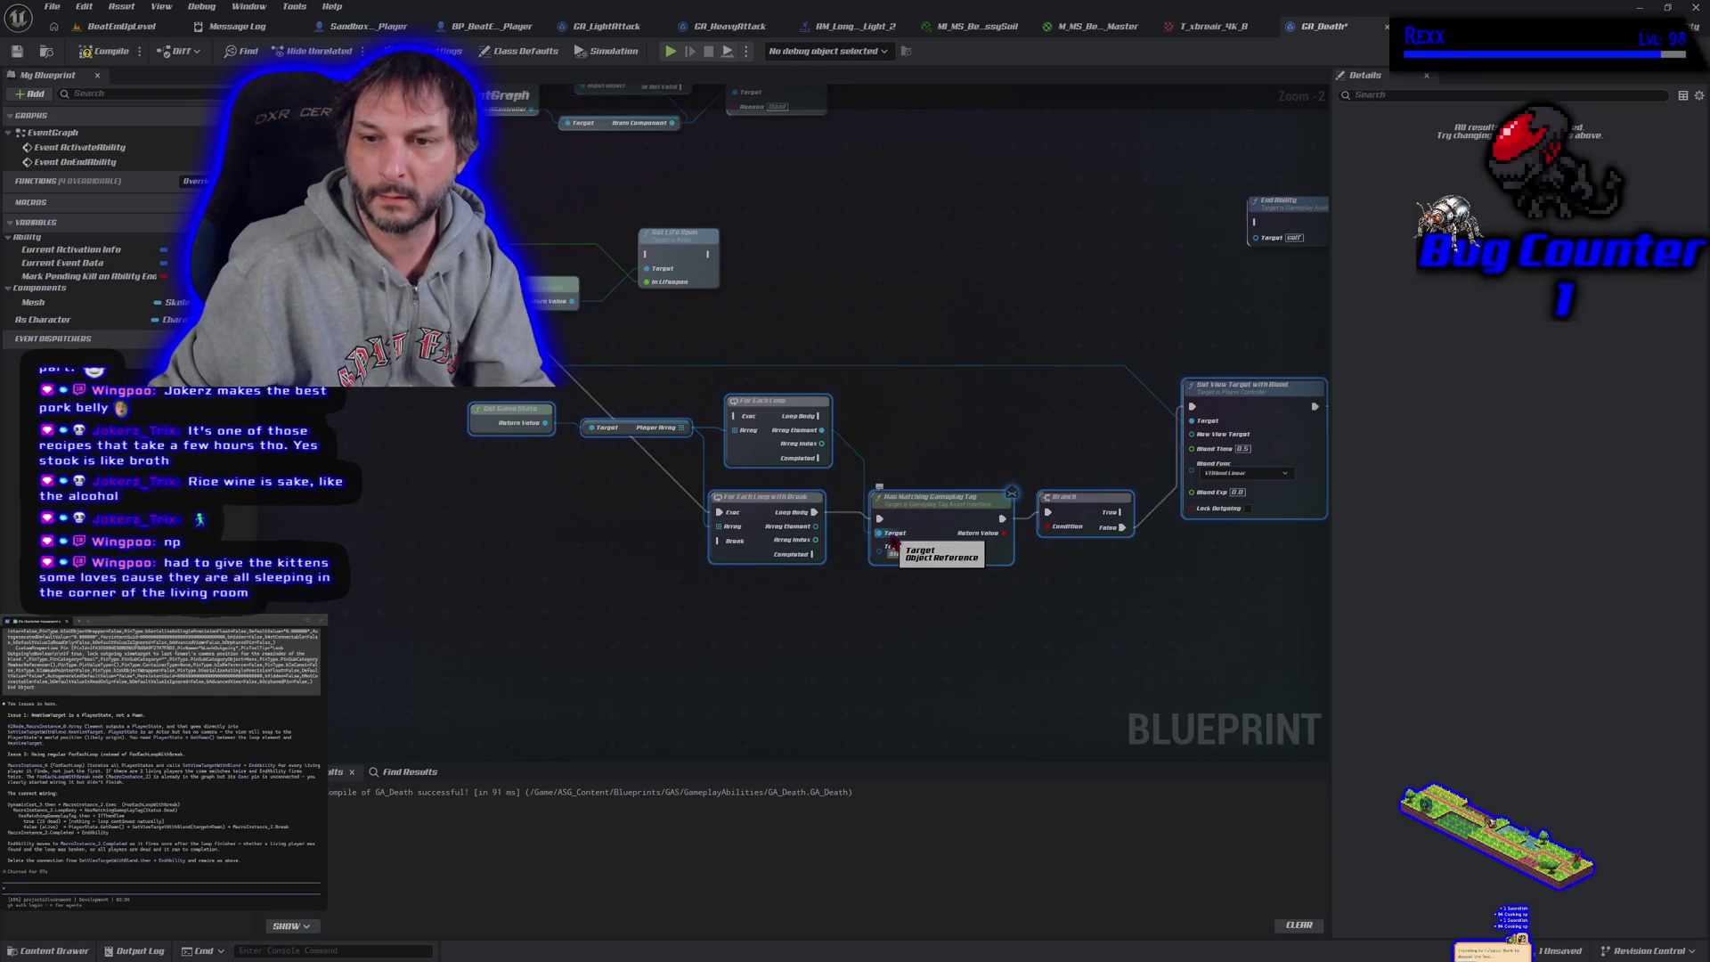
{"action": "left_click", "coordinate": [824, 435], "text": "alt"}
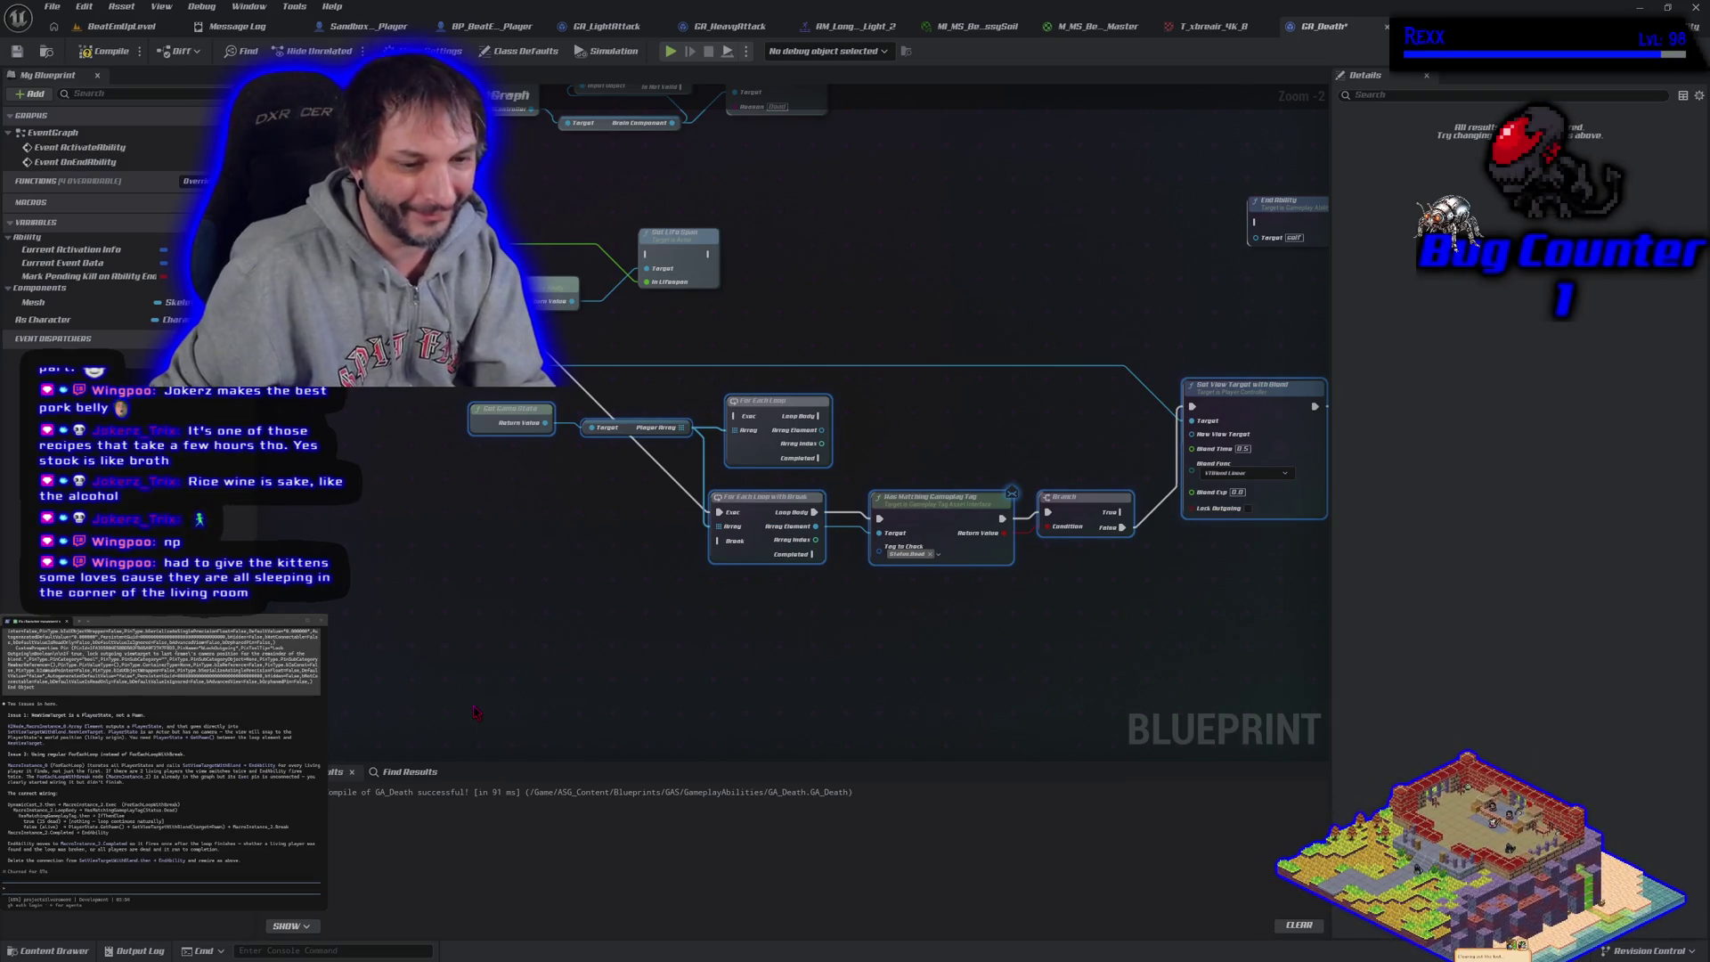
{"action": "left_click_drag", "start_coordinate": [776, 658], "coordinate": [652, 661]}
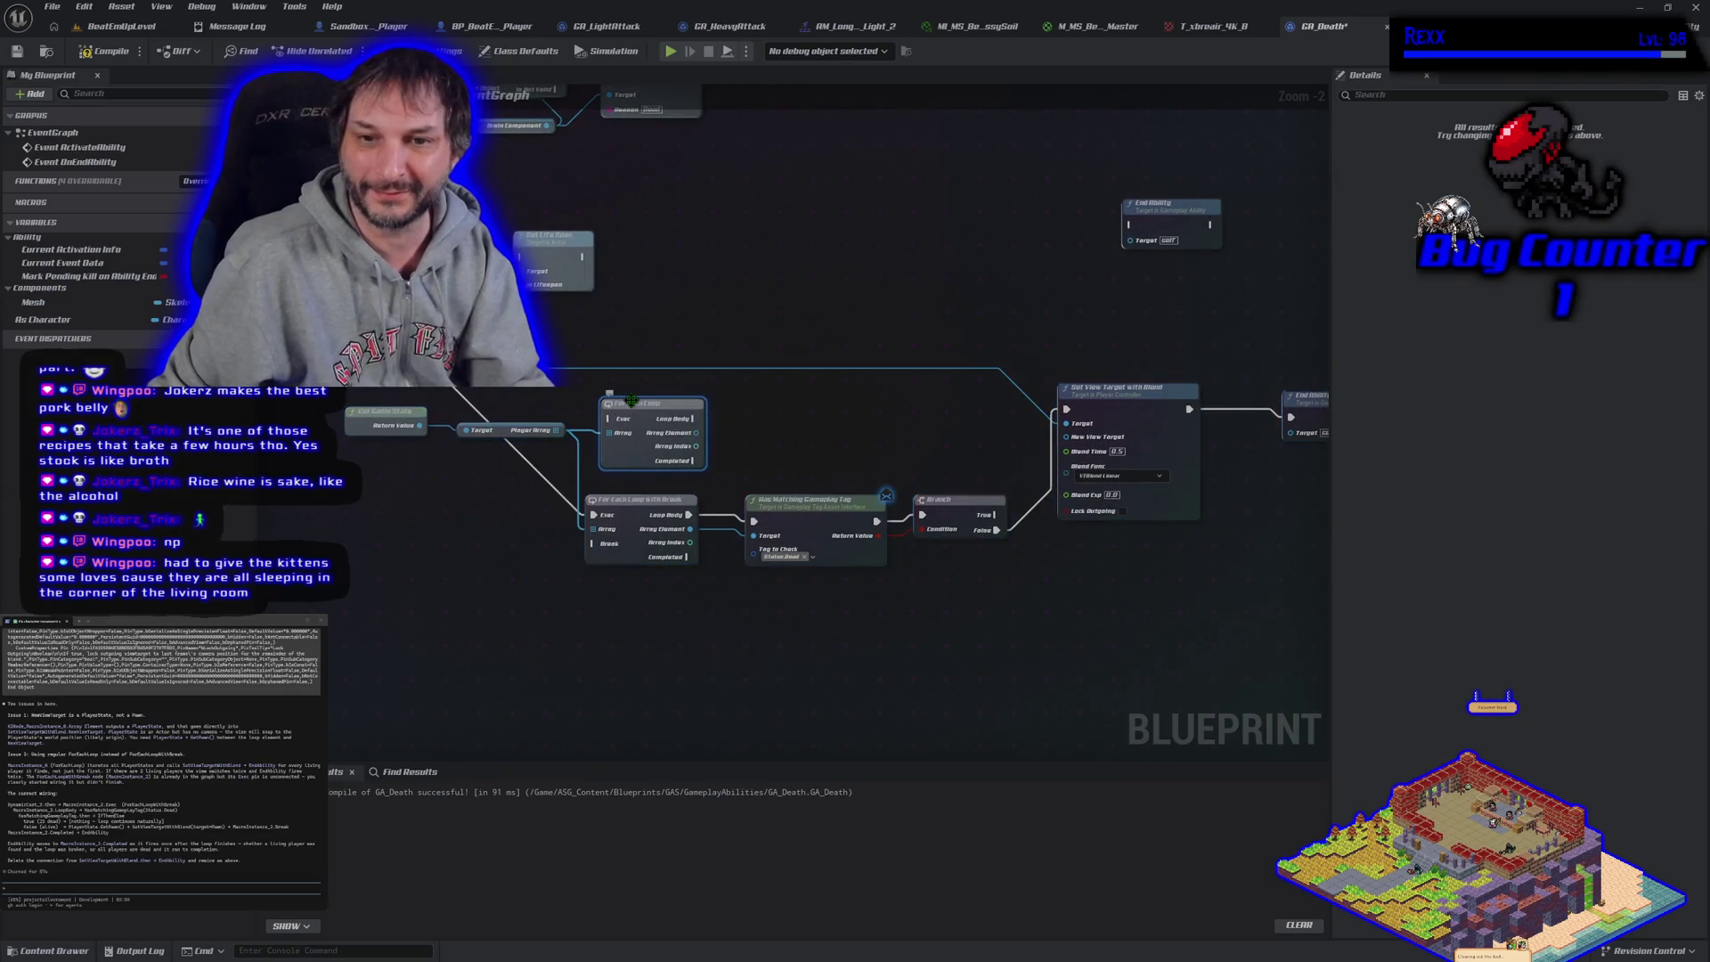
Delete the plain For Each Loop and wire Branch False into the loop's Break input
{"action": "key", "text": "Delete"}
{"action": "mouse_move", "coordinate": [605, 459]}
{"action": "left_mouse_down"}
{"action": "mouse_move", "coordinate": [725, 462]}
{"action": "mouse_move", "coordinate": [493, 429]}
{"action": "mouse_move", "coordinate": [497, 524]}
{"action": "left_mouse_up"}
{"action": "left_click_drag", "start_coordinate": [769, 624], "coordinate": [682, 621]}
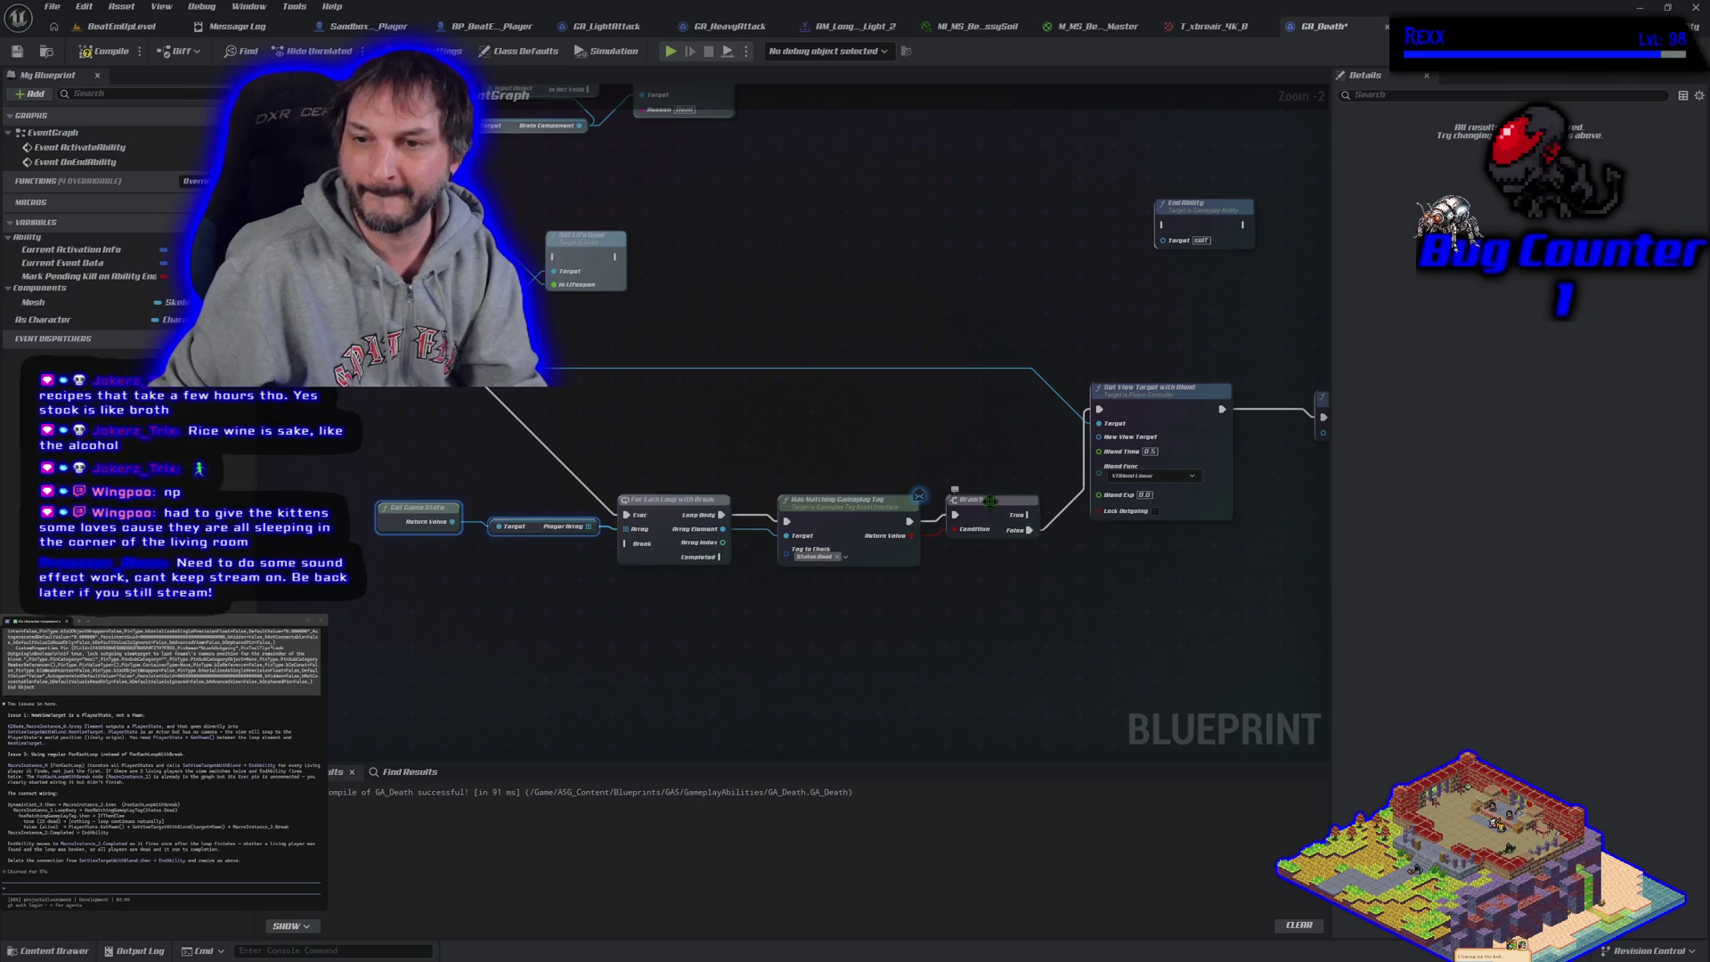
{"action": "mouse_move", "coordinate": [1029, 530]}
{"action": "left_mouse_down"}
{"action": "mouse_move", "coordinate": [1101, 410]}
{"action": "mouse_move", "coordinate": [828, 528]}
{"action": "mouse_move", "coordinate": [626, 543]}
{"action": "left_mouse_up"}
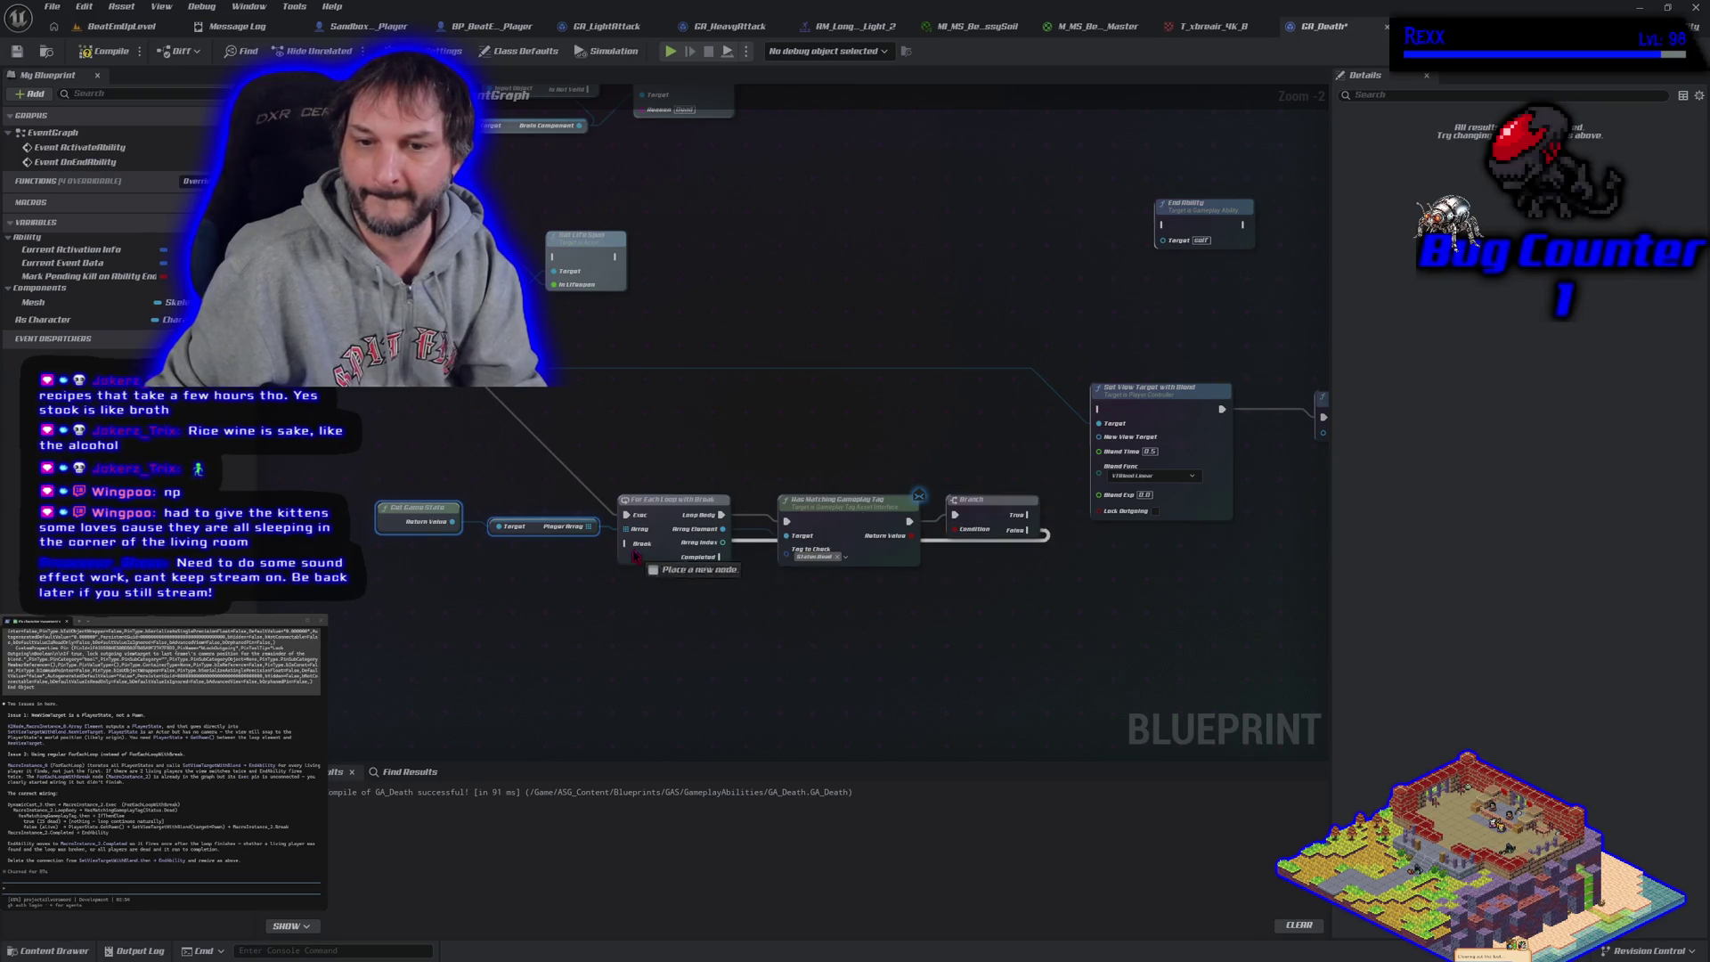
{"action": "mouse_move", "coordinate": [1140, 477]}
{"action": "left_mouse_down"}
{"action": "mouse_move", "coordinate": [1140, 508]}
{"action": "mouse_move", "coordinate": [869, 695]}
{"action": "mouse_move", "coordinate": [843, 677]}
{"action": "left_mouse_up"}
Place Set View Target below the loop and drive it from the loop's Completed output
{"action": "left_click_drag", "start_coordinate": [719, 556], "coordinate": [802, 613]}
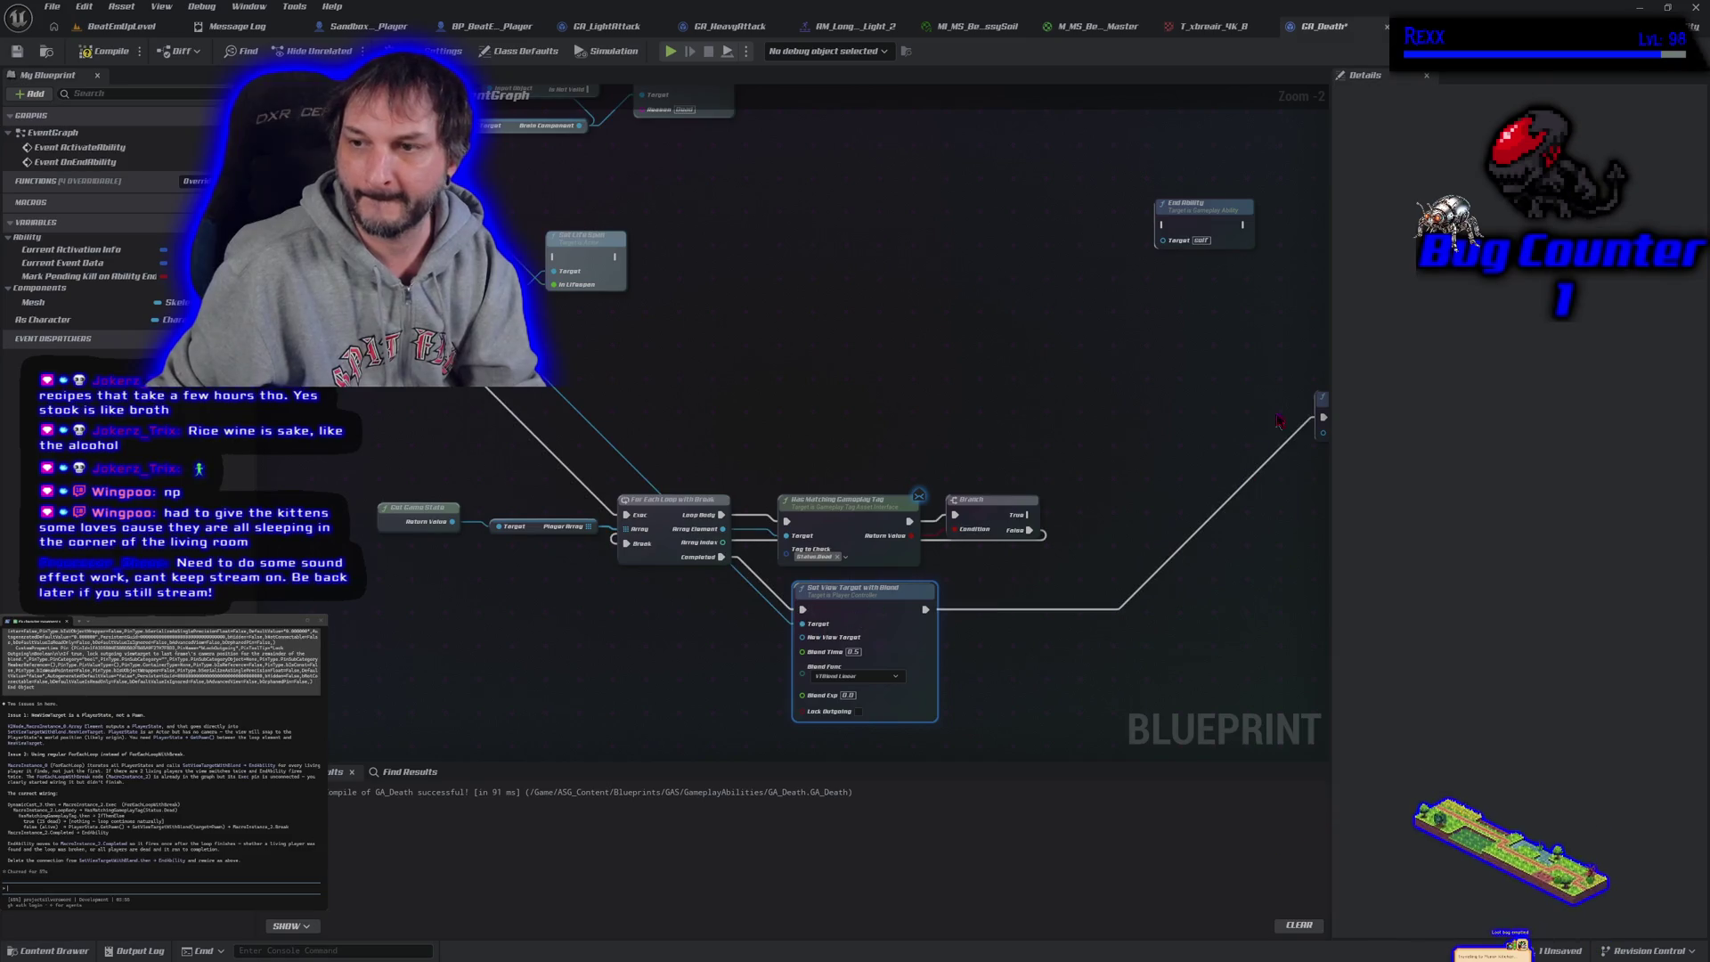
{"action": "left_click_drag", "start_coordinate": [1286, 412], "coordinate": [1096, 466]}
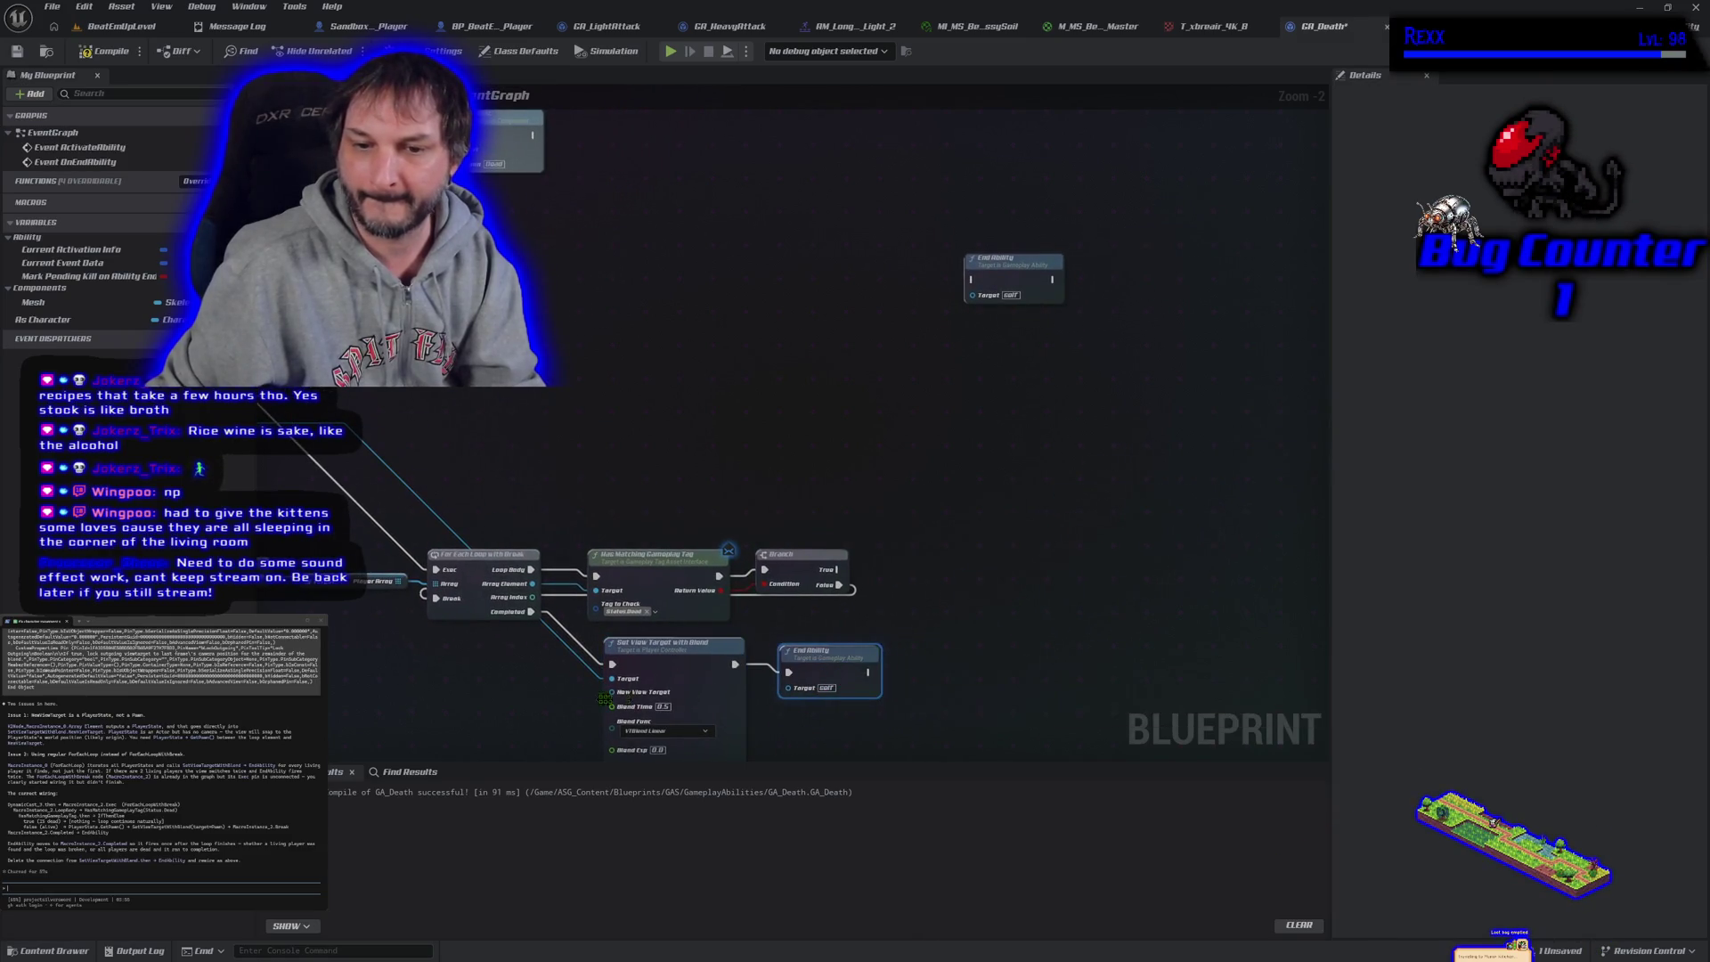
{"action": "mouse_move", "coordinate": [527, 698]}
{"action": "left_mouse_down"}
{"action": "mouse_move", "coordinate": [660, 580]}
{"action": "mouse_move", "coordinate": [742, 557]}
{"action": "mouse_move", "coordinate": [923, 615]}
{"action": "left_mouse_up"}
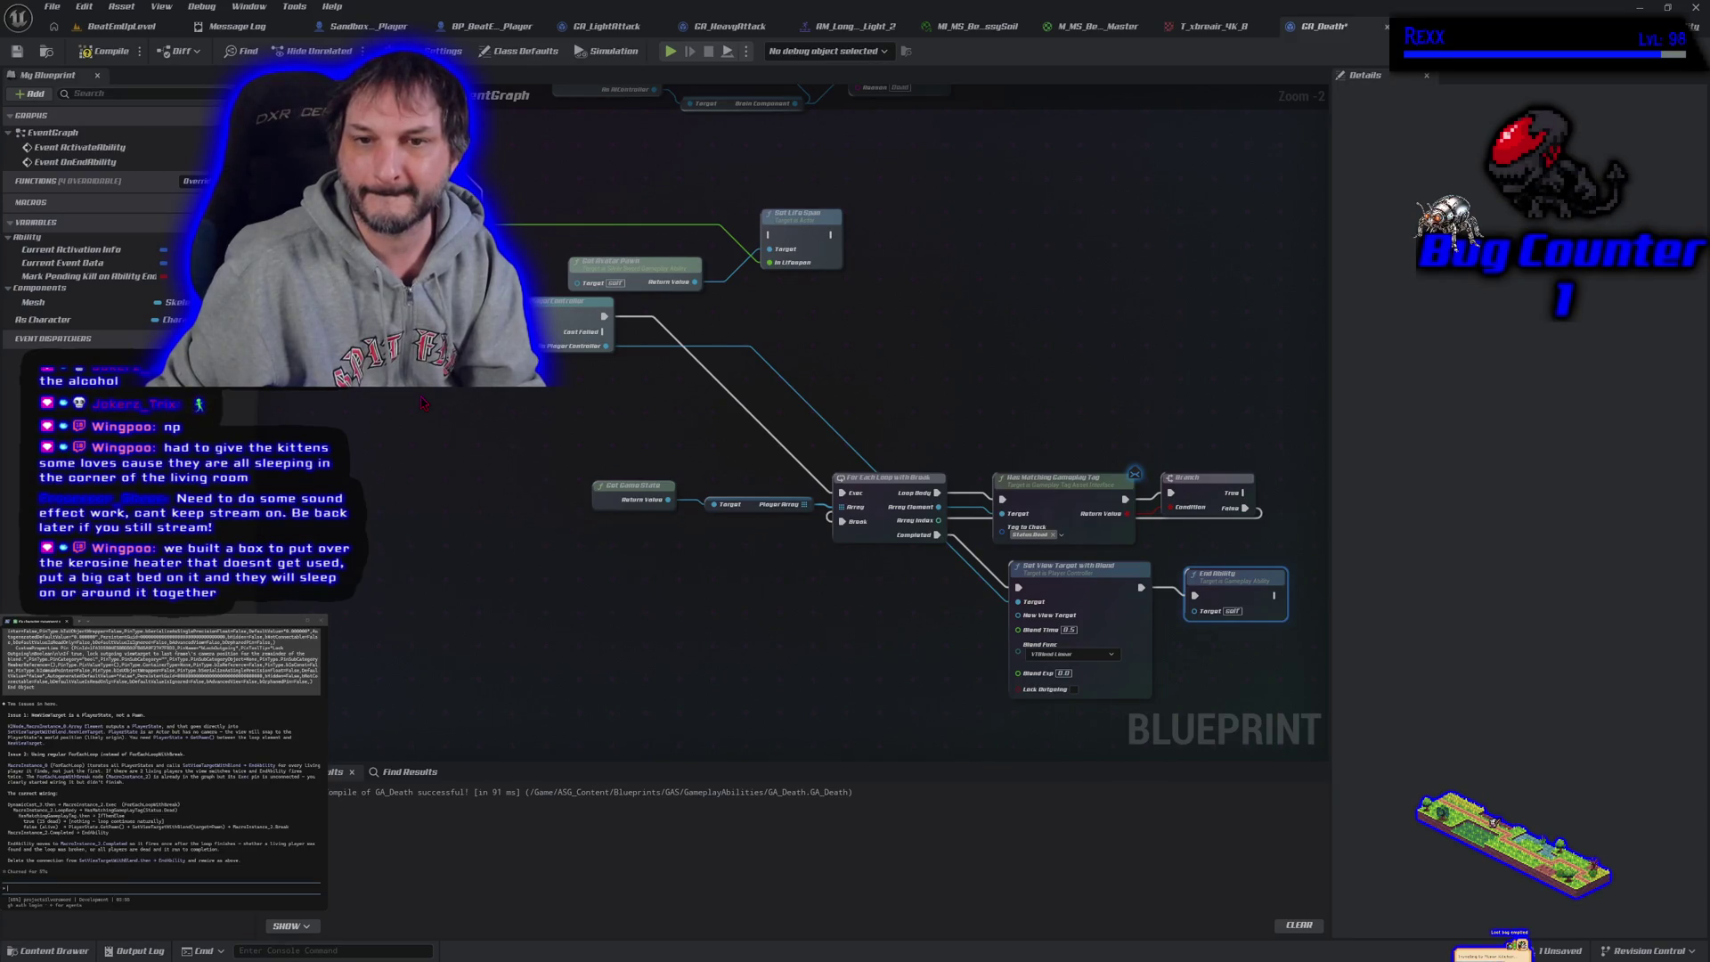
{"action": "left_click_drag", "start_coordinate": [424, 403], "coordinate": [694, 591]}
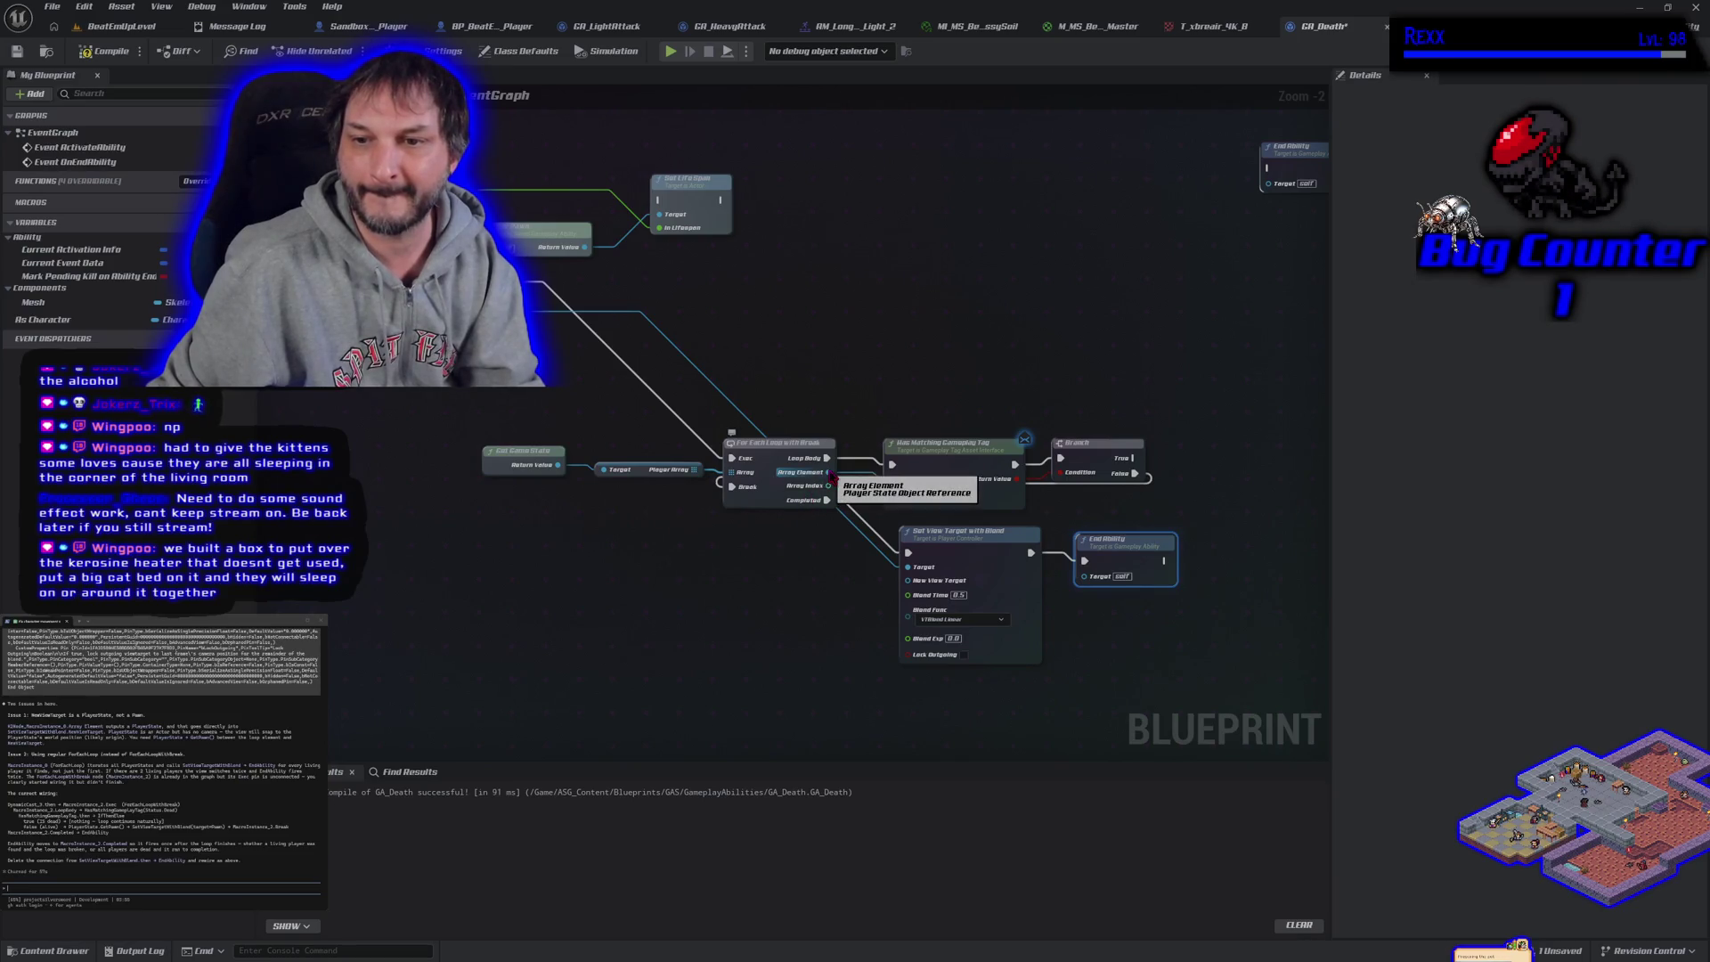
Add Get Pawn from Array Element into New View Target, then compile and save GA_Death
{"action": "left_click_drag", "start_coordinate": [828, 475], "coordinate": [748, 563]}
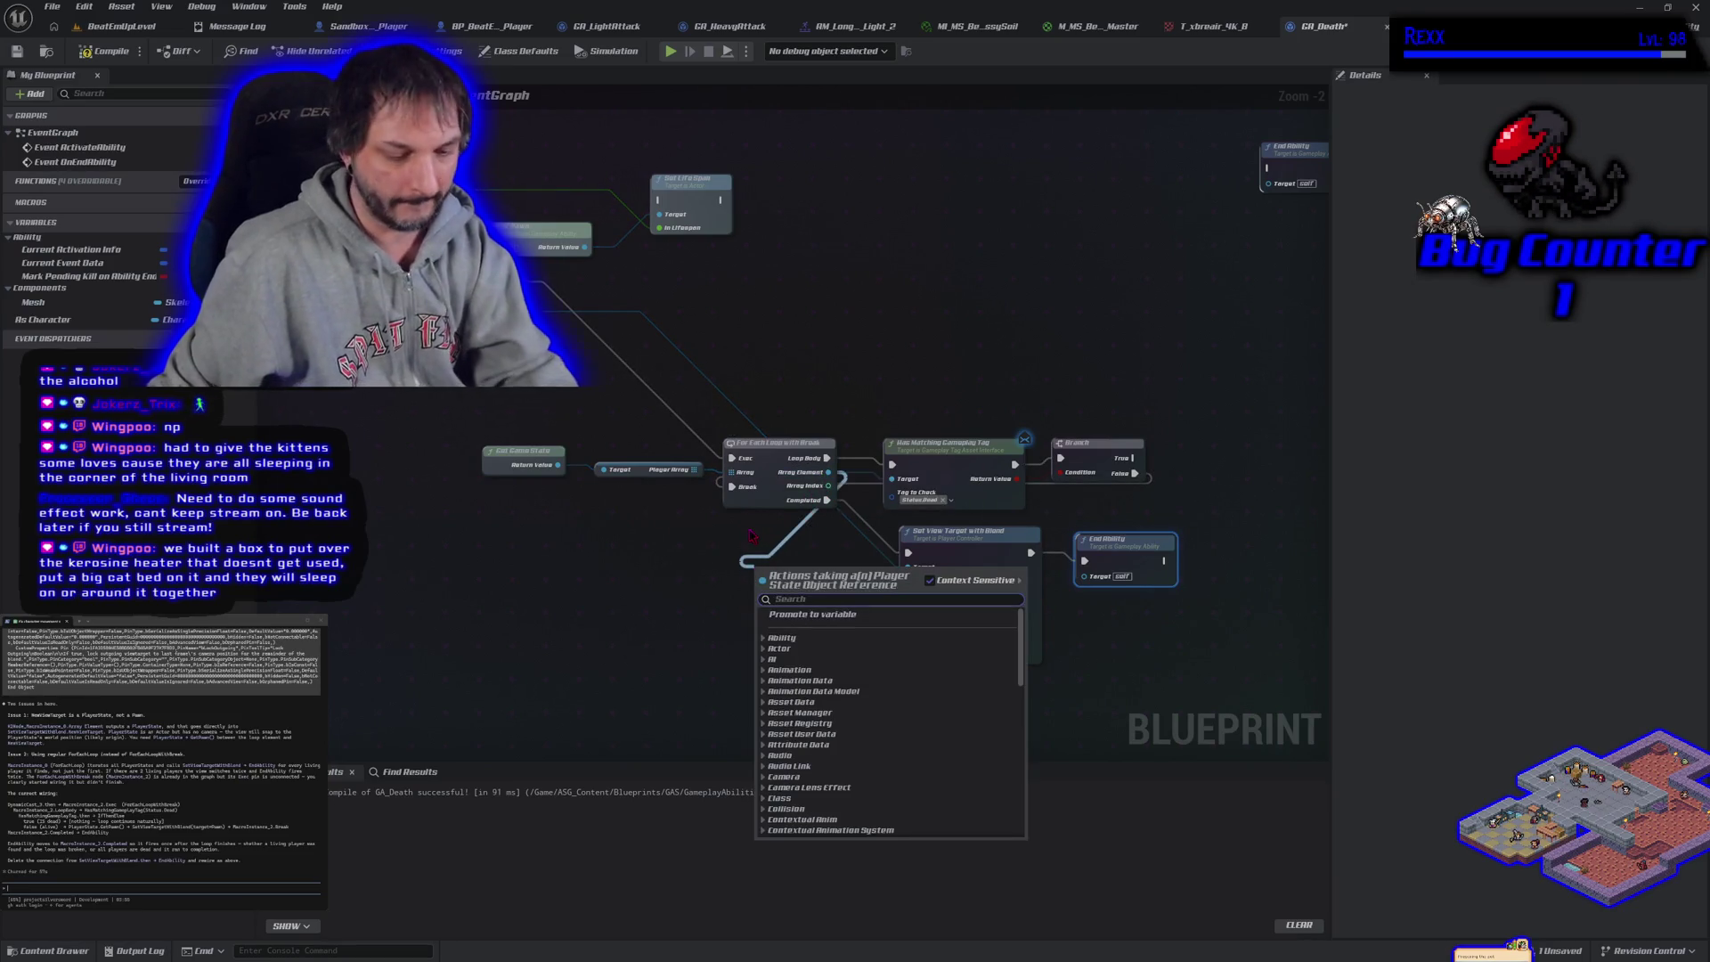
{"action": "type", "text": "get po"}
{"action": "type", "text": "awn"}
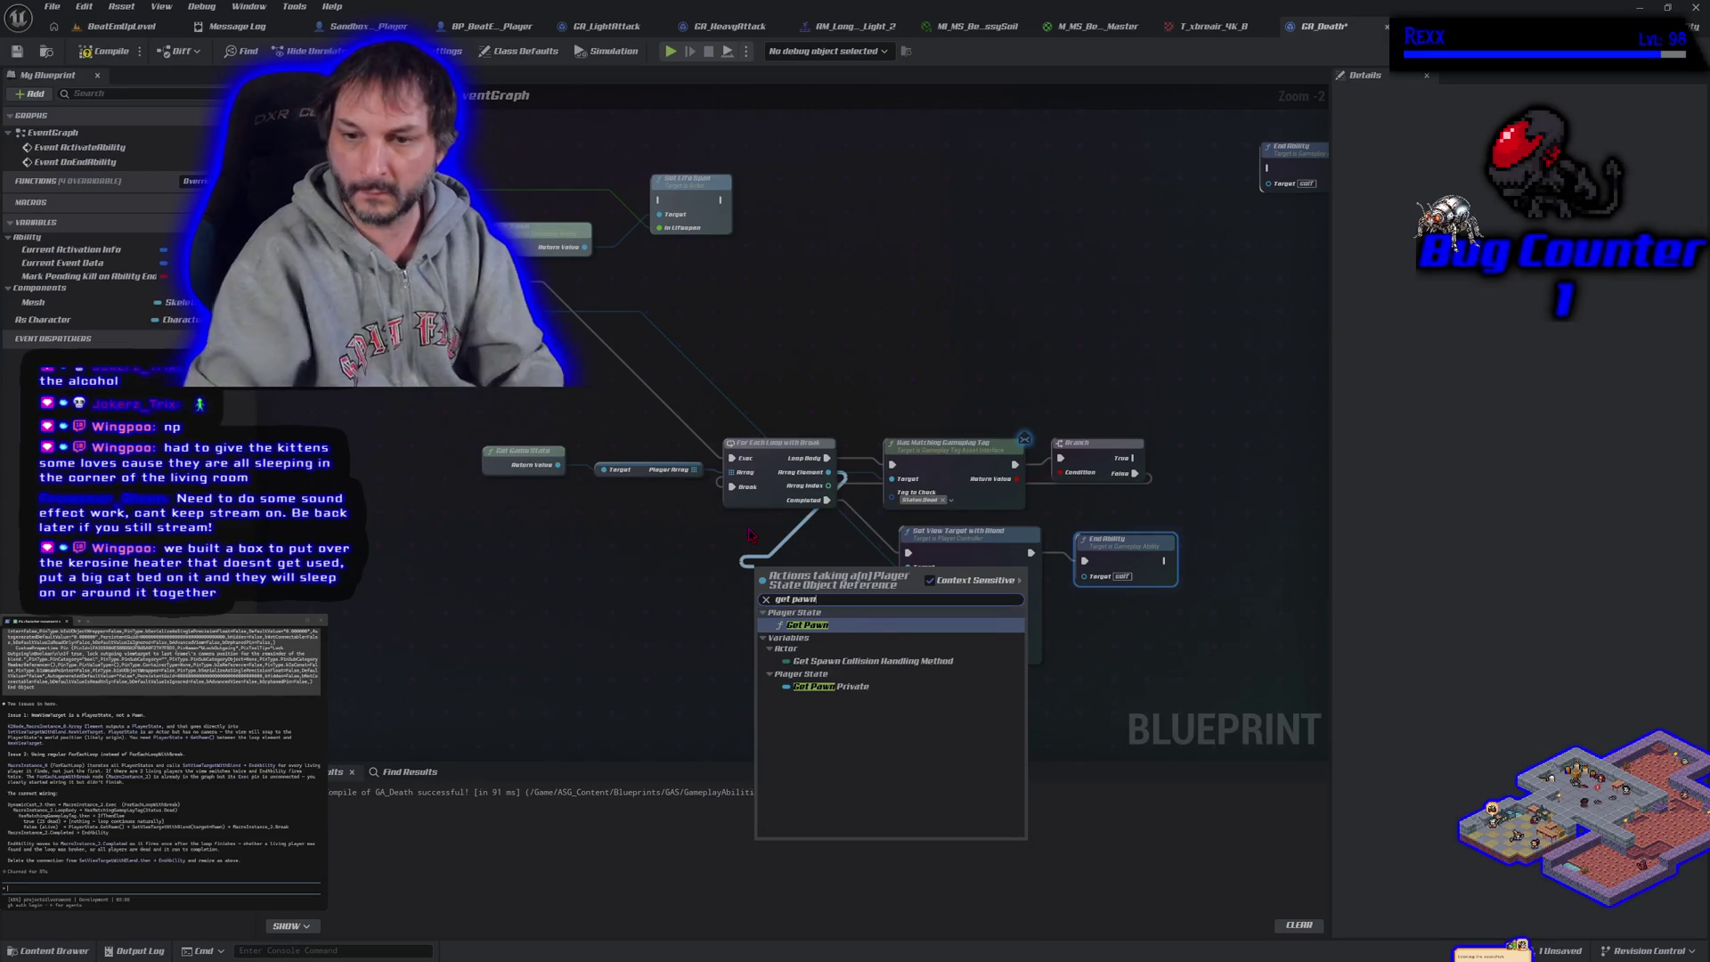
{"action": "left_click", "coordinate": [808, 625]}
{"action": "mouse_move", "coordinate": [853, 591]}
{"action": "left_mouse_down"}
{"action": "mouse_move", "coordinate": [882, 610]}
{"action": "mouse_move", "coordinate": [908, 580]}
{"action": "left_mouse_up"}
{"action": "left_click", "coordinate": [105, 51]}
{"action": "left_click", "coordinate": [18, 51]}
Play-test BeatEmUpLevel in the editor, then go back to the GA_Death graph
{"action": "left_click", "coordinate": [134, 26]}
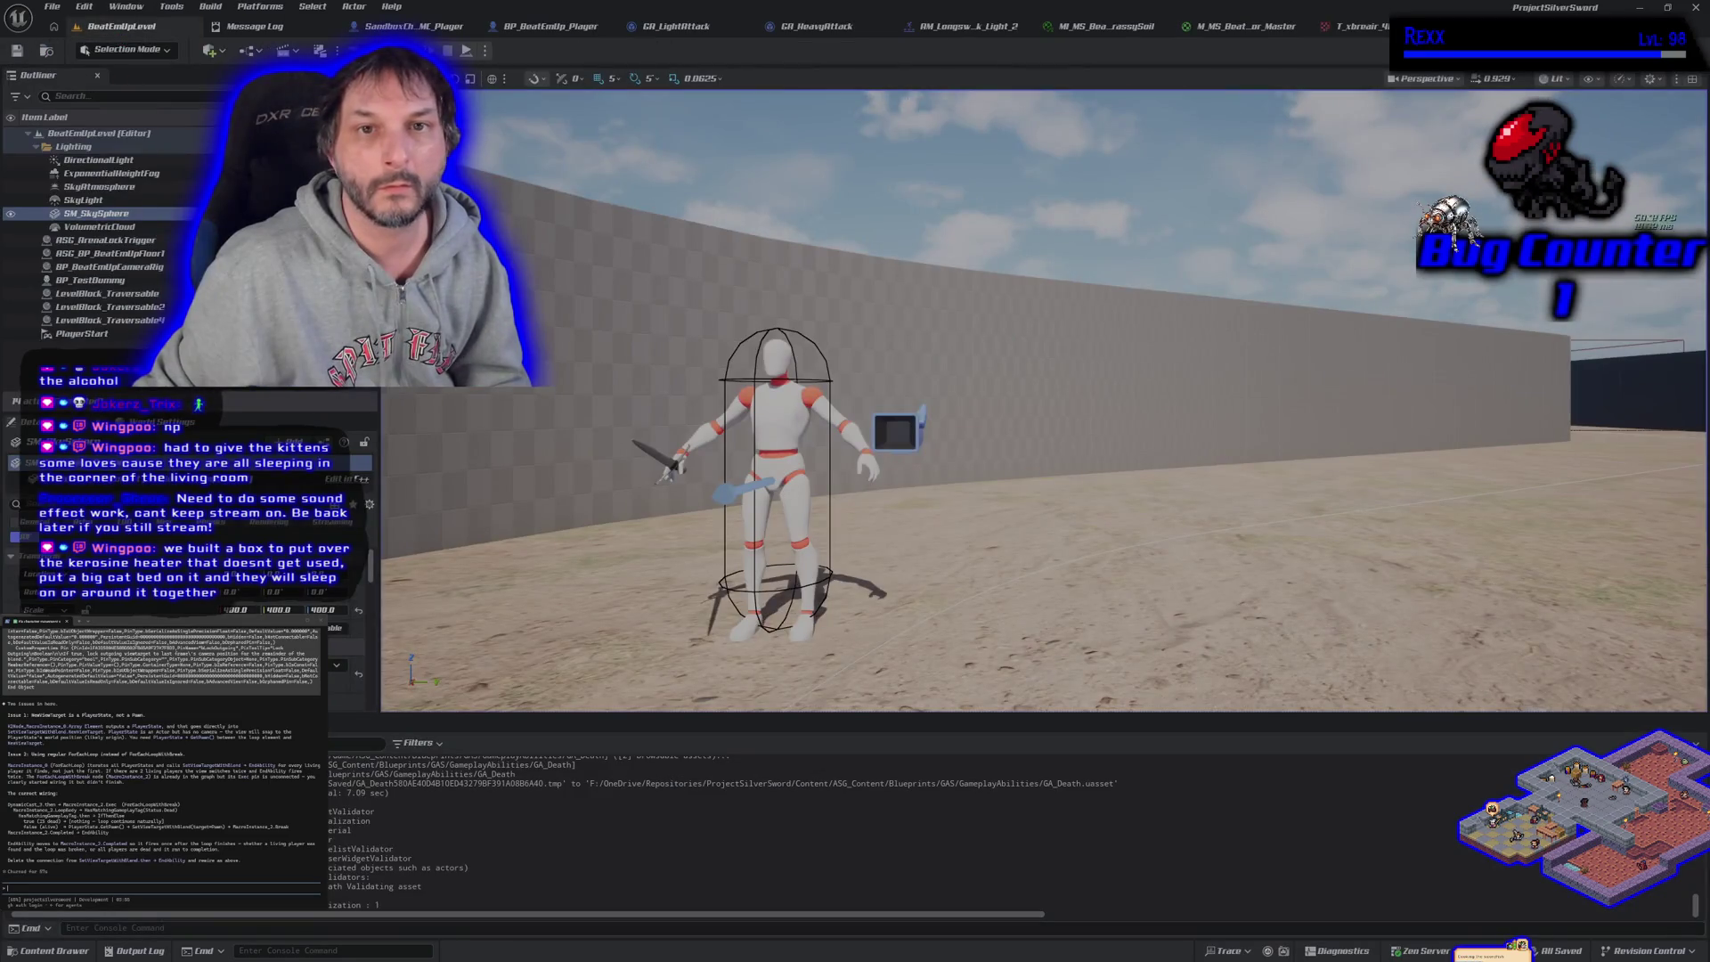
{"action": "key", "text": "alt+p"}
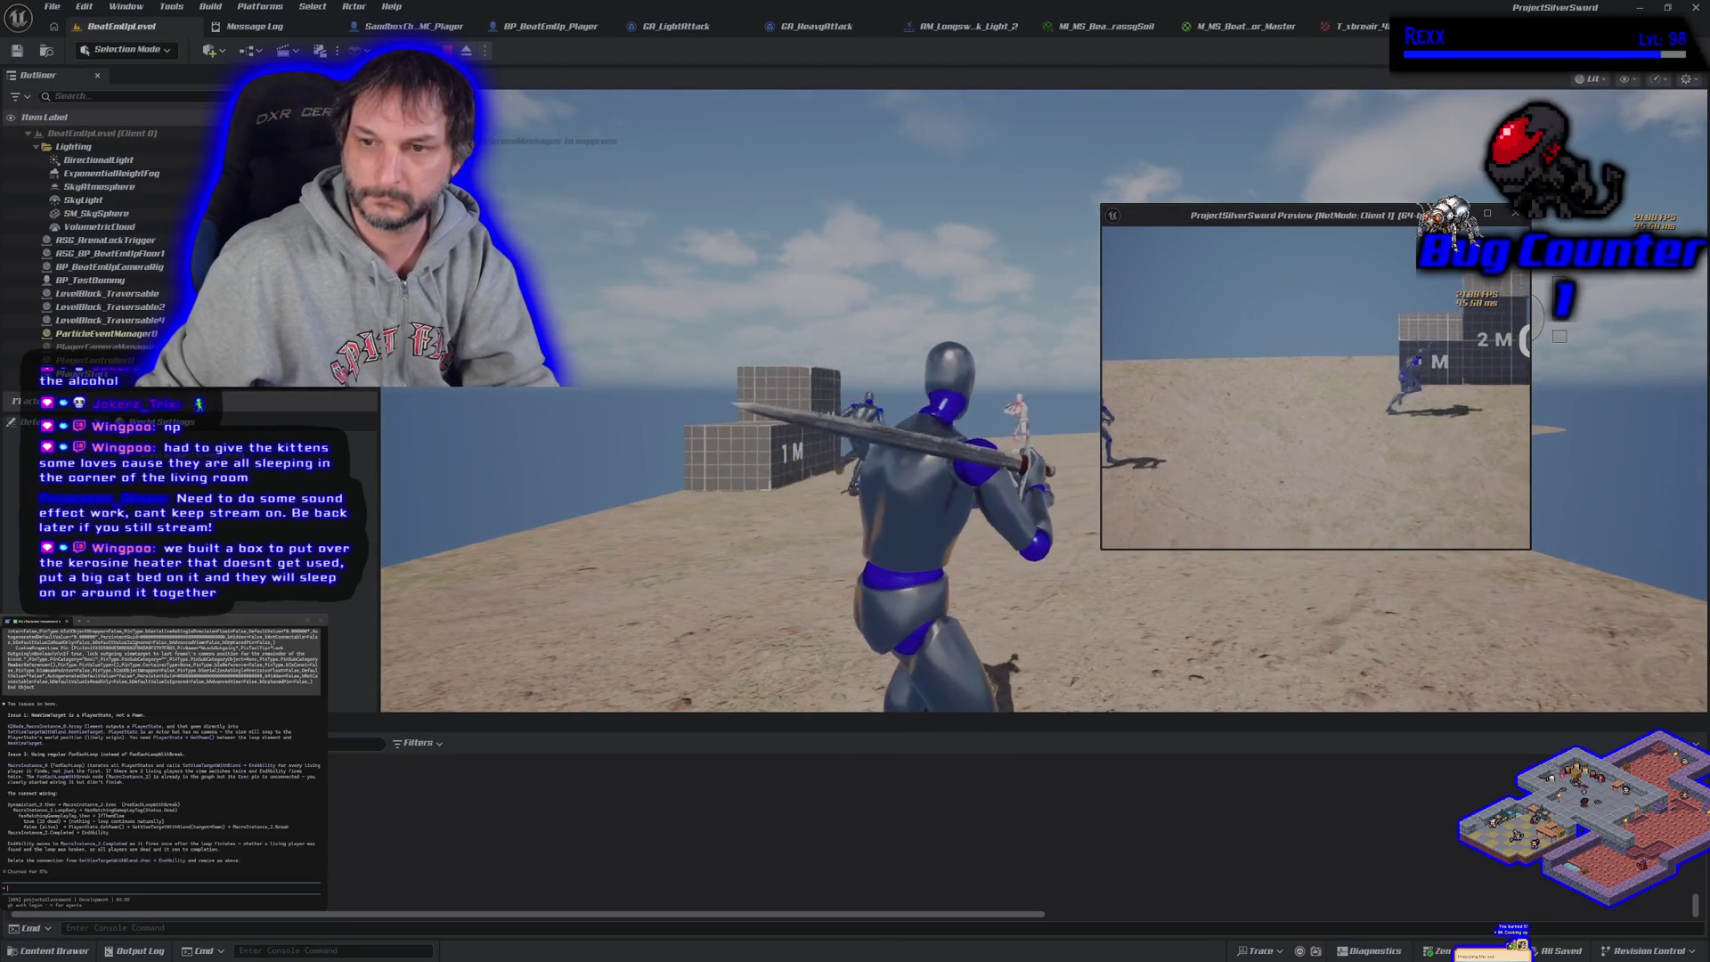
{"action": "key", "text": "Escape"}
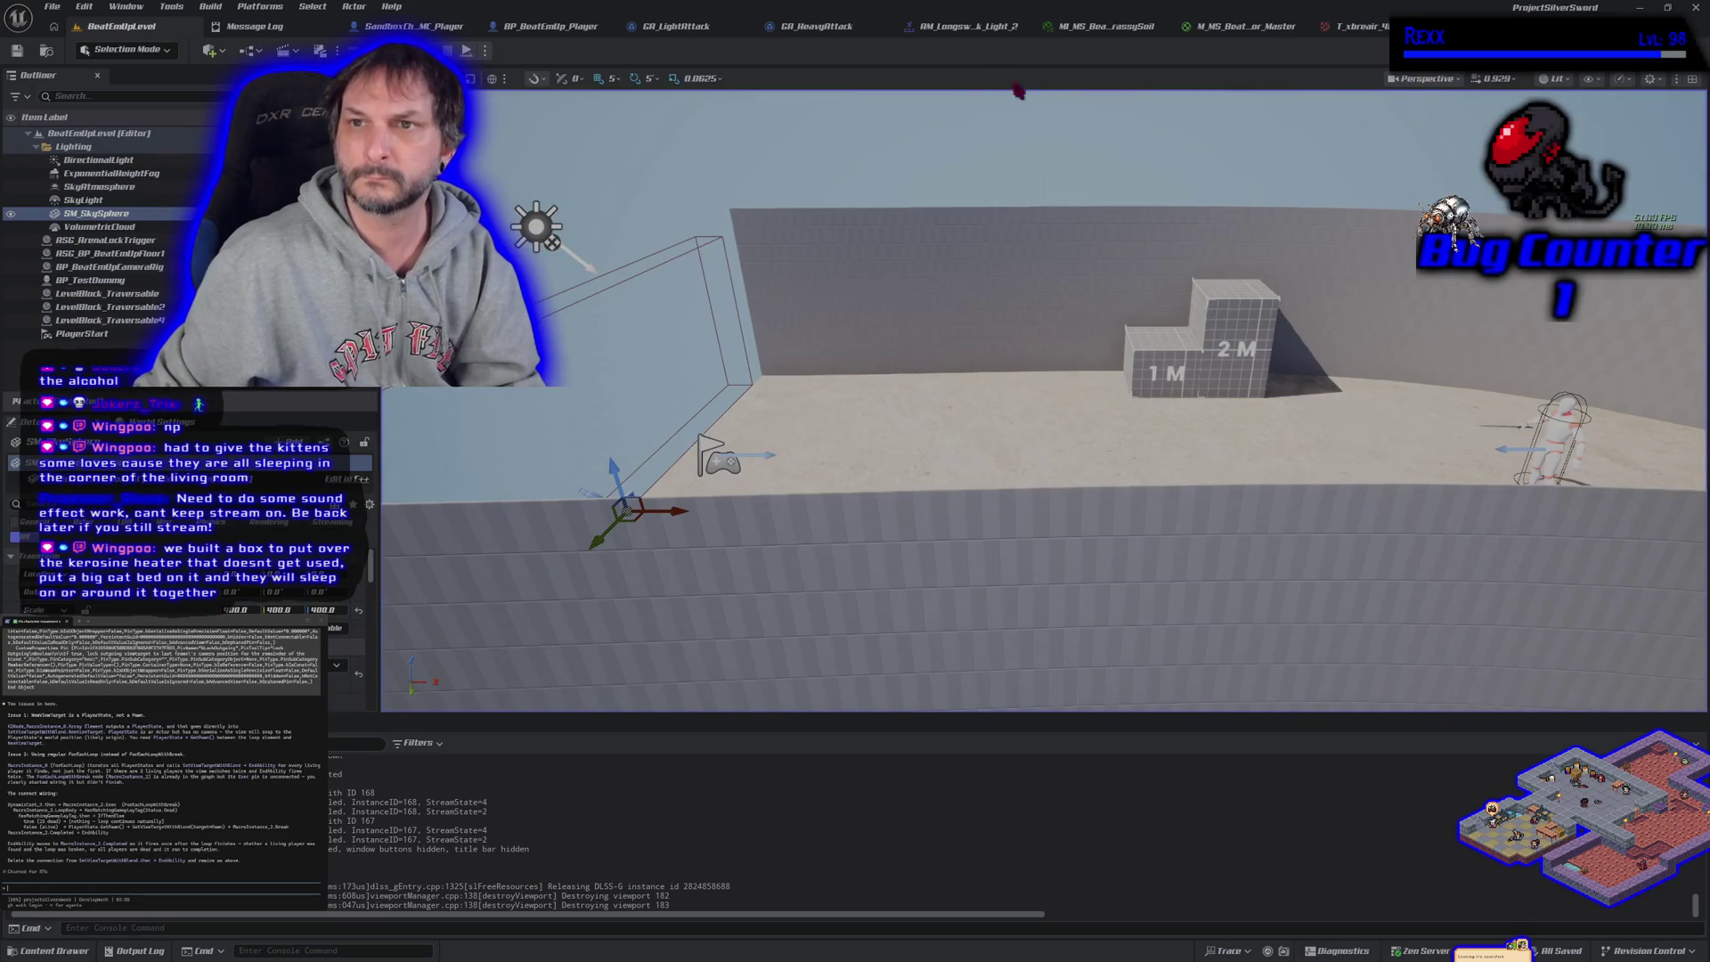
{"action": "left_click", "coordinate": [1426, 26]}
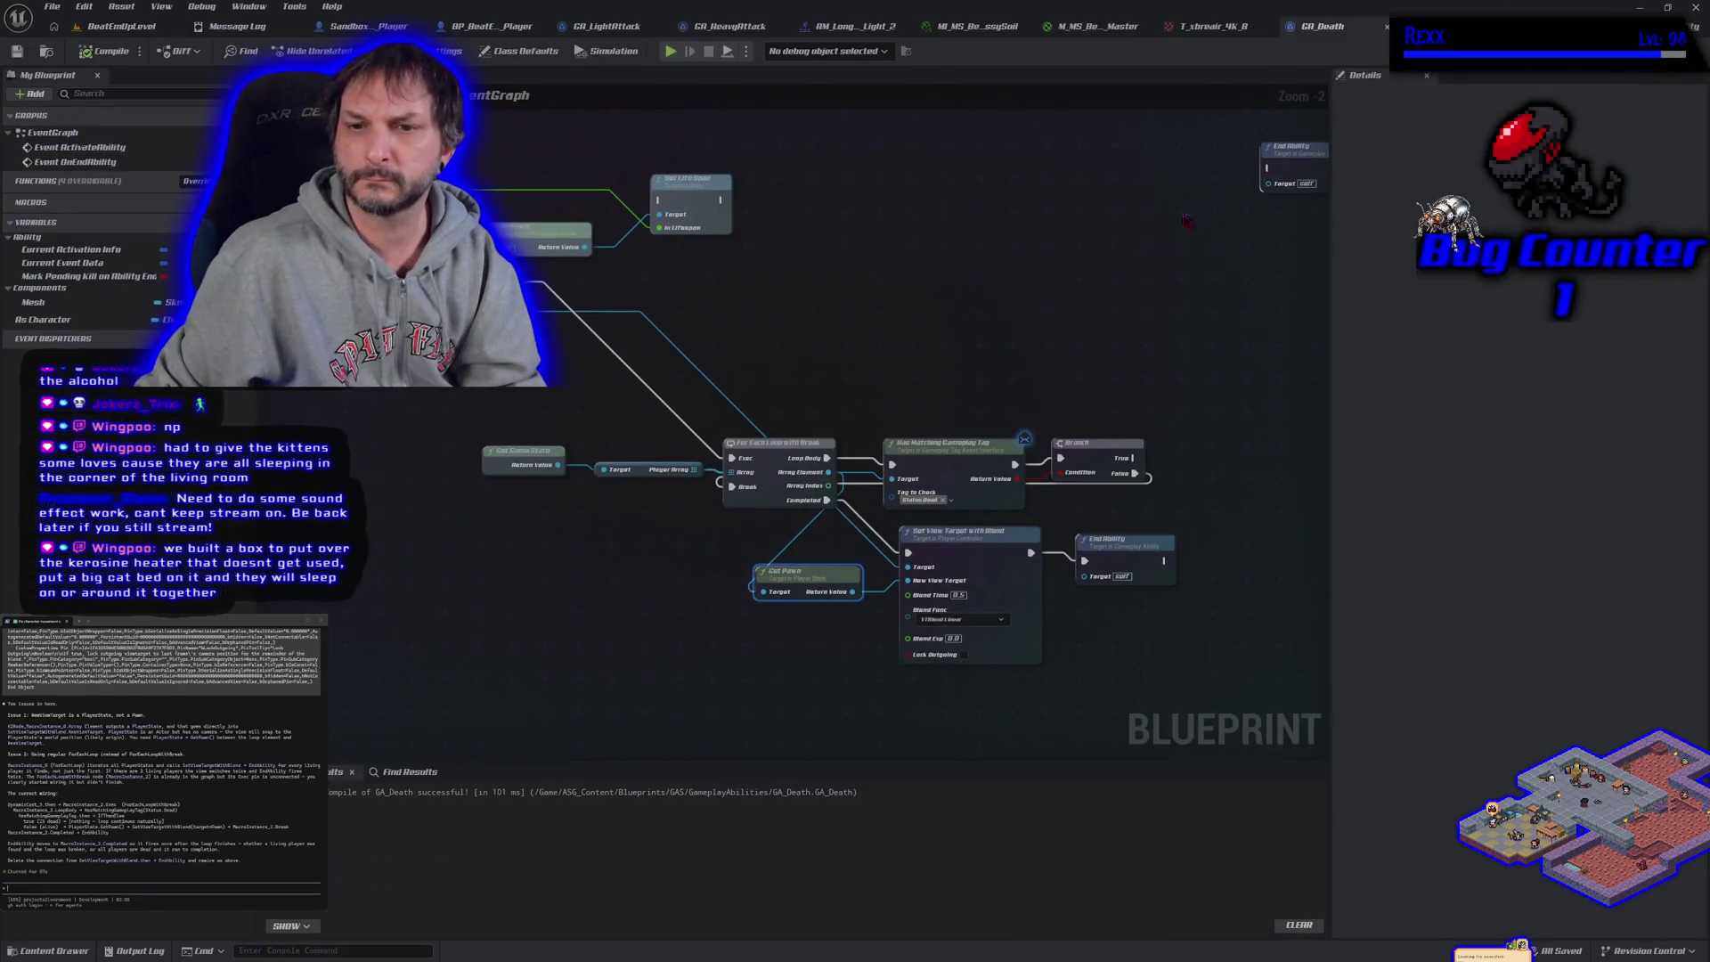
{"action": "left_click_drag", "start_coordinate": [777, 537], "coordinate": [700, 489]}
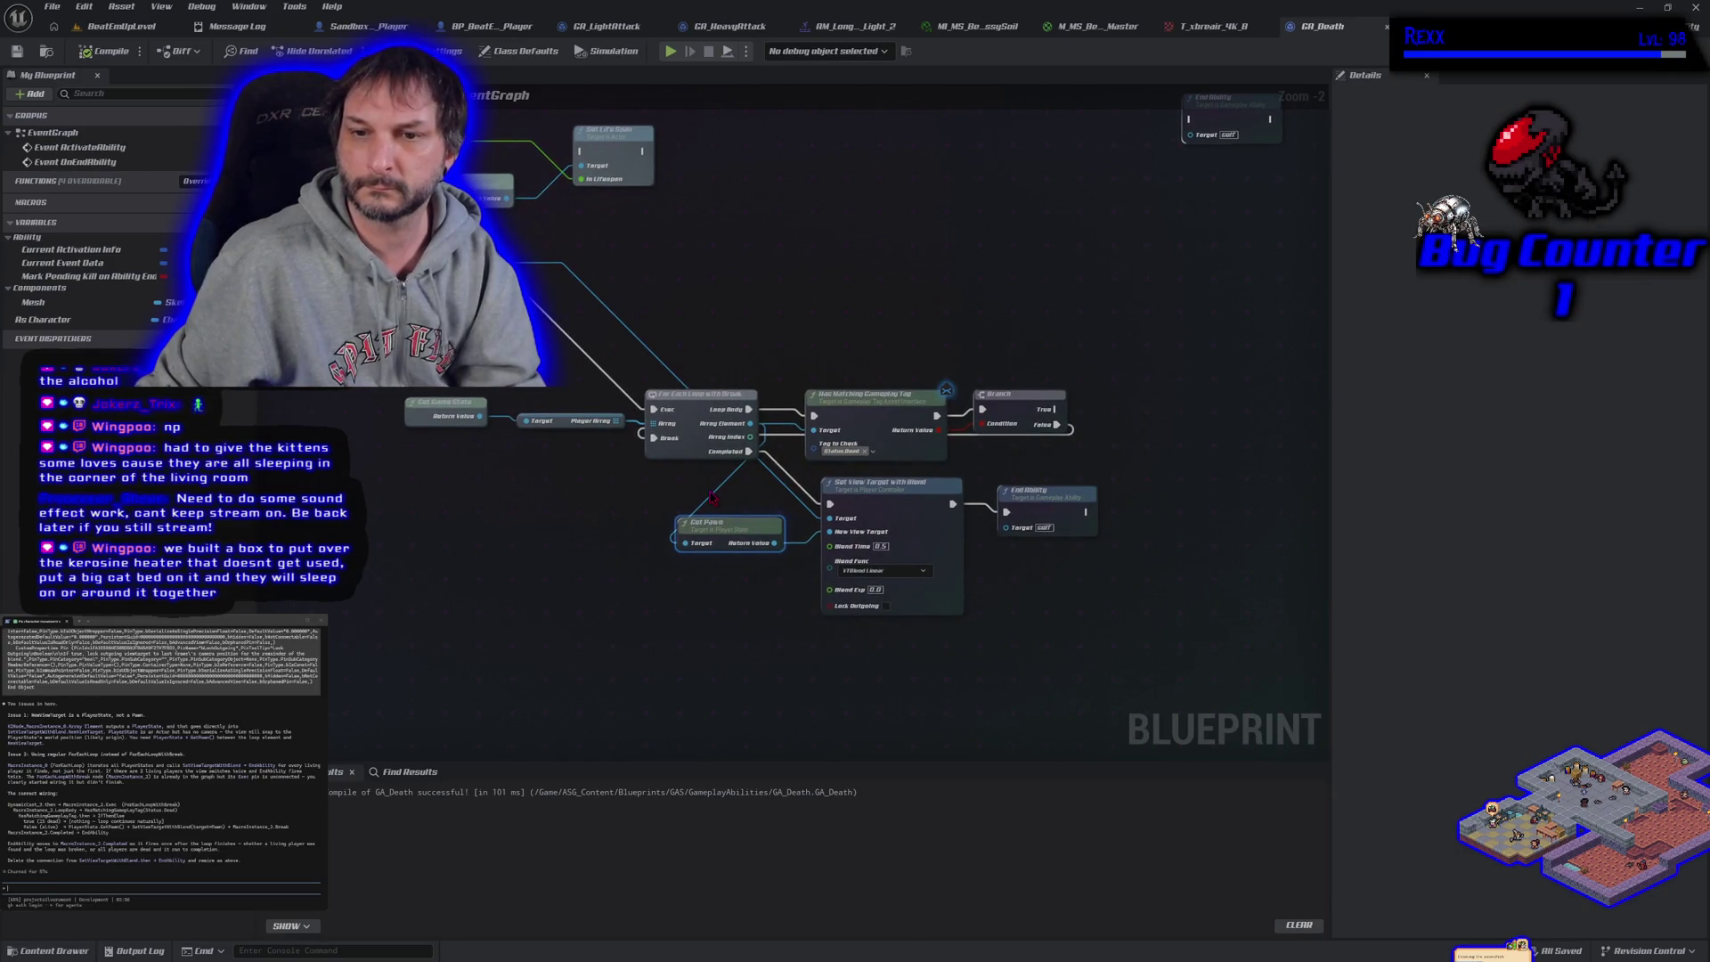
{"action": "left_click", "coordinate": [695, 545], "text": "alt"}
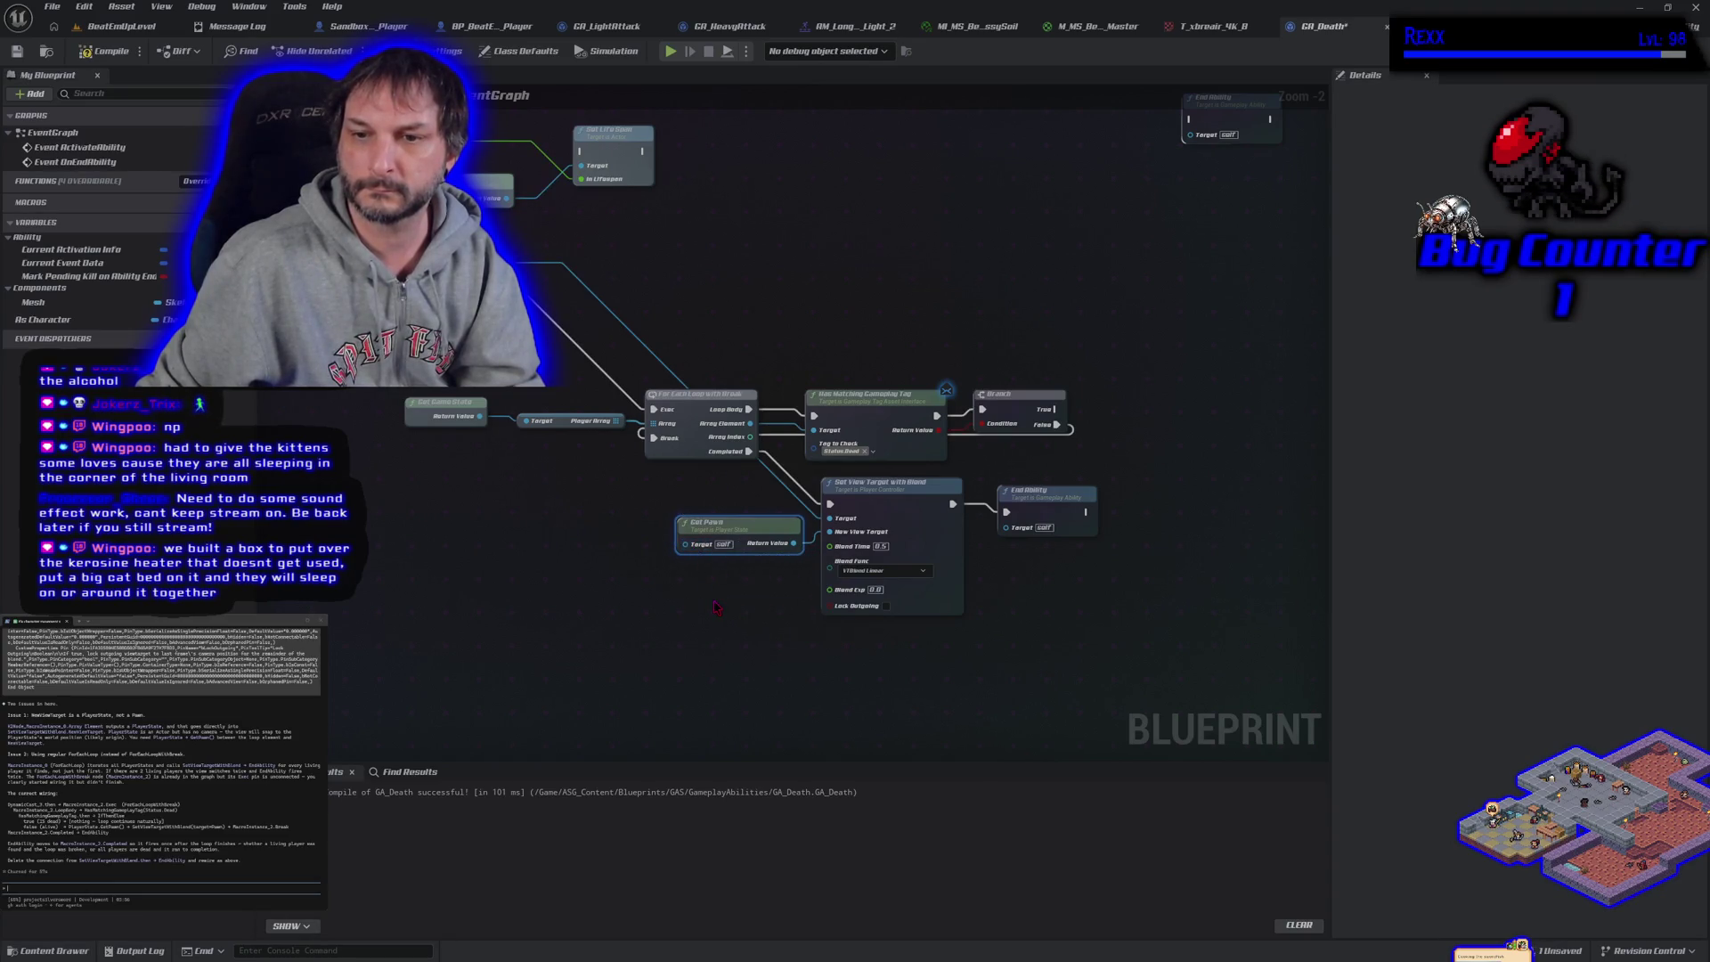
{"action": "scroll", "coordinate": [717, 606], "scroll_direction": "up", "scroll_amount": 1}
{"action": "left_click_drag", "start_coordinate": [717, 608], "coordinate": [680, 599]}
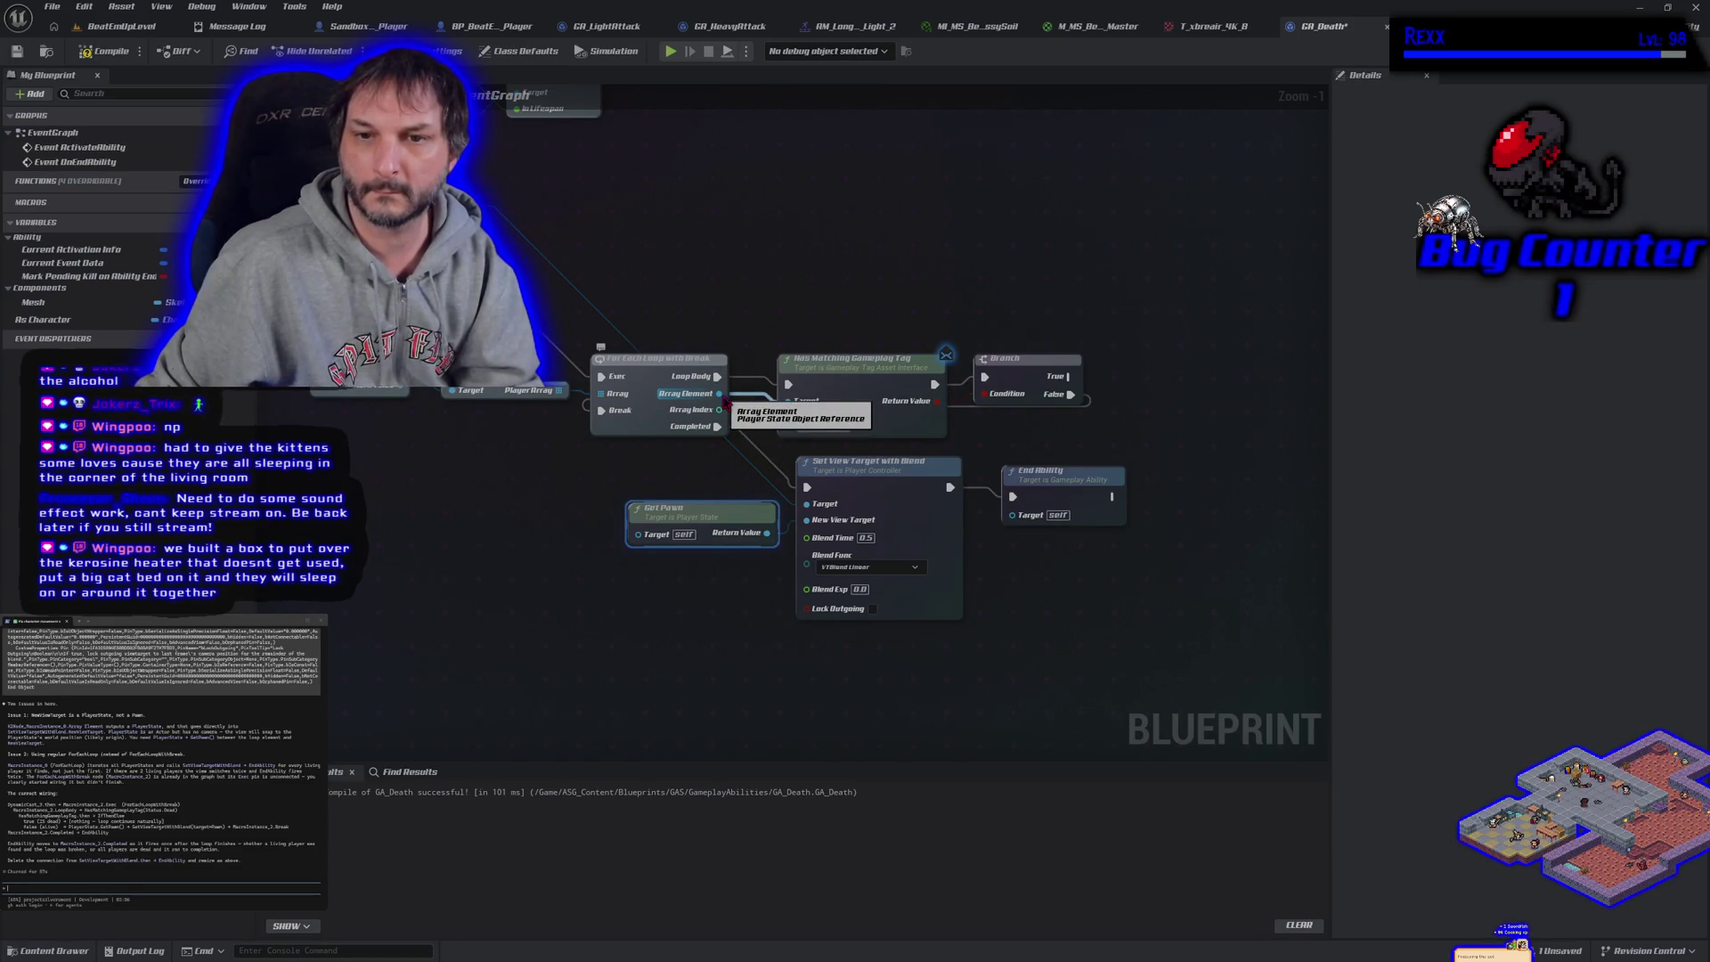
{"action": "left_click_drag", "start_coordinate": [726, 402], "coordinate": [668, 470]}
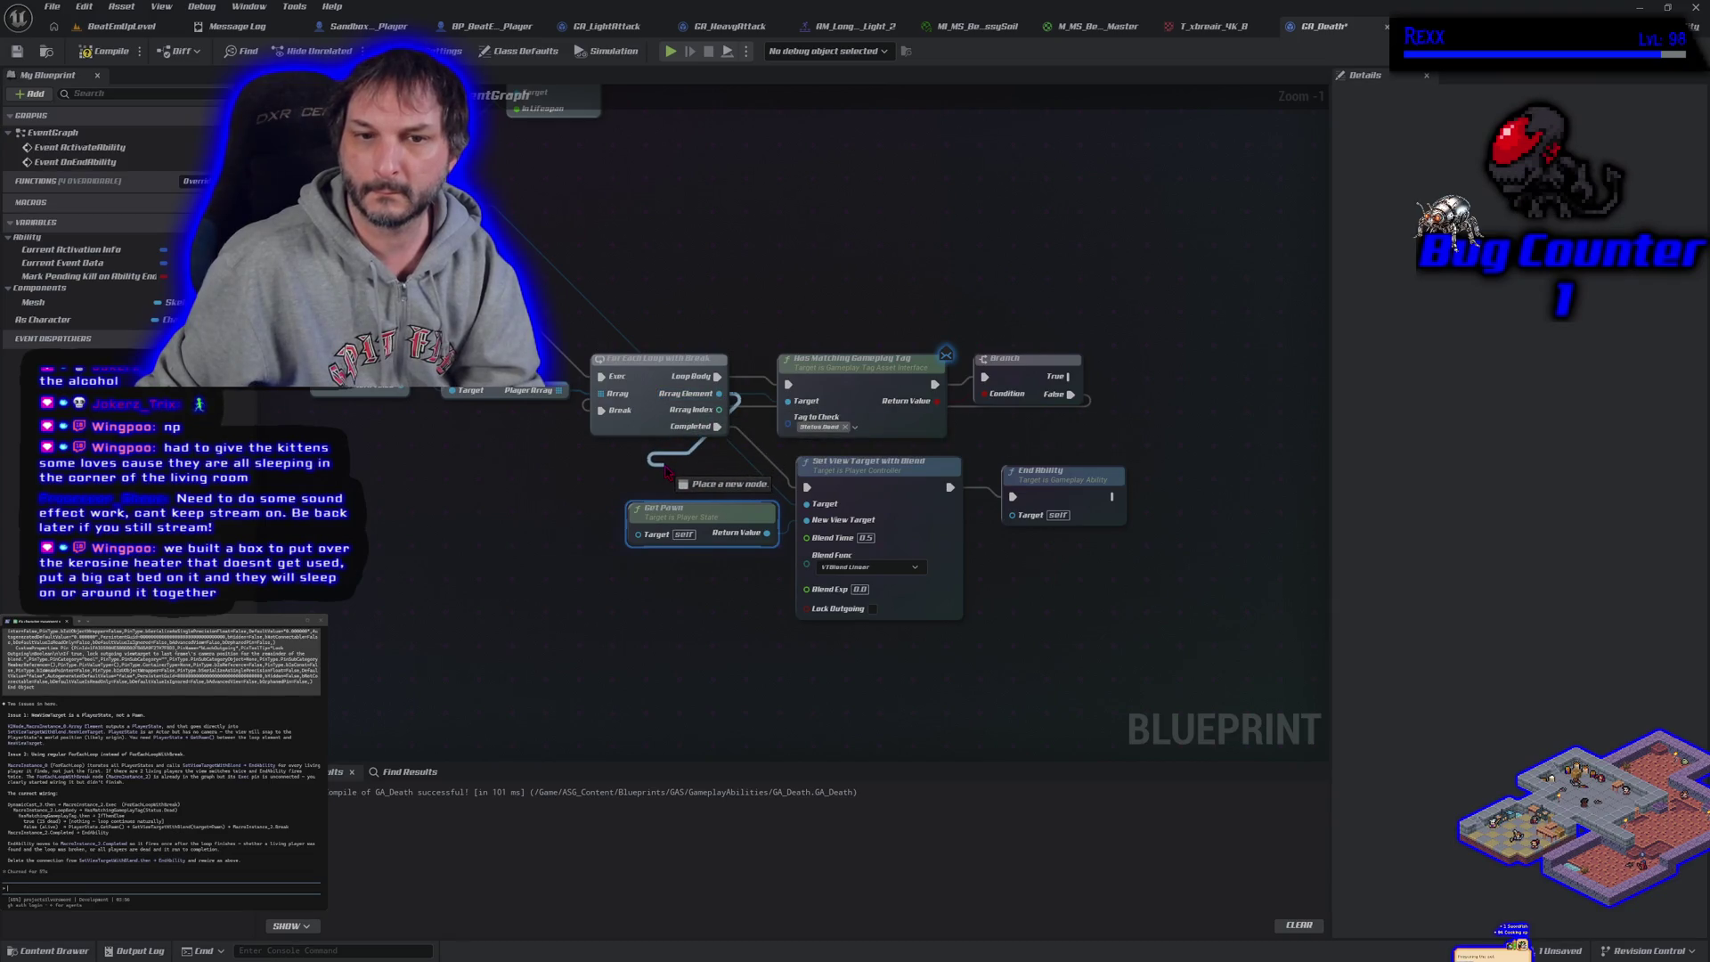
{"action": "left_click_drag", "start_coordinate": [669, 470], "coordinate": [645, 535]}
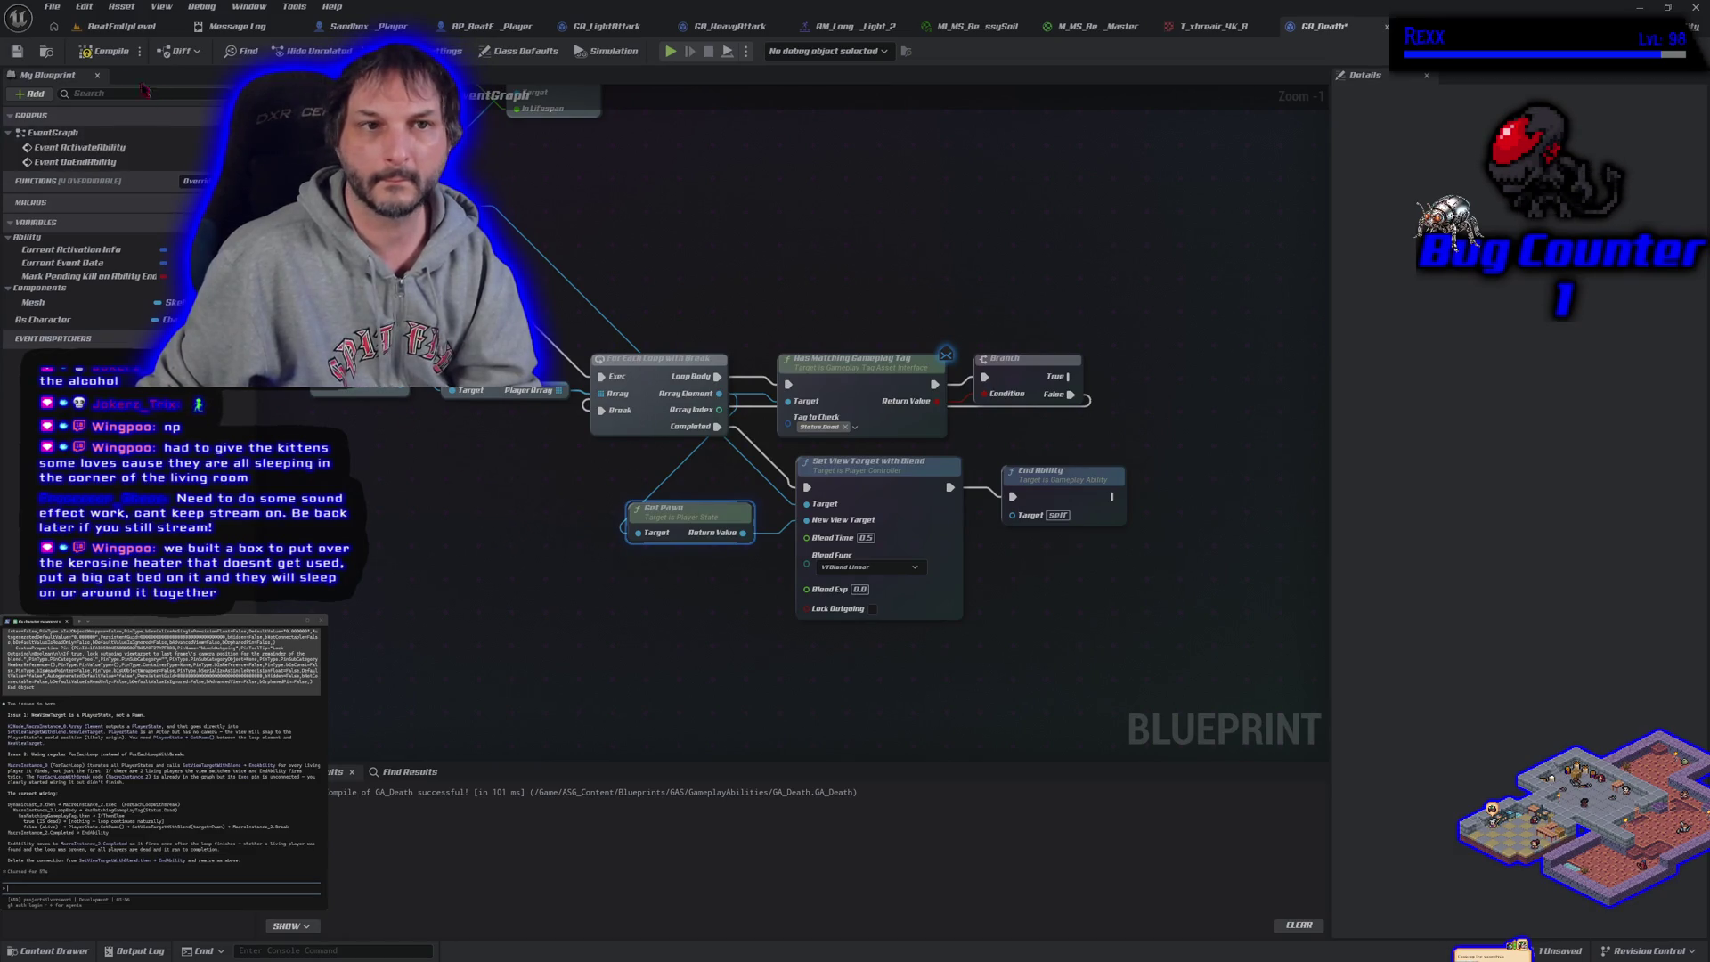
{"action": "left_click", "coordinate": [105, 56]}
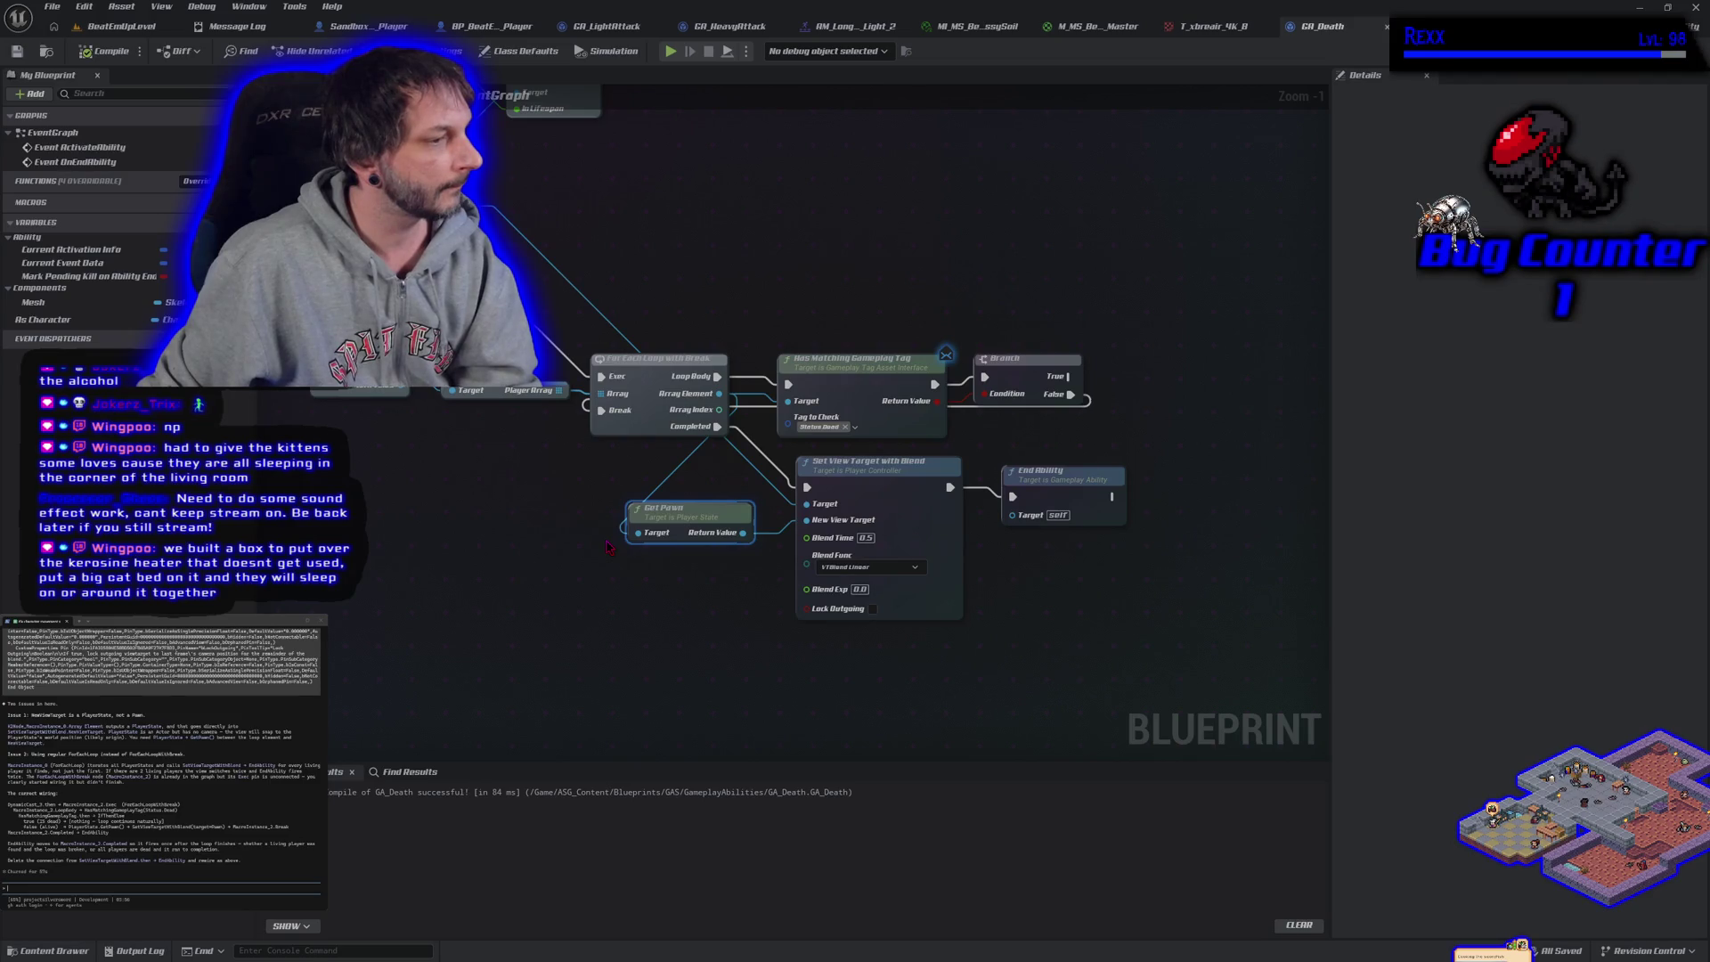
{"action": "mouse_move", "coordinate": [597, 541]}
{"action": "left_mouse_down"}
{"action": "mouse_move", "coordinate": [698, 521]}
{"action": "mouse_move", "coordinate": [686, 534]}
{"action": "mouse_move", "coordinate": [939, 688]}
{"action": "left_mouse_up"}
{"action": "scroll", "coordinate": [671, 517], "scroll_direction": "down", "scroll_amount": 2}
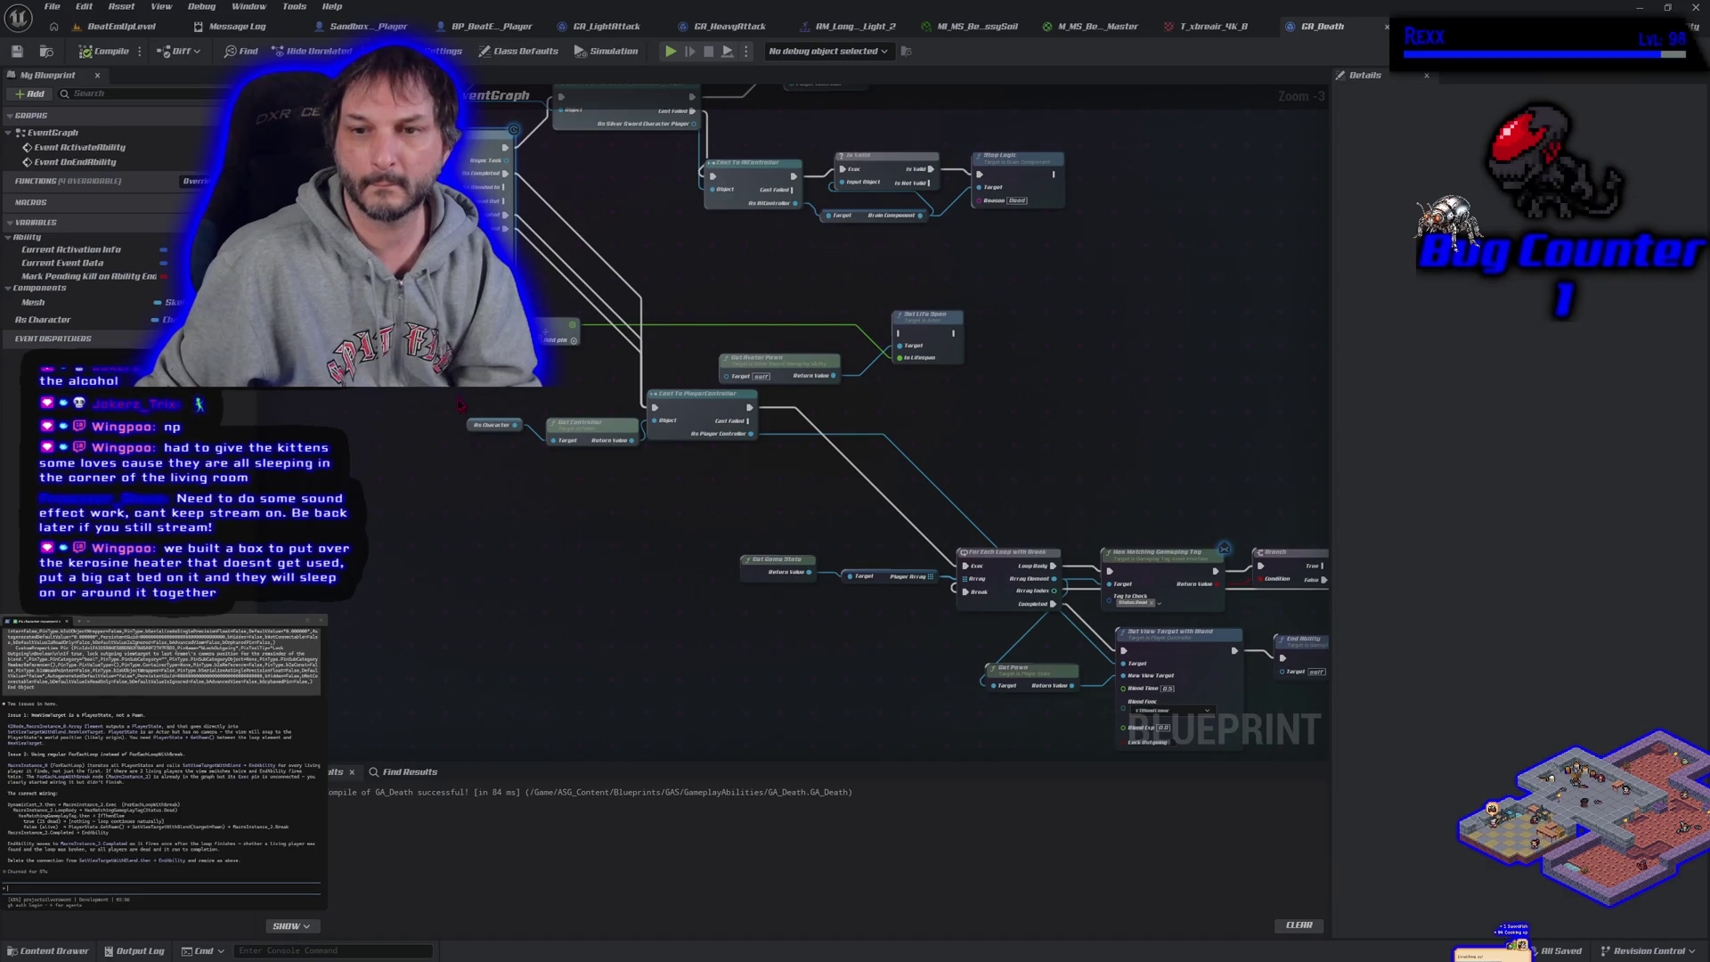
Paste the selected death-camera nodes' blueprint text into Claude Code, then widen My Blueprint
{"action": "mouse_move", "coordinate": [426, 396]}
{"action": "left_mouse_down"}
{"action": "mouse_move", "coordinate": [1025, 606]}
{"action": "mouse_move", "coordinate": [1265, 740]}
{"action": "mouse_move", "coordinate": [1347, 638]}
{"action": "mouse_move", "coordinate": [1158, 659]}
{"action": "left_mouse_up"}
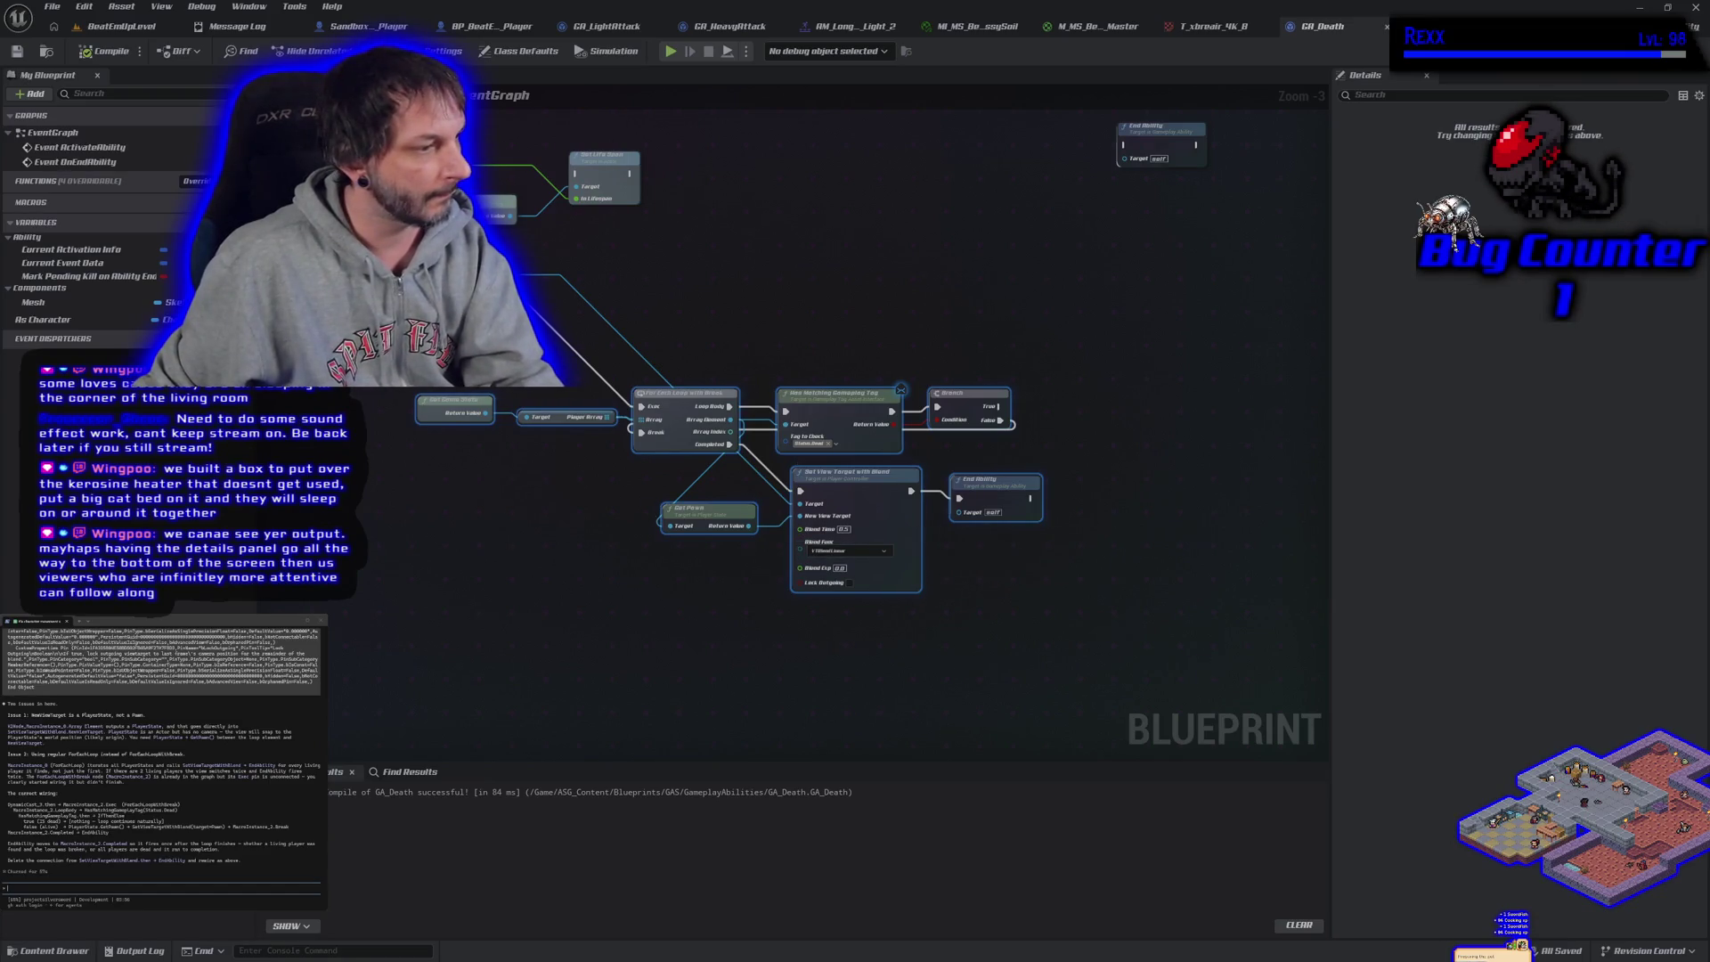
{"action": "left_click", "coordinate": [145, 782]}
{"action": "key", "text": "ctrl+v"}
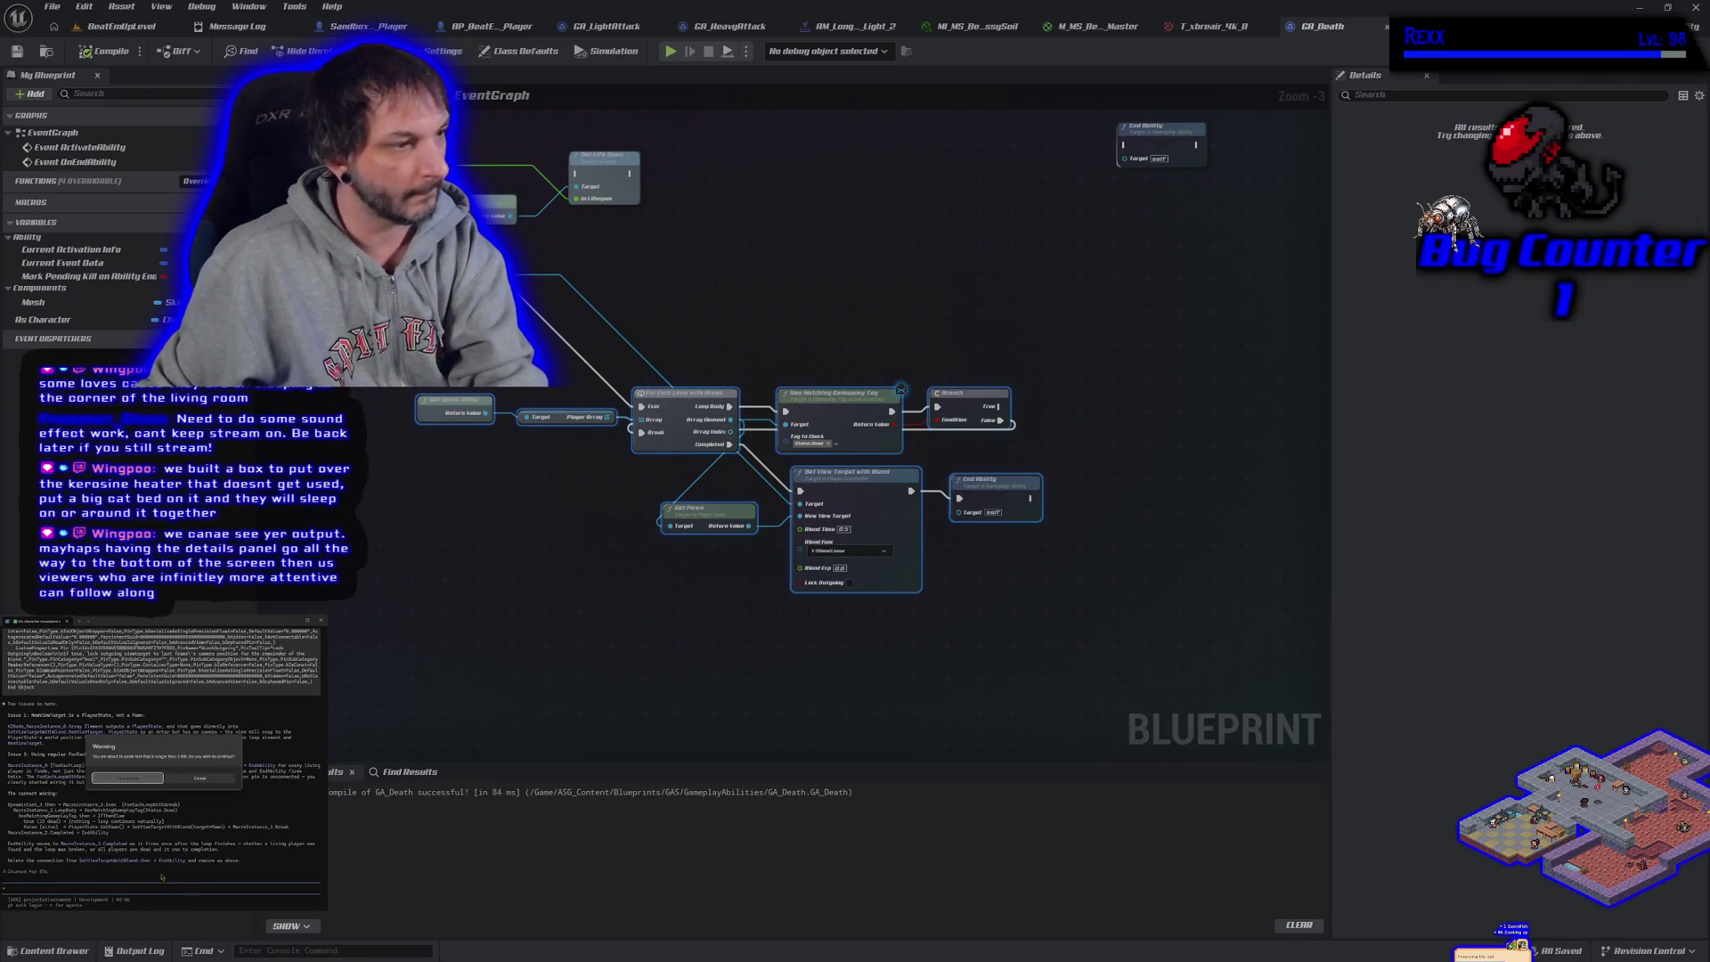
{"action": "left_click", "coordinate": [143, 779]}
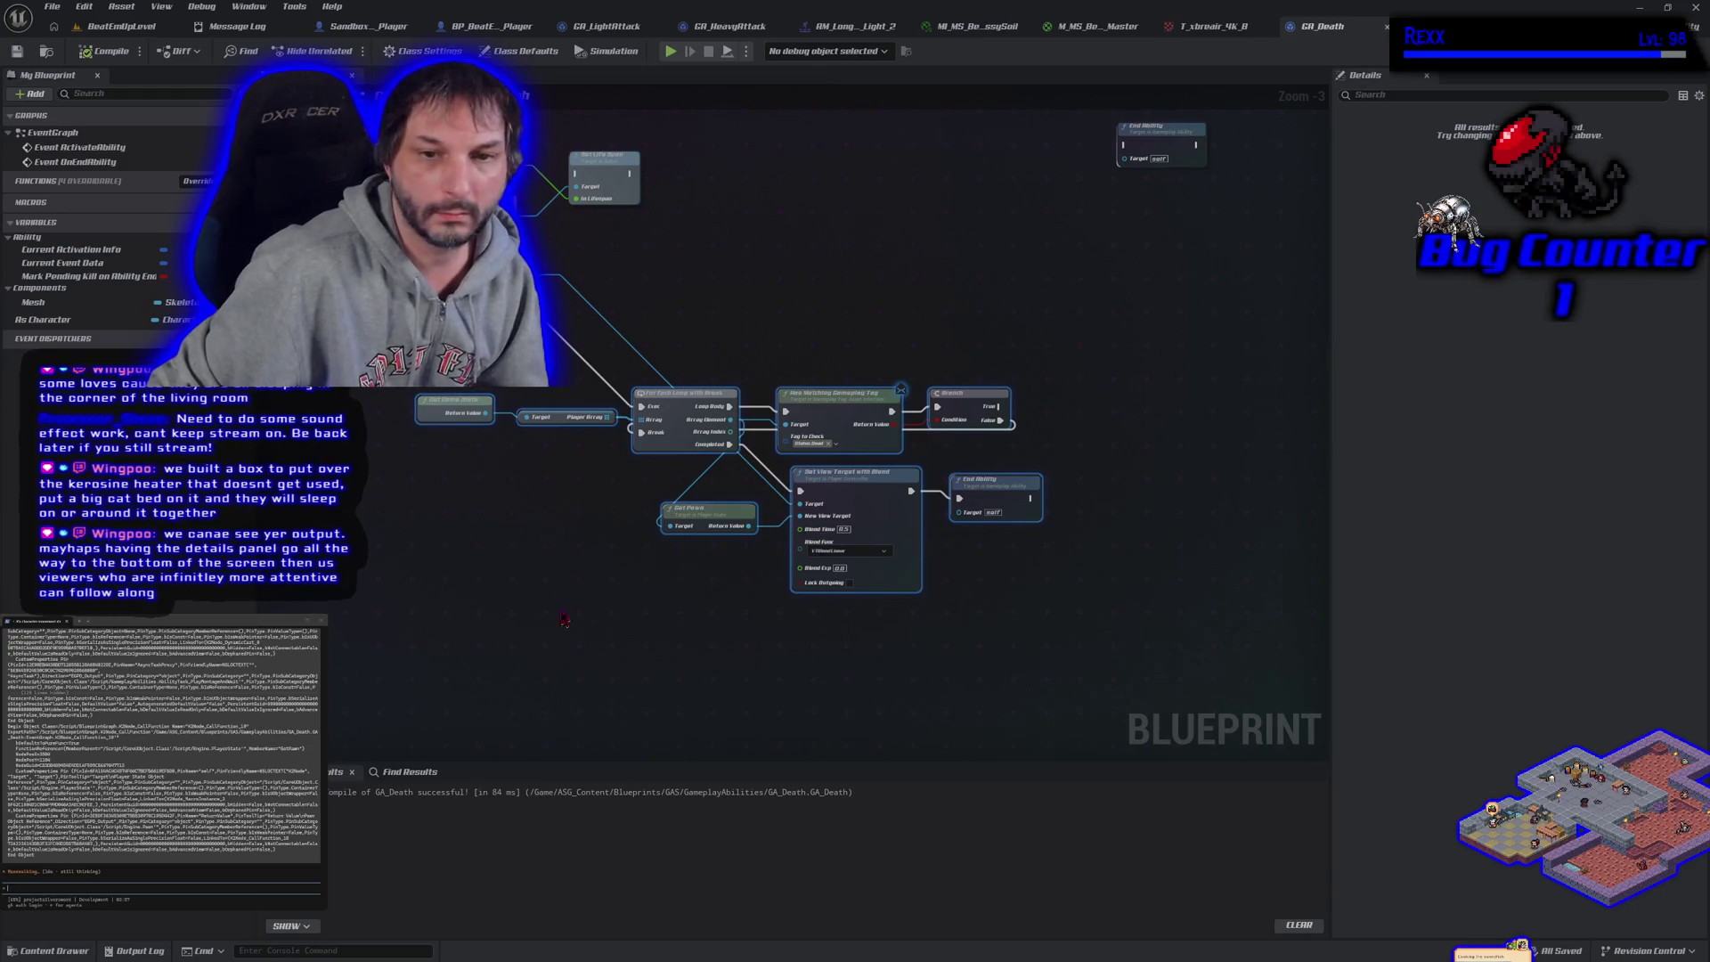
{"action": "left_click_drag", "start_coordinate": [562, 619], "coordinate": [685, 681]}
{"action": "mouse_move", "coordinate": [256, 566]}
{"action": "left_mouse_down"}
{"action": "mouse_move", "coordinate": [579, 566]}
{"action": "mouse_move", "coordinate": [668, 611]}
{"action": "mouse_move", "coordinate": [614, 664]}
{"action": "mouse_move", "coordinate": [648, 679]}
{"action": "left_mouse_up"}
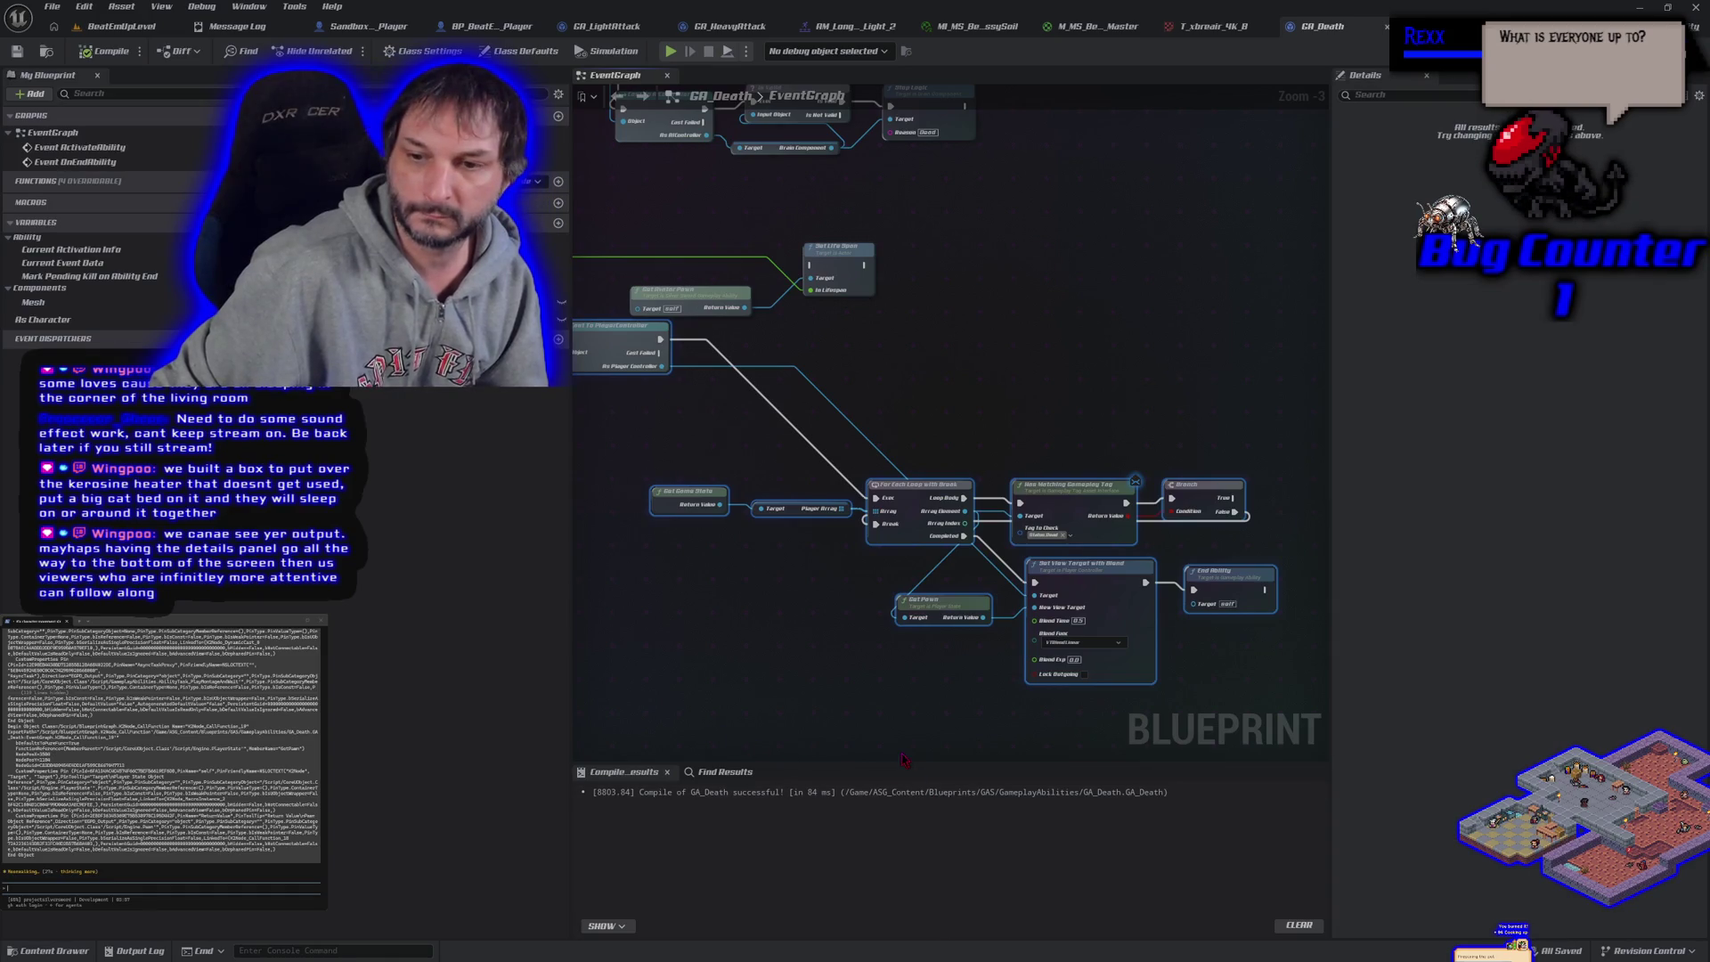
Shrink Compile Results, narrow My Blueprint, and switch to the BeatEmUpLevel editor
{"action": "mouse_move", "coordinate": [902, 762]}
{"action": "left_mouse_down"}
{"action": "mouse_move", "coordinate": [900, 869]}
{"action": "mouse_move", "coordinate": [873, 741]}
{"action": "mouse_move", "coordinate": [874, 770]}
{"action": "left_mouse_up"}
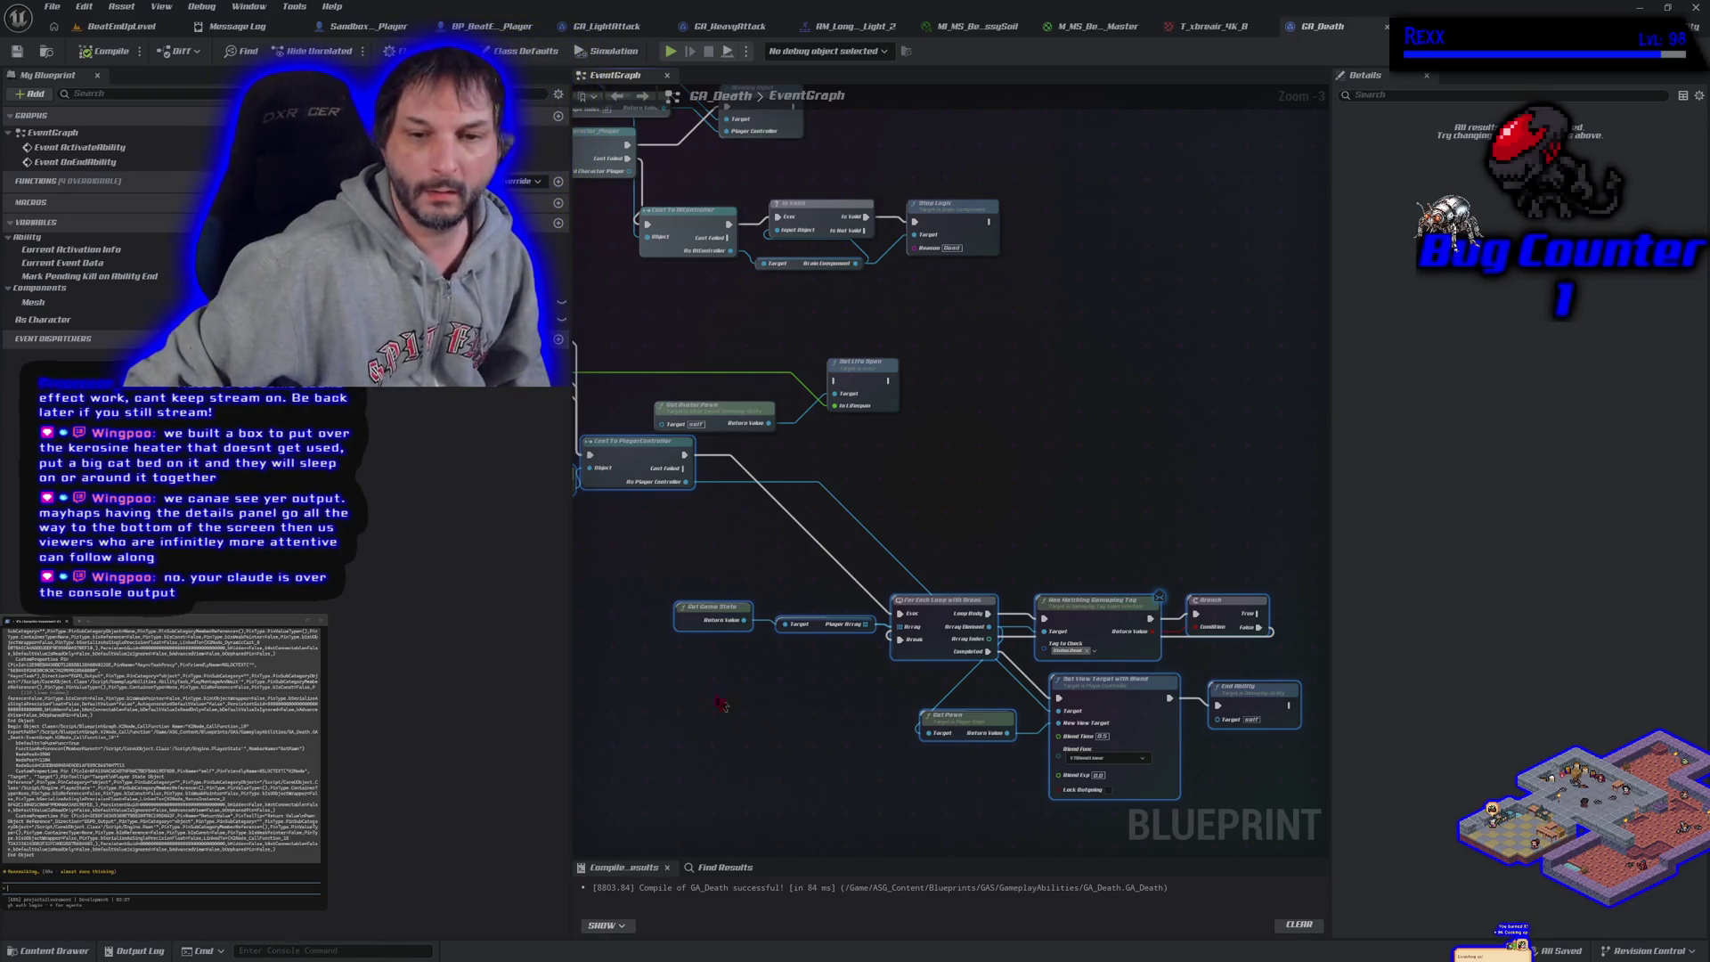
{"action": "left_click_drag", "start_coordinate": [571, 646], "coordinate": [400, 639]}
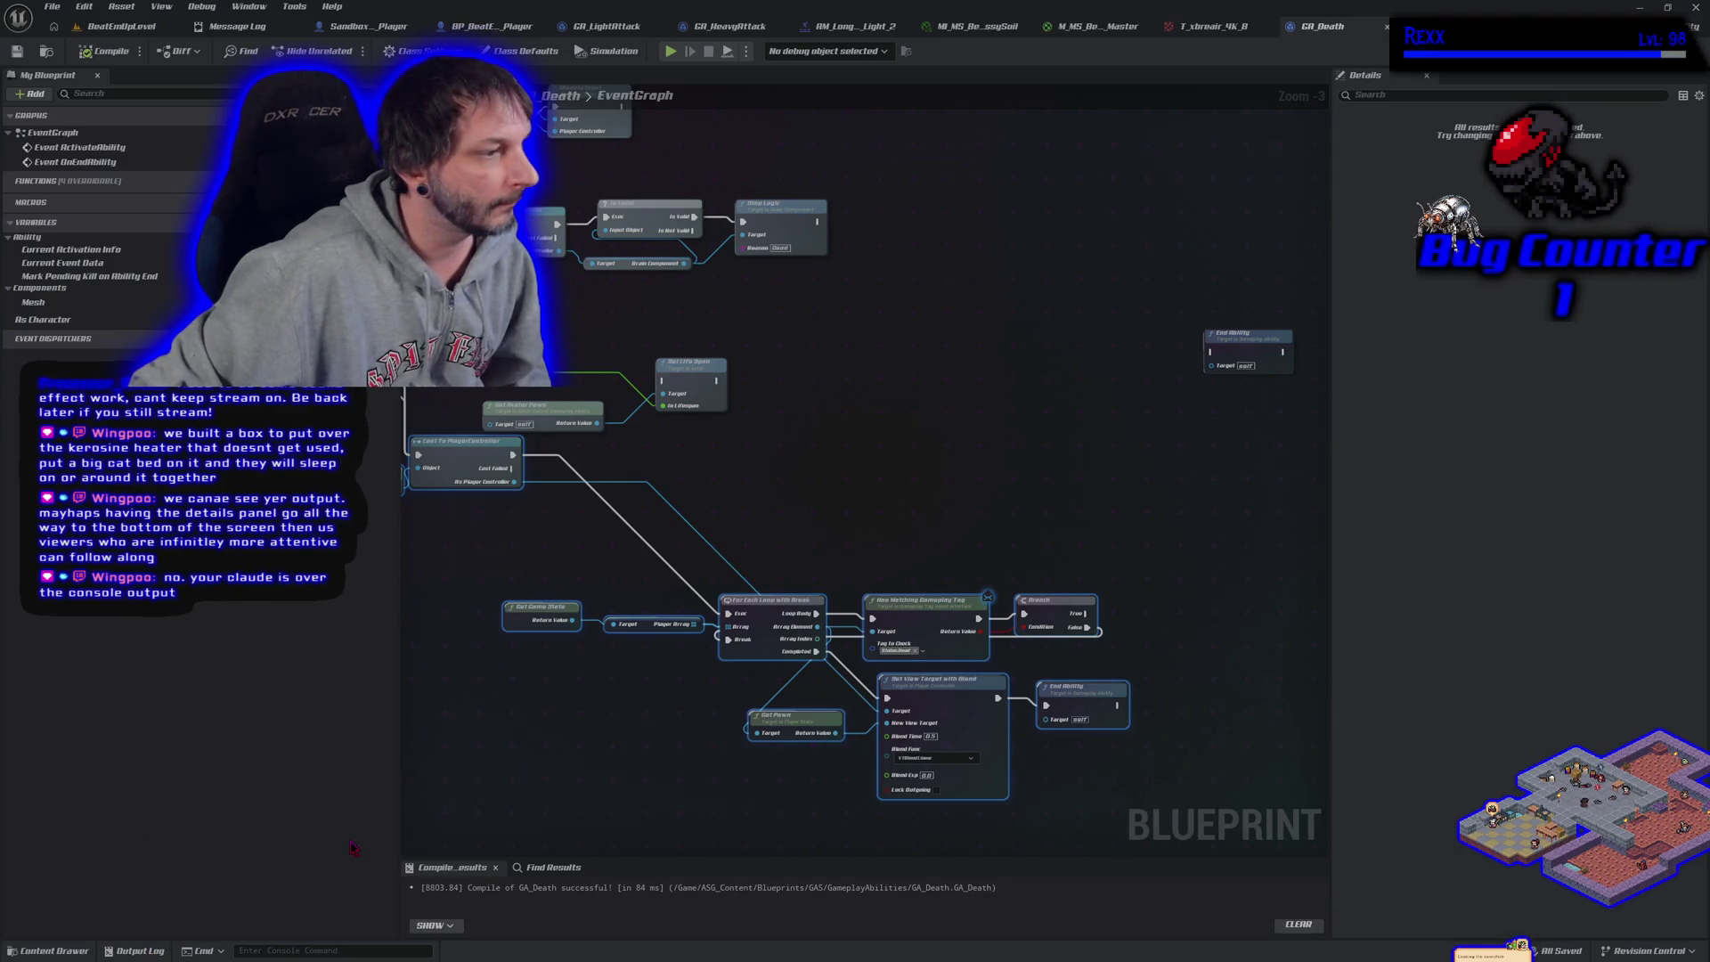
{"action": "left_click", "coordinate": [119, 27]}
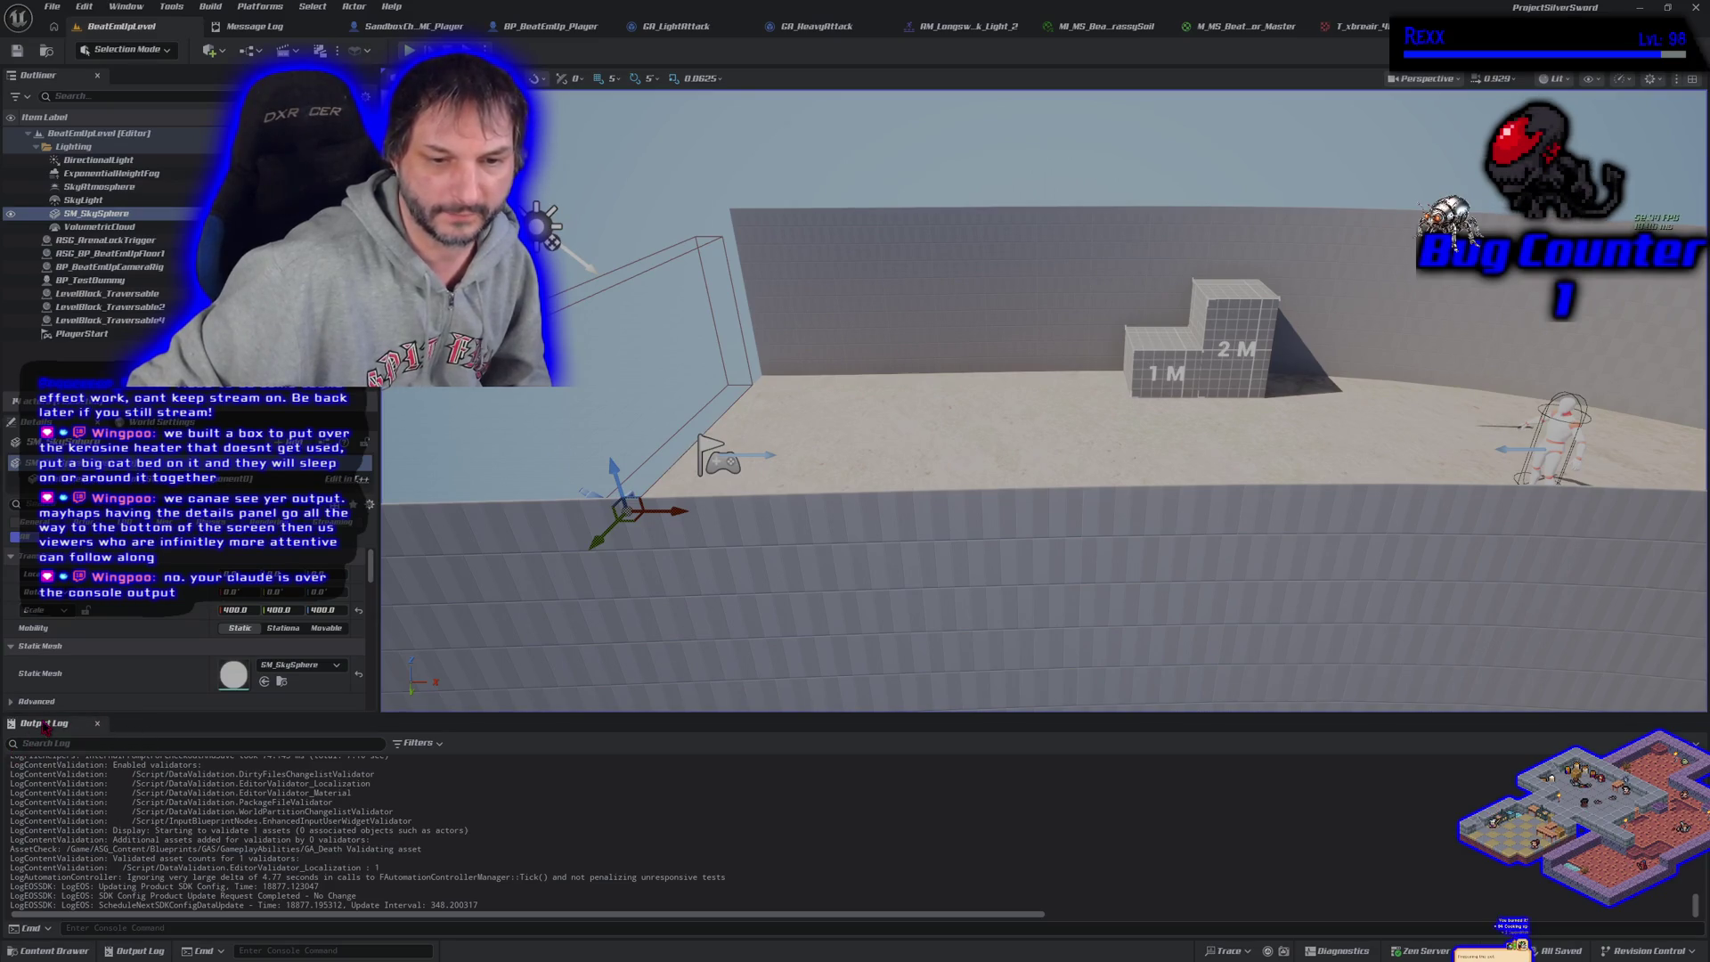
Dock the Output Log under the viewport and resize the viewport, log and Details panels
{"action": "mouse_move", "coordinate": [76, 726]}
{"action": "left_mouse_down"}
{"action": "mouse_move", "coordinate": [757, 858]}
{"action": "mouse_move", "coordinate": [774, 896]}
{"action": "left_mouse_up"}
{"action": "mouse_move", "coordinate": [662, 503]}
{"action": "left_mouse_down"}
{"action": "mouse_move", "coordinate": [691, 882]}
{"action": "mouse_move", "coordinate": [696, 777]}
{"action": "left_mouse_up"}
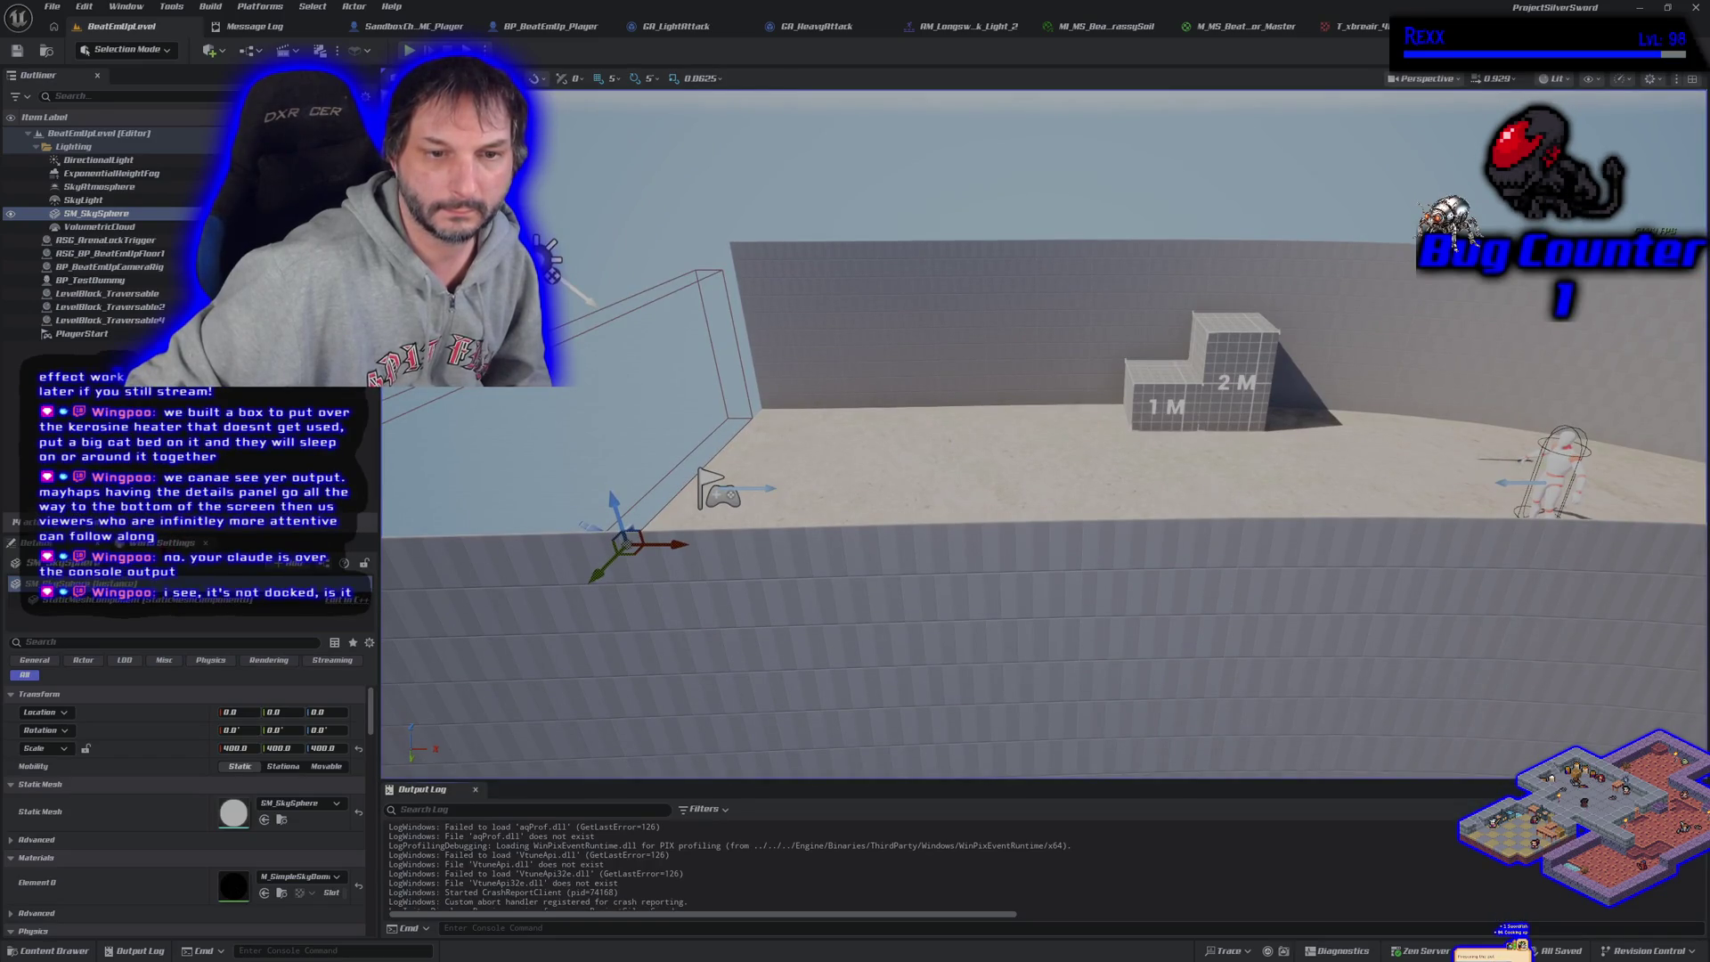
{"action": "left_click_drag", "start_coordinate": [178, 532], "coordinate": [178, 376]}
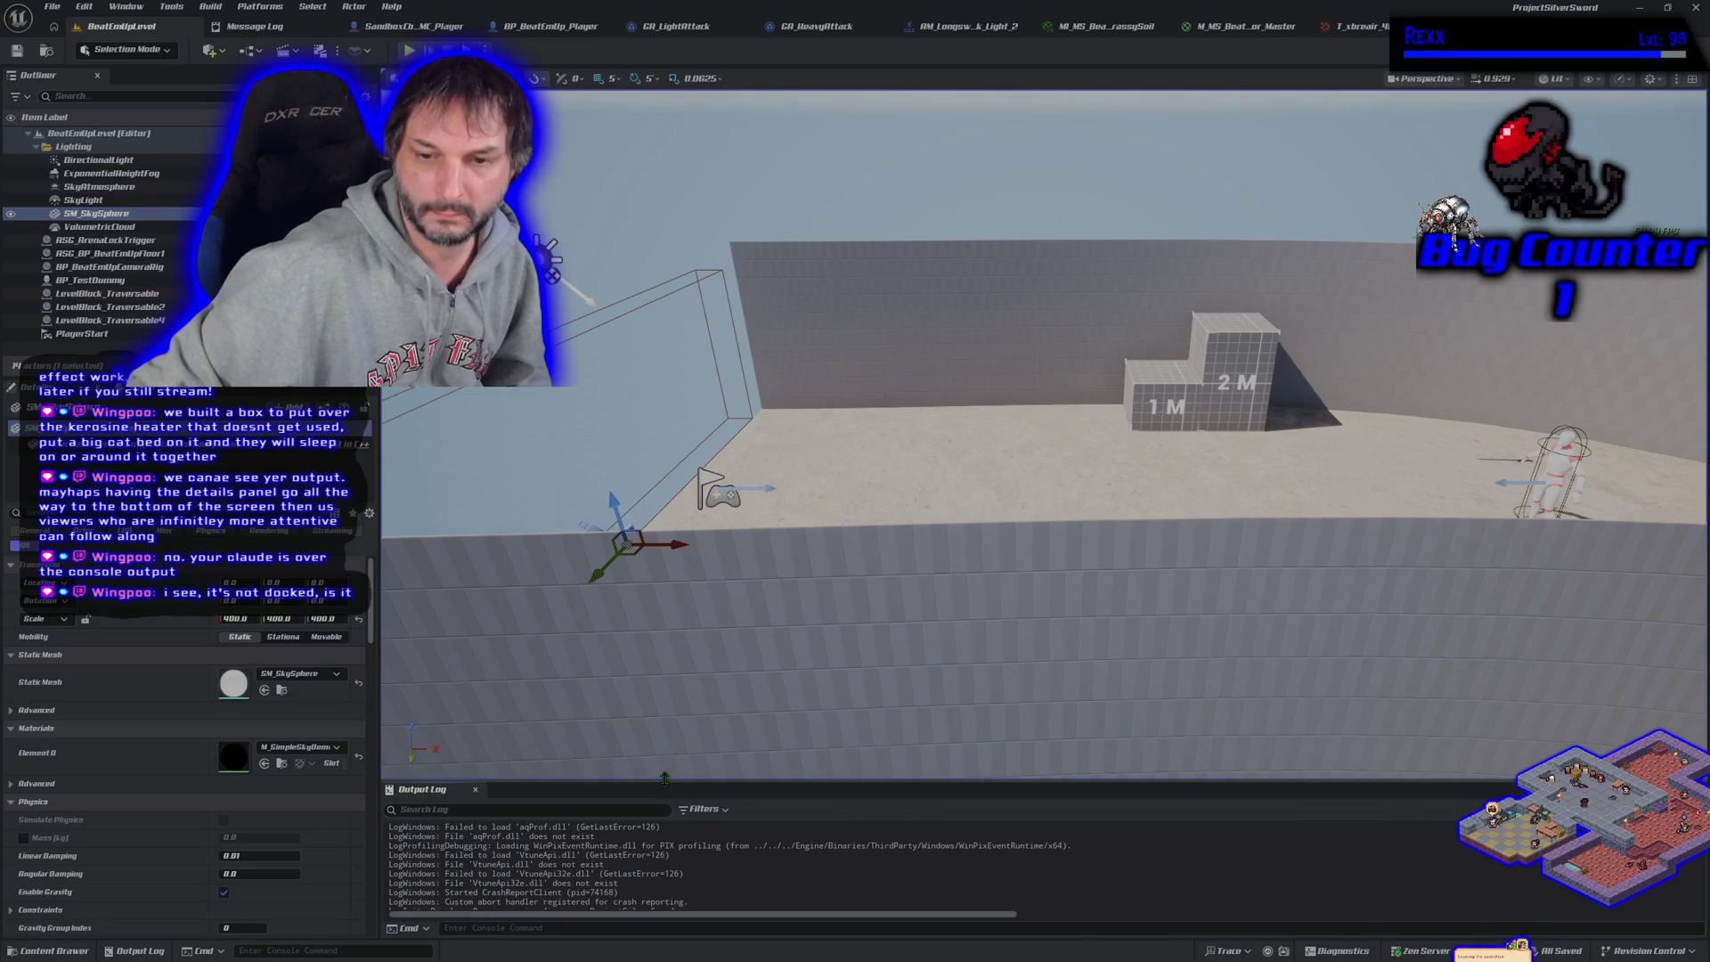
{"action": "left_click_drag", "start_coordinate": [662, 780], "coordinate": [646, 659]}
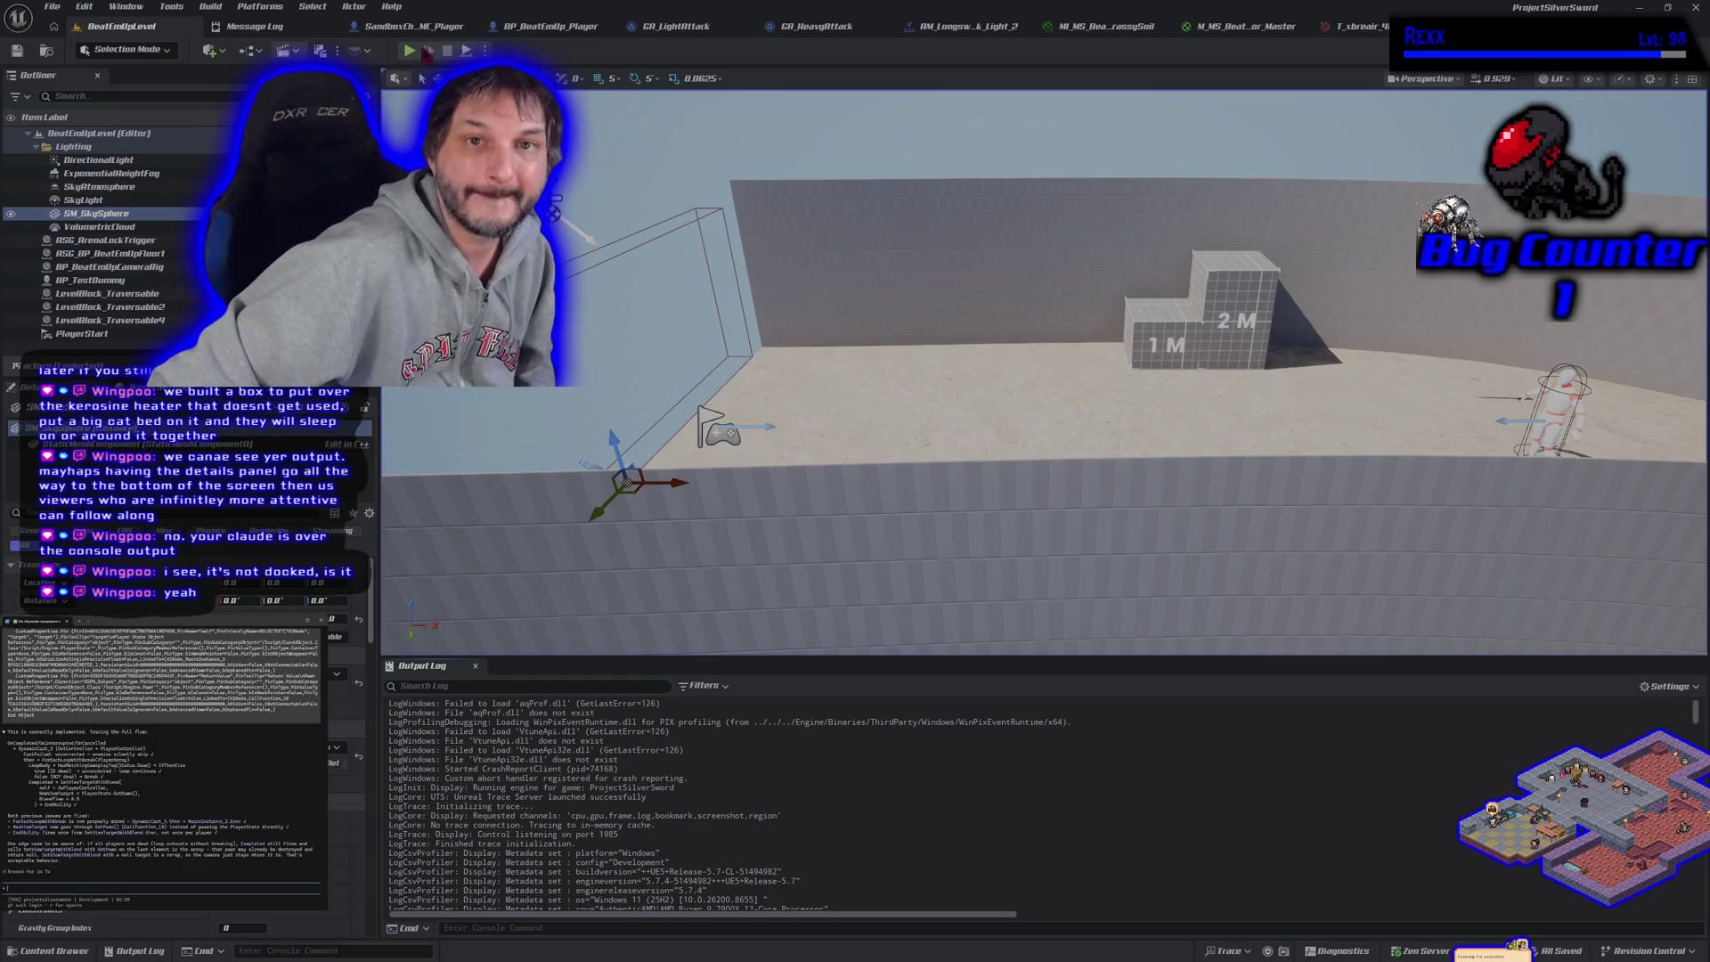
Play-test the level, then select GameplayCamera in SandboxCharacter_CMC_Player's components
{"action": "key", "text": "alt+p"}
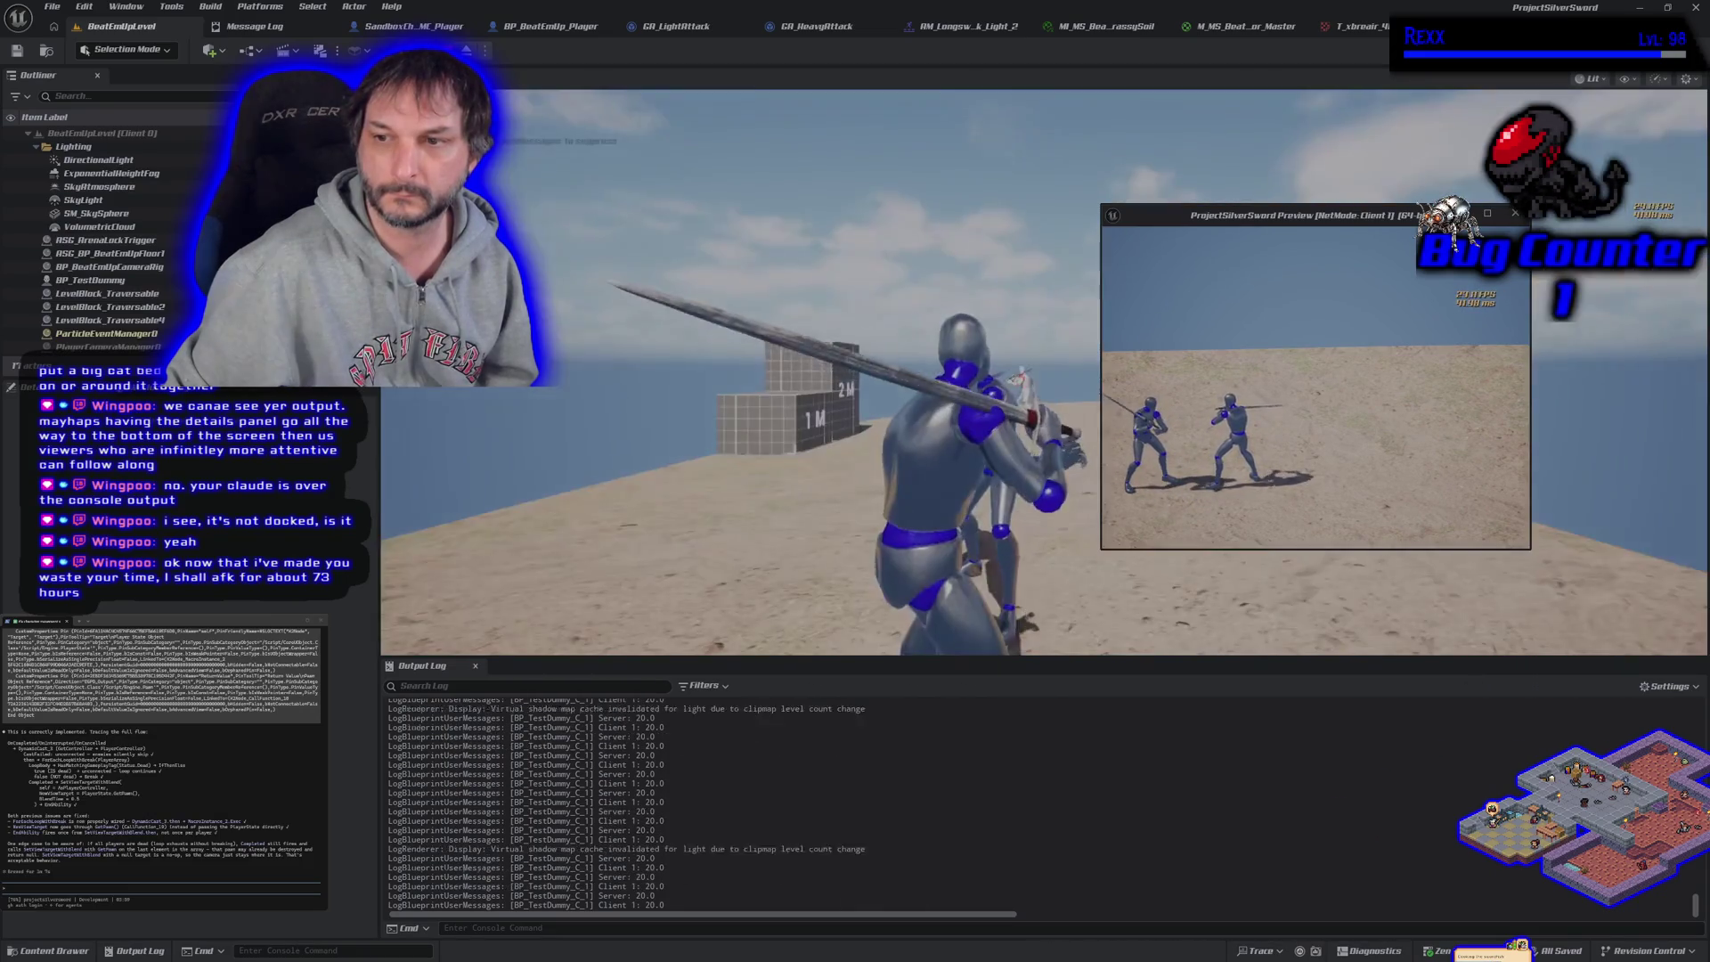
{"action": "key", "text": "Escape"}
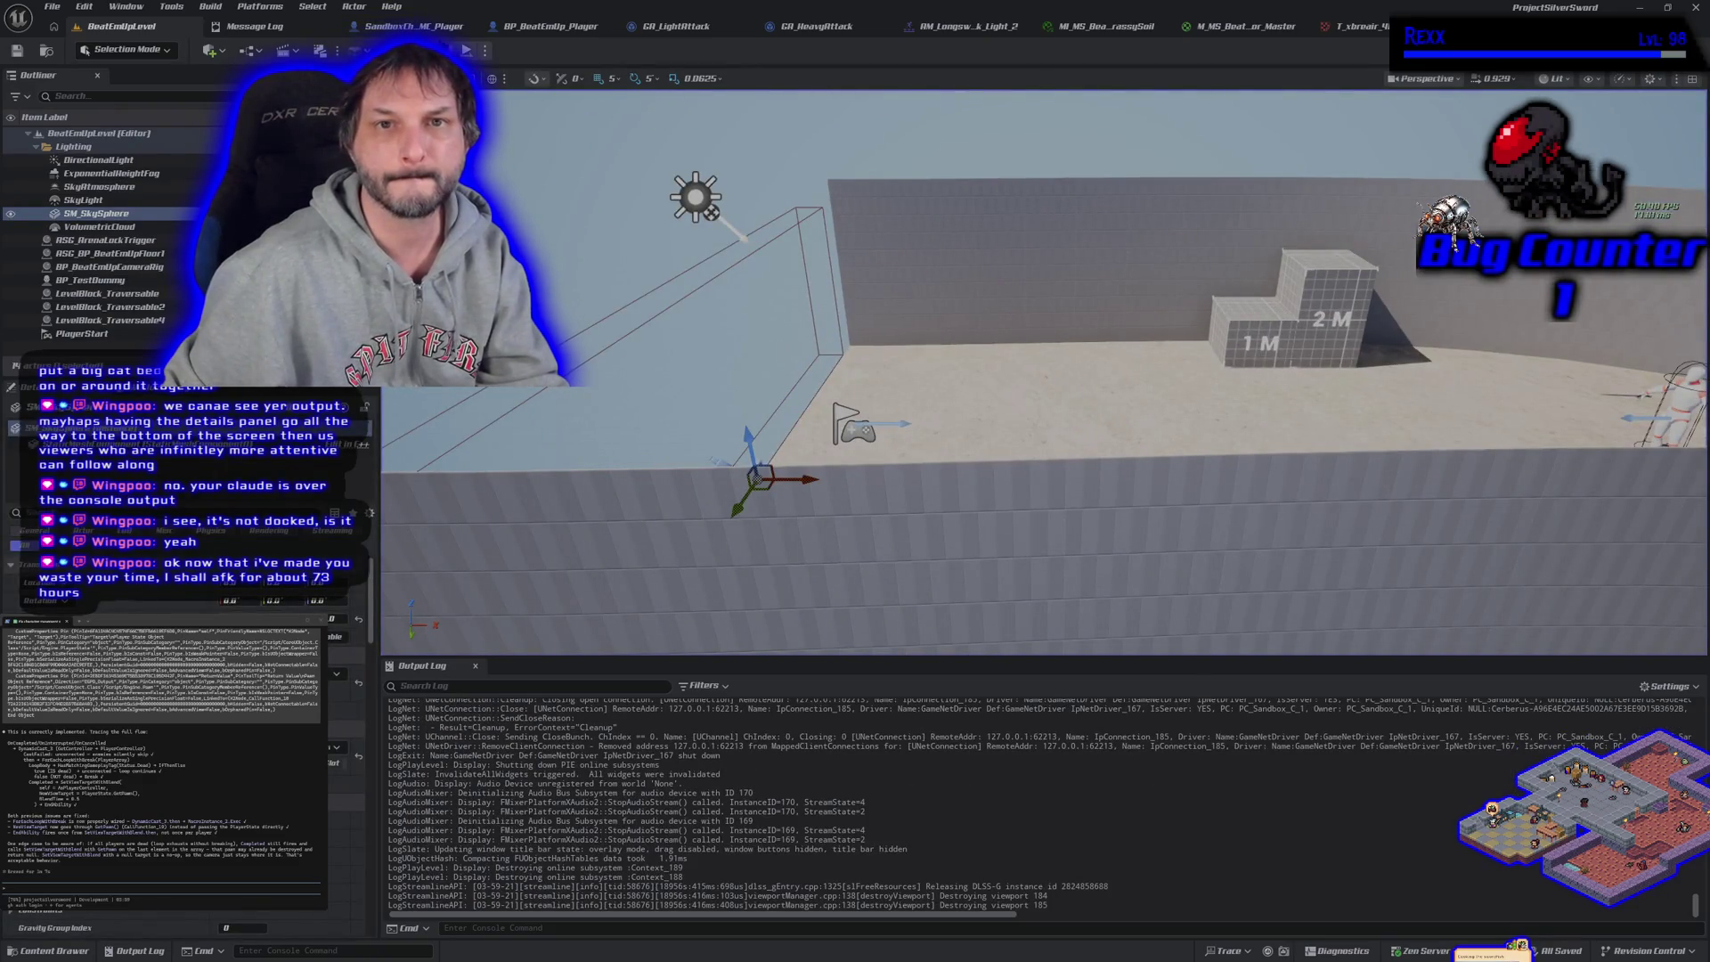
{"action": "left_click", "coordinate": [434, 27]}
{"action": "left_click", "coordinate": [91, 310]}
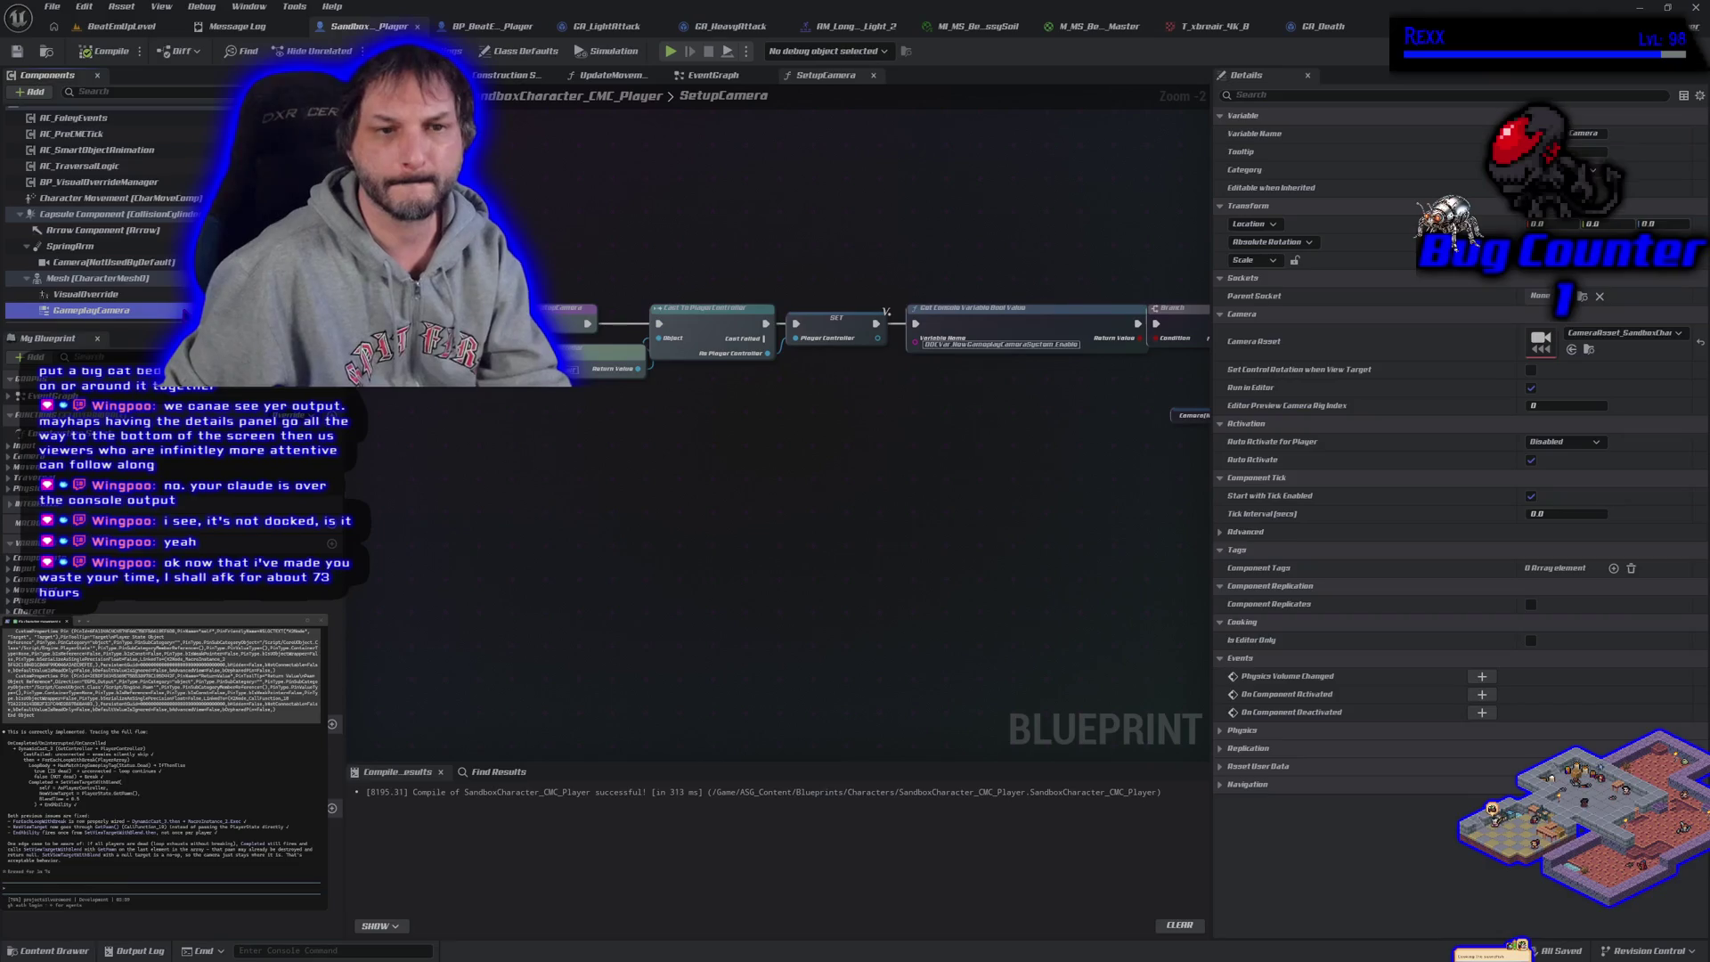
Delete the GameplayCamera component, compile, inspect the error, and play-test the level
{"action": "key", "text": "Delete"}
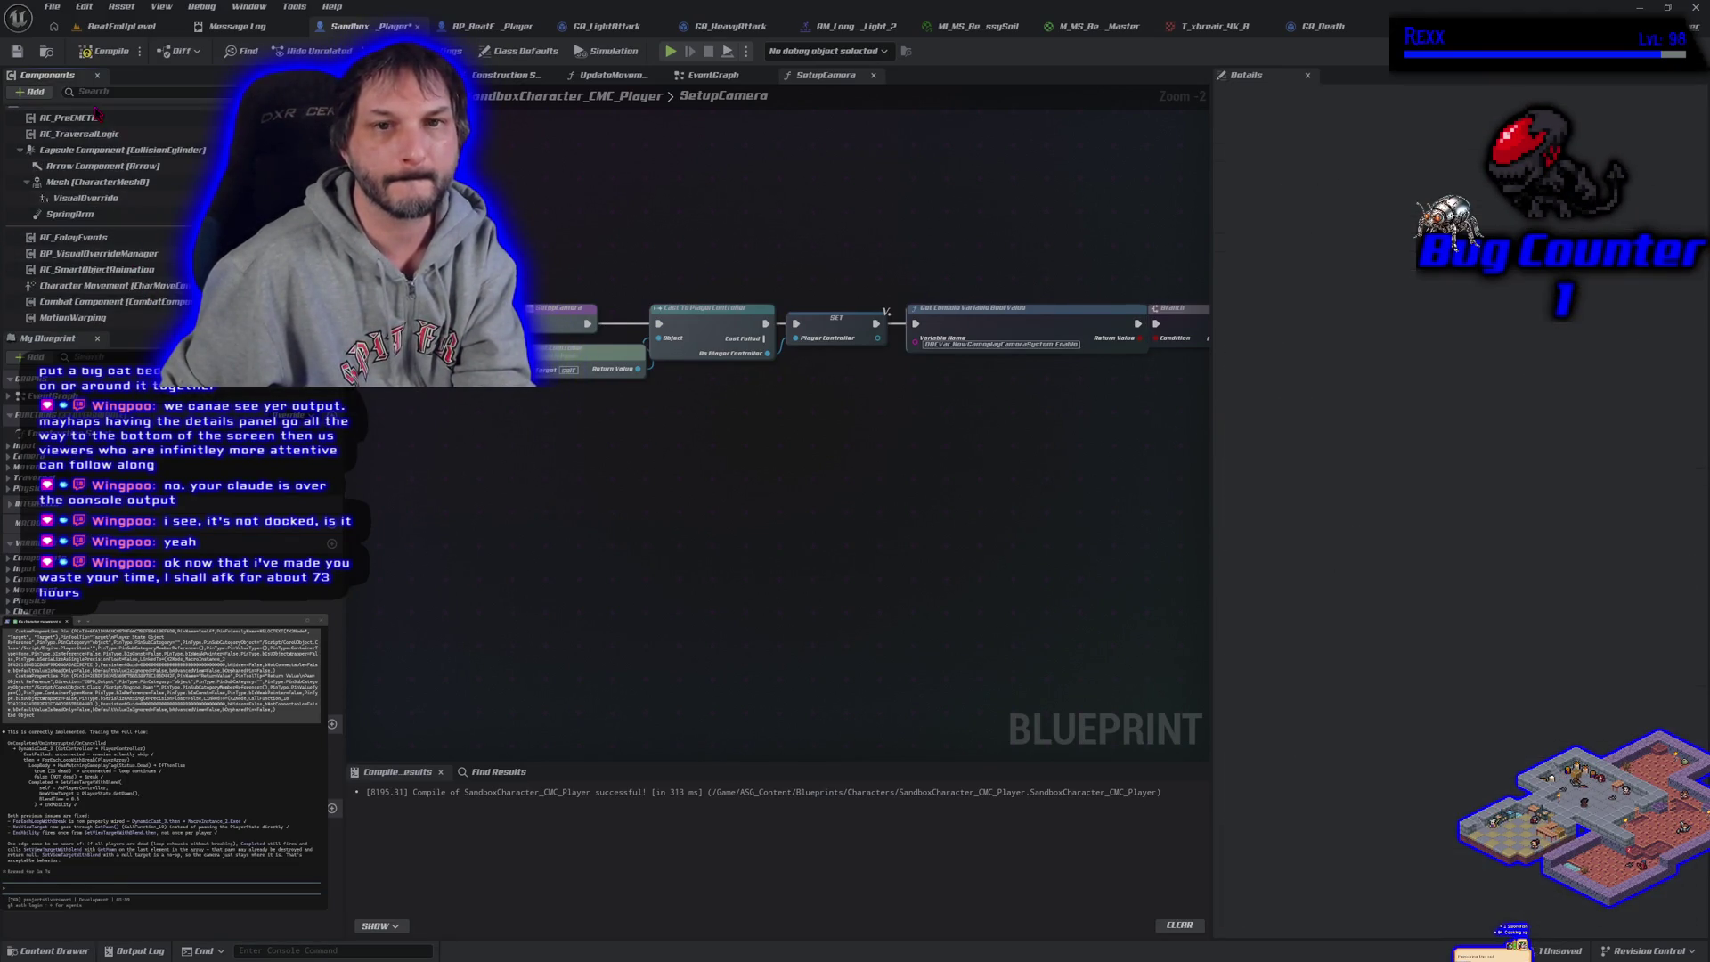
{"action": "left_click", "coordinate": [105, 51]}
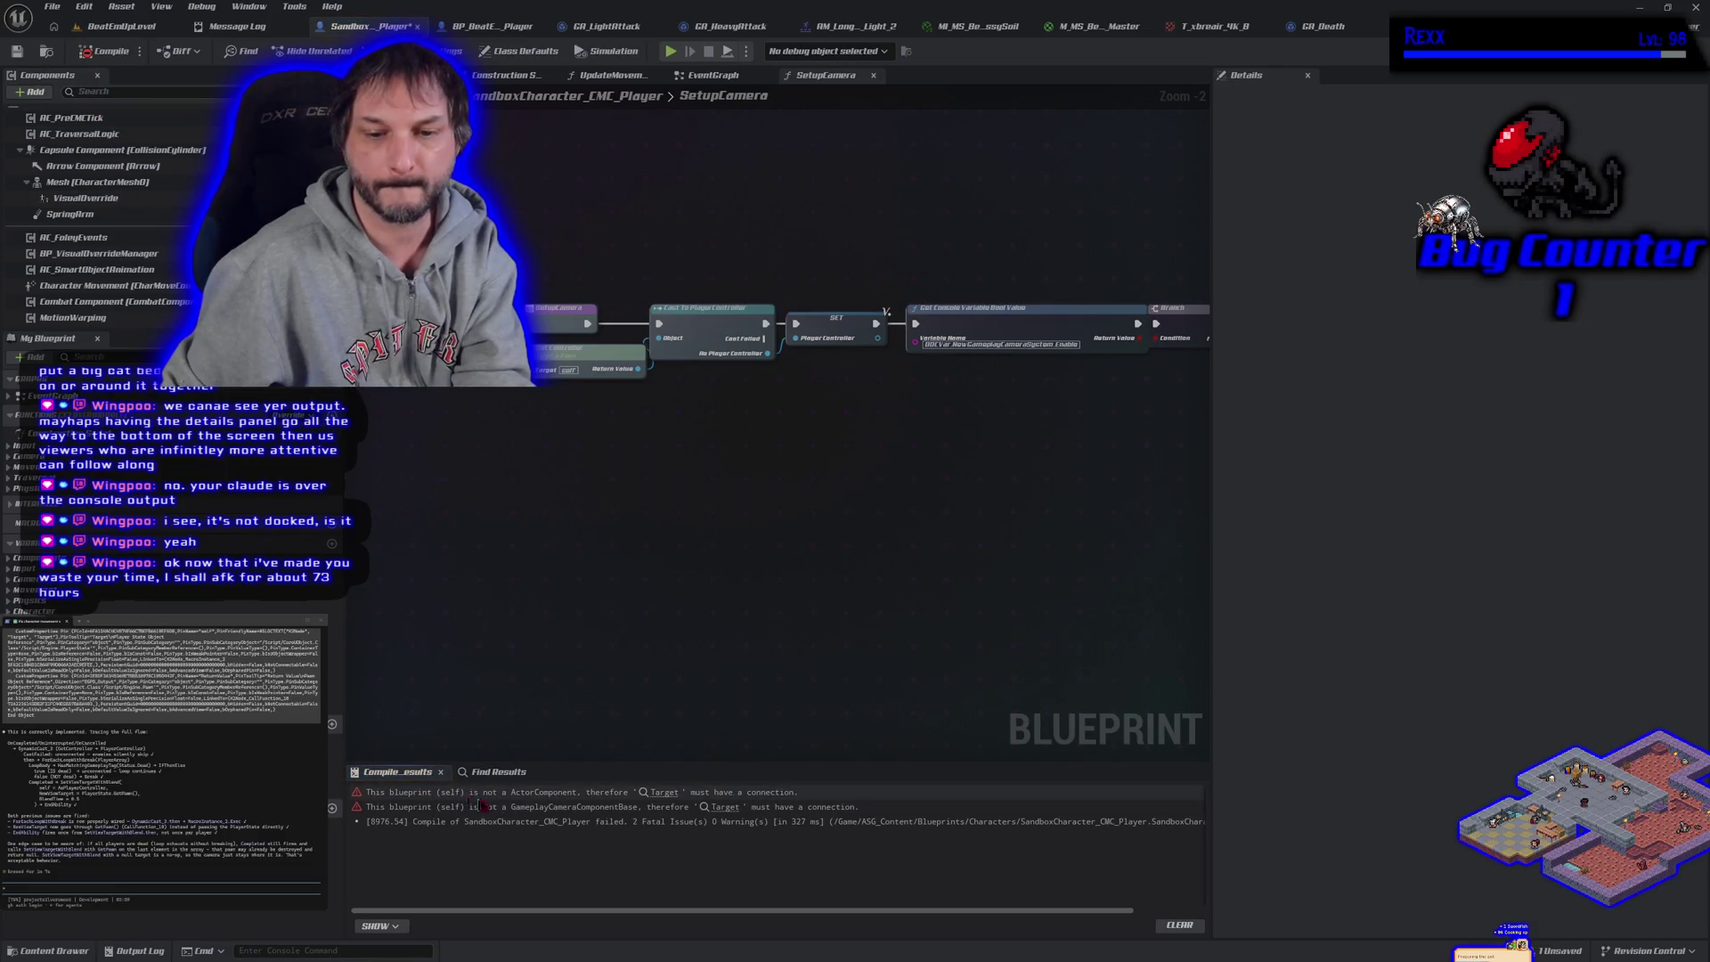
{"action": "left_click", "coordinate": [665, 793]}
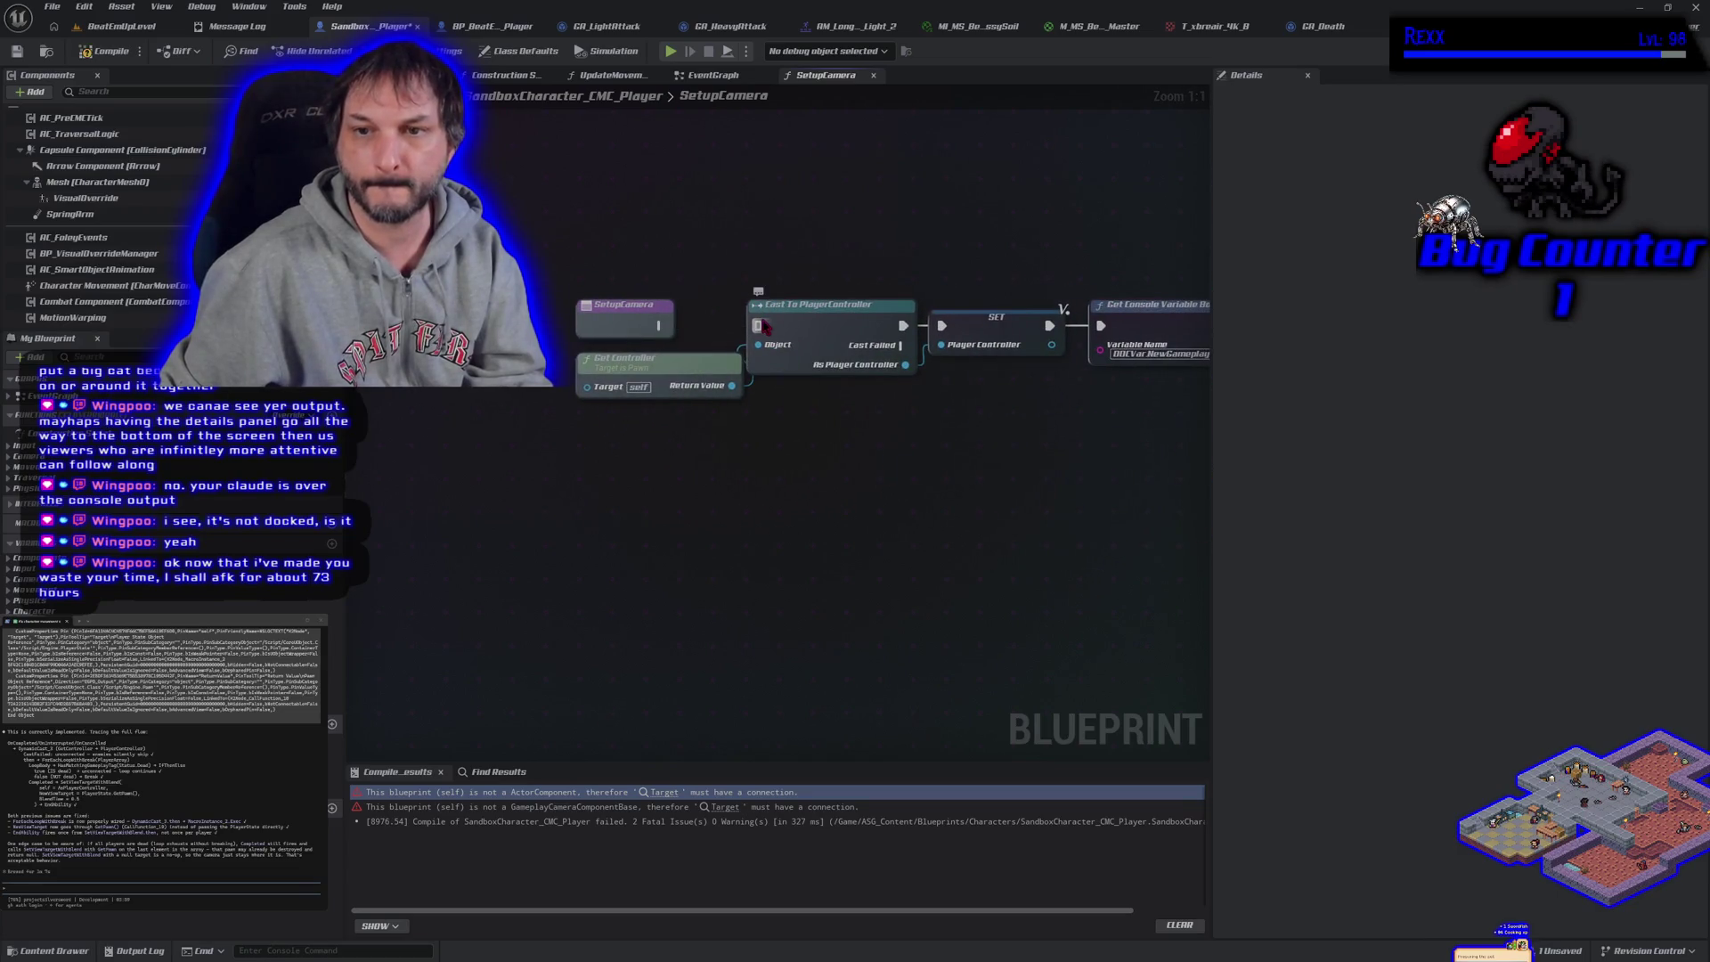
{"action": "left_click", "coordinate": [121, 26]}
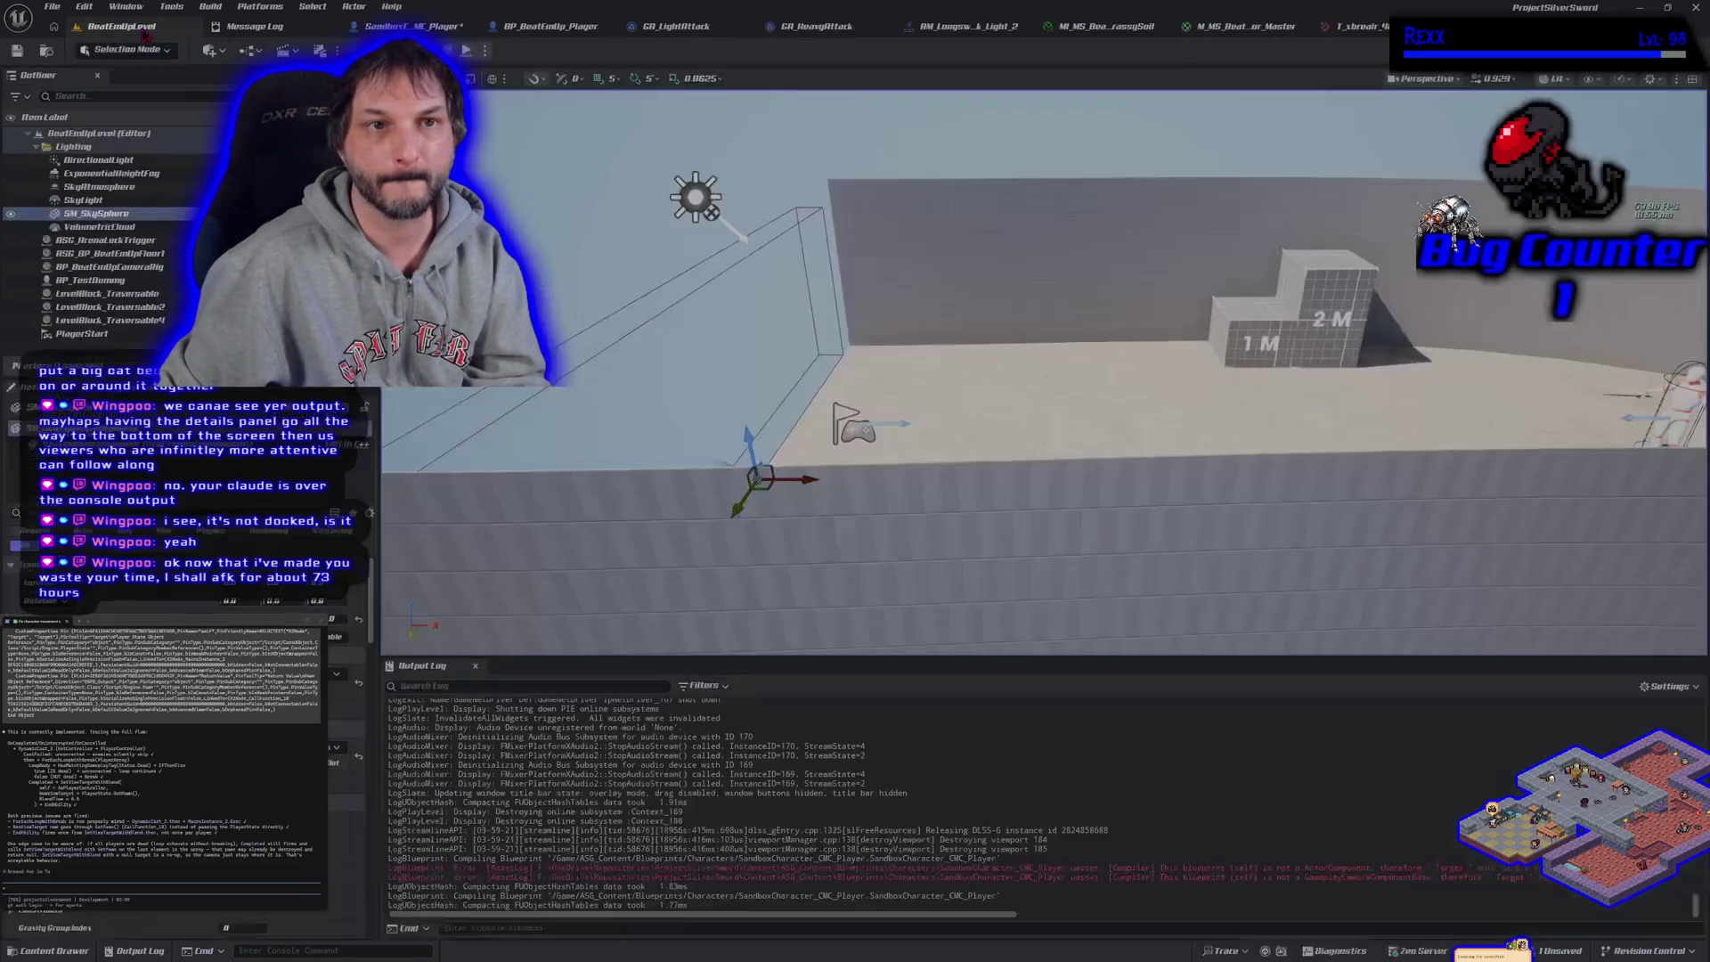
{"action": "key", "text": "alt+p"}
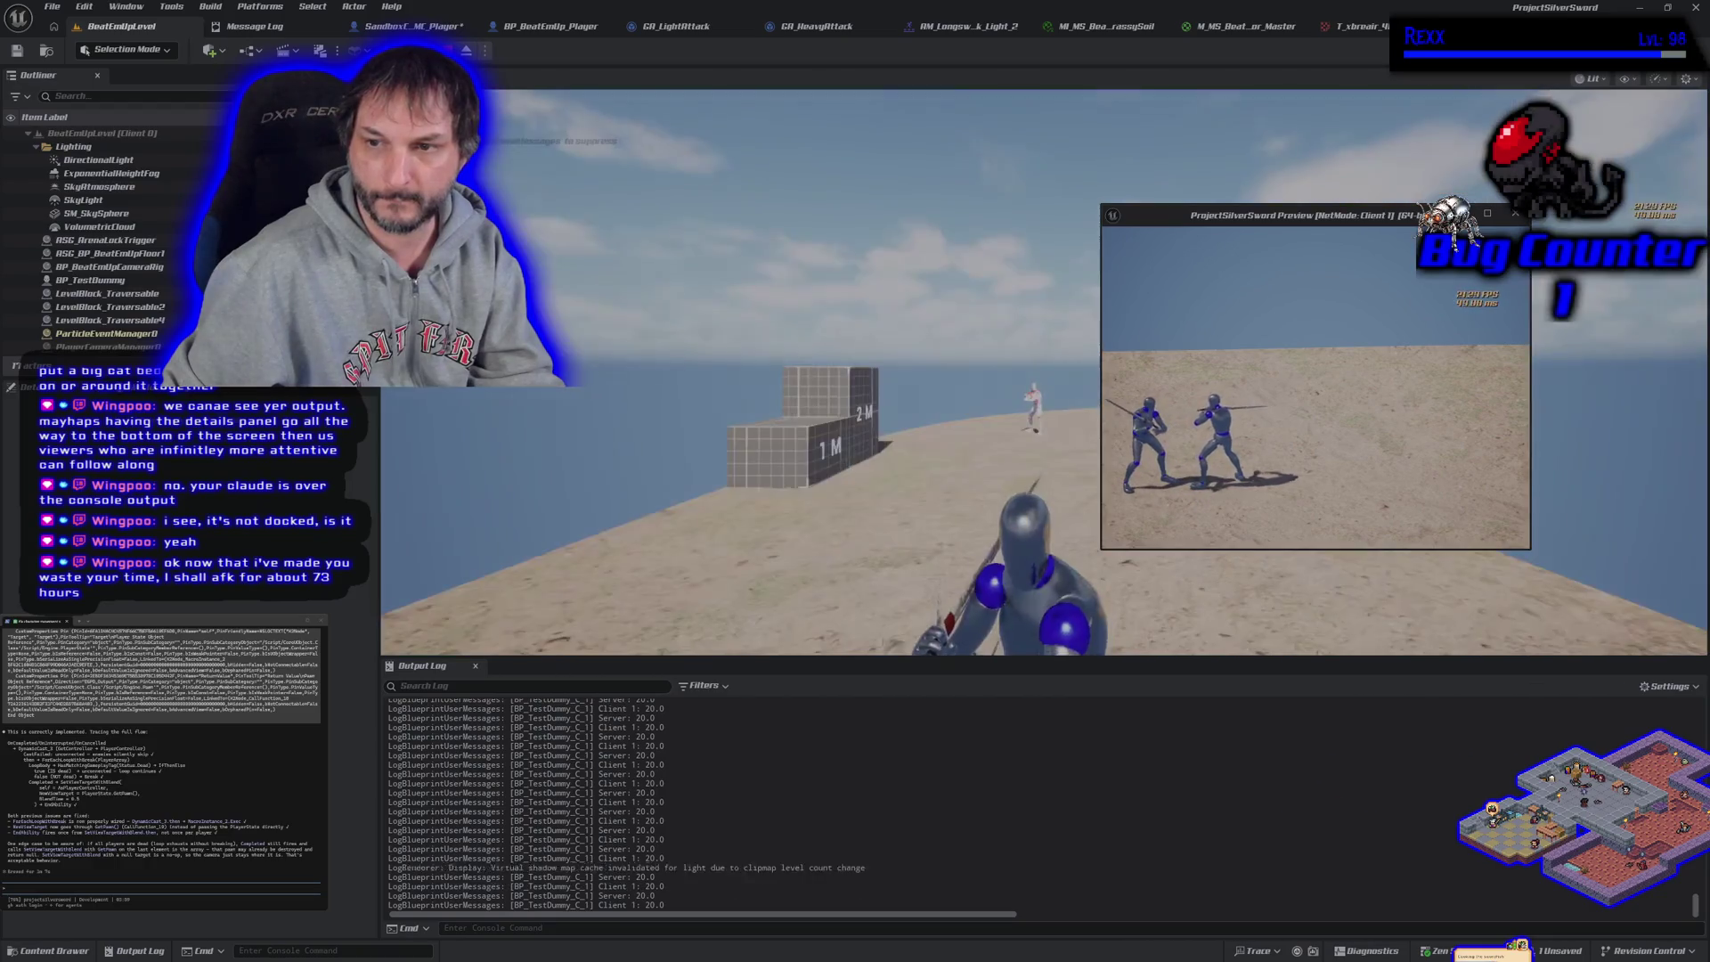
{"action": "key", "text": "Escape"}
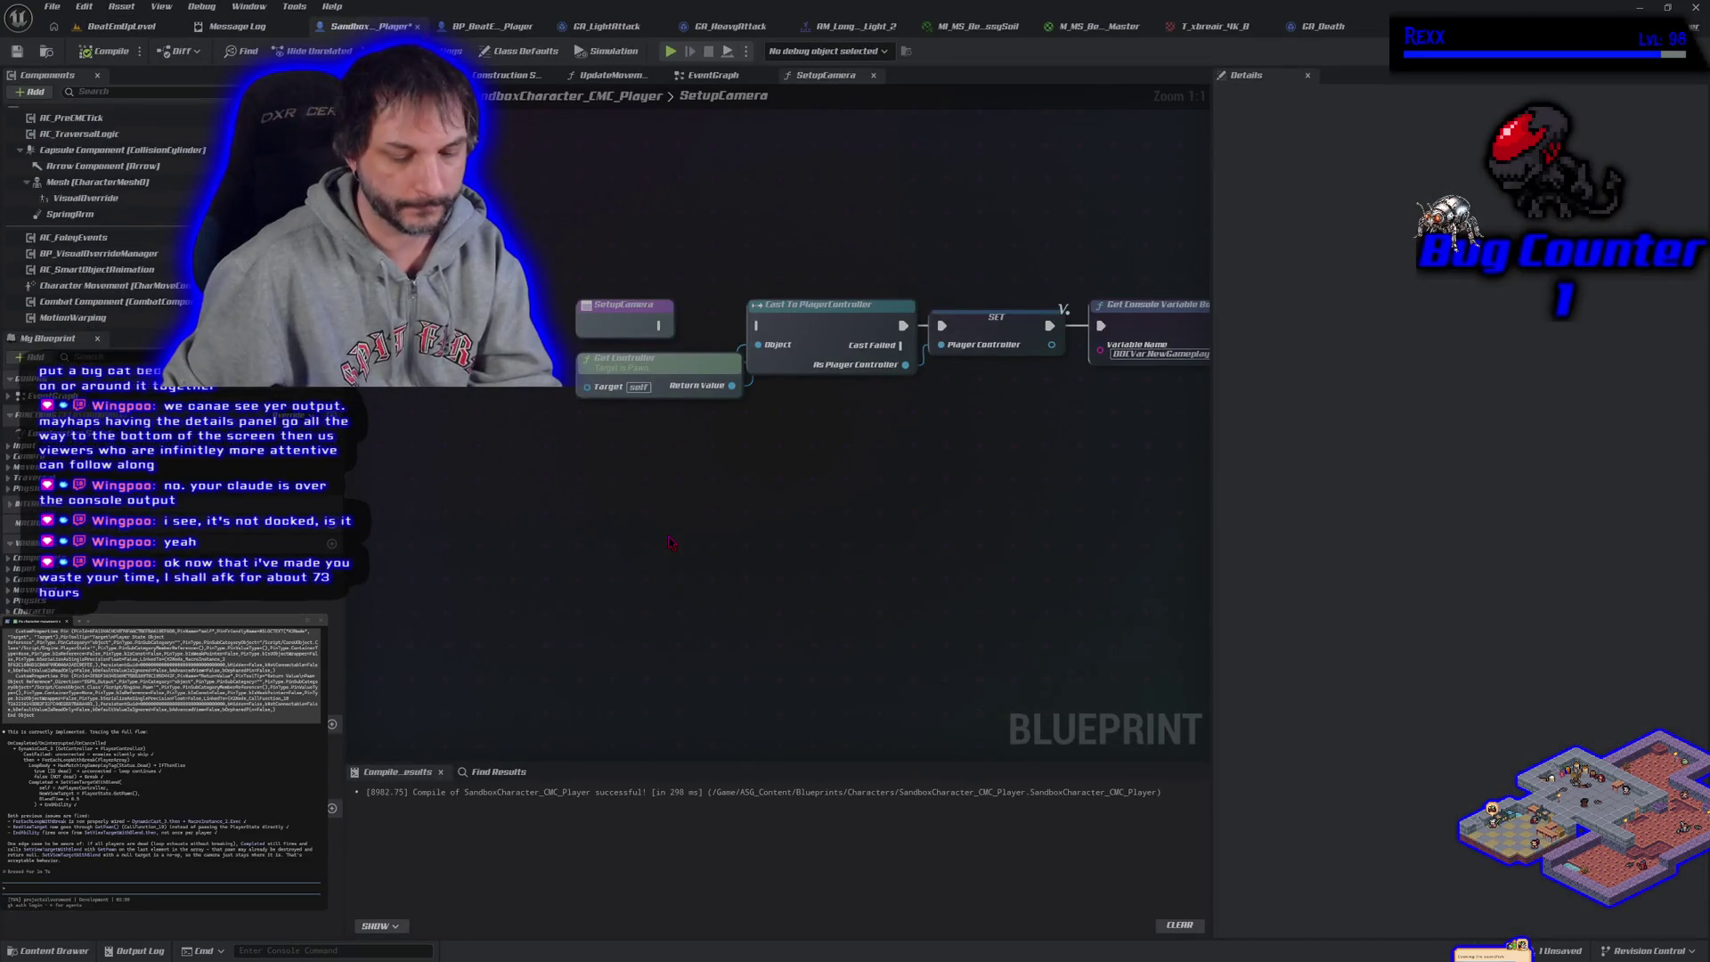
Undo the camera removal, recompile SandboxCharacter_CMC_Player, and return to BeatEmUpLevel
{"action": "key", "text": "ctrl+z"}
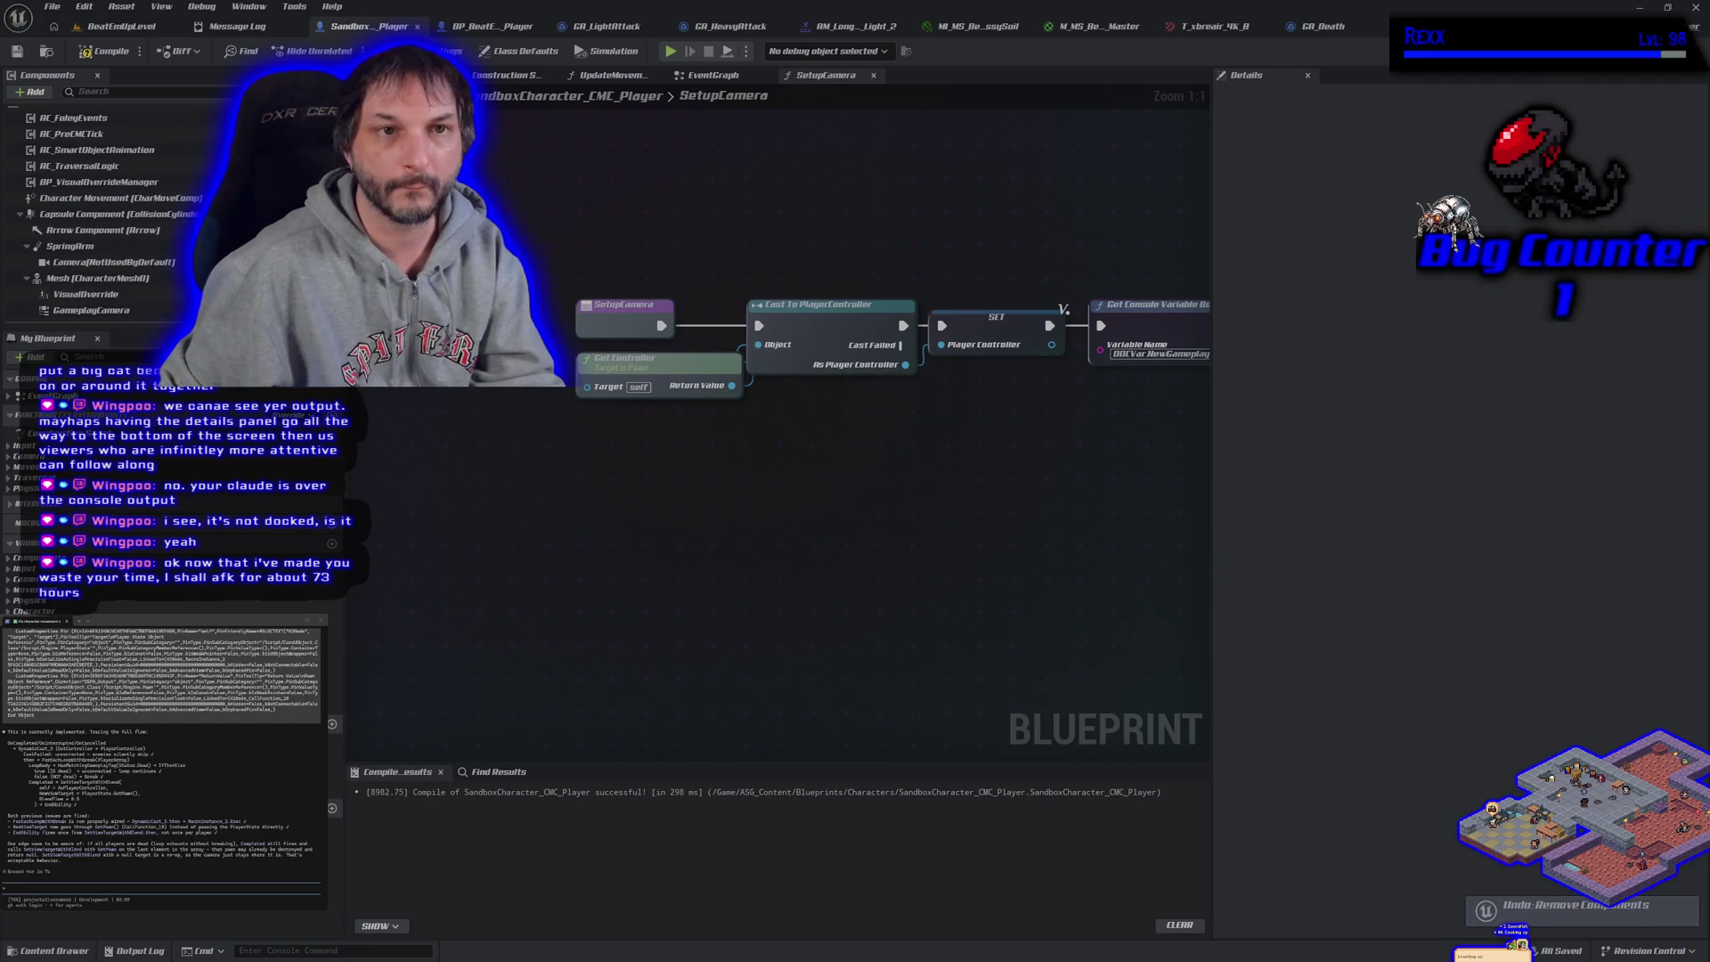
{"action": "left_click", "coordinate": [105, 51]}
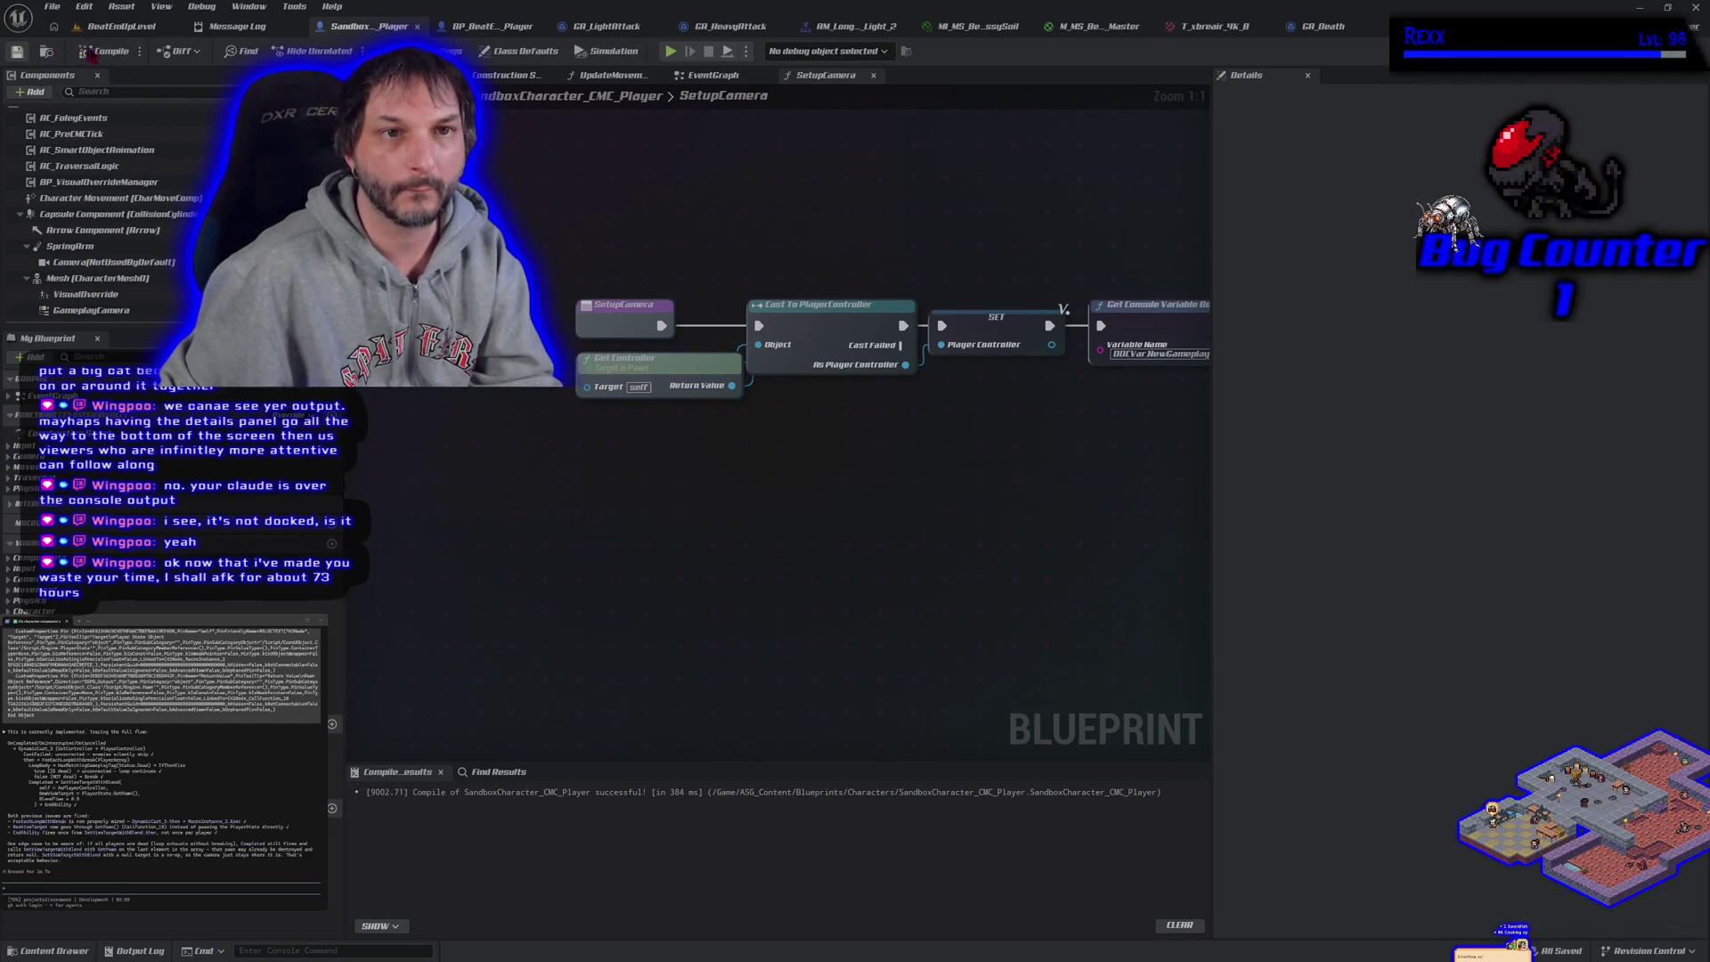
{"action": "left_click", "coordinate": [102, 26]}
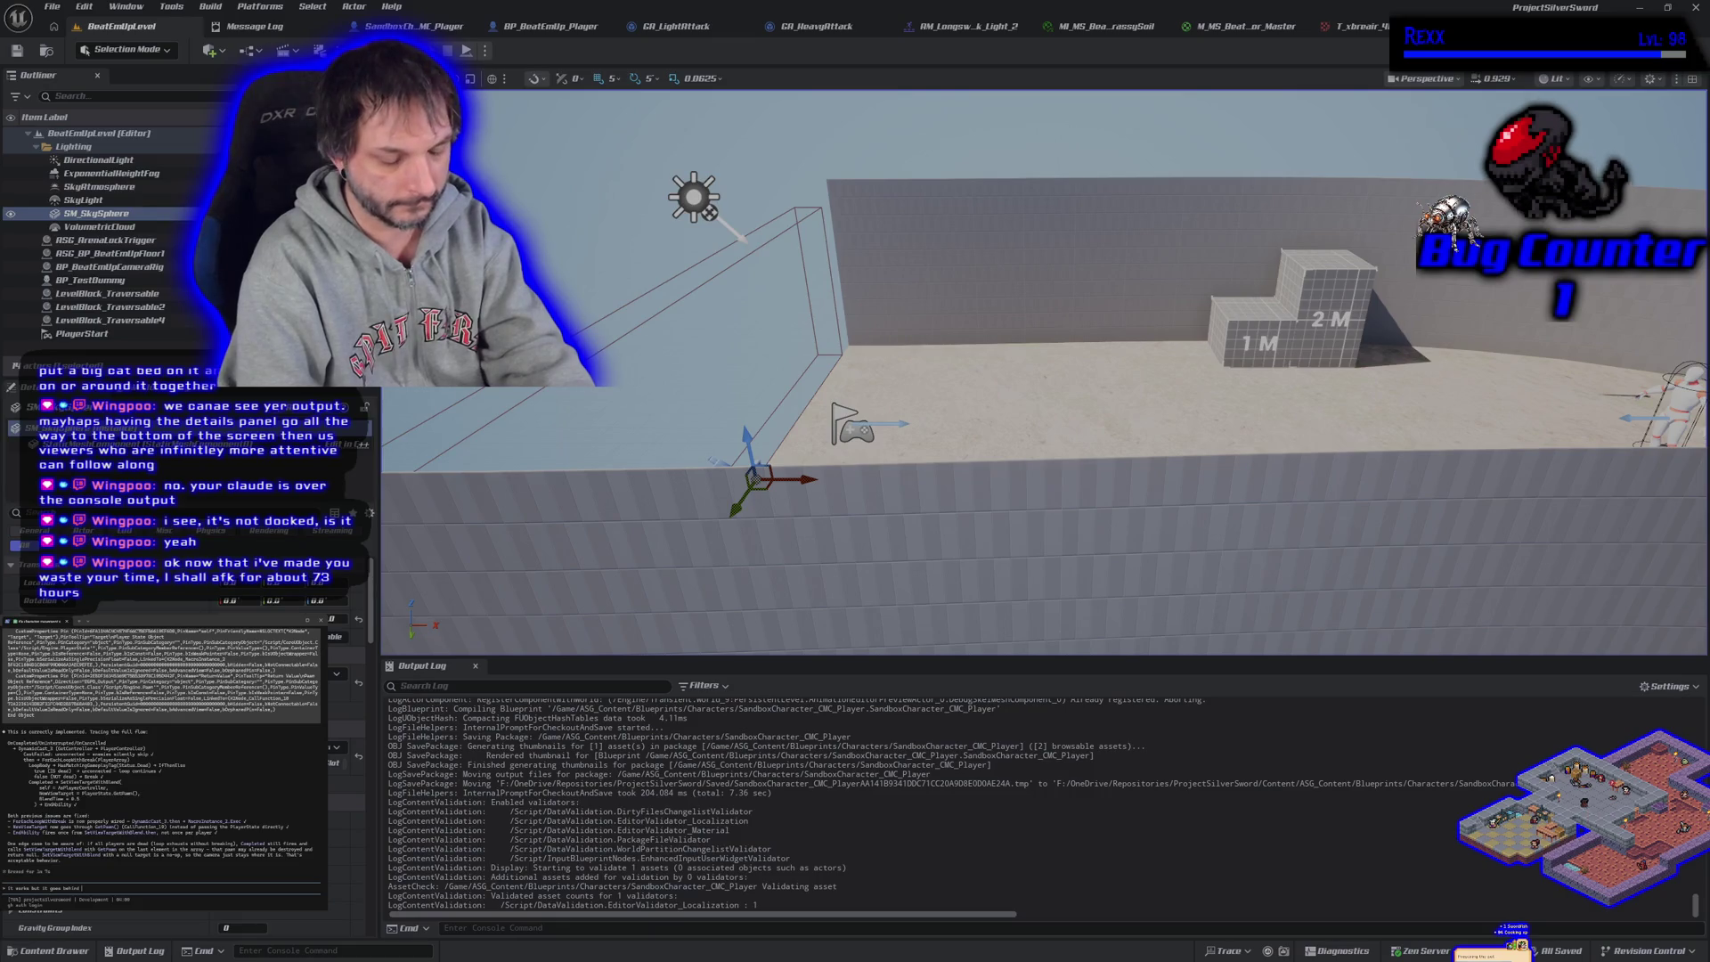
Tell Claude Code the camera goes behind the character, play-test, then reopen SandboxCharacter_CMC_Player
{"action": "type", "text": "racter"}
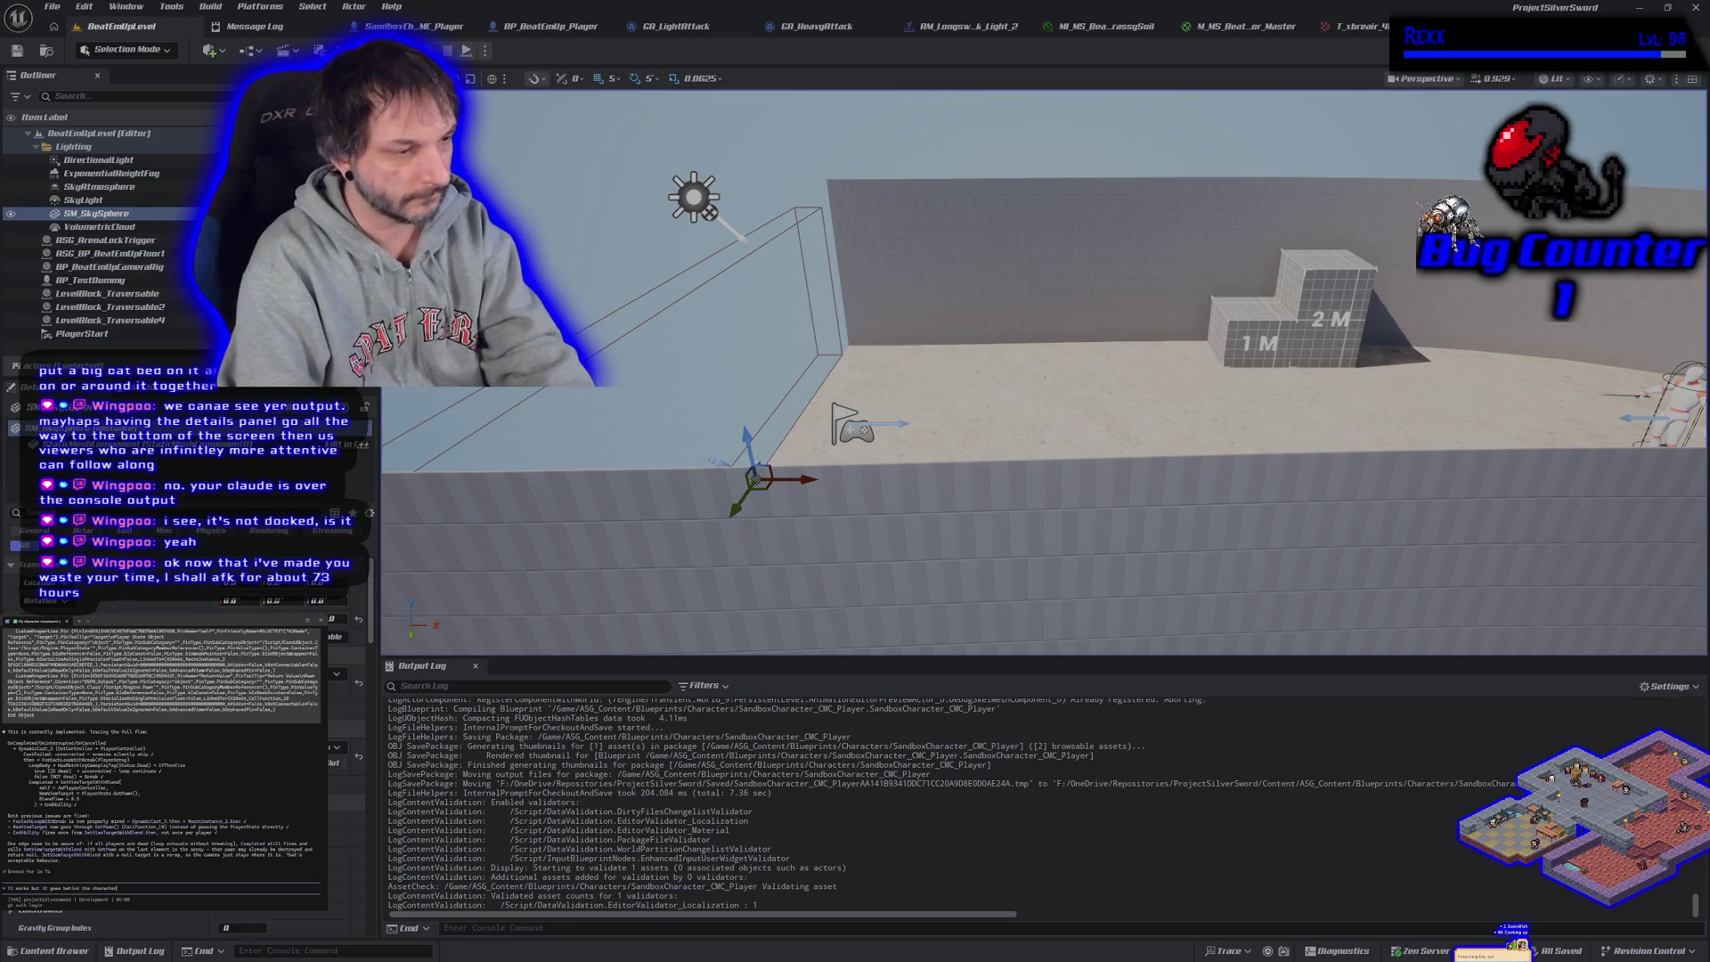
{"action": "key", "text": "Return"}
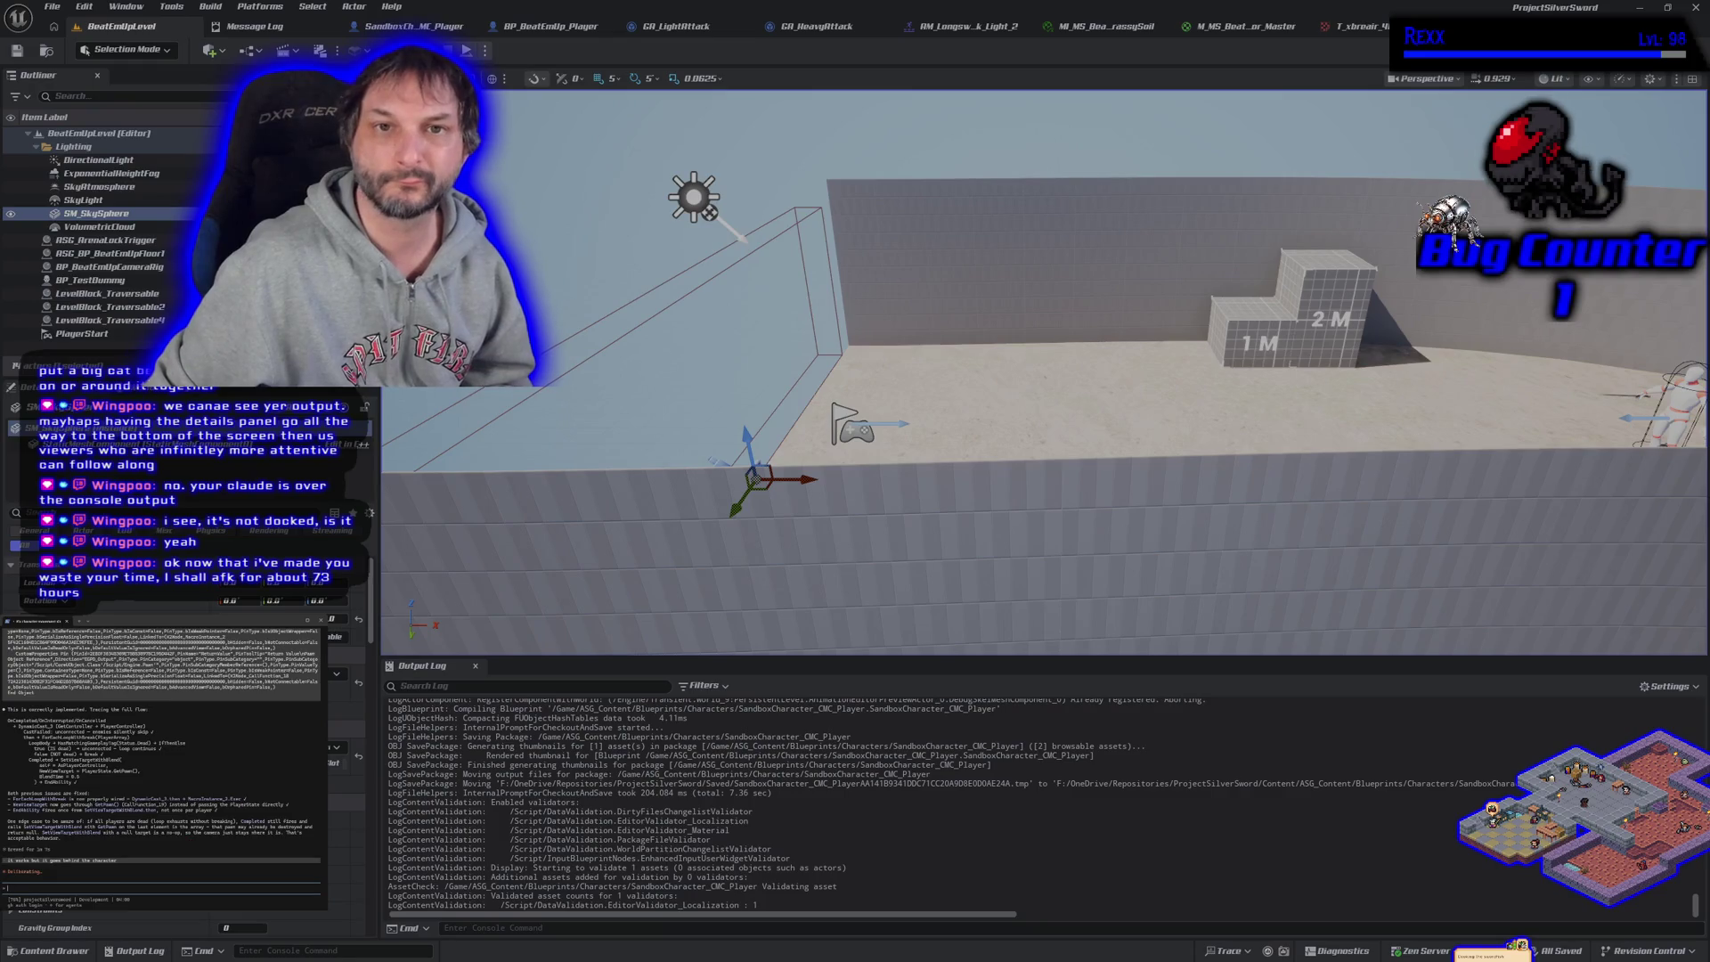
{"action": "left_click", "coordinate": [467, 49]}
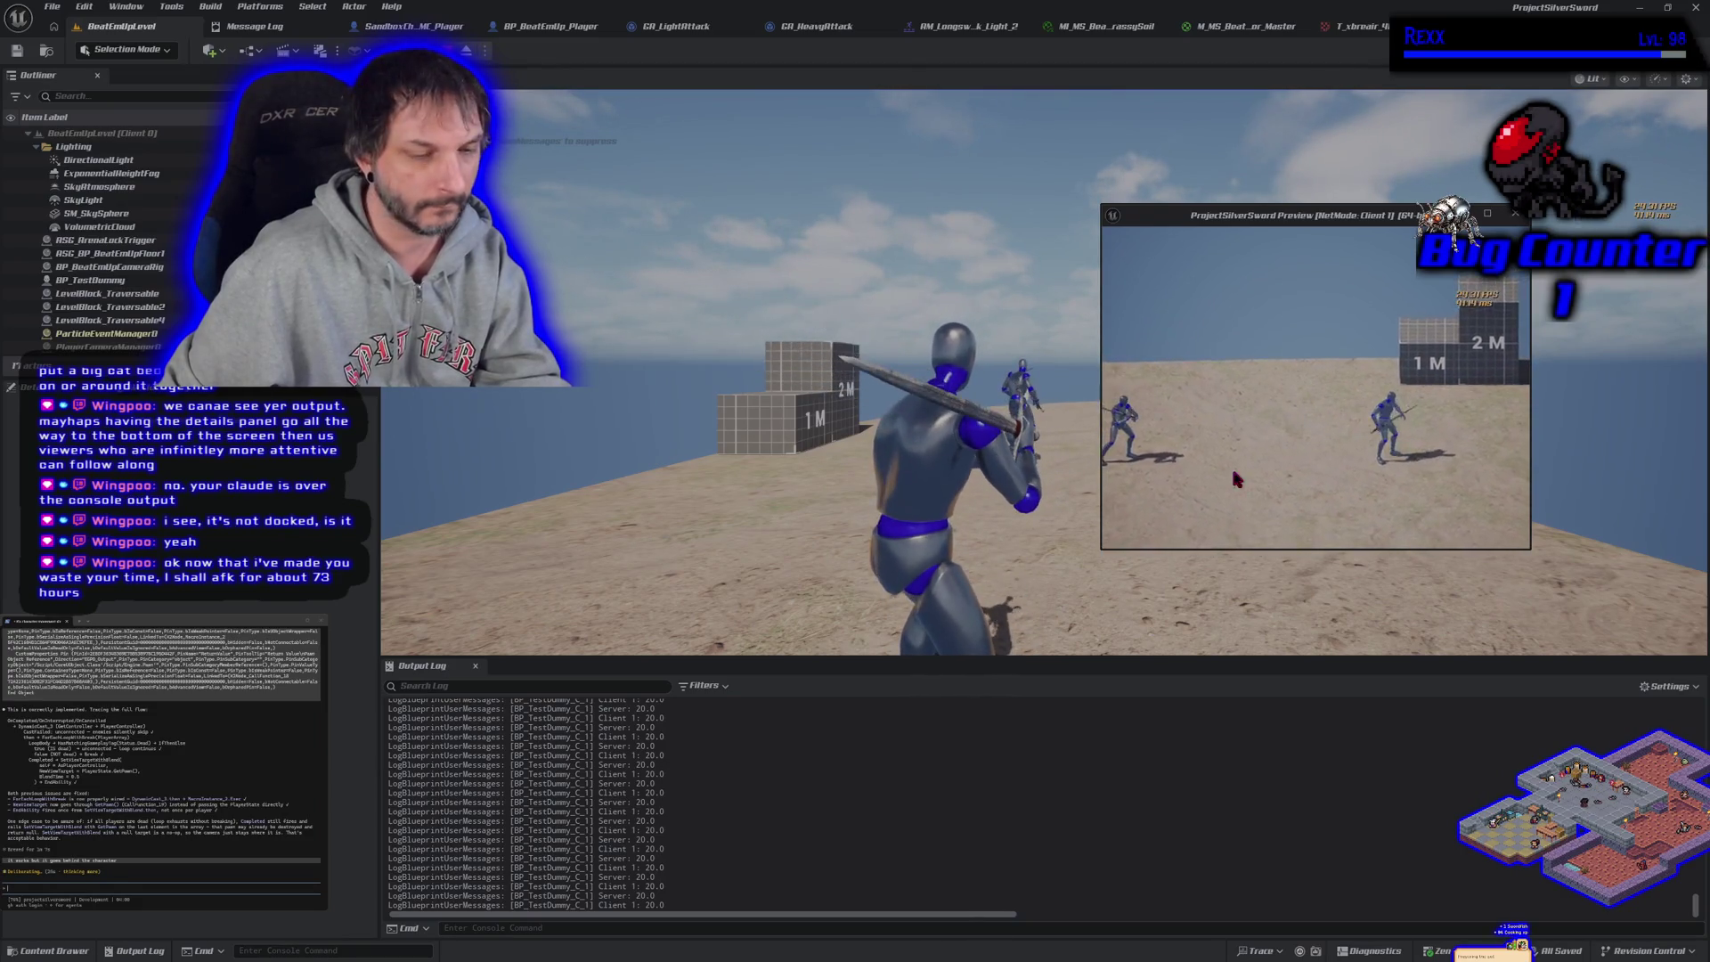
{"action": "key", "text": "Escape"}
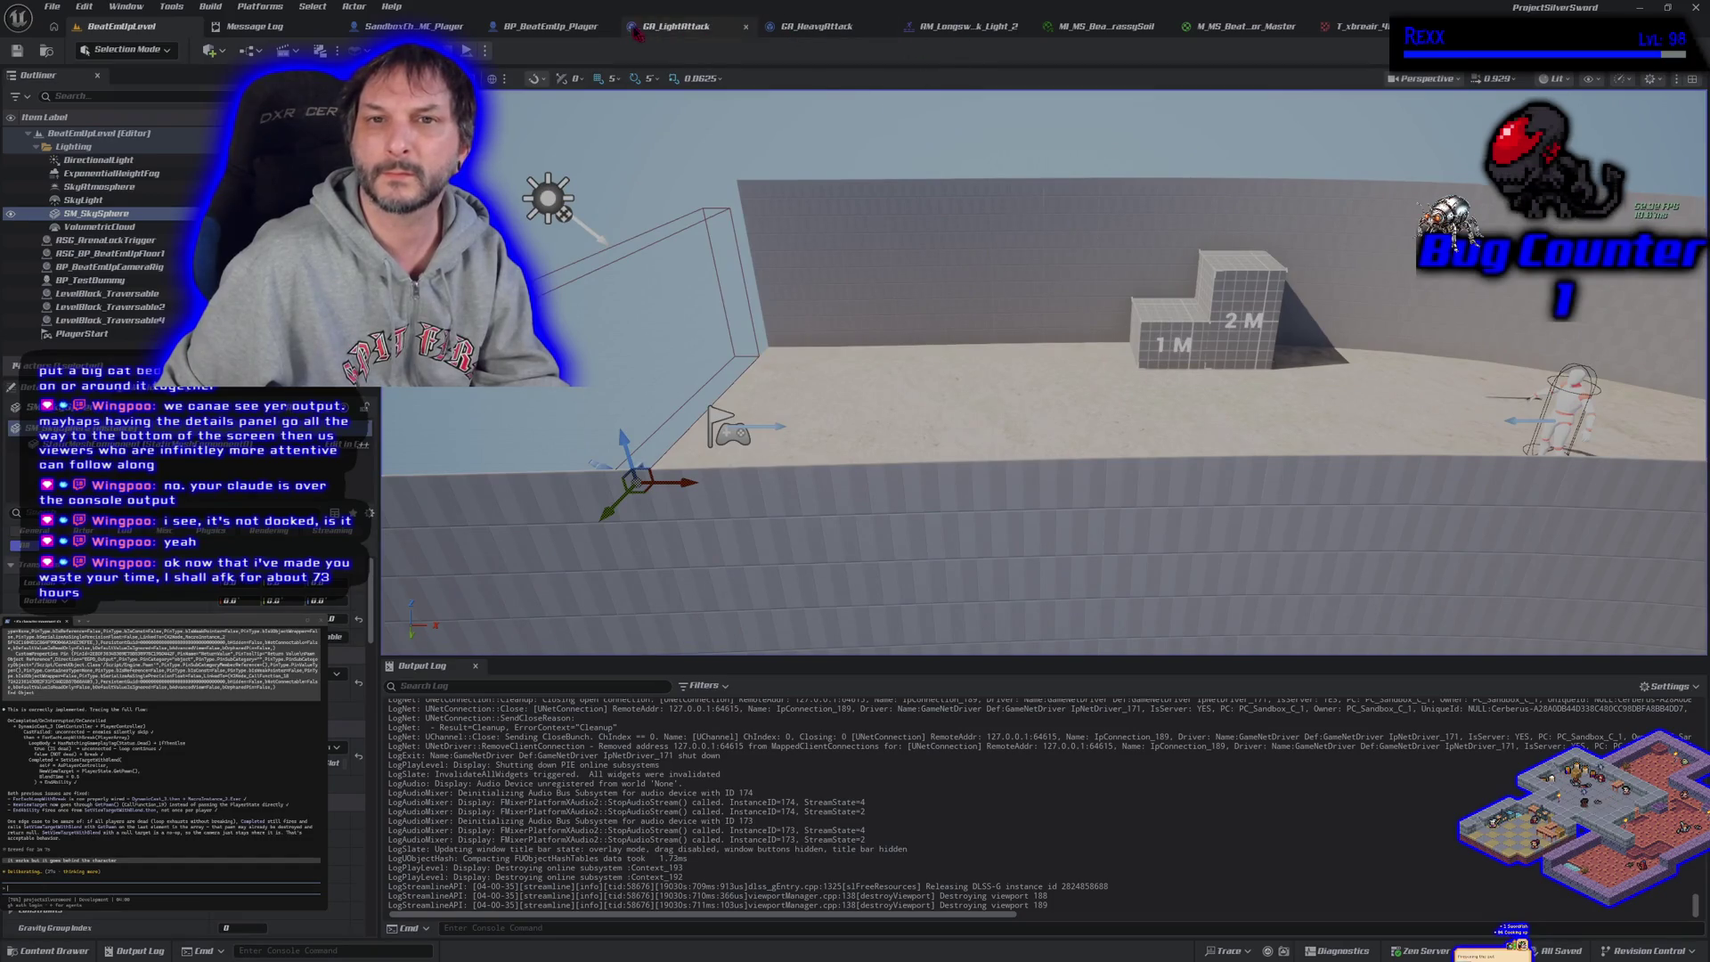
{"action": "left_click", "coordinate": [464, 27]}
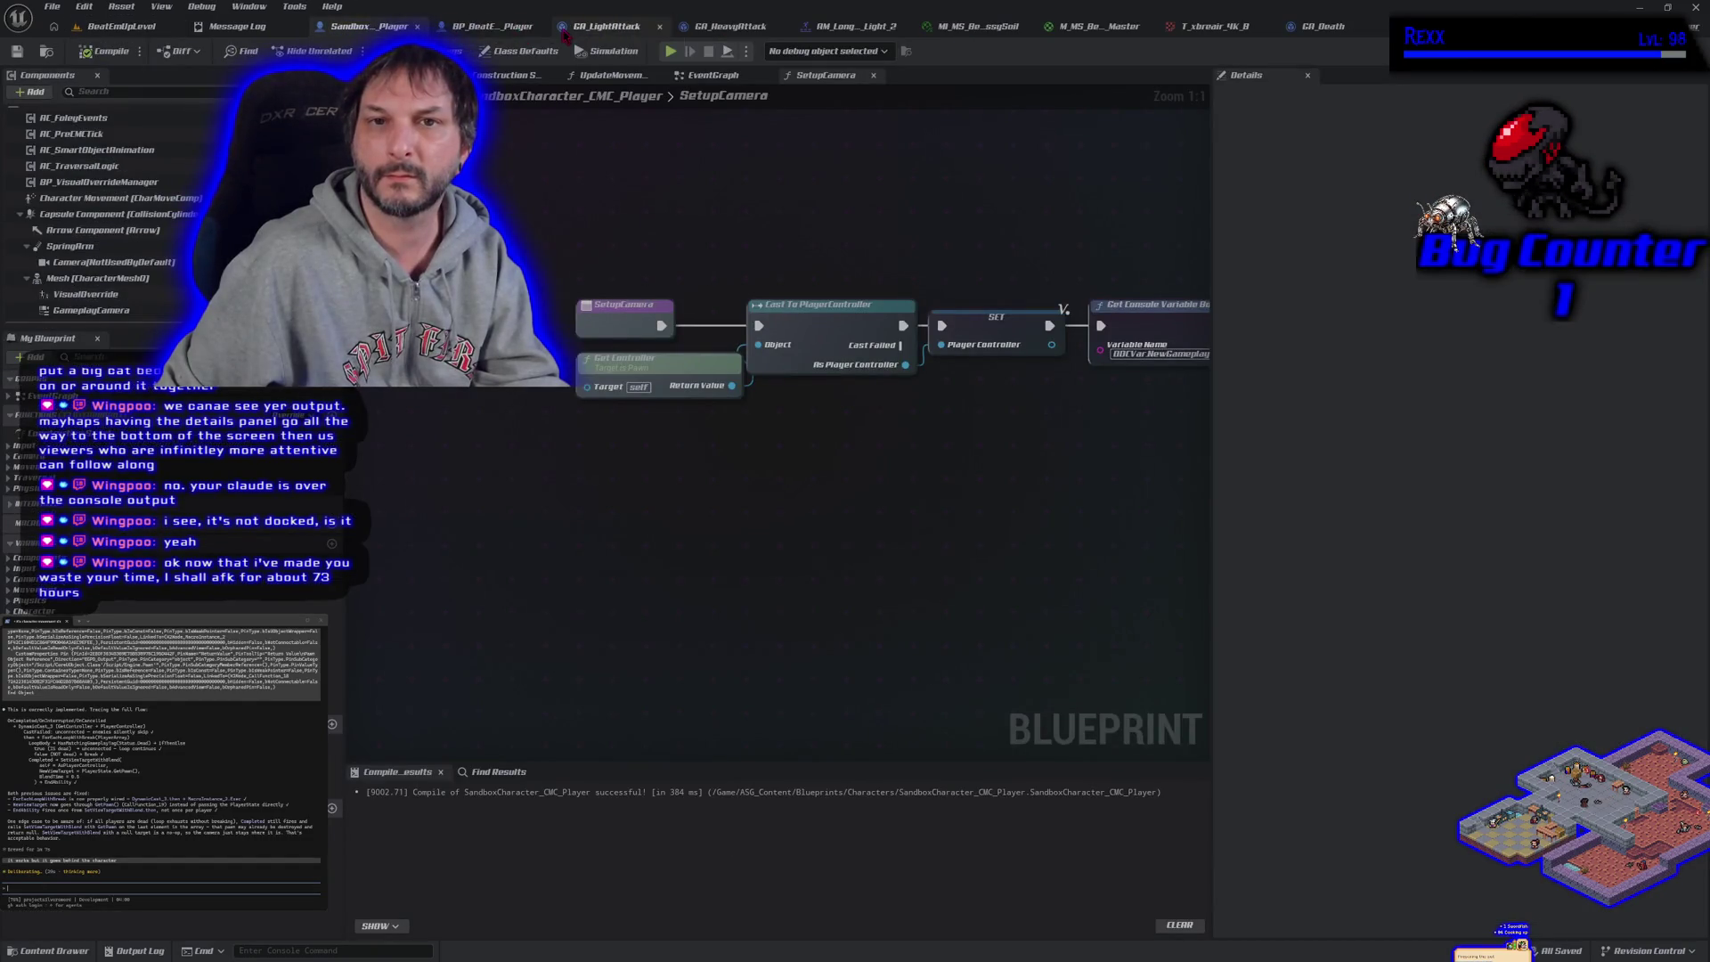
Bring the GA_Death event graph forward and frame its nodes
{"action": "left_click", "coordinate": [1327, 26]}
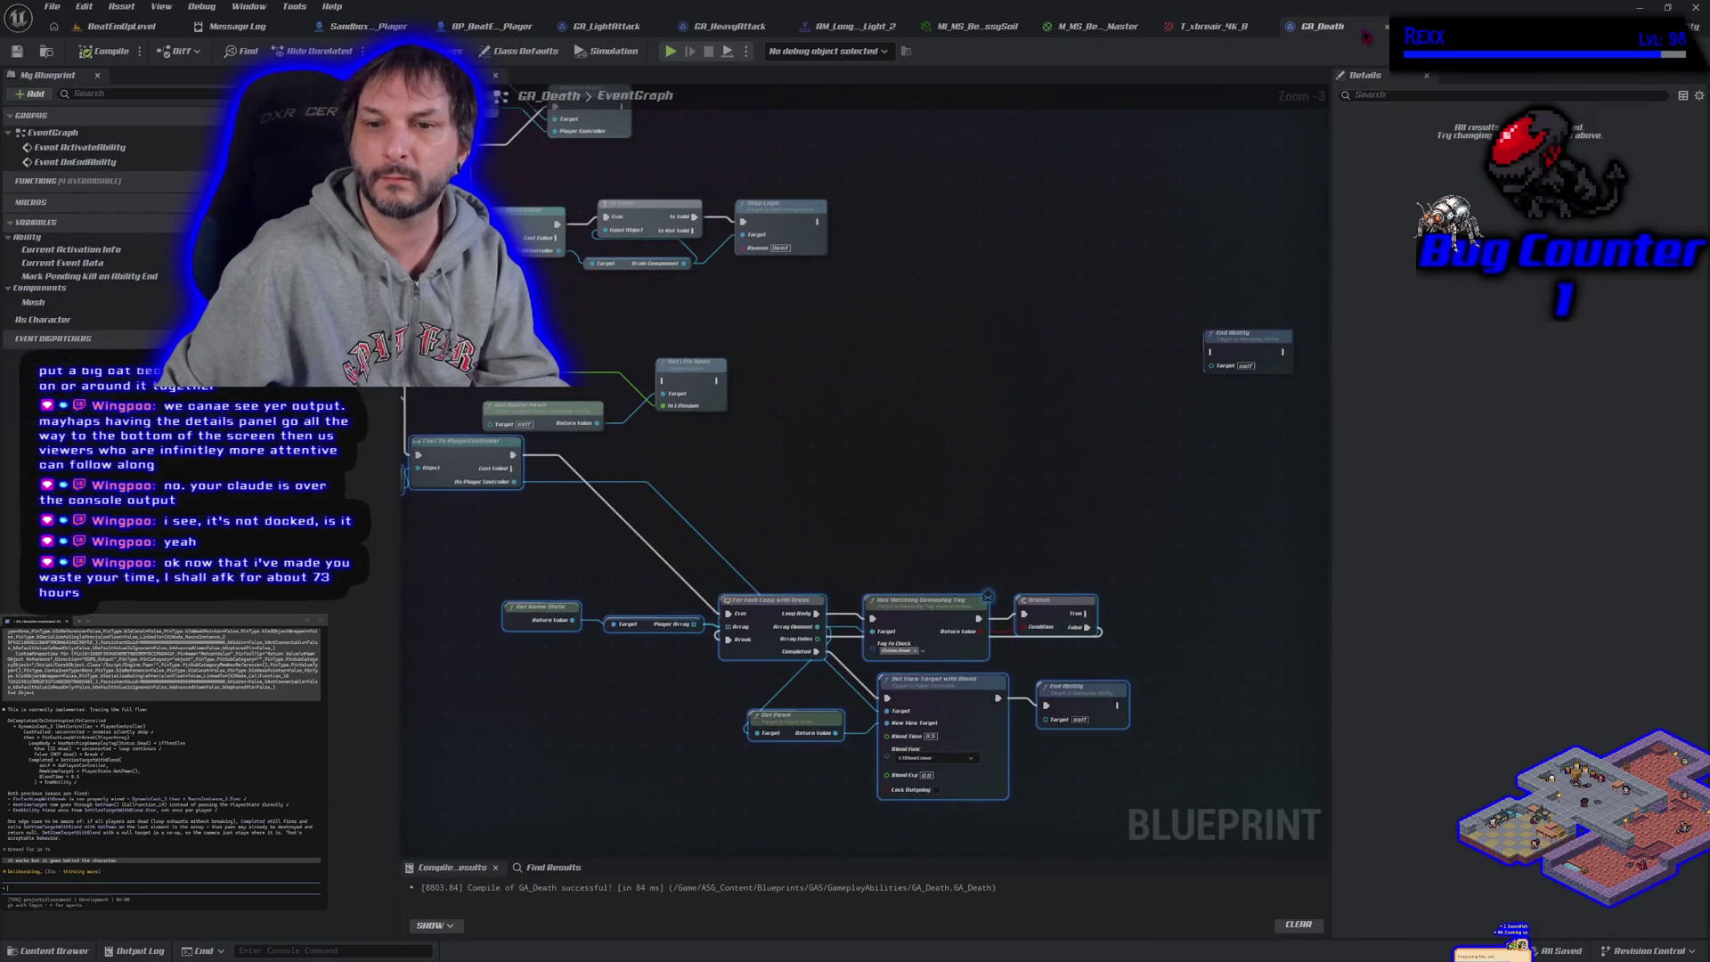
{"action": "scroll", "coordinate": [933, 381], "scroll_direction": "up", "scroll_amount": 2}
{"action": "left_click_drag", "start_coordinate": [934, 381], "coordinate": [1007, 383]}
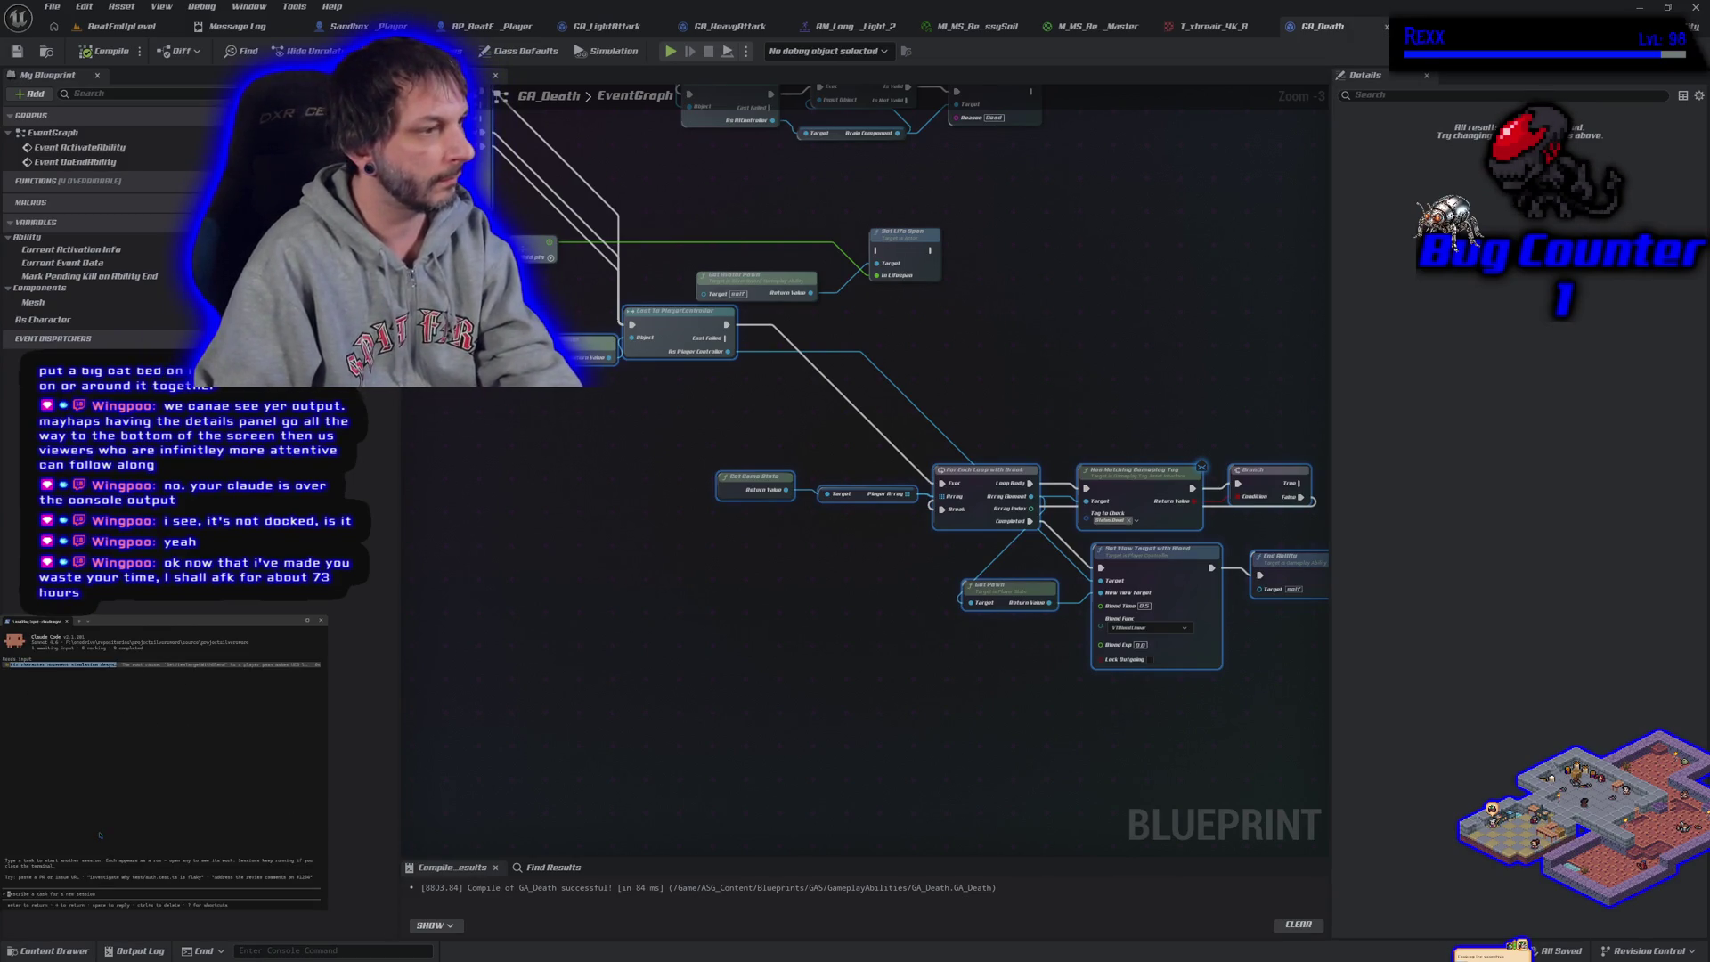
Restart Claude Code in the terminal and attempt to resume a past session
{"action": "key", "text": "ctrl+c"}
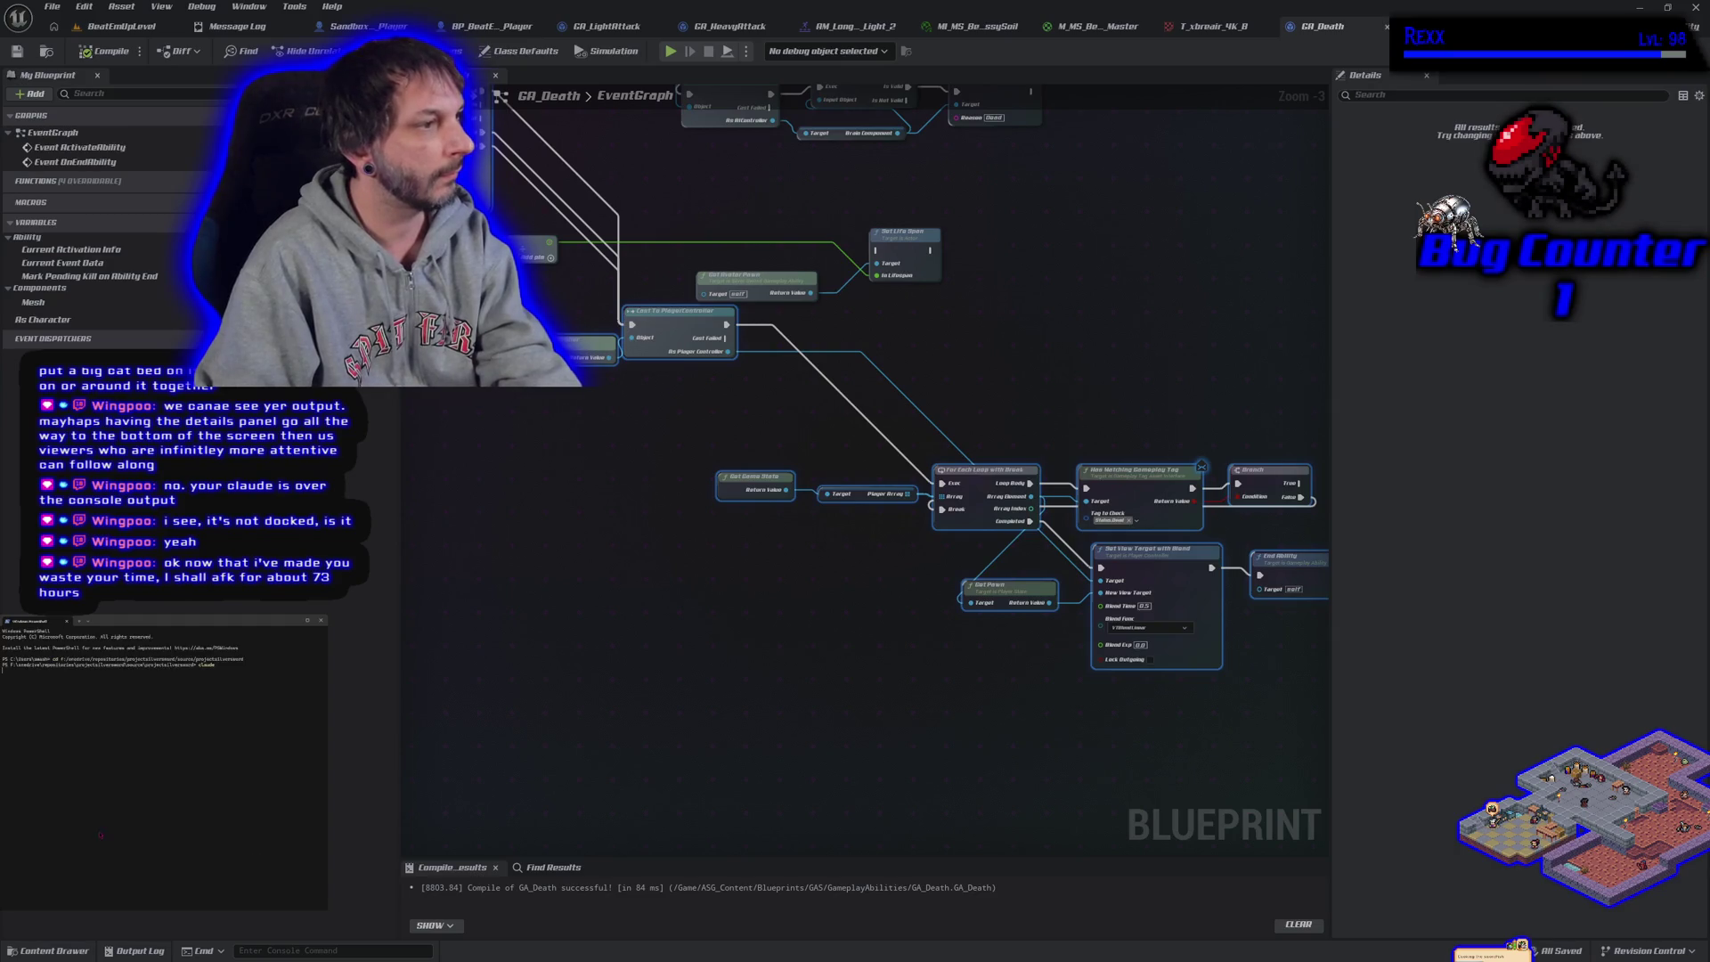
{"action": "type", "text": "claude"}
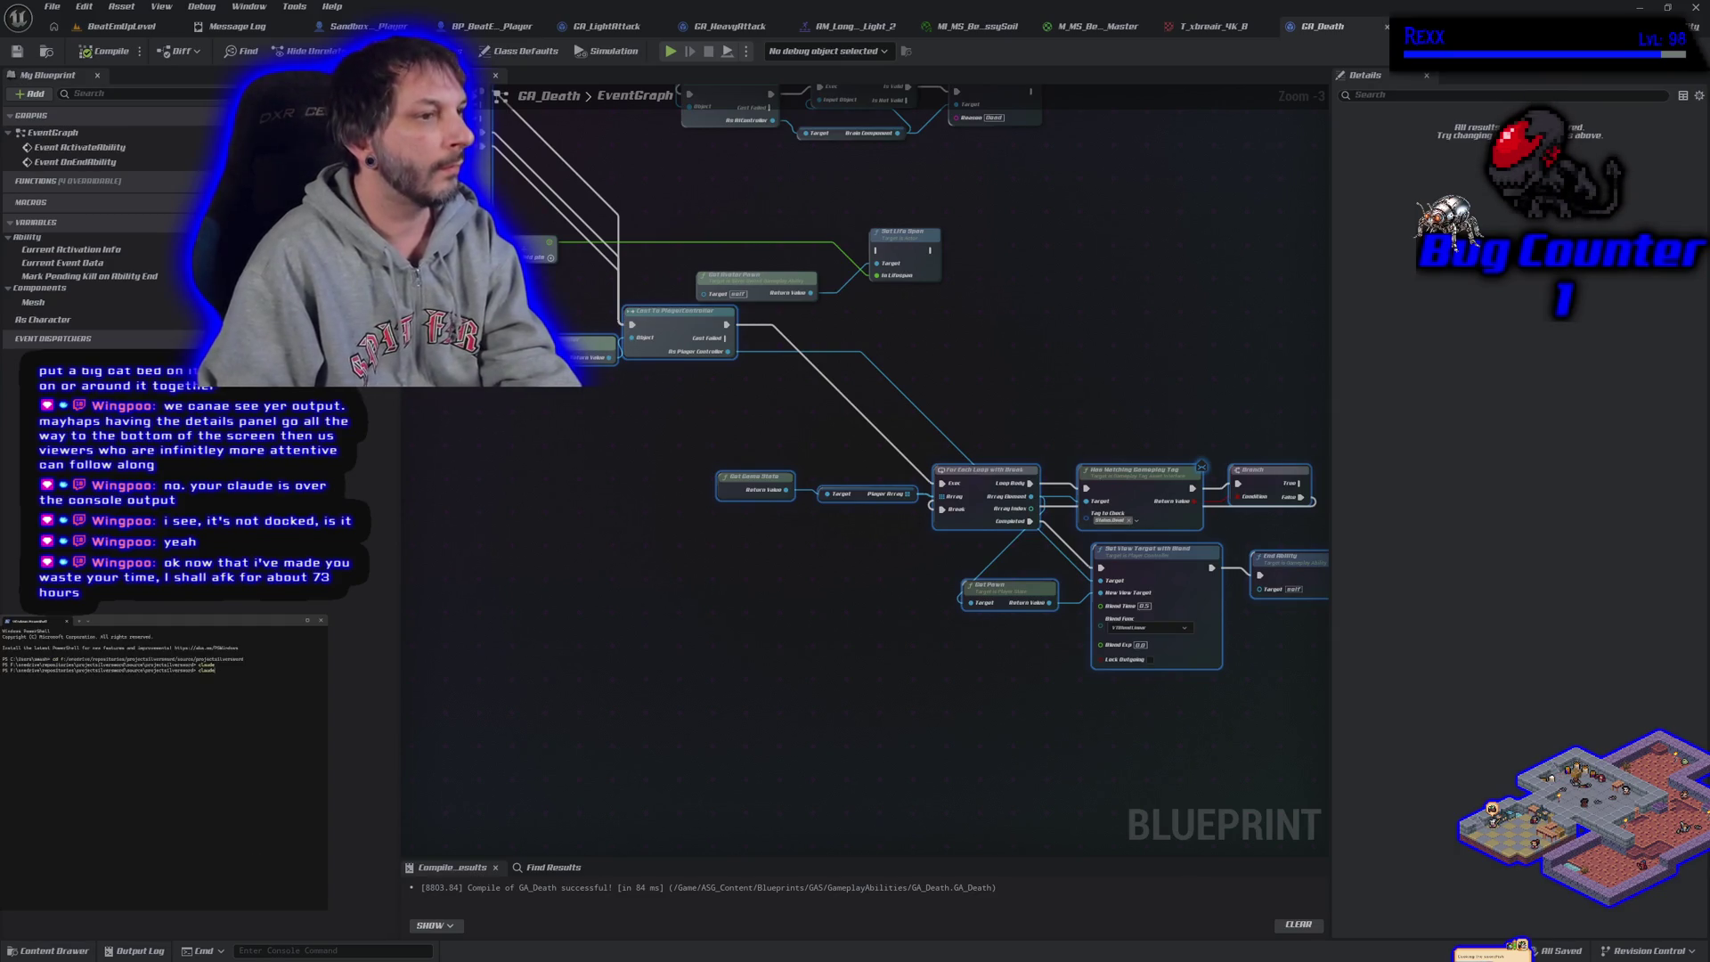
{"action": "key", "text": "Return"}
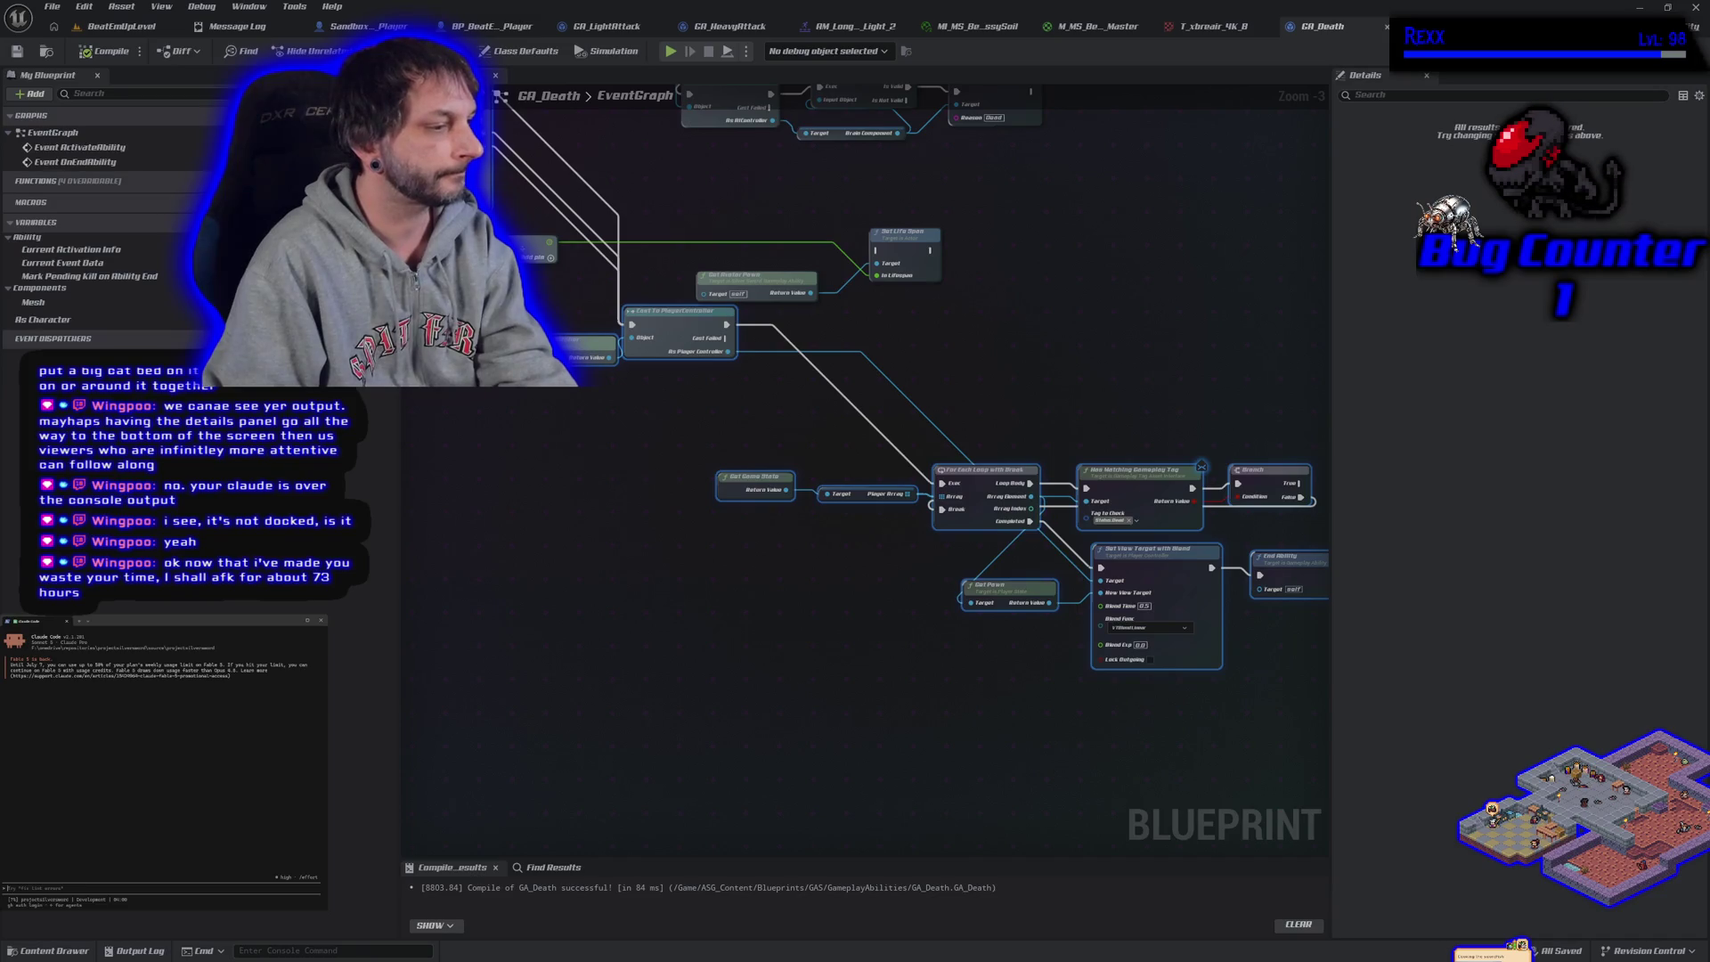
{"action": "type", "text": "/resume"}
{"action": "key", "text": "Return"}
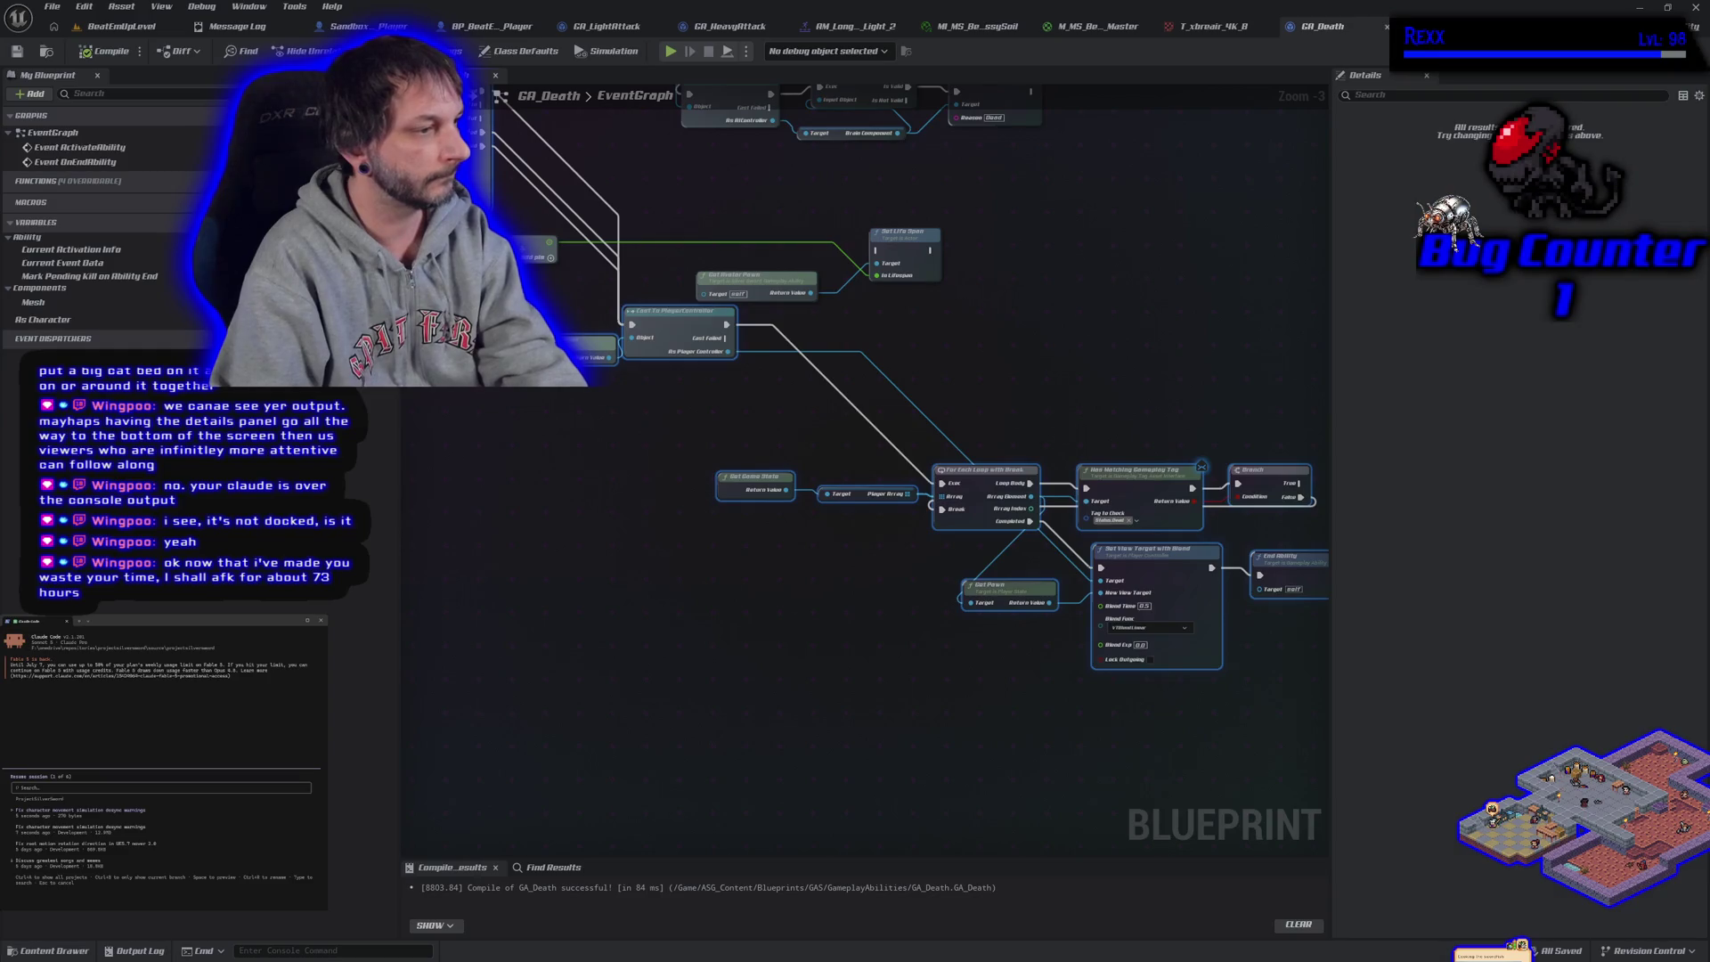
{"action": "key", "text": "Return"}
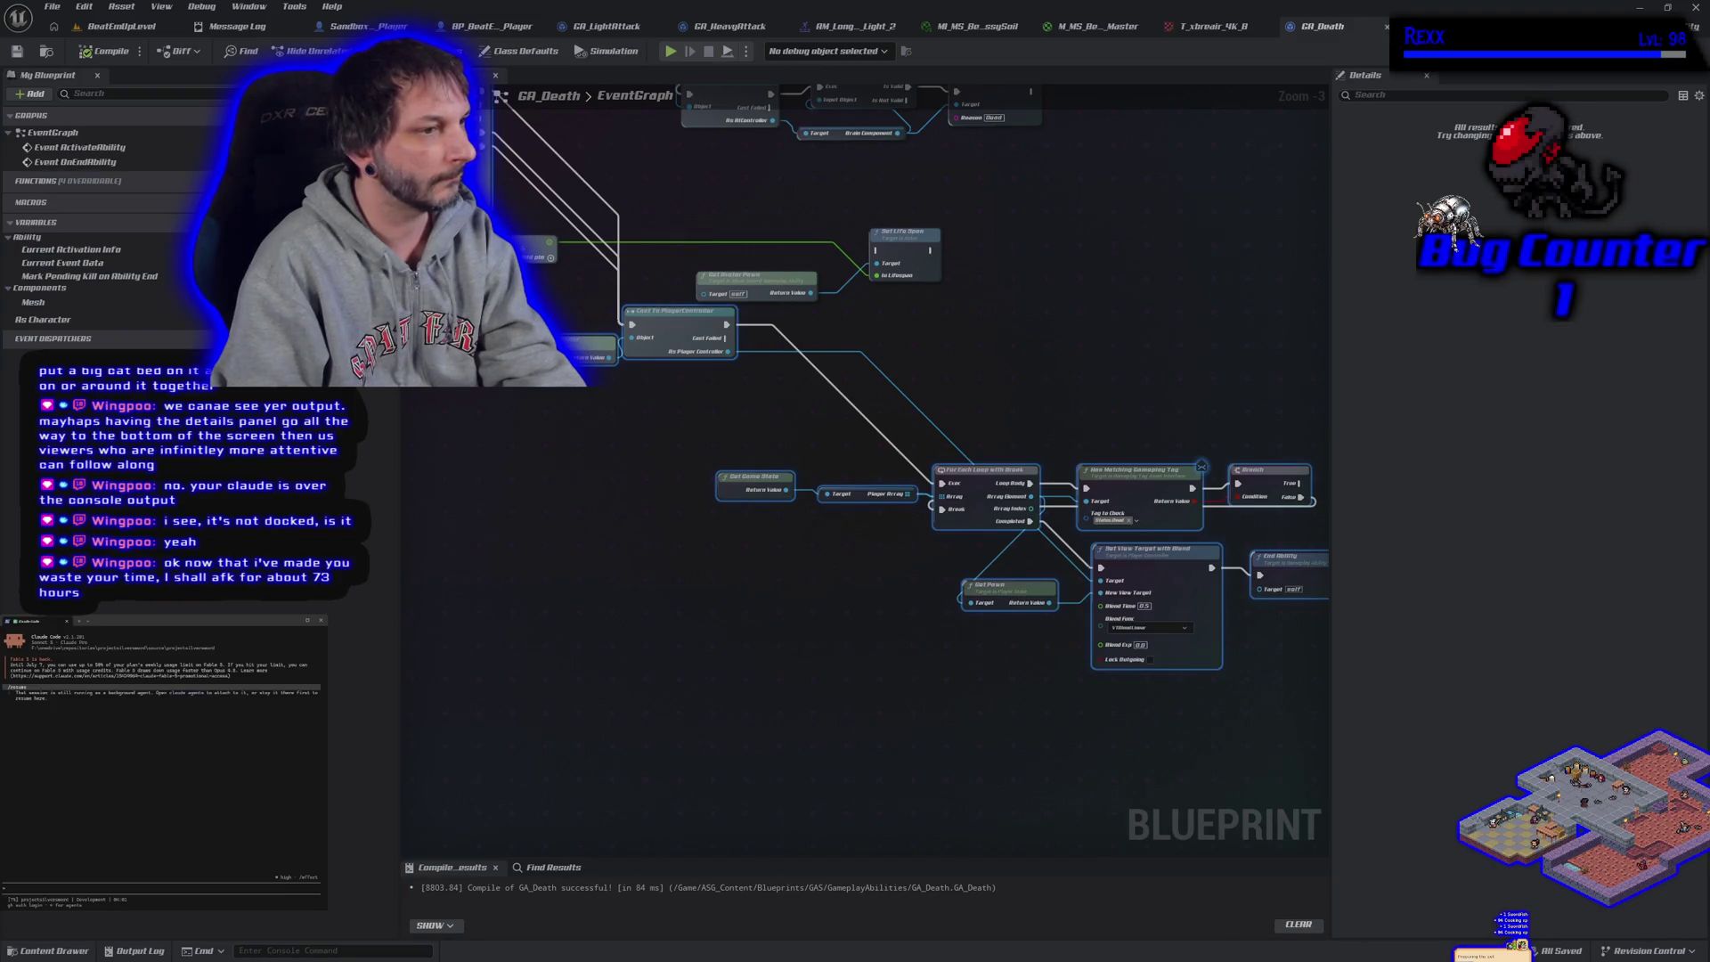
{"action": "type", "text": "ude agents"}
{"action": "key", "text": "Return"}
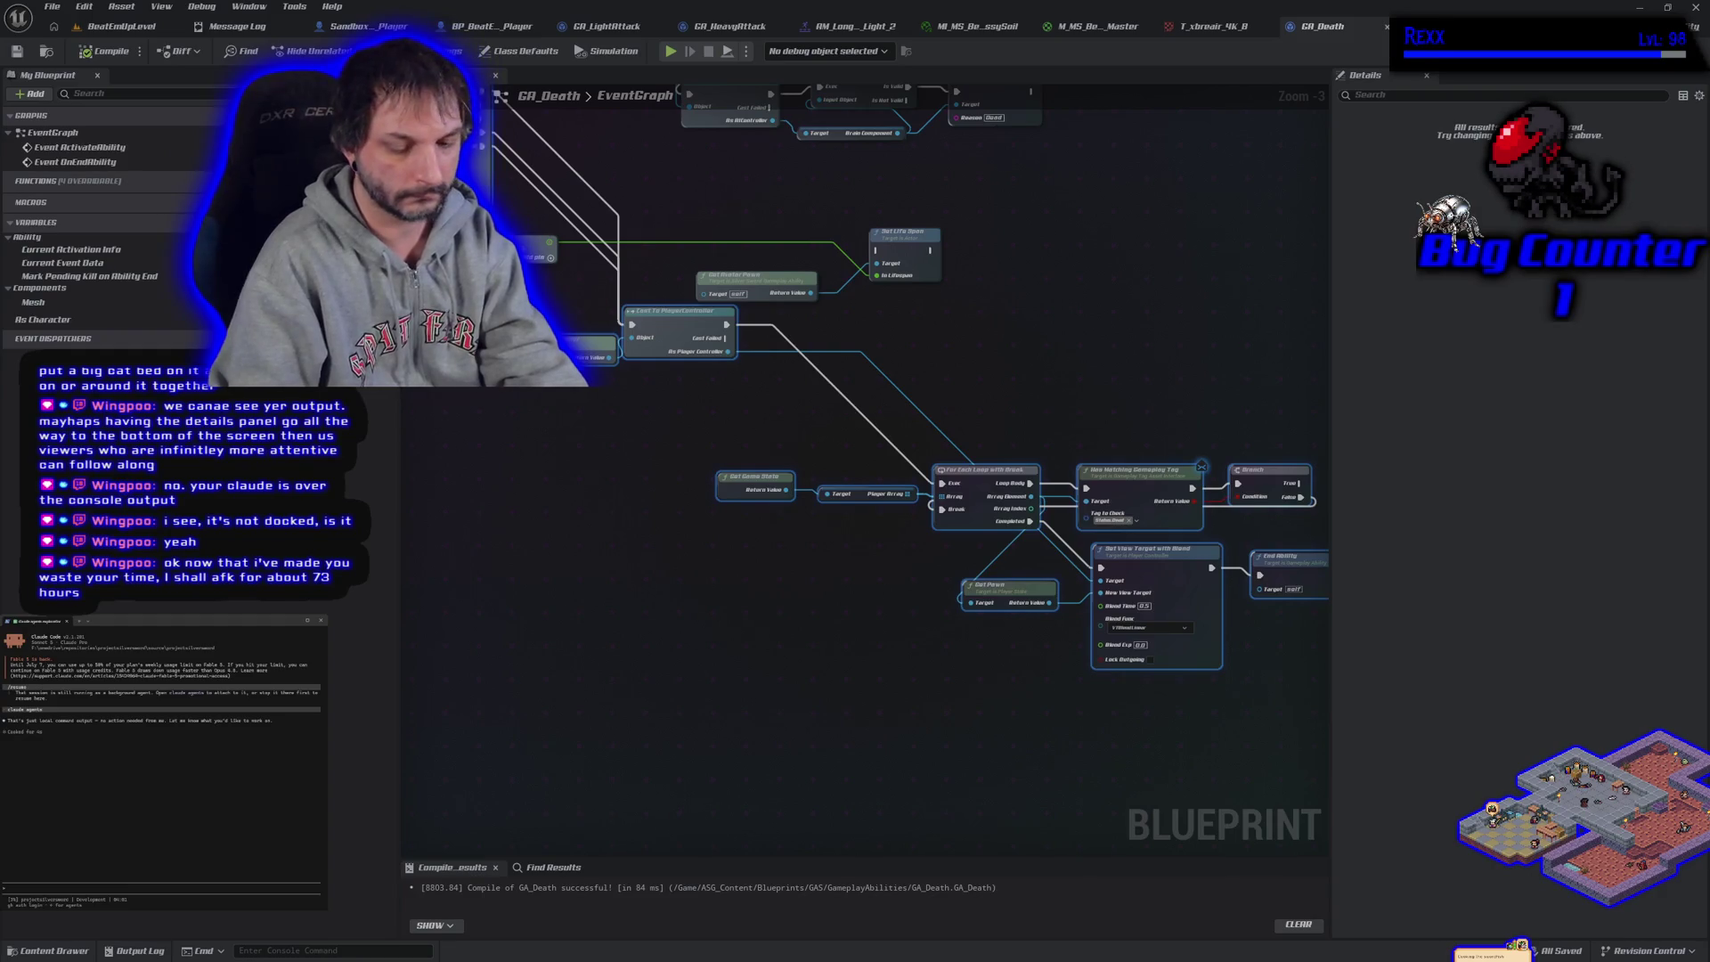
Relaunch Claude in the project folder and resume the movement desync warnings session
{"action": "type", "text": "/resume"}
{"action": "key", "text": "Return"}
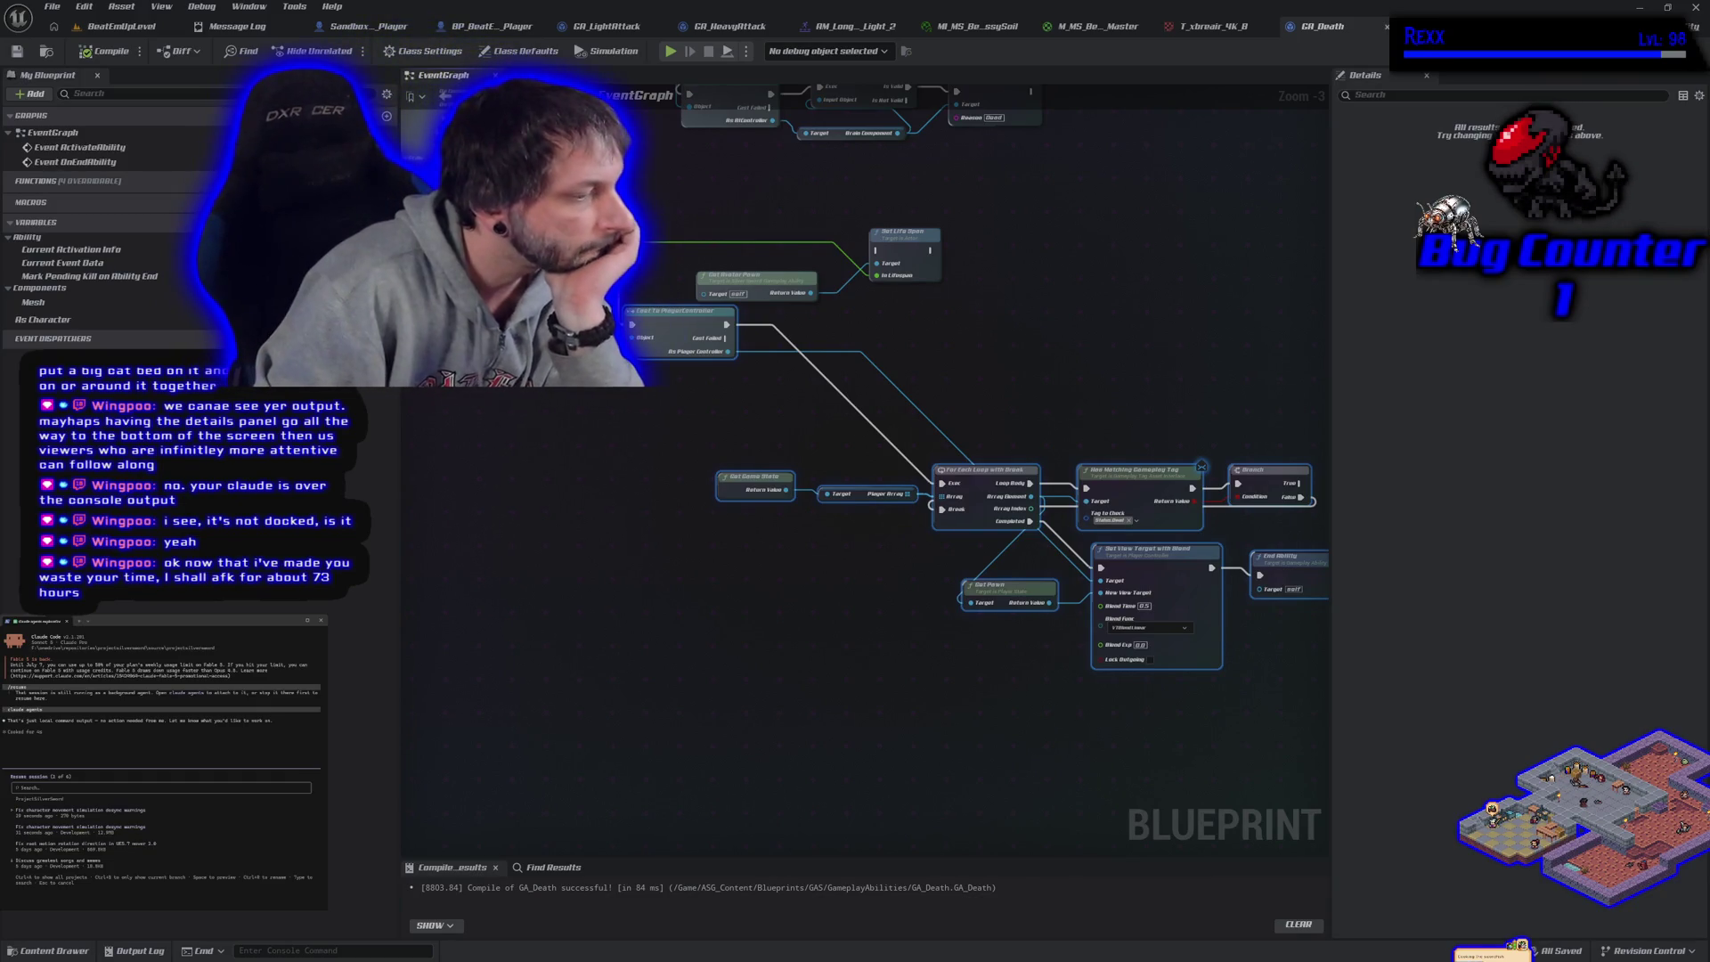
{"action": "key", "text": "Down"}
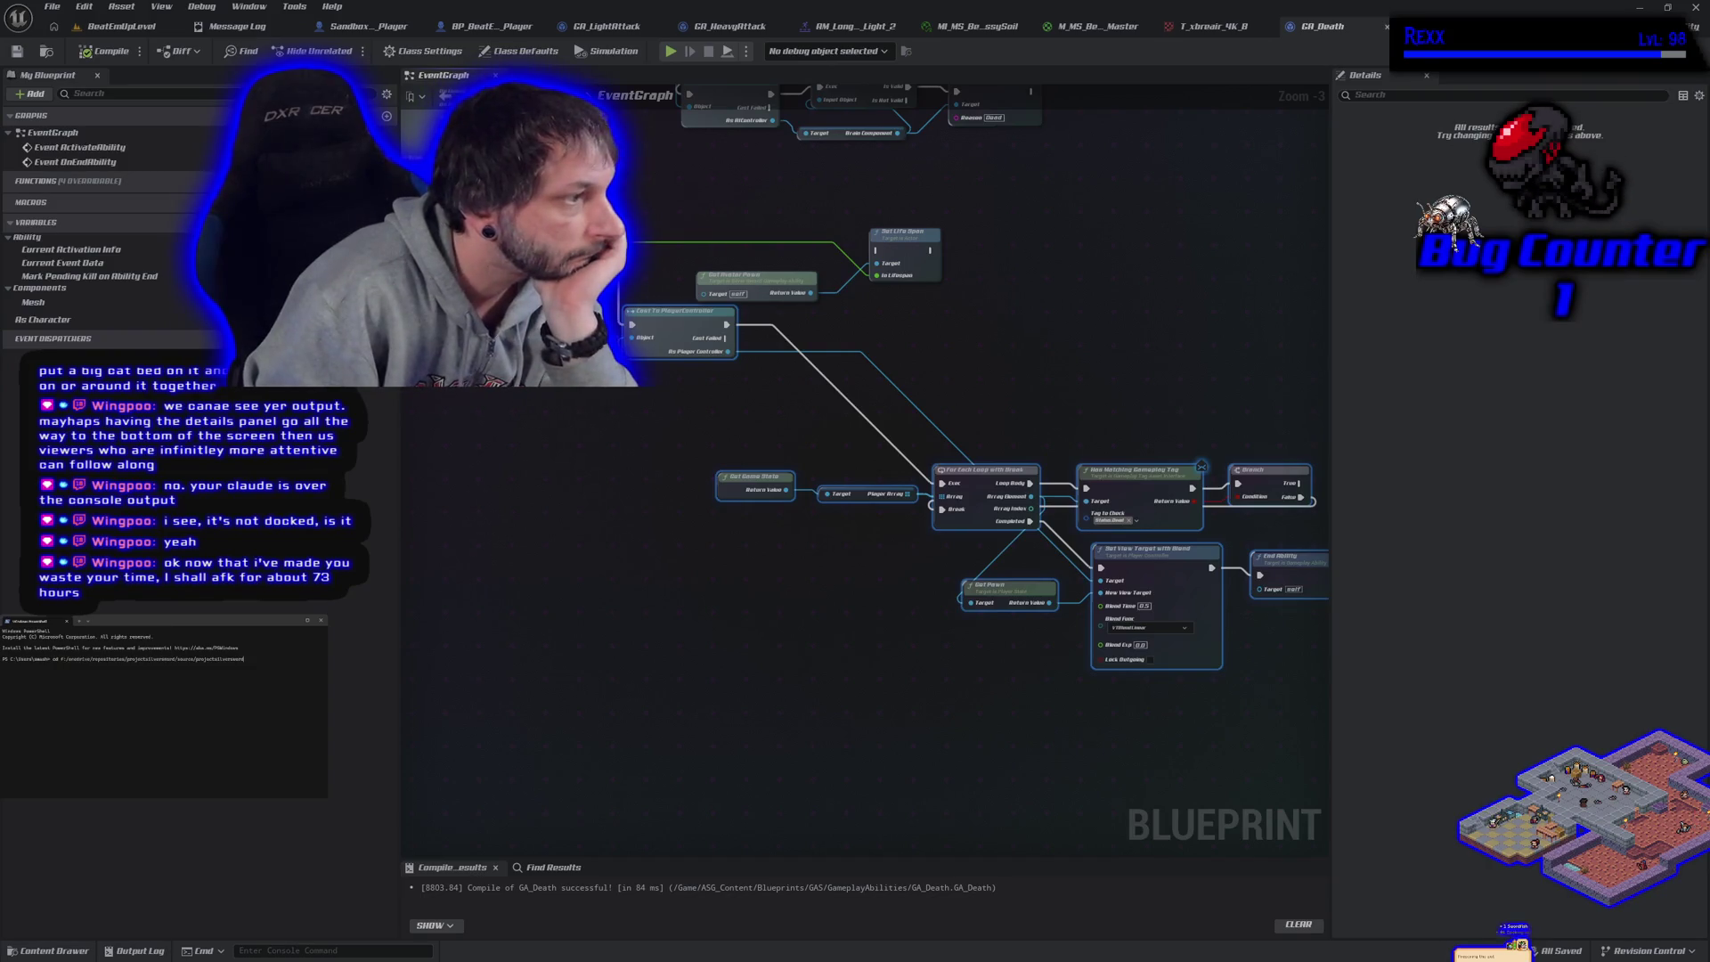
{"action": "key", "text": "Return"}
{"action": "type", "text": "claude"}
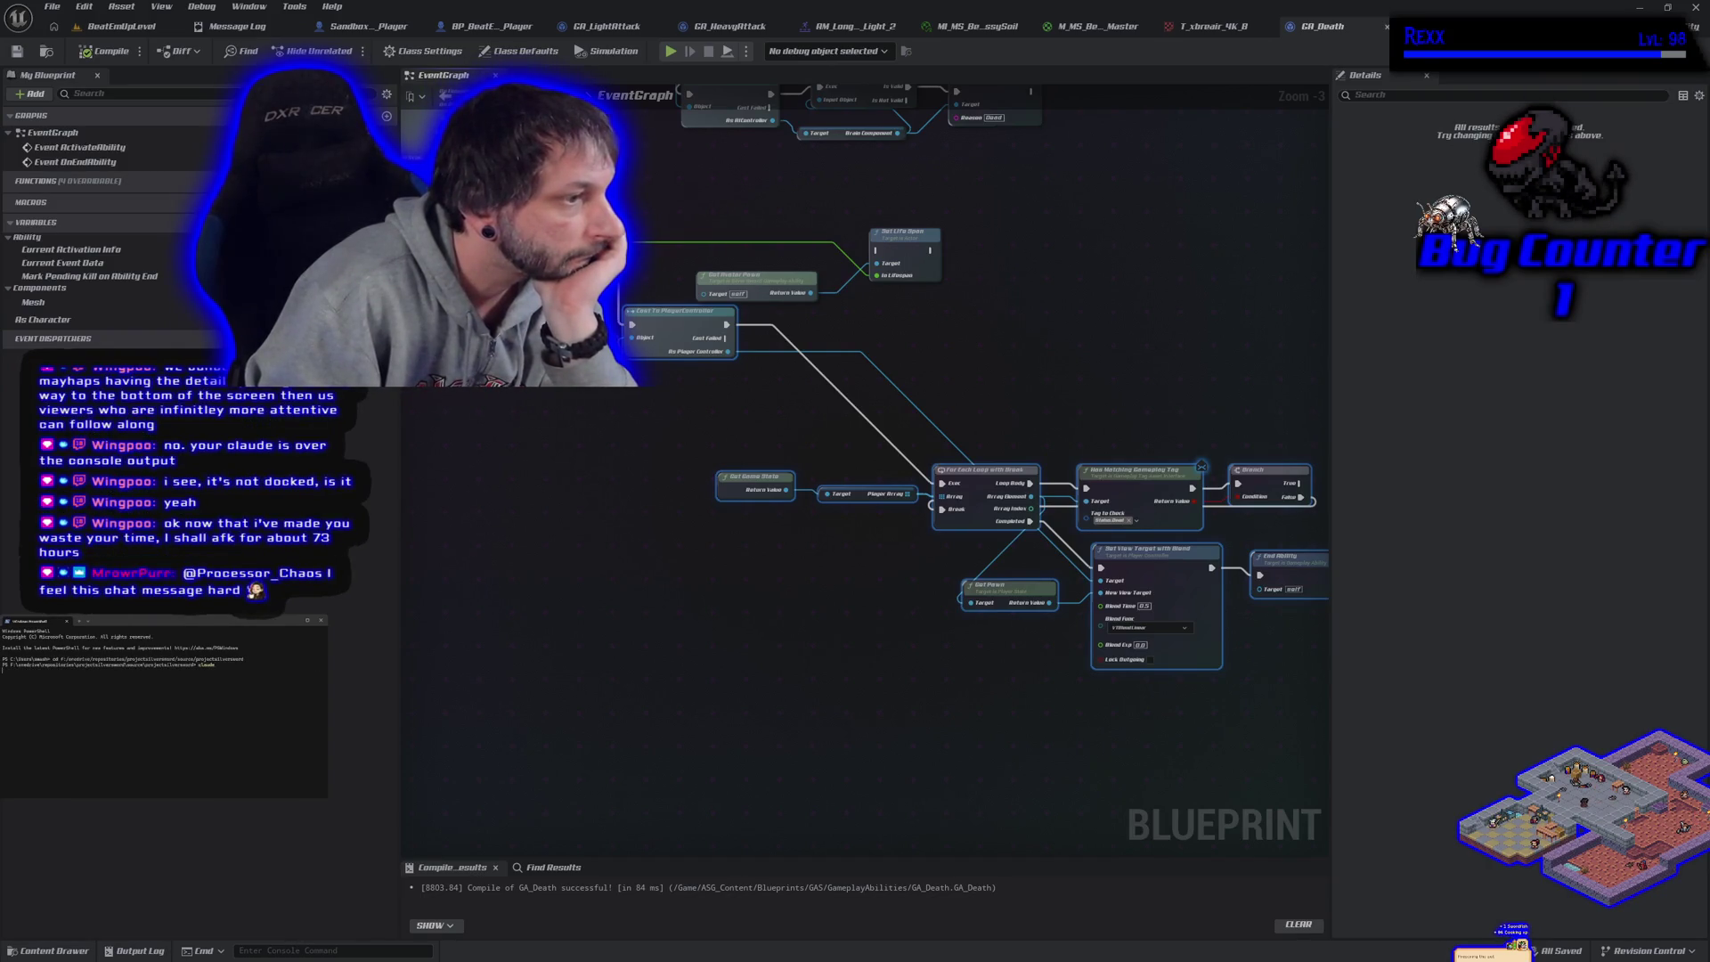
{"action": "key", "text": "Return"}
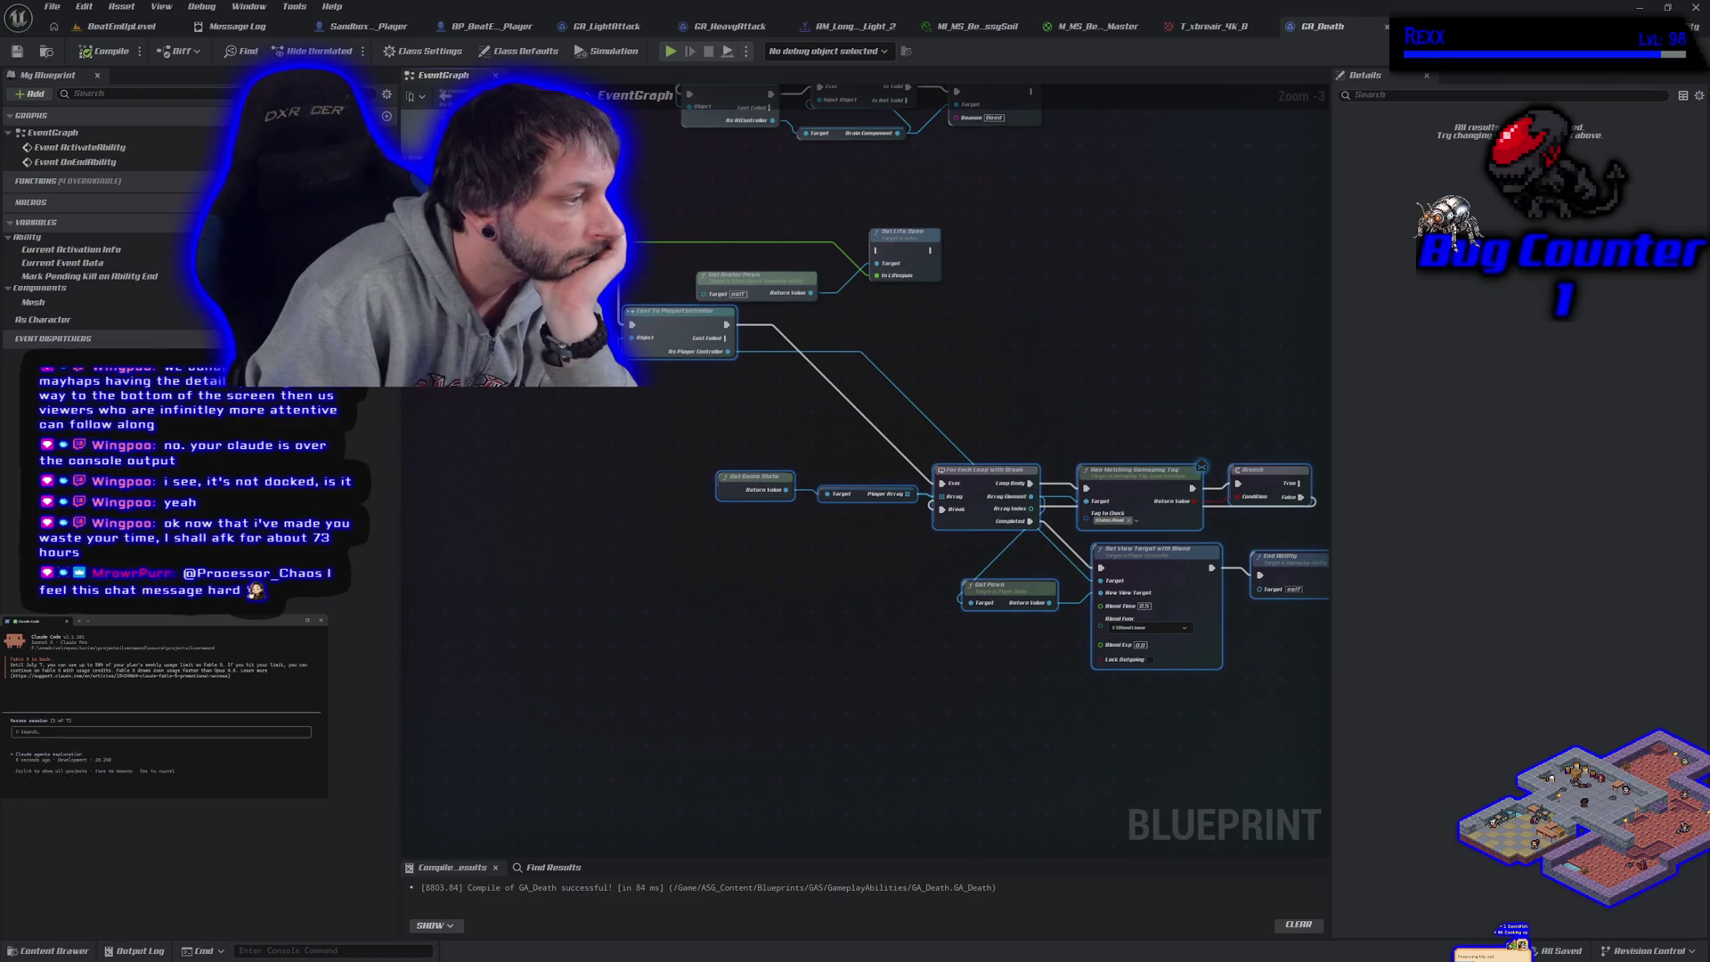
{"action": "key", "text": "Down"}
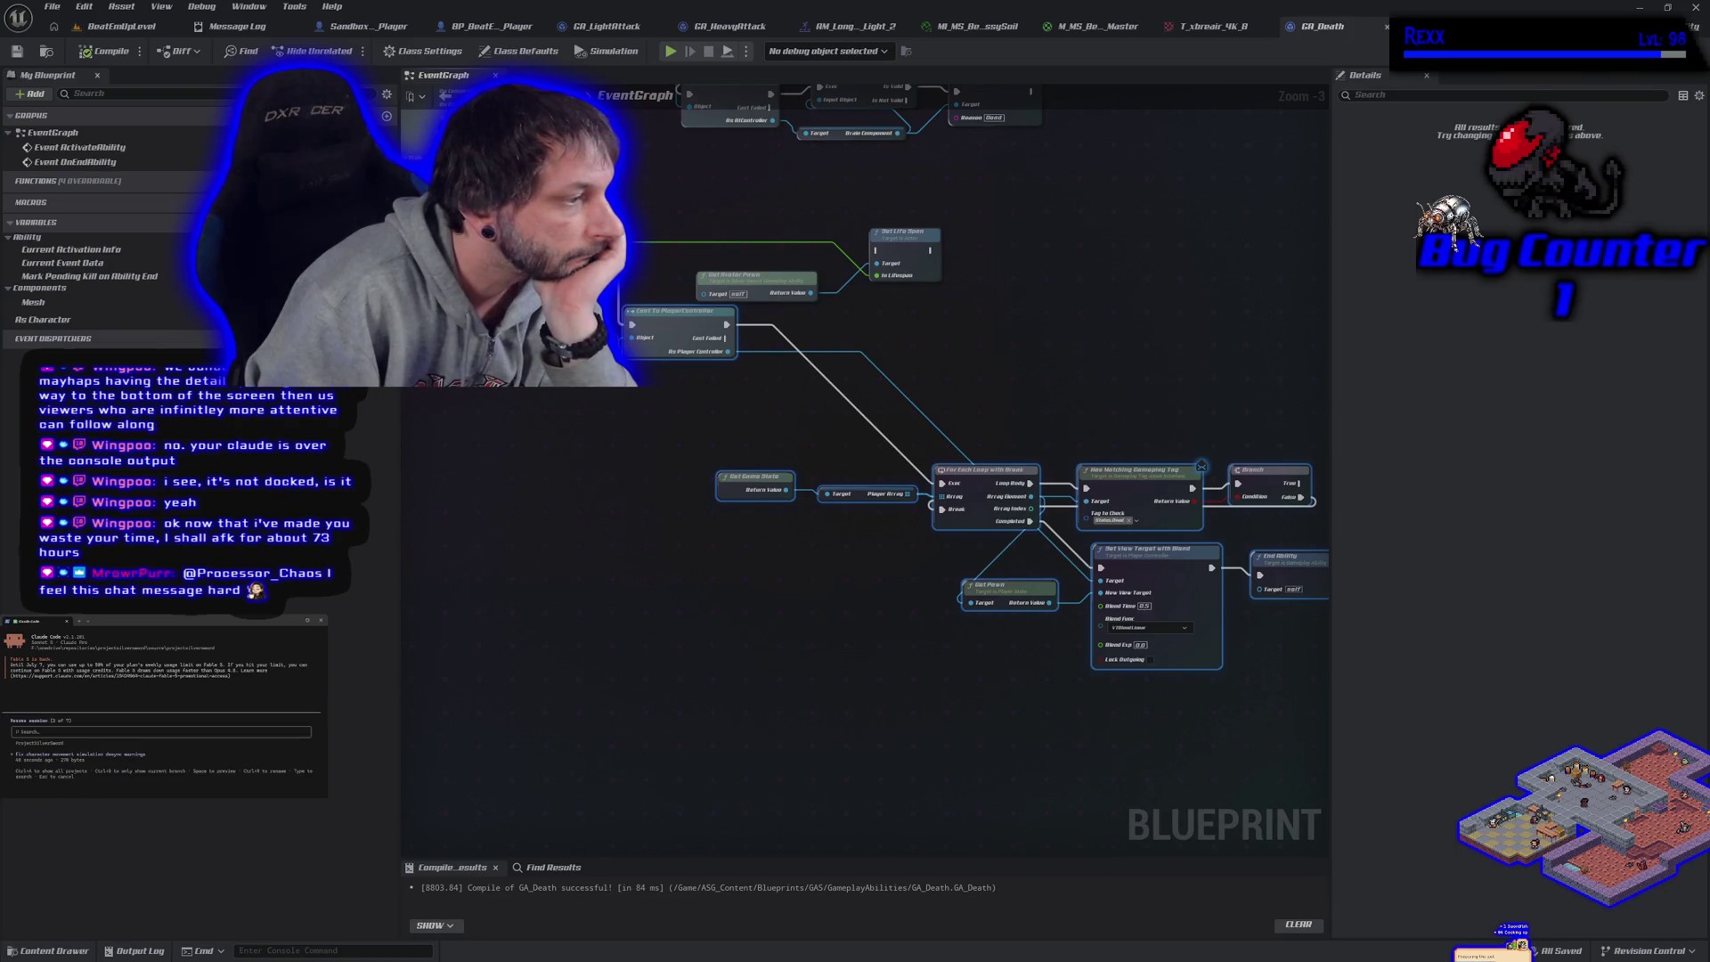
{"action": "key", "text": "Return"}
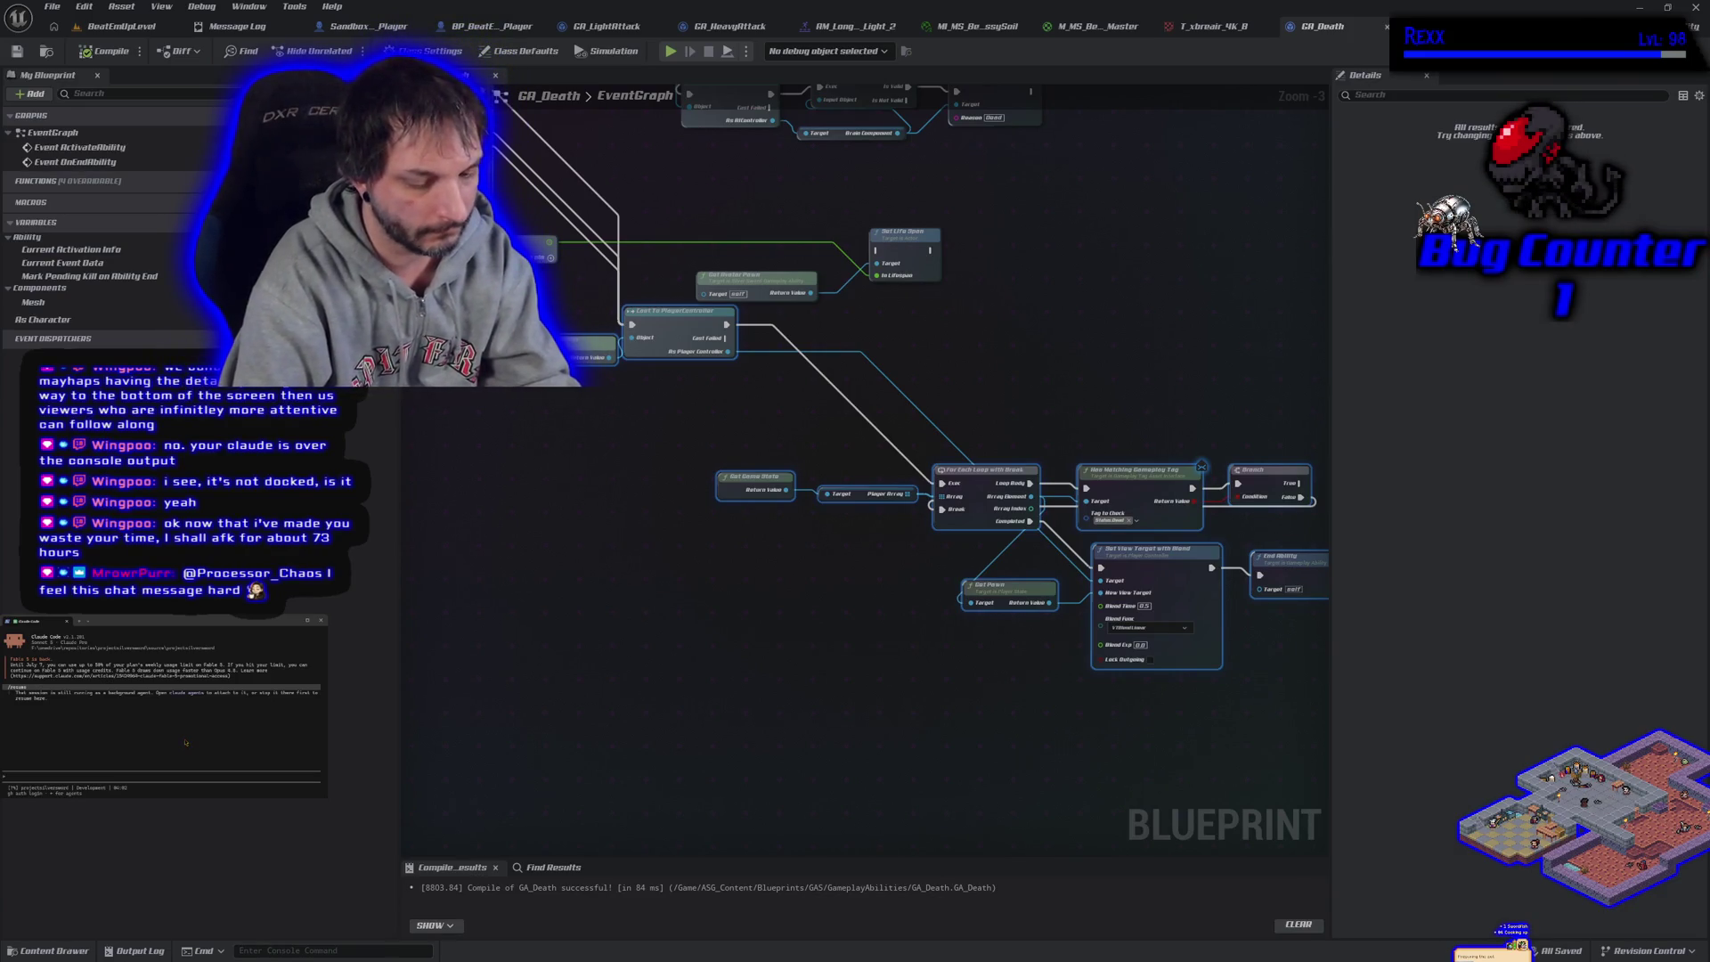
Send a reply to Claude Code, then switch between the terminal windows
{"action": "type", "text": "its not open anywhere"}
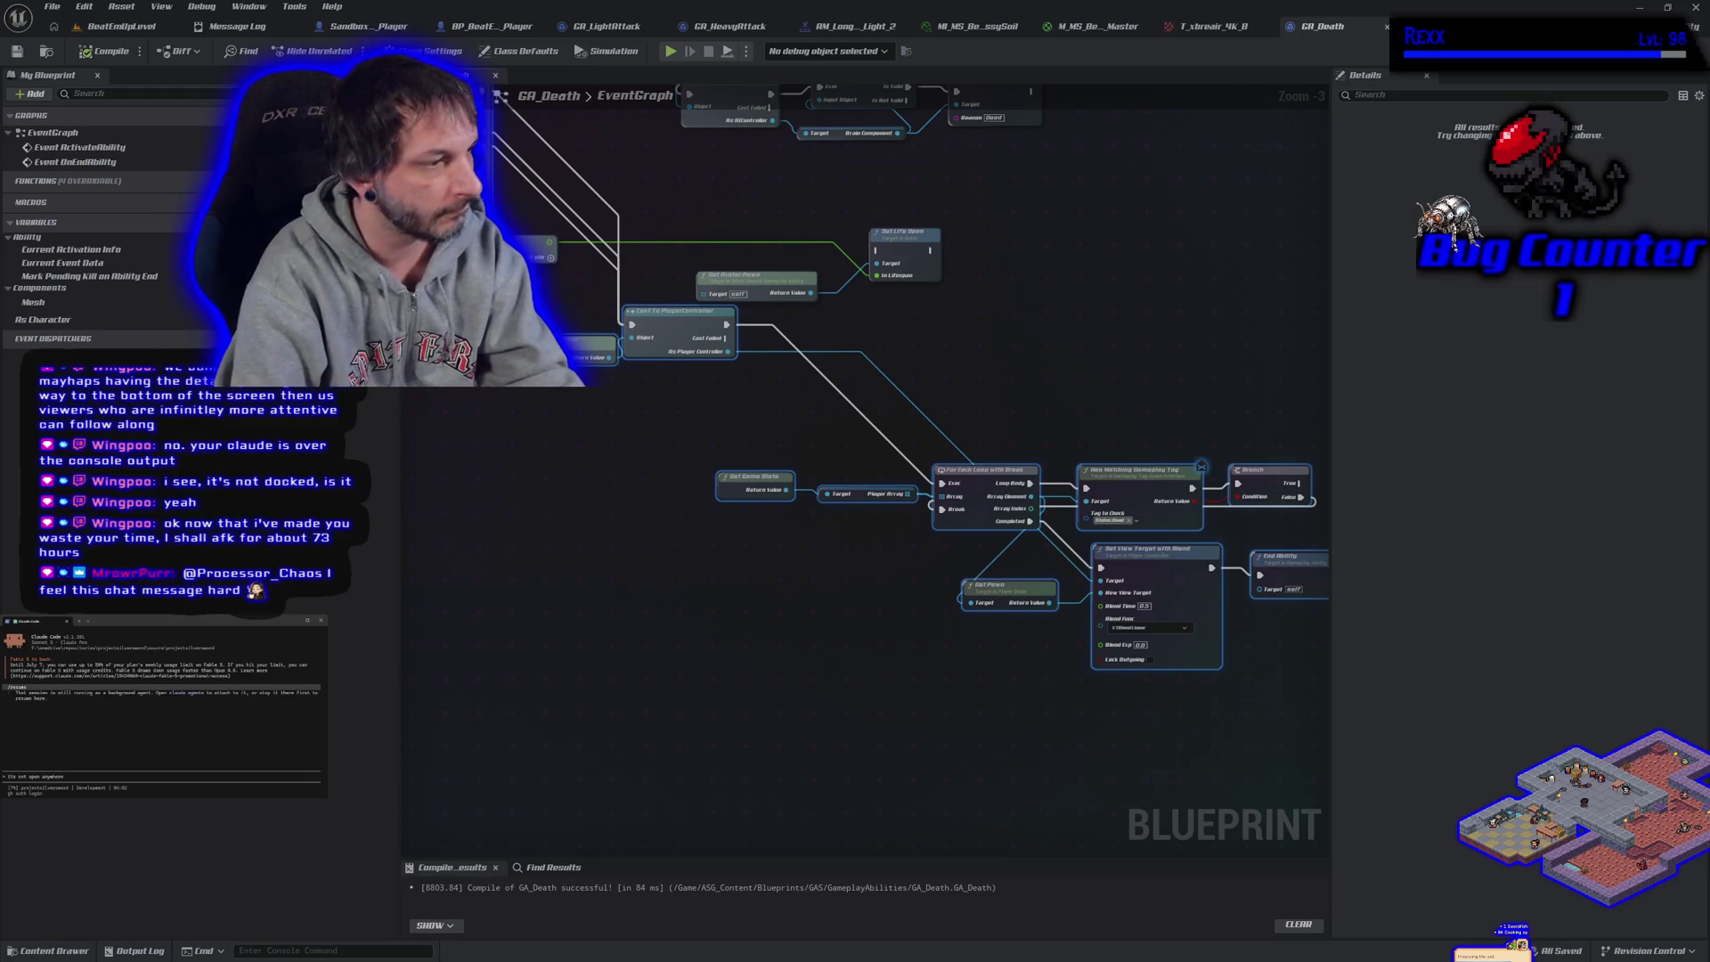
{"action": "key", "text": "Return"}
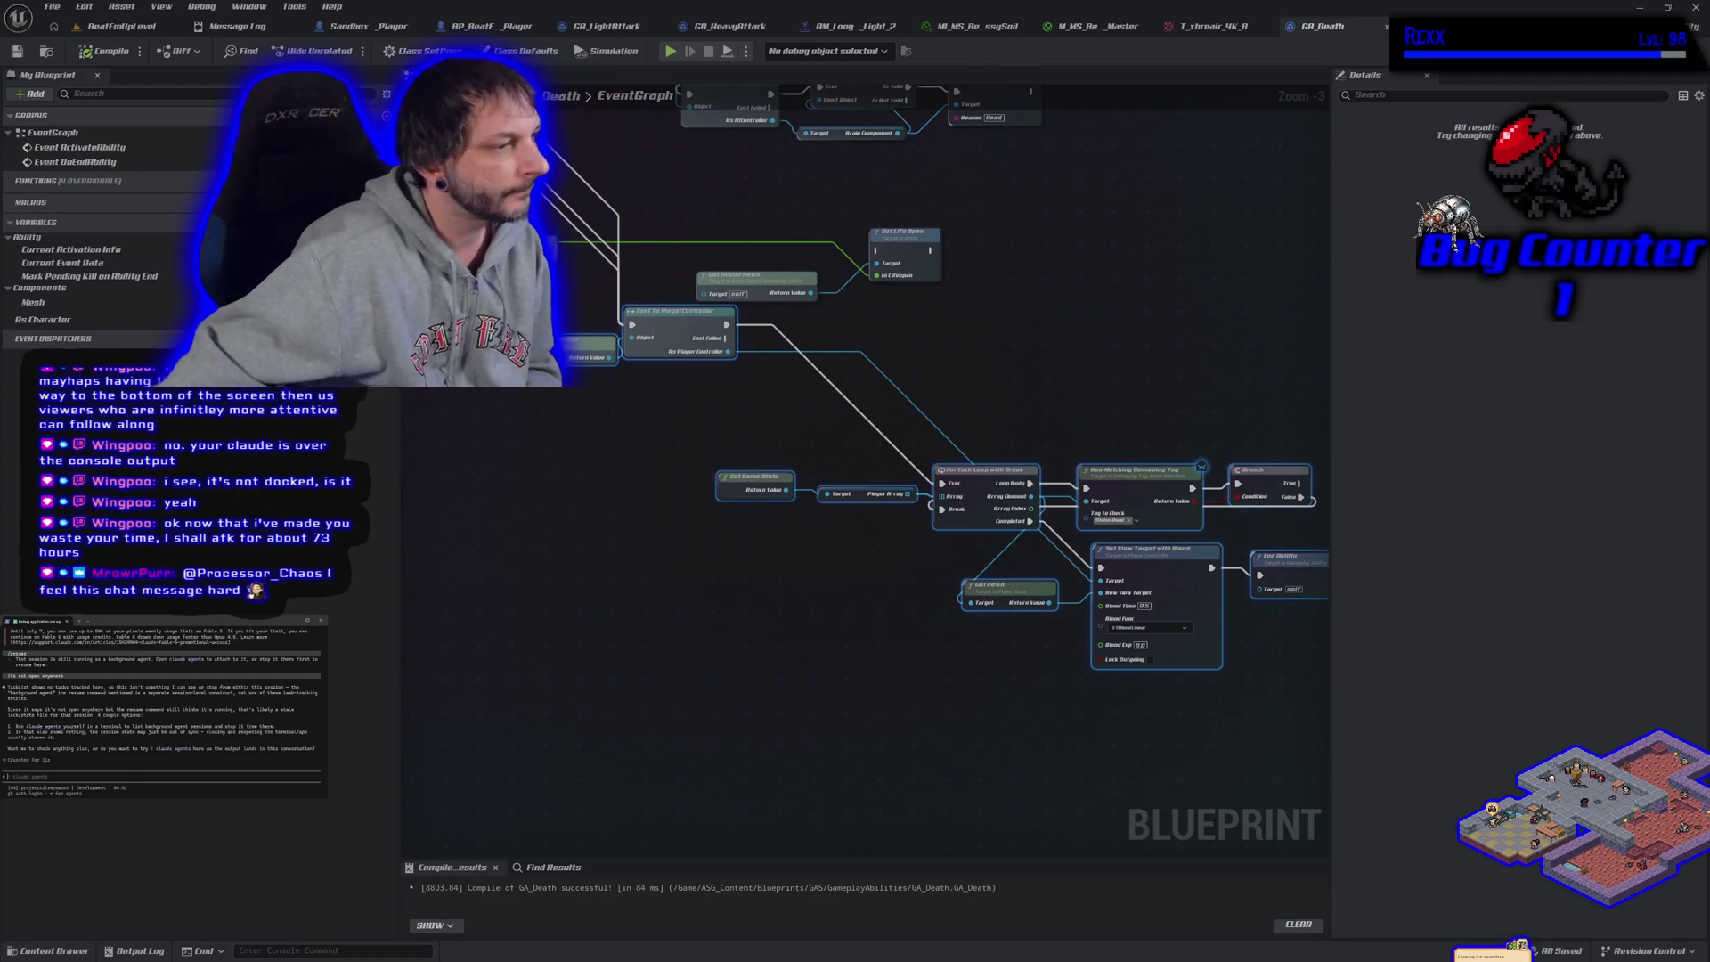
{"action": "key", "text": "alt+Tab"}
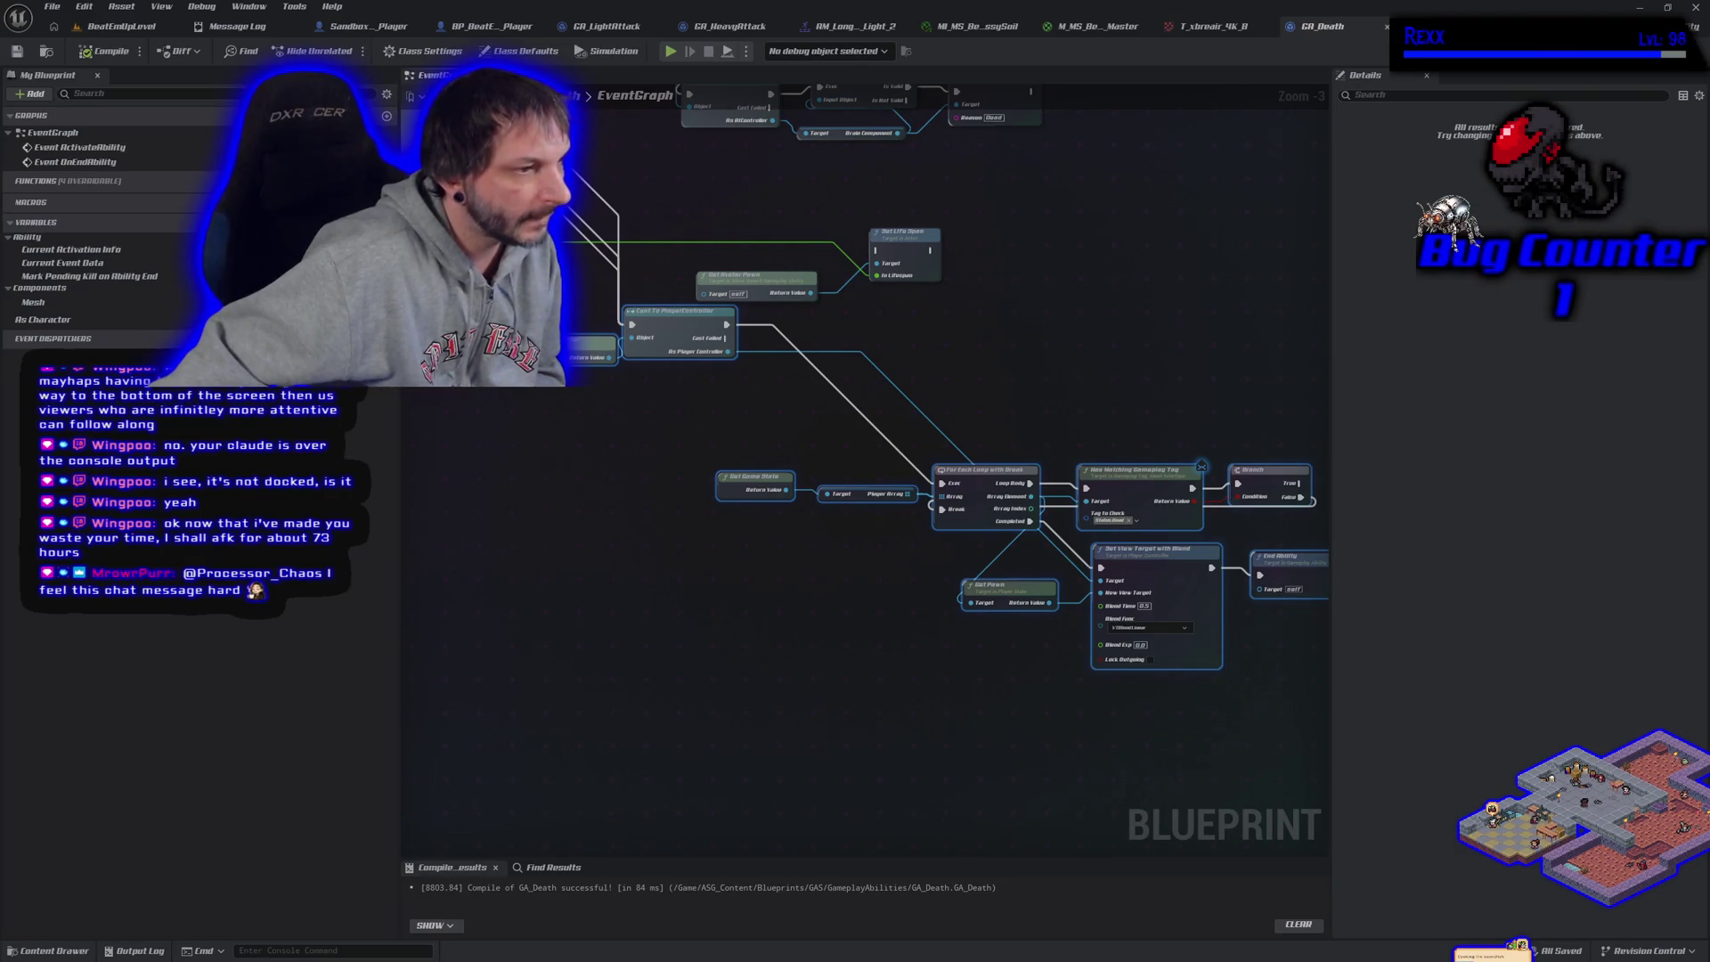
{"action": "key", "text": "alt+Tab"}
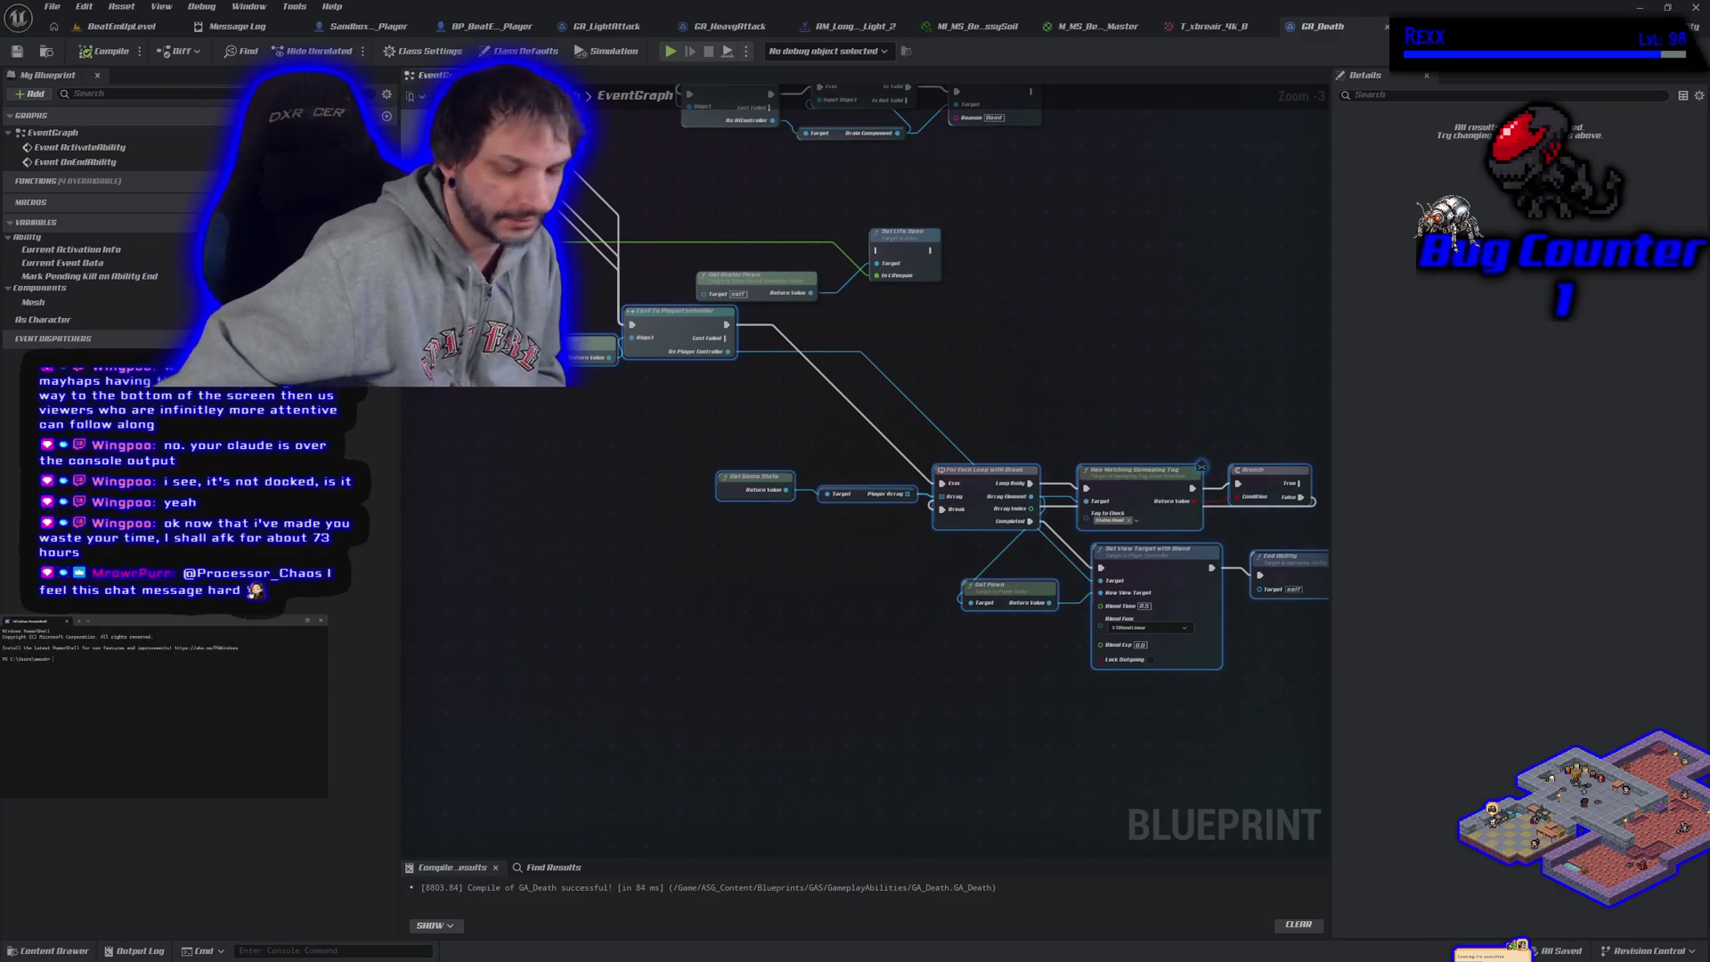
From the projectsilverword source folder, resume the earlier Claude agents exploration session, then focus its terminal
{"action": "type", "text": "cd F:\\onedrive\\repositories\\projectsilverword\\source\\projectsilverword"}
{"action": "key", "text": "Return"}
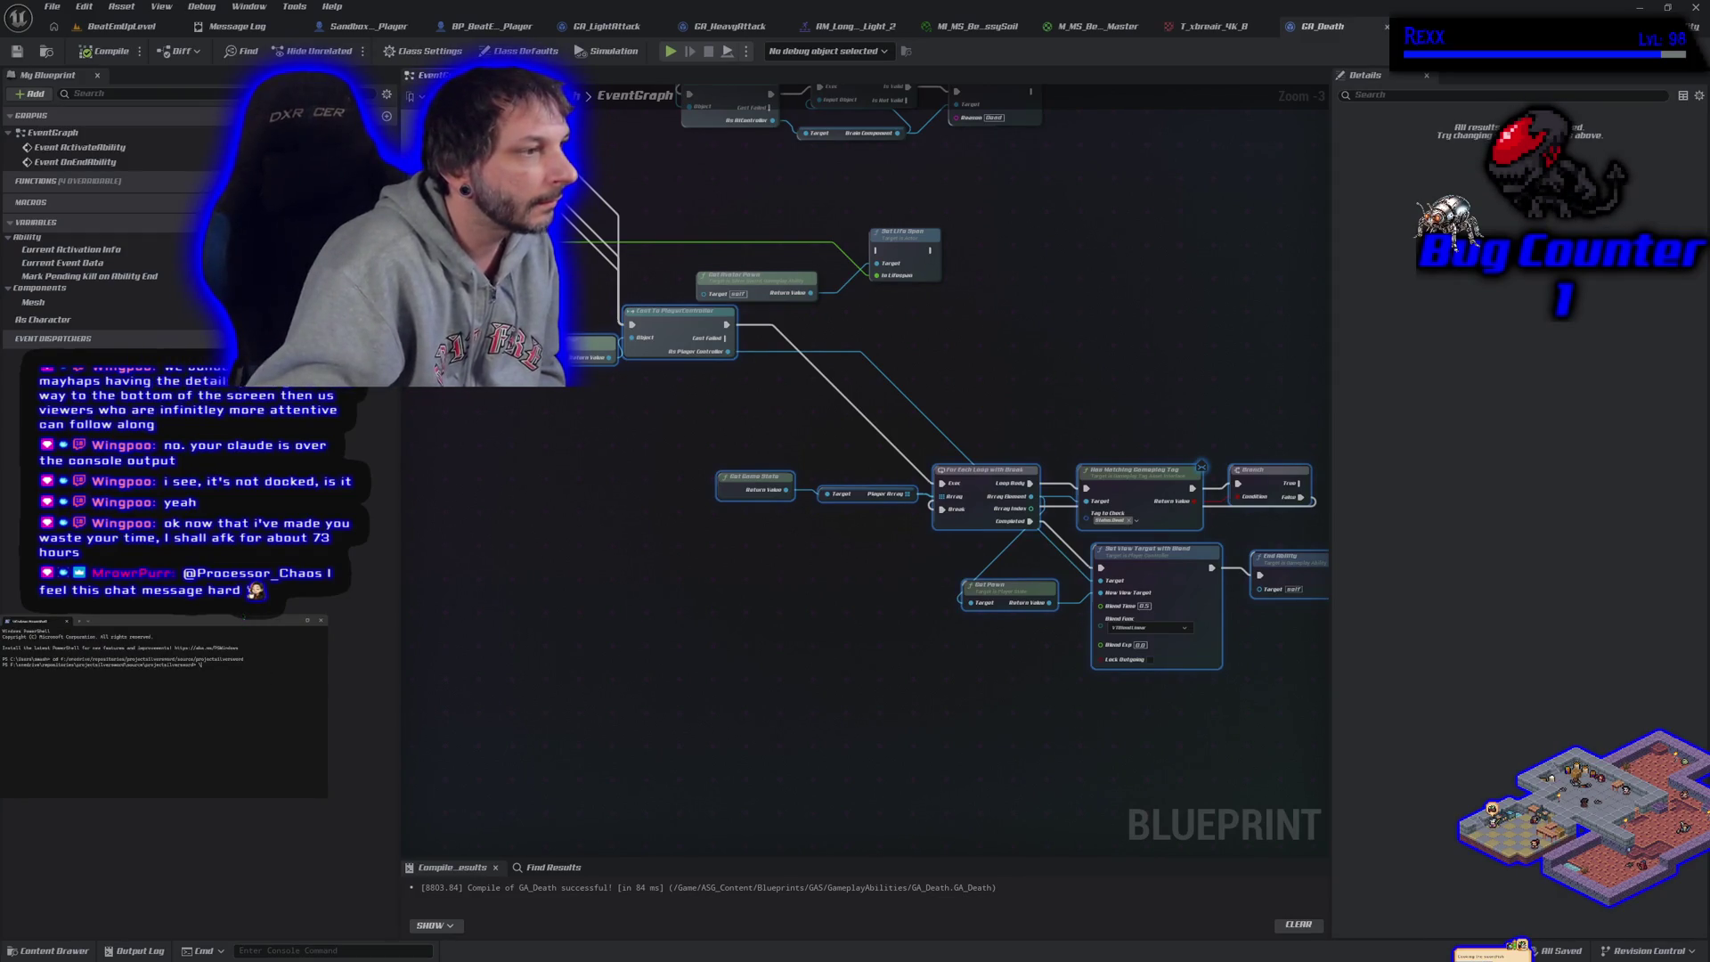
{"action": "type", "text": "claude"}
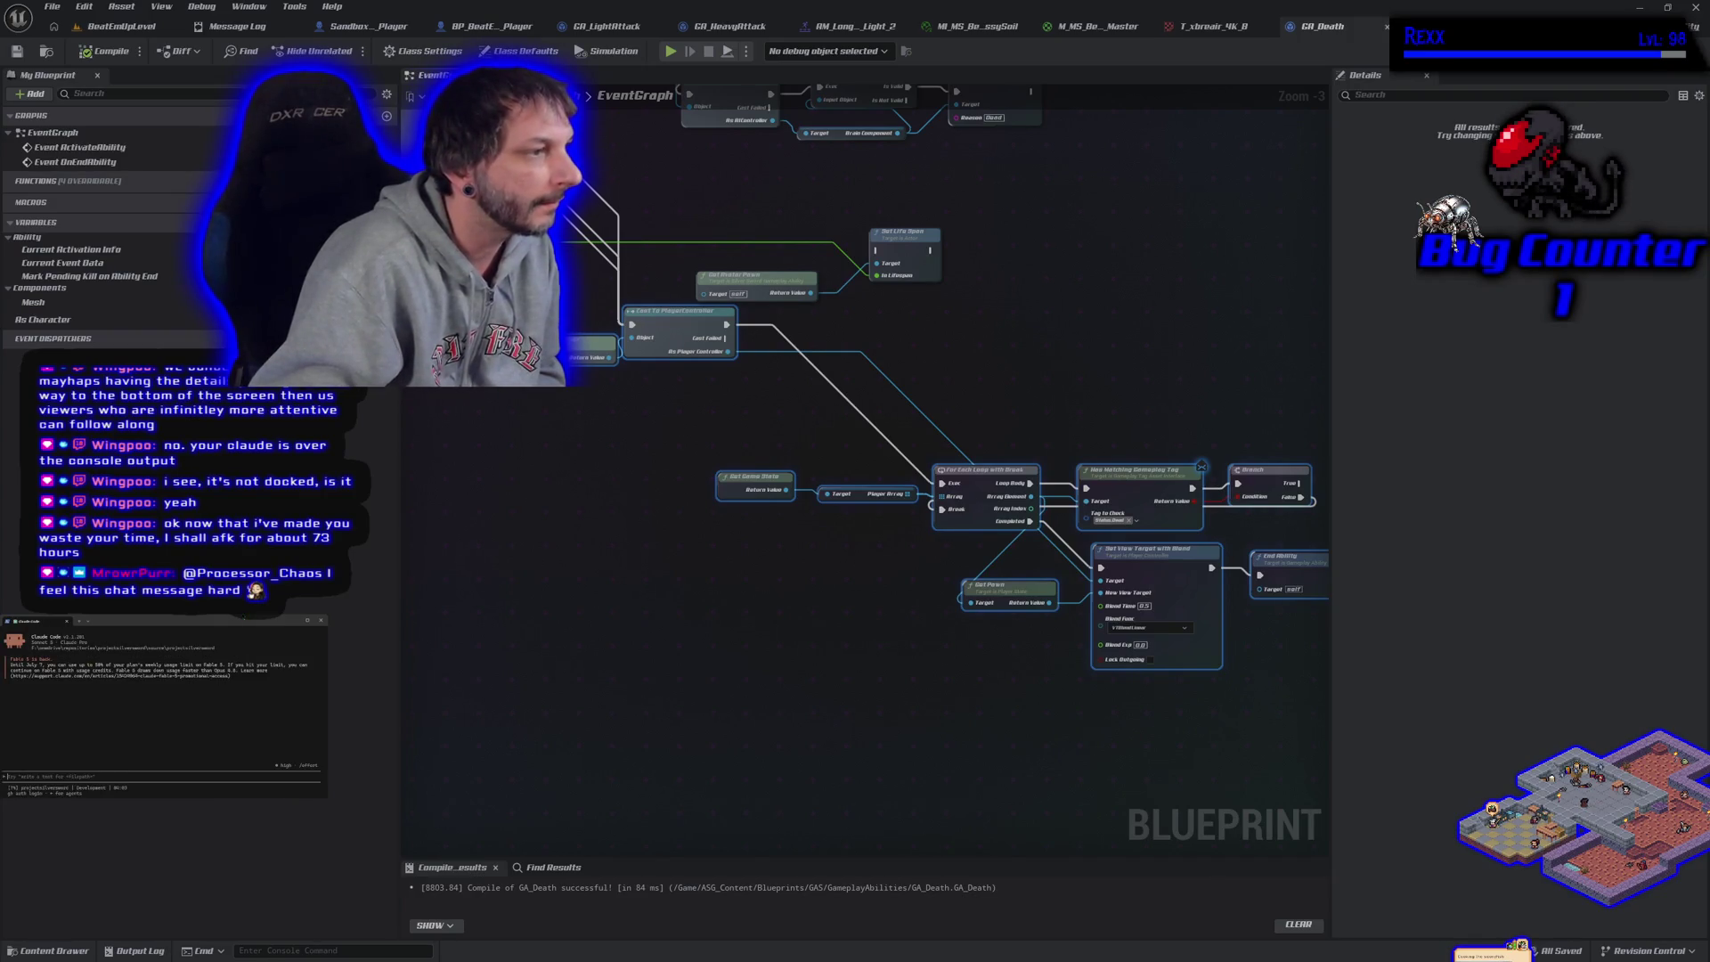
{"action": "type", "text": "/resume"}
{"action": "key", "text": "Return"}
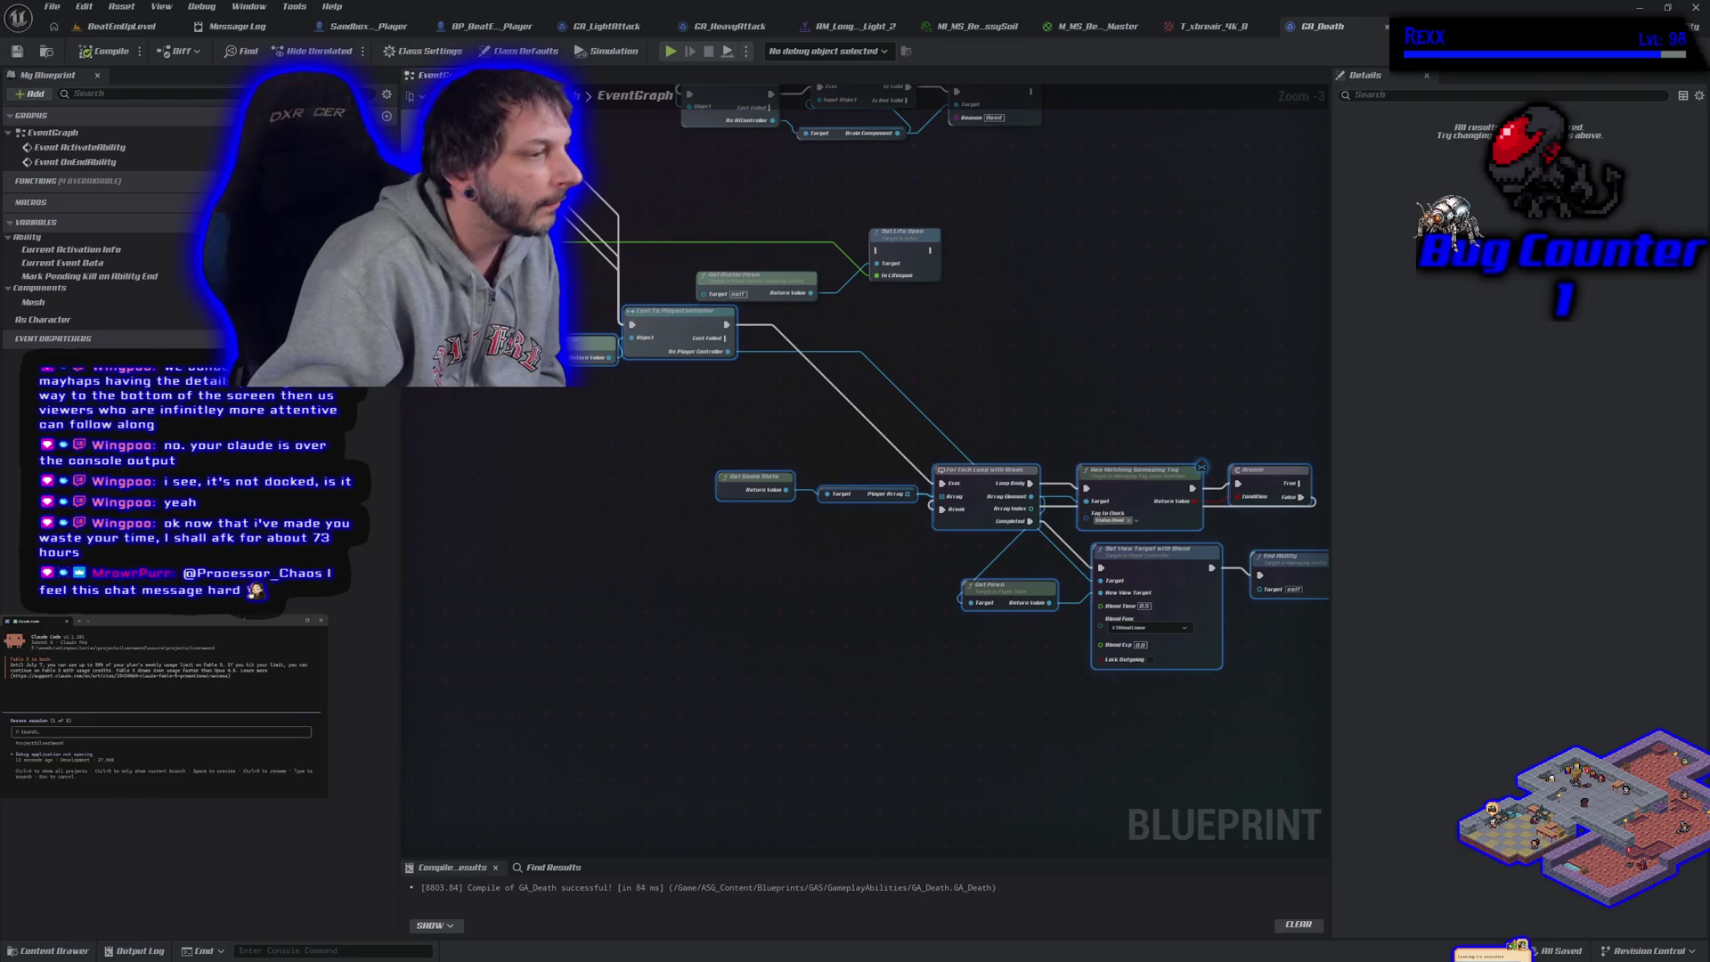
{"action": "key", "text": "Down"}
{"action": "key", "text": "Down"}
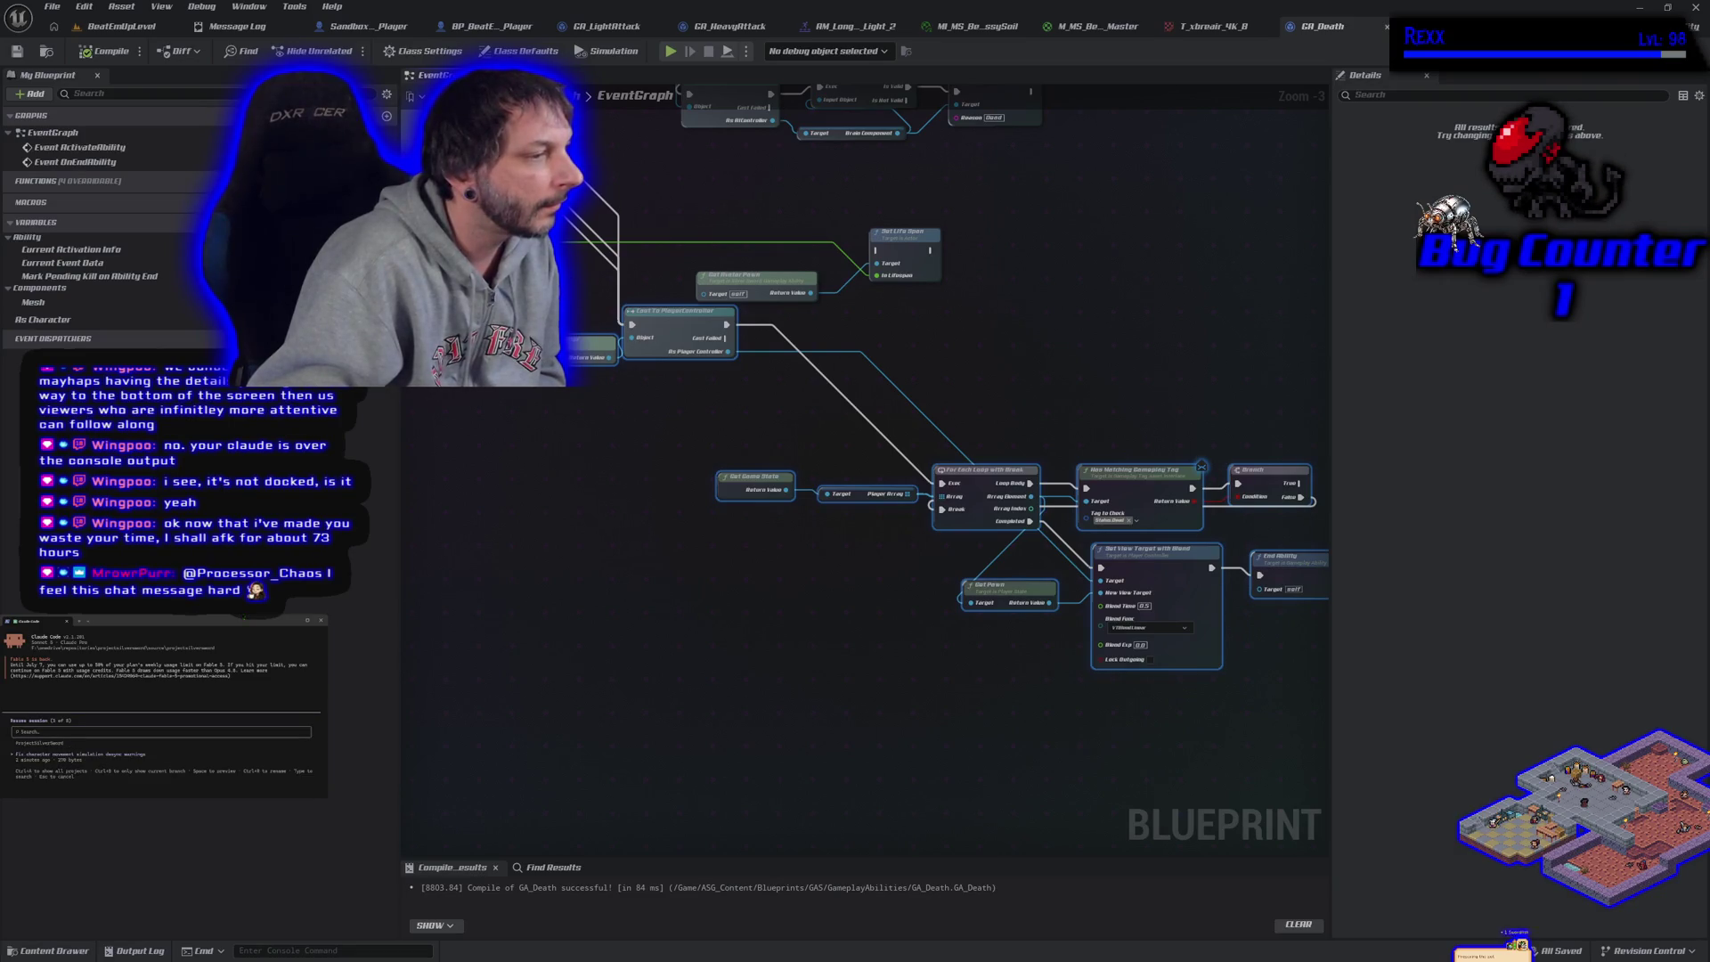
{"action": "key", "text": "Return"}
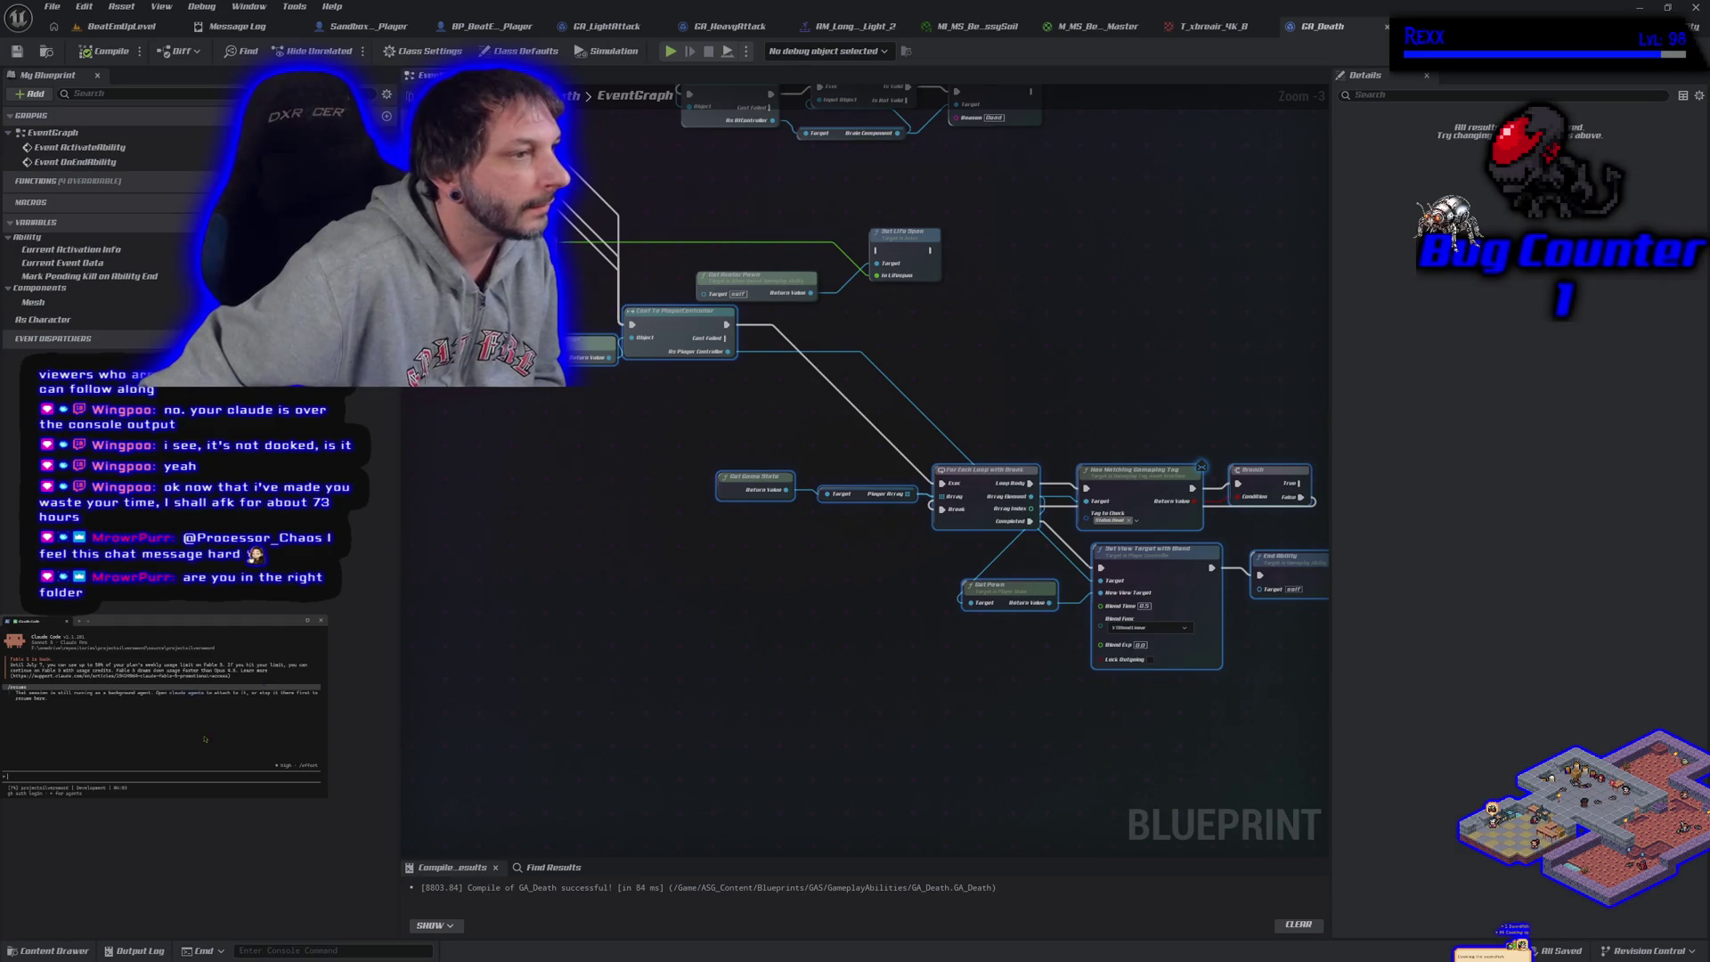
{"action": "left_click", "coordinate": [203, 731]}
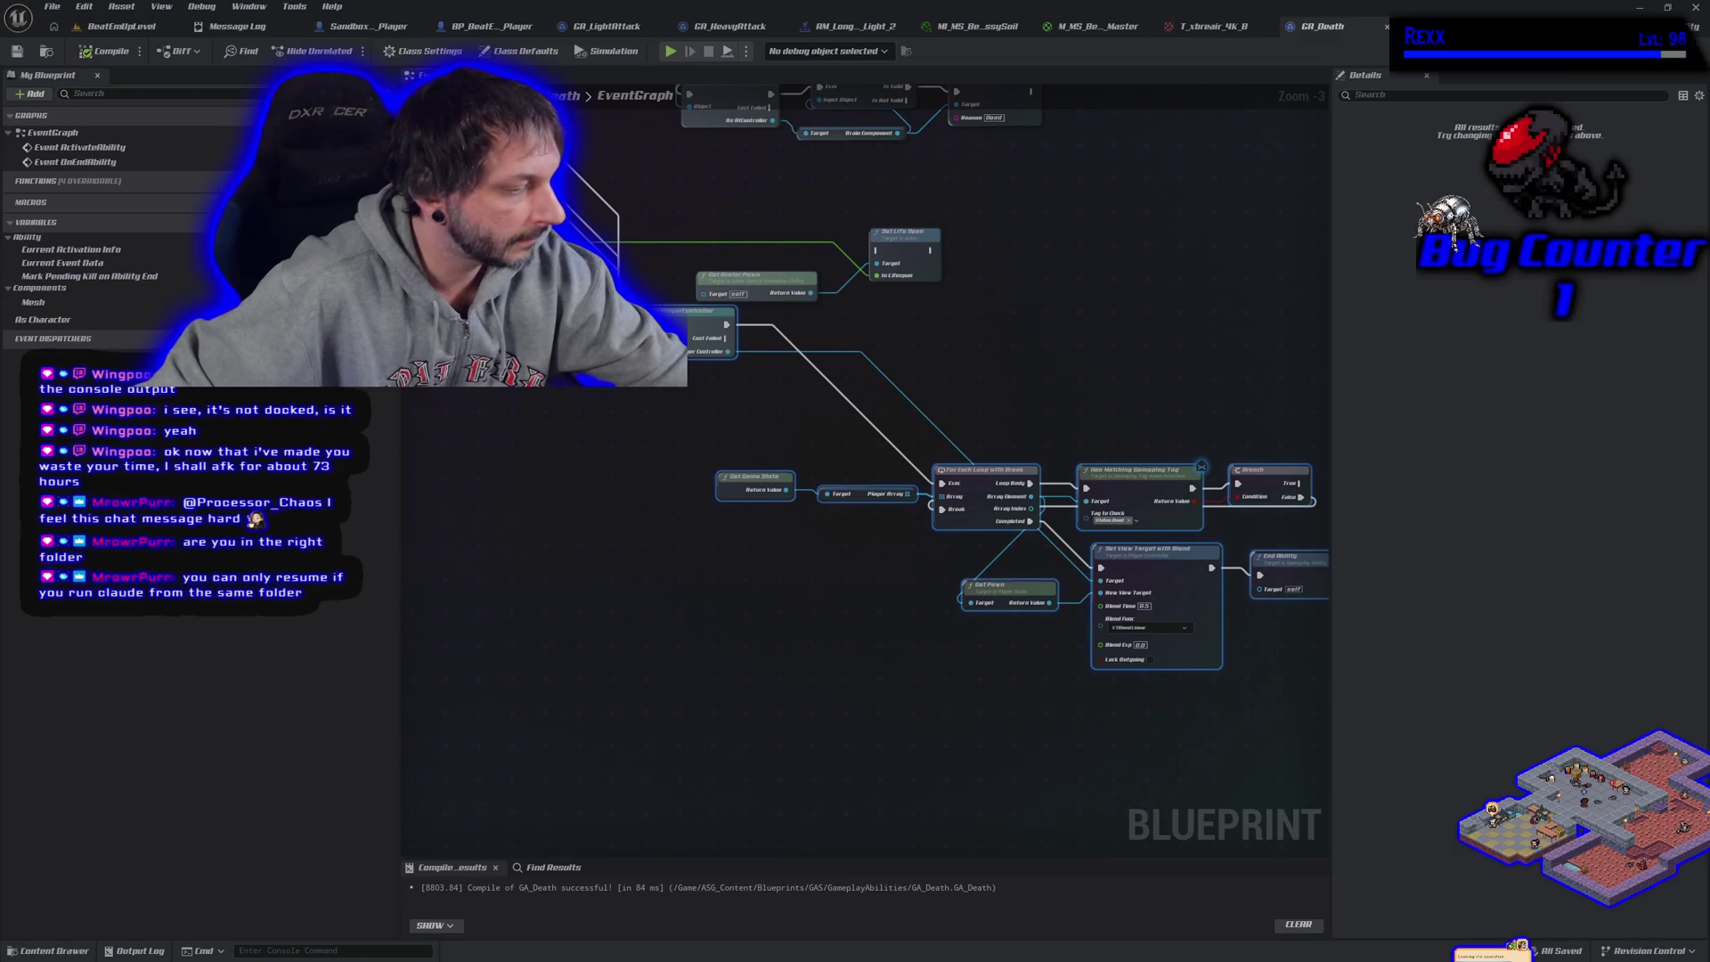
Launch Claude Code in a new PowerShell terminal inside the projectsilverword folder
{"action": "key", "text": "super+r"}
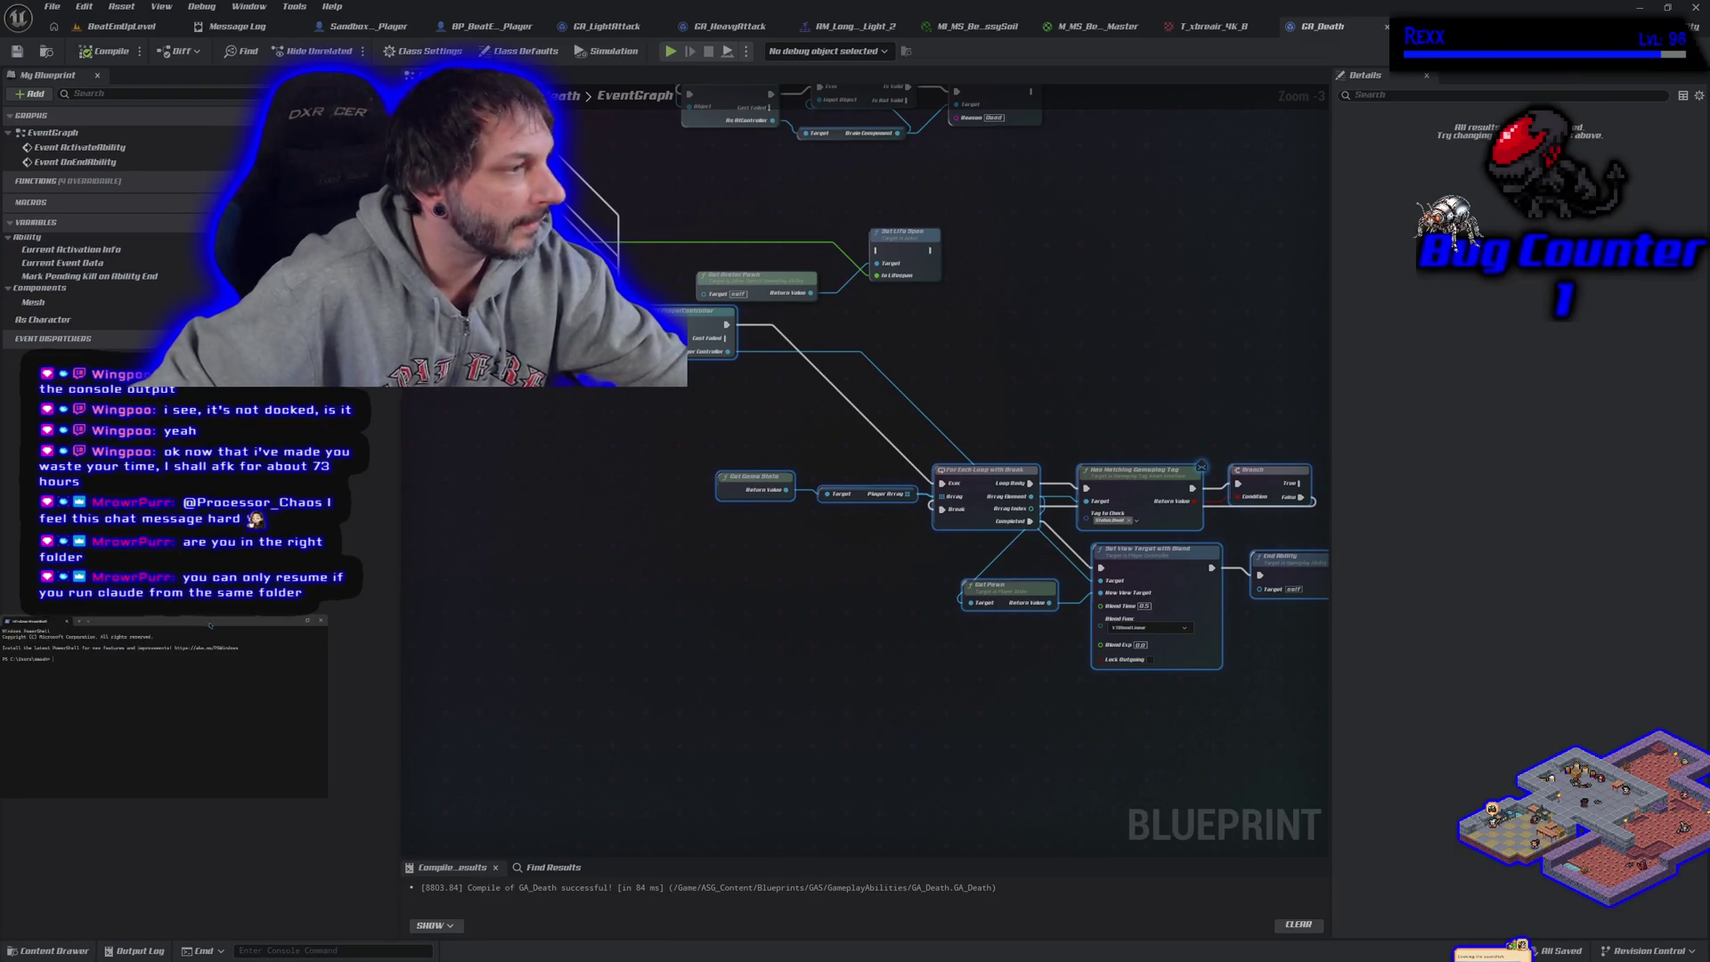
{"action": "key", "text": "ctrl+v"}
{"action": "key", "text": "Return"}
{"action": "key", "text": "ctrl+v"}
{"action": "key", "text": "Escape"}
{"action": "type", "text": "claude"}
{"action": "key", "text": "Return"}
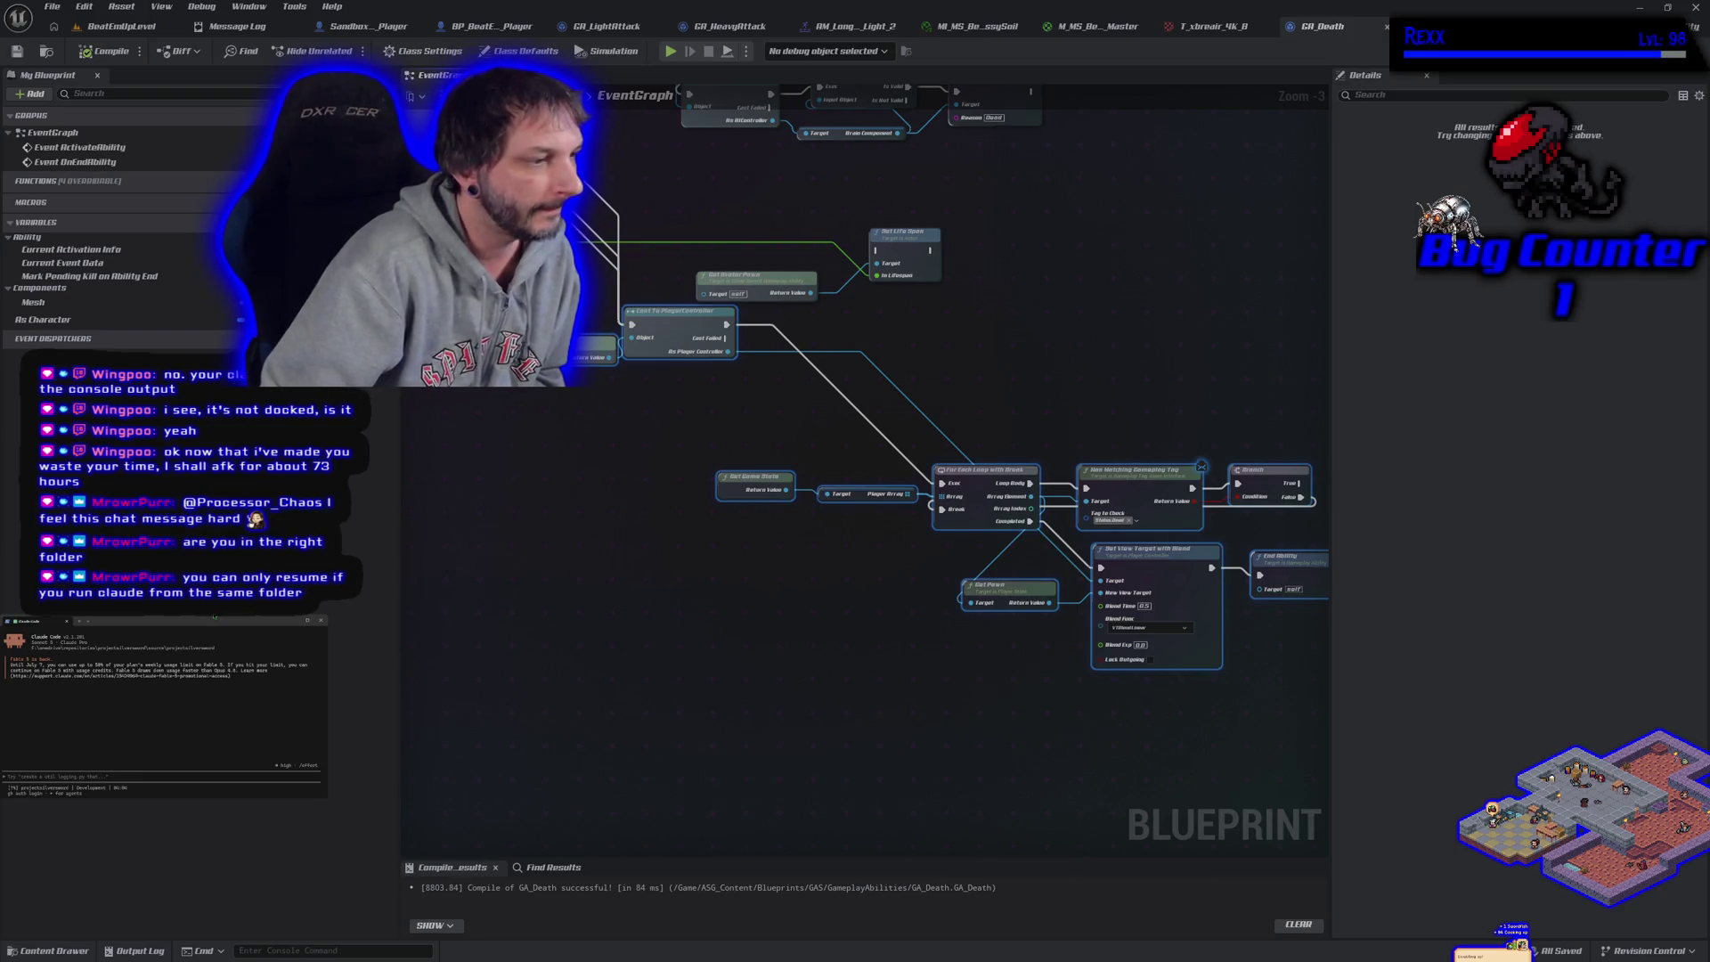
Resume the character movement session with /resume
{"action": "type", "text": "/resume"}
{"action": "key", "text": "Return"}
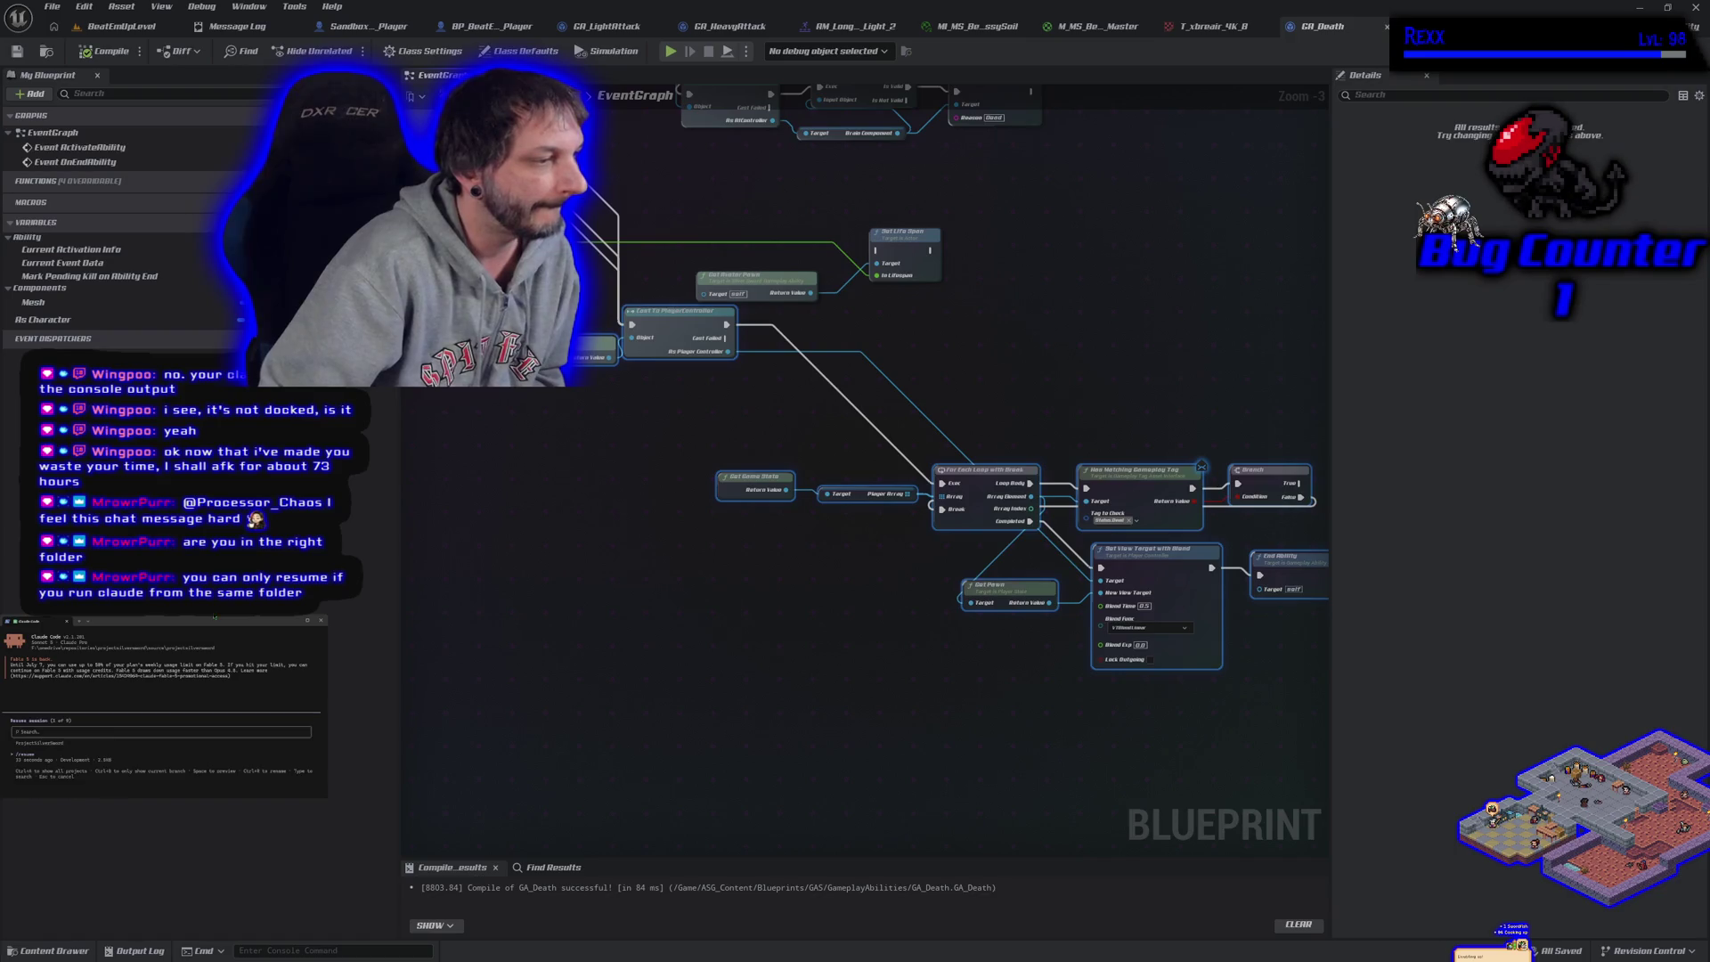
{"action": "key", "text": "Down"}
{"action": "key", "text": "Down"}
{"action": "key", "text": "Down"}
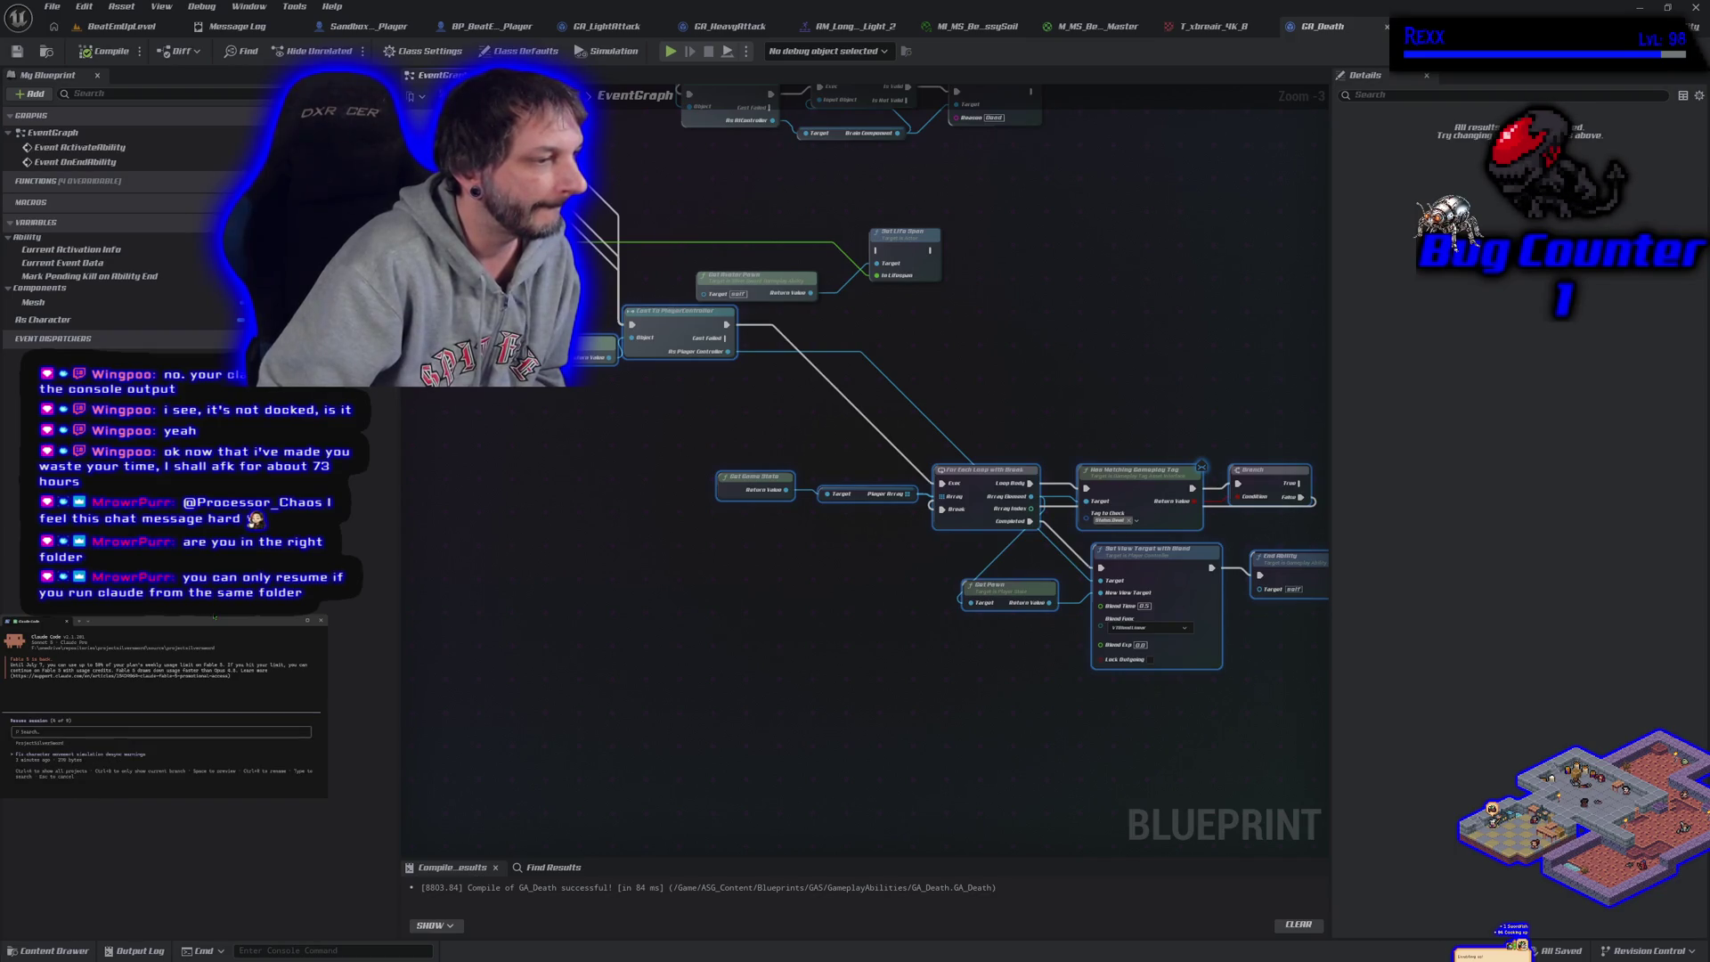
{"action": "key", "text": "Return"}
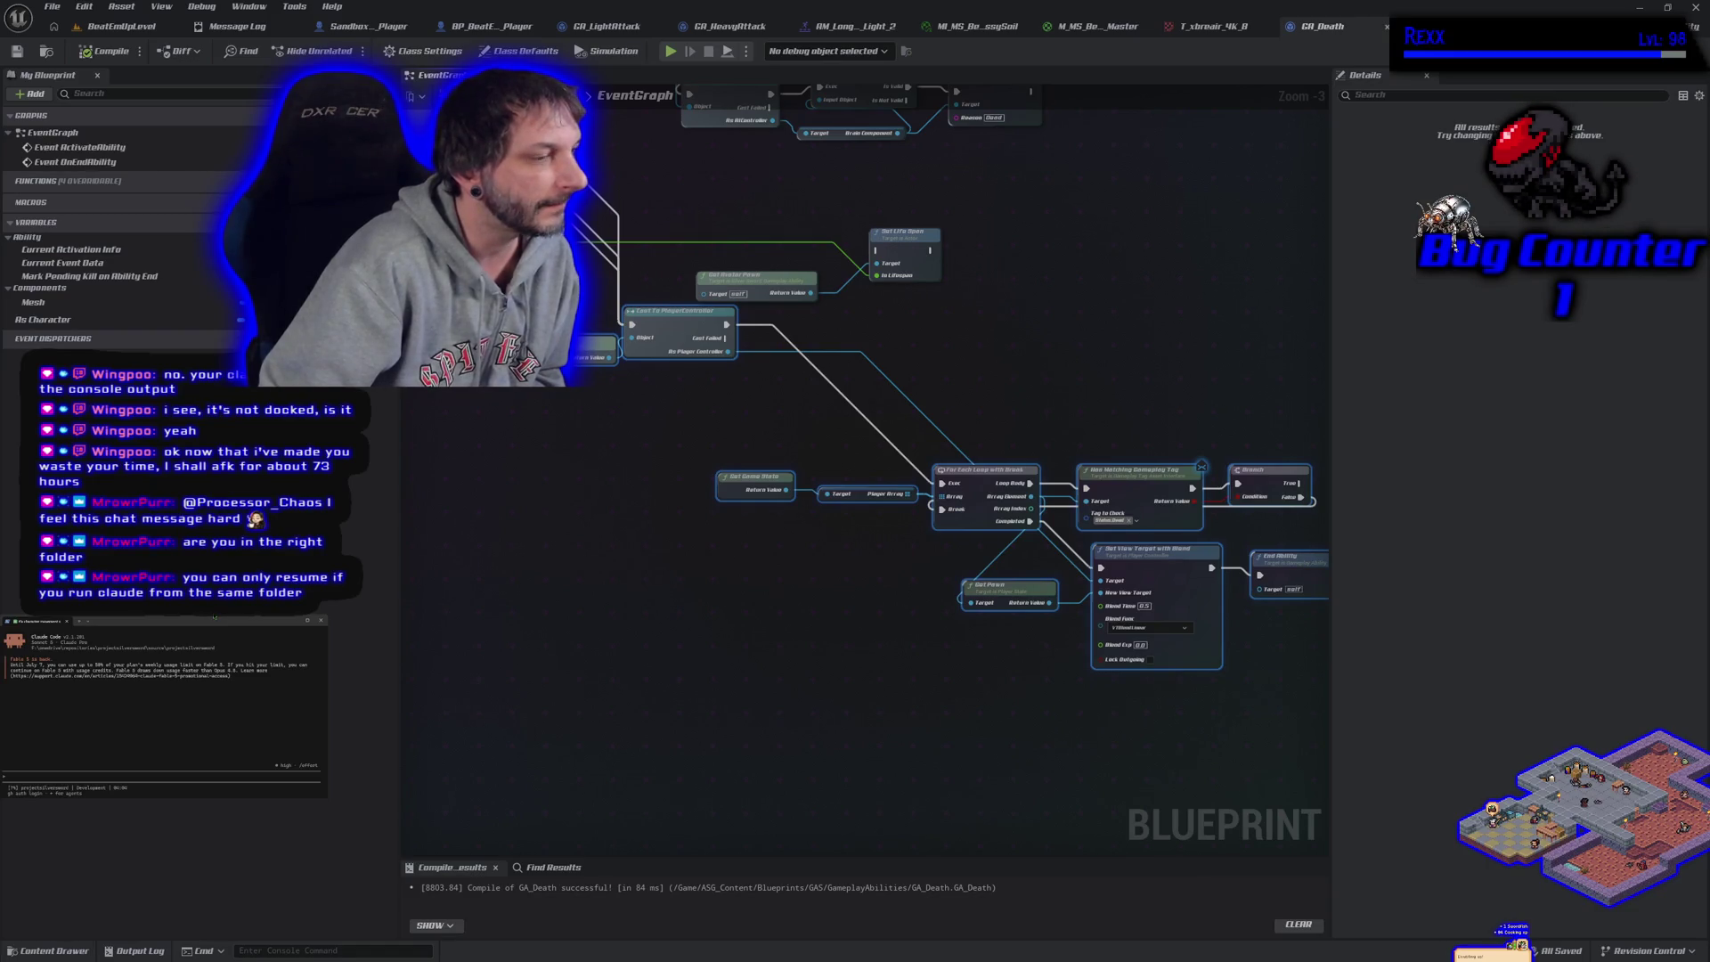
Switch to the Claude agents exploration session and send a message asking it to continue
{"action": "type", "text": "/resume"}
{"action": "key", "text": "Return"}
{"action": "key", "text": "Down"}
{"action": "key", "text": "Down"}
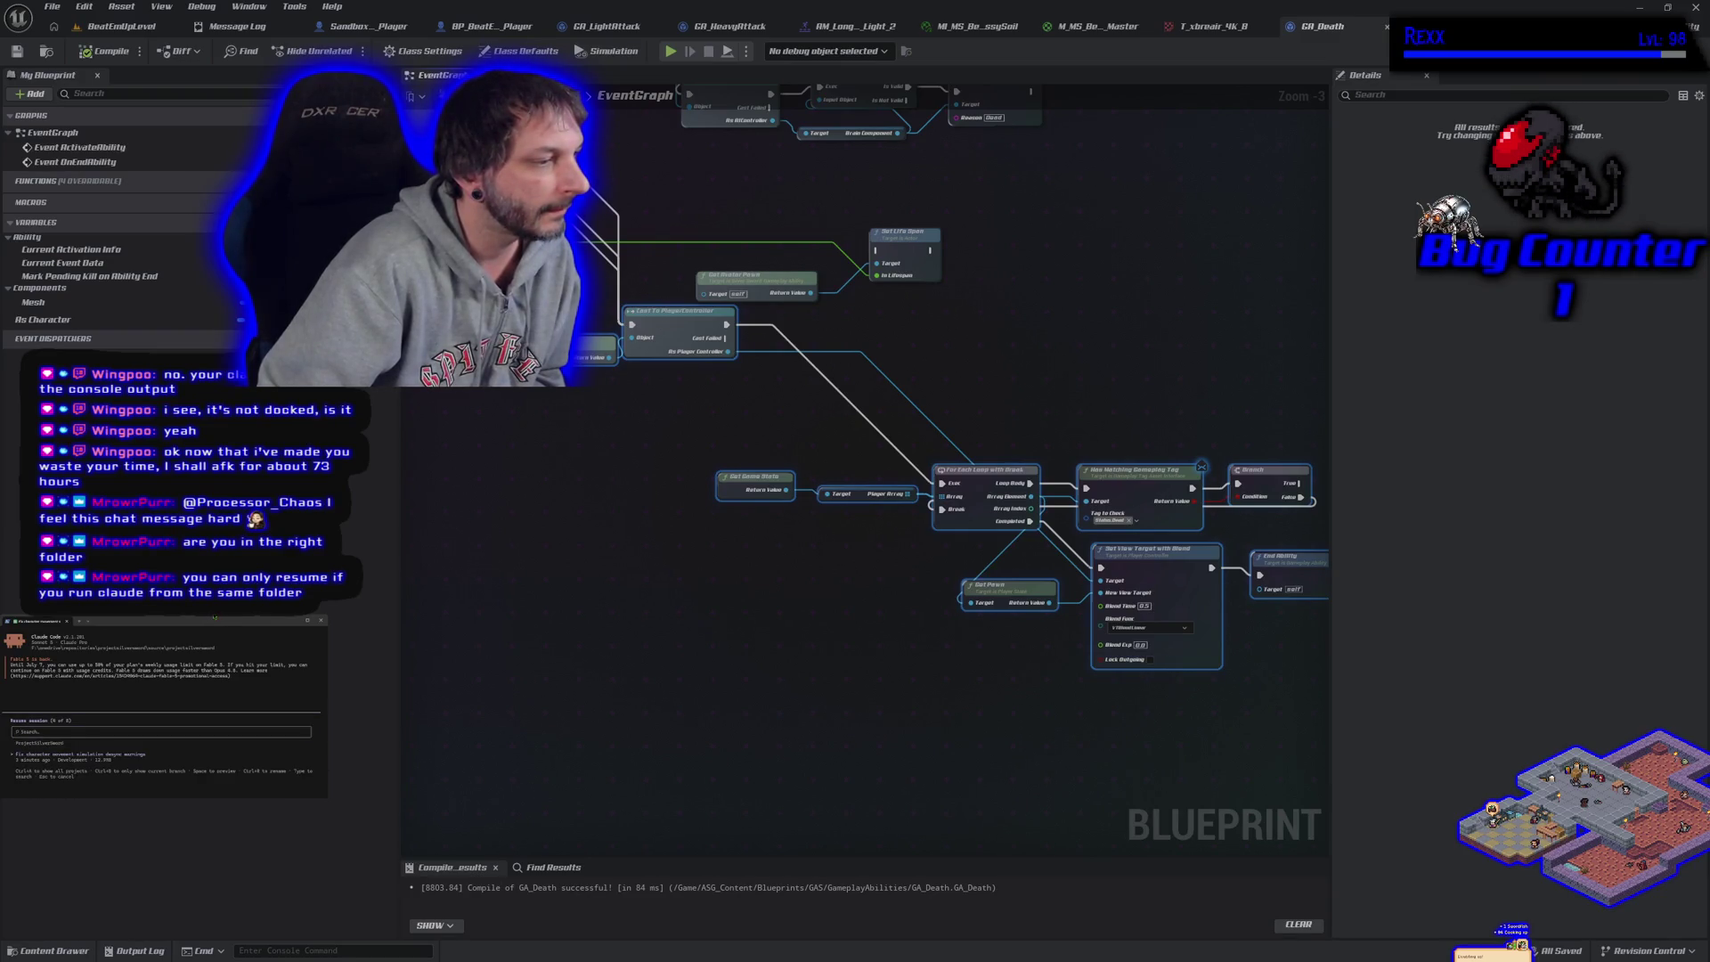
{"action": "key", "text": "Return"}
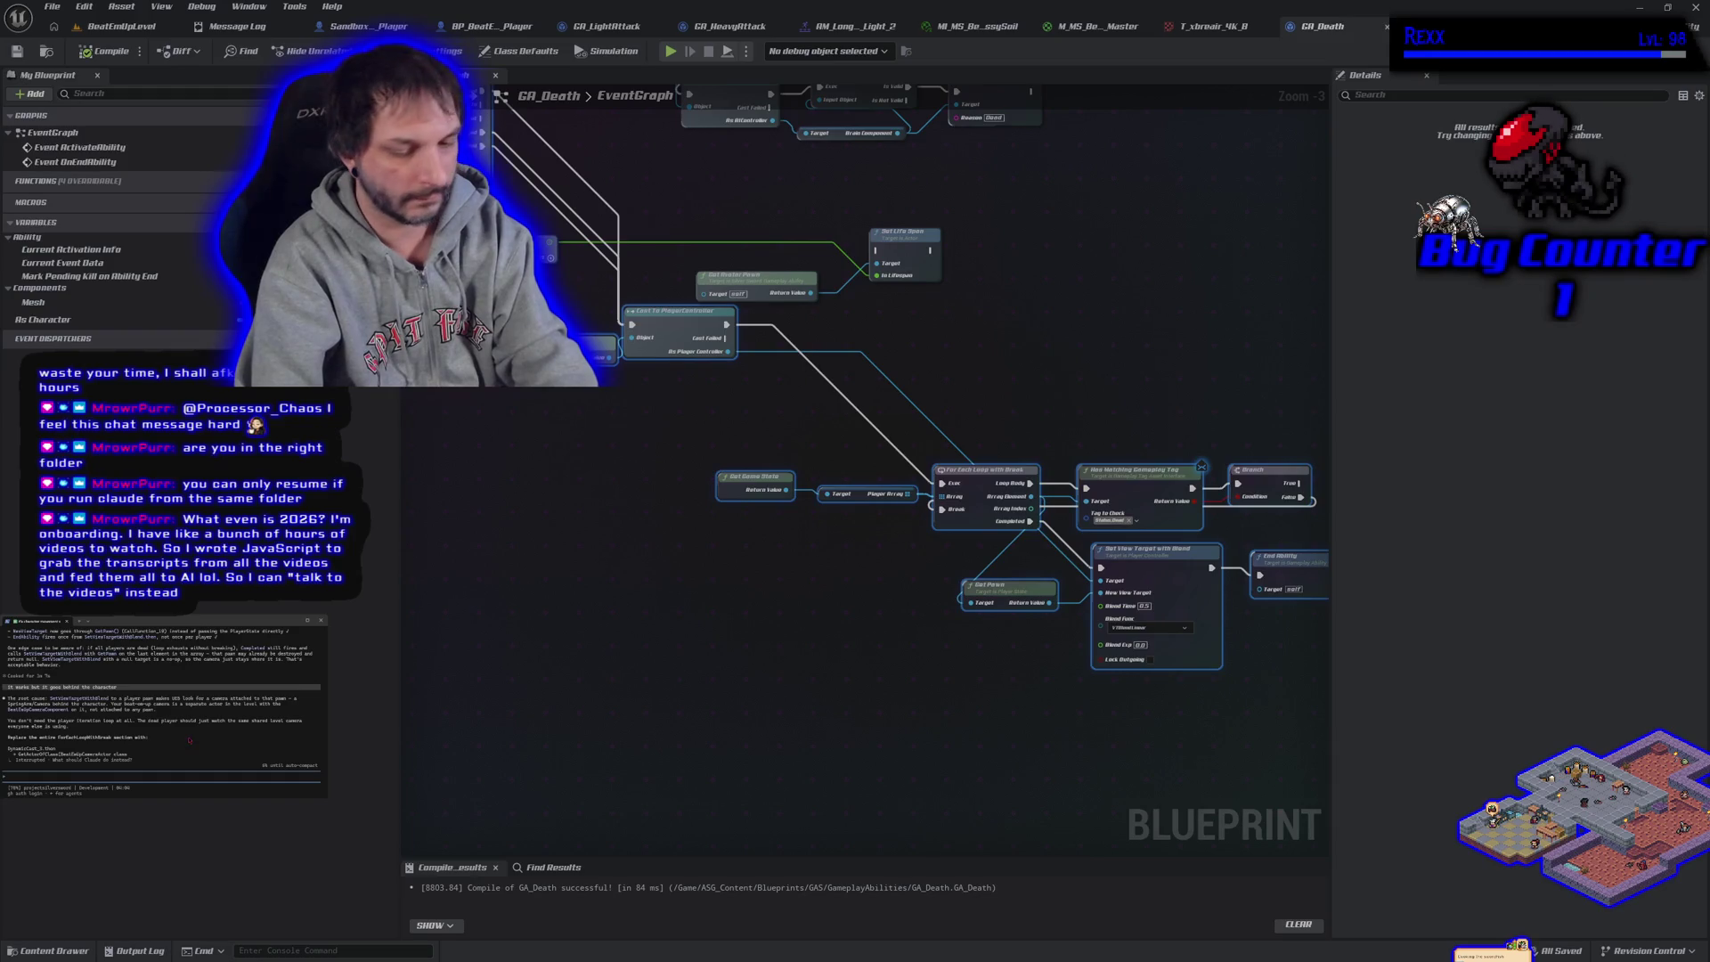
{"action": "type", "text": "so"}
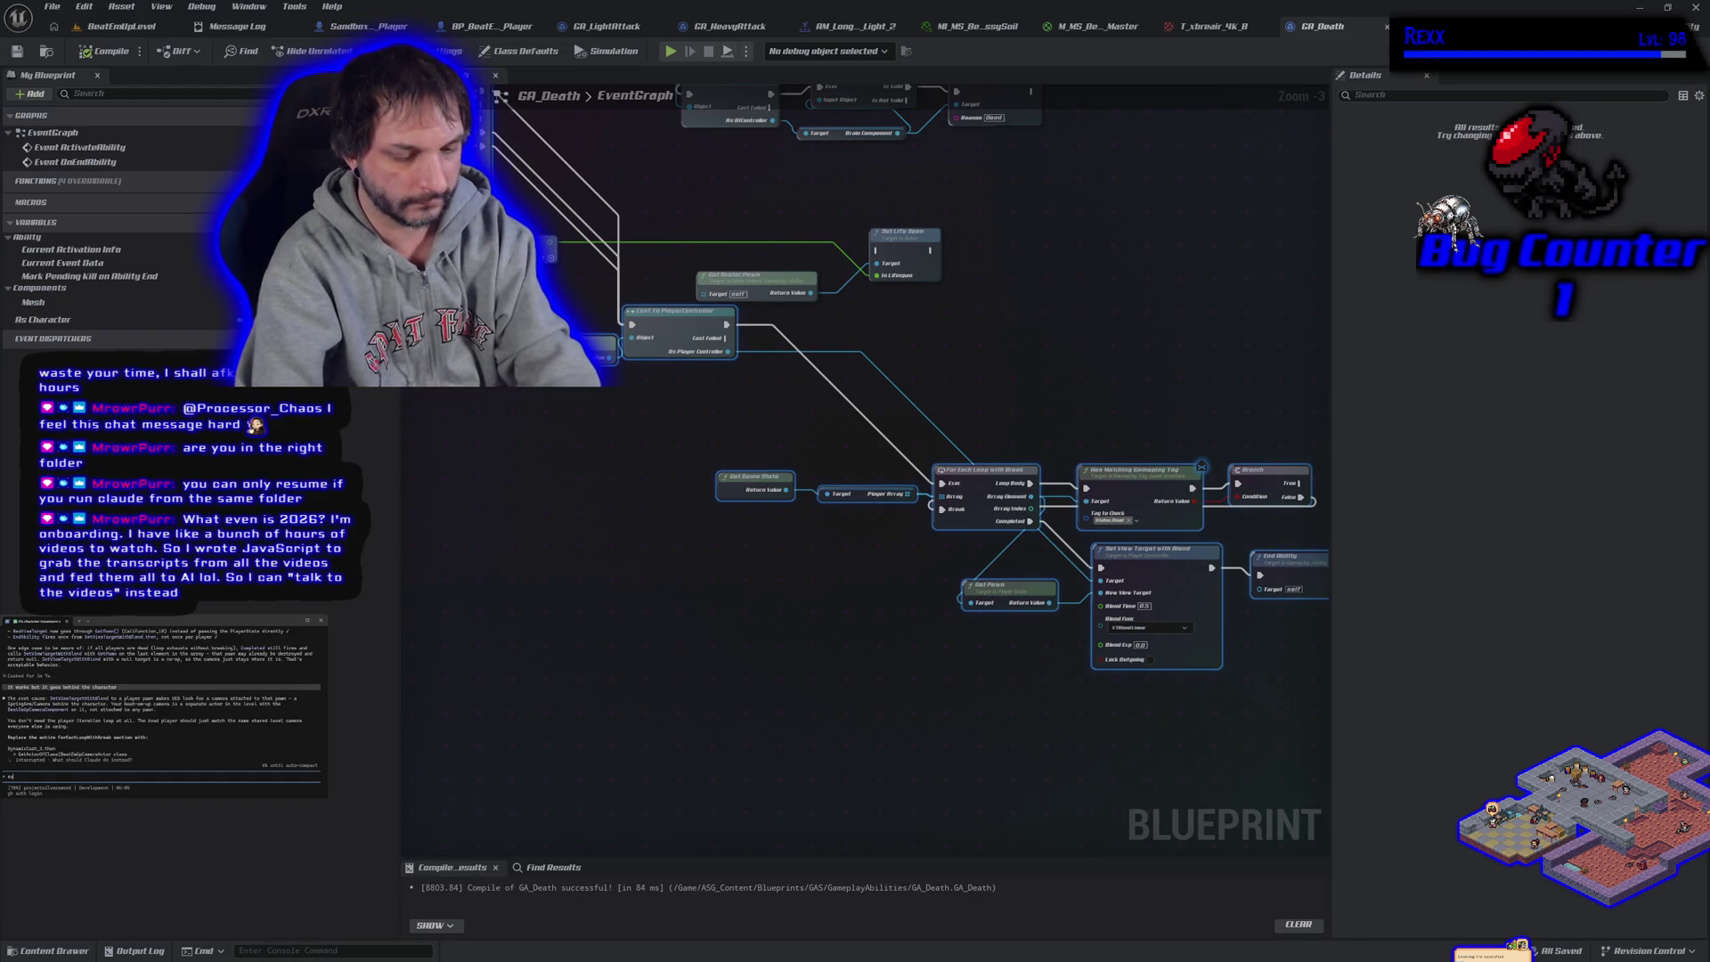
{"action": "type", "text": "rry resume"}
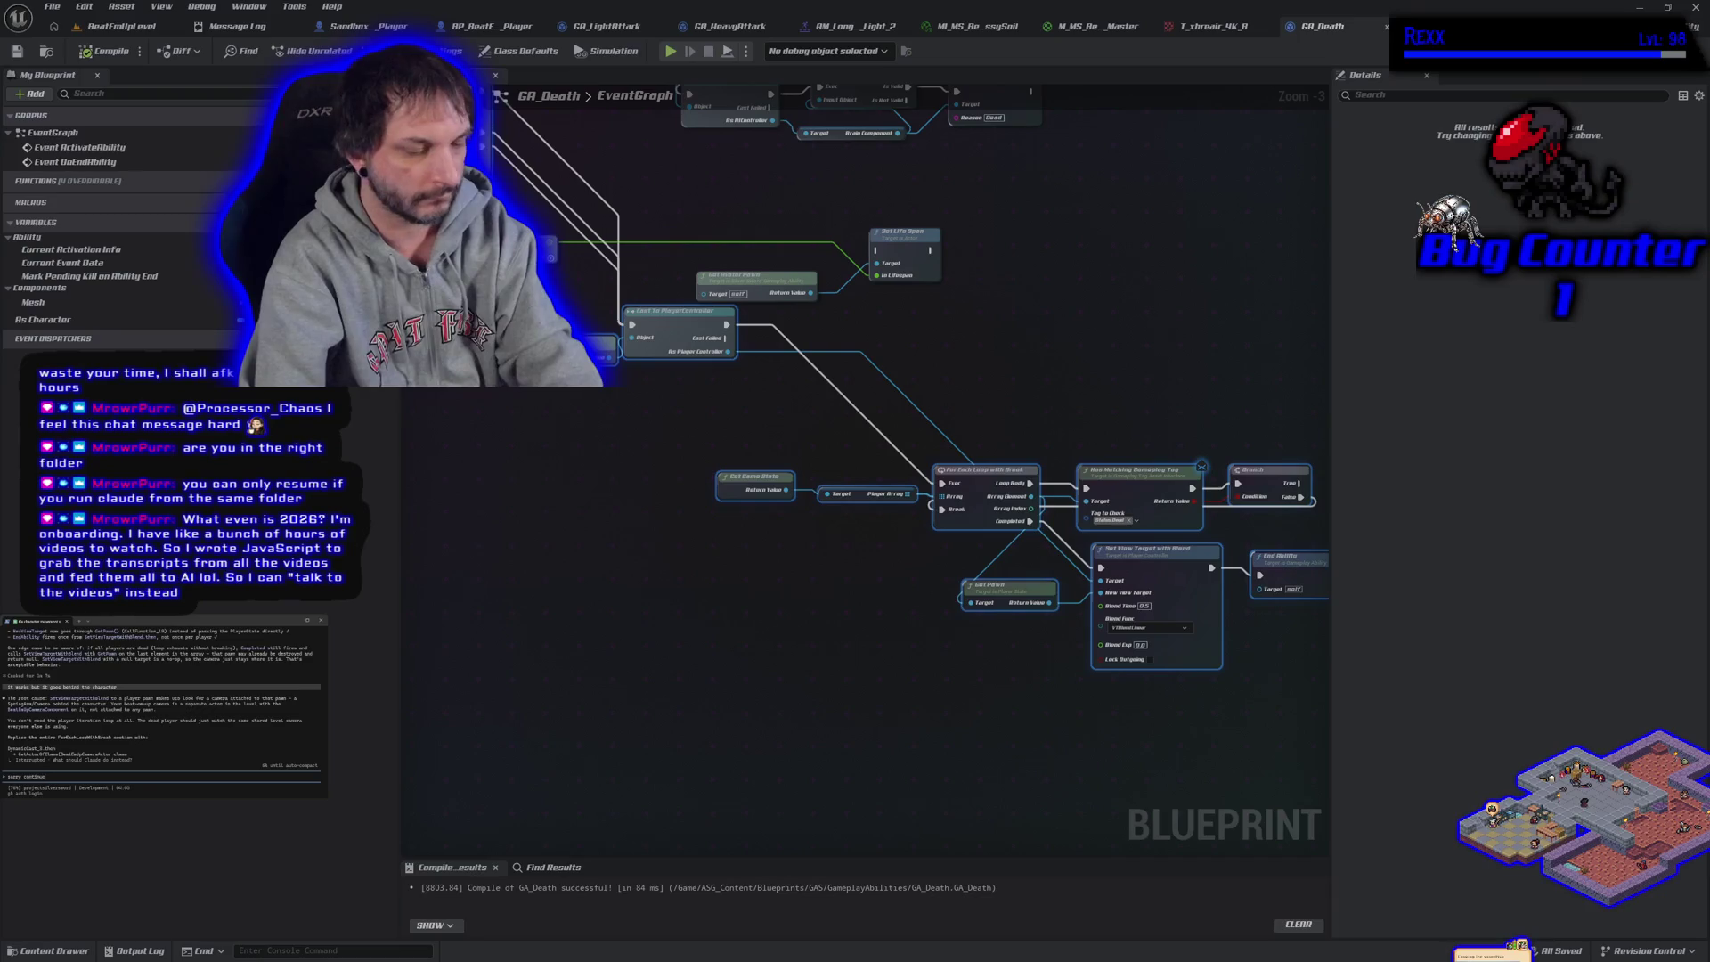
{"action": "type", "text": "at"}
{"action": "key", "text": "Return"}
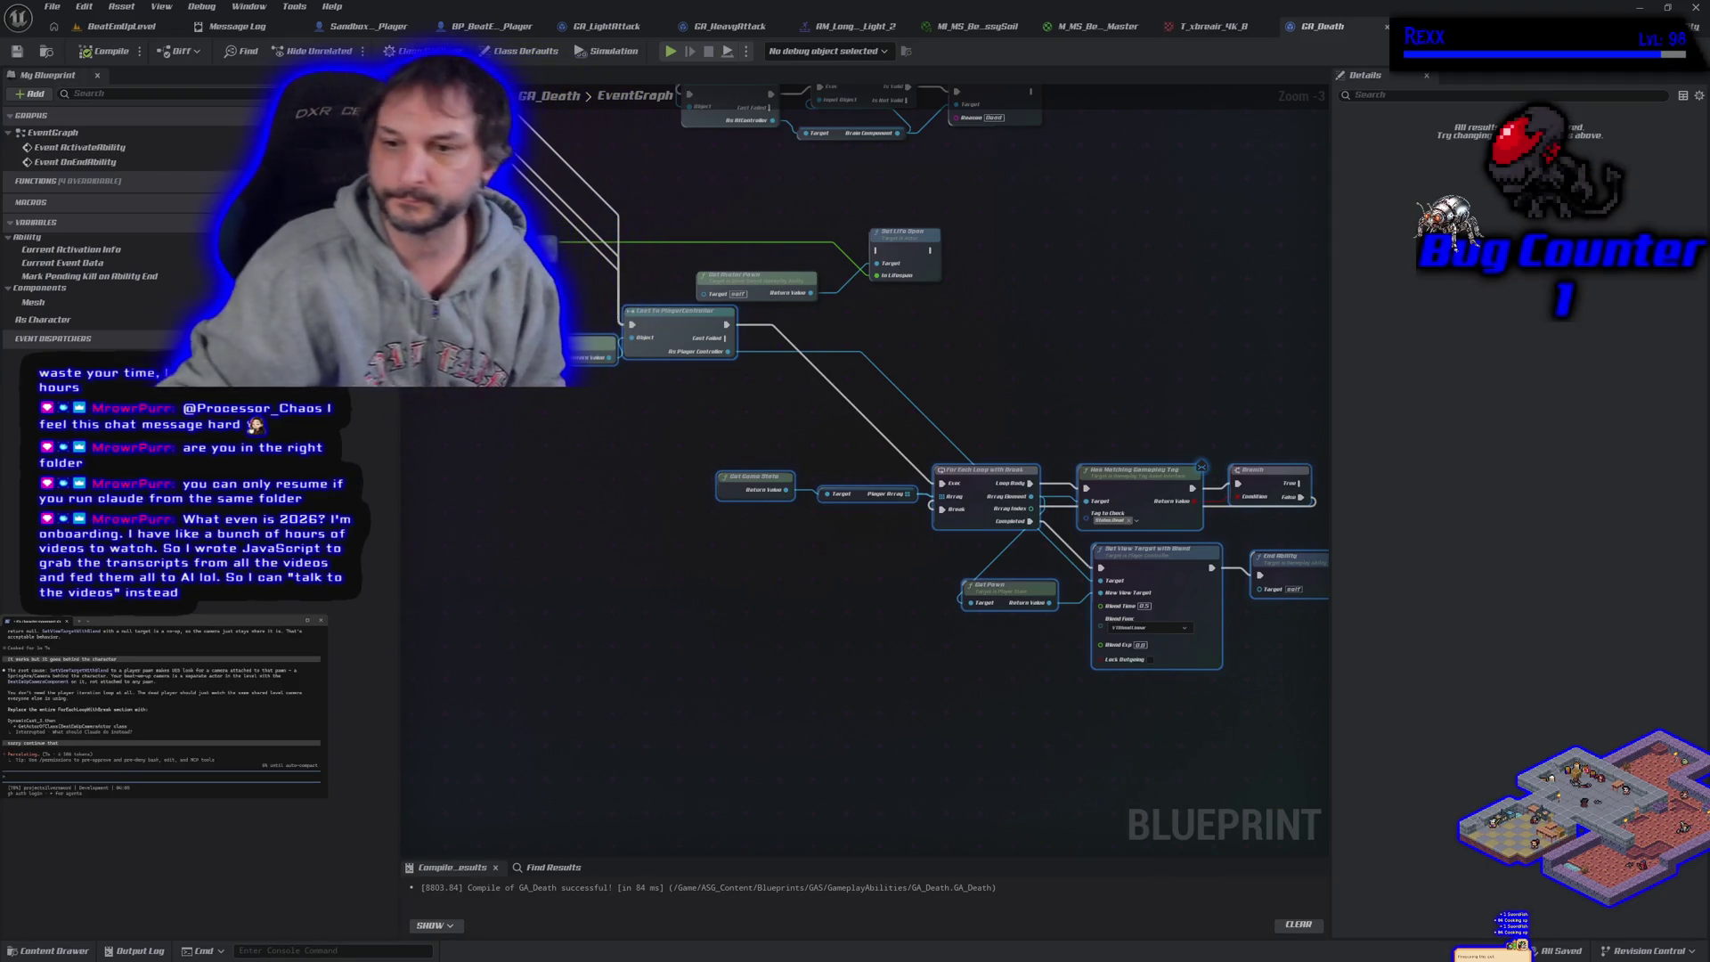
{"action": "left_click", "coordinate": [475, 443]}
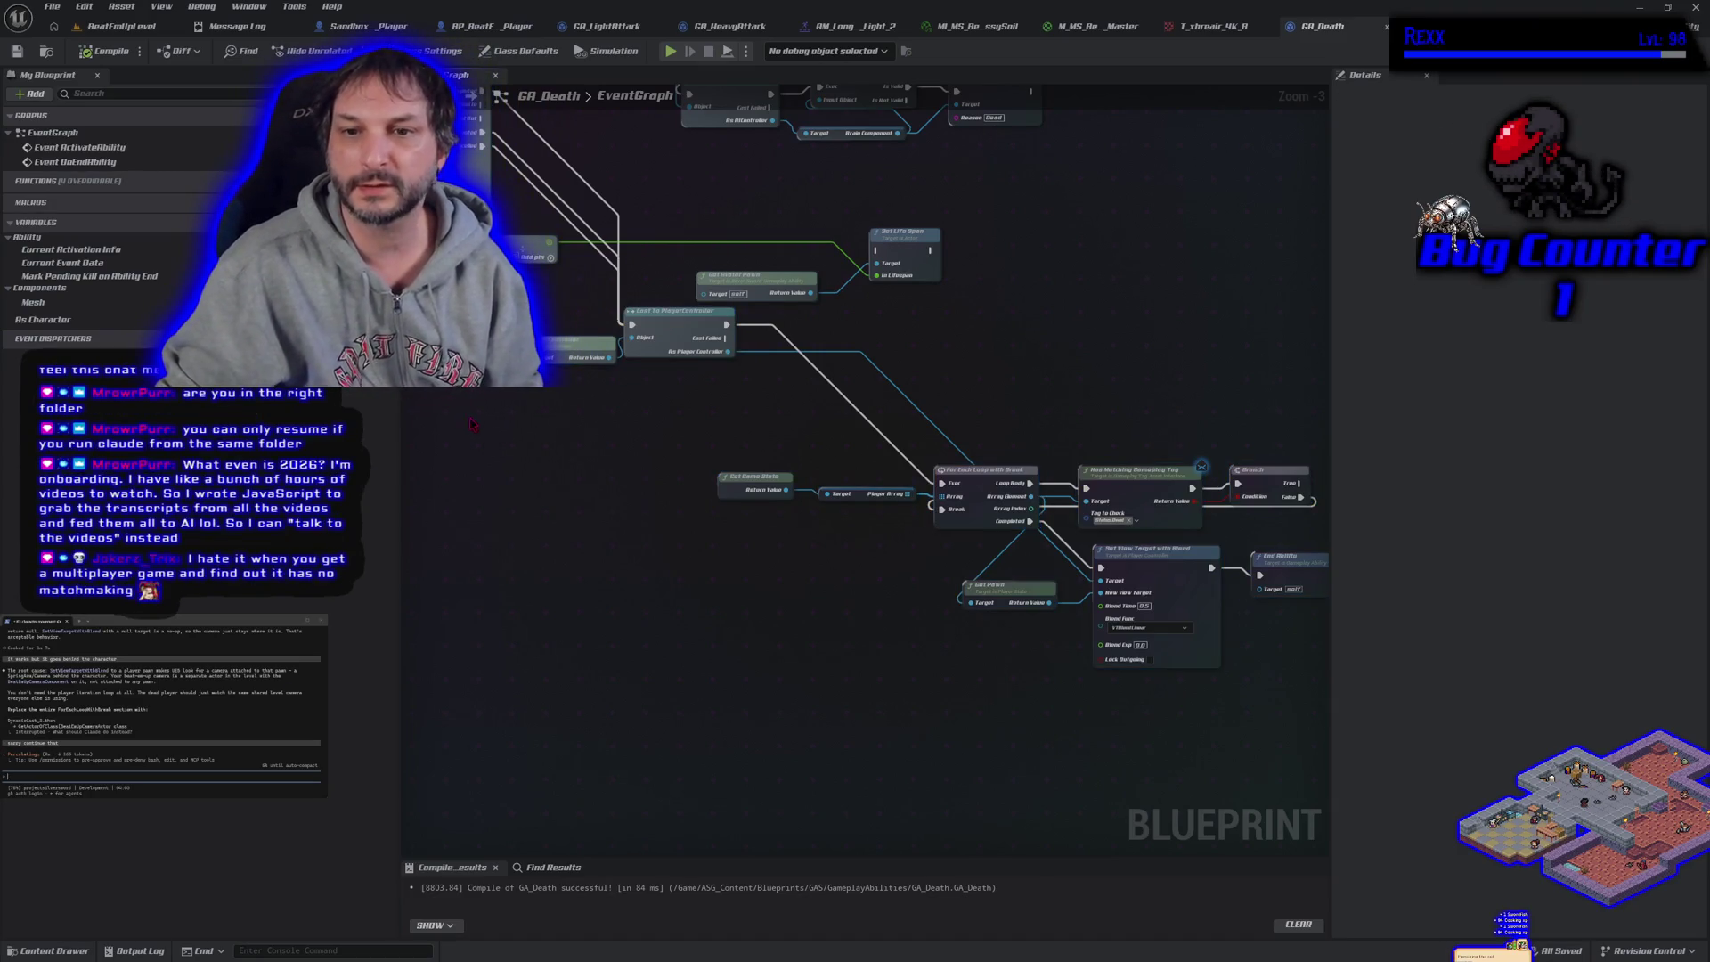
Add a Get Actor Of Class node to GA_Death with its class set to the beat-em-up camera rig
{"action": "left_click_drag", "start_coordinate": [611, 552], "coordinate": [476, 545]}
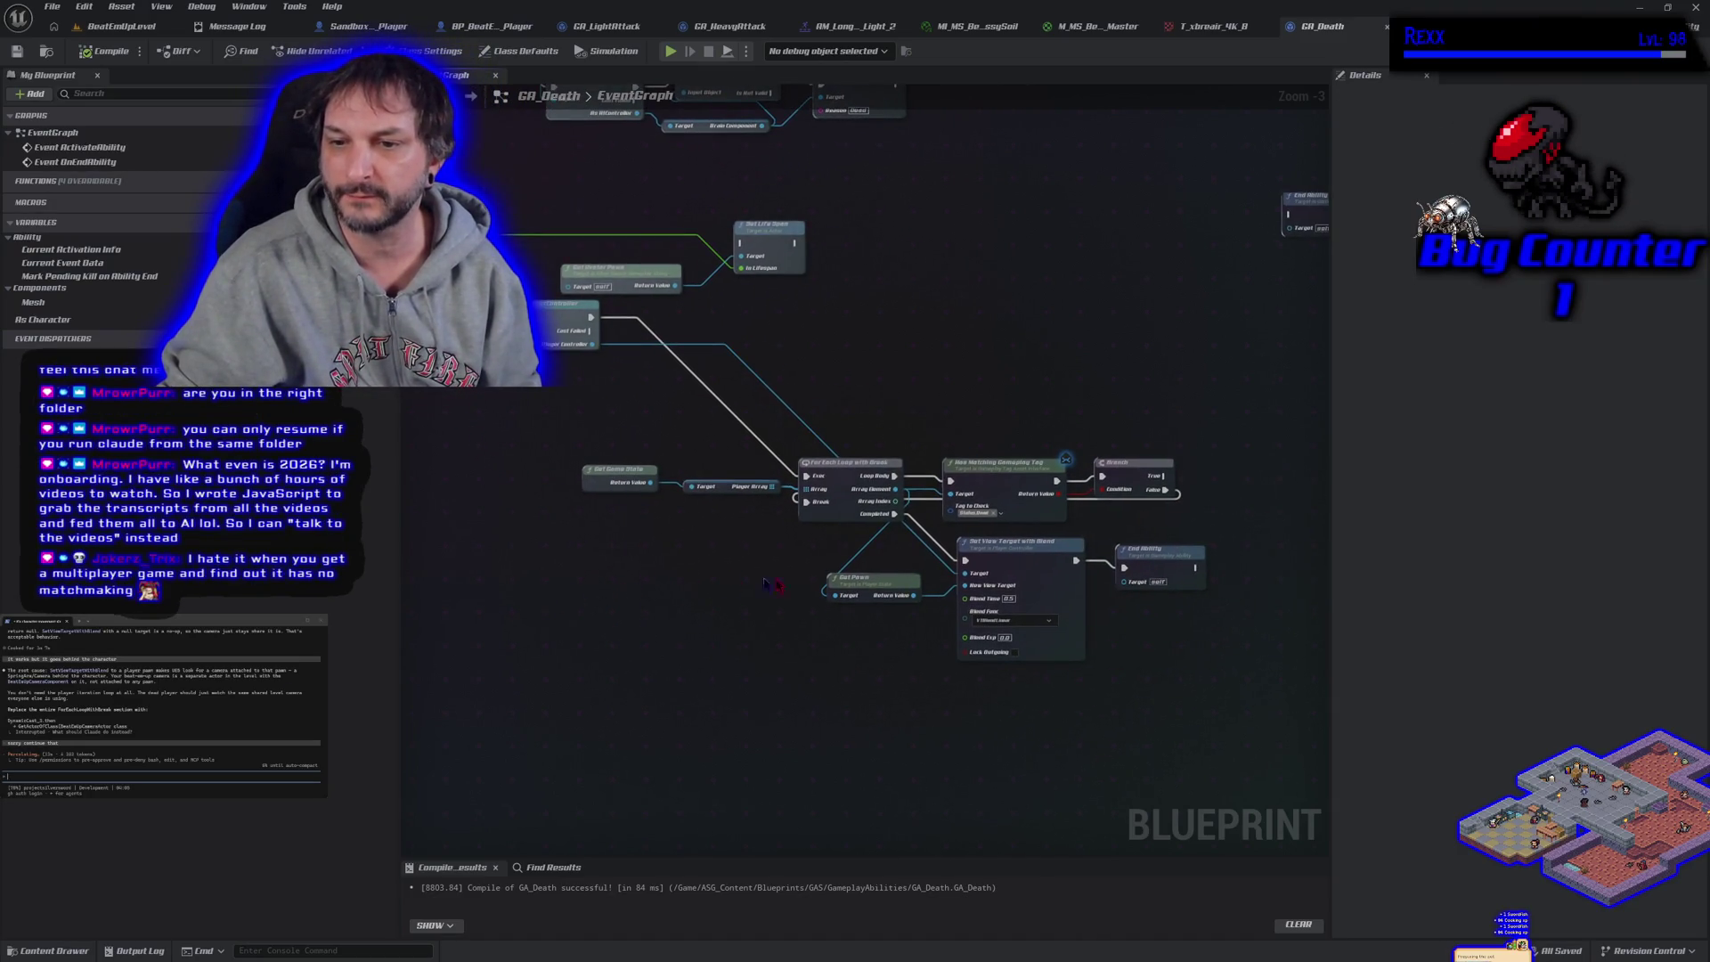
{"action": "right_click", "coordinate": [655, 626]}
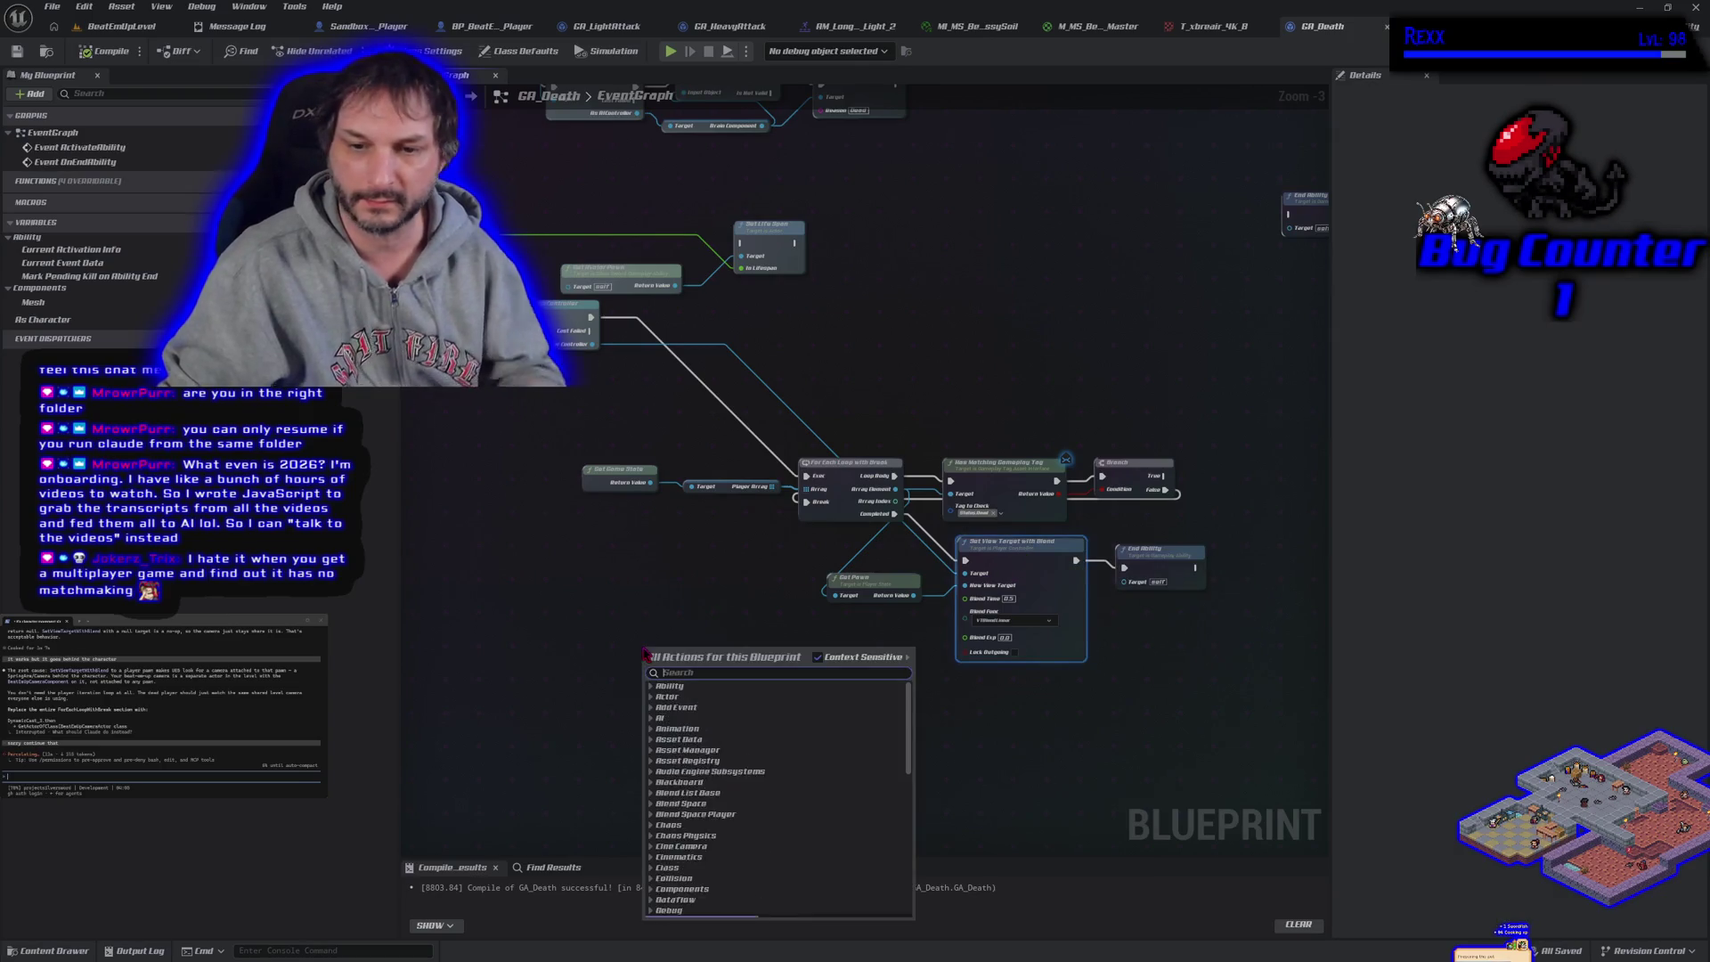
{"action": "type", "text": "g"}
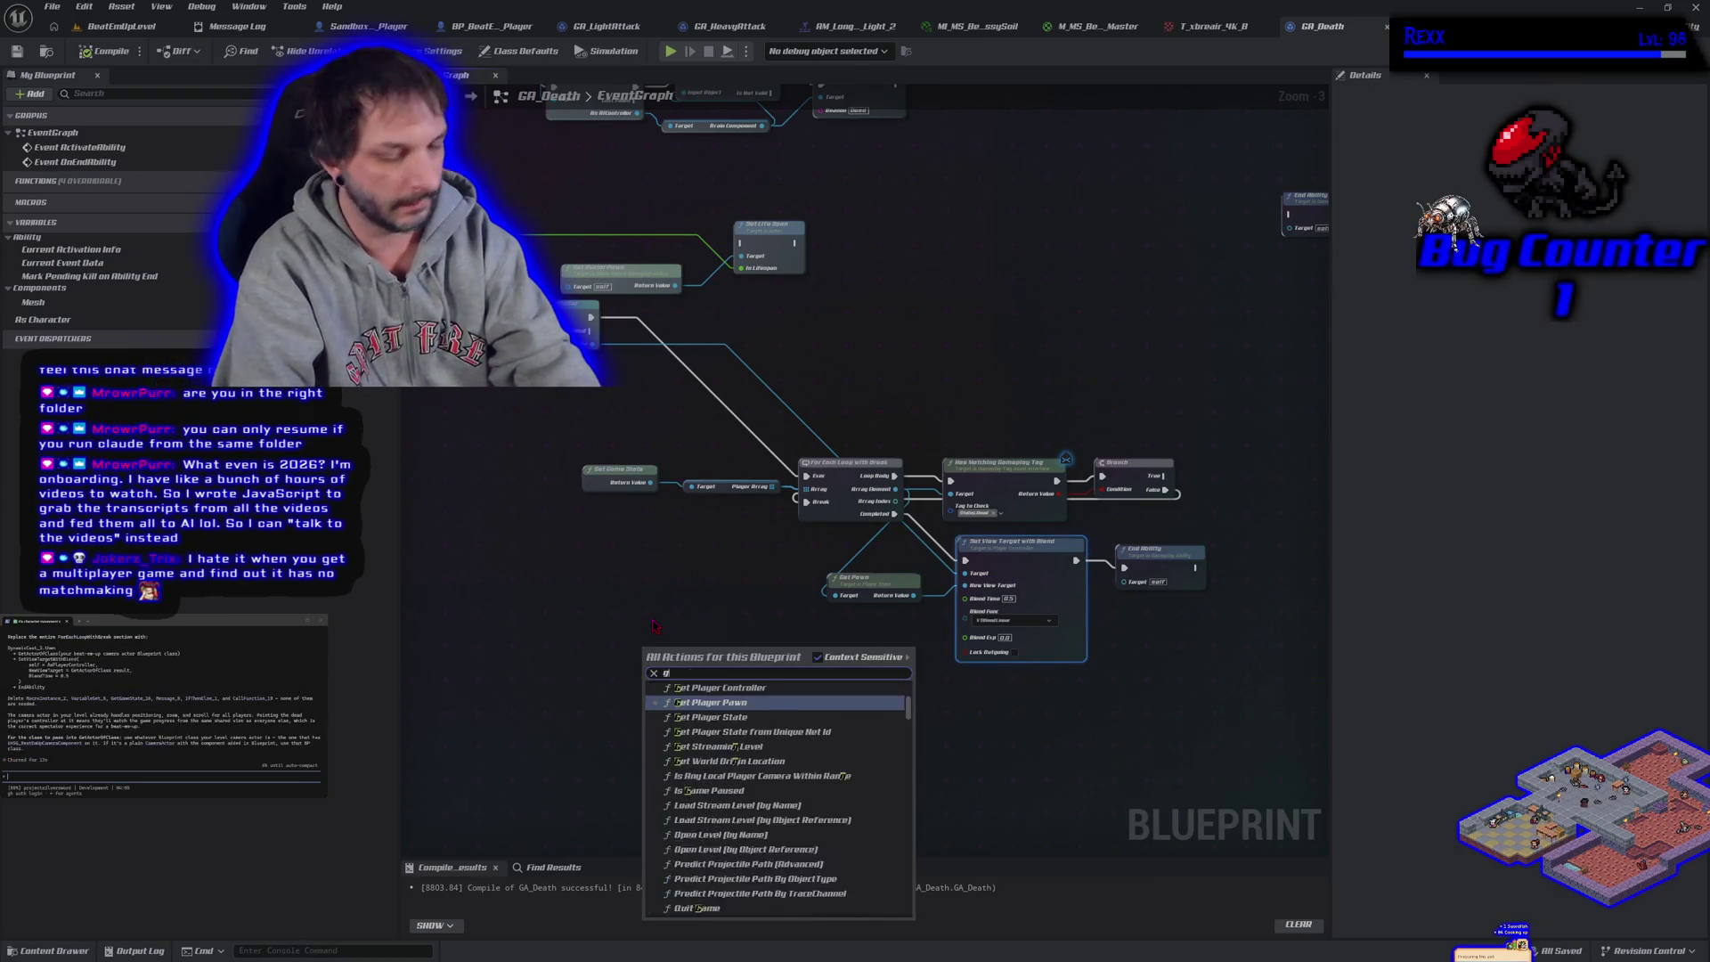
{"action": "type", "text": "et actor of class"}
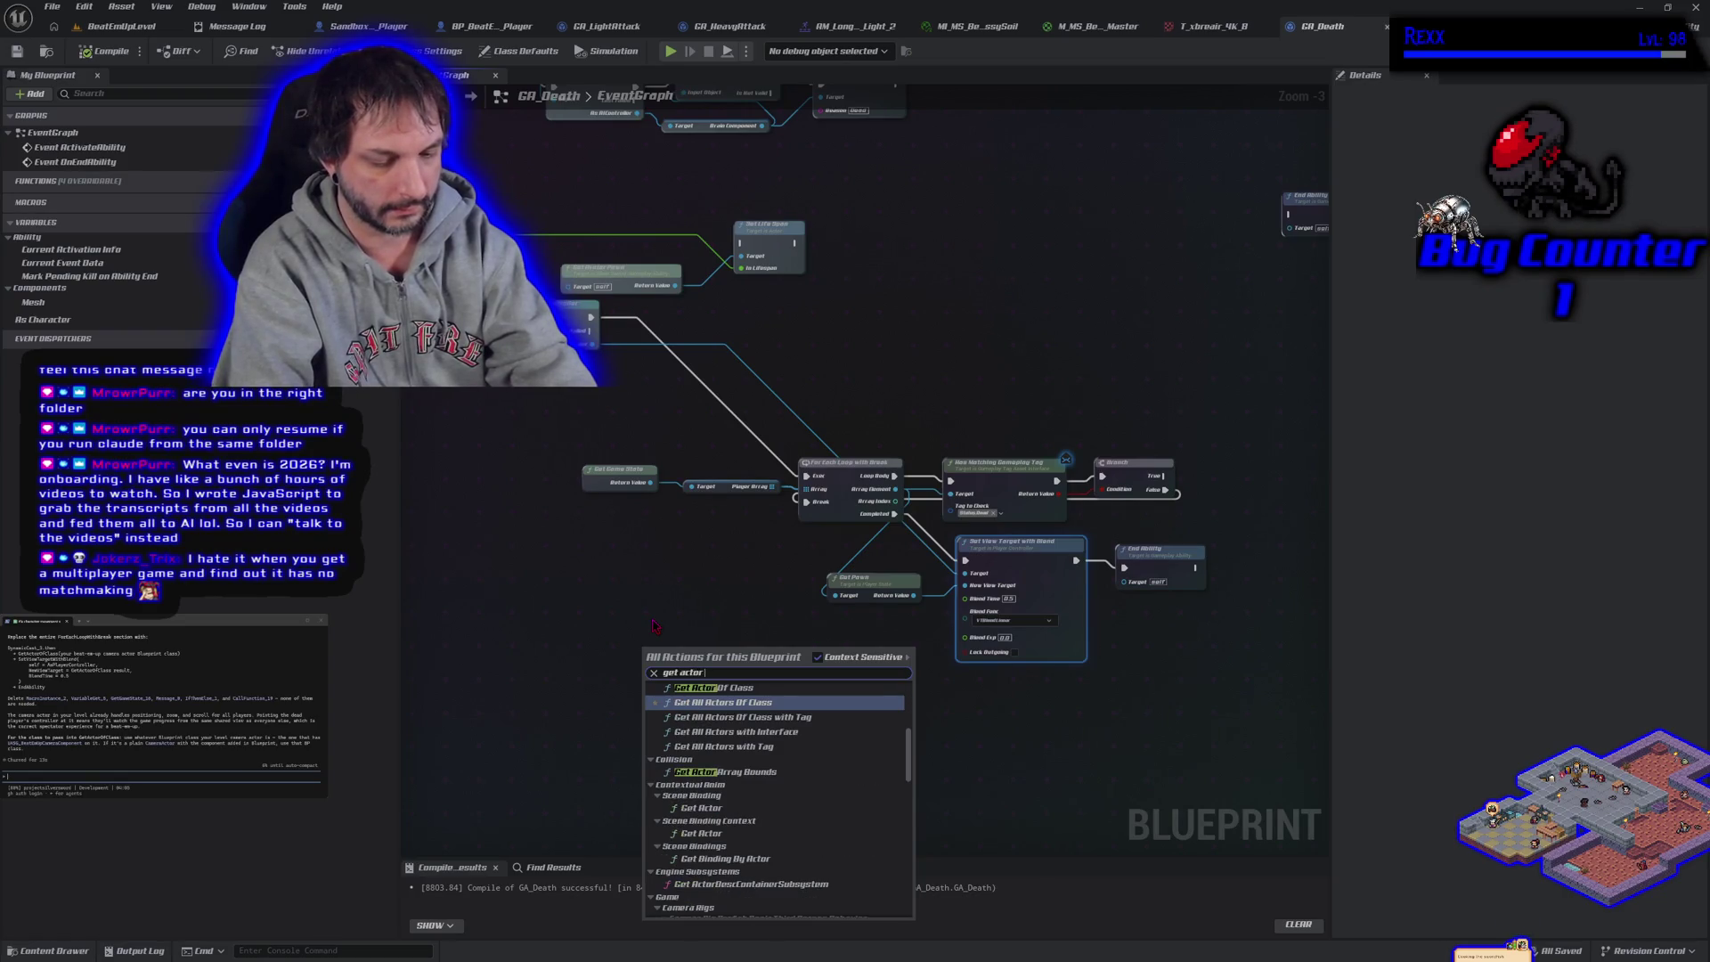
{"action": "key", "text": "Return"}
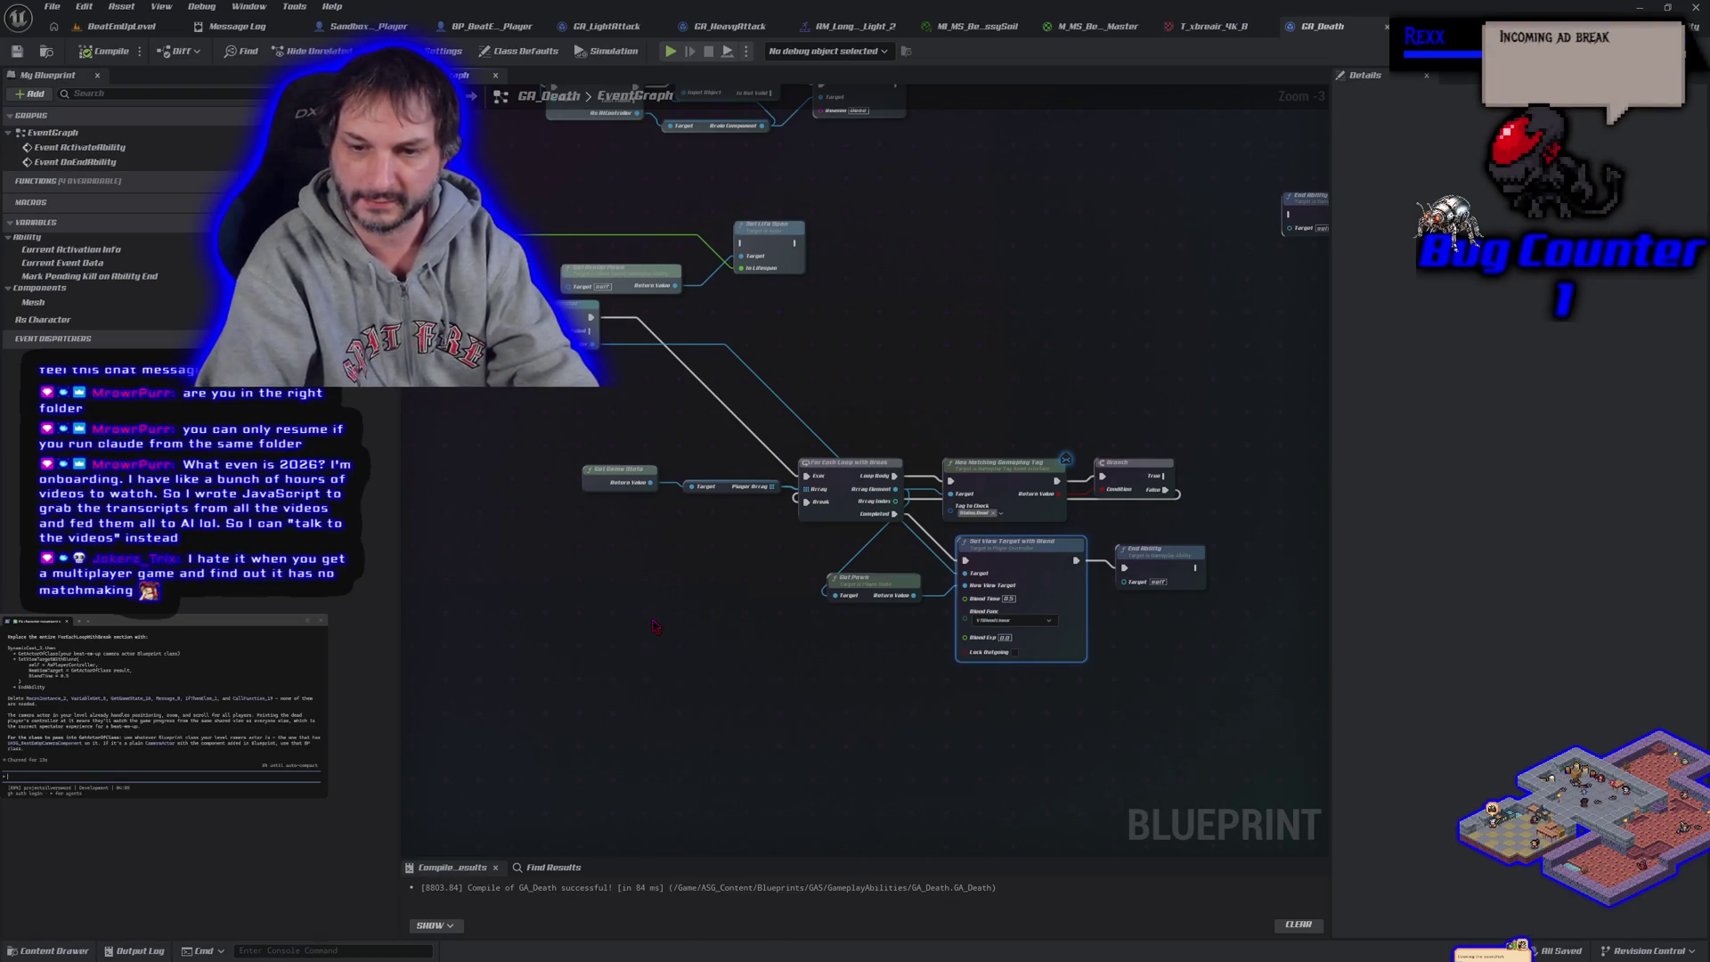
{"action": "left_click", "coordinate": [673, 684]}
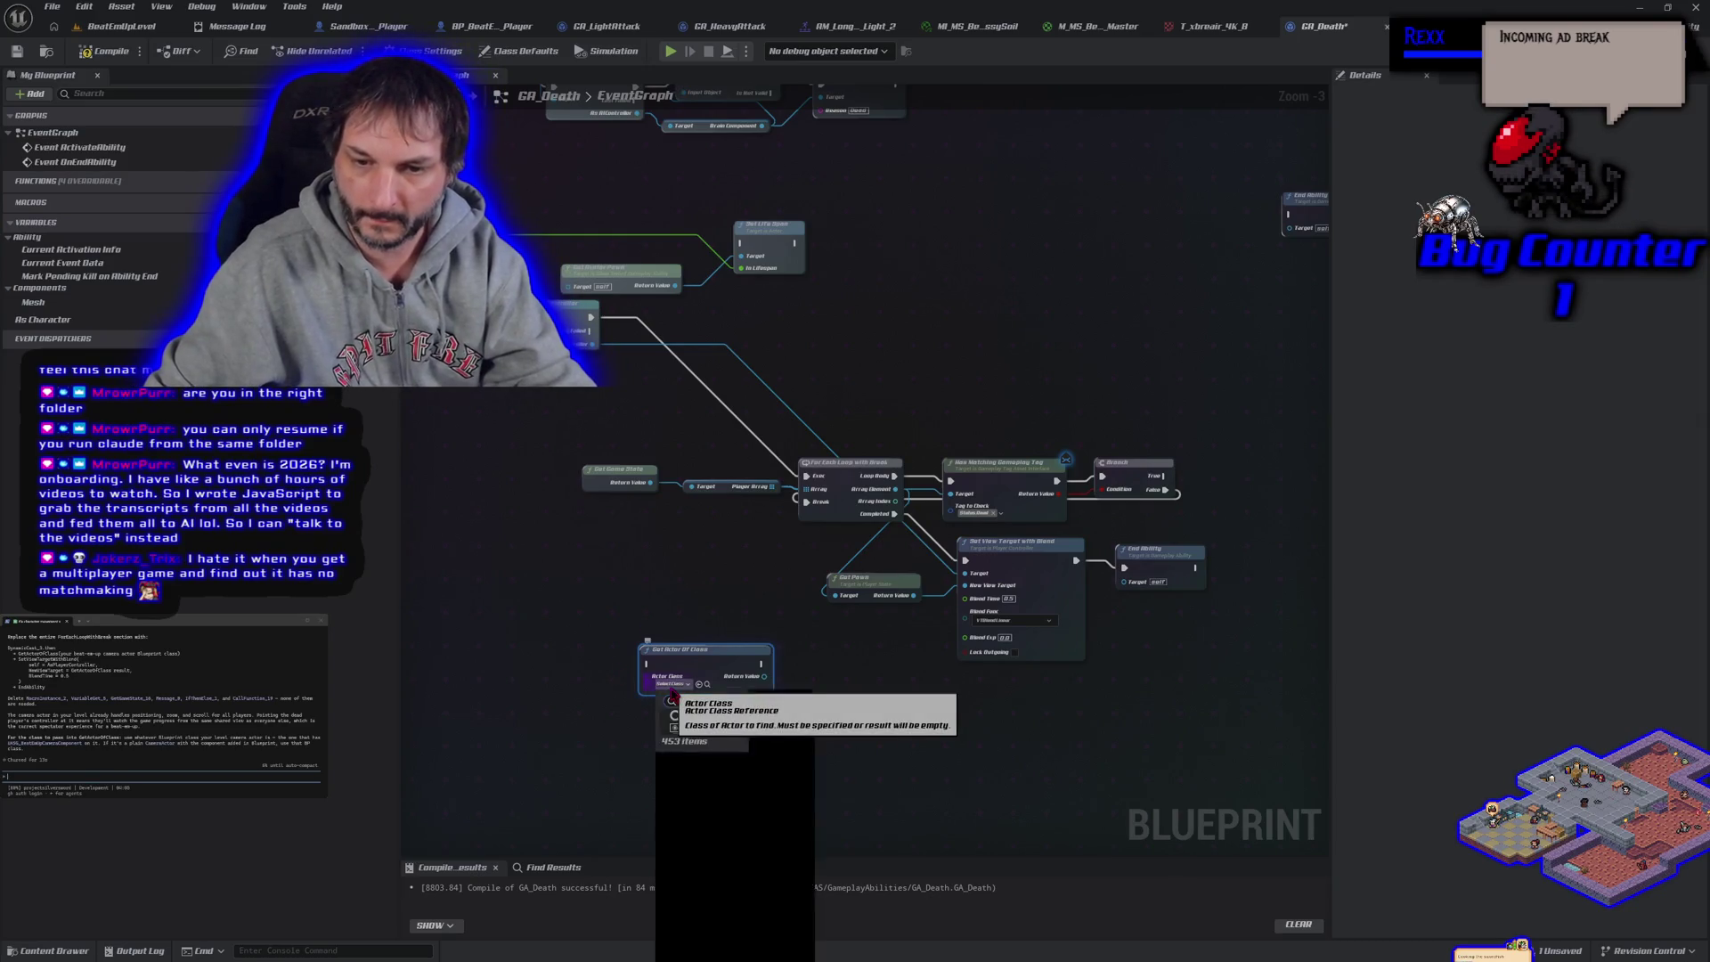
{"action": "type", "text": "beatem"}
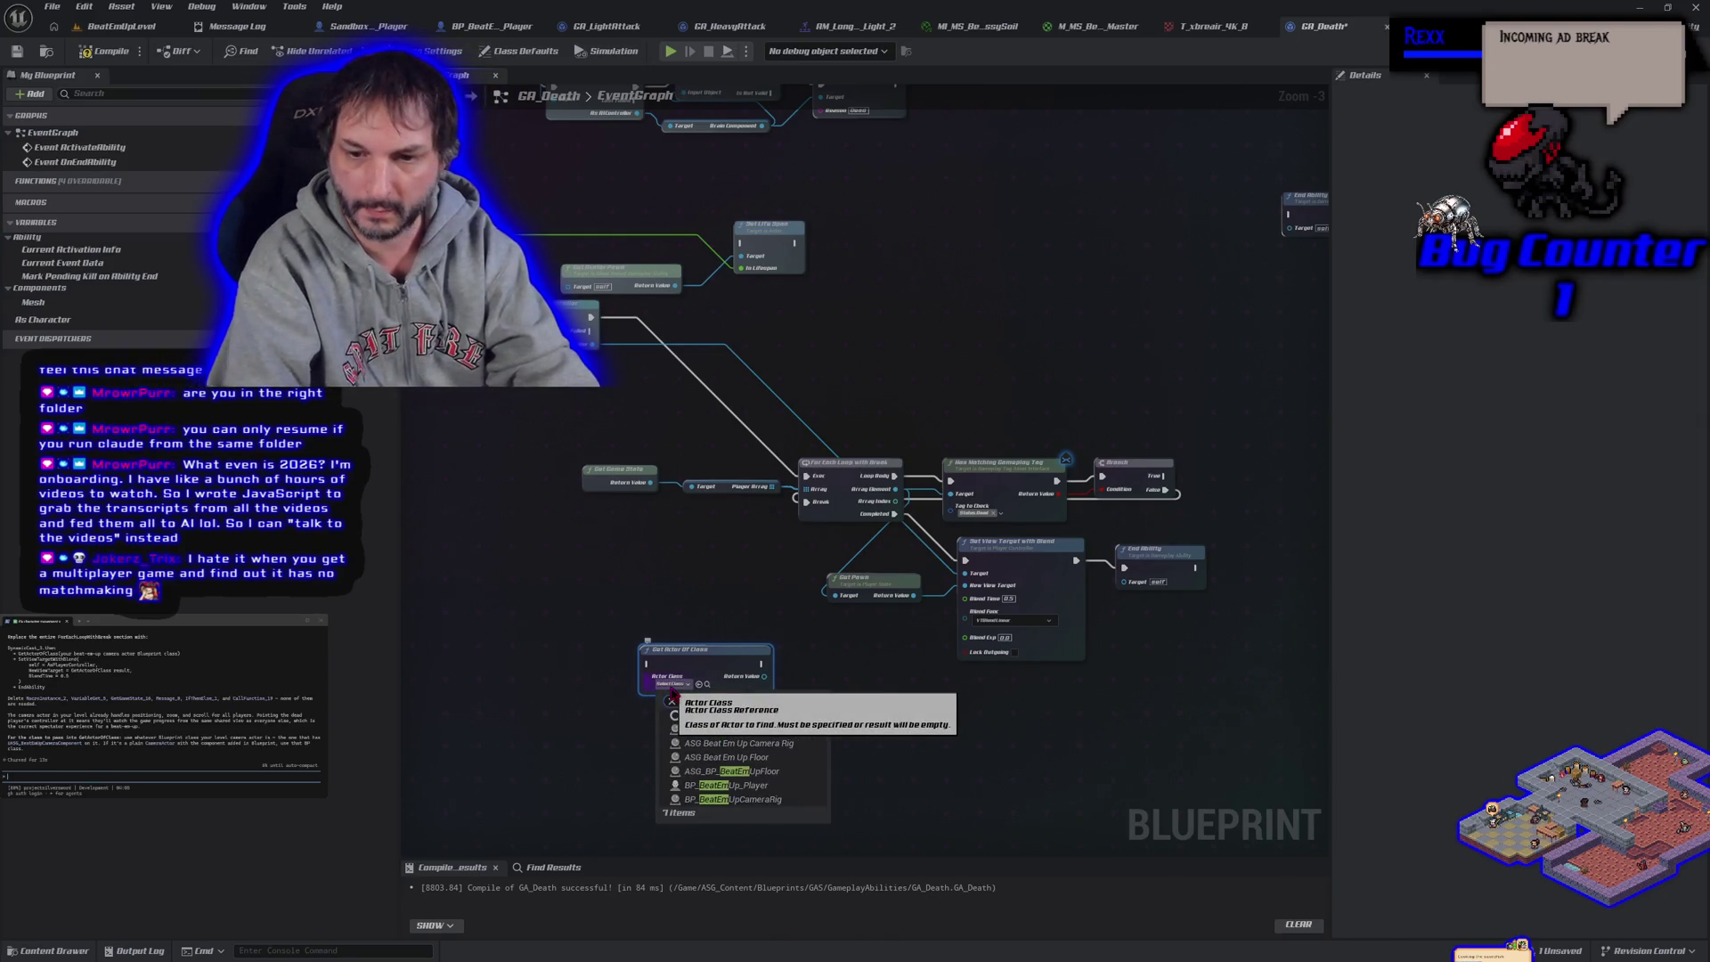
{"action": "left_click", "coordinate": [782, 754]}
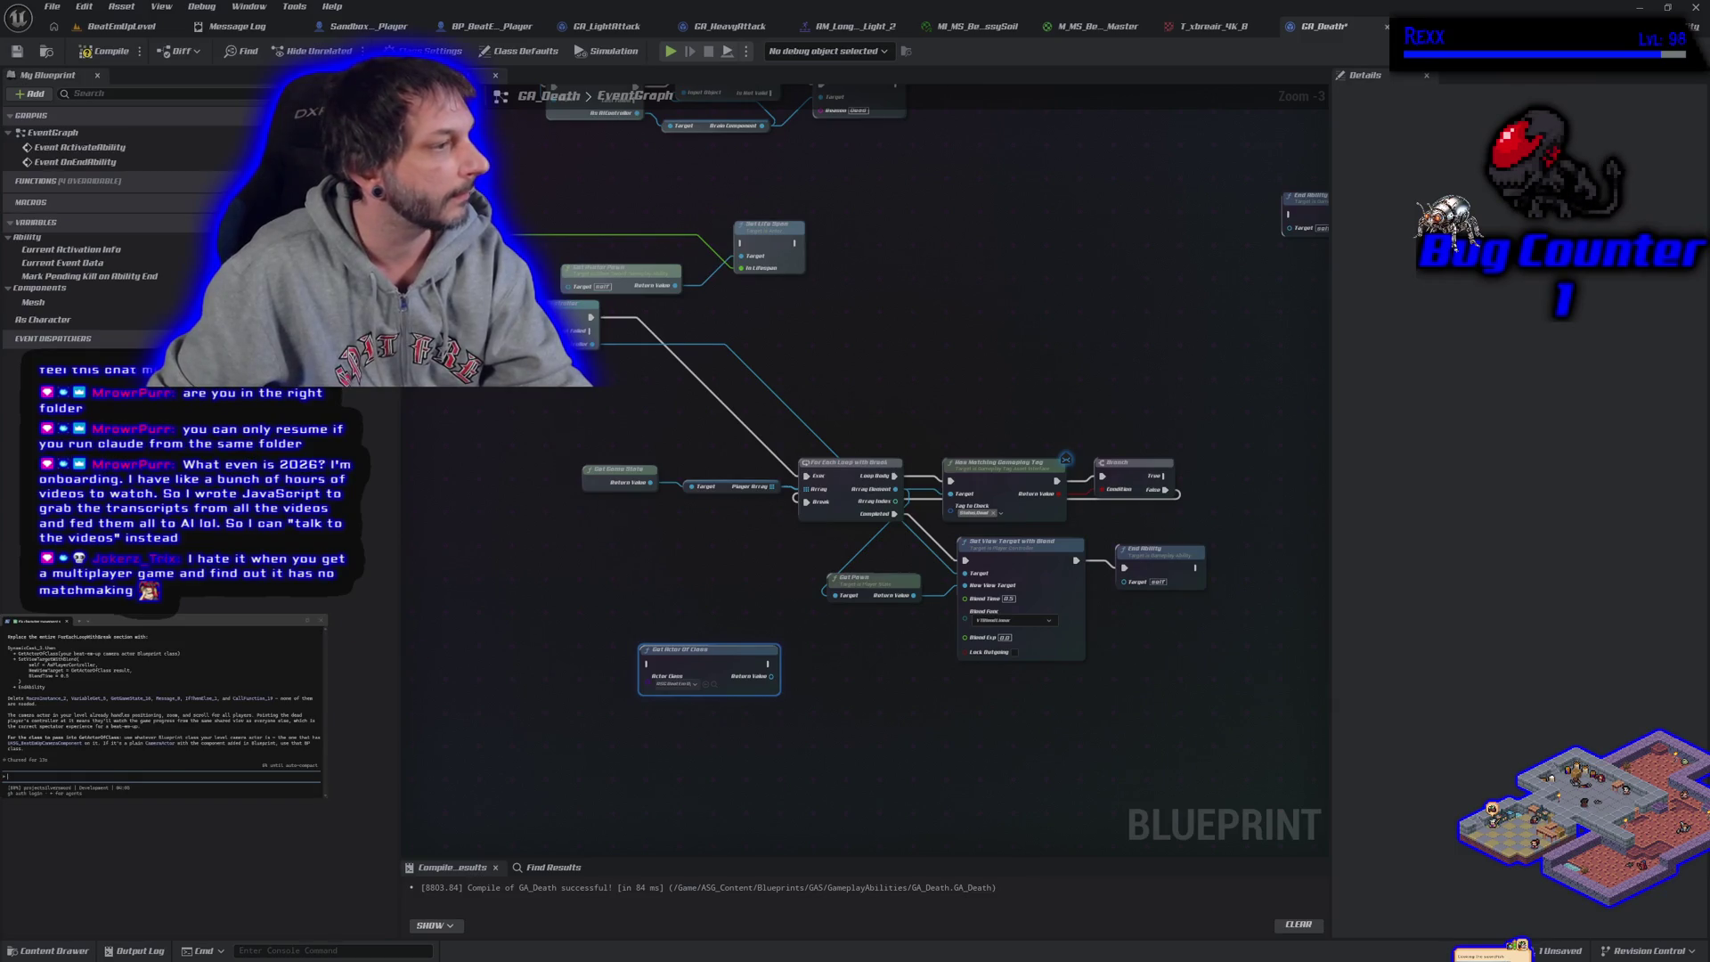